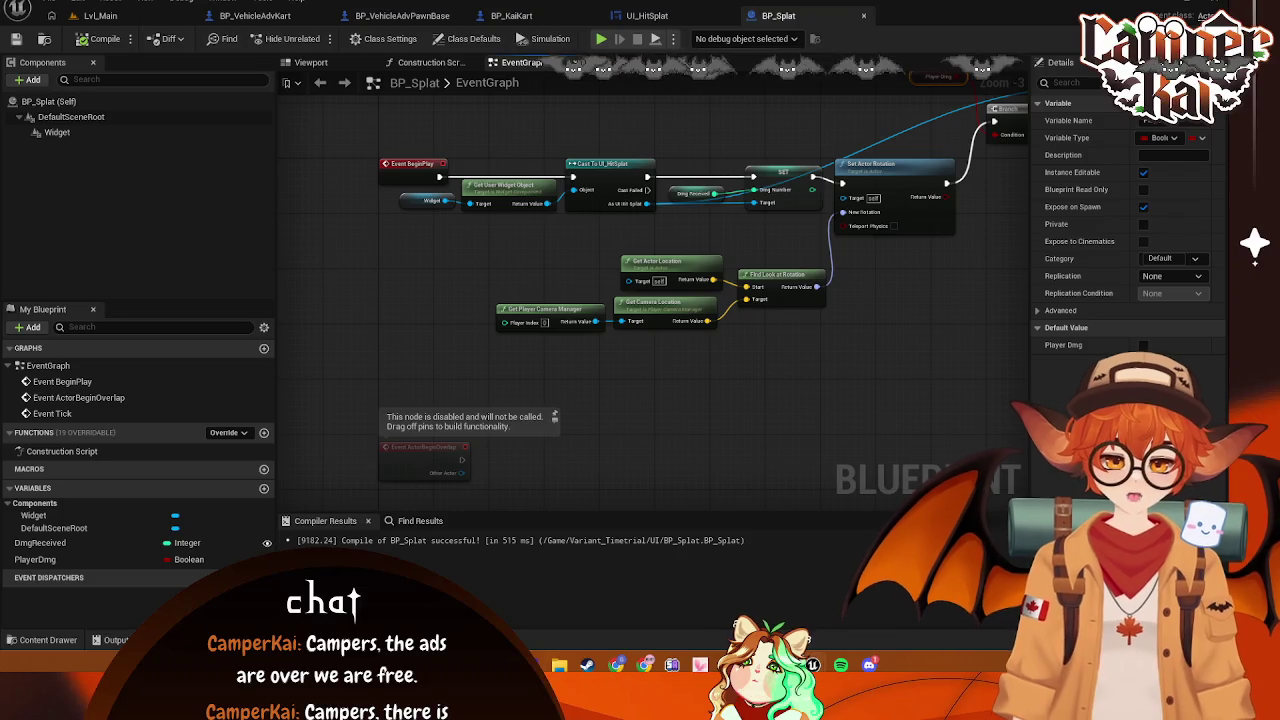
# Show BP_VehicleAdvKart's event graph centred on the SpawnHitSplat nodes that spawn BP_Splat, and open the node menu
pyautogui.click(402, 16)
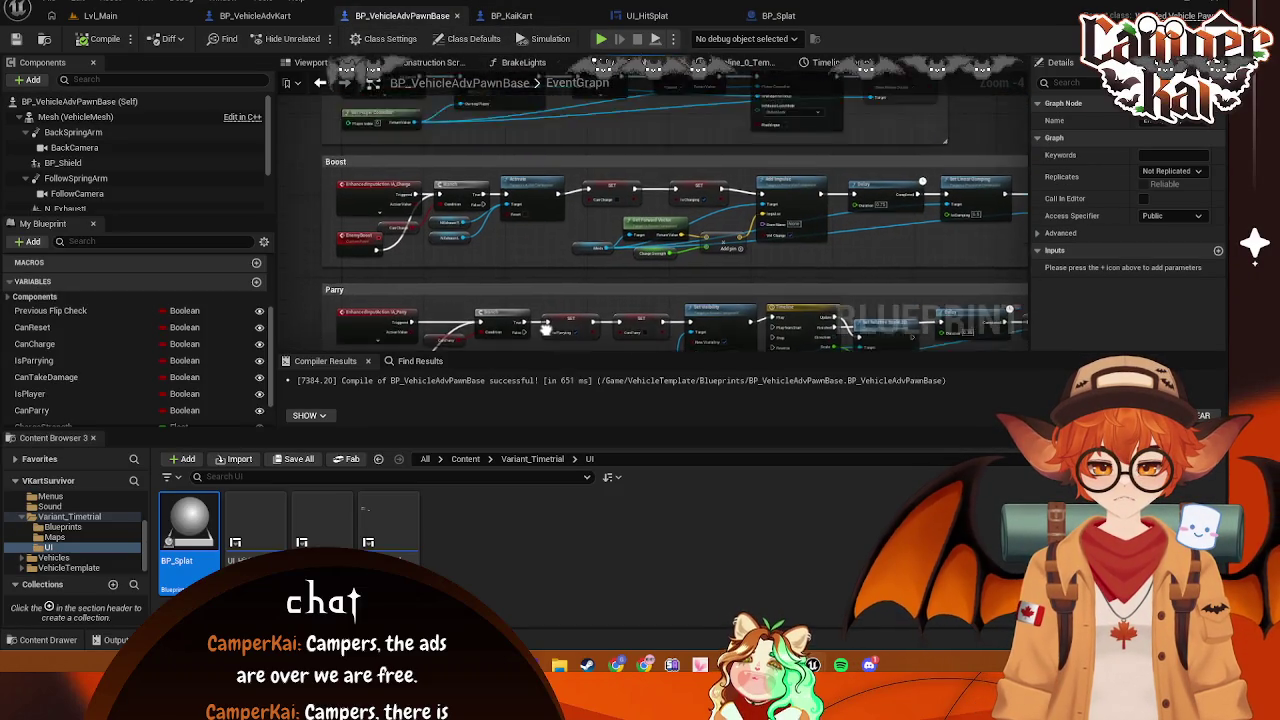
pyautogui.click(256, 16)
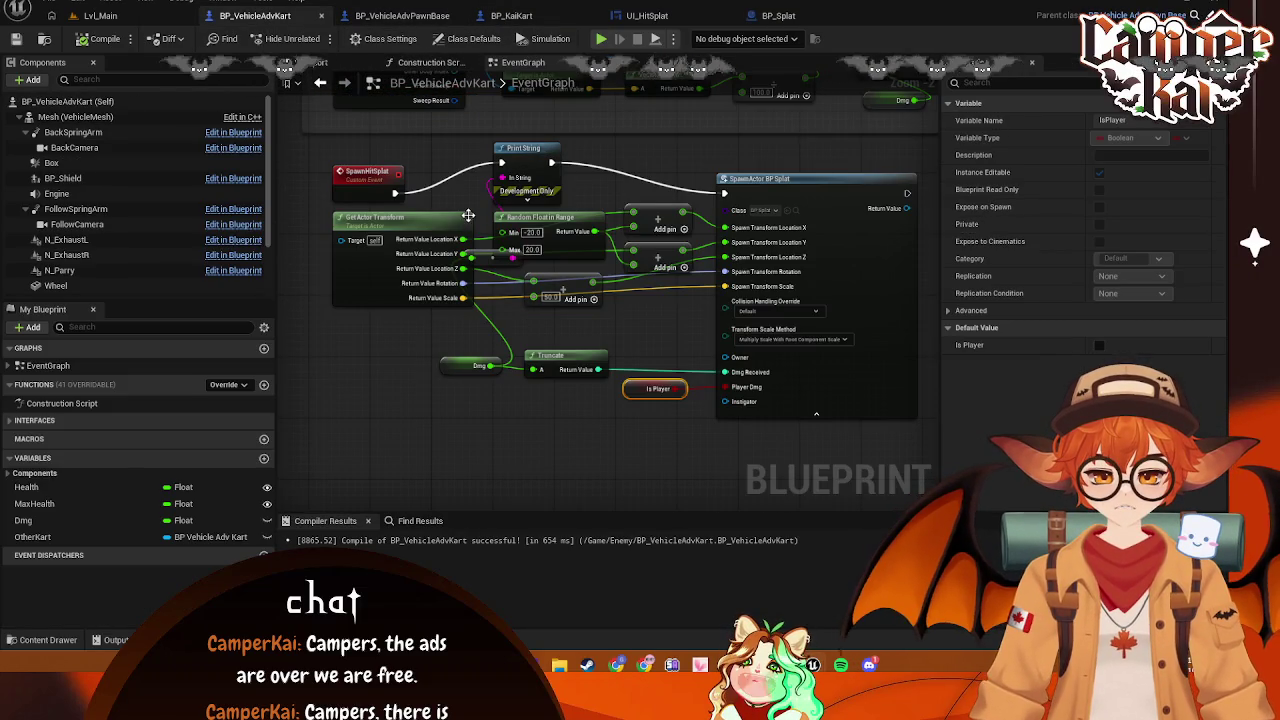
pyautogui.scroll(2, 468, 215)
pyautogui.scroll(-2, 488, 361)
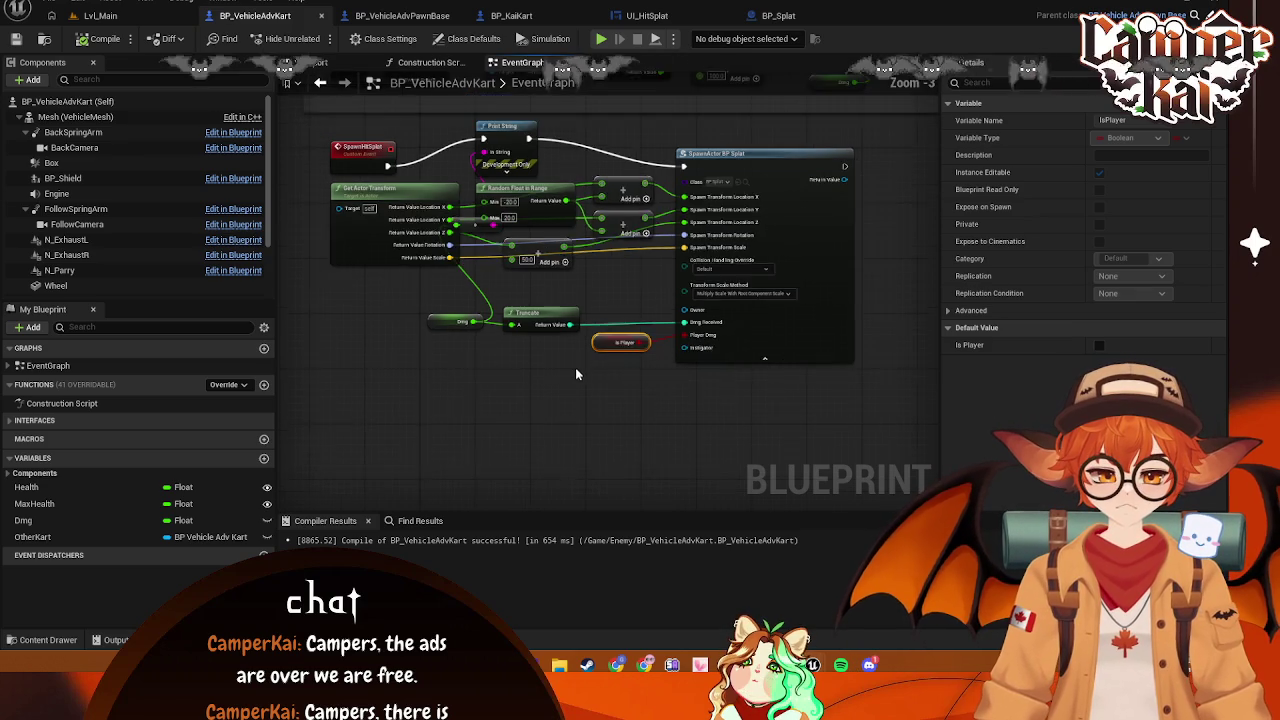
pyautogui.moveTo(594, 345); pyautogui.dragTo(629, 381)
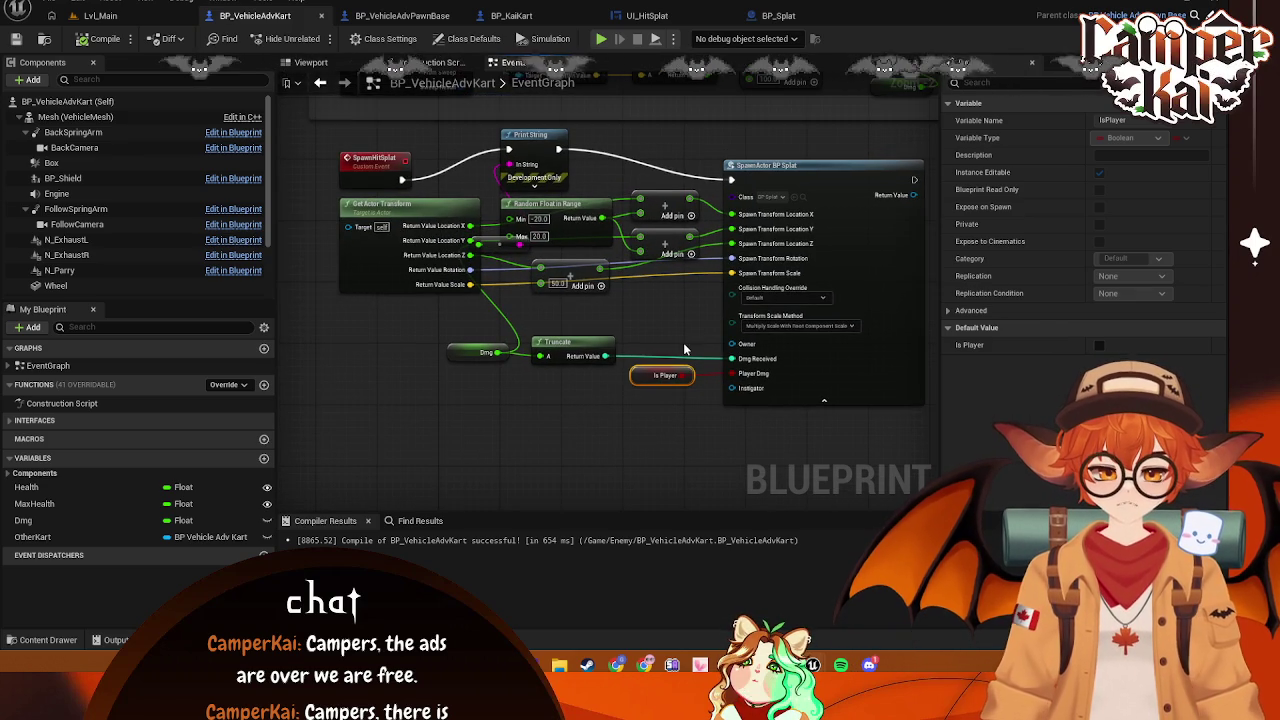
pyautogui.rightClick(564, 390)
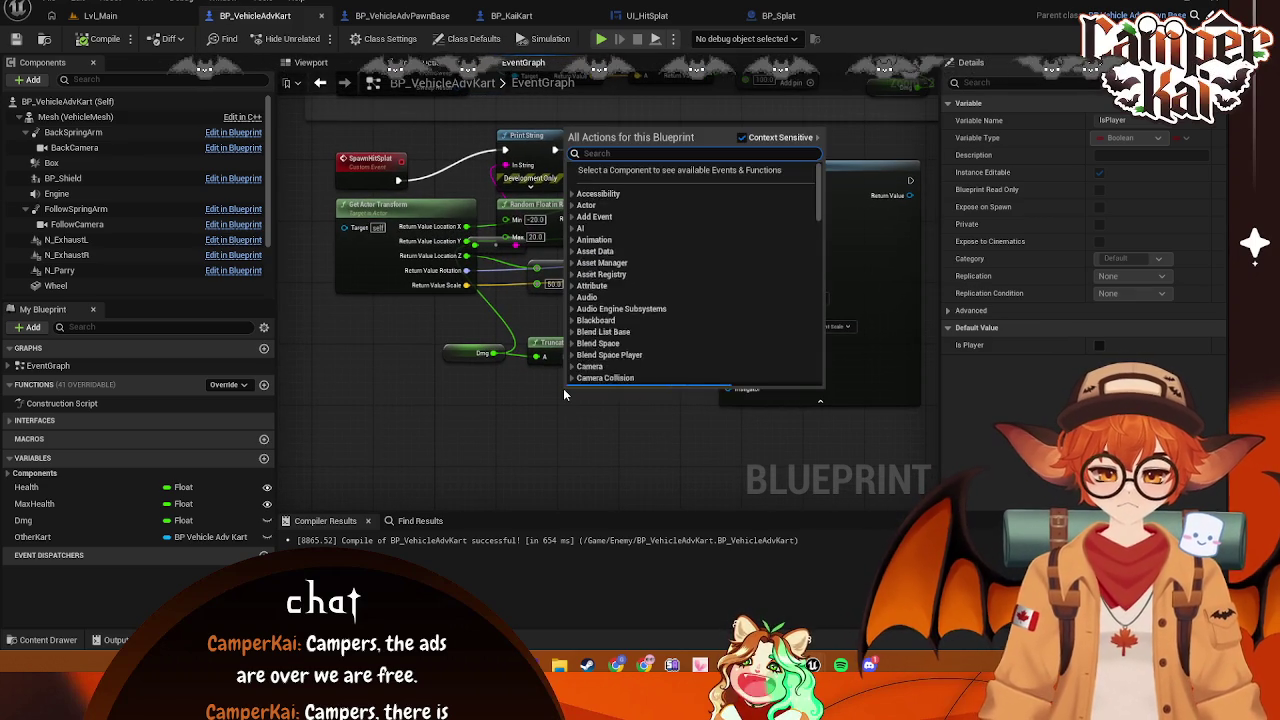
# Add a Get Player Pawn node and wire its Return Value into SpawnActor BP_Splat's Owner pin
pyautogui.write('get playuer')
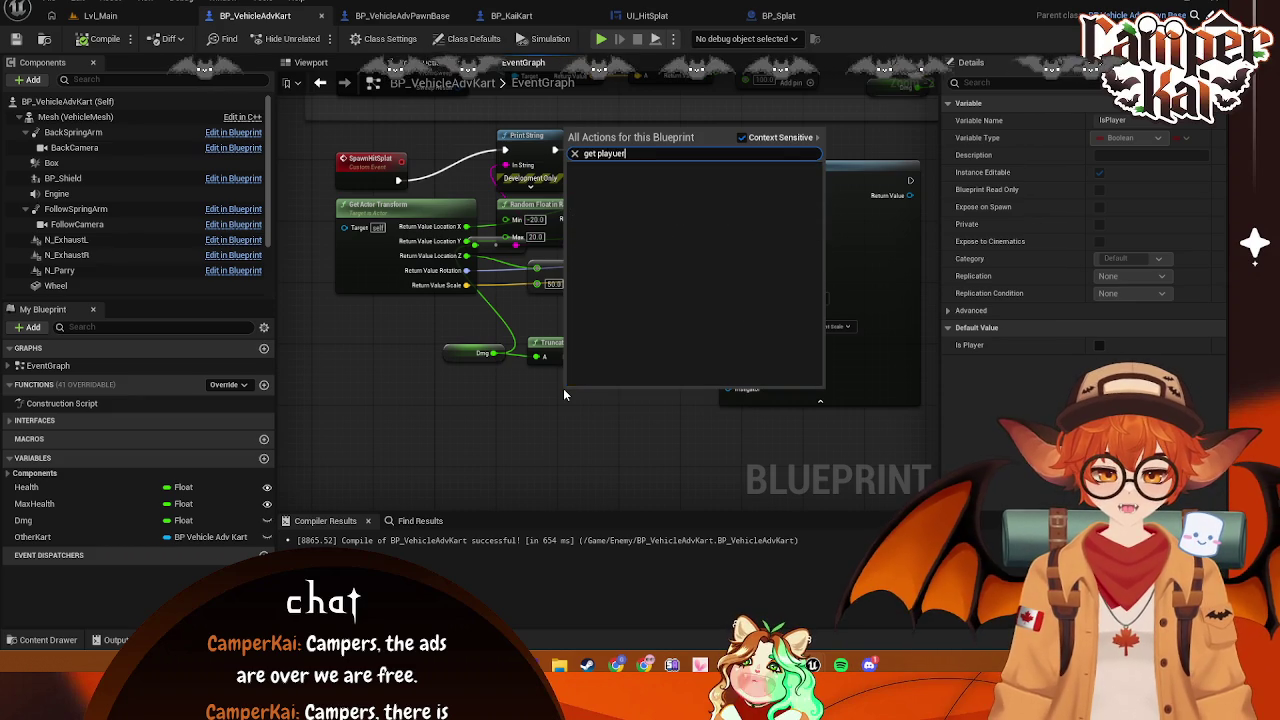
pyautogui.press('BackSpace')
pyautogui.press('BackSpace')
pyautogui.press('BackSpace')
pyautogui.write('er')
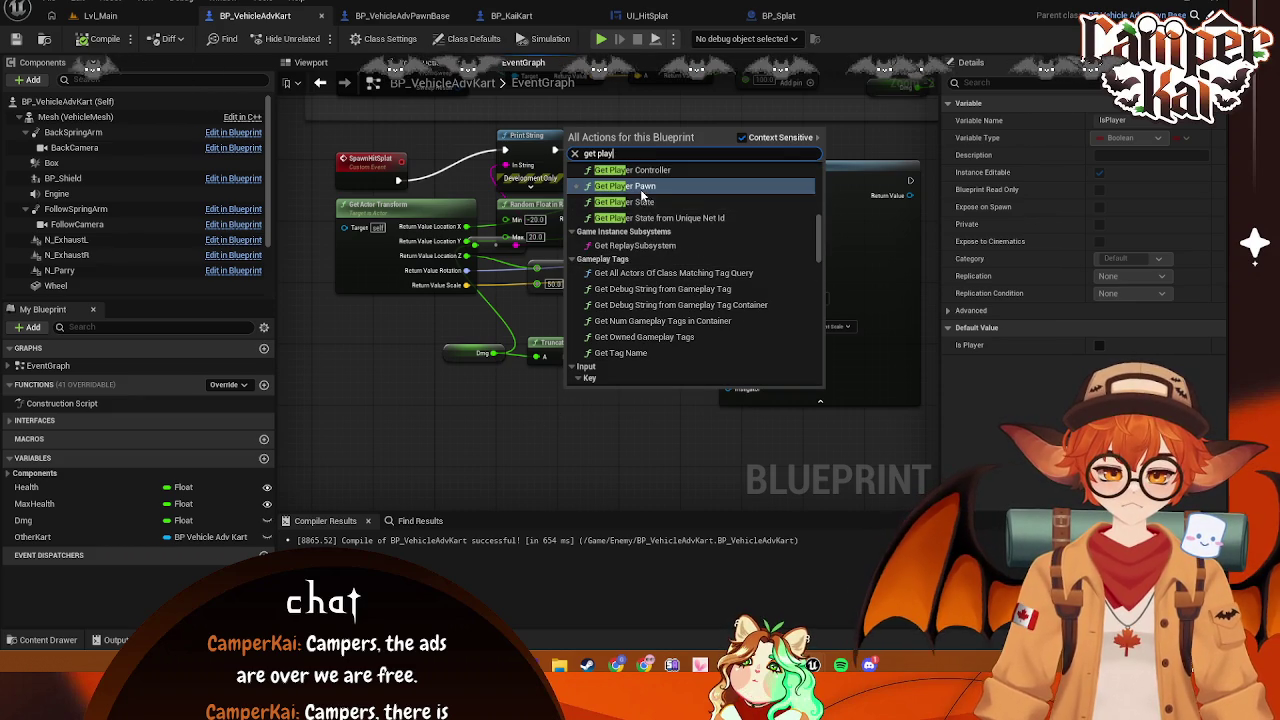
pyautogui.press('Return')
pyautogui.moveTo(668, 403); pyautogui.dragTo(728, 344)
pyautogui.moveTo(625, 401); pyautogui.dragTo(652, 314)
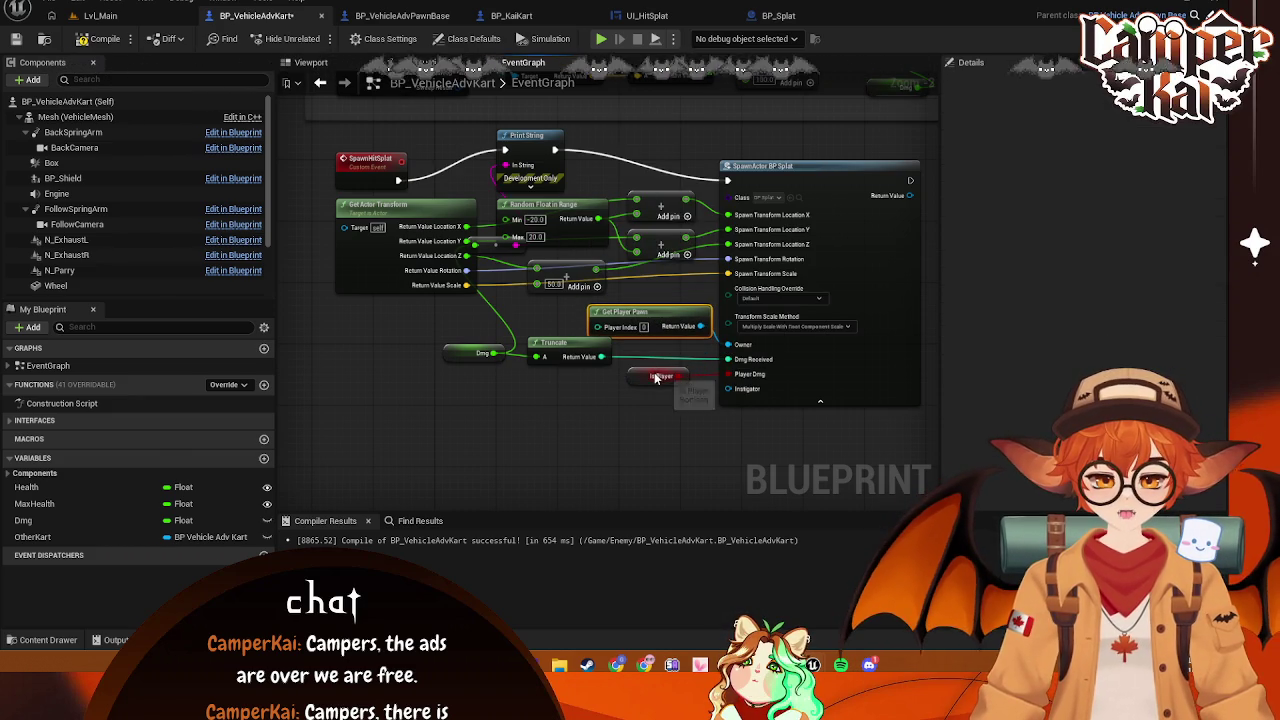
# Screenshot the blueprint graph and check SpawnActor's collision handling, leaving it at Default
pyautogui.press('super+shift+s')
pyautogui.moveTo(316, 122); pyautogui.dragTo(928, 412)
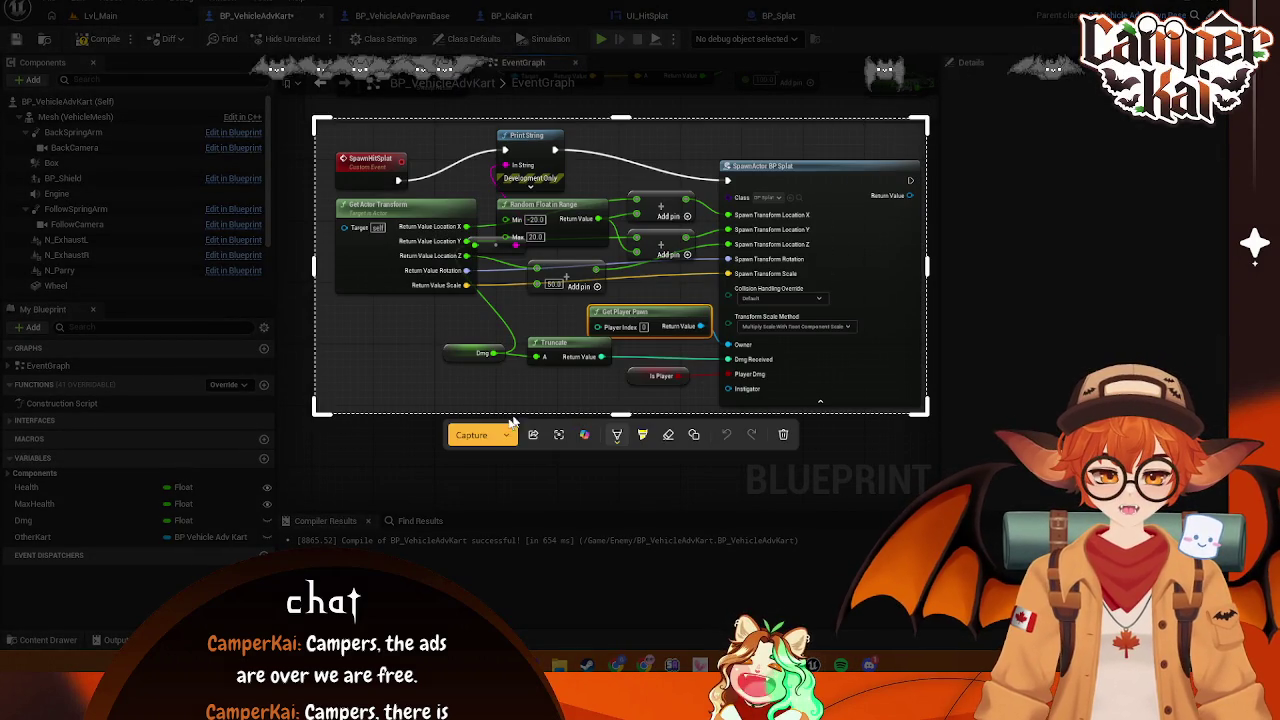
pyautogui.click(471, 434)
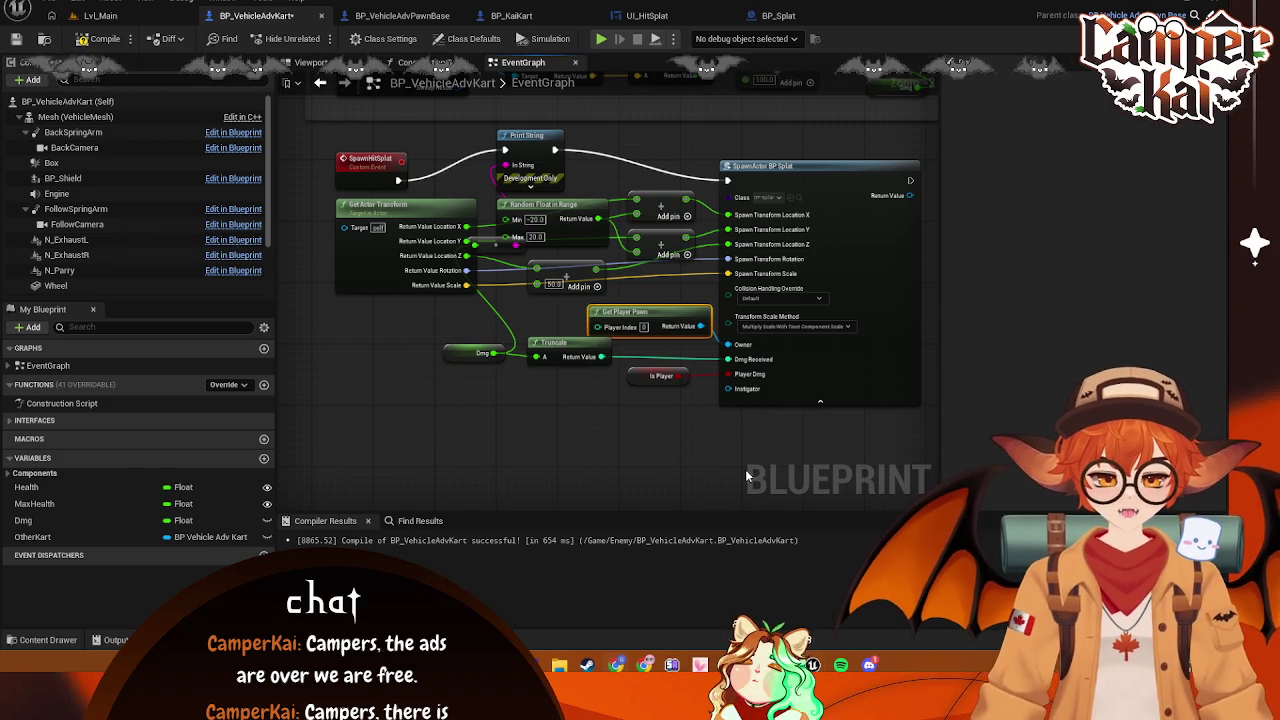
pyautogui.click(820, 299)
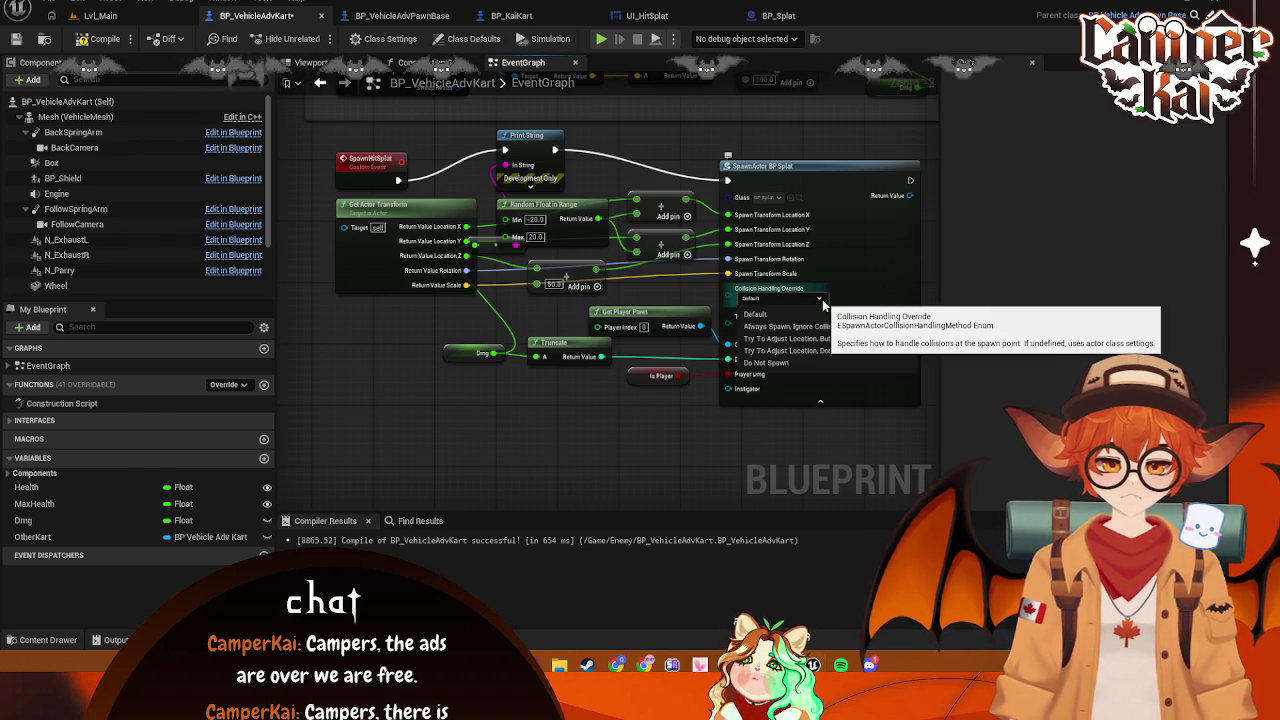
pyautogui.click(822, 299)
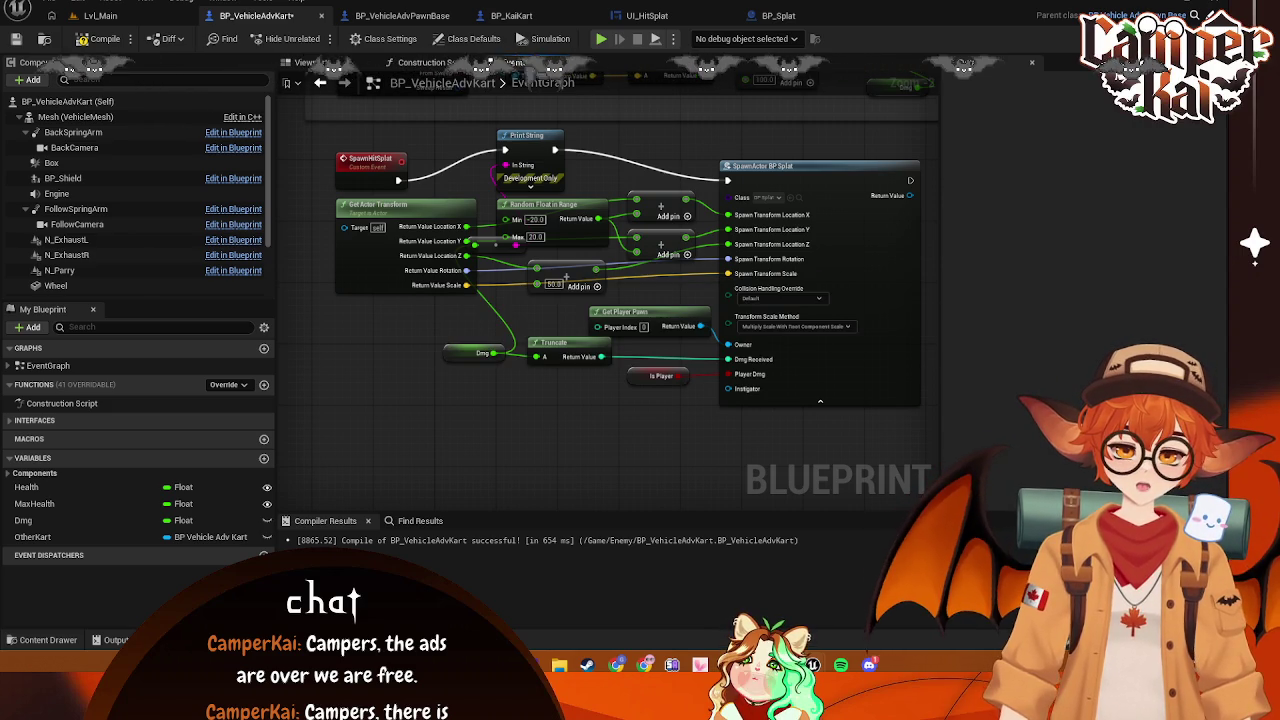
pyautogui.click(770, 16)
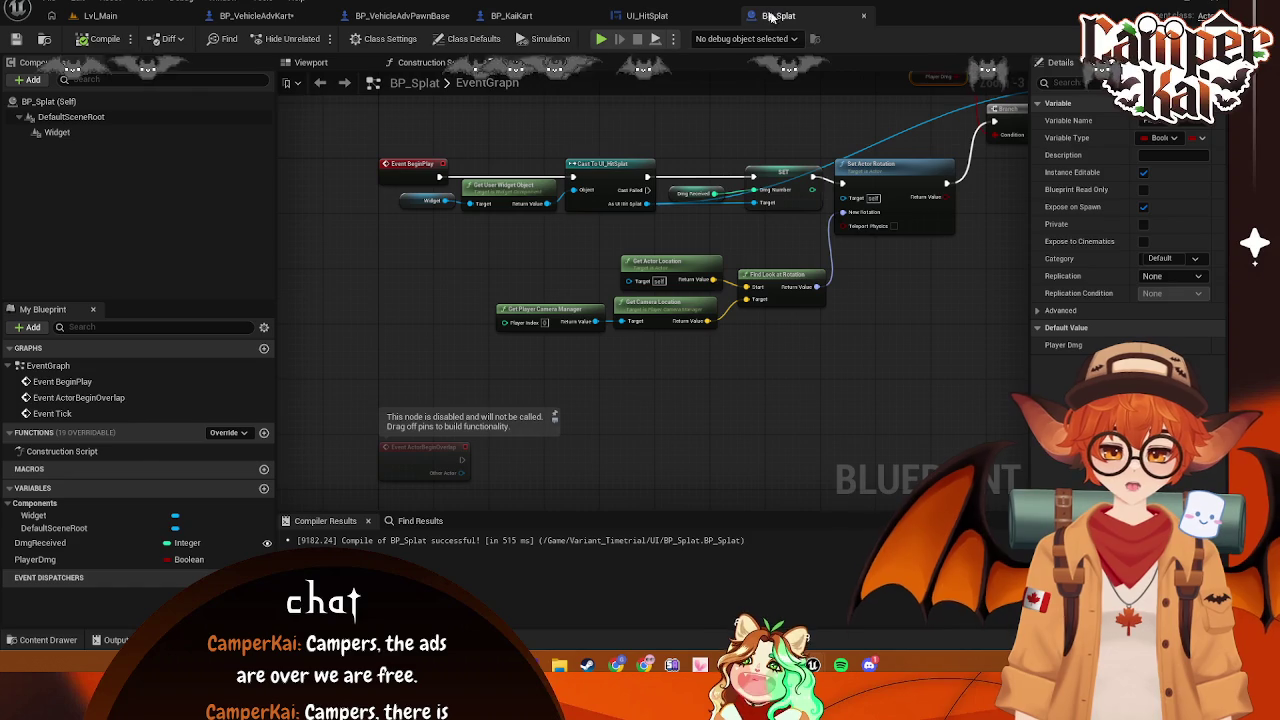
# In BP_Splat, find the Widget component's 'space' property and check its World/Screen Space options
pyautogui.moveTo(940, 259); pyautogui.dragTo(821, 283)
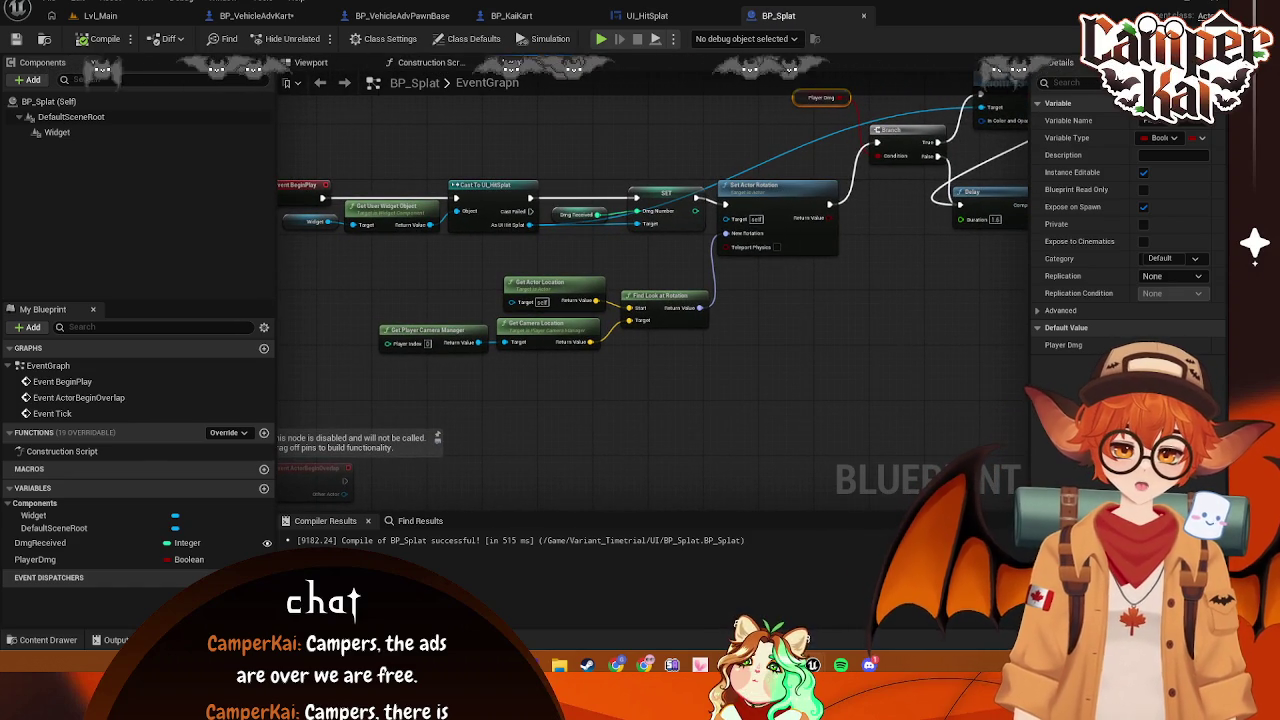
pyautogui.click(57, 132)
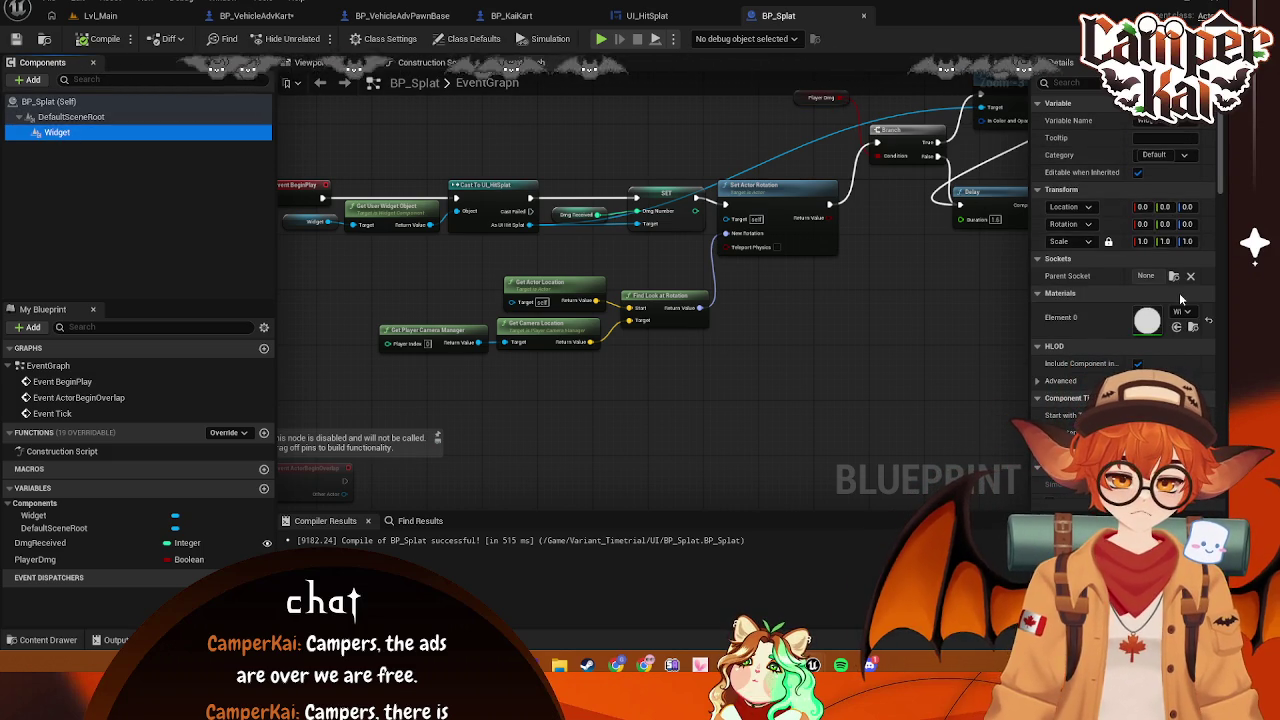
pyautogui.scroll(-1, 1179, 296)
pyautogui.scroll(-10, 1183, 287)
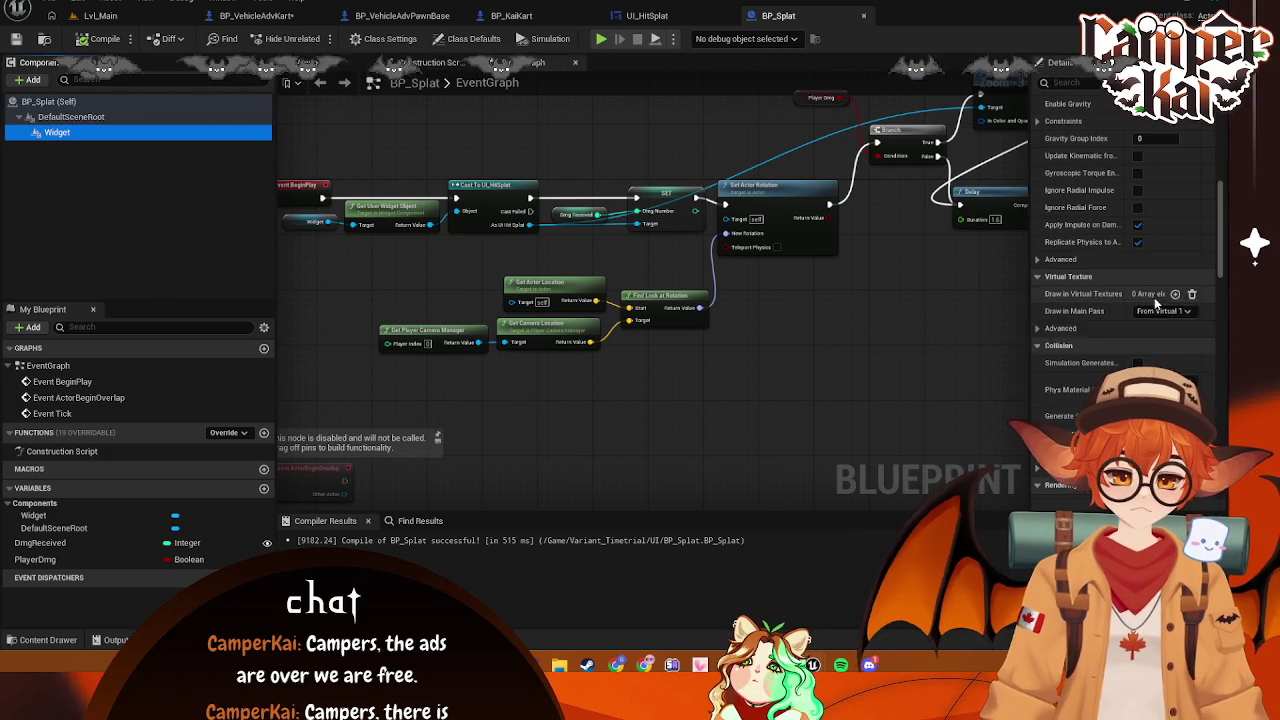
pyautogui.scroll(10, 1188, 293)
pyautogui.scroll(1, 1148, 294)
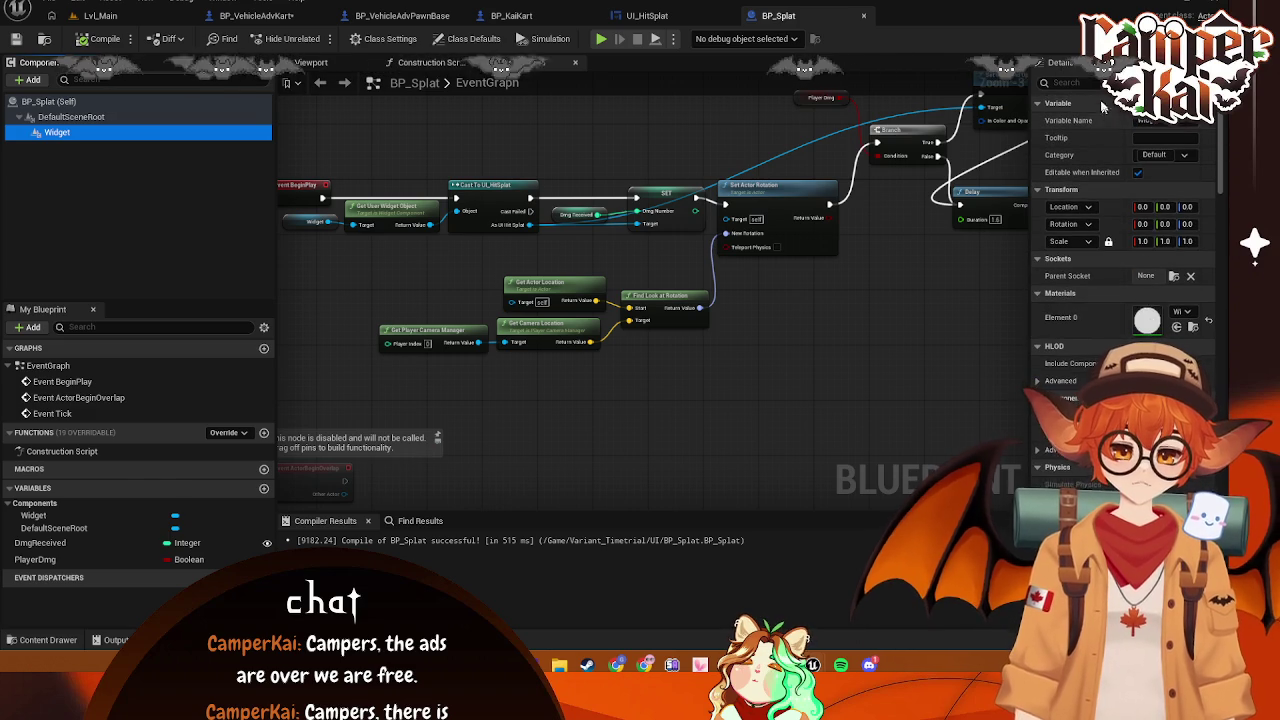
pyautogui.click(1072, 83)
pyautogui.write('W')
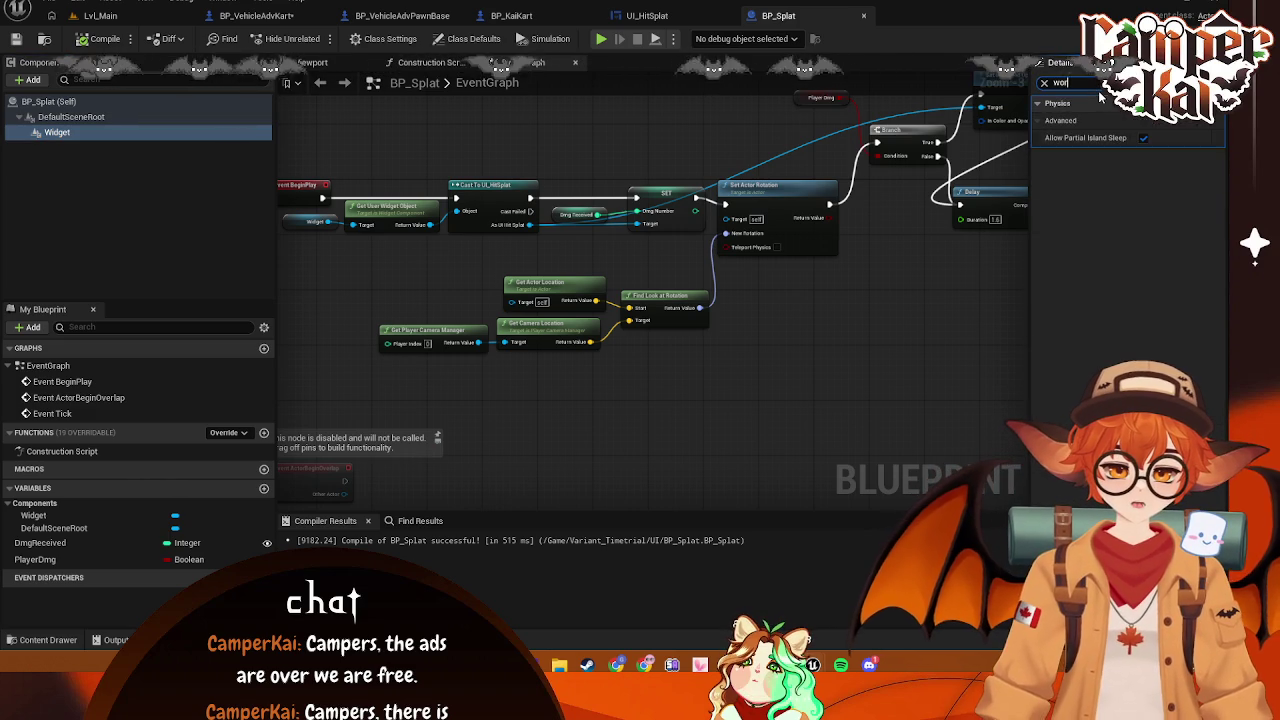
pyautogui.press('BackSpace')
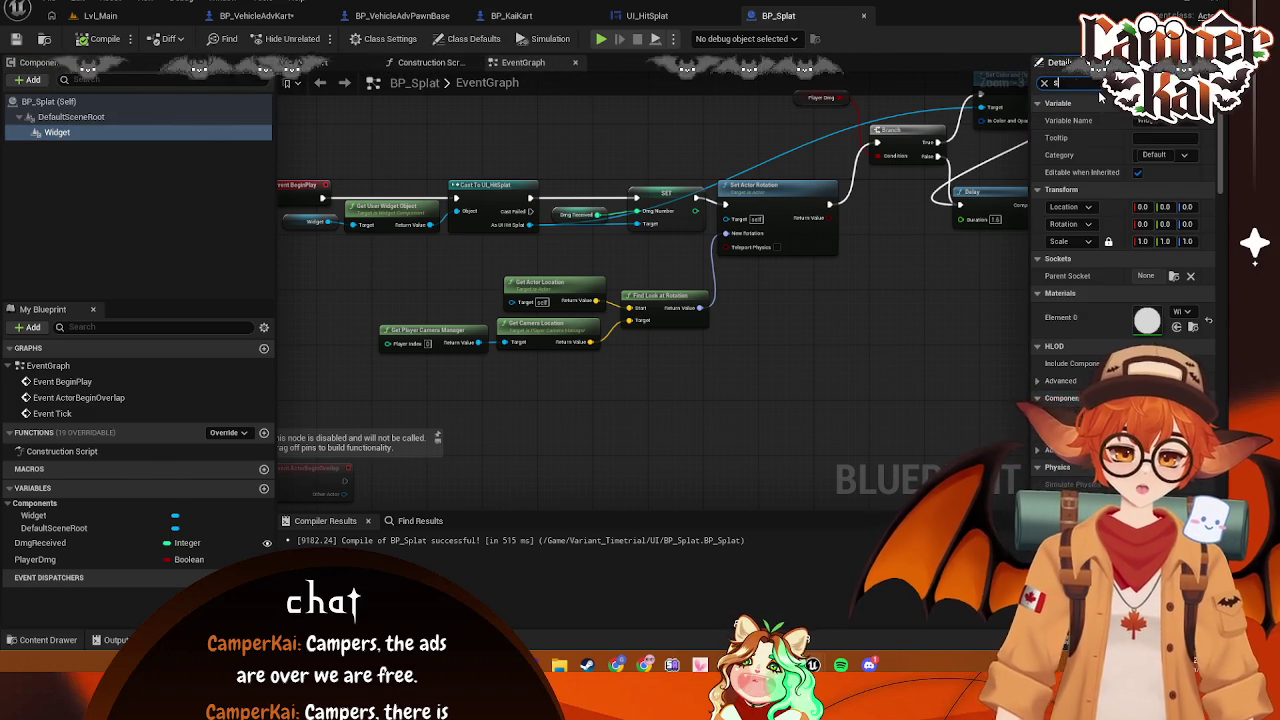
pyautogui.write('space')
pyautogui.click(1188, 122)
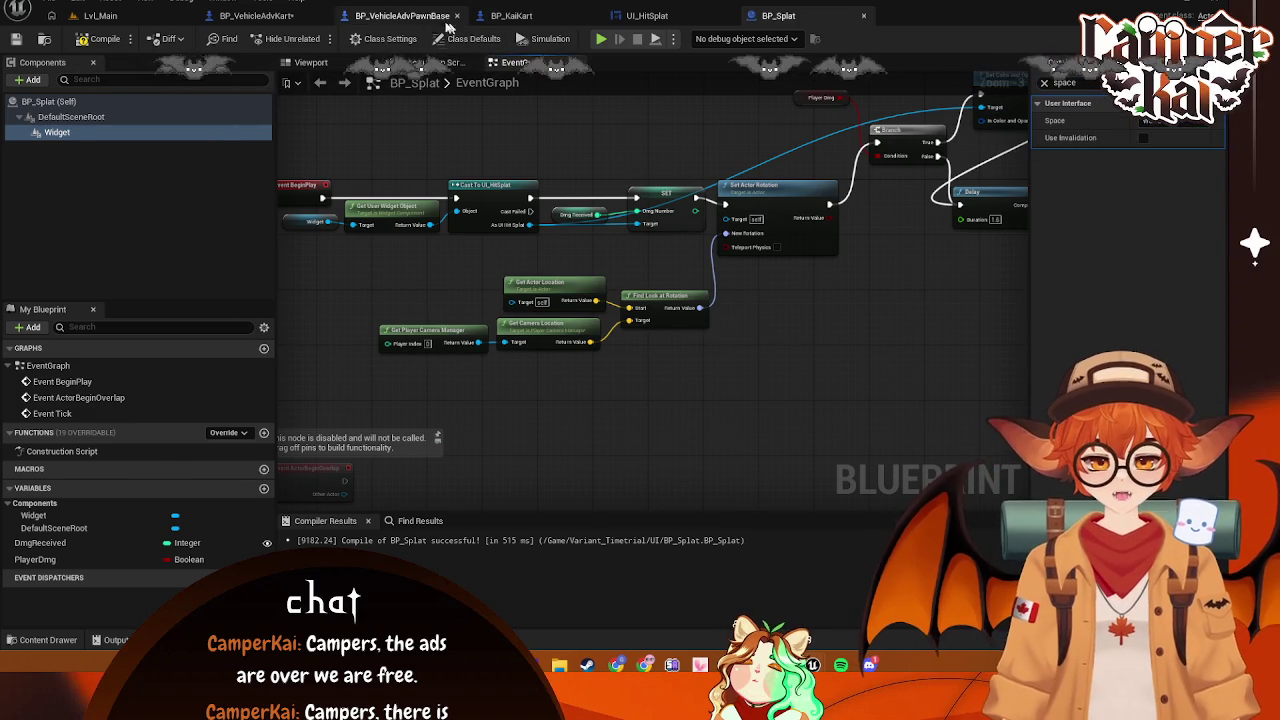
# Play Lvl_Main in the editor and start a race with the bunny racer
pyautogui.click(405, 17)
pyautogui.click(105, 16)
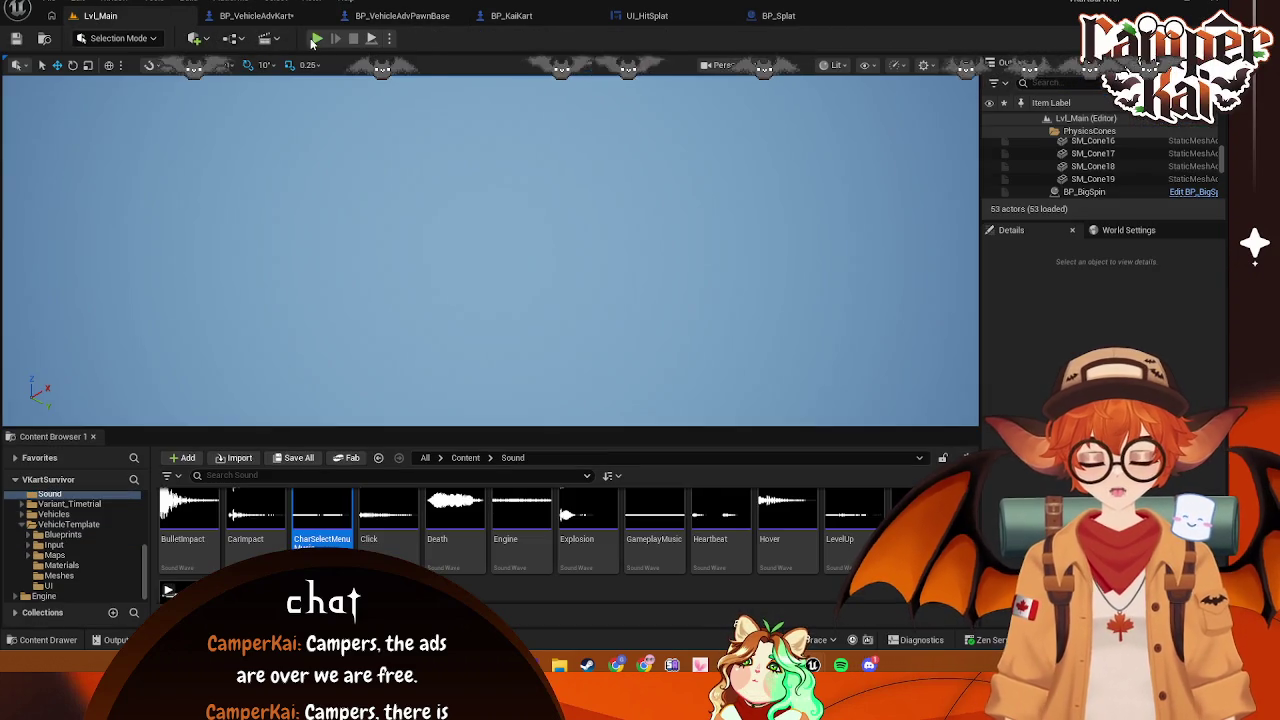
pyautogui.hotkey('alt', 'p')
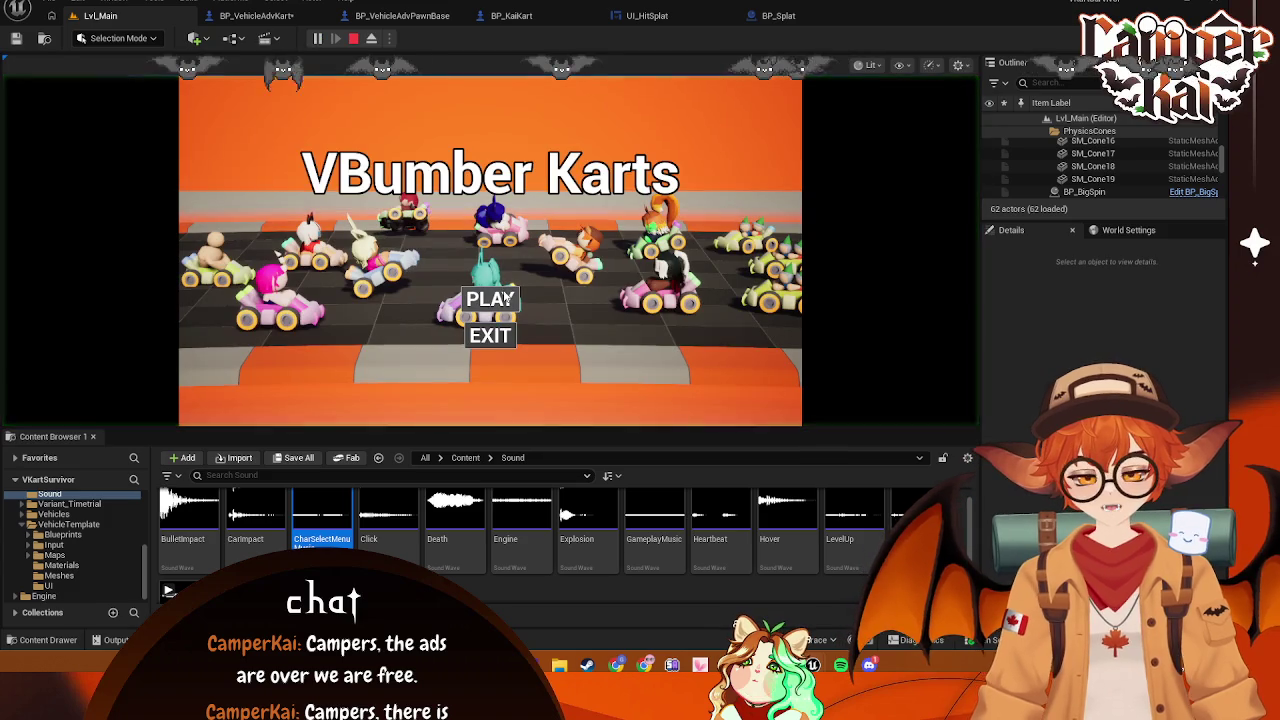
pyautogui.click(491, 308)
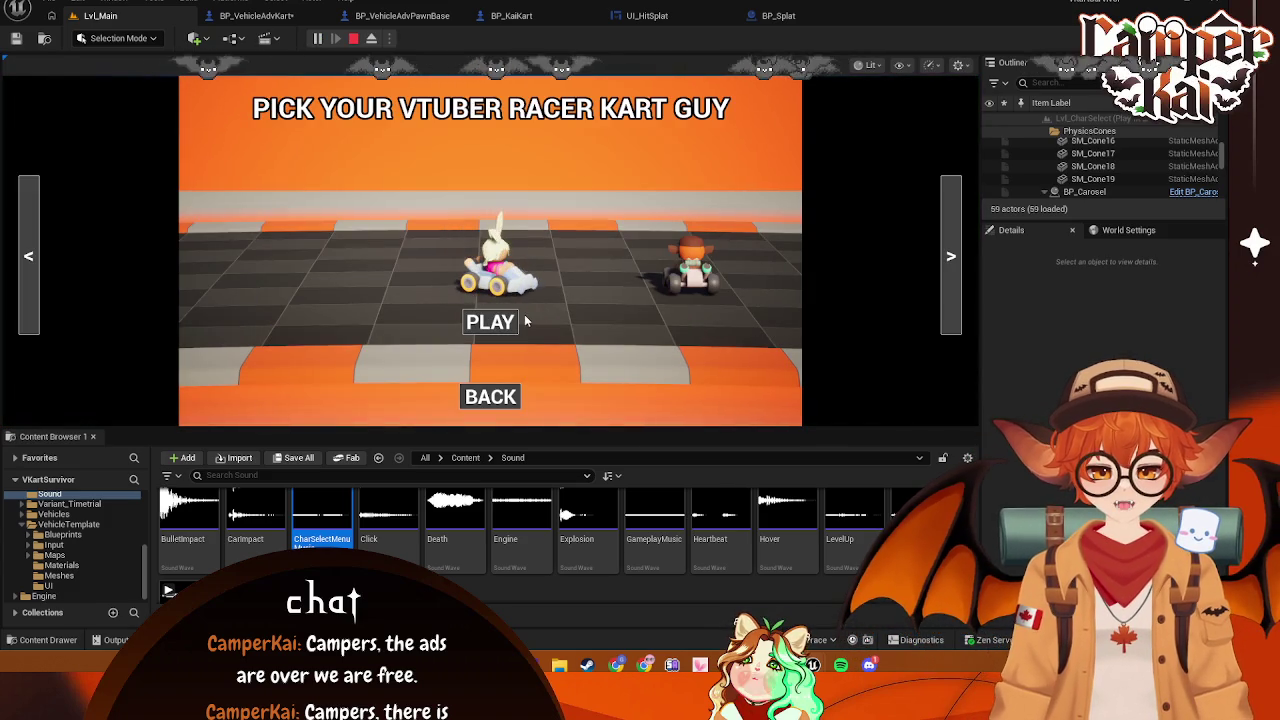
pyautogui.click(500, 320)
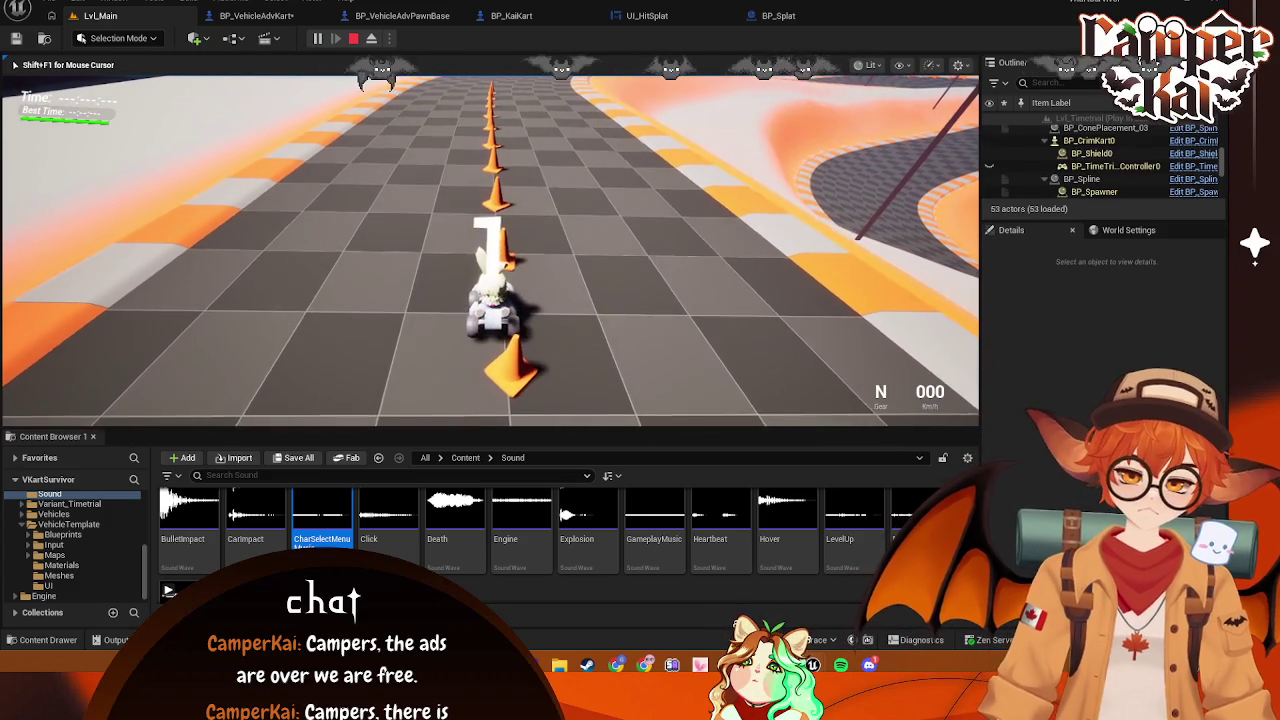
# Drive the bunny kart through the cones and curves, bouncing off the outer wall along the way
pyautogui.press('w')
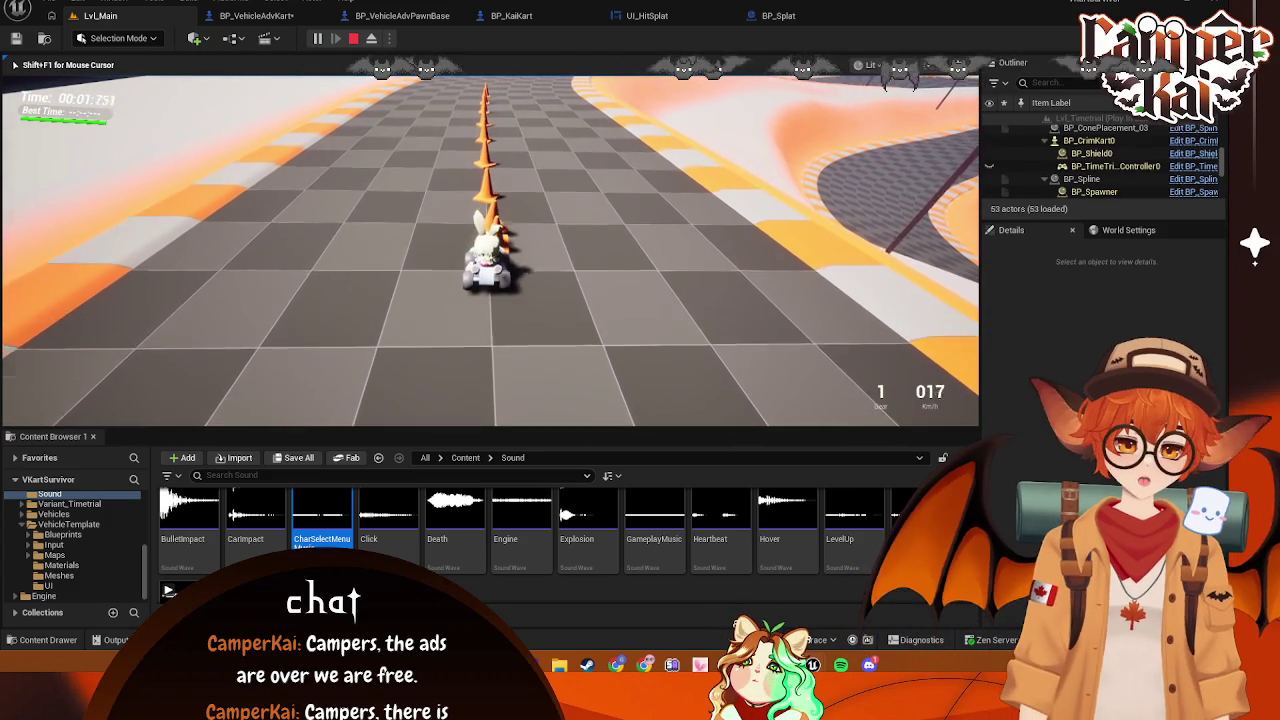
pyautogui.press('w')
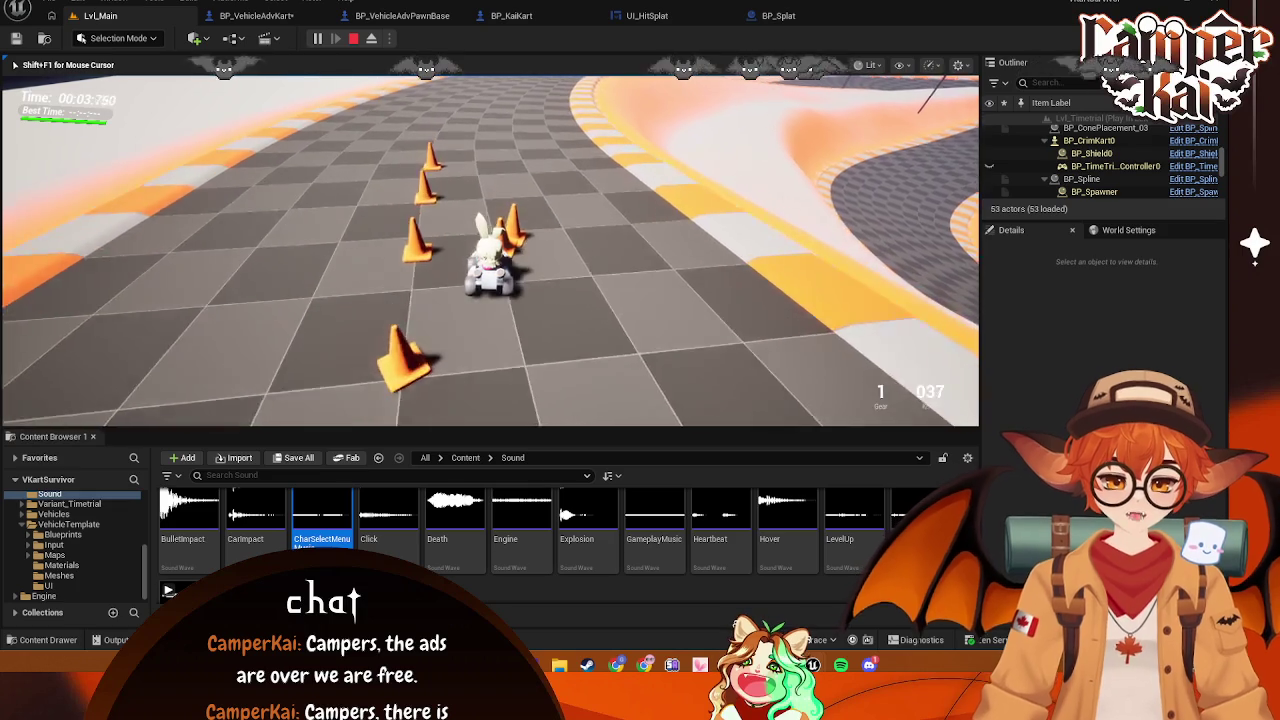
pyautogui.press('w')
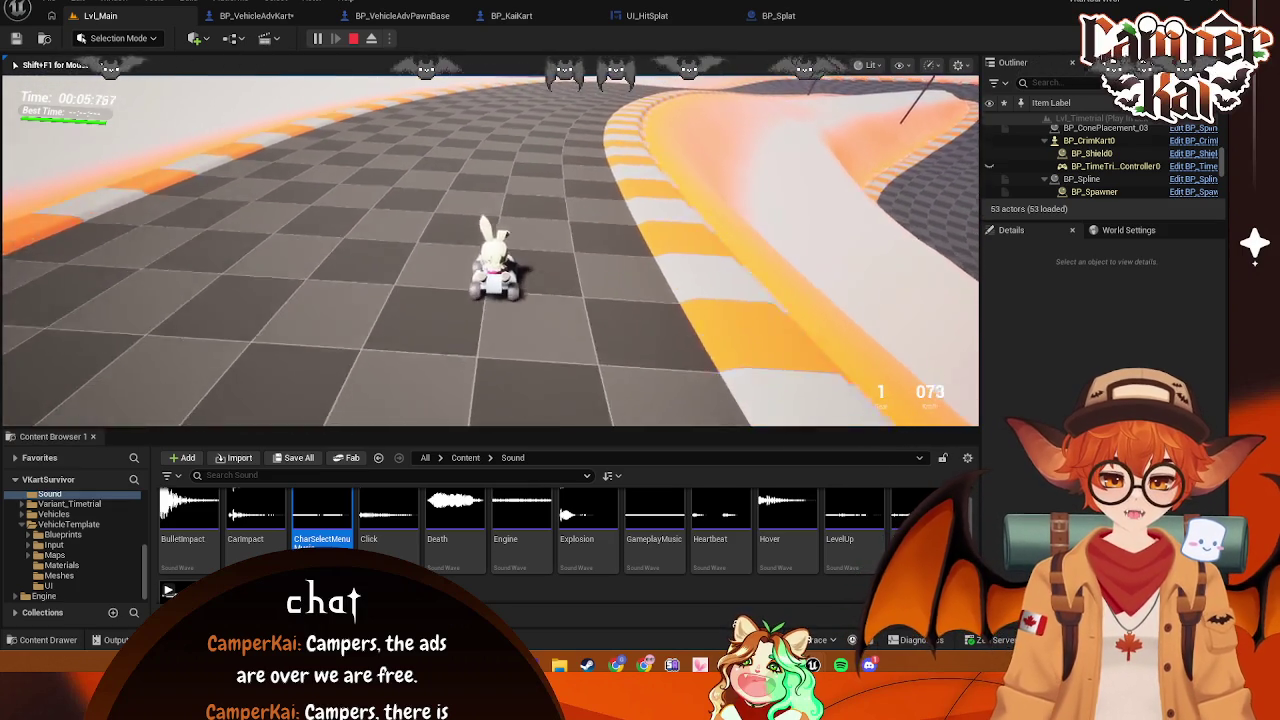
pyautogui.press('w')
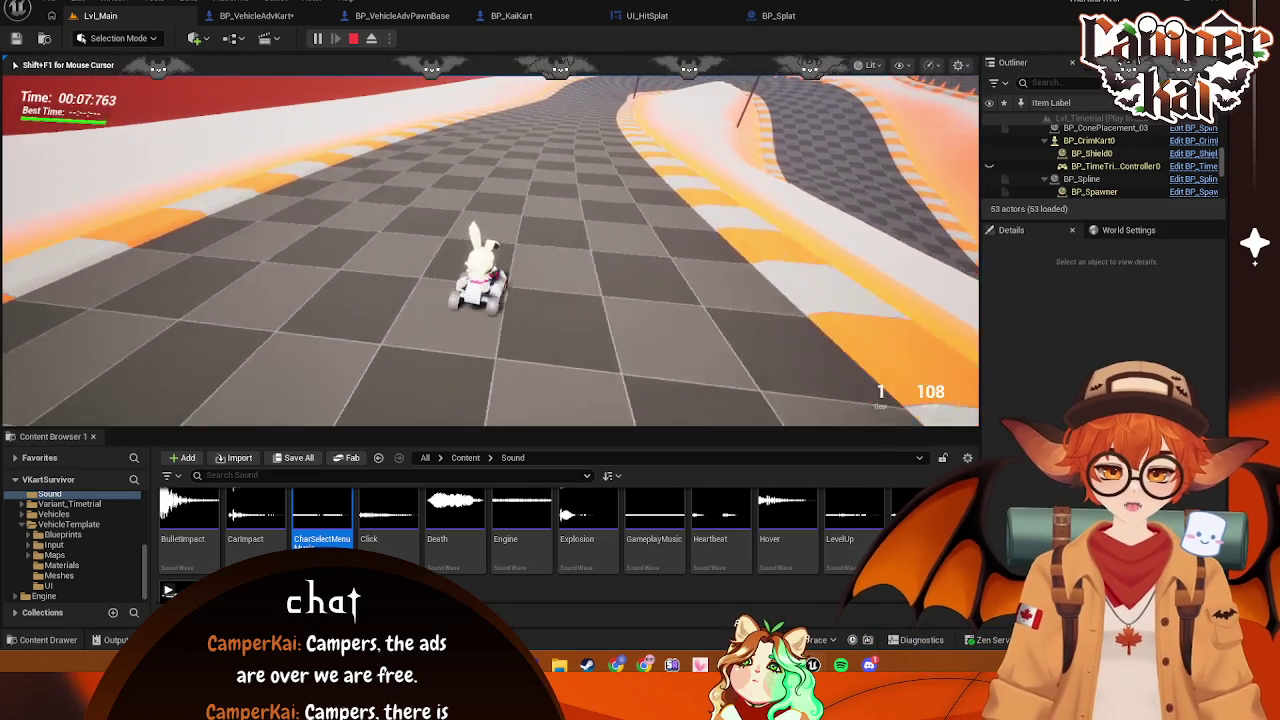
pyautogui.press('w')
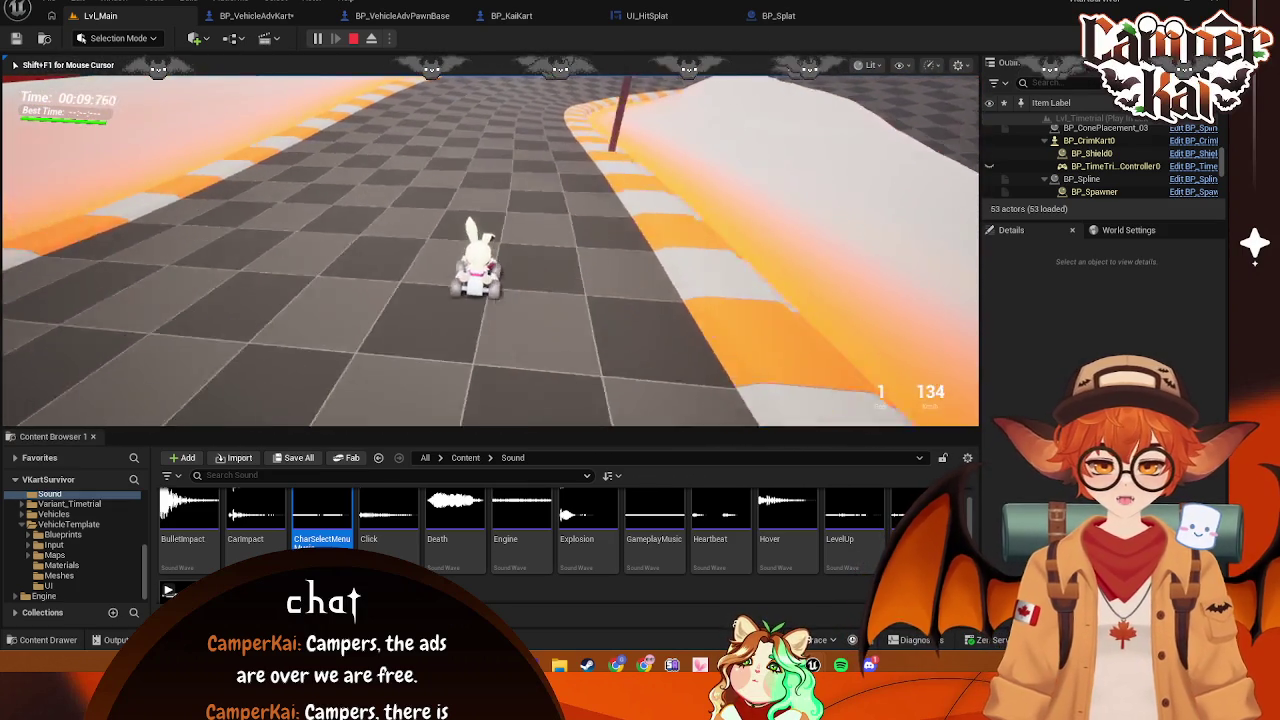
pyautogui.press('w')
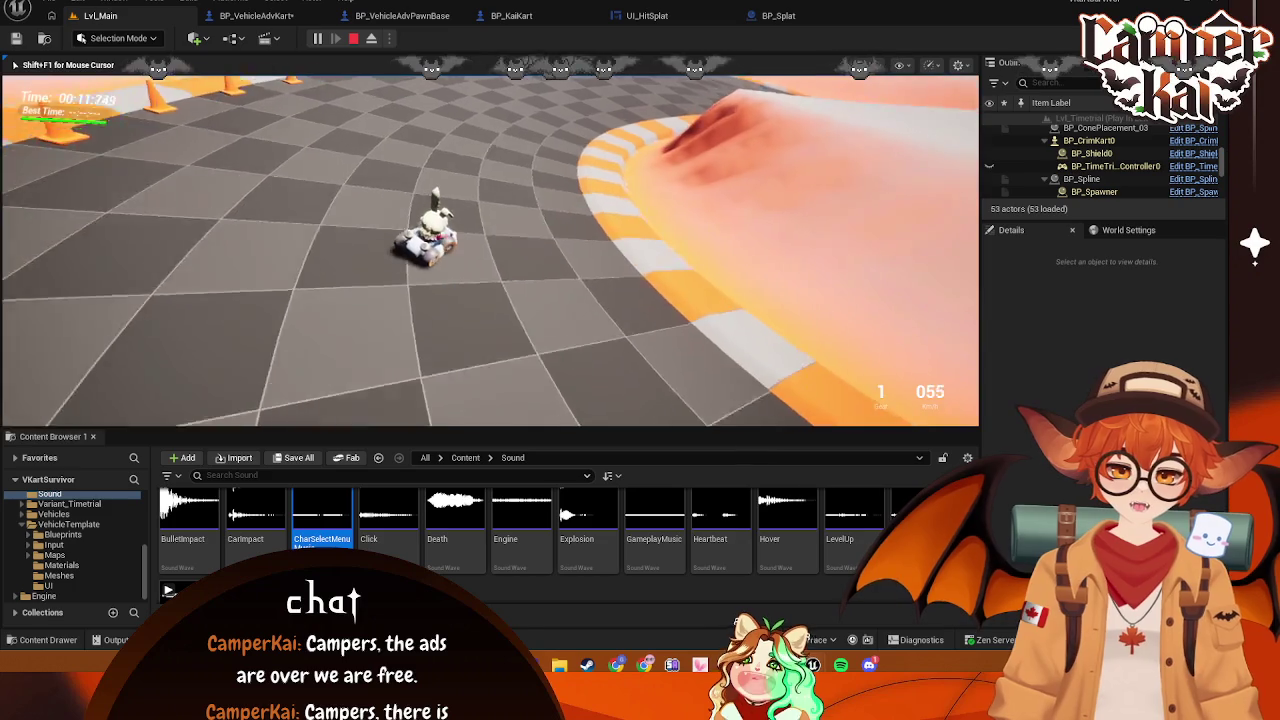
pyautogui.press('w')
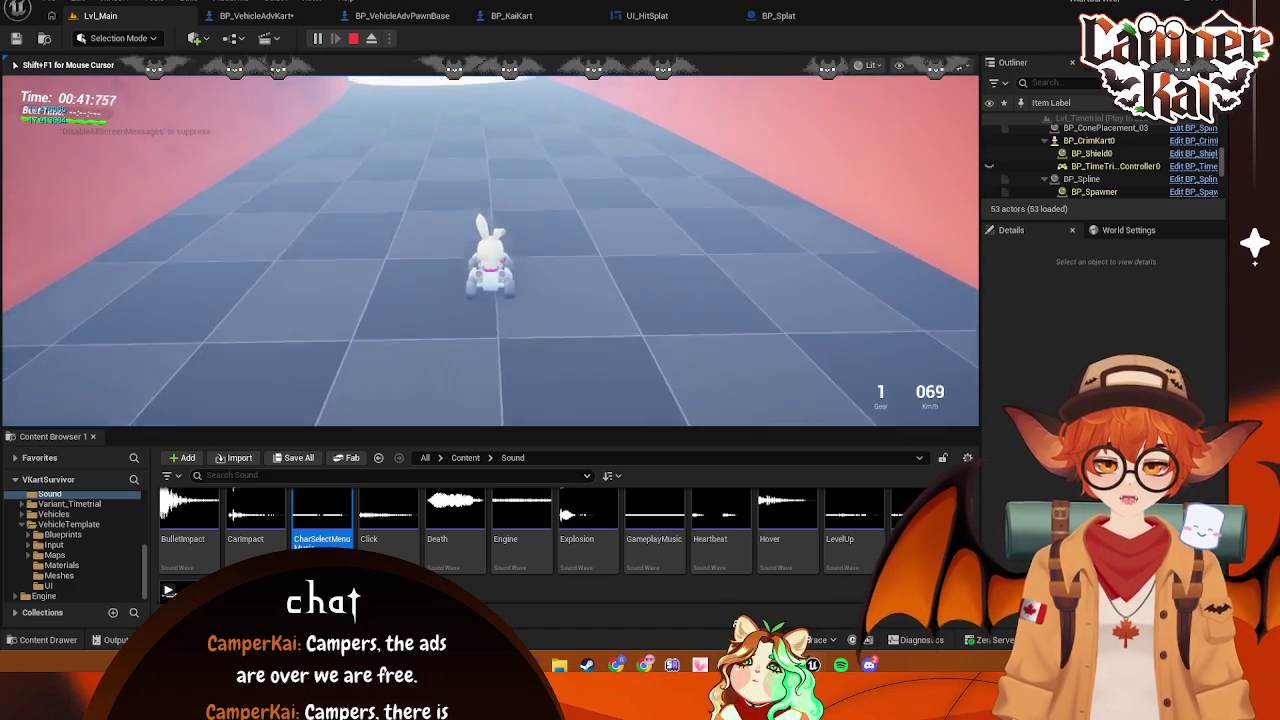
pyautogui.press('d')
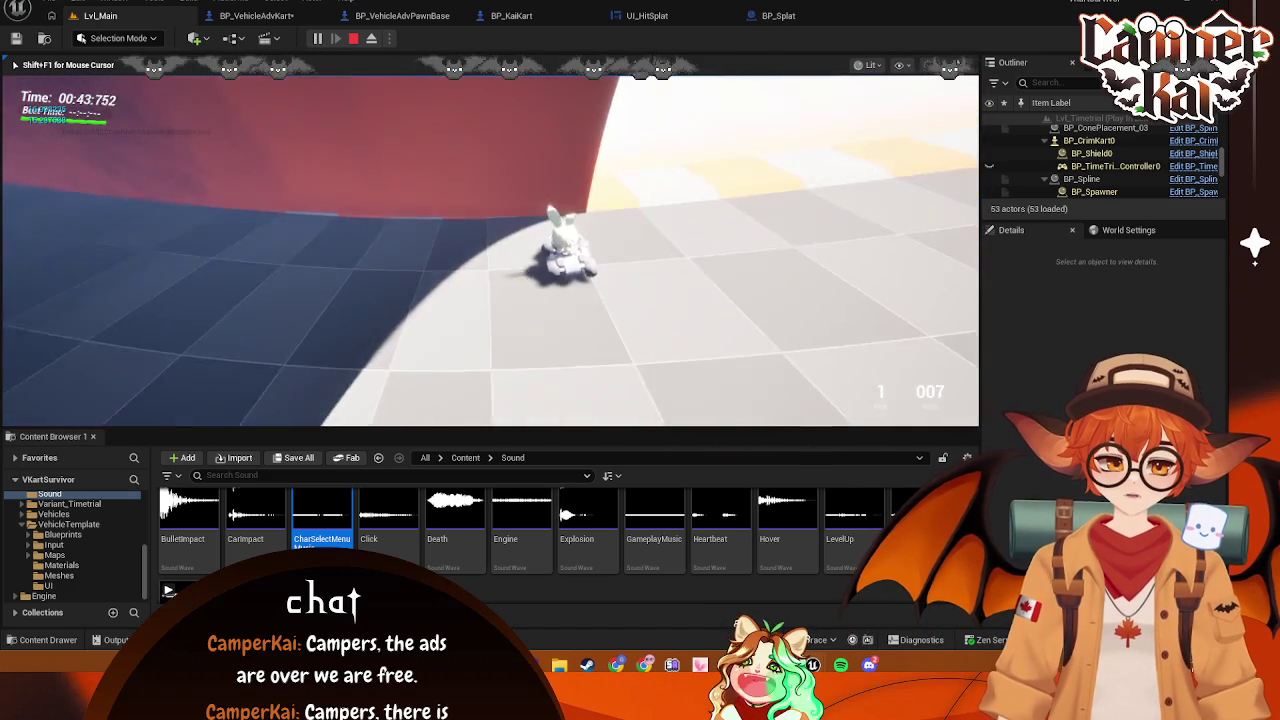
pyautogui.press('a')
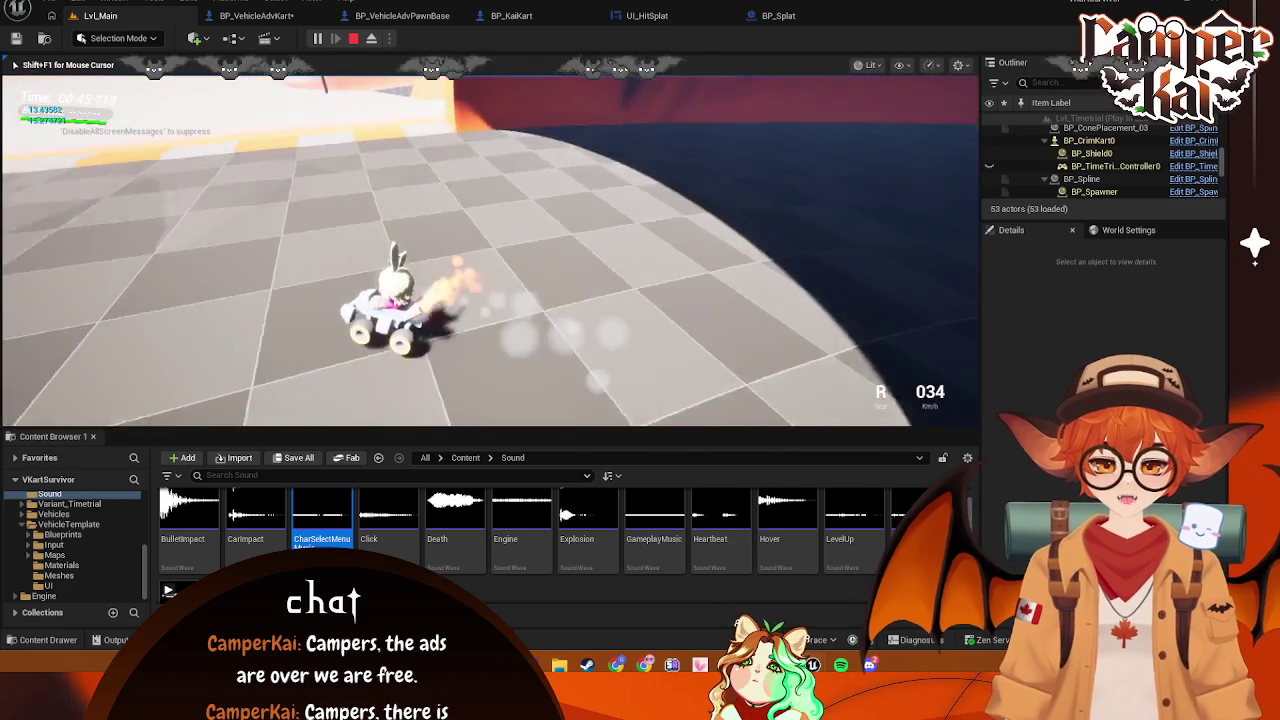
pyautogui.press('w')
pyautogui.press('w')
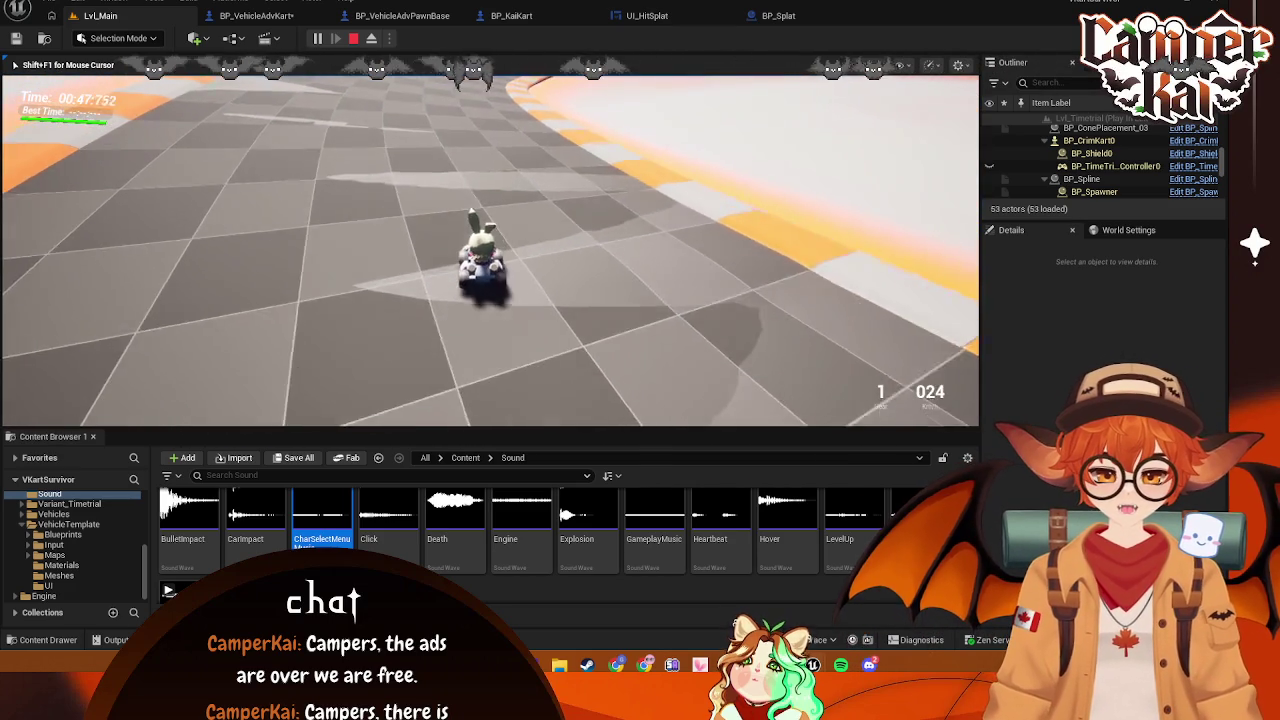
pyautogui.press('w')
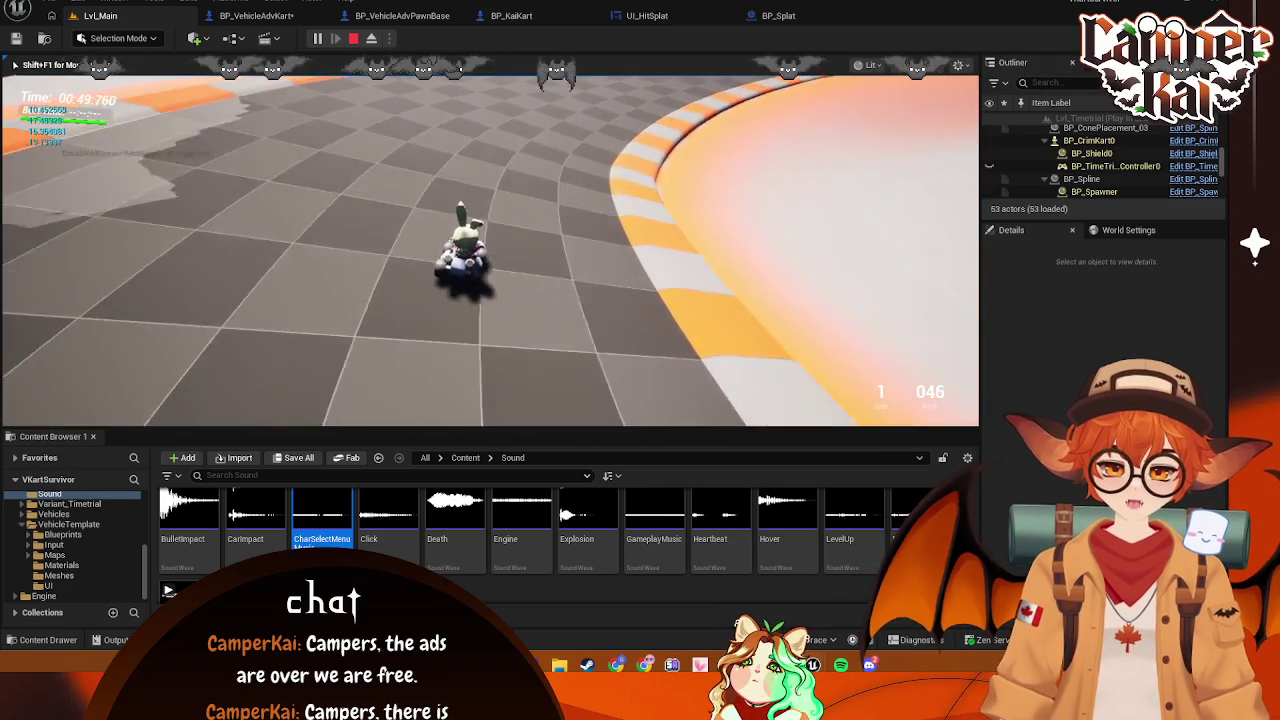
pyautogui.press('w')
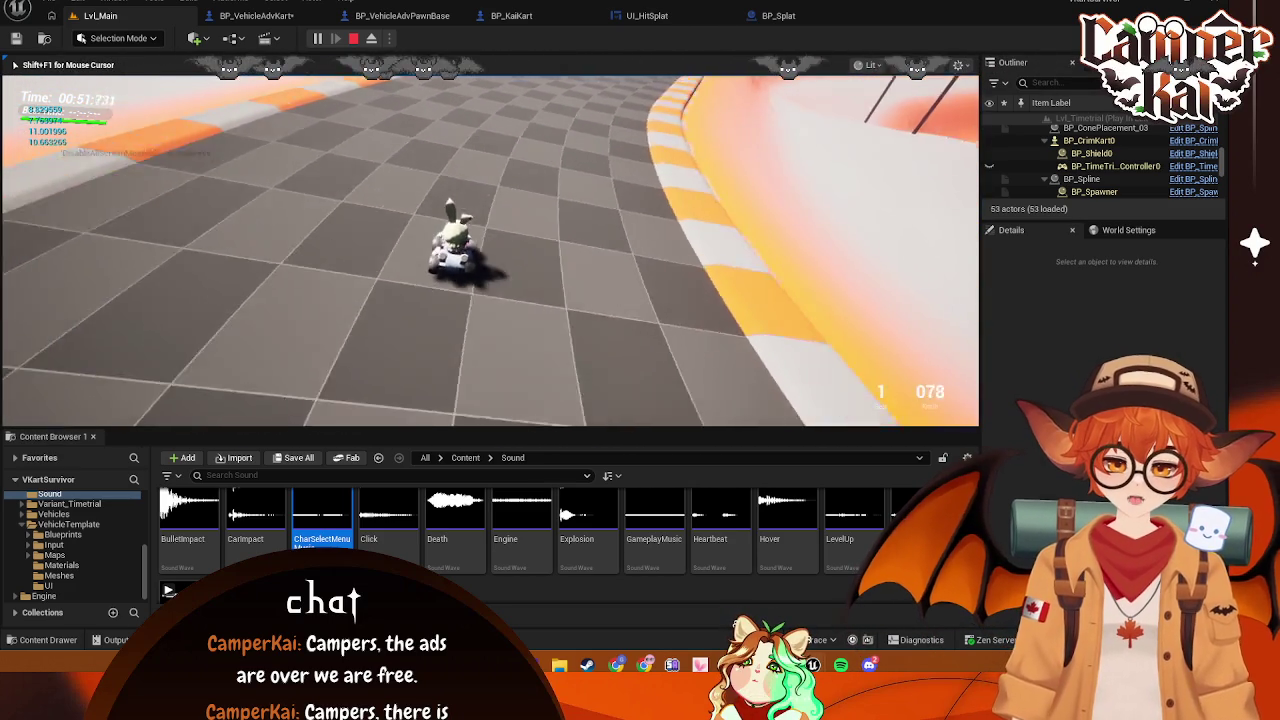
pyautogui.press('w')
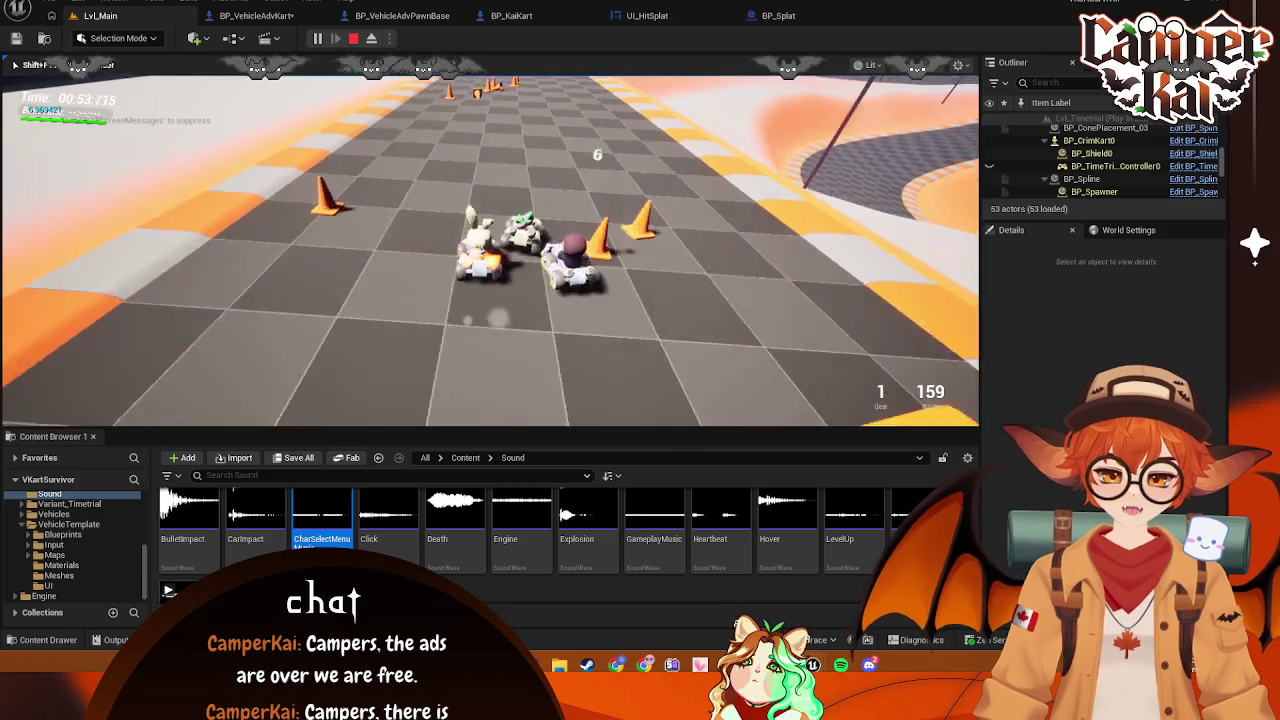
# Keep driving into karts until a 17 damage number appears, then end the playtest and return to BP_Splat
pyautogui.press('d')
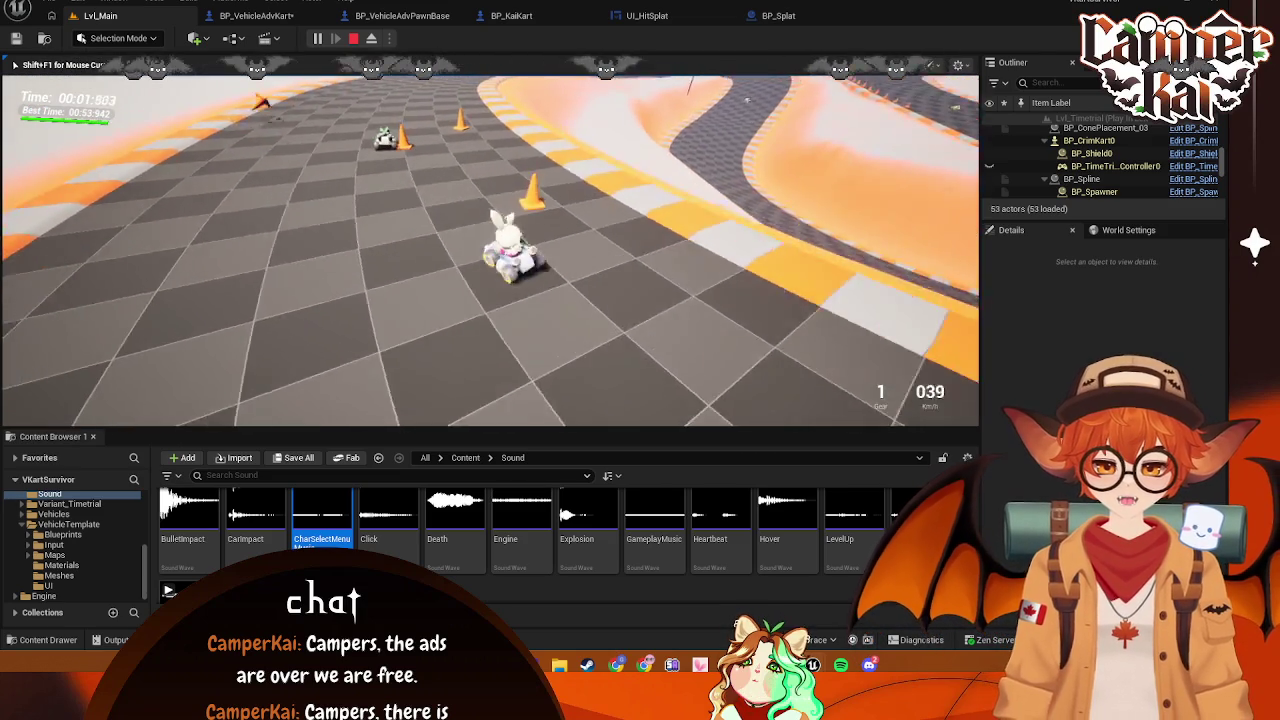
pyautogui.press('s')
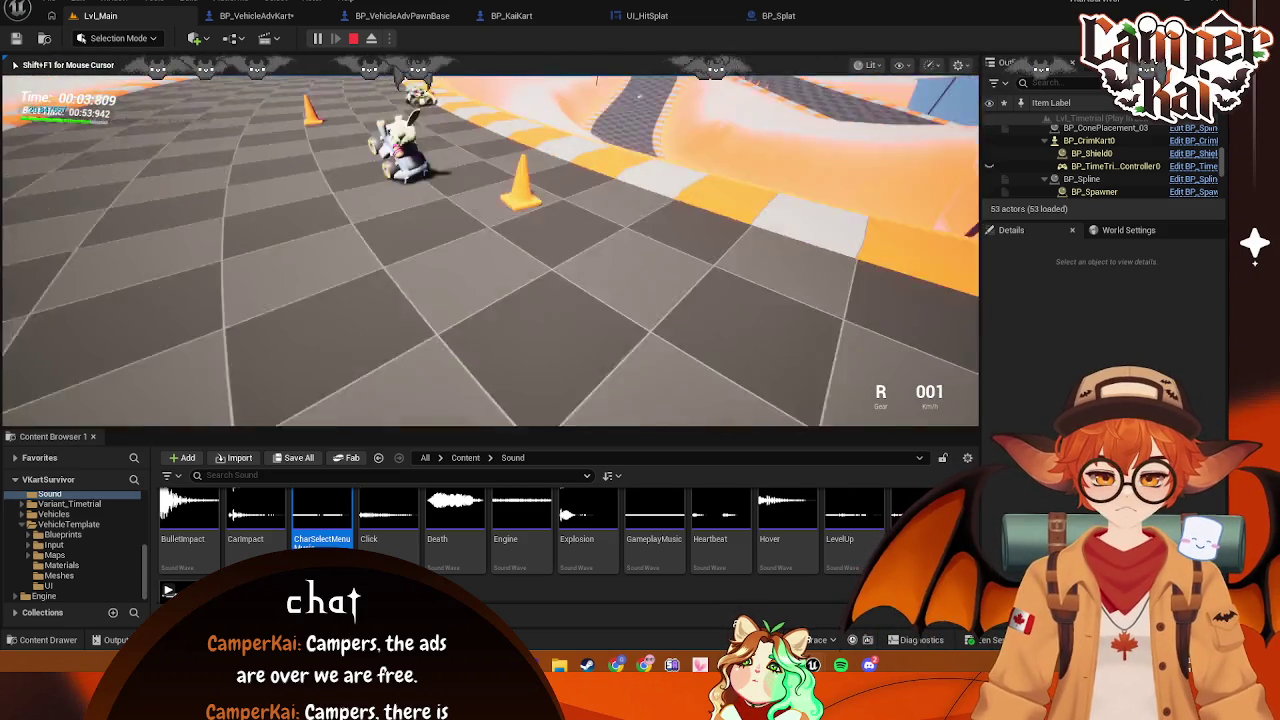
pyautogui.press('w')
pyautogui.press('a')
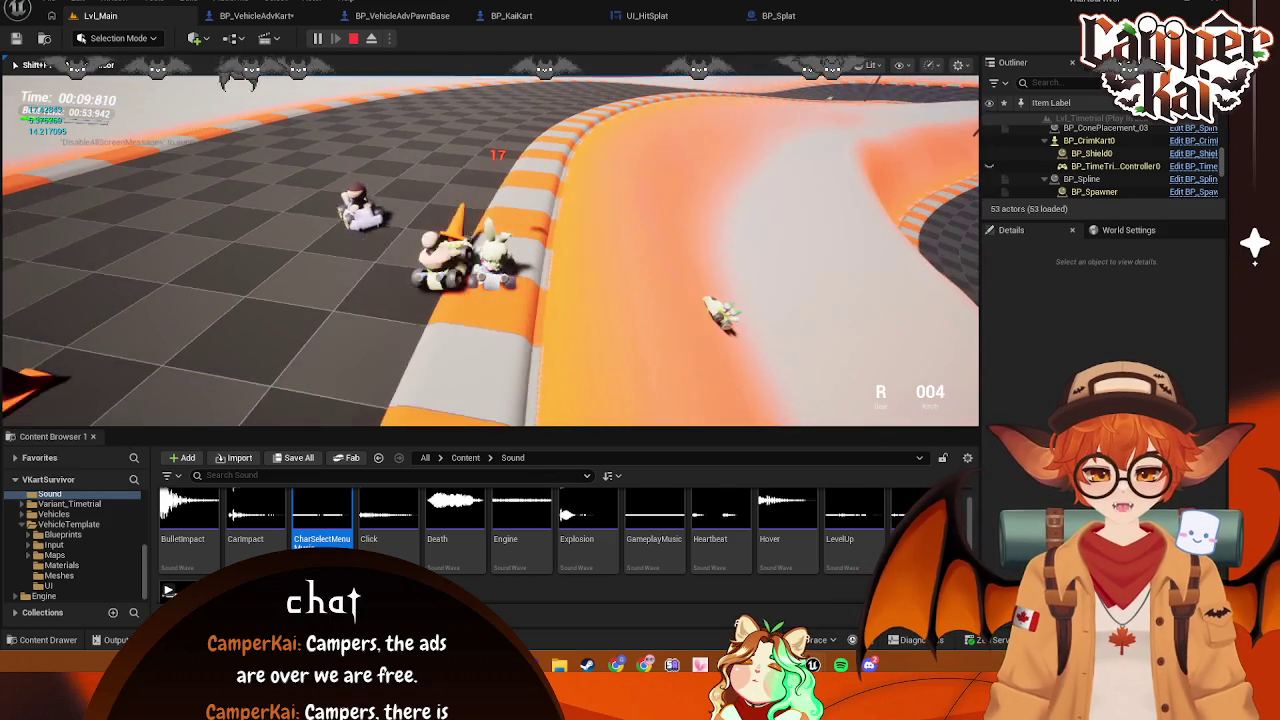
pyautogui.press('s')
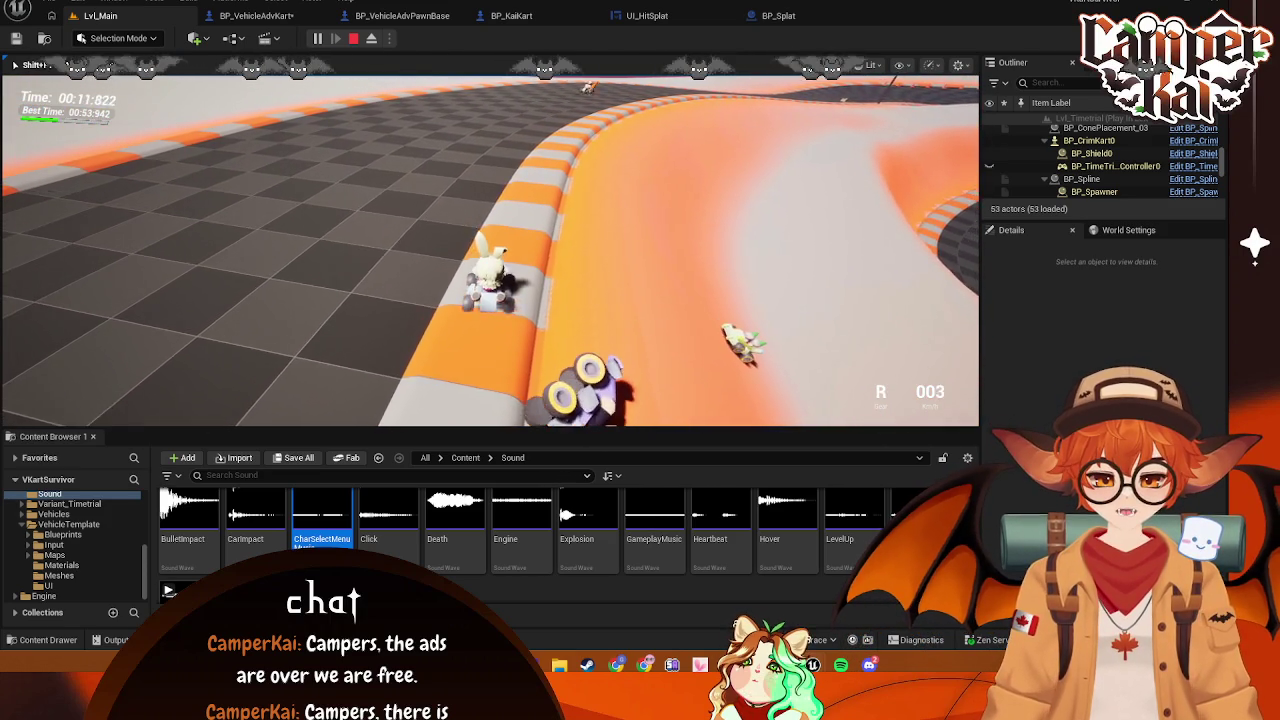
pyautogui.press('w')
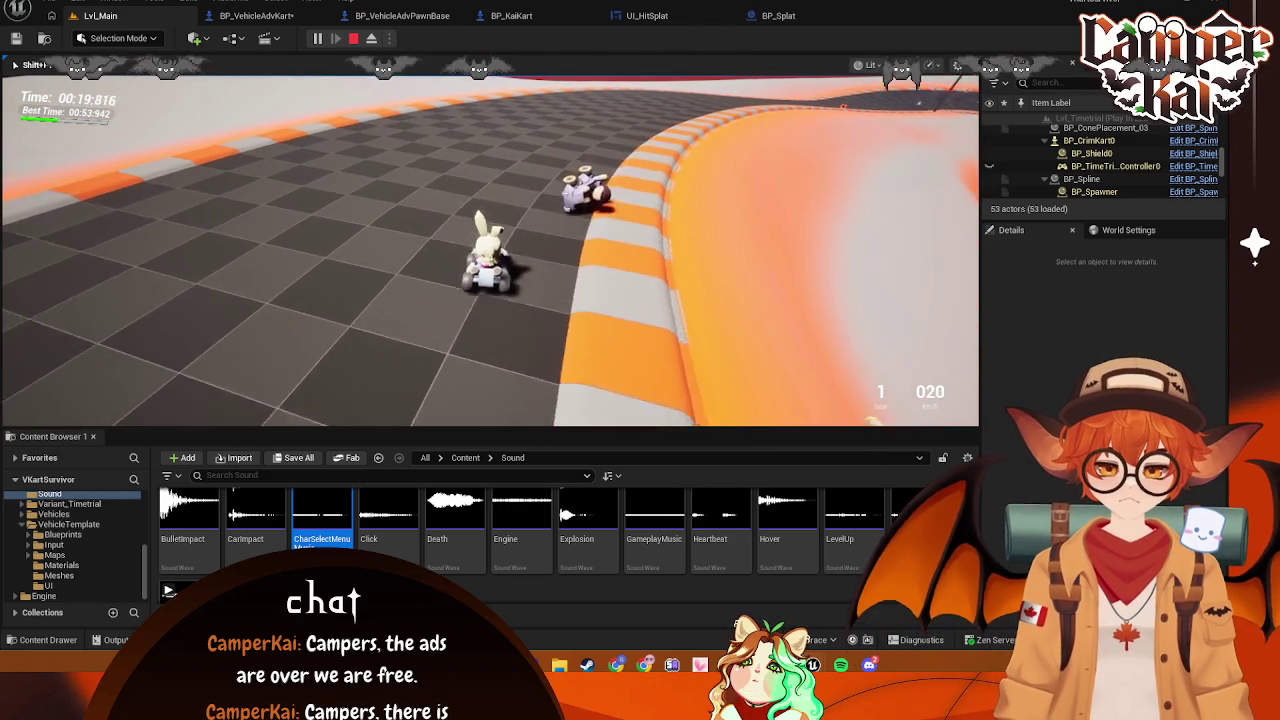
pyautogui.press('Escape')
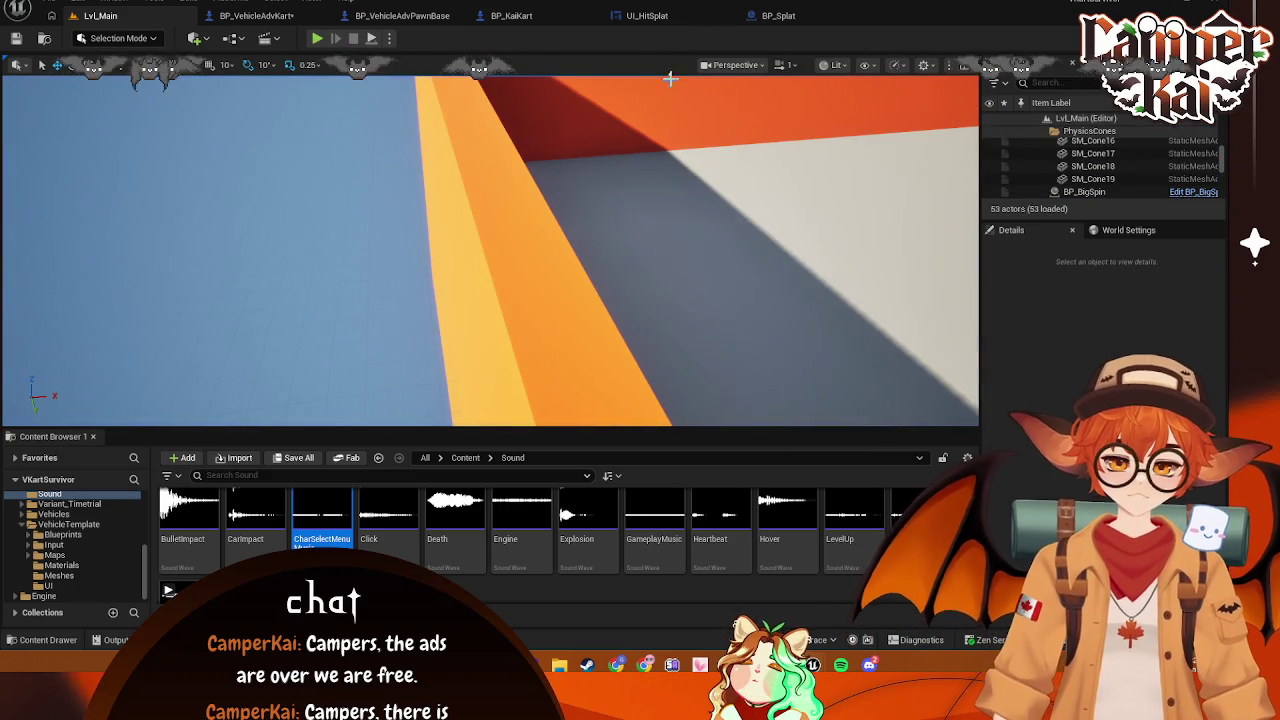
pyautogui.click(778, 15)
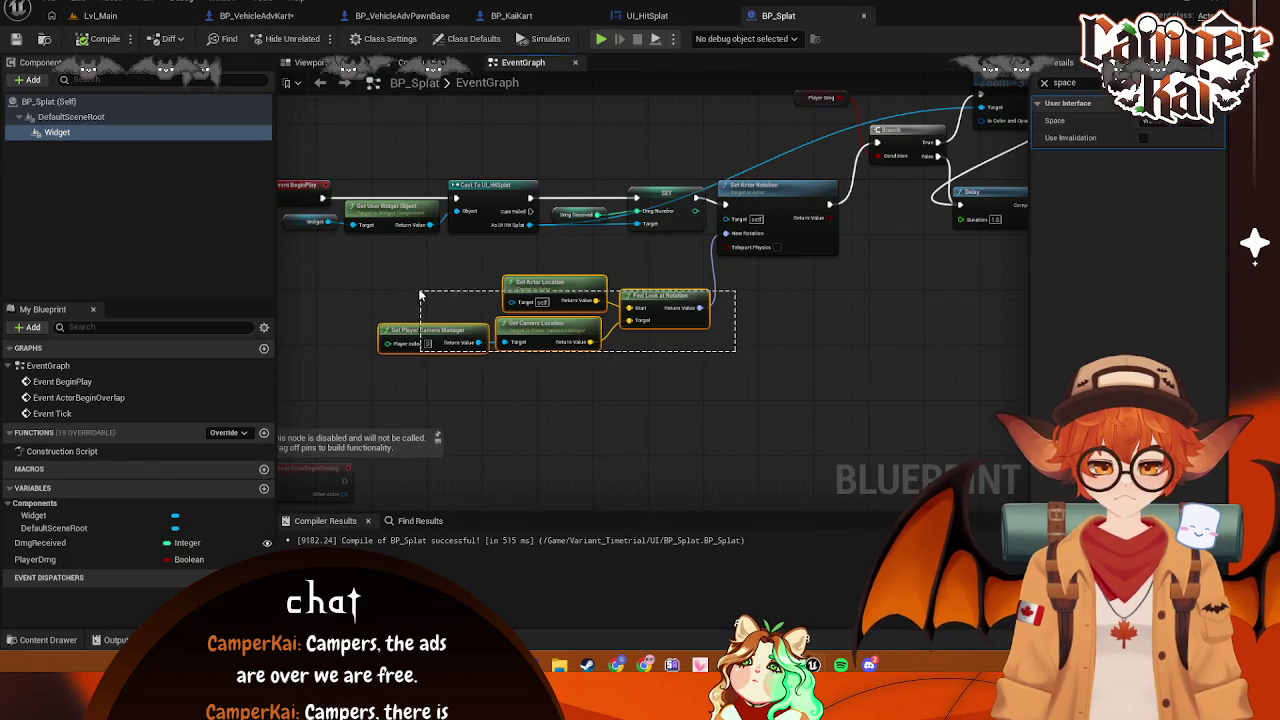
# Move the four Find Look at Rotation nodes up in the BP_Splat graph
pyautogui.click(569, 262)
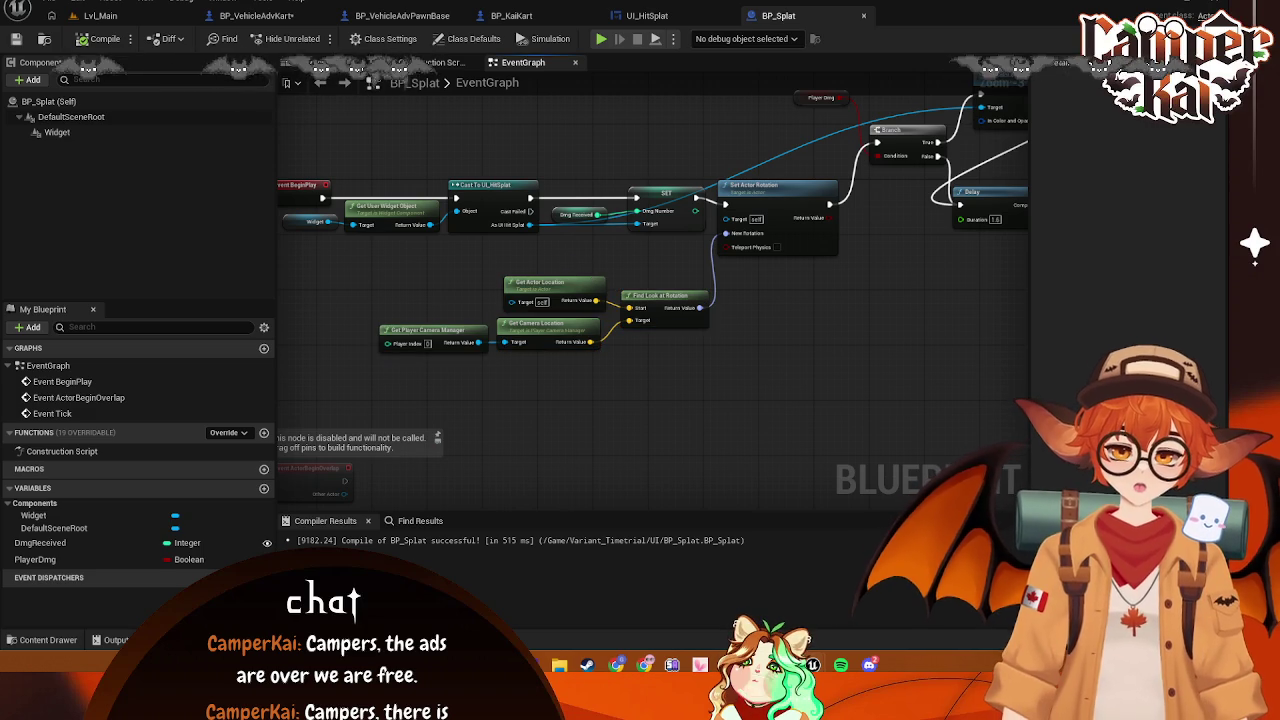
pyautogui.moveTo(650, 344); pyautogui.dragTo(372, 272)
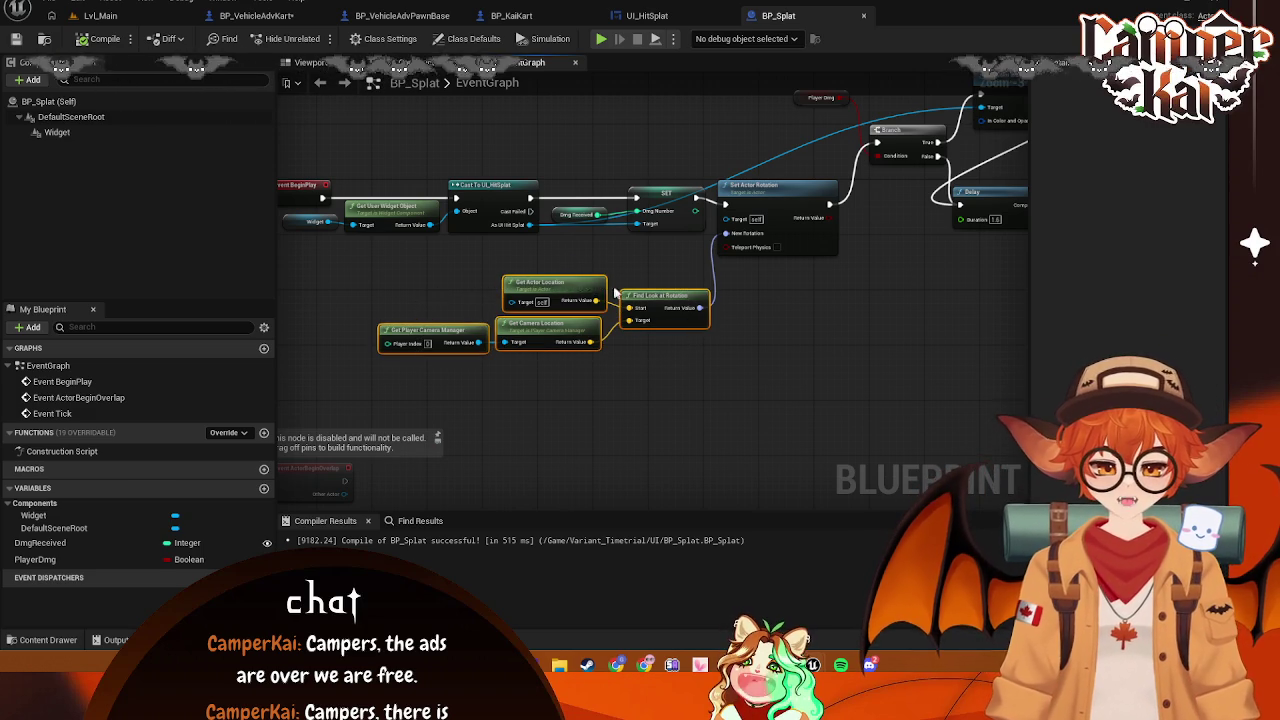
pyautogui.moveTo(548, 324); pyautogui.dragTo(548, 296)
pyautogui.click(755, 321)
pyautogui.moveTo(755, 321); pyautogui.dragTo(645, 375)
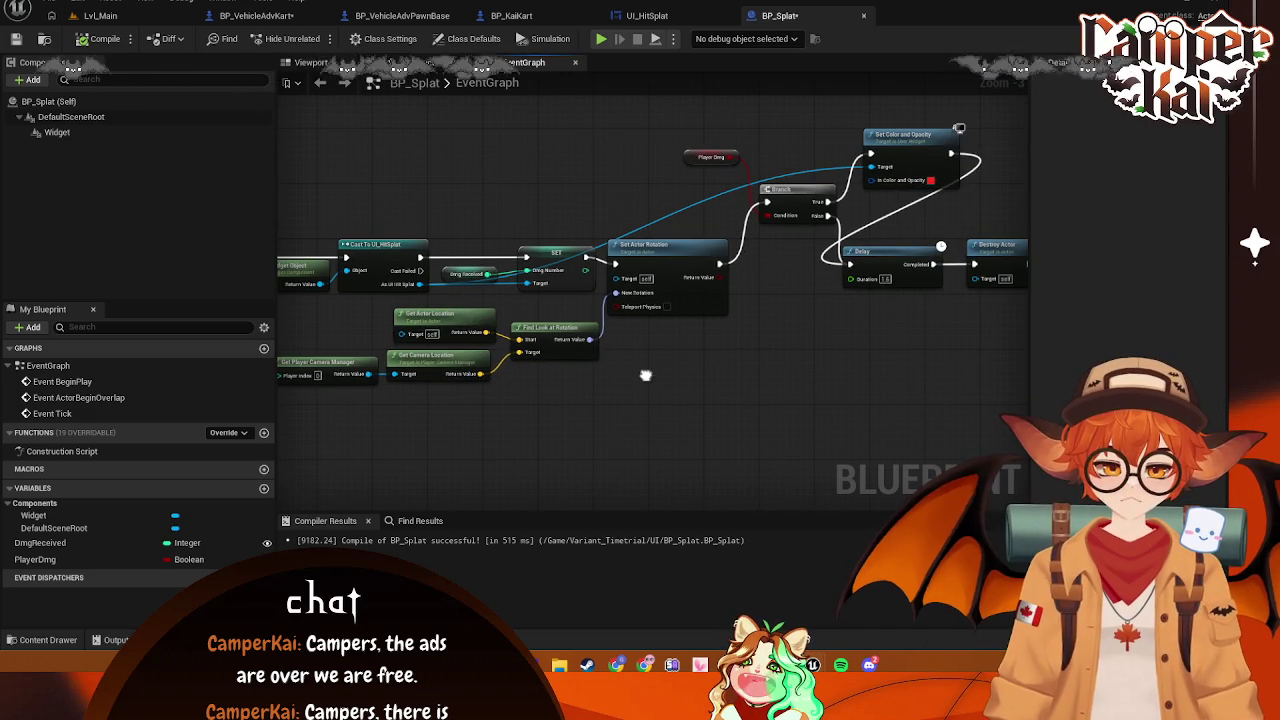
# Move the Player Dmg, Branch and Set Color and Opacity nodes down, then save BP_Splat
pyautogui.moveTo(680, 155)
pyautogui.mouseDown()
pyautogui.moveTo(957, 188)
pyautogui.moveTo(659, 155)
pyautogui.mouseUp()
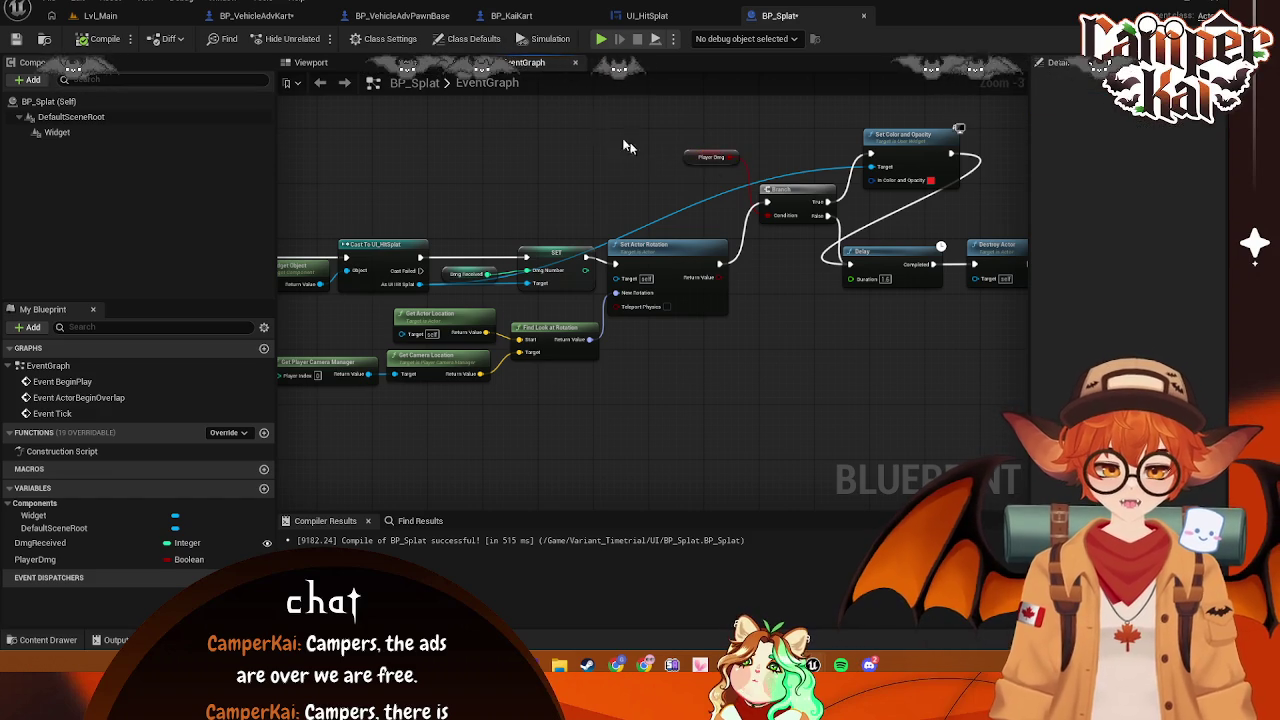
pyautogui.moveTo(598, 128); pyautogui.dragTo(971, 214)
pyautogui.moveTo(882, 139); pyautogui.dragTo(875, 187)
pyautogui.hotkey('ctrl', 's')
# Start a new bunny-kart race on Lvl_Main, then pause it and eject into a free camera view
pyautogui.click(100, 15)
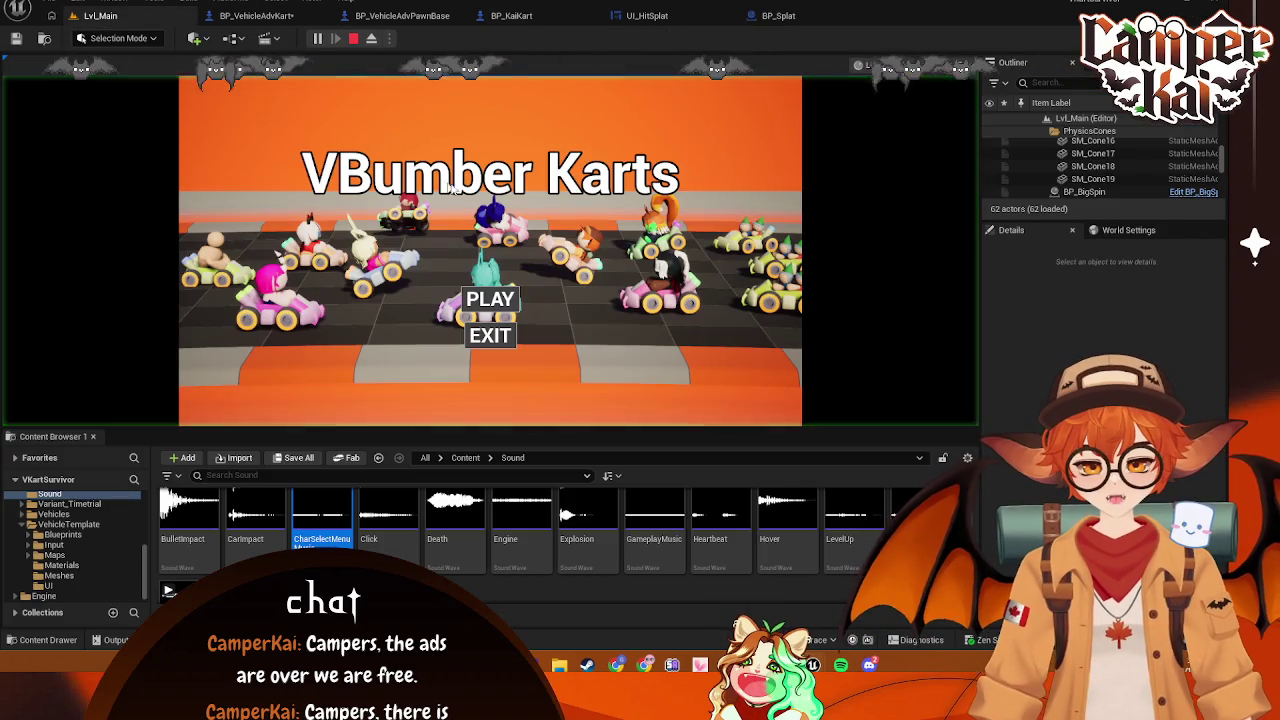
pyautogui.click(490, 299)
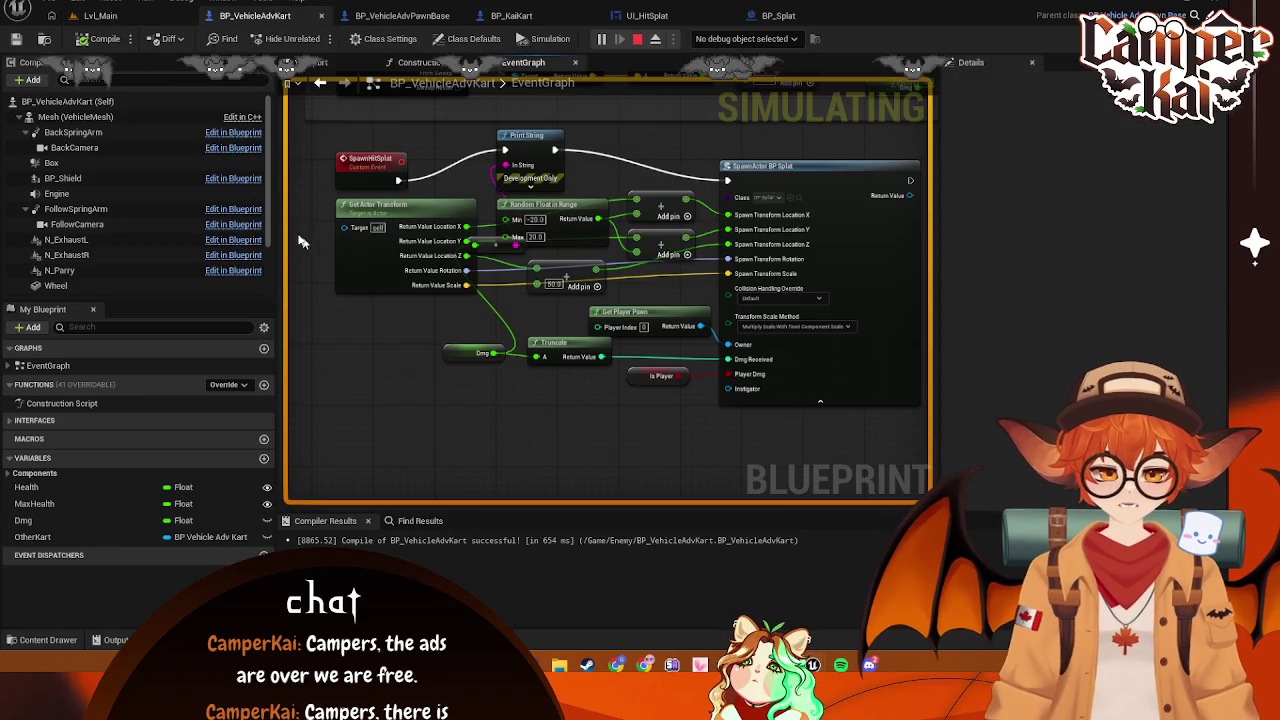
pyautogui.click(100, 15)
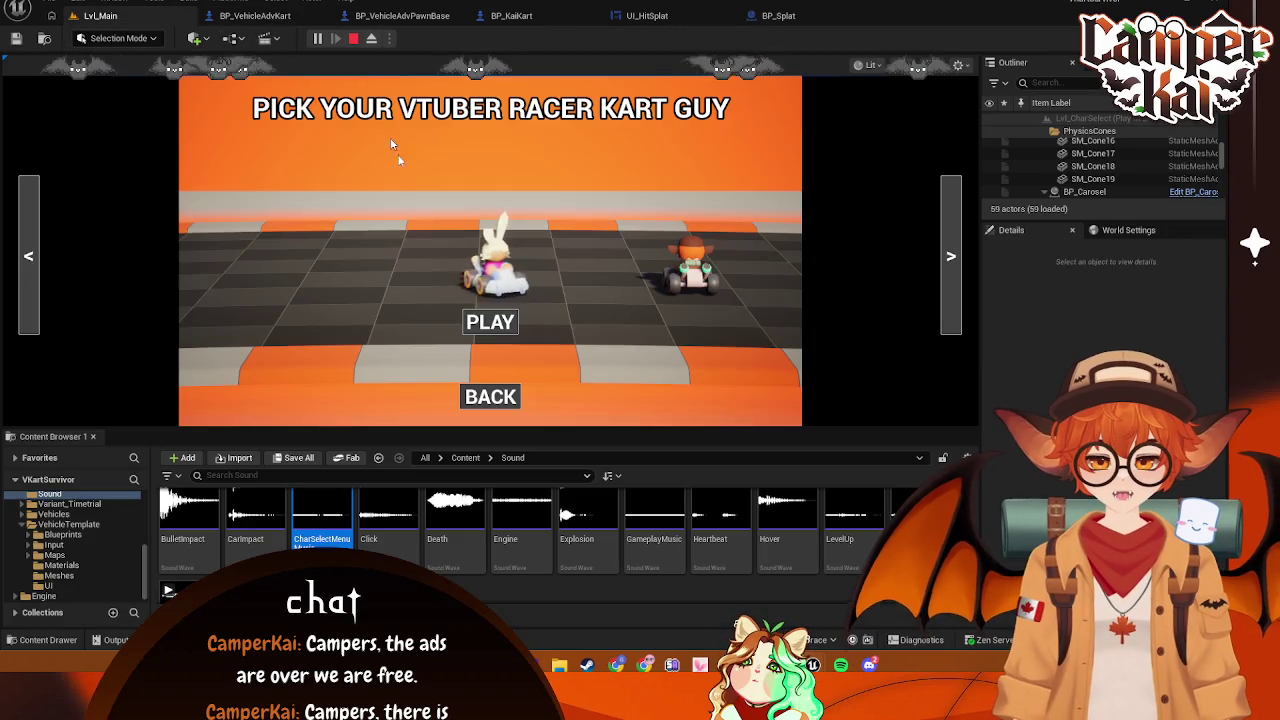
pyautogui.click(505, 318)
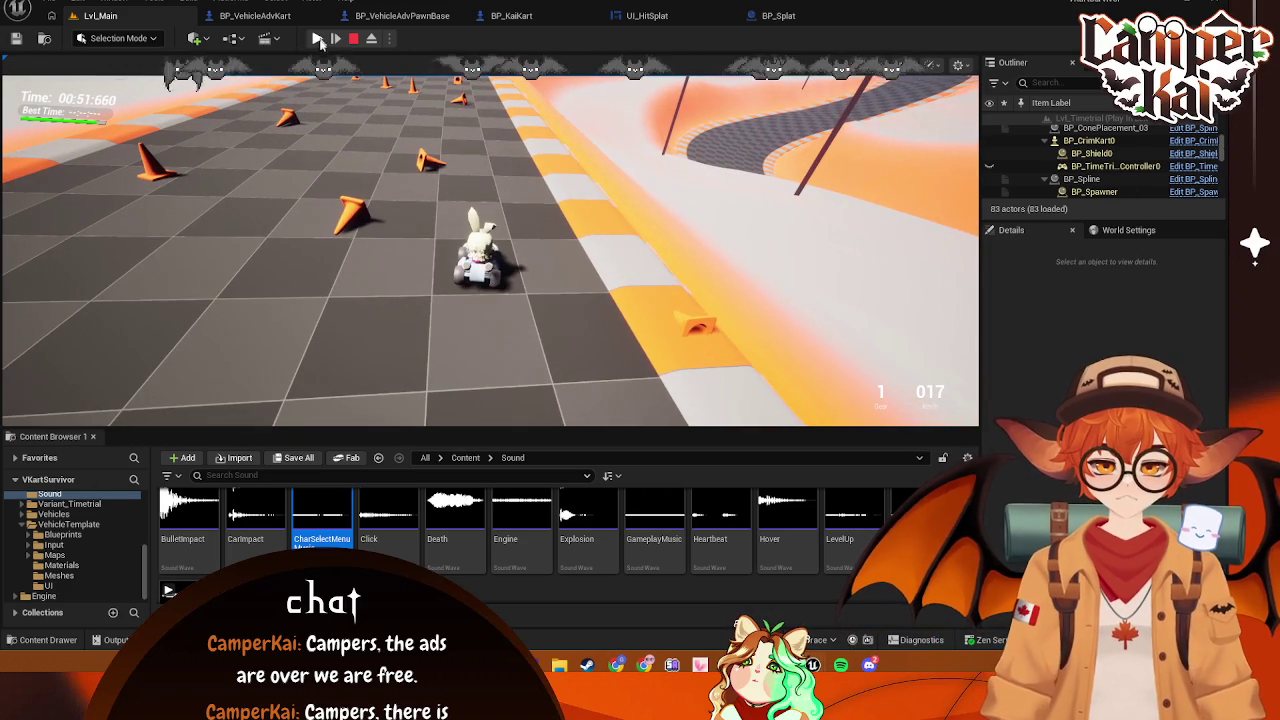
pyautogui.click(317, 38)
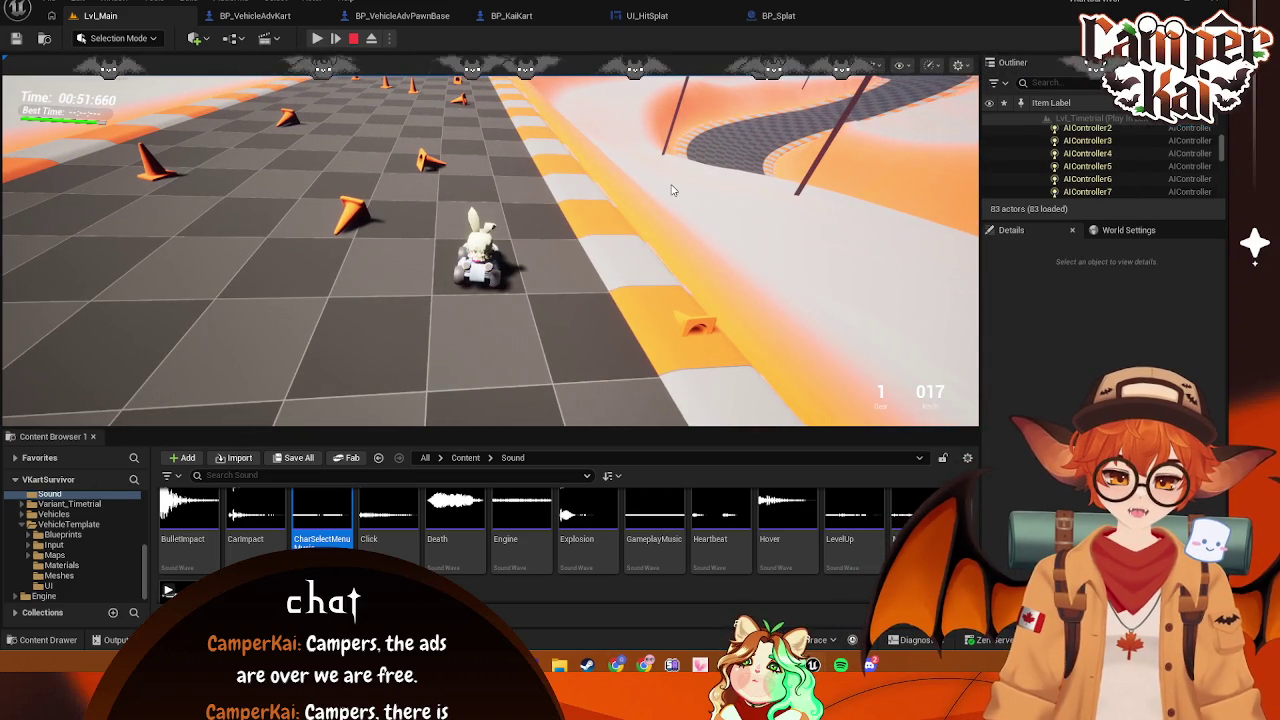
pyautogui.press('F8')
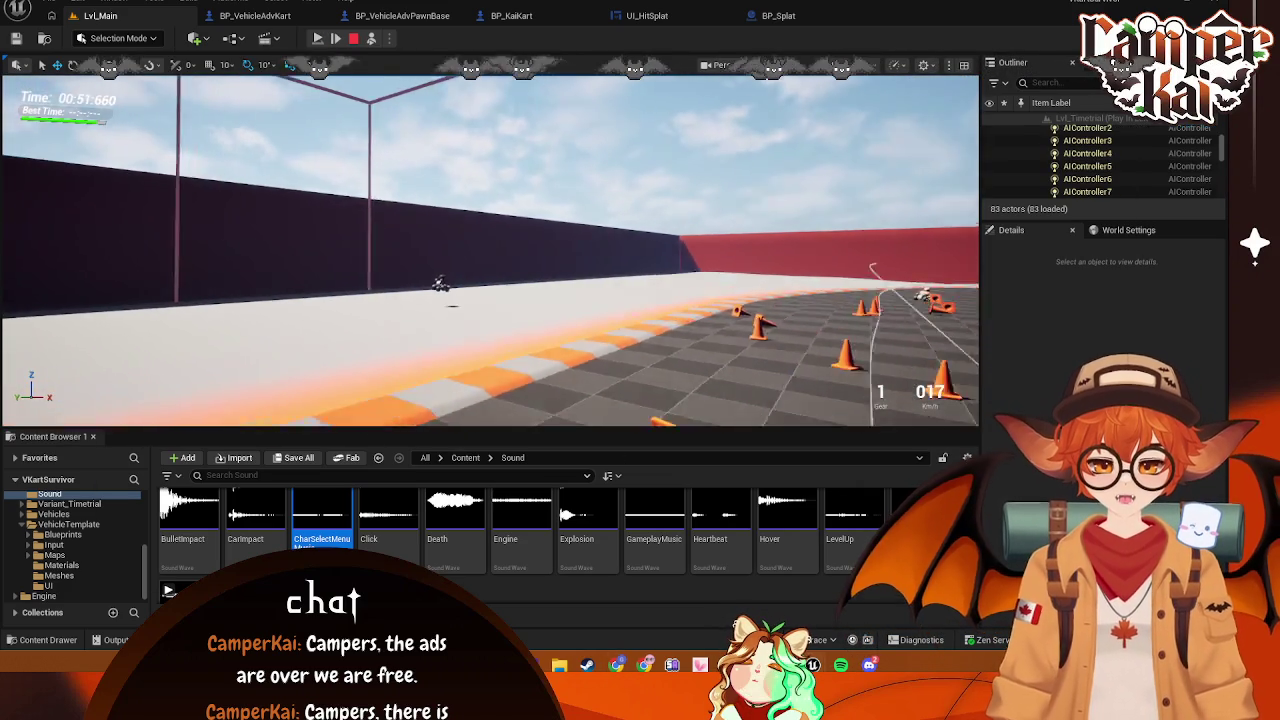
# Inspect the enemy kart and BP_KaiKart, stop the simulation, and go to BP_VehicleAdvKart's event graph
pyautogui.click(478, 258)
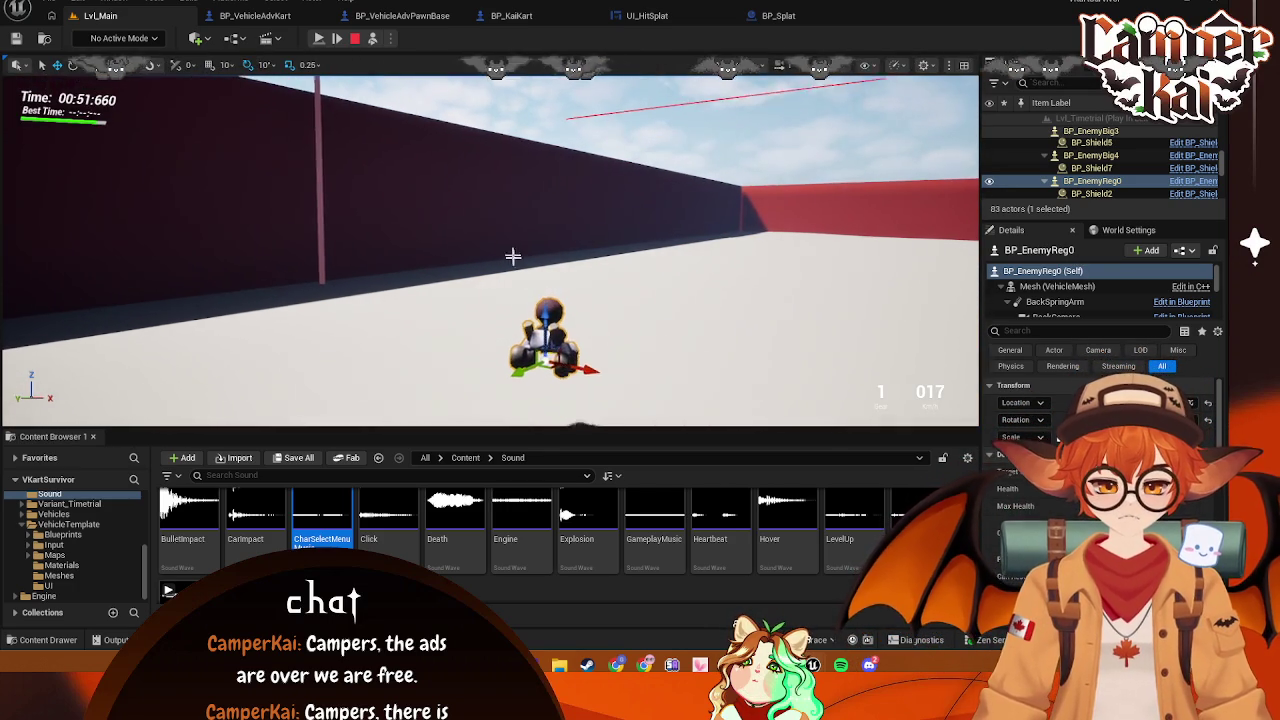
pyautogui.click(521, 22)
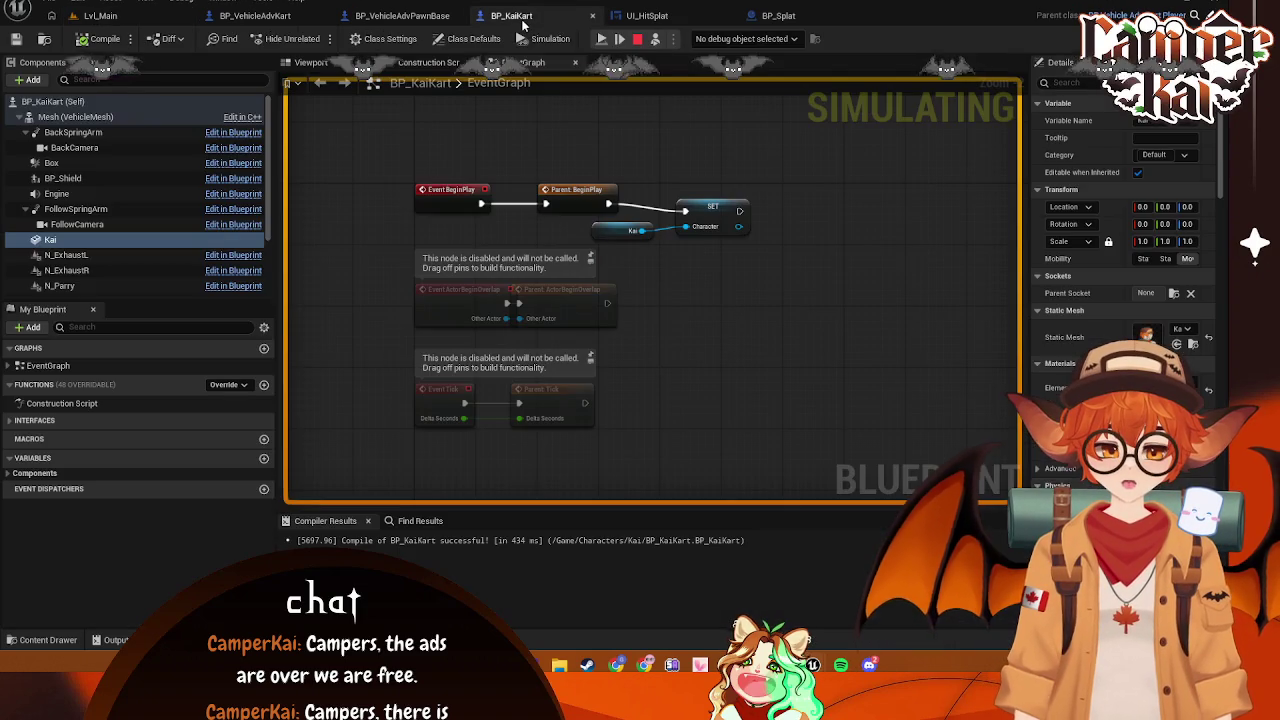
pyautogui.click(637, 39)
pyautogui.click(398, 18)
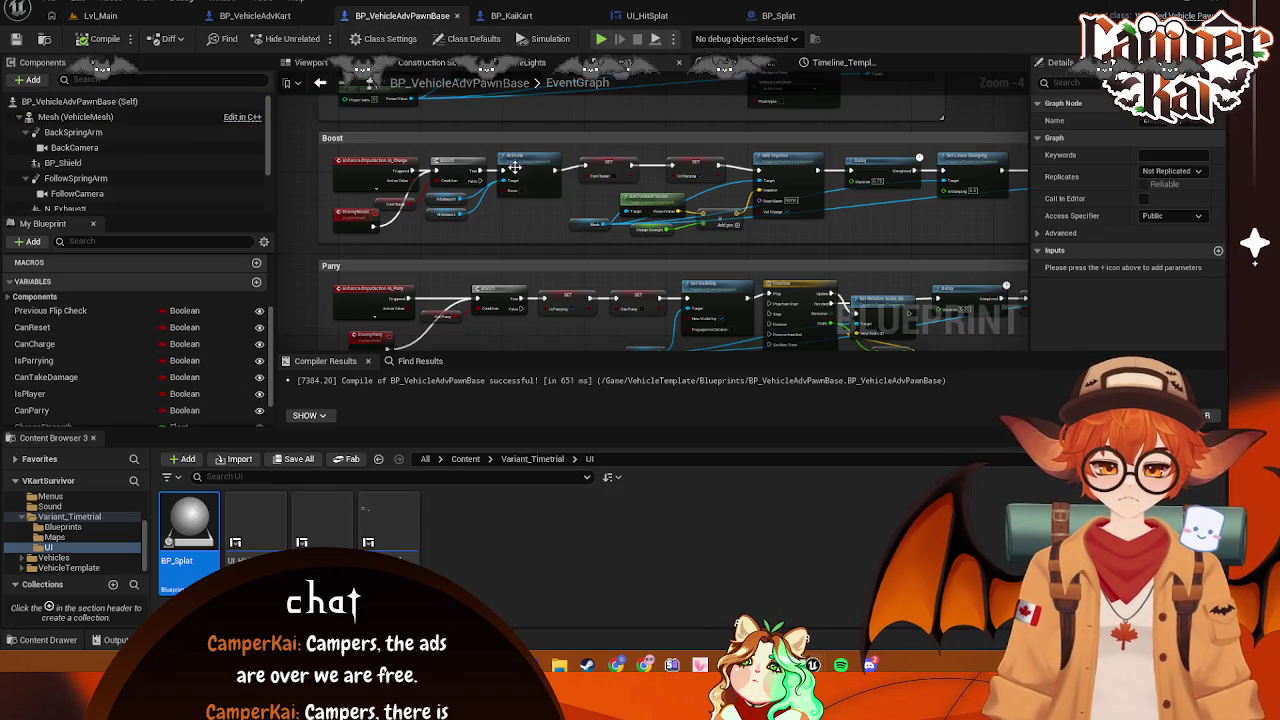
pyautogui.scroll(2, 668, 215)
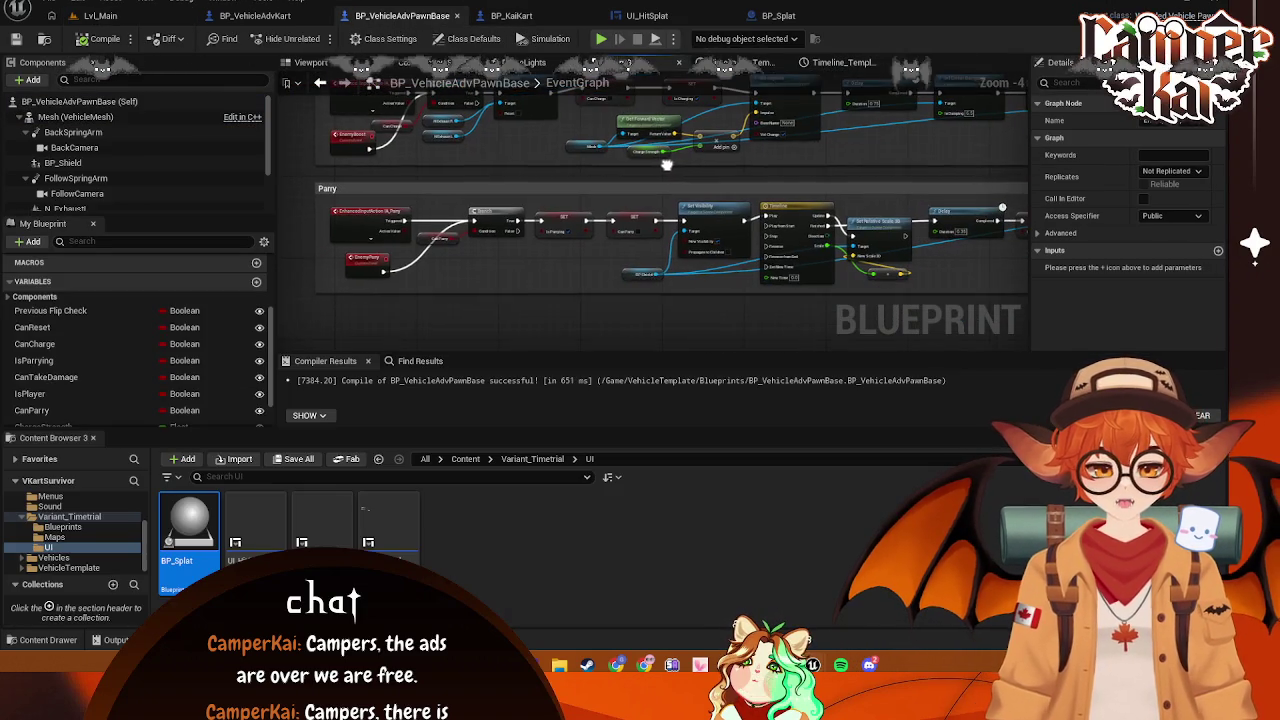
pyautogui.click(255, 15)
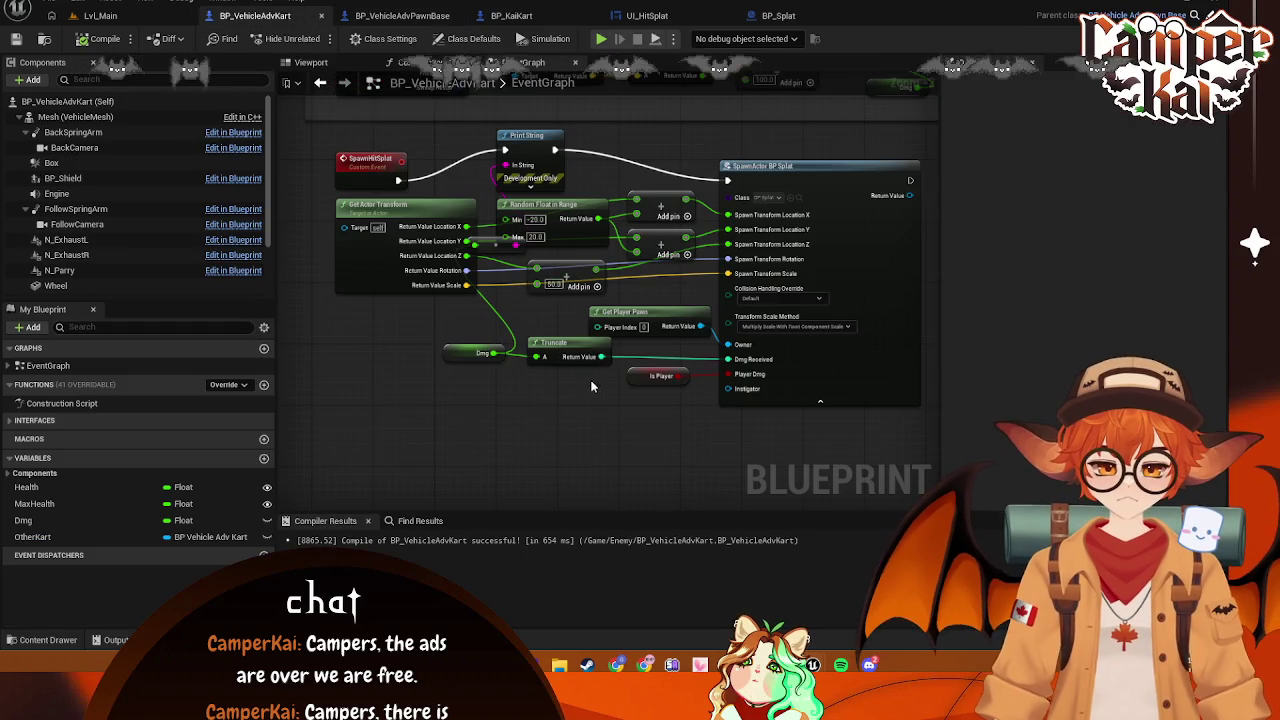
# Delete the Get Player Pawn and Print String nodes and wire SpawnHitSplat directly into SpawnActor BP Splat
pyautogui.click(655, 330)
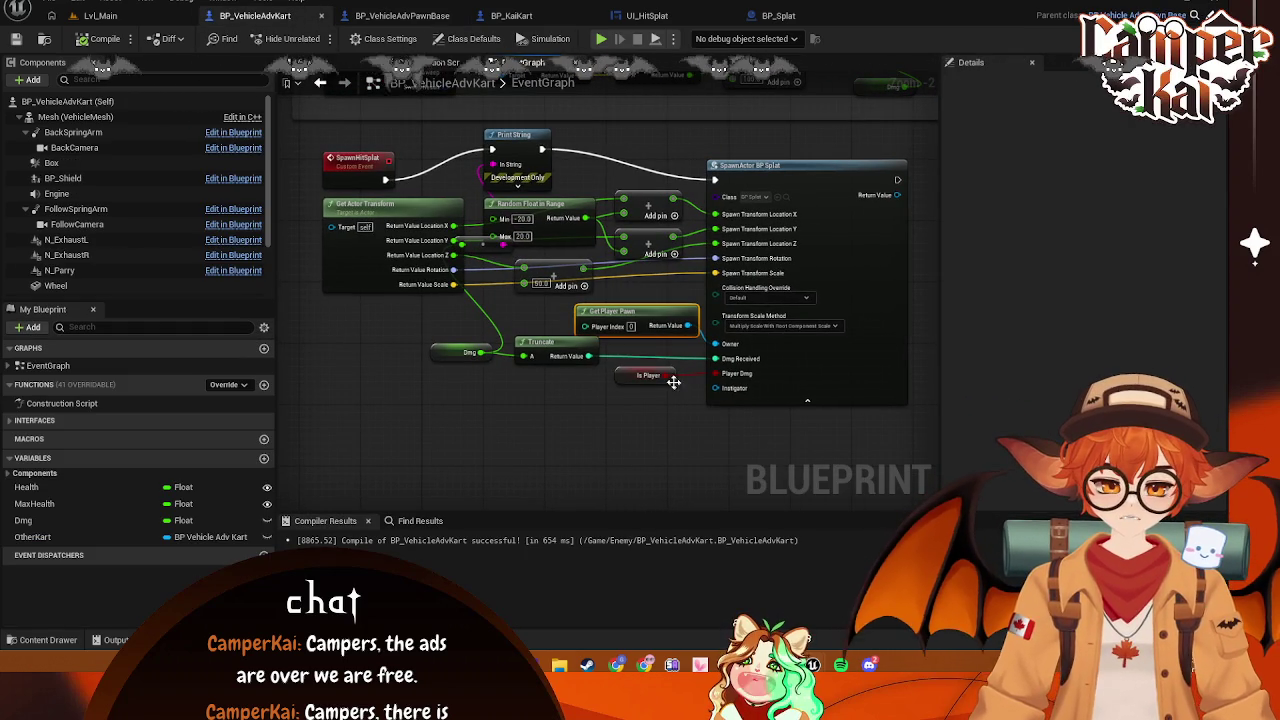
pyautogui.press('Delete')
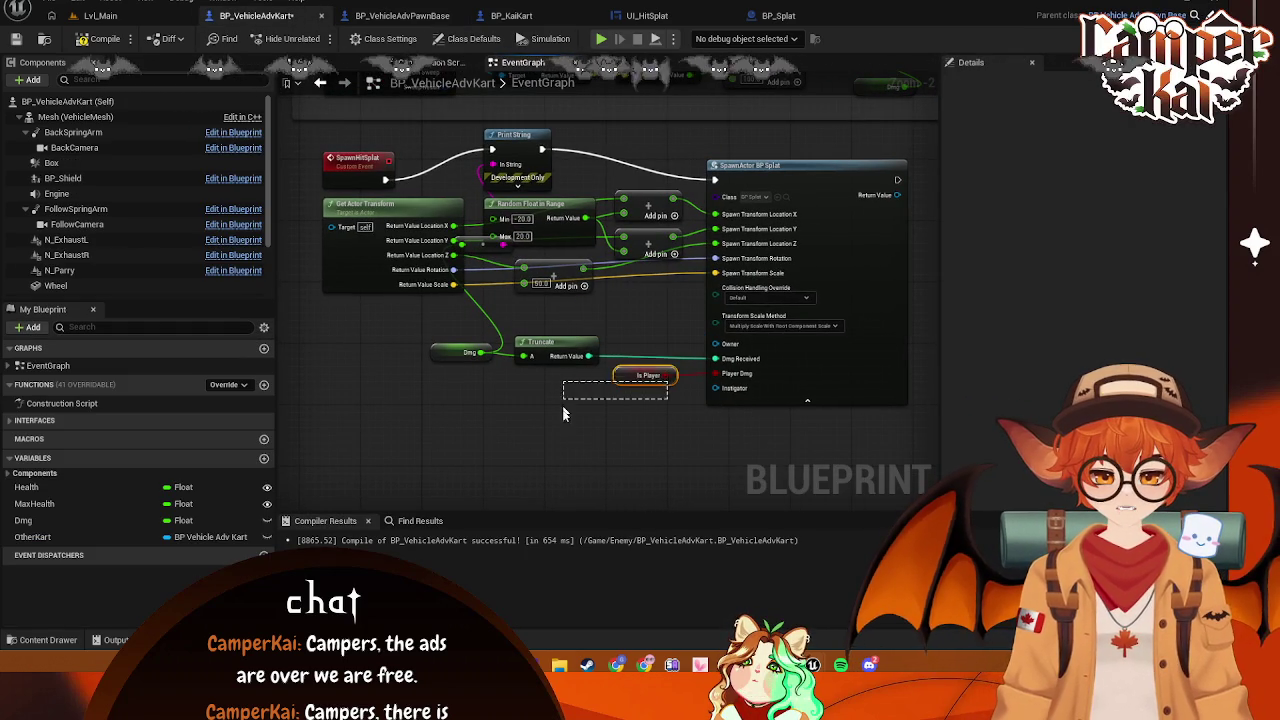
pyautogui.moveTo(415, 216)
pyautogui.mouseDown()
pyautogui.moveTo(390, 224)
pyautogui.moveTo(407, 232)
pyautogui.mouseUp()
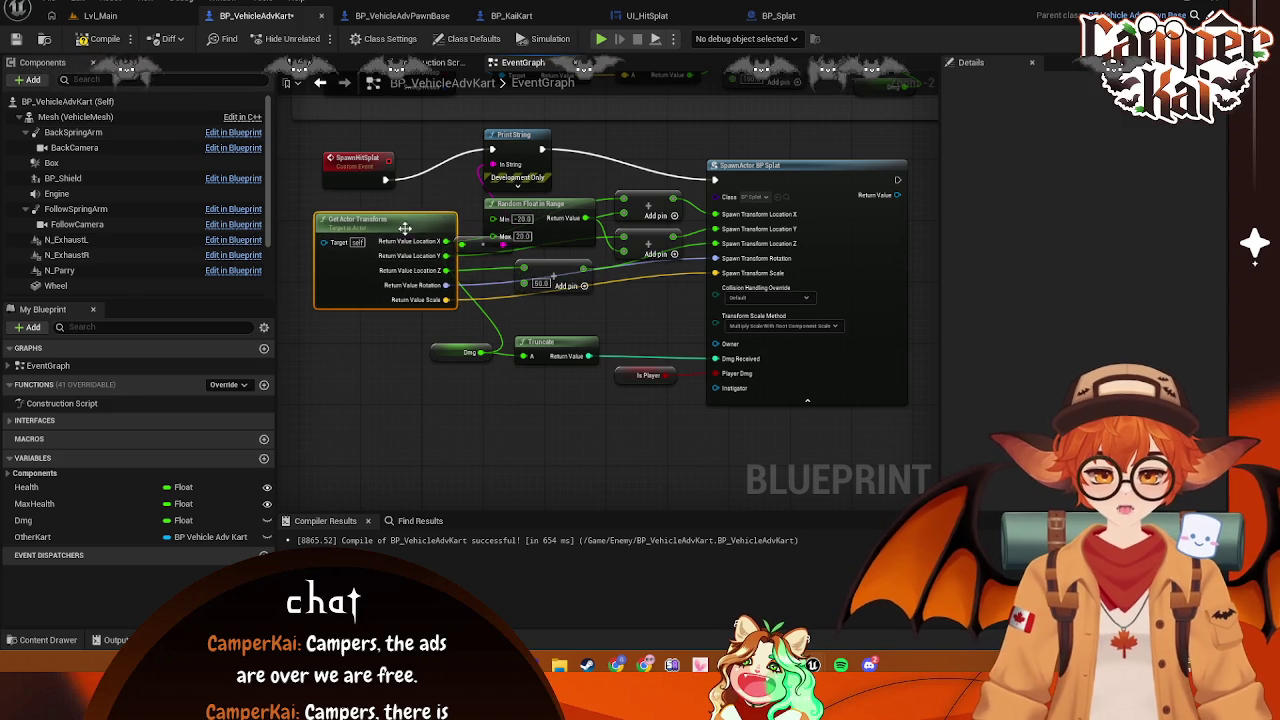
pyautogui.click(515, 135)
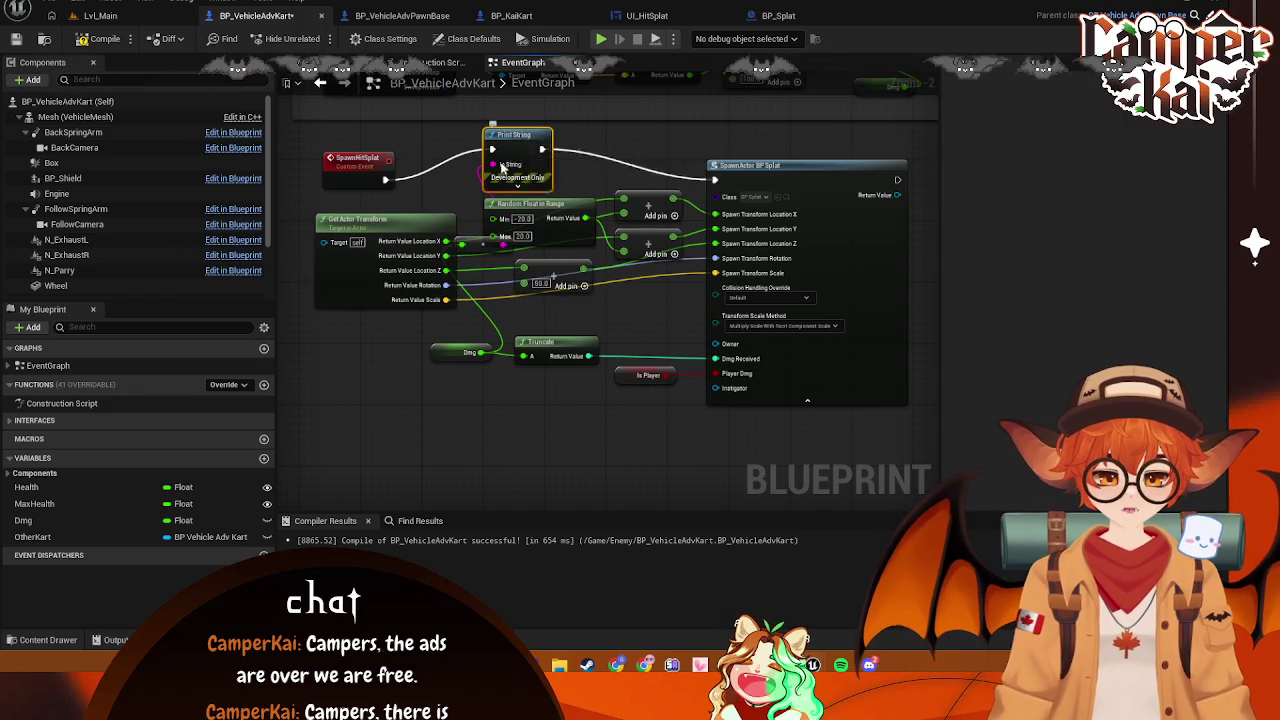
pyautogui.press('Delete')
pyautogui.moveTo(385, 180); pyautogui.dragTo(715, 181)
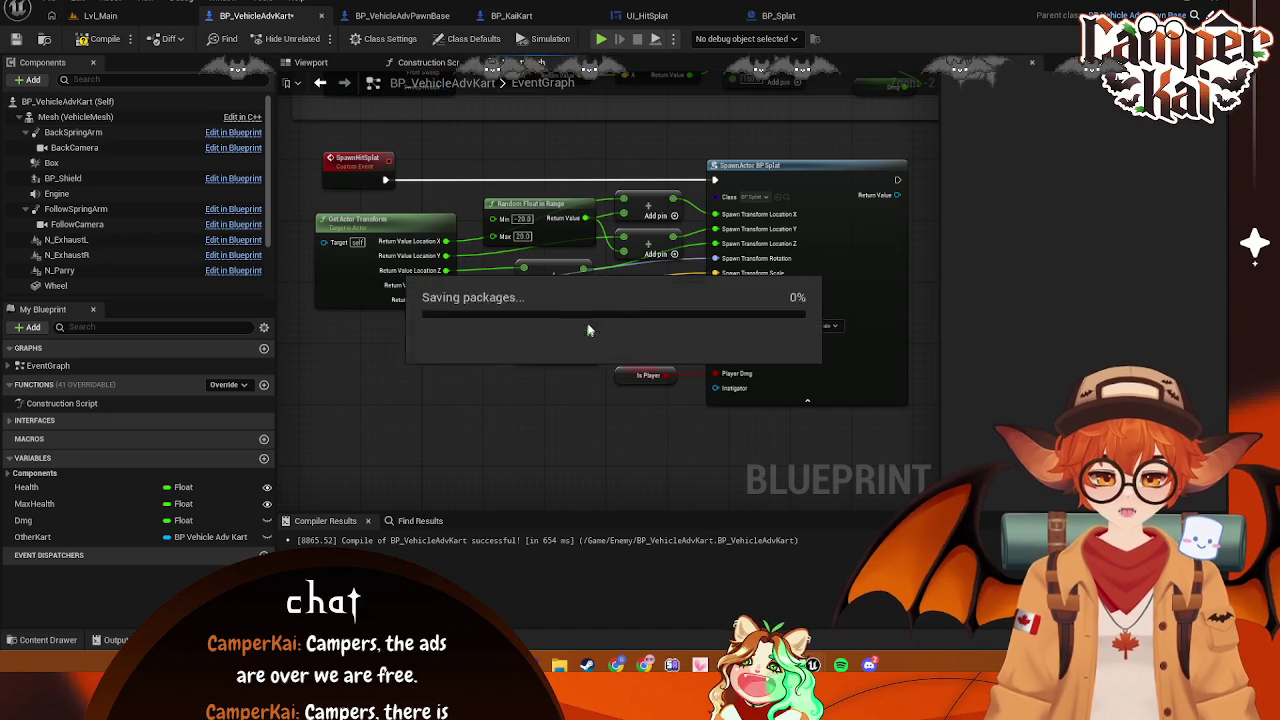
pyautogui.moveTo(562, 155)
pyautogui.mouseDown()
pyautogui.moveTo(594, 340)
pyautogui.moveTo(608, 379)
pyautogui.moveTo(607, 353)
pyautogui.moveTo(620, 366)
pyautogui.mouseUp()
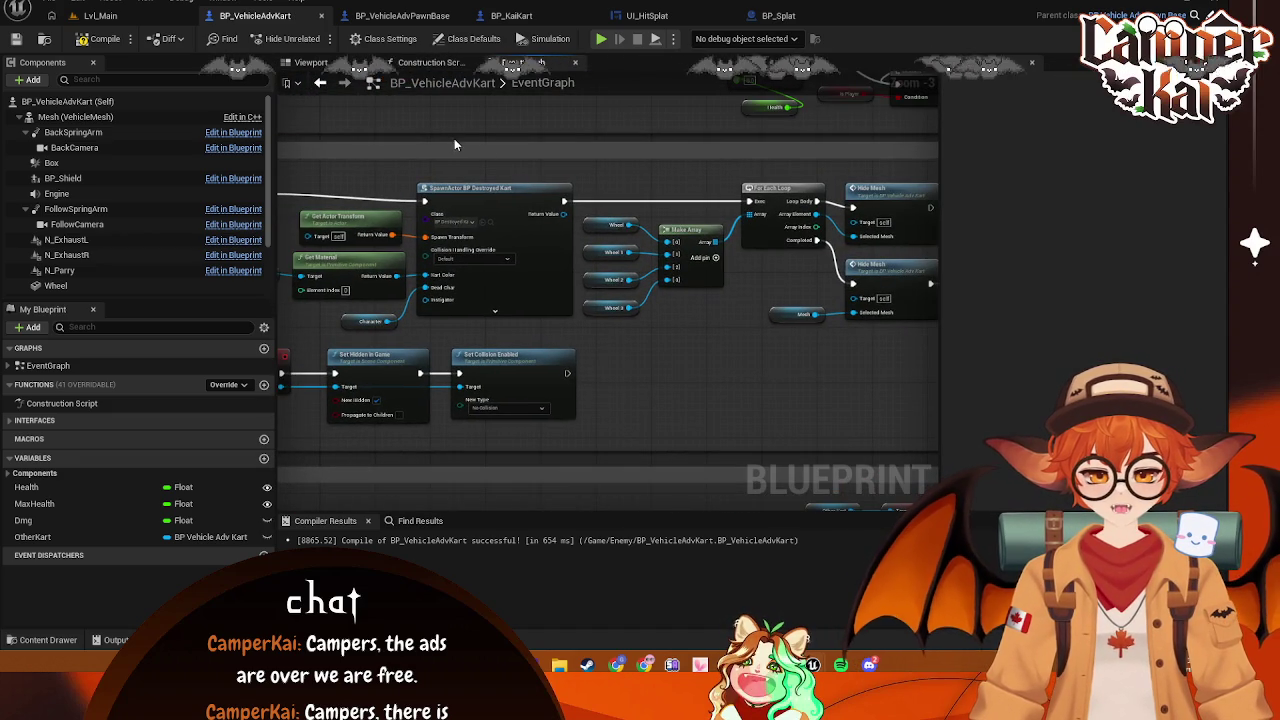
pyautogui.click(58, 638)
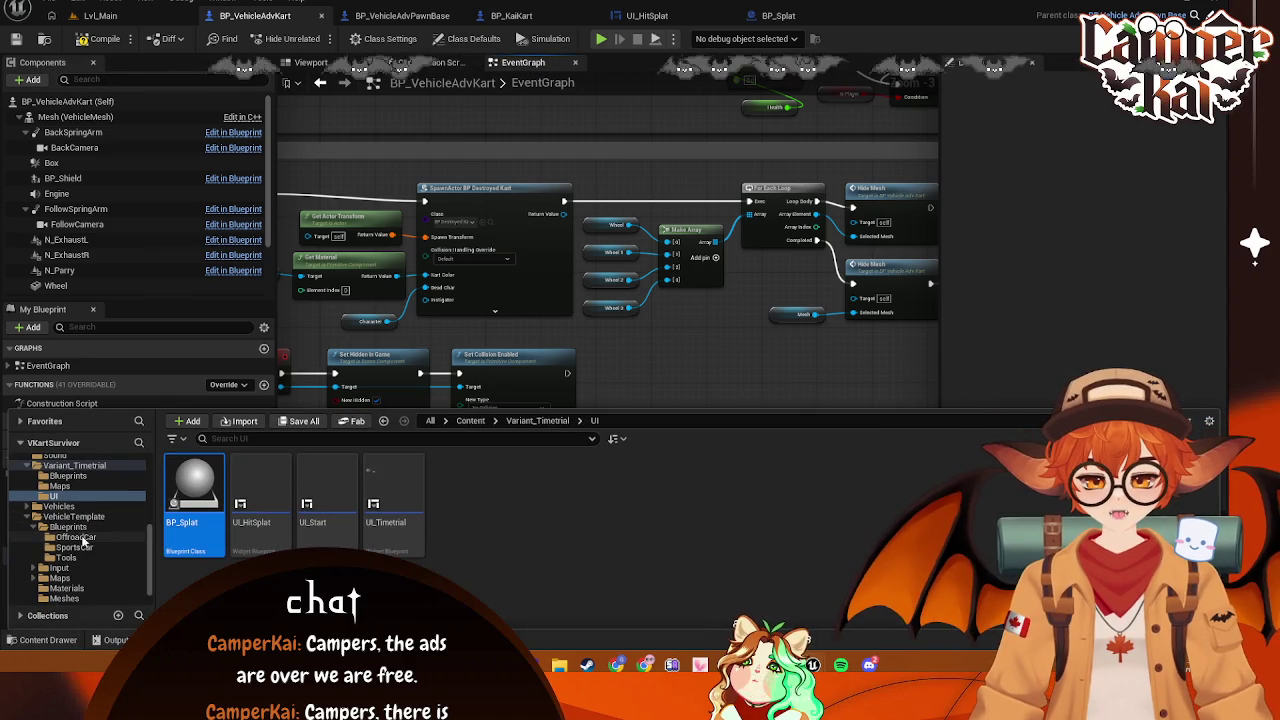
# Open the BP_EnemyBig blueprint from the Enemy/Big content folder
pyautogui.scroll(3, 82, 522)
pyautogui.scroll(3, 68, 502)
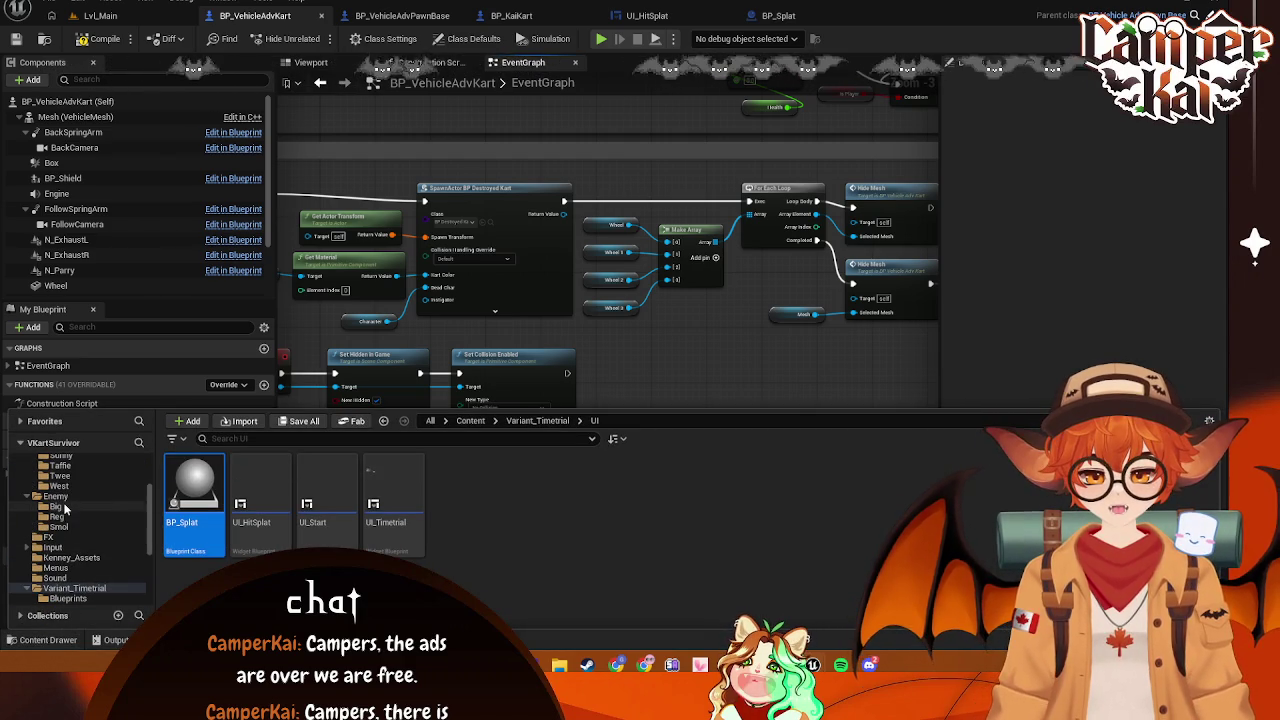
pyautogui.click(70, 507)
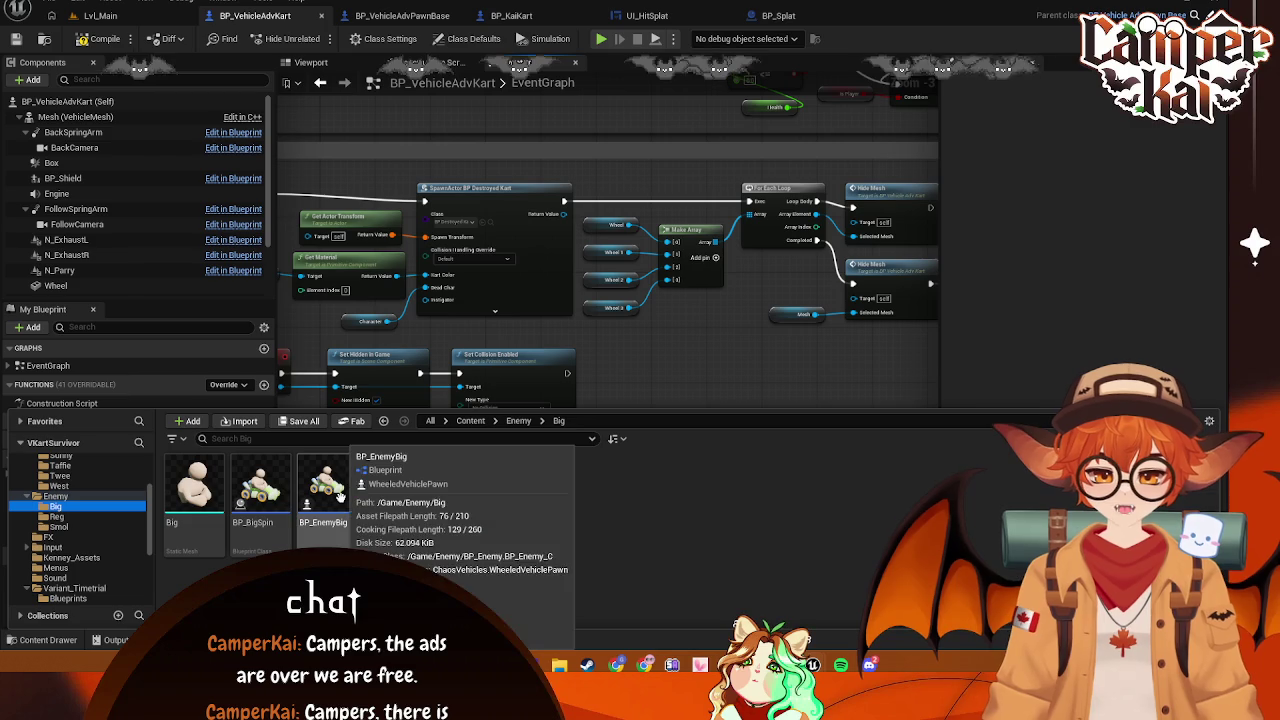
pyautogui.click(327, 490)
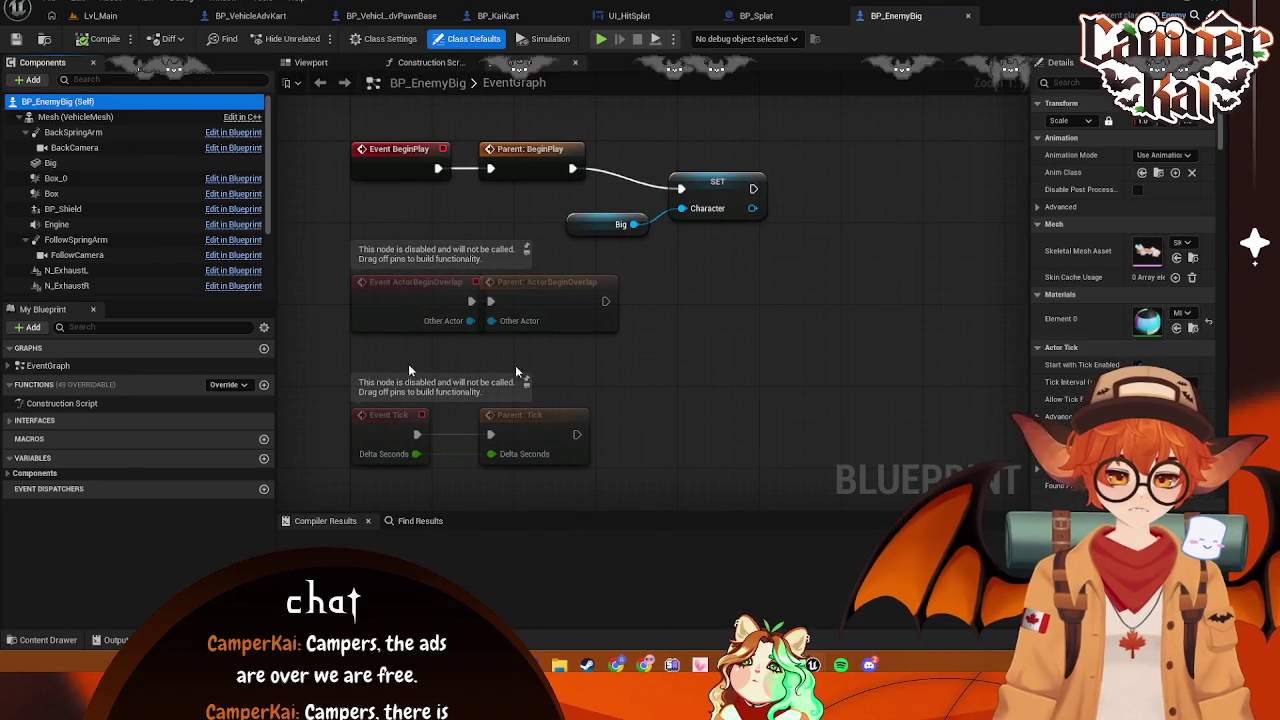
# Tick Can Reset in BP_EnemyBig's Details
pyautogui.scroll(-2, 1120, 310)
pyautogui.scroll(-4, 1120, 310)
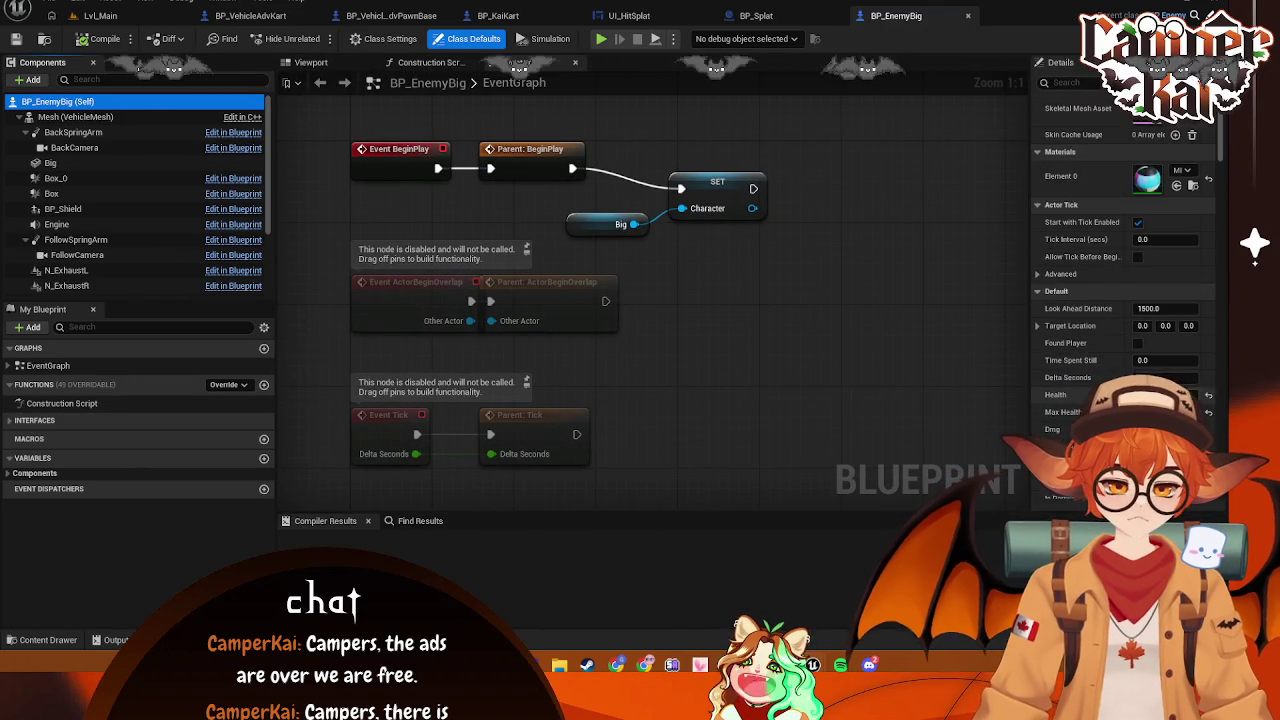
pyautogui.click(1138, 321)
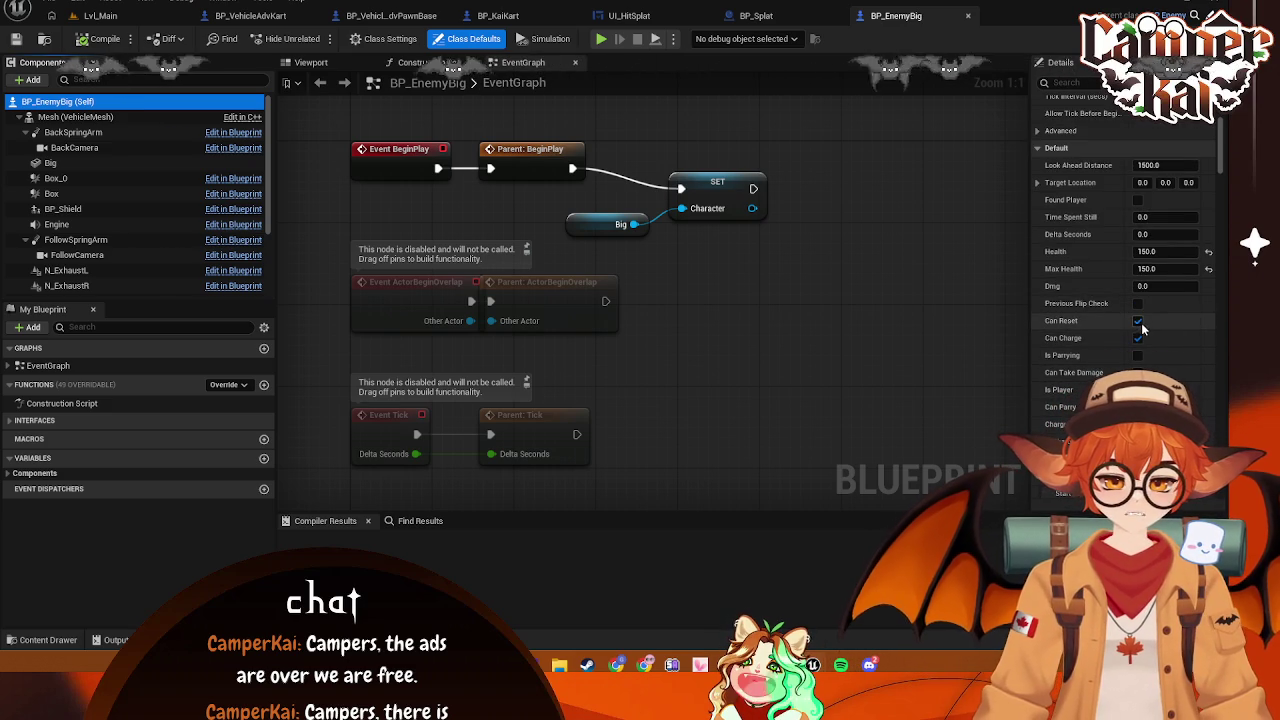
pyautogui.click(788, 153)
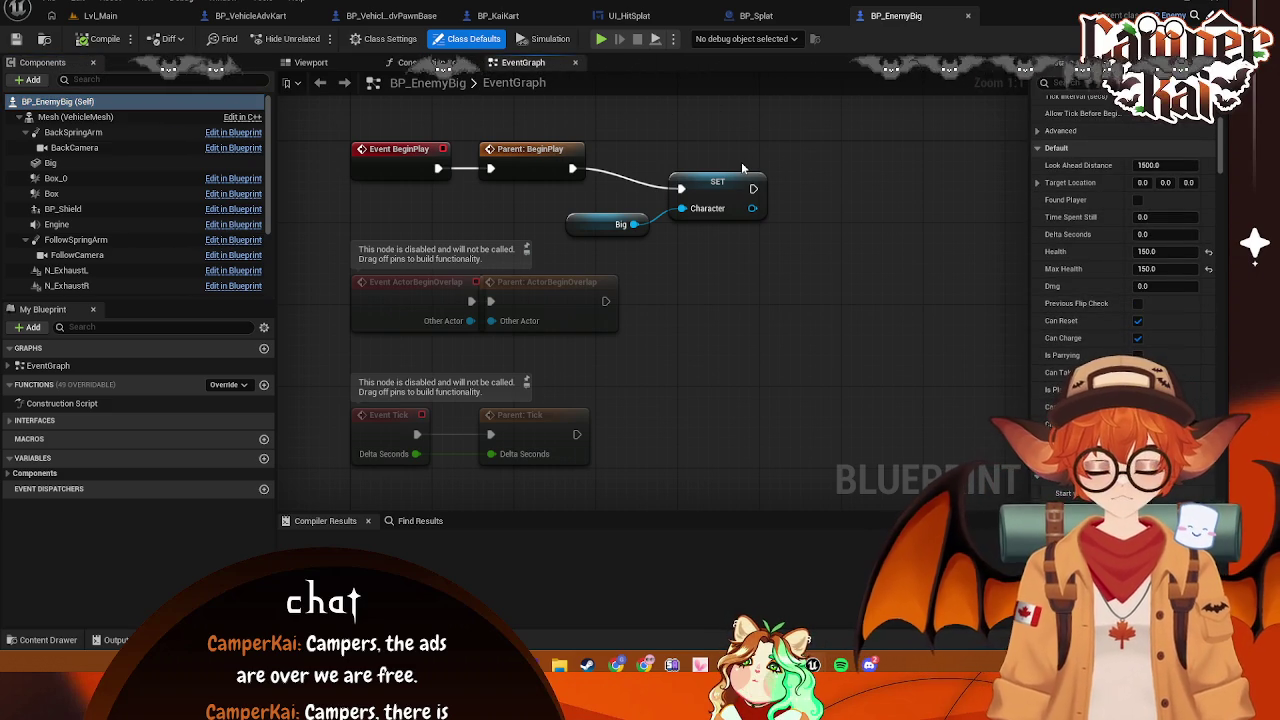
pyautogui.click(495, 15)
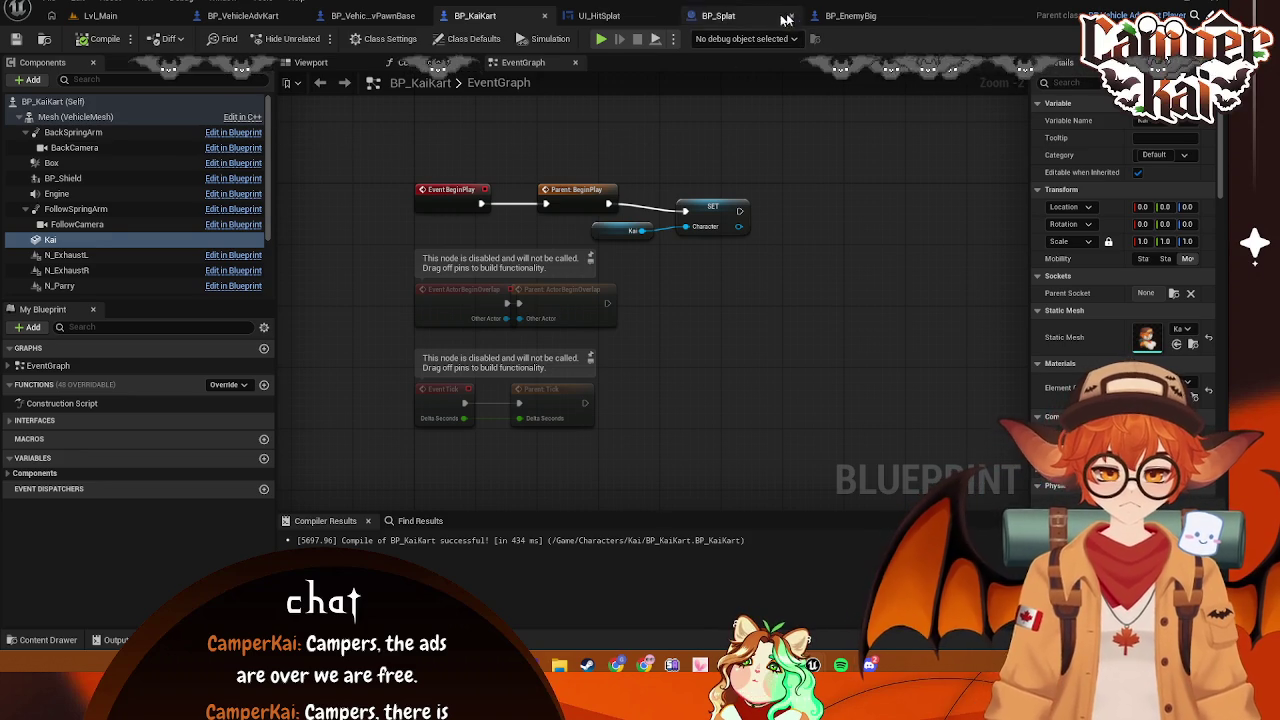
# Glance through the BP_EnemyBig, BP_KaiKart and BP_VehicleAdvPawnBase blueprint graphs
pyautogui.click(835, 16)
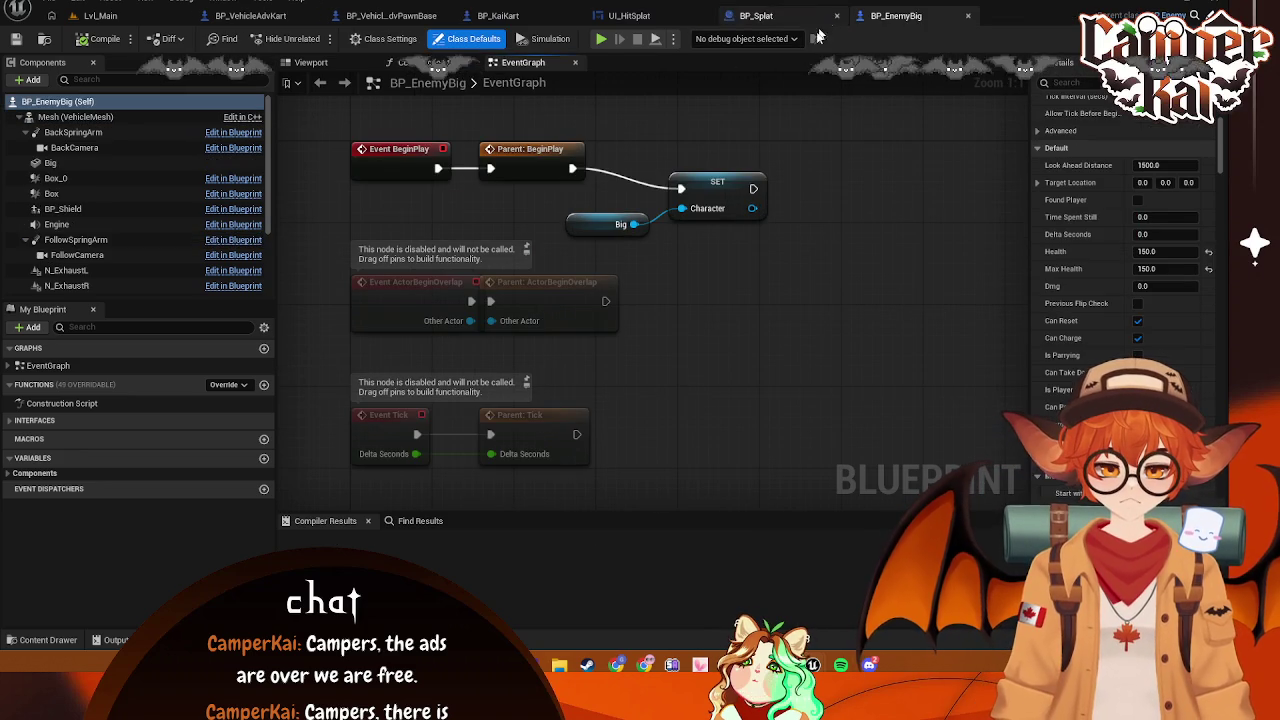
pyautogui.click(505, 16)
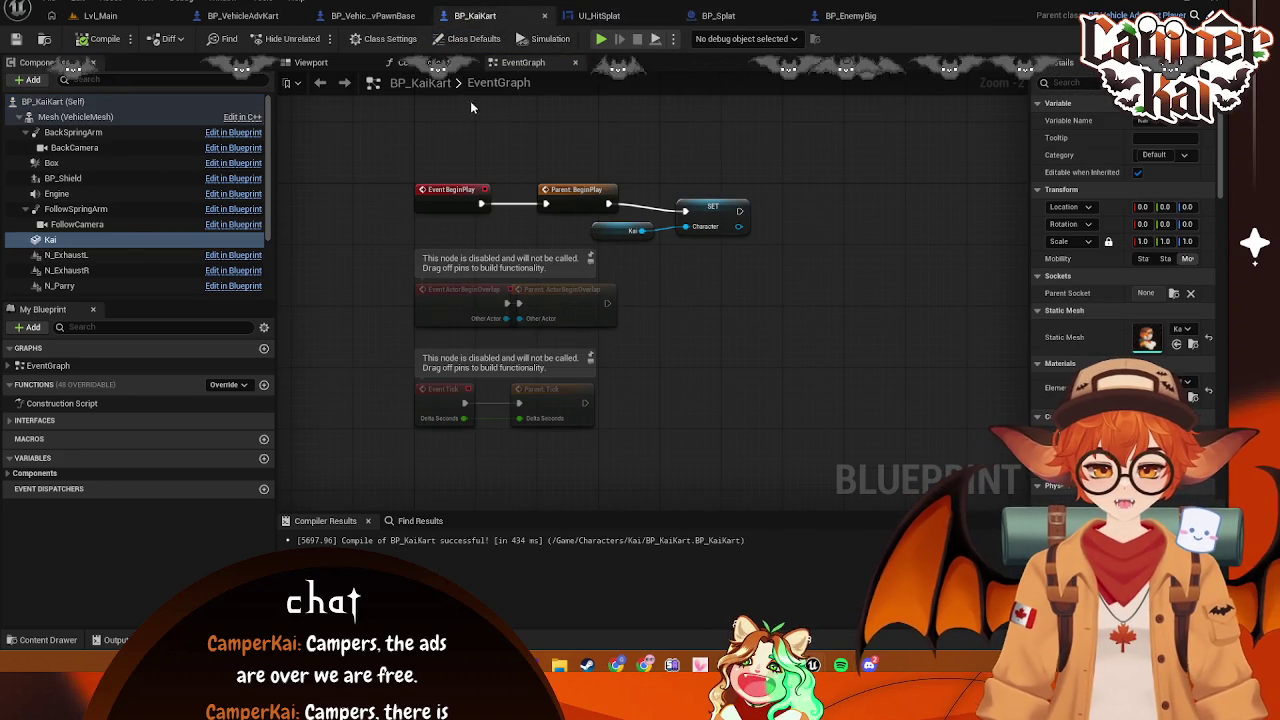
pyautogui.click(373, 16)
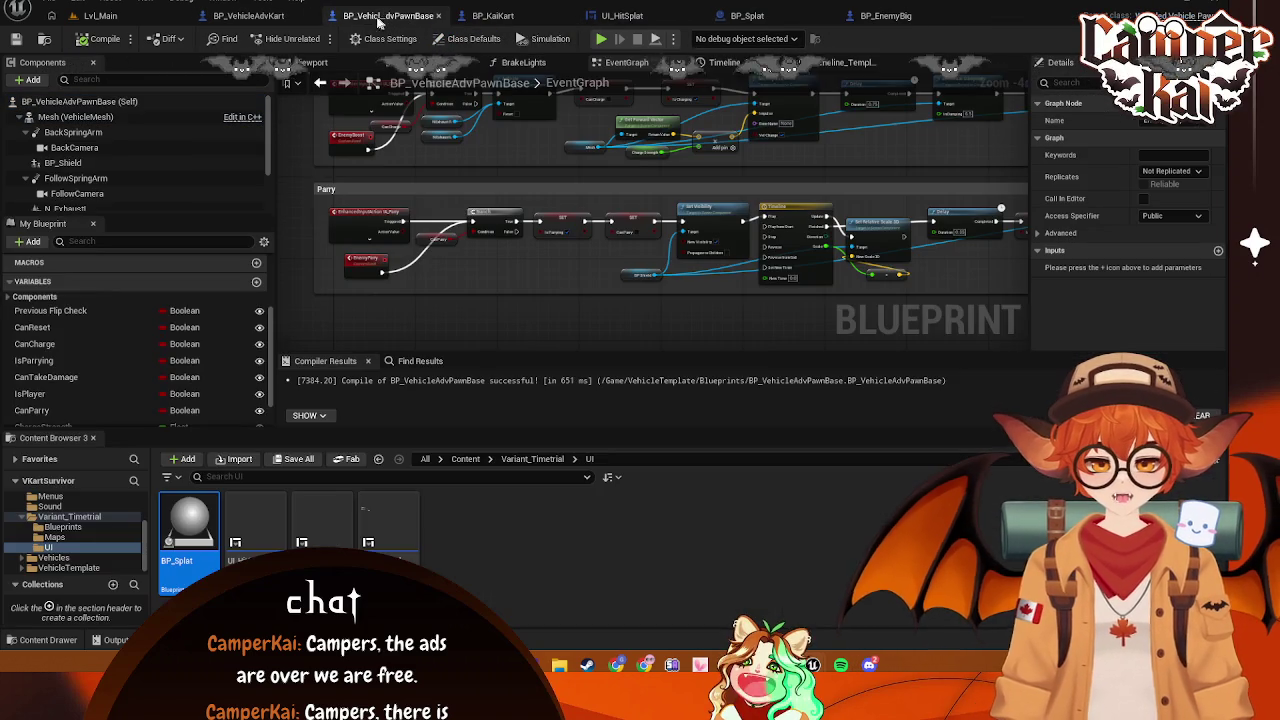
pyautogui.scroll(5, 660, 245)
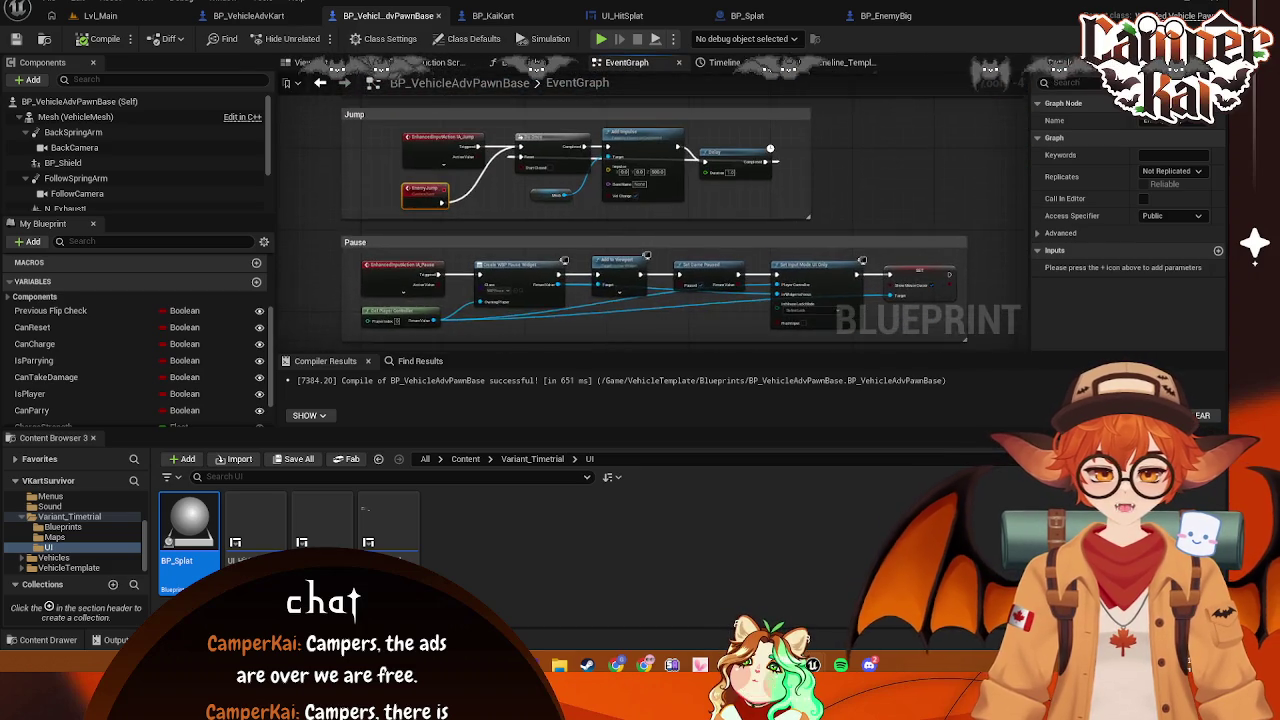
pyautogui.scroll(3, 660, 245)
pyautogui.scroll(-3, 660, 245)
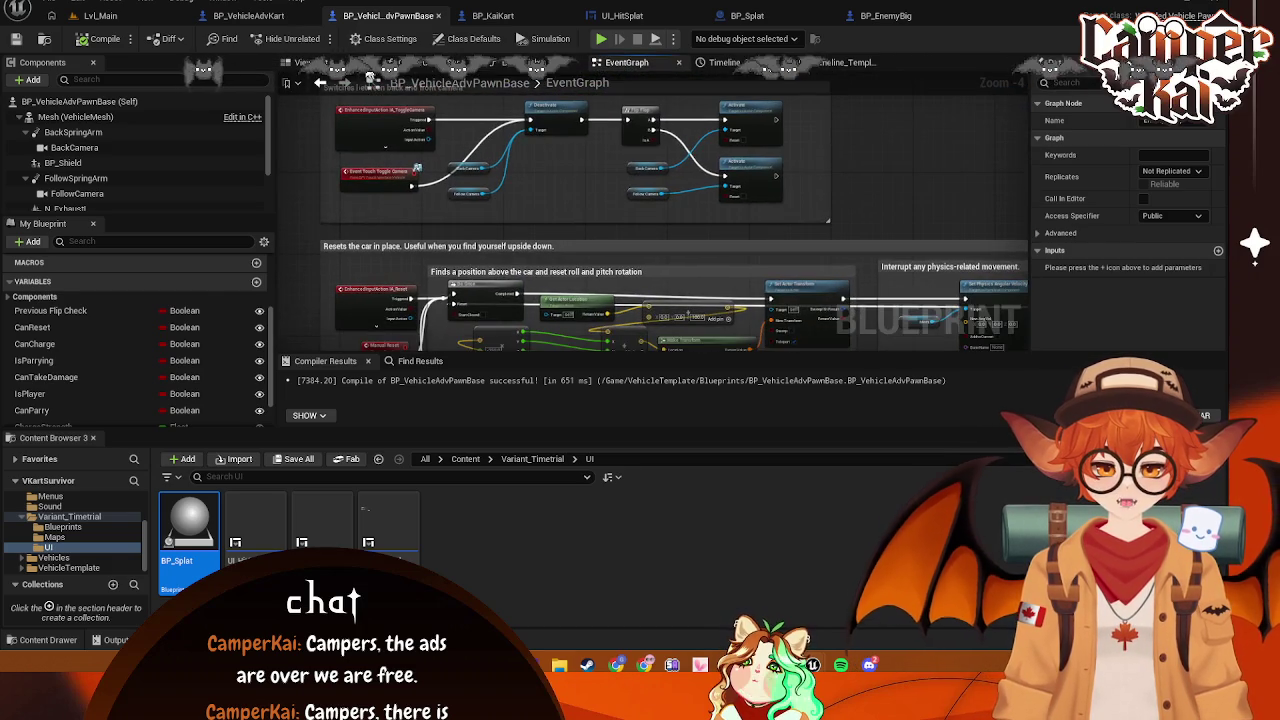
# In BP_VehicleAdvKart, pan to the Death and Take Damage sections and show Class Defaults
pyautogui.click(265, 16)
pyautogui.moveTo(609, 272)
pyautogui.mouseDown()
pyautogui.moveTo(839, 335)
pyautogui.moveTo(707, 255)
pyautogui.moveTo(716, 290)
pyautogui.mouseUp()
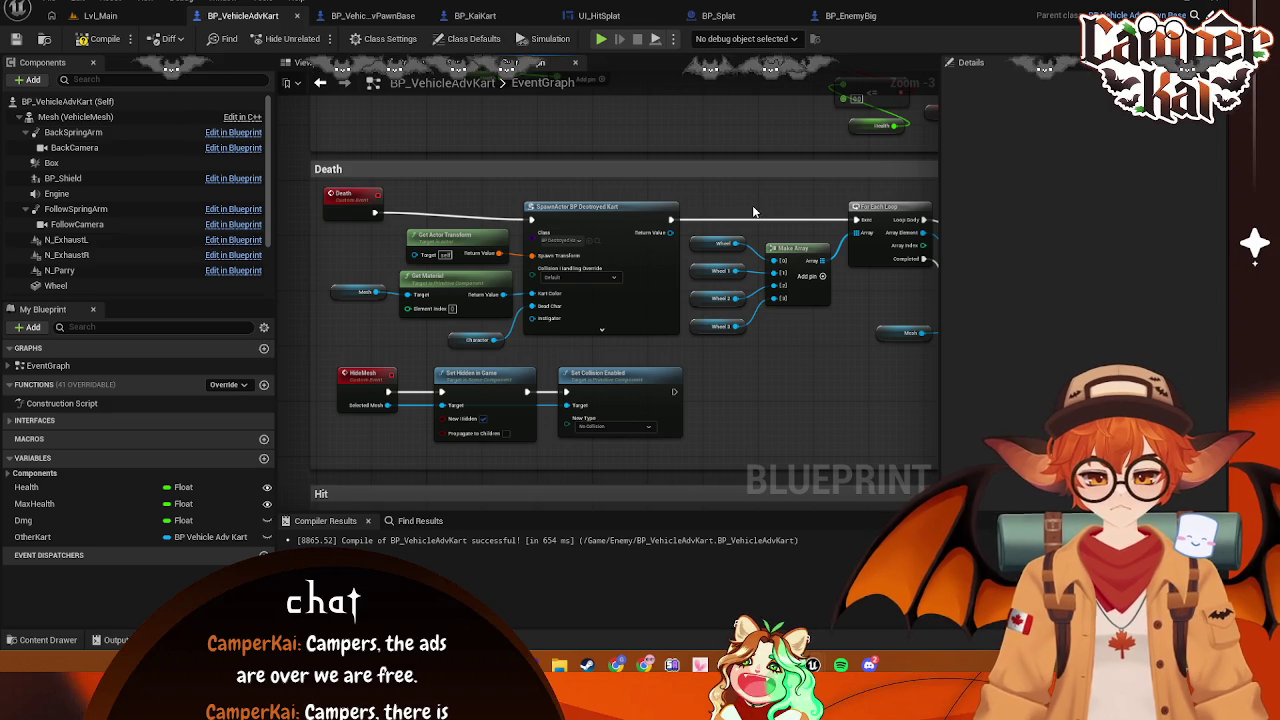
pyautogui.moveTo(767, 196)
pyautogui.mouseDown()
pyautogui.moveTo(767, 406)
pyautogui.moveTo(738, 411)
pyautogui.mouseUp()
pyautogui.moveTo(722, 328); pyautogui.dragTo(652, 329)
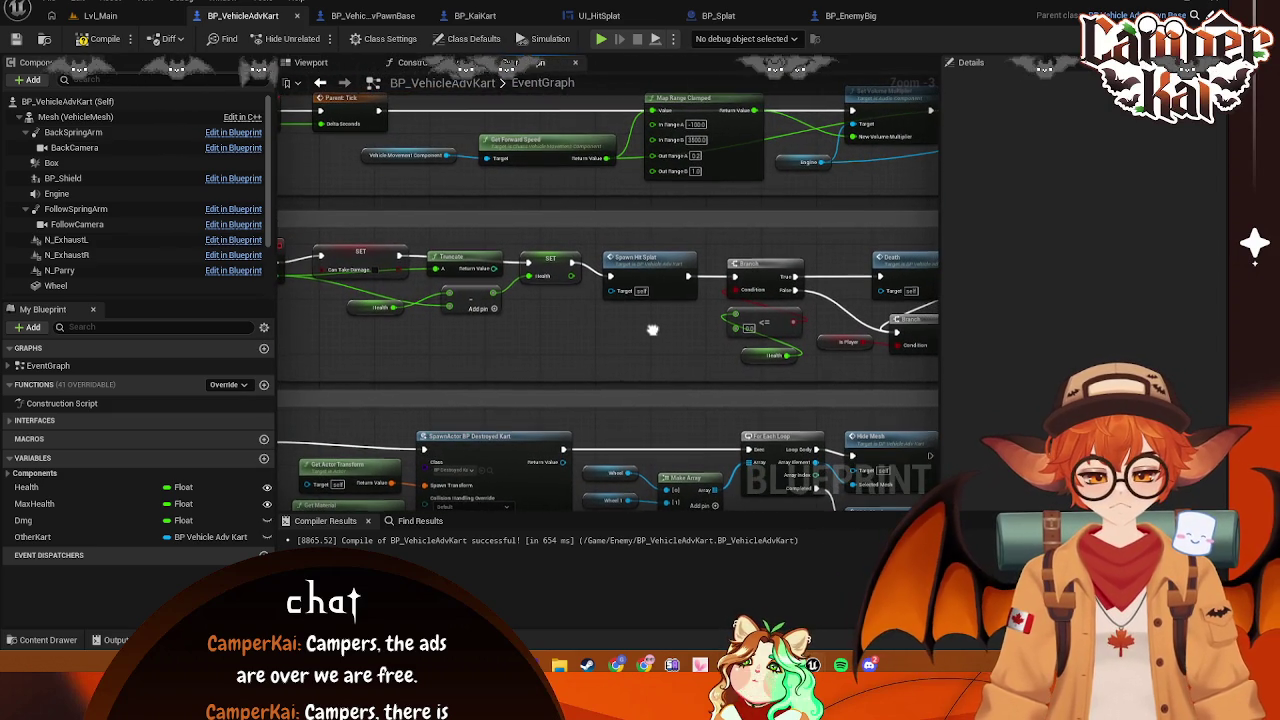
pyautogui.click(467, 38)
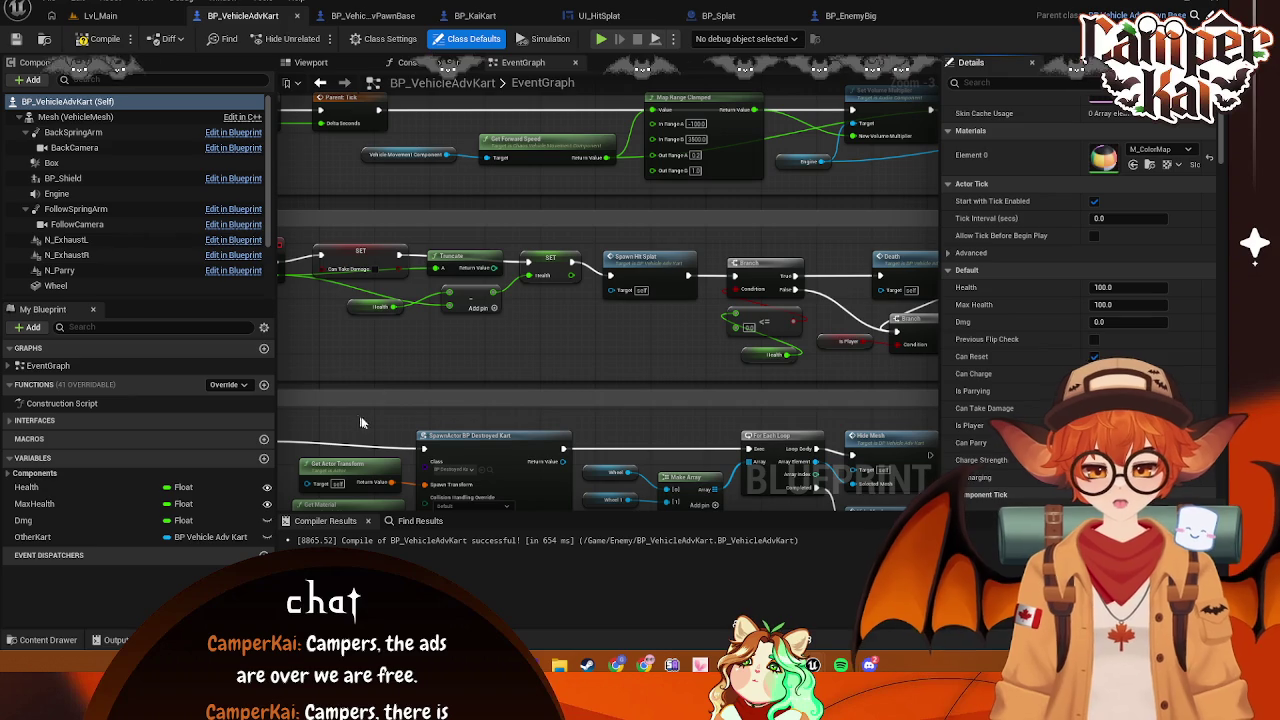
# Pan across Take Damage, Death, BeginPlay, Tick and the Branch/SET nodes, then start a screenshot
pyautogui.moveTo(645, 338)
pyautogui.mouseDown()
pyautogui.moveTo(709, 314)
pyautogui.moveTo(717, 346)
pyautogui.moveTo(606, 281)
pyautogui.moveTo(521, 292)
pyautogui.mouseUp()
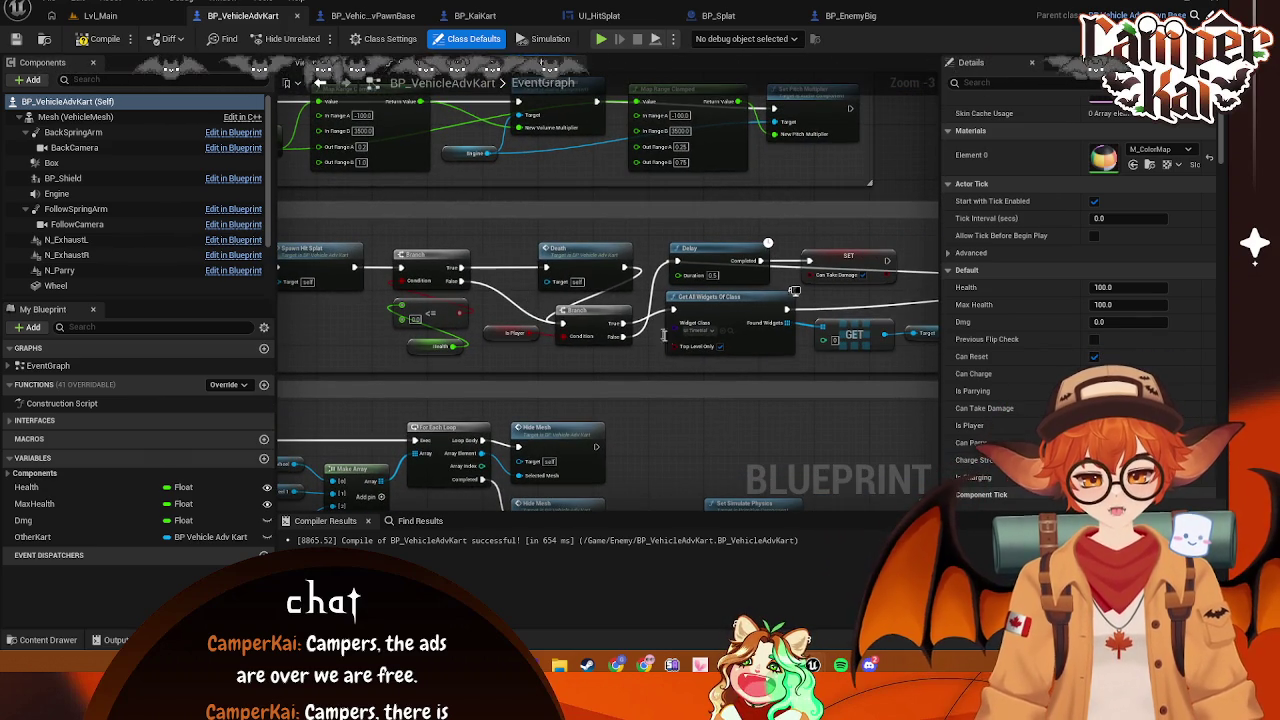
pyautogui.moveTo(523, 231)
pyautogui.mouseDown()
pyautogui.moveTo(560, 320)
pyautogui.moveTo(480, 350)
pyautogui.moveTo(1052, 501)
pyautogui.moveTo(893, 356)
pyautogui.mouseUp()
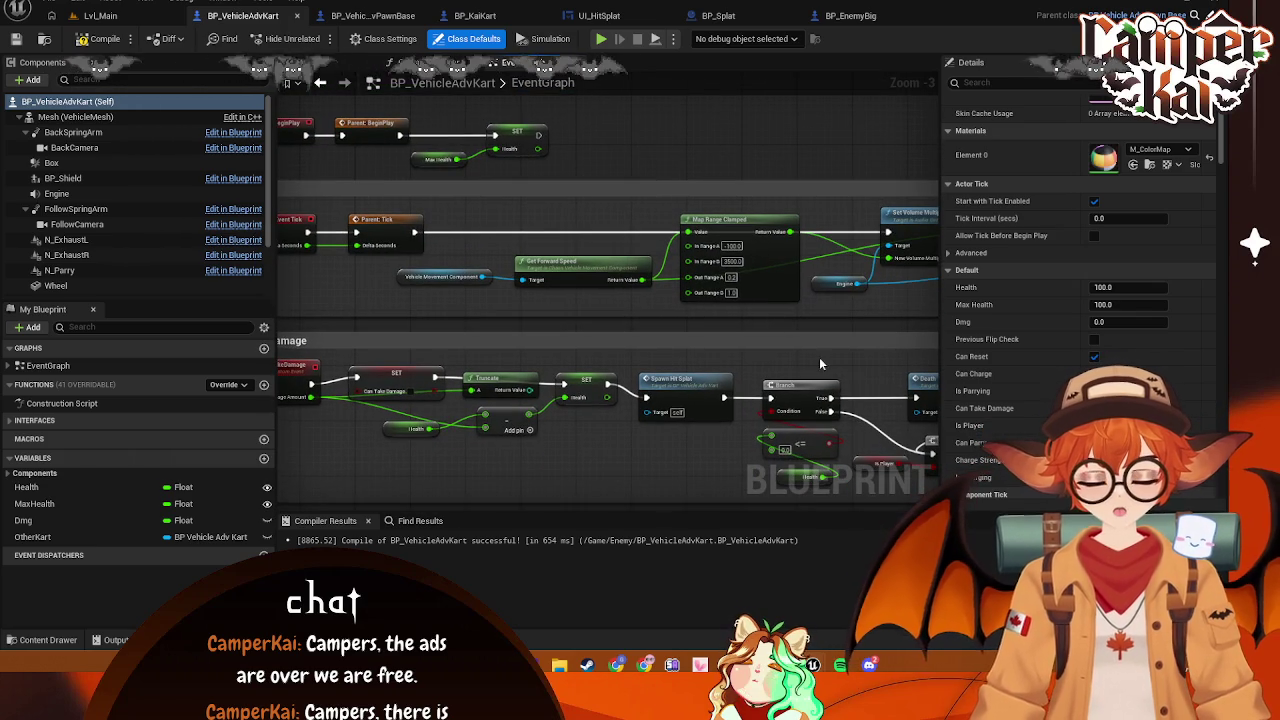
pyautogui.moveTo(773, 350)
pyautogui.mouseDown()
pyautogui.moveTo(815, 390)
pyautogui.moveTo(808, 229)
pyautogui.moveTo(707, 333)
pyautogui.moveTo(700, 363)
pyautogui.moveTo(690, 310)
pyautogui.mouseUp()
pyautogui.scroll(1, 680, 297)
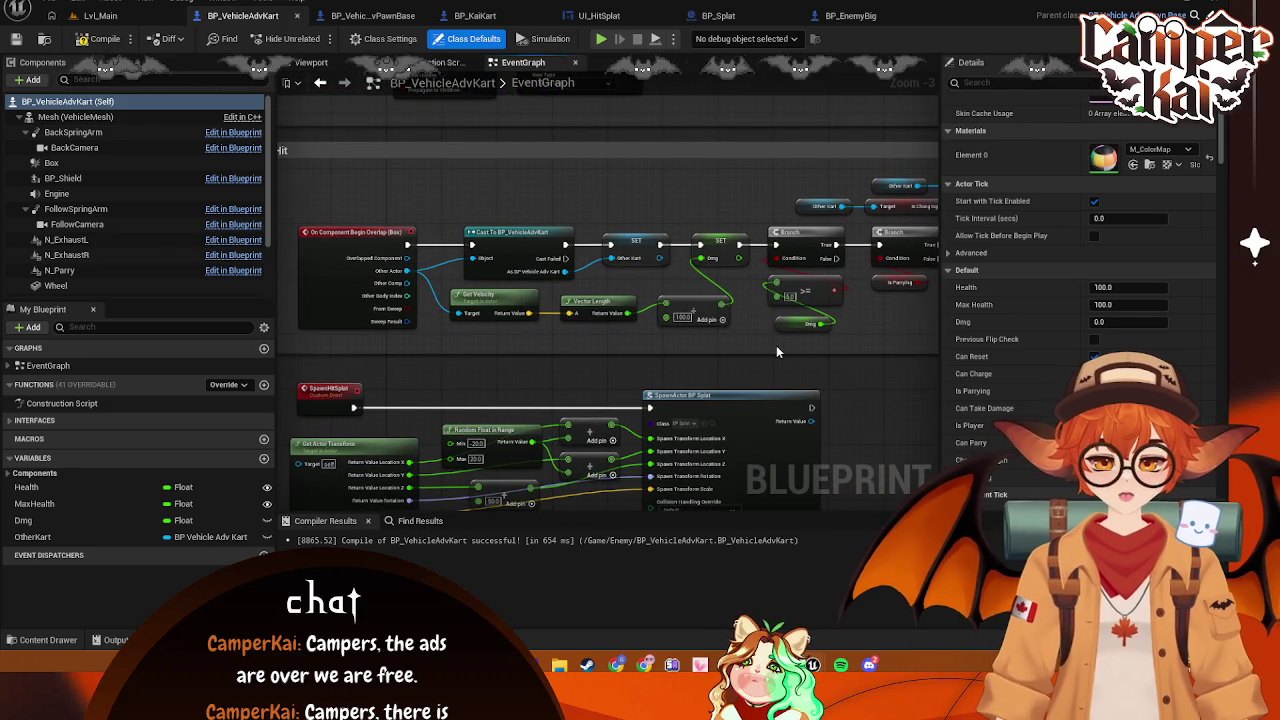
pyautogui.moveTo(820, 346); pyautogui.dragTo(547, 352)
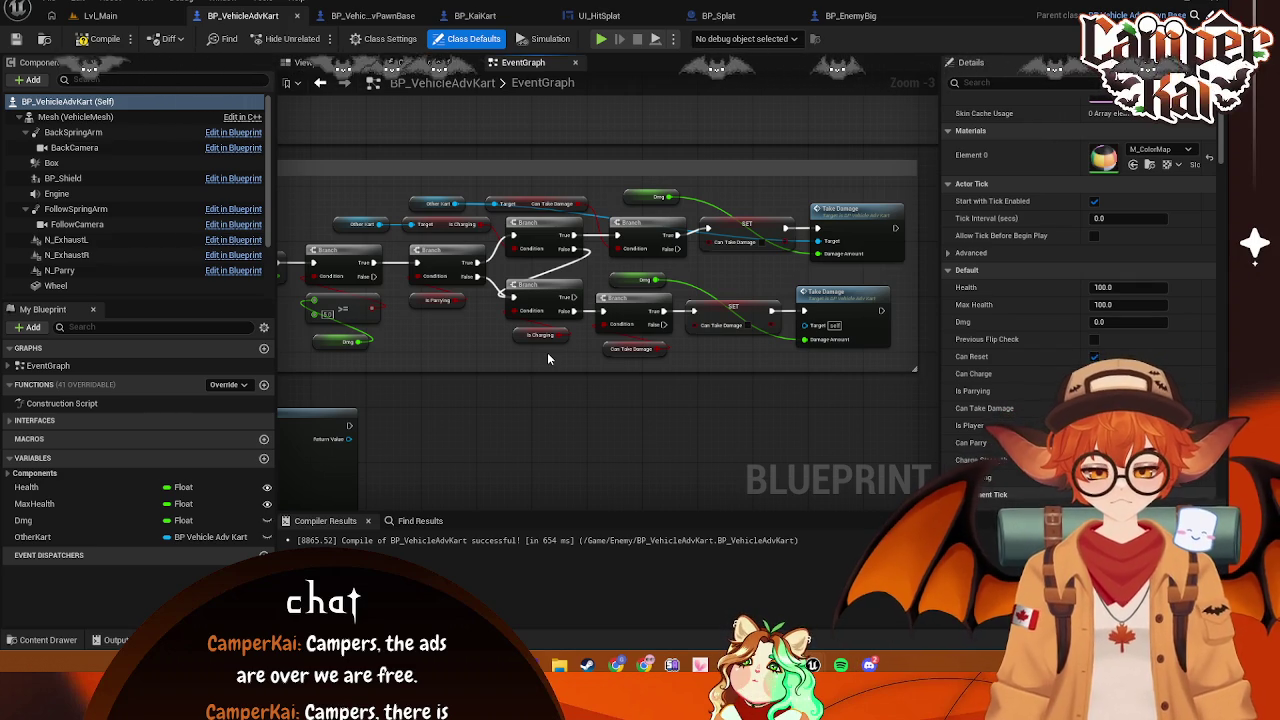
pyautogui.press('super+shift+s')
pyautogui.moveTo(908, 178)
pyautogui.mouseDown()
pyautogui.moveTo(276, 378)
pyautogui.moveTo(291, 365)
pyautogui.mouseUp()
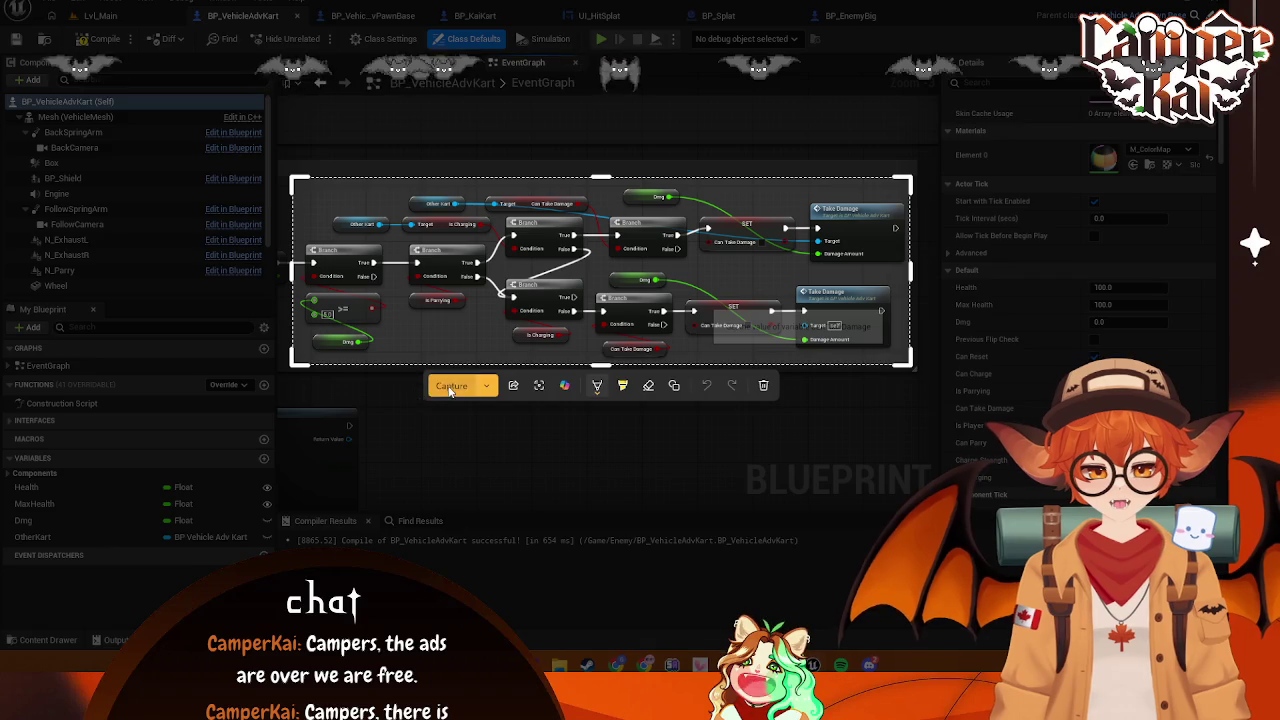
pyautogui.click(451, 386)
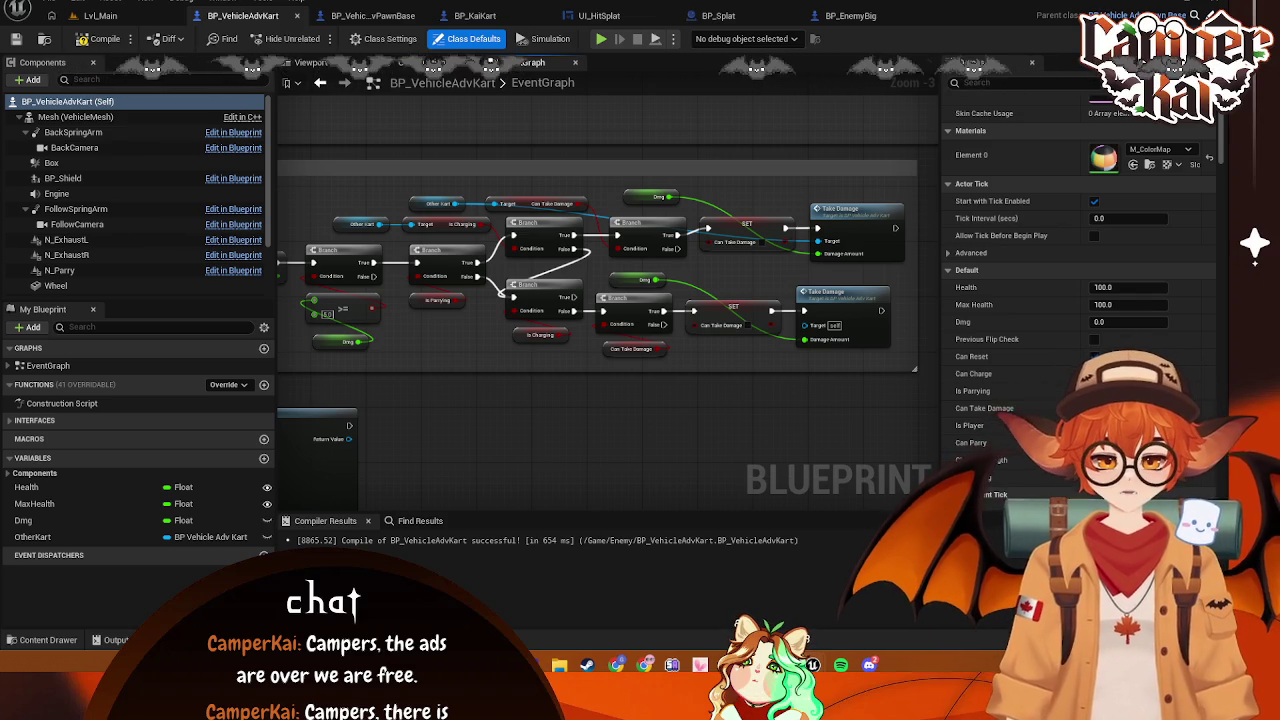
pyautogui.moveTo(519, 332)
pyautogui.mouseDown()
pyautogui.moveTo(600, 285)
pyautogui.moveTo(580, 300)
pyautogui.moveTo(595, 296)
pyautogui.moveTo(452, 289)
pyautogui.mouseUp()
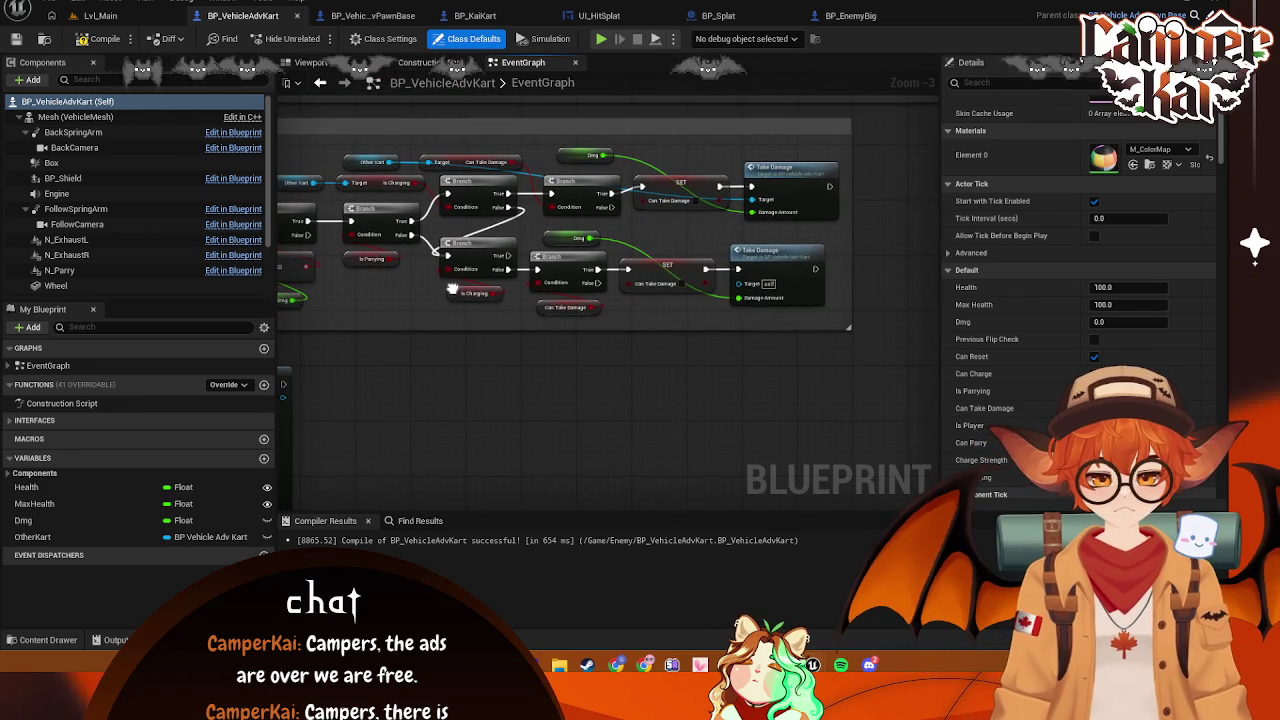
# Inspect the Can Take Damage getter's settings and bring the On Component Begin Overlap chain into view
pyautogui.click(442, 165)
pyautogui.moveTo(474, 322); pyautogui.dragTo(567, 339)
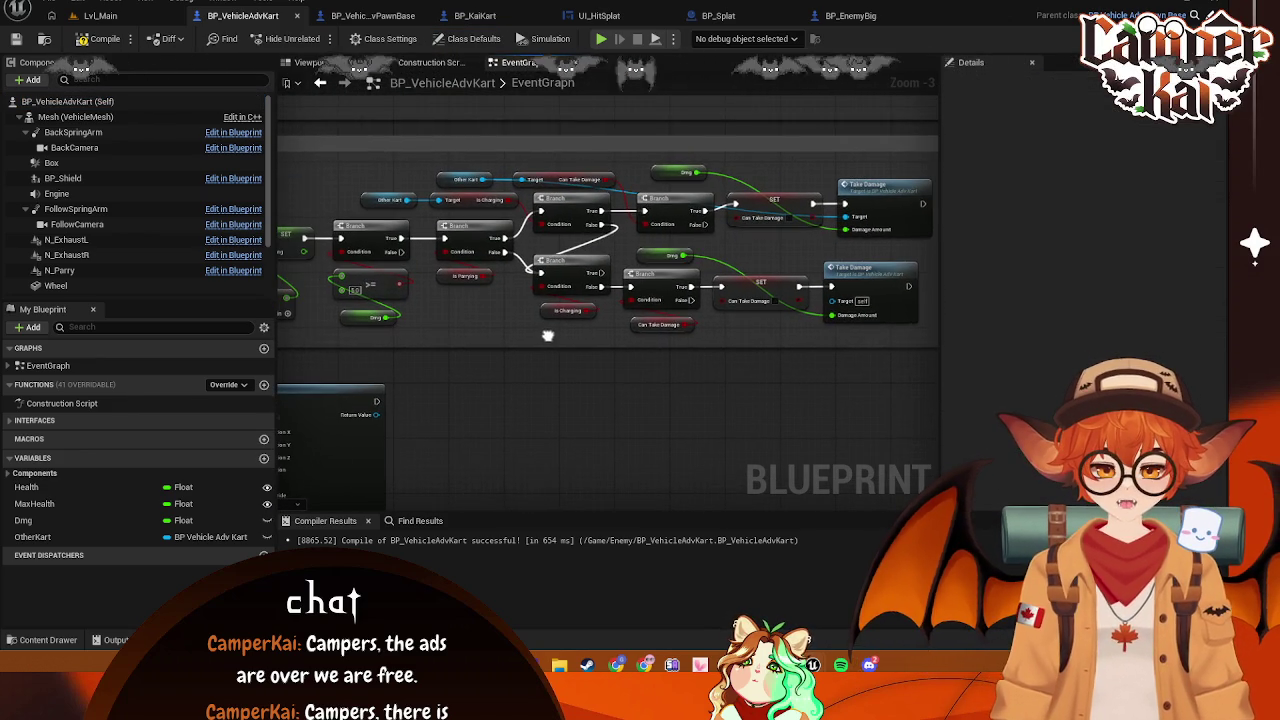
pyautogui.moveTo(391, 347); pyautogui.dragTo(622, 290)
pyautogui.moveTo(549, 268)
pyautogui.mouseDown()
pyautogui.moveTo(598, 232)
pyautogui.moveTo(597, 196)
pyautogui.mouseUp()
pyautogui.write('p')
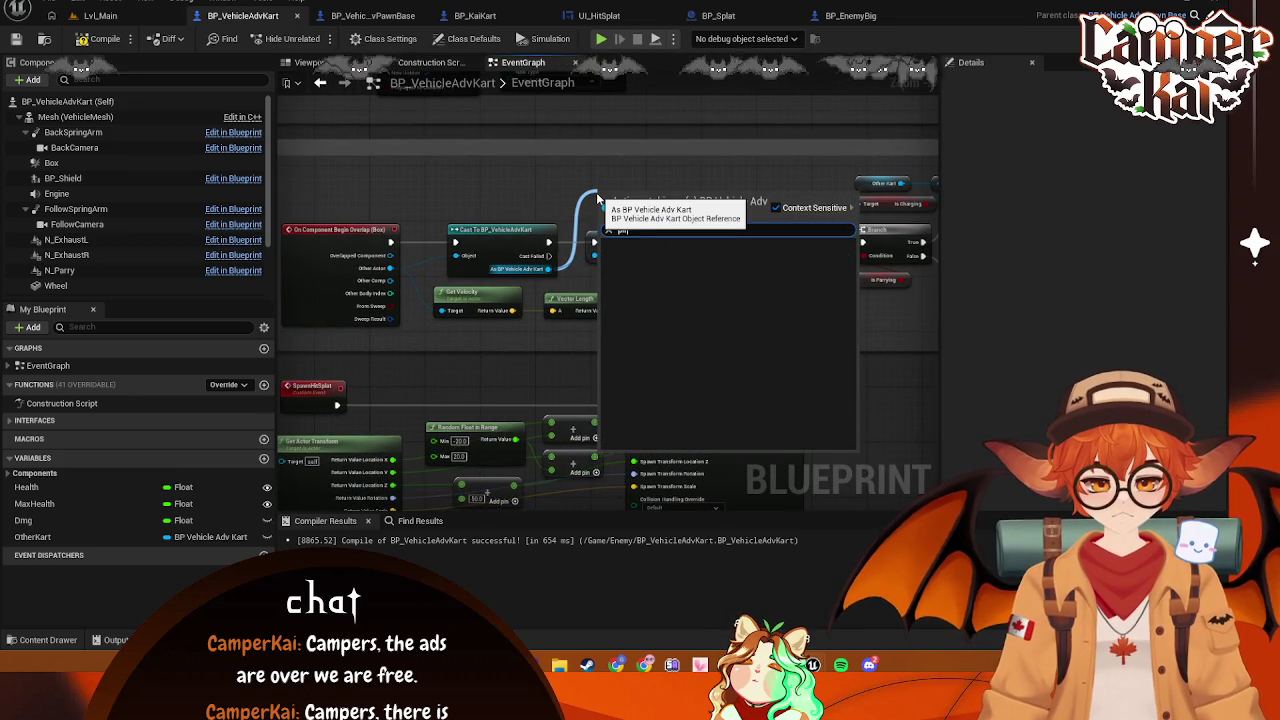
pyautogui.write('rint strg')
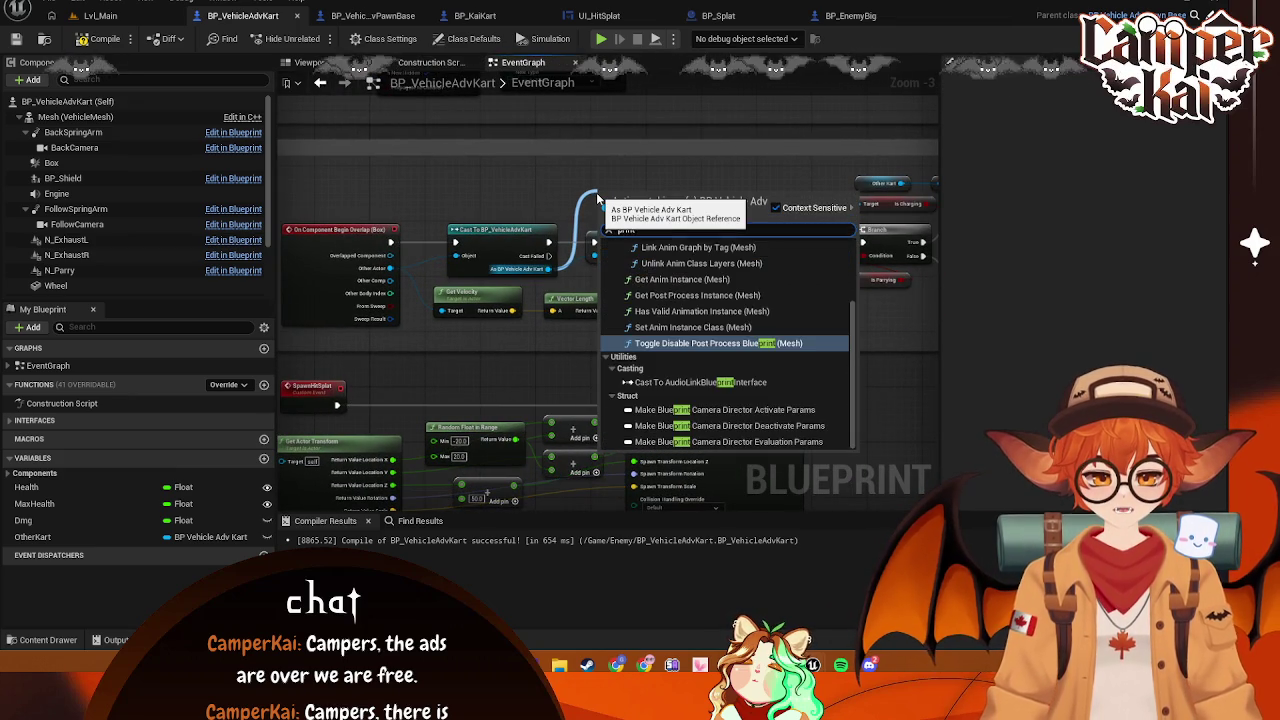
pyautogui.press('BackSpace')
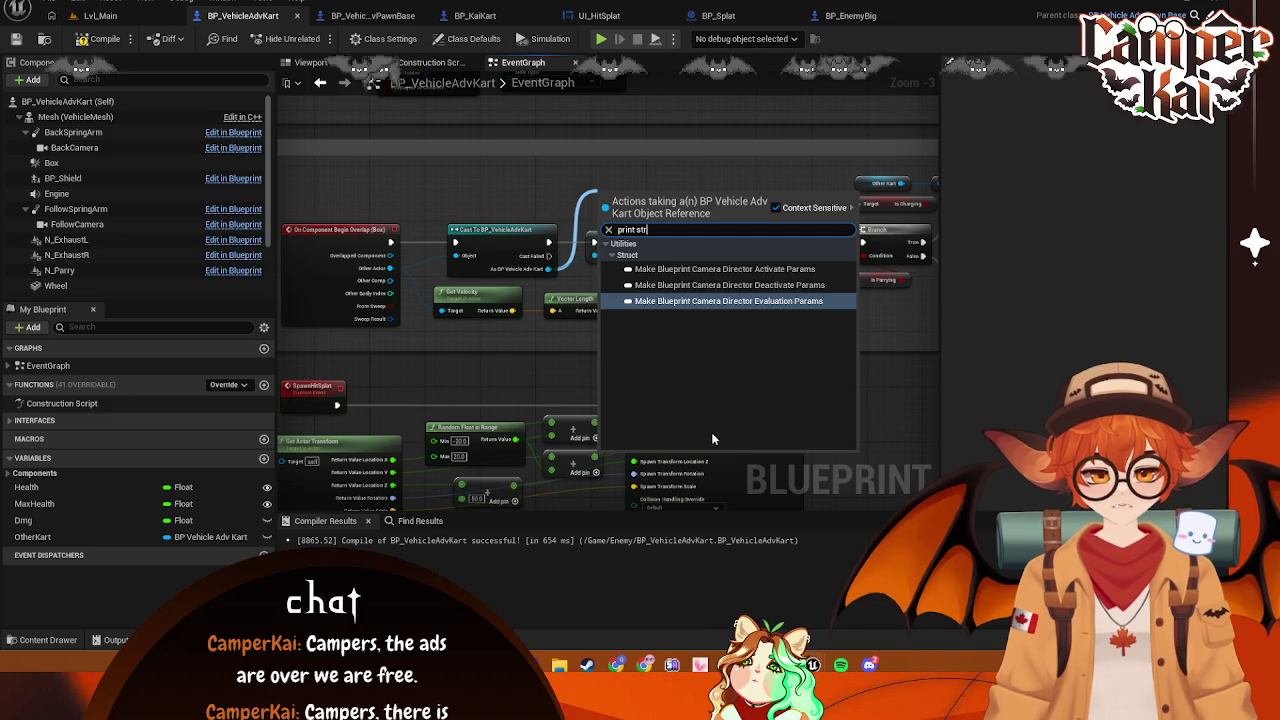
pyautogui.write('ing')
pyautogui.click(590, 198)
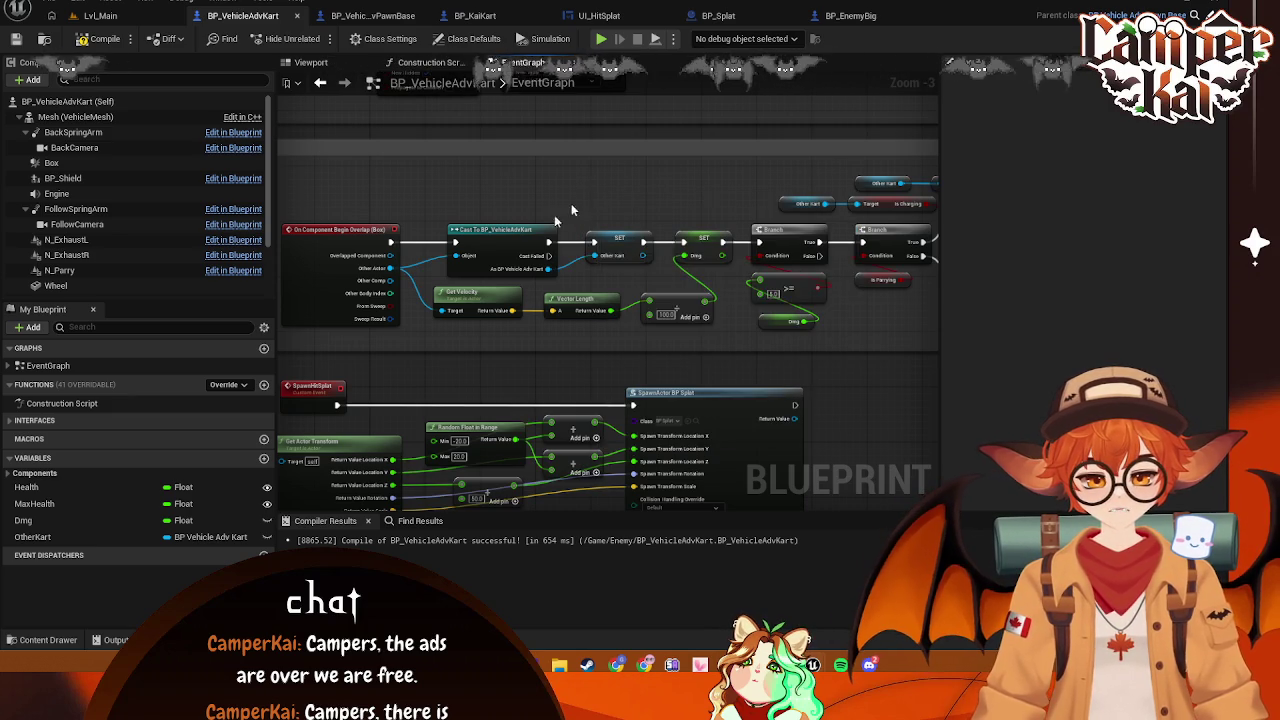
# Add a Print String after the Cast, fed by the cast kart's Get Can Take Damage
pyautogui.moveTo(546, 243)
pyautogui.mouseDown()
pyautogui.moveTo(567, 196)
pyautogui.moveTo(620, 145)
pyautogui.mouseUp()
pyautogui.write('print')
pyautogui.click(620, 248)
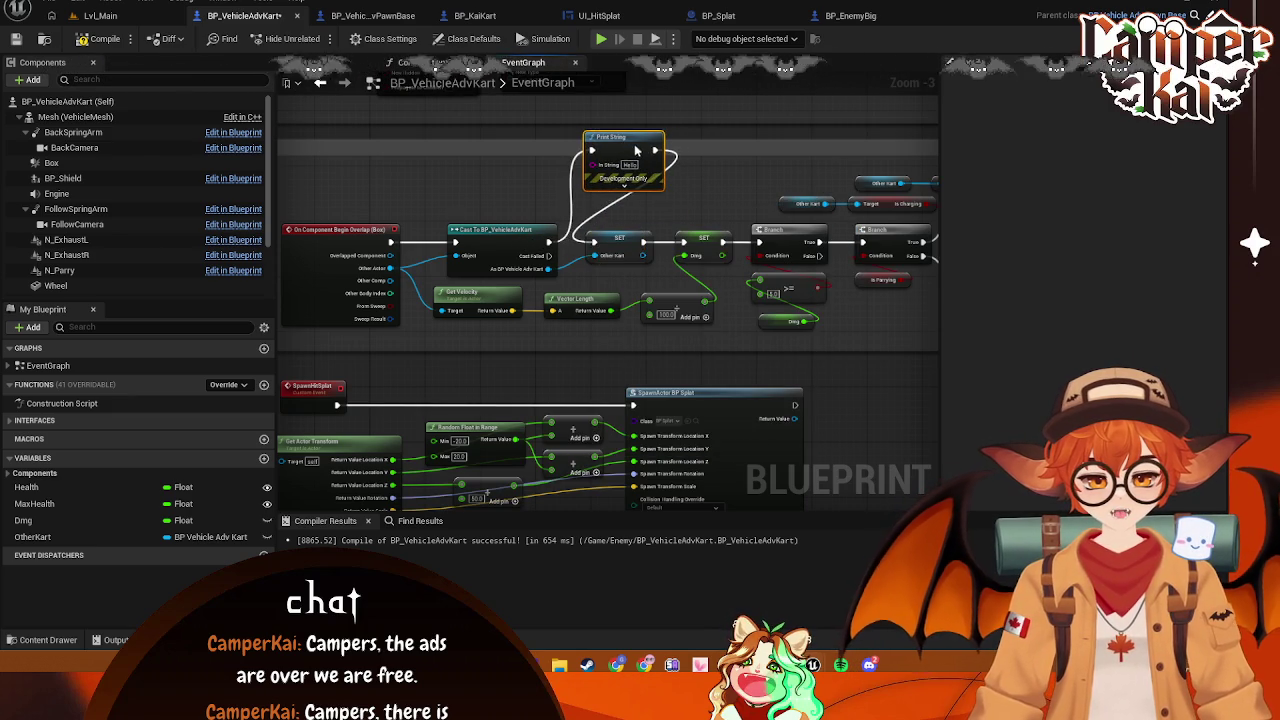
pyautogui.moveTo(552, 268); pyautogui.dragTo(499, 167)
pyautogui.write('get')
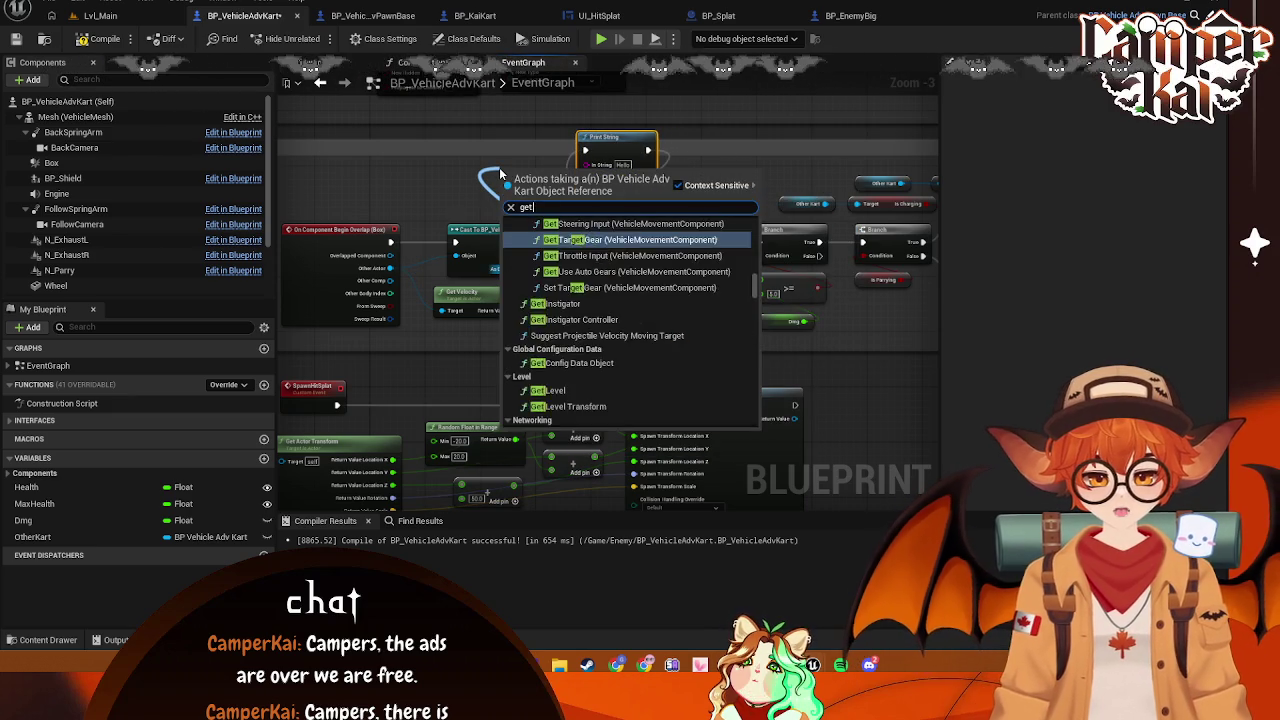
pyautogui.write(' can take')
pyautogui.press('Return')
pyautogui.moveTo(557, 176)
pyautogui.mouseDown()
pyautogui.moveTo(491, 170)
pyautogui.moveTo(600, 175)
pyautogui.moveTo(587, 163)
pyautogui.mouseUp()
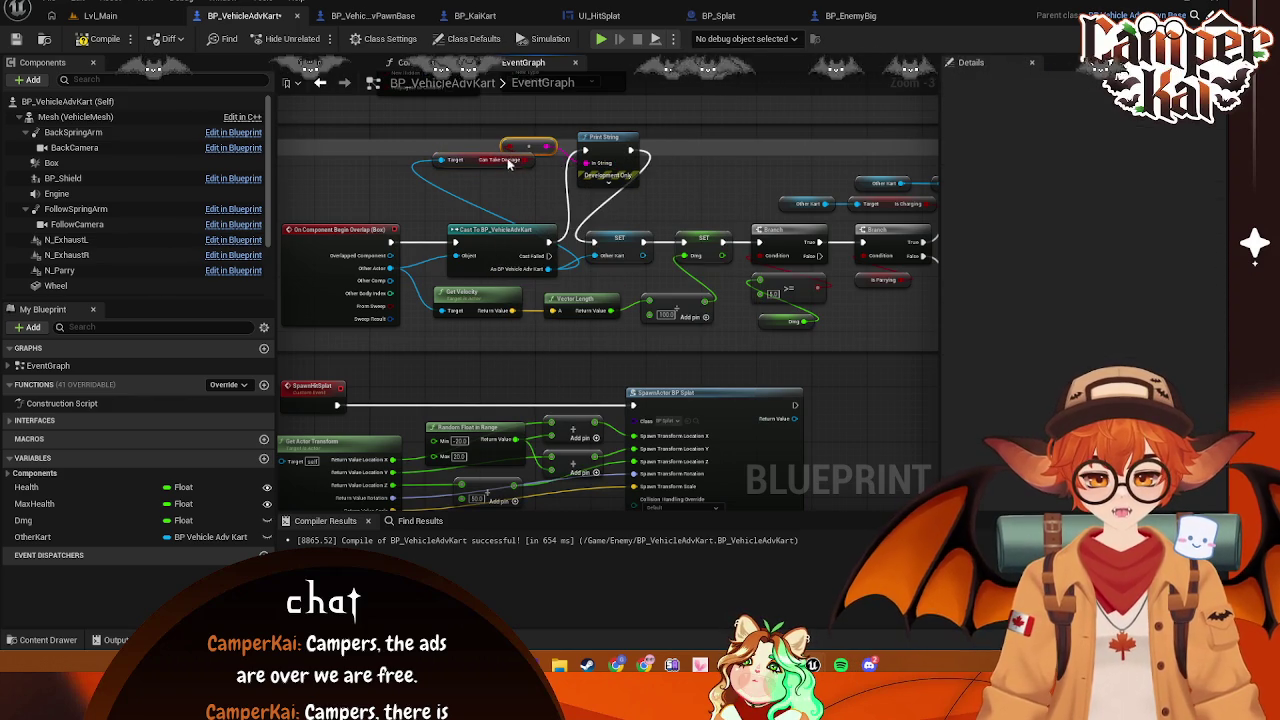
pyautogui.click(100, 15)
# Start a play-in-editor race through the menus and drive through the cones onto the ramp
pyautogui.click(315, 38)
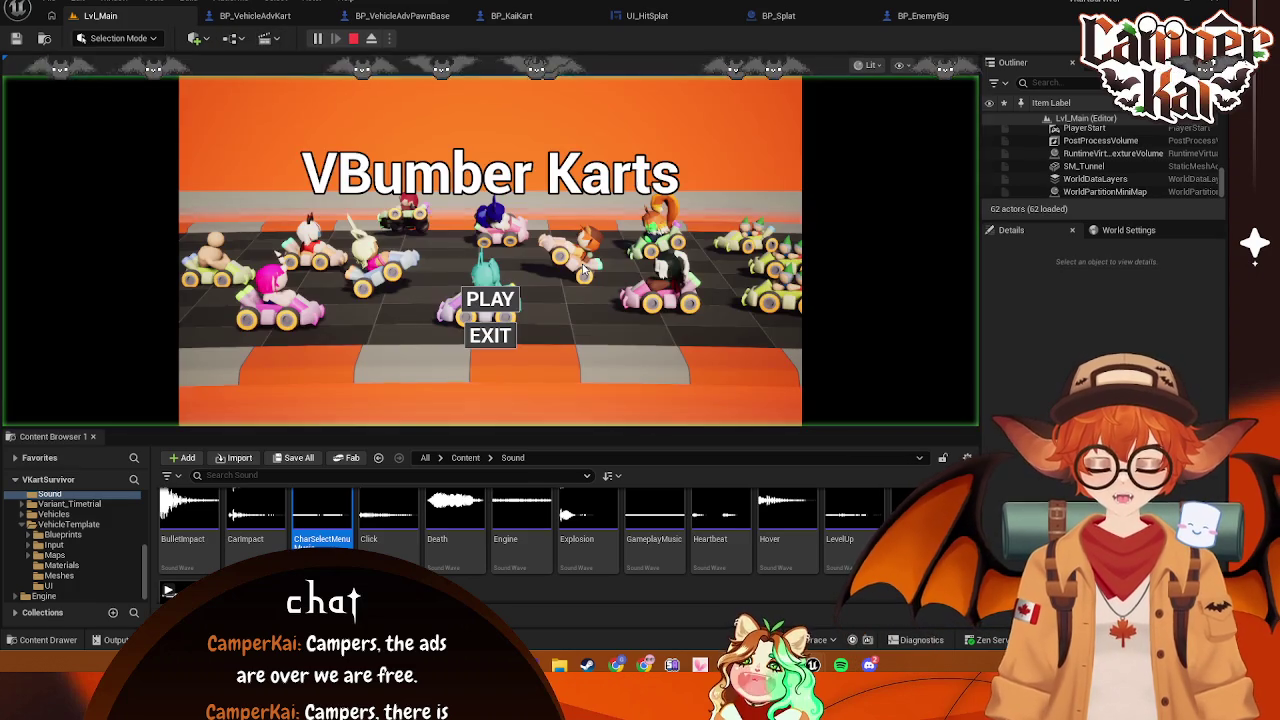
pyautogui.click(507, 300)
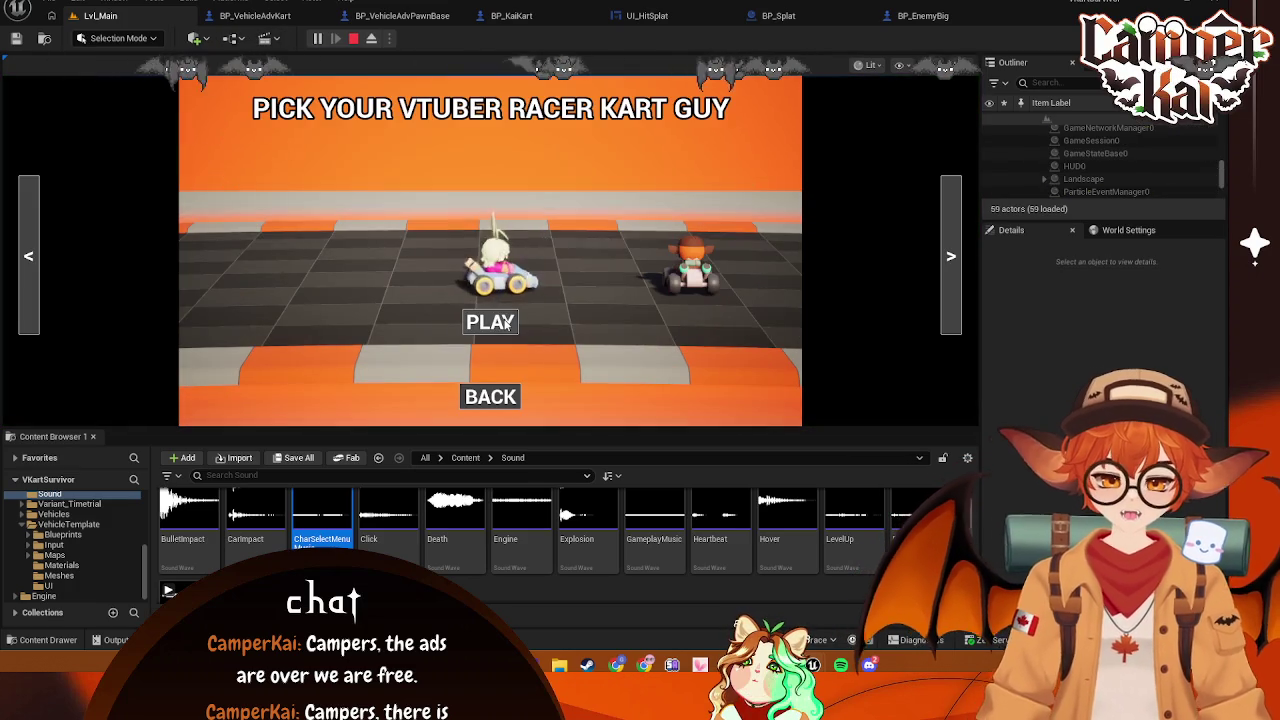
pyautogui.click(490, 321)
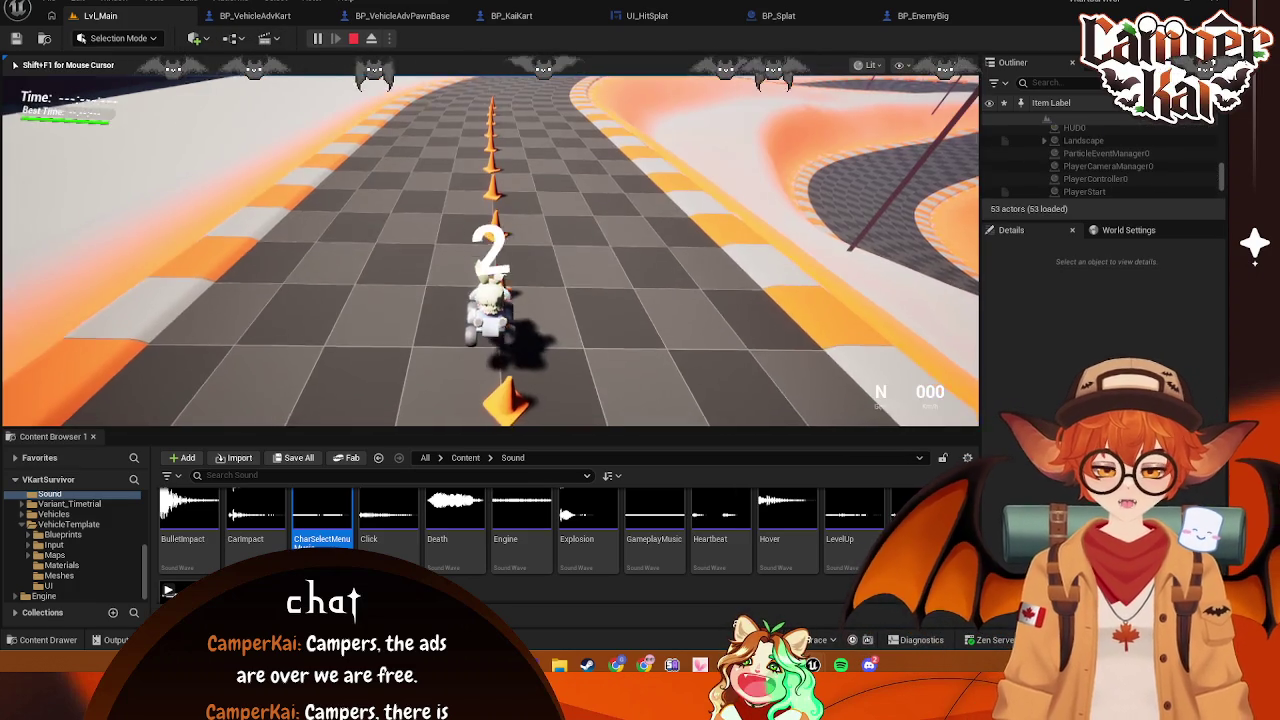
pyautogui.press('w')
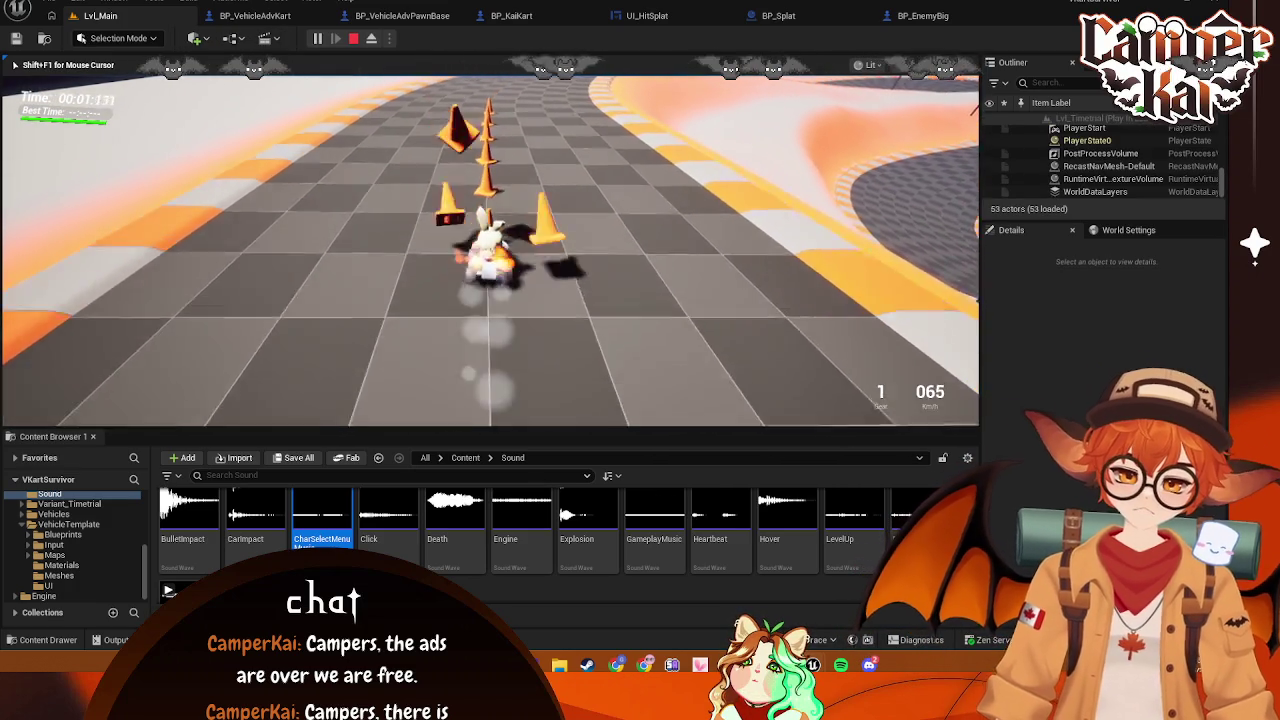
pyautogui.press('d')
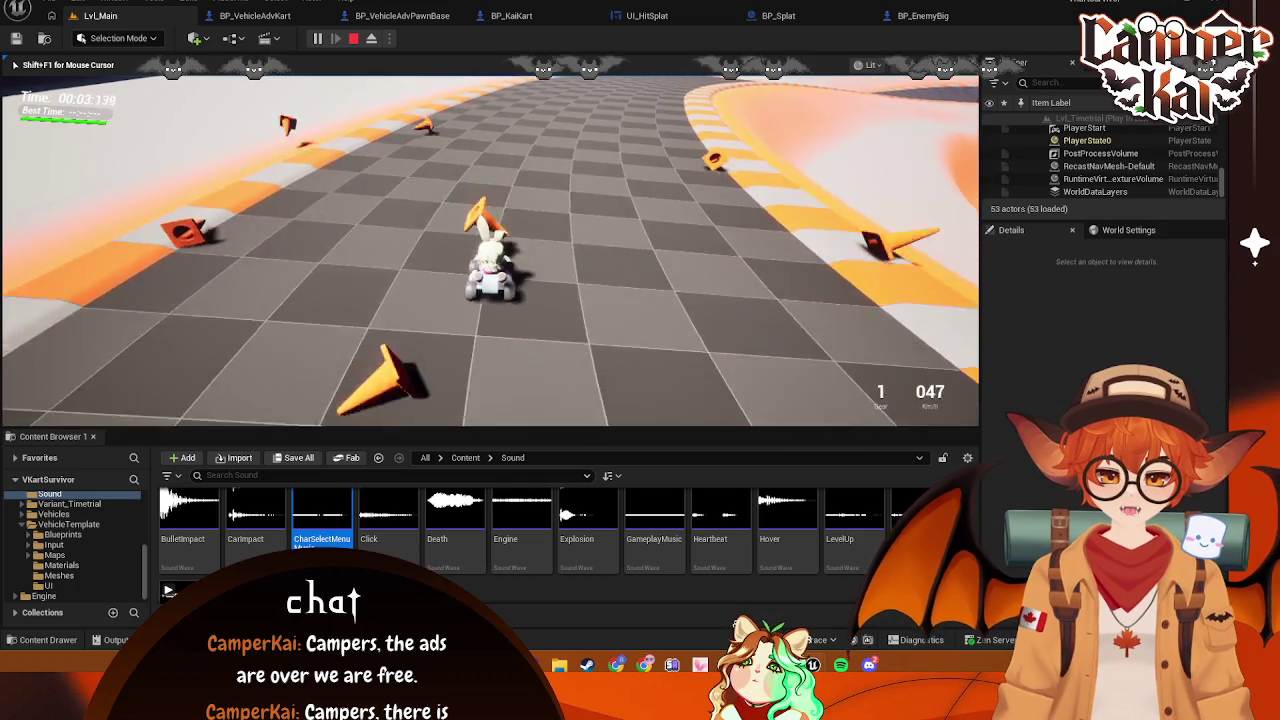
pyautogui.press('a')
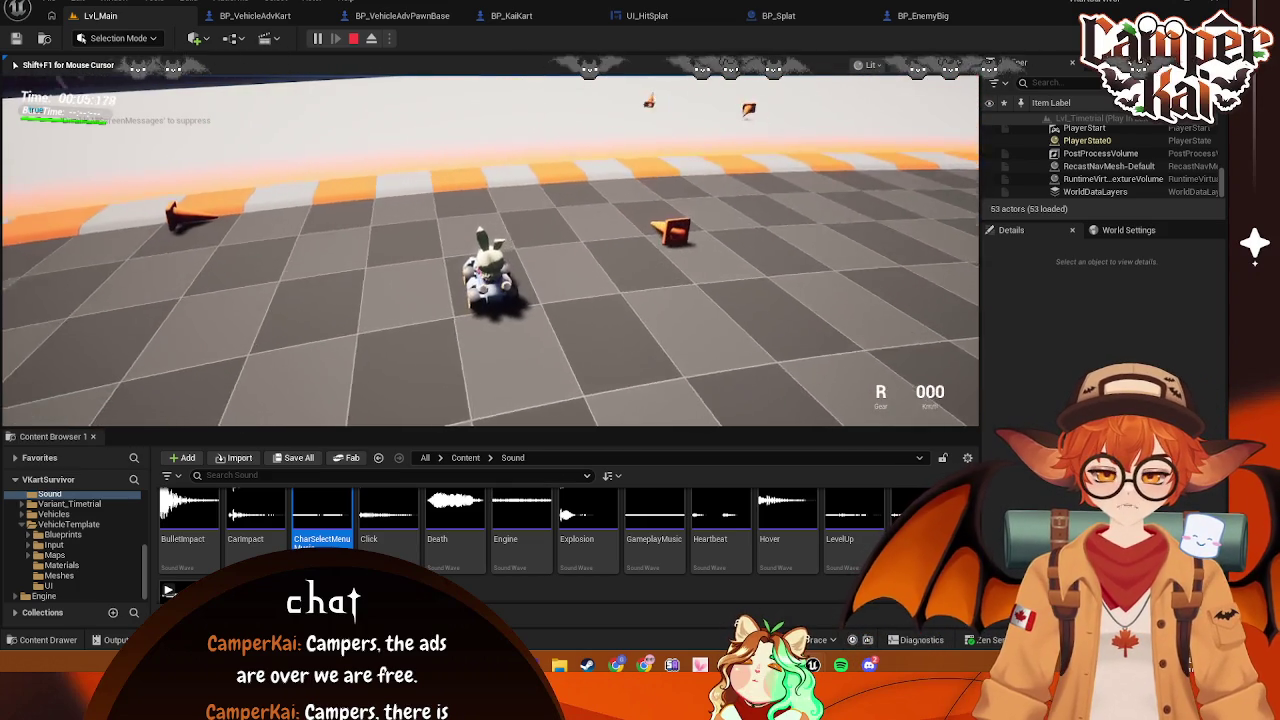
pyautogui.press('a')
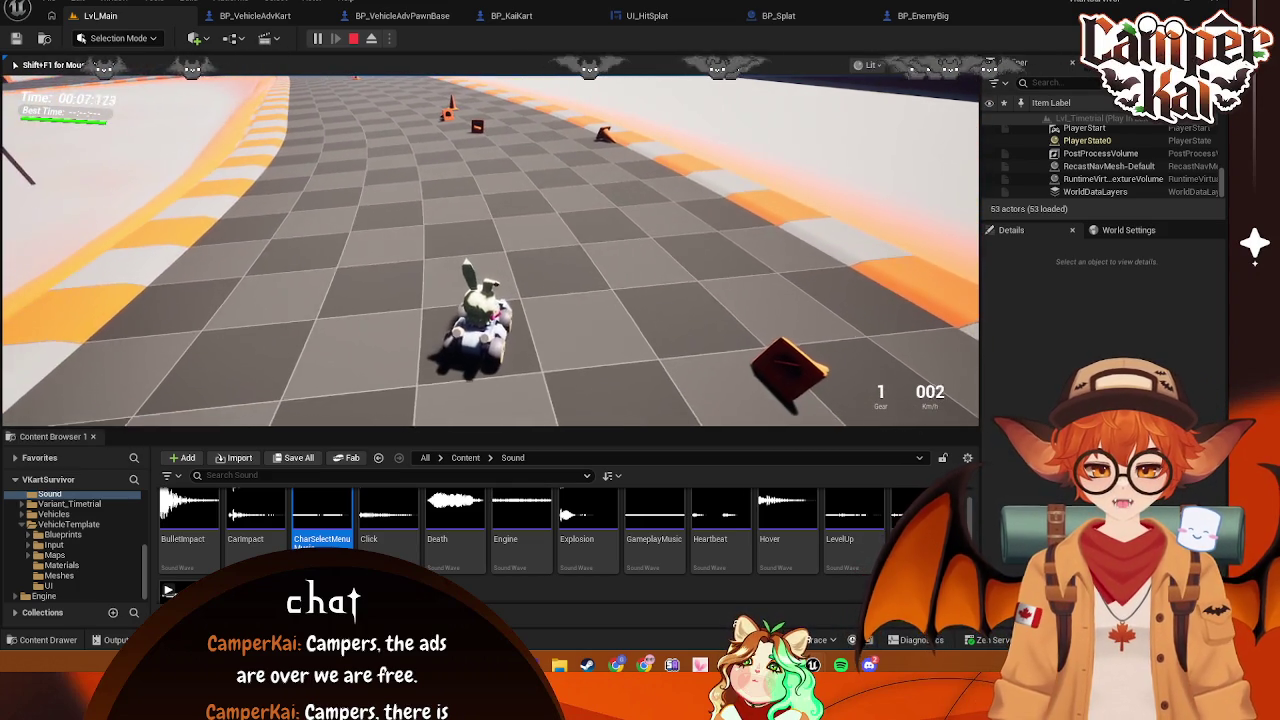
pyautogui.press('a')
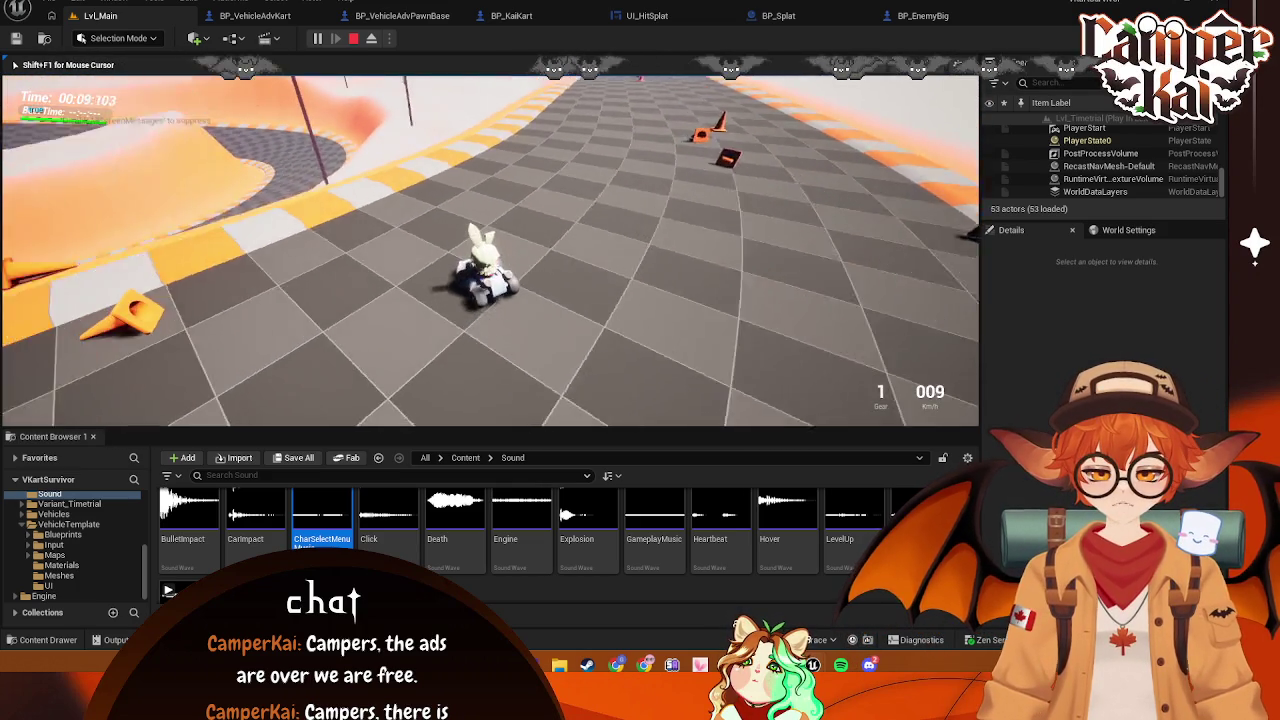
pyautogui.press('w')
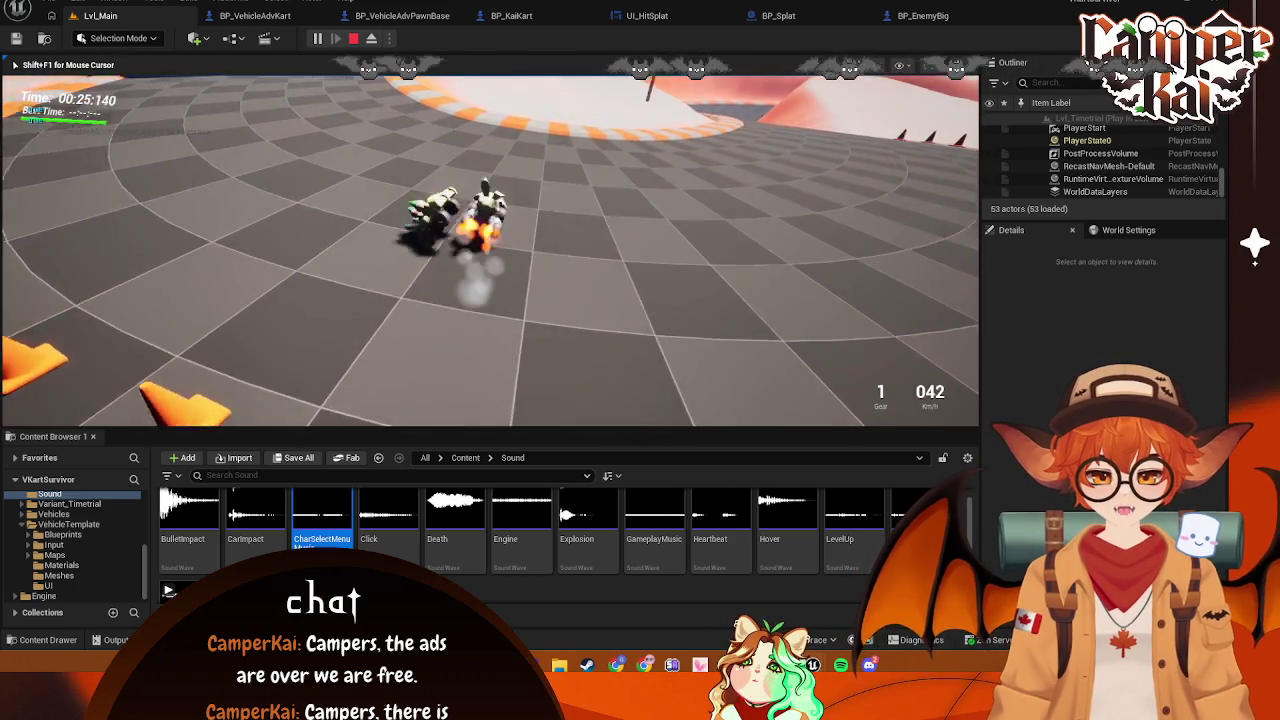
# Back into another kart, pause, eject with F8, and select and frame the colliding kart
pyautogui.press('s')
pyautogui.press('w')
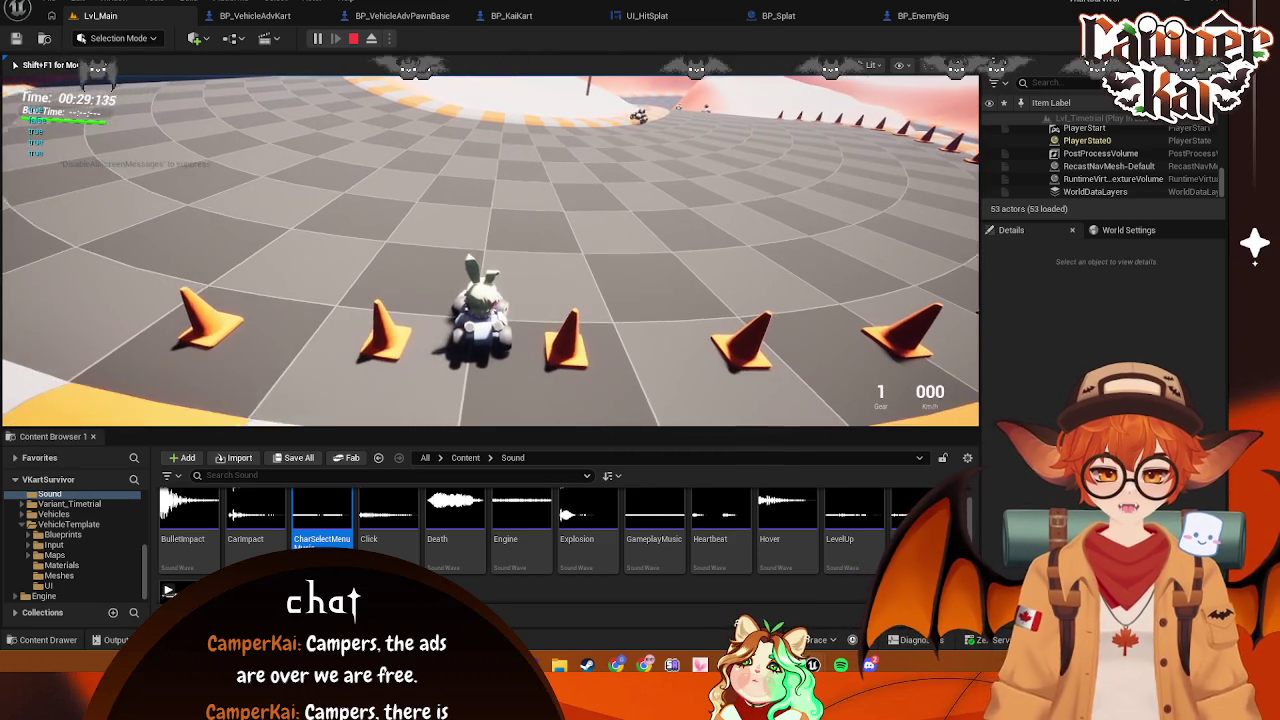
pyautogui.press('w')
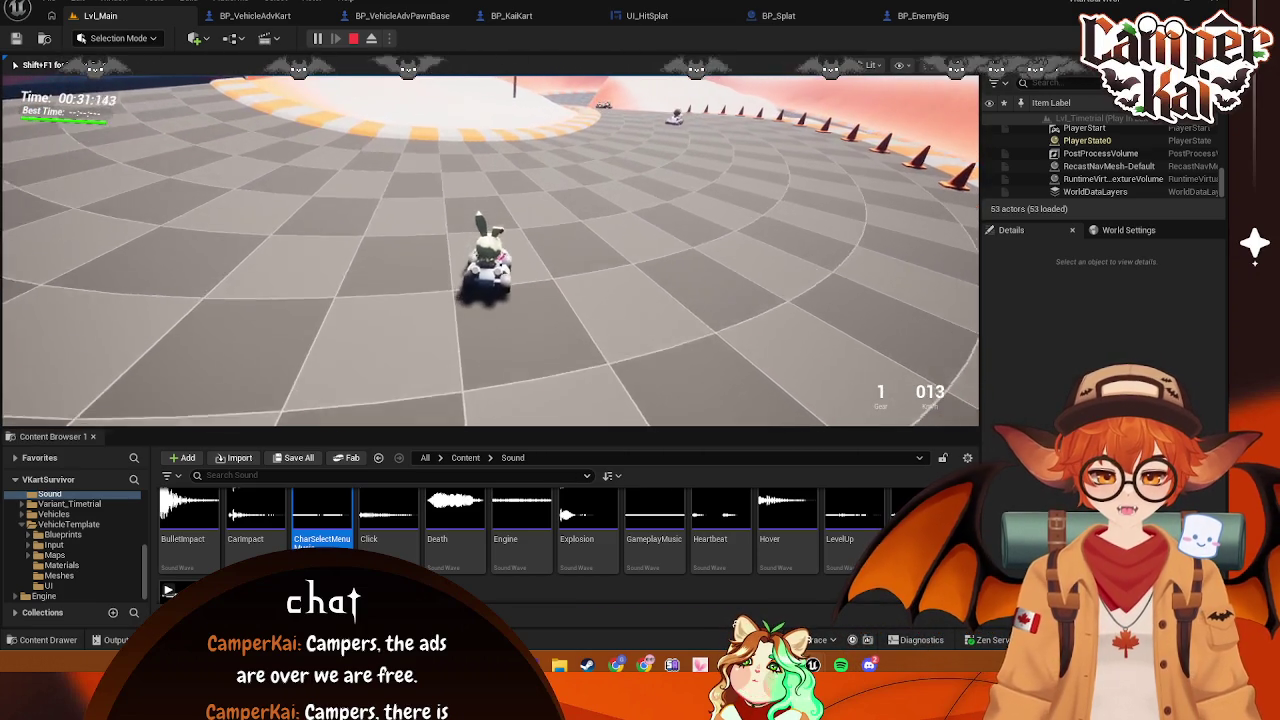
pyautogui.press('s')
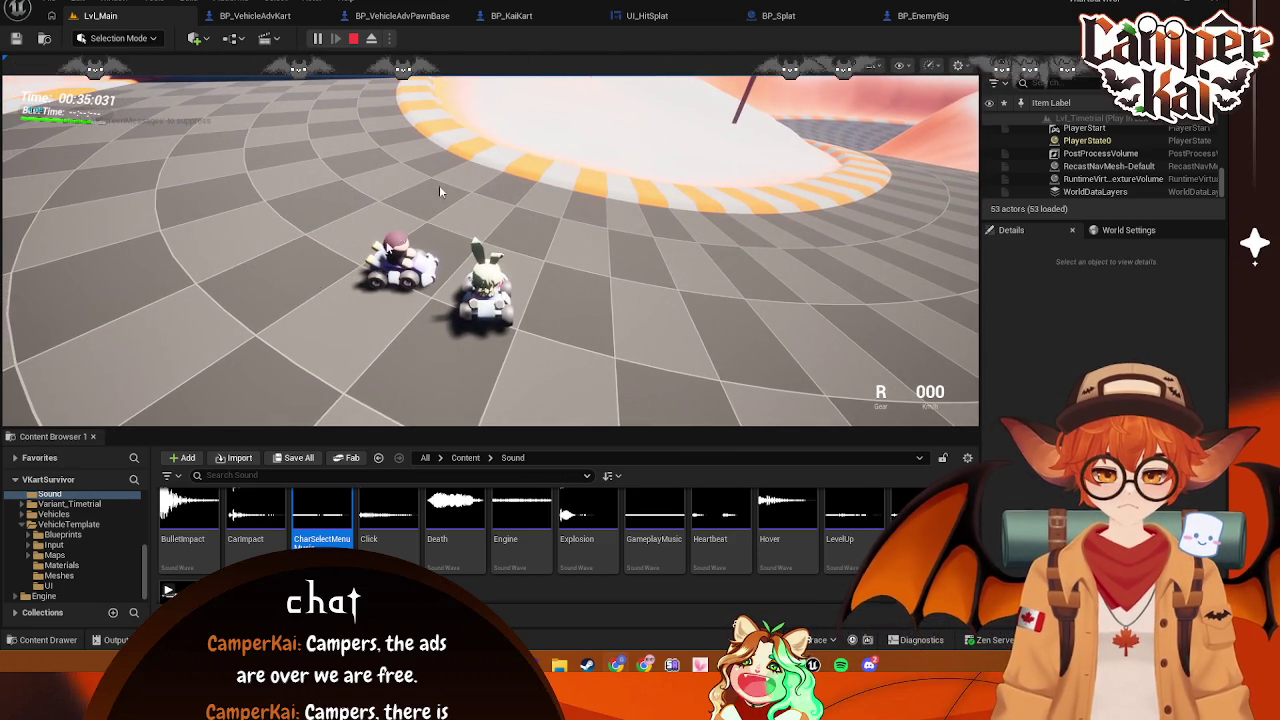
pyautogui.click(319, 38)
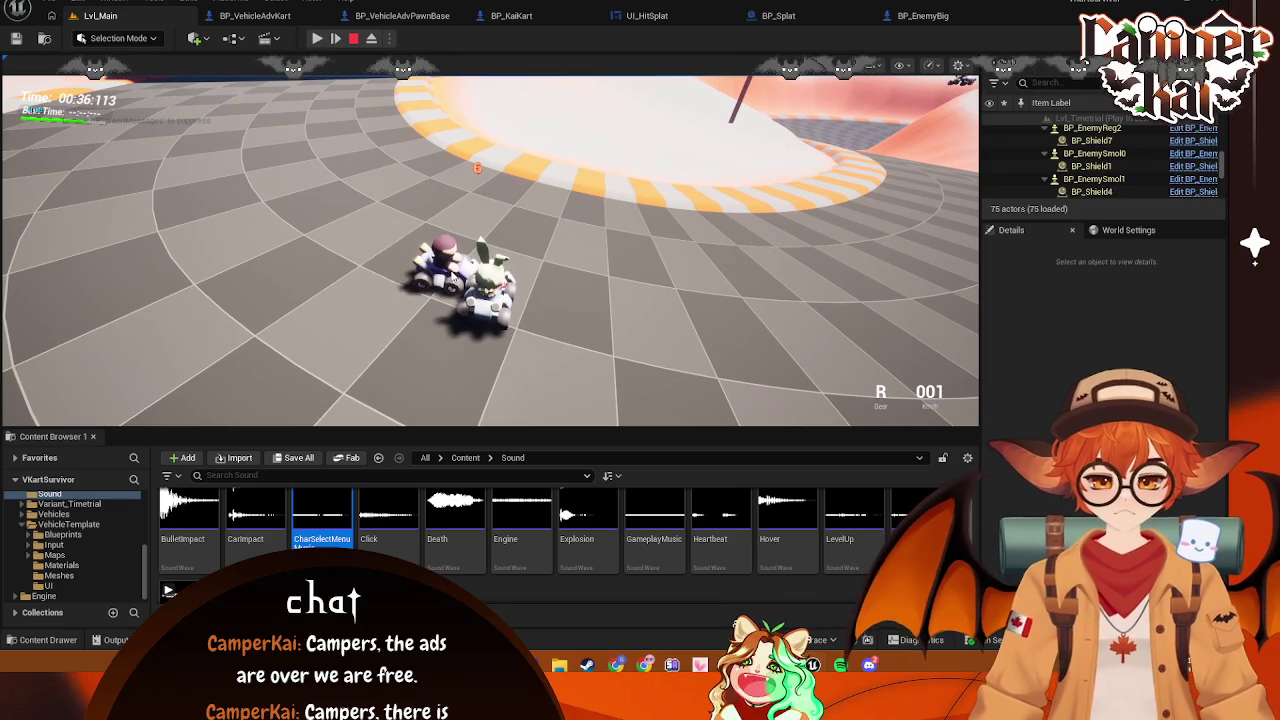
pyautogui.hotkey('alt', 'Tab')
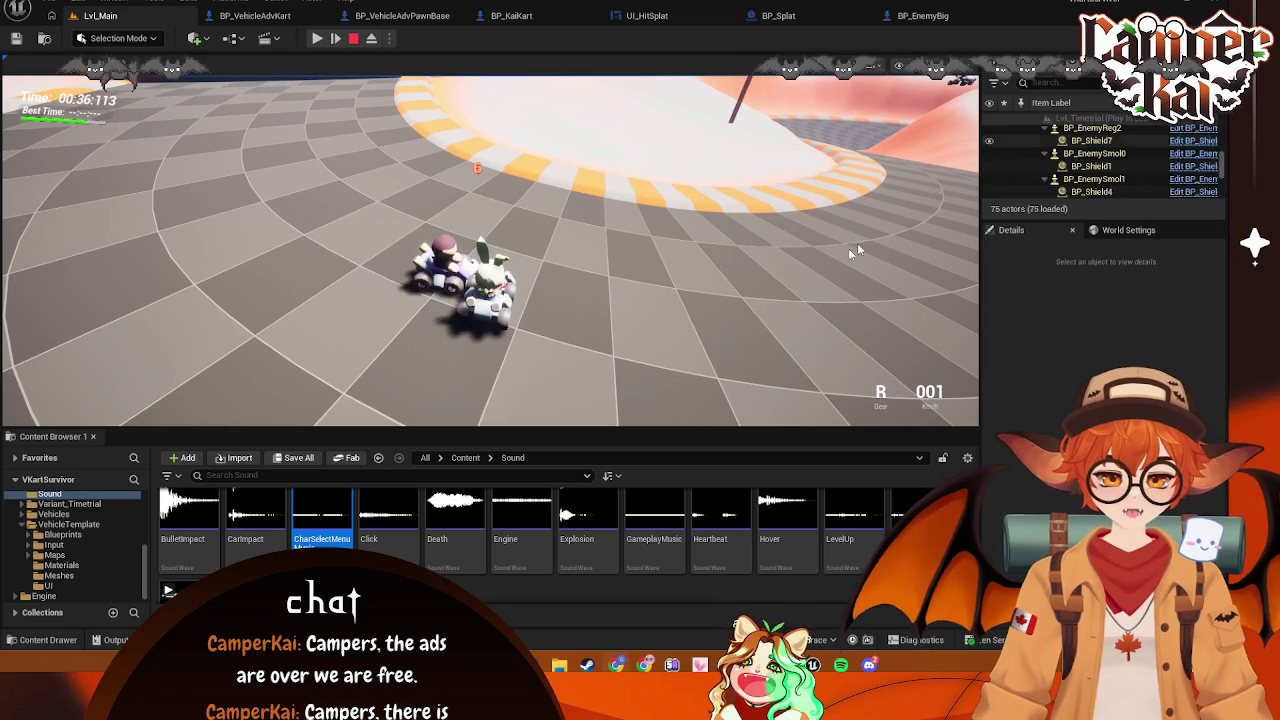
pyautogui.press('F8')
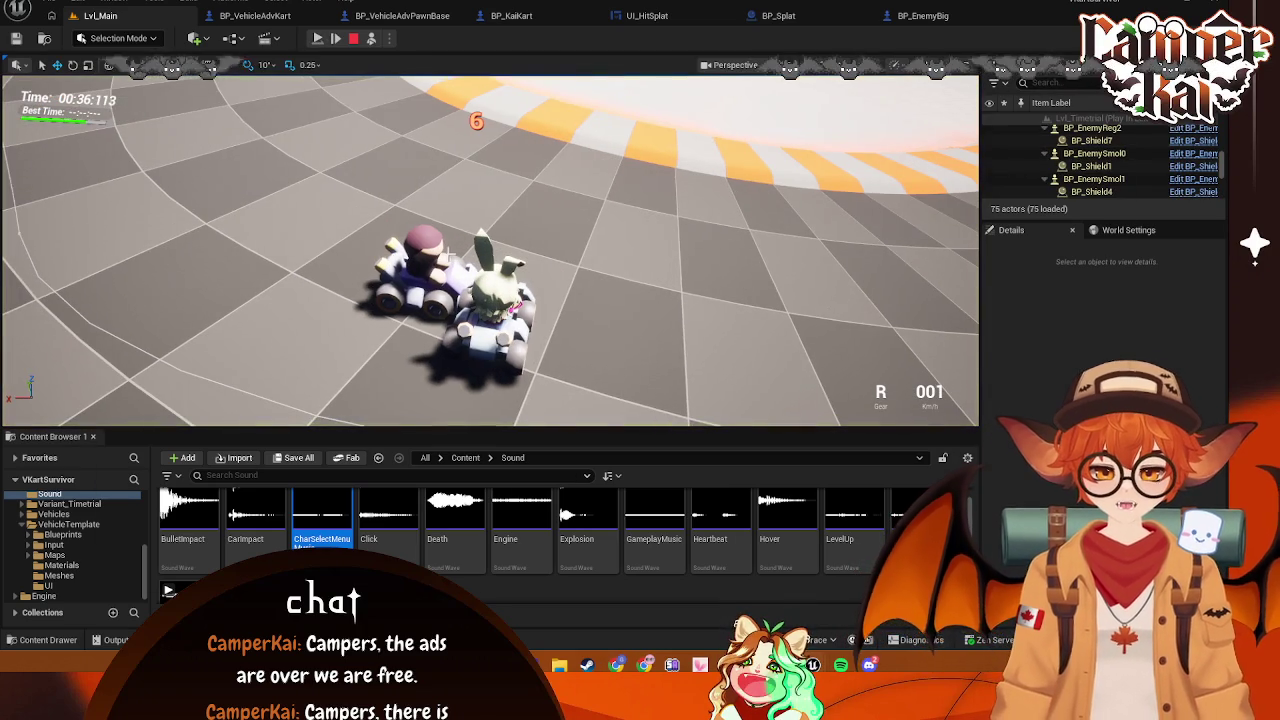
pyautogui.click(572, 346)
pyautogui.press('f')
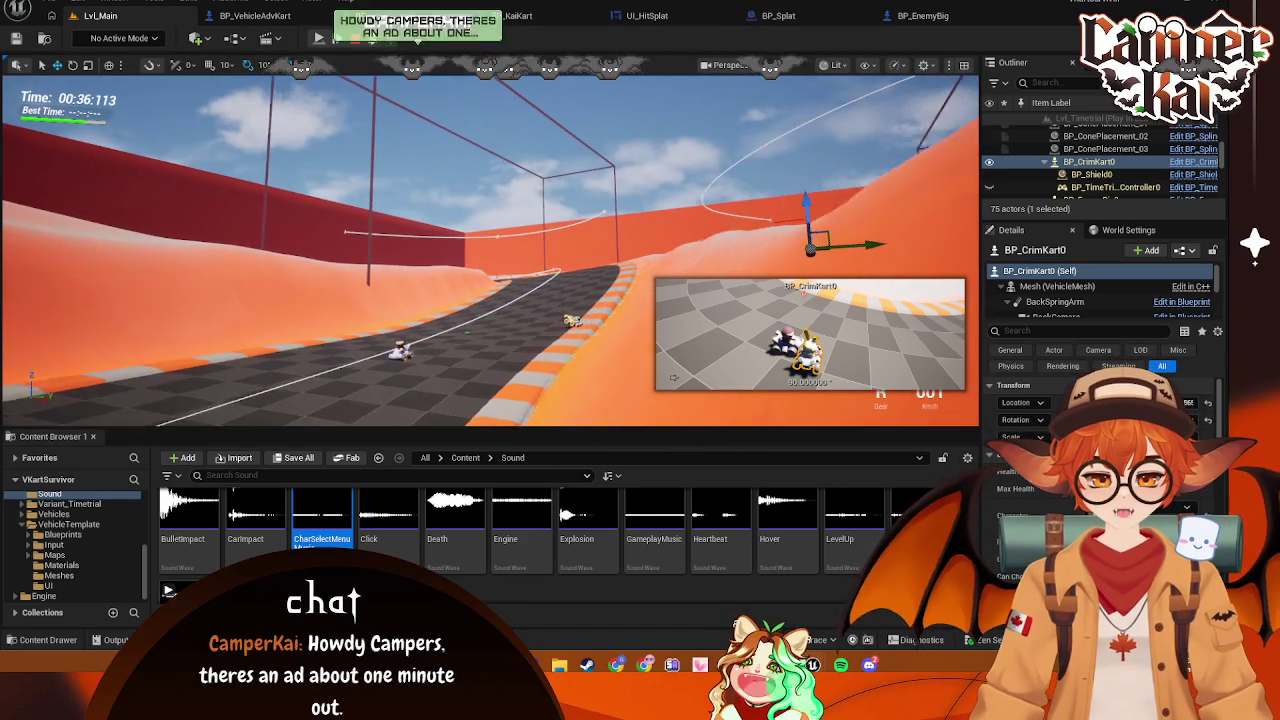
# Select BP_EnemySmol0, stop the play session, and return to BP_VehicleAdvKart's event graph
pyautogui.click(582, 330)
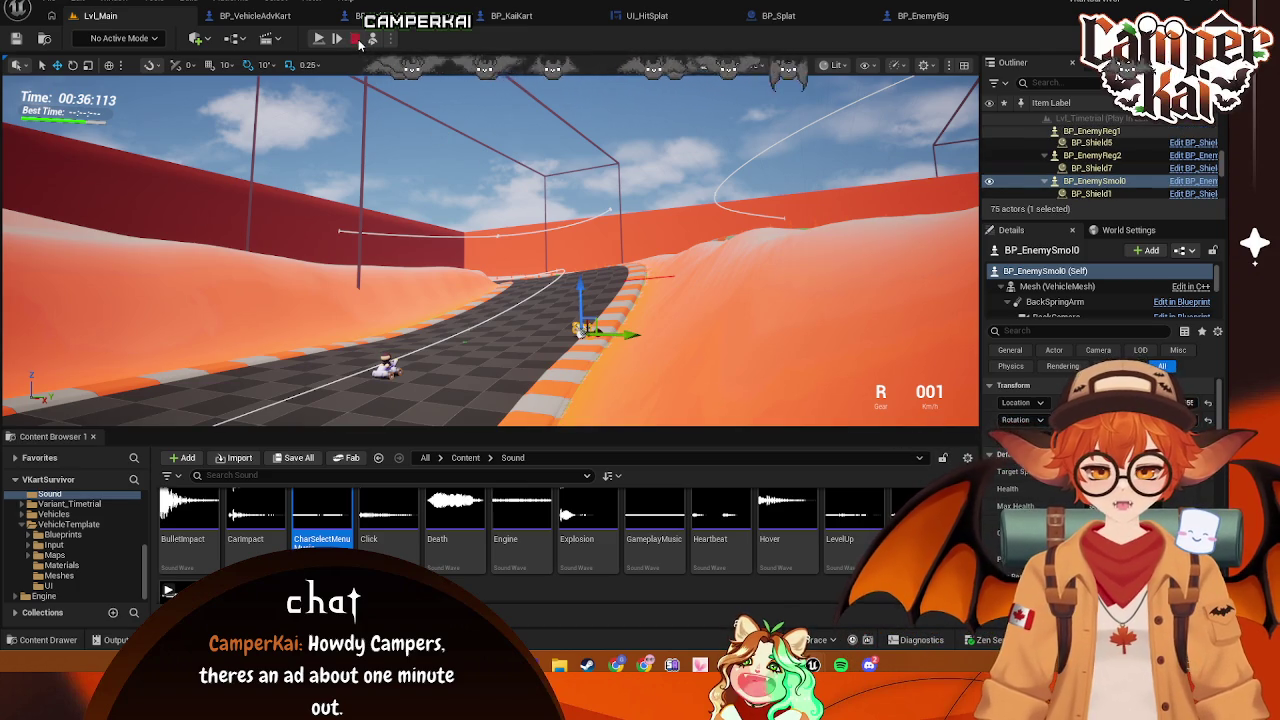
pyautogui.click(355, 39)
pyautogui.click(278, 17)
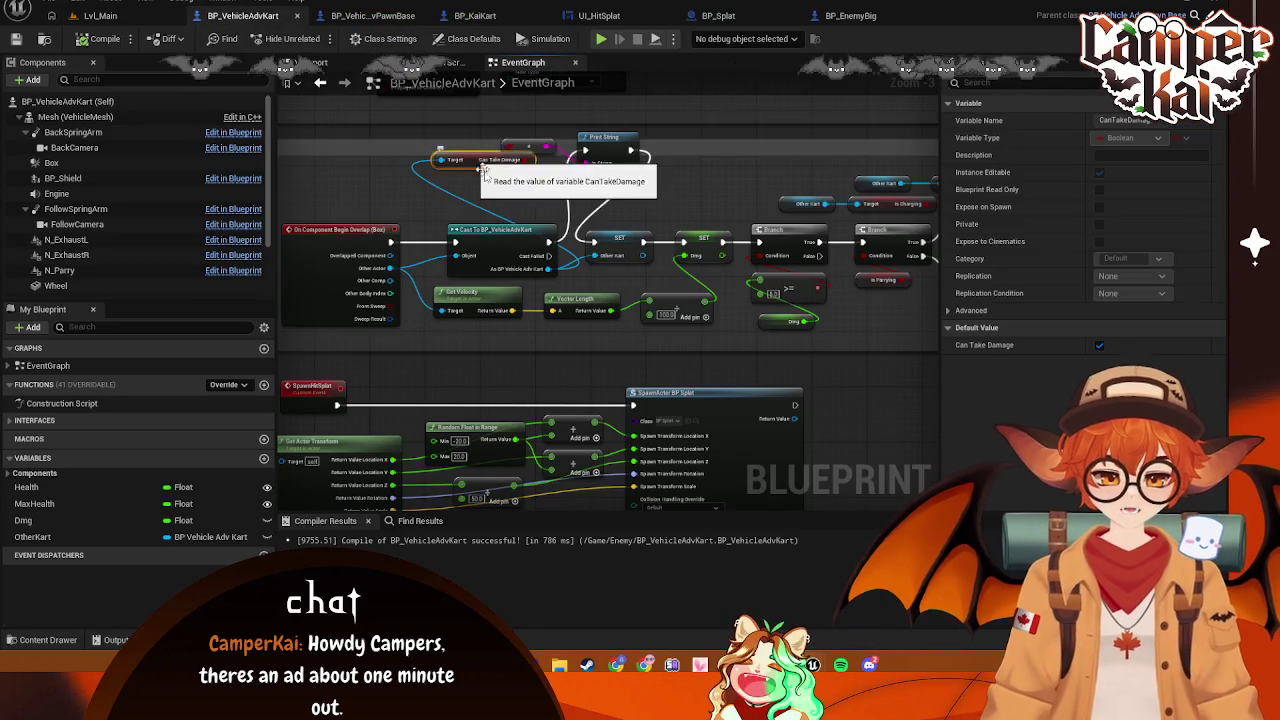
# Delete the Can Take Damage getter and Print String, reconnecting the Cast's execution to SET
pyautogui.click(472, 160)
pyautogui.press('Delete')
pyautogui.click(605, 138)
pyautogui.press('Delete')
pyautogui.moveTo(549, 241); pyautogui.dragTo(595, 242)
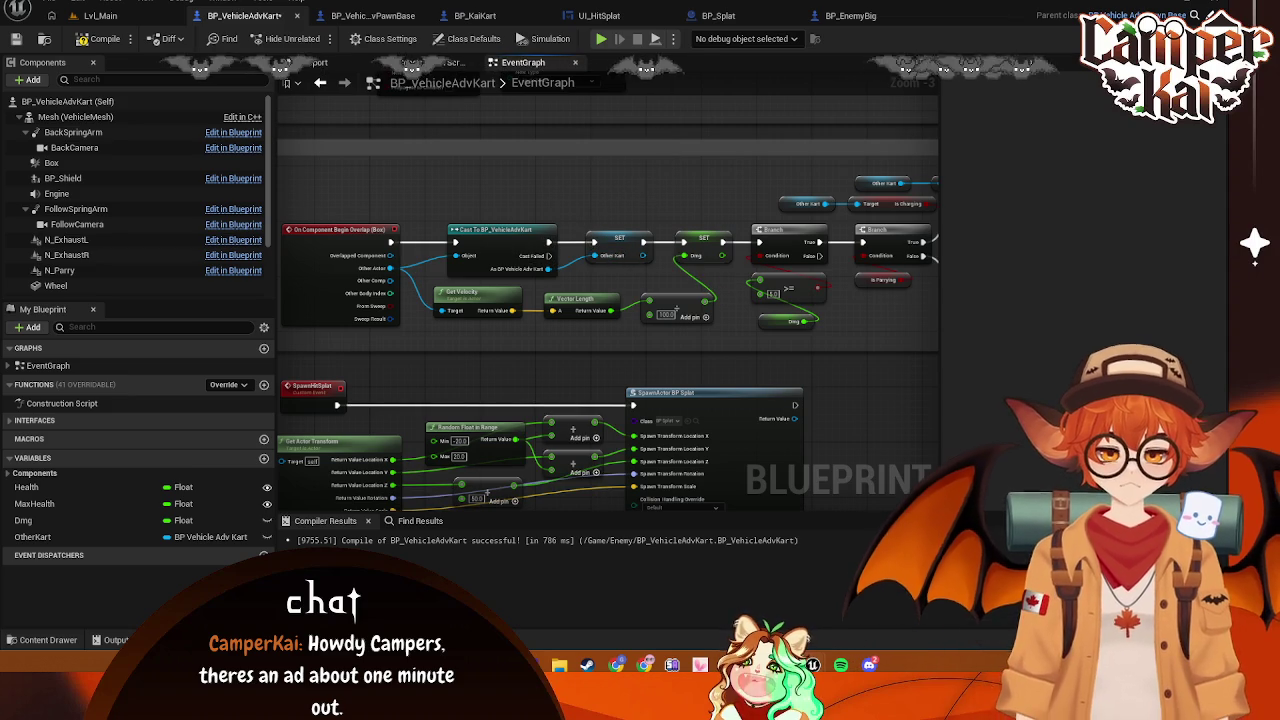
# Open BP_EnemyBig from the Content Drawer and view its Class Defaults health values
pyautogui.click(38, 639)
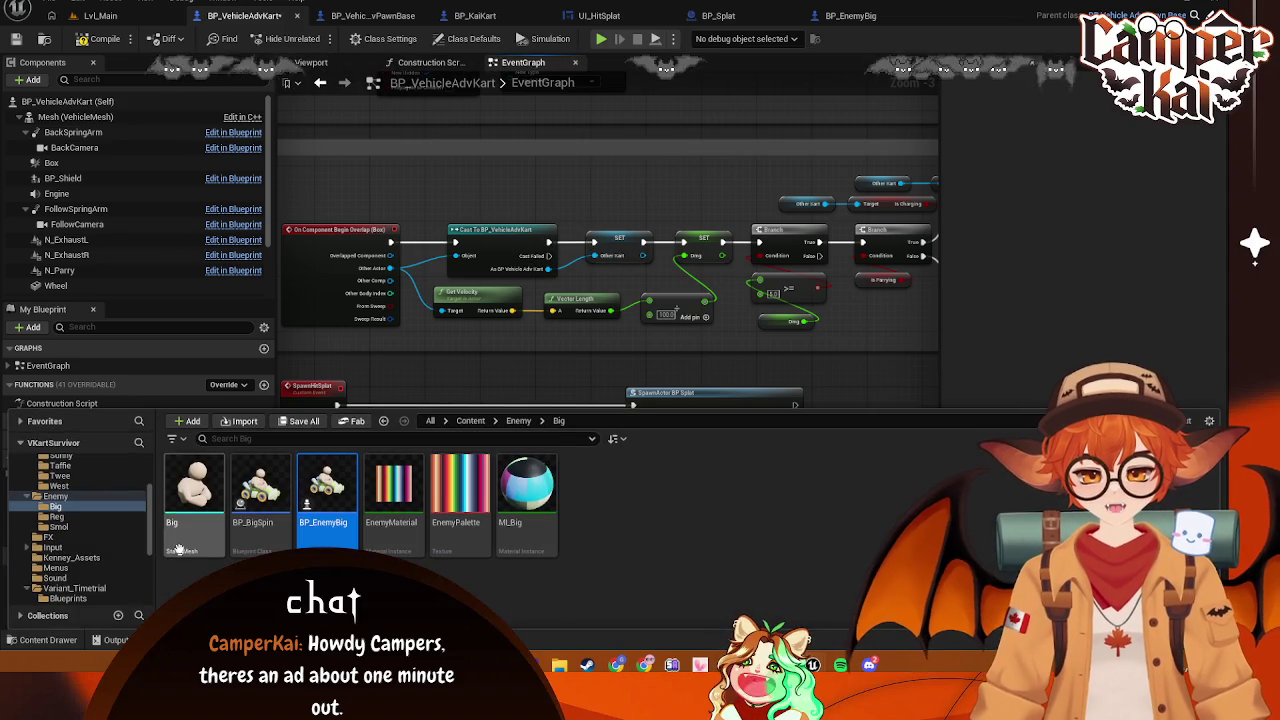
pyautogui.doubleClick(326, 500)
pyautogui.click(467, 38)
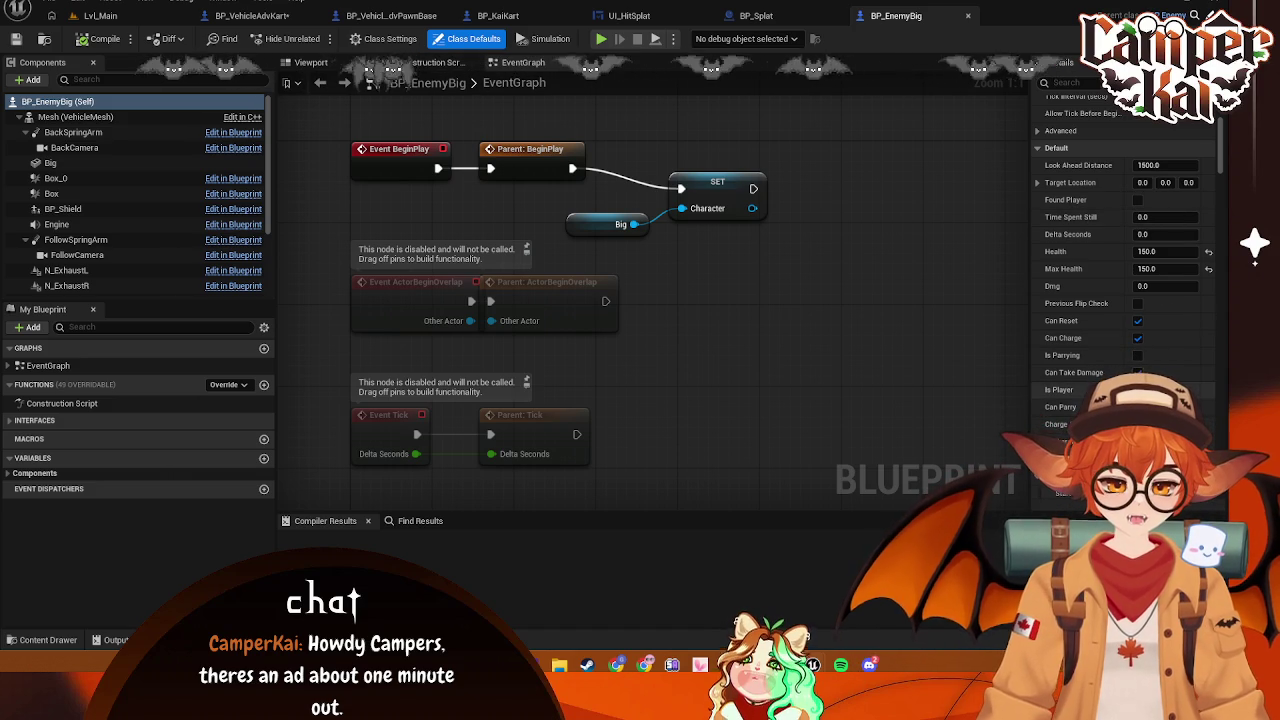
pyautogui.hotkey('ctrl', 'space')
pyautogui.click(703, 351)
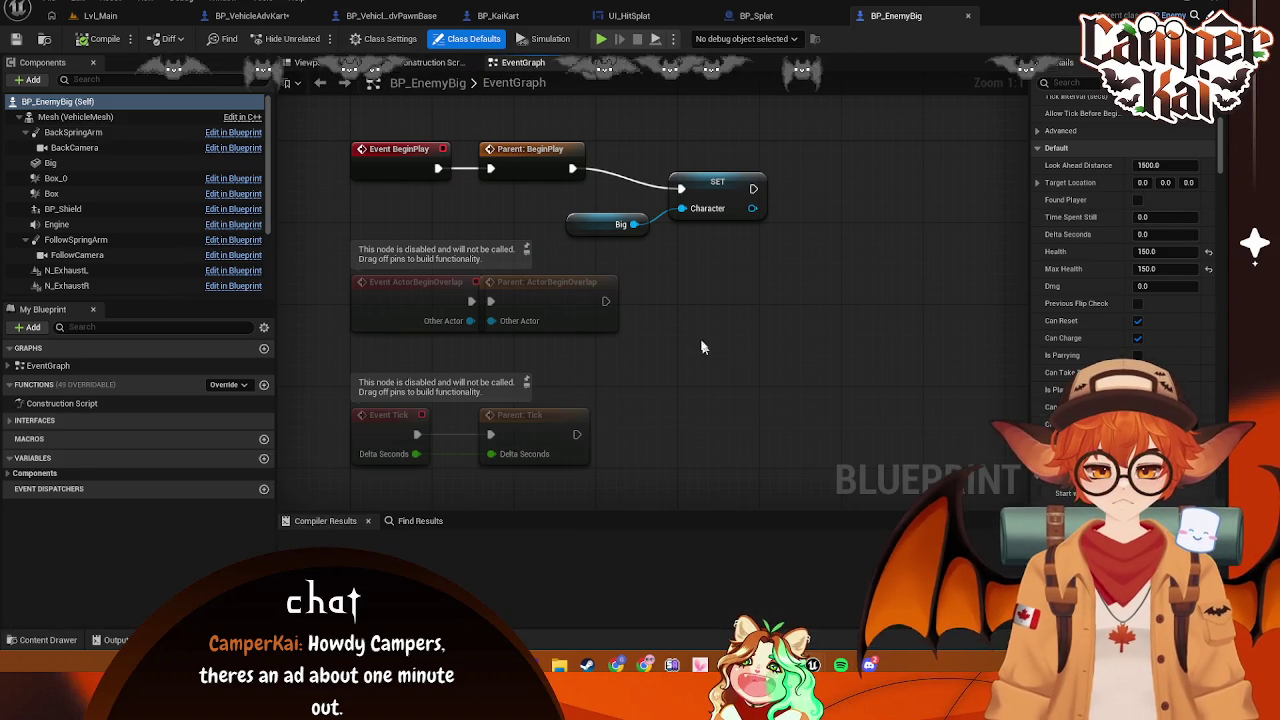
# Cycle through the UI_HitSplat, BP_Splat and BP_KaiKart tabs back to BP_VehicleAdvKart
pyautogui.click(641, 17)
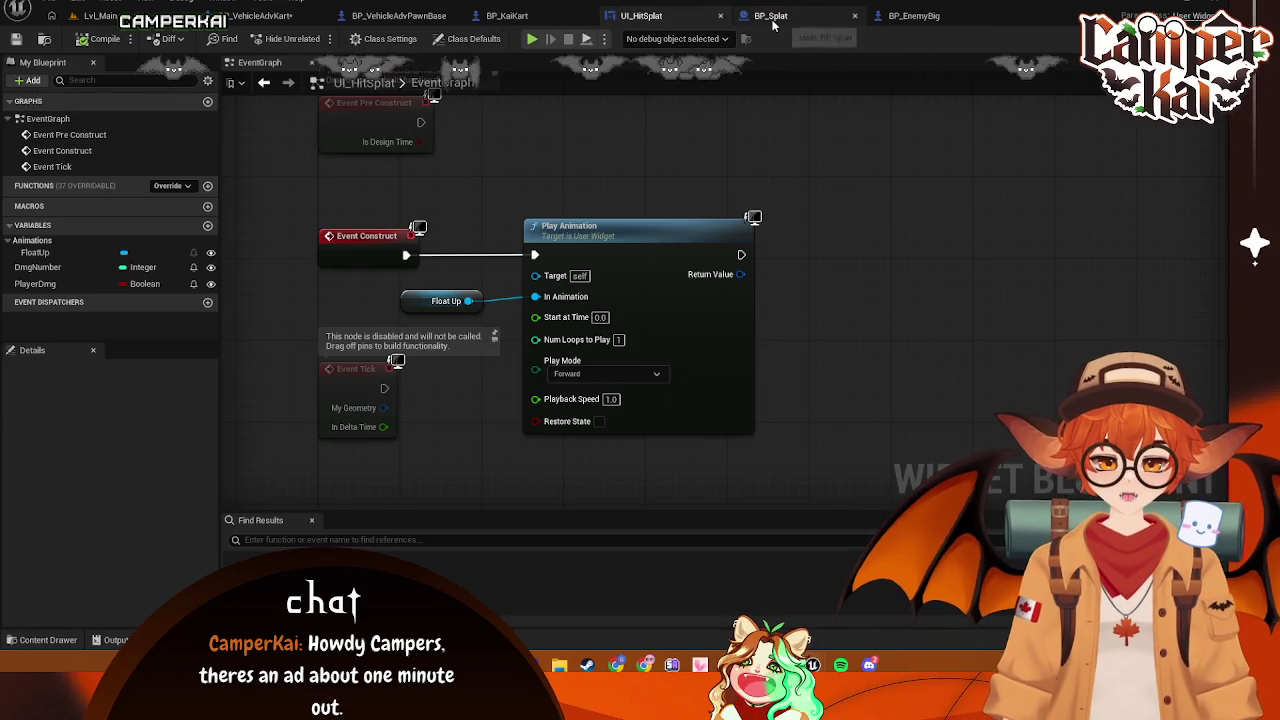
pyautogui.click(770, 16)
pyautogui.click(480, 16)
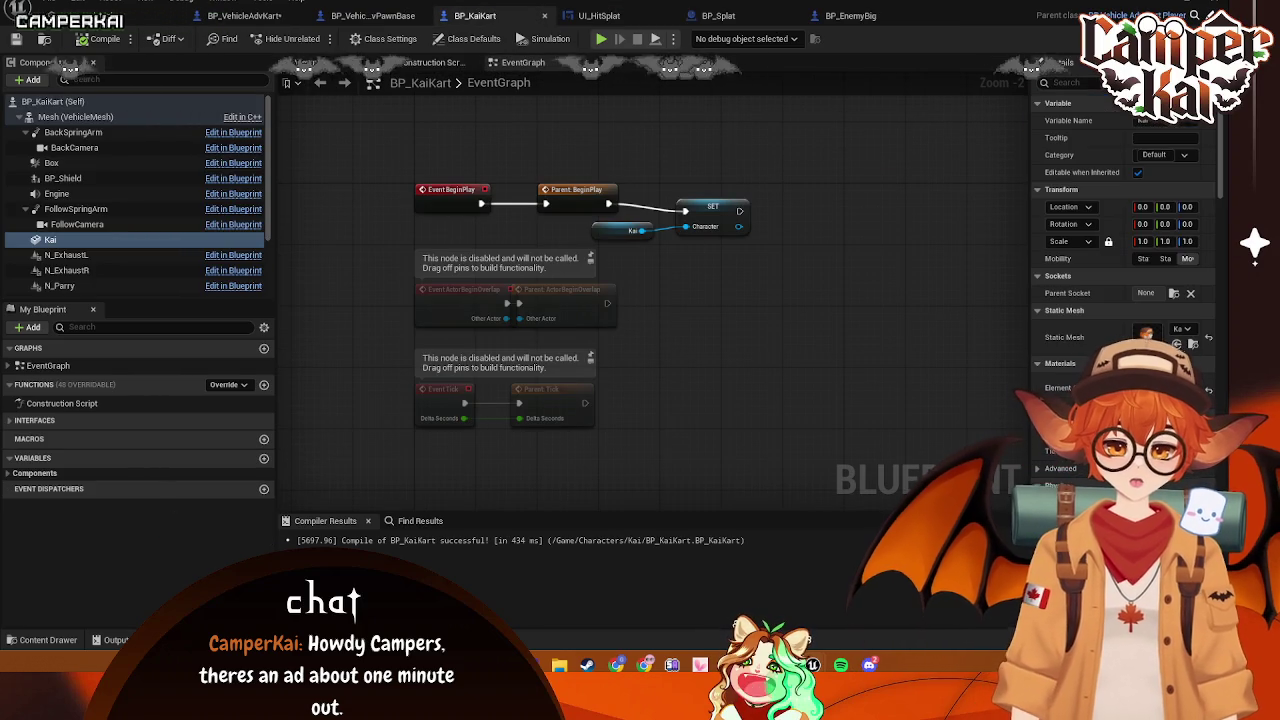
pyautogui.click(605, 16)
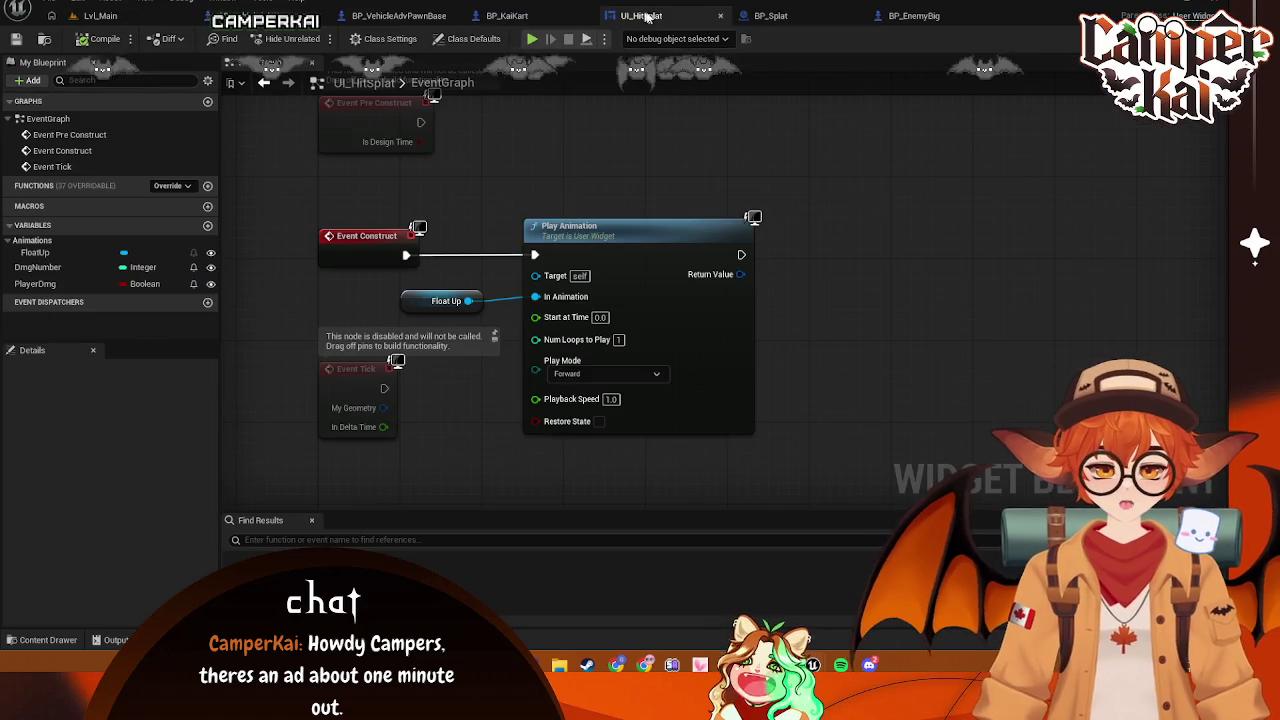
pyautogui.click(482, 17)
pyautogui.hotkey('ctrl', 'Tab')
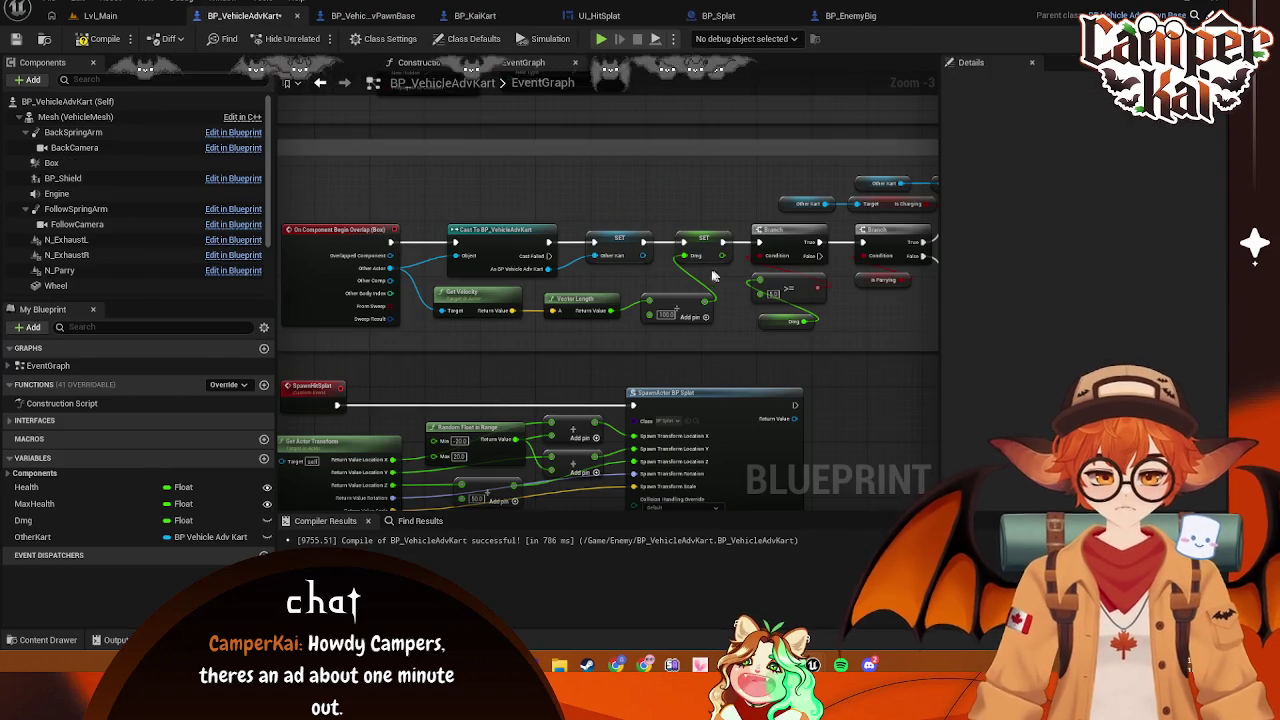
# Zoom the EventGraph around the Cast To BP_VehicleAdvKart node to frame the Hit section
pyautogui.scroll(-1, 715, 269)
pyautogui.scroll(1, 587, 237)
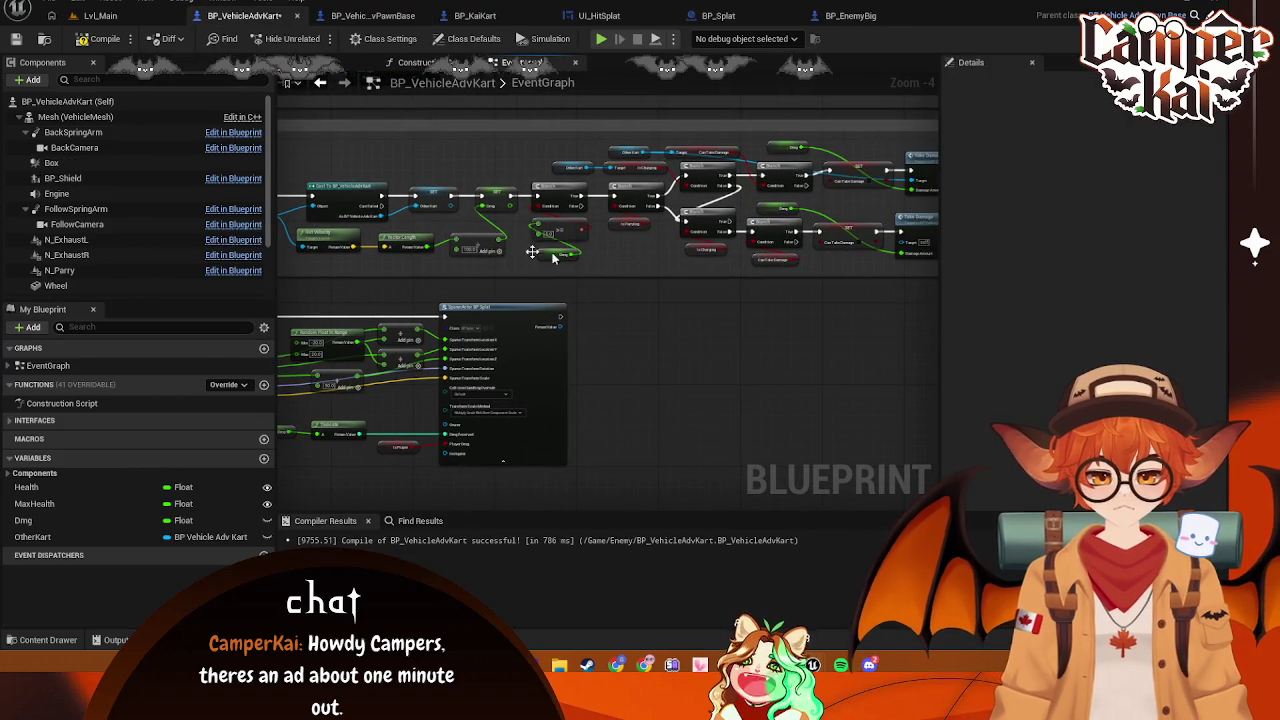
pyautogui.scroll(-1, 449, 264)
pyautogui.click(357, 222)
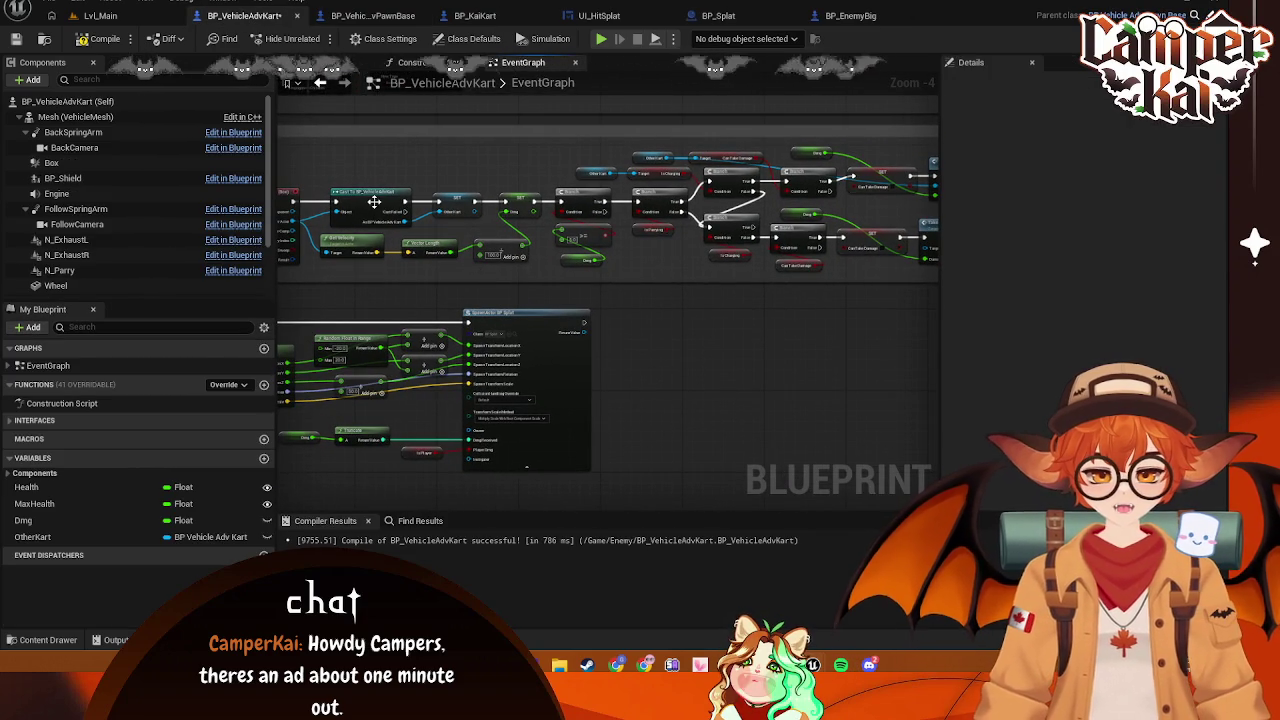
pyautogui.scroll(1, 515, 220)
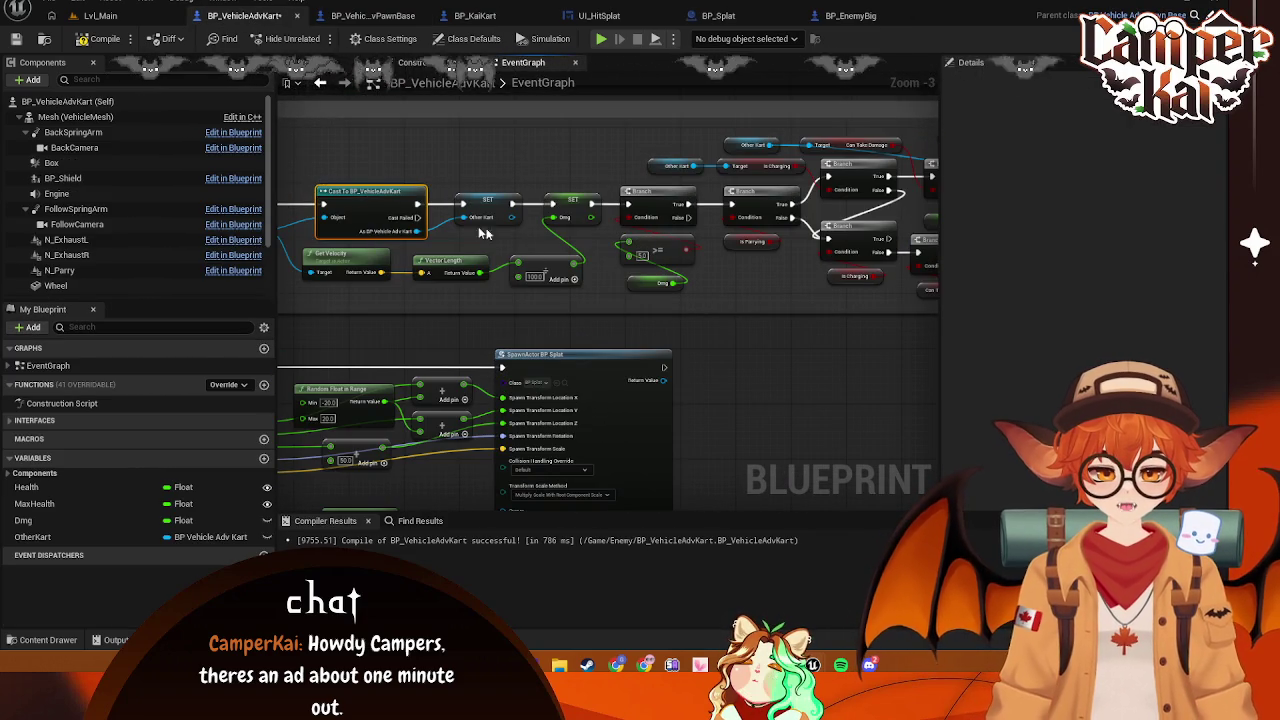
pyautogui.scroll(1, 511, 234)
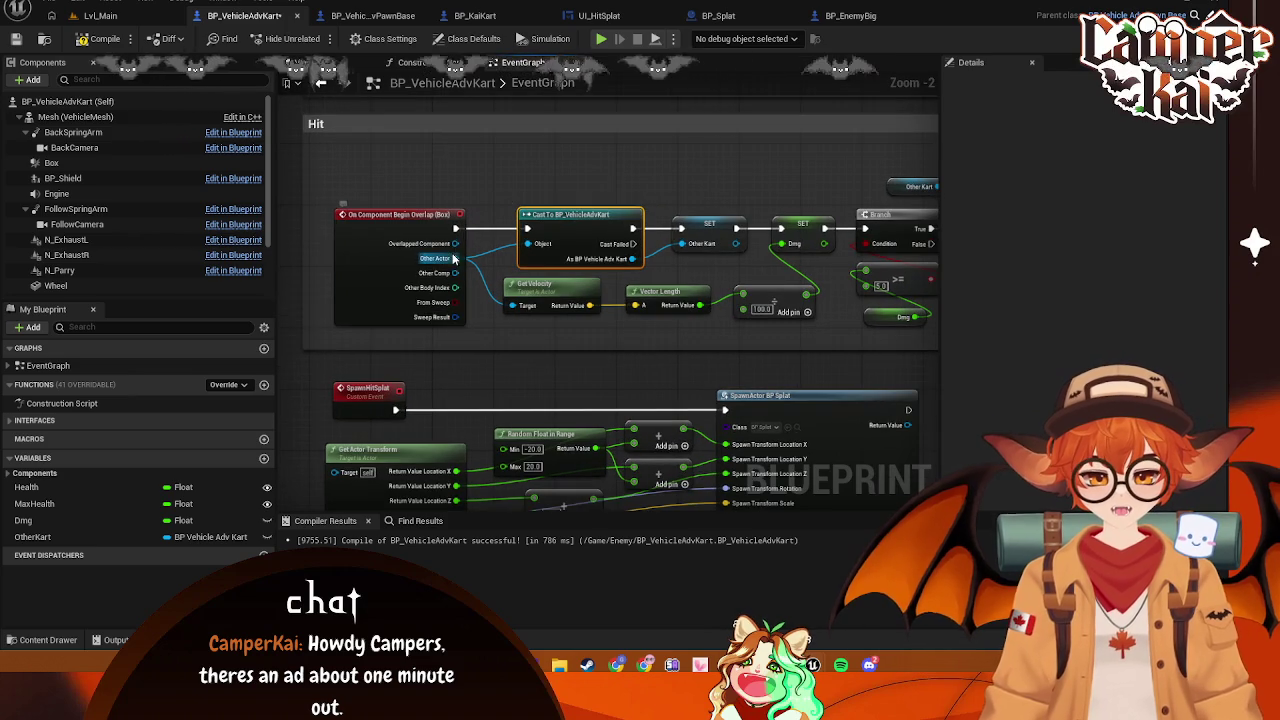
# Add a fresh Cast To BP_VehicleAdvKart from Other Actor and delete the duplicate cast
pyautogui.moveTo(455, 258)
pyautogui.mouseDown()
pyautogui.moveTo(480, 272)
pyautogui.moveTo(522, 182)
pyautogui.mouseUp()
pyautogui.write('c')
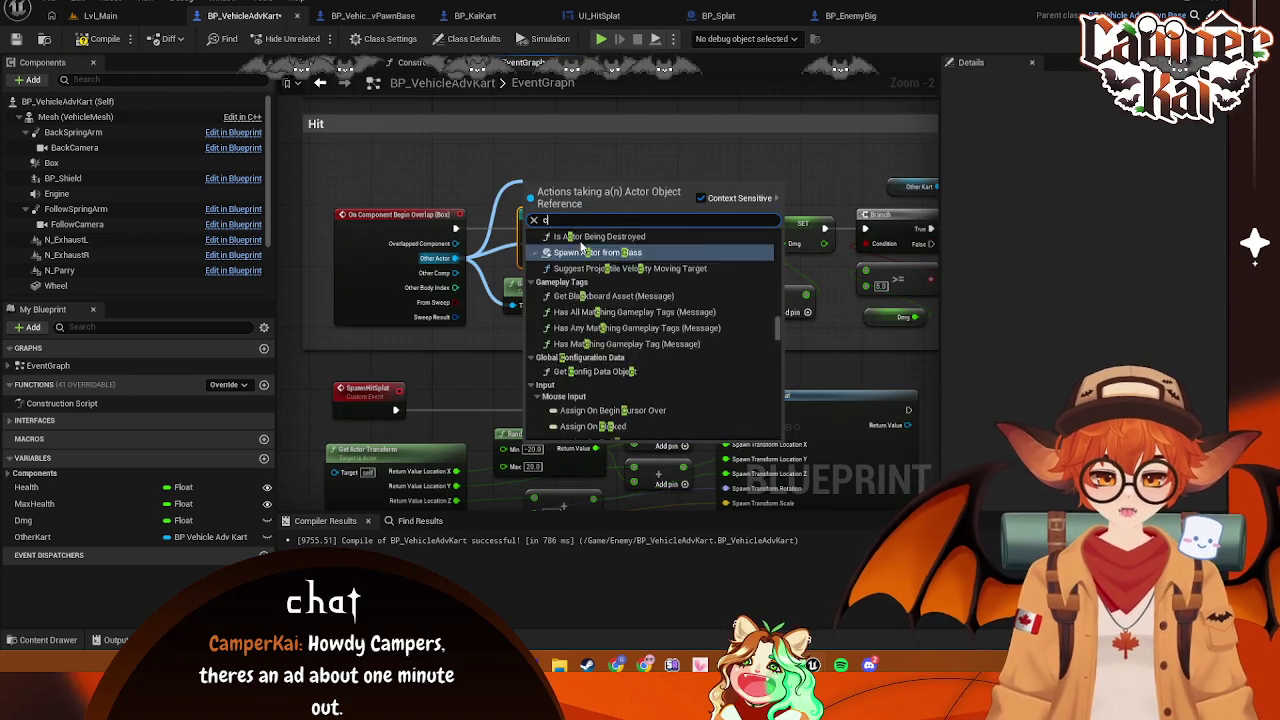
pyautogui.write('ast to')
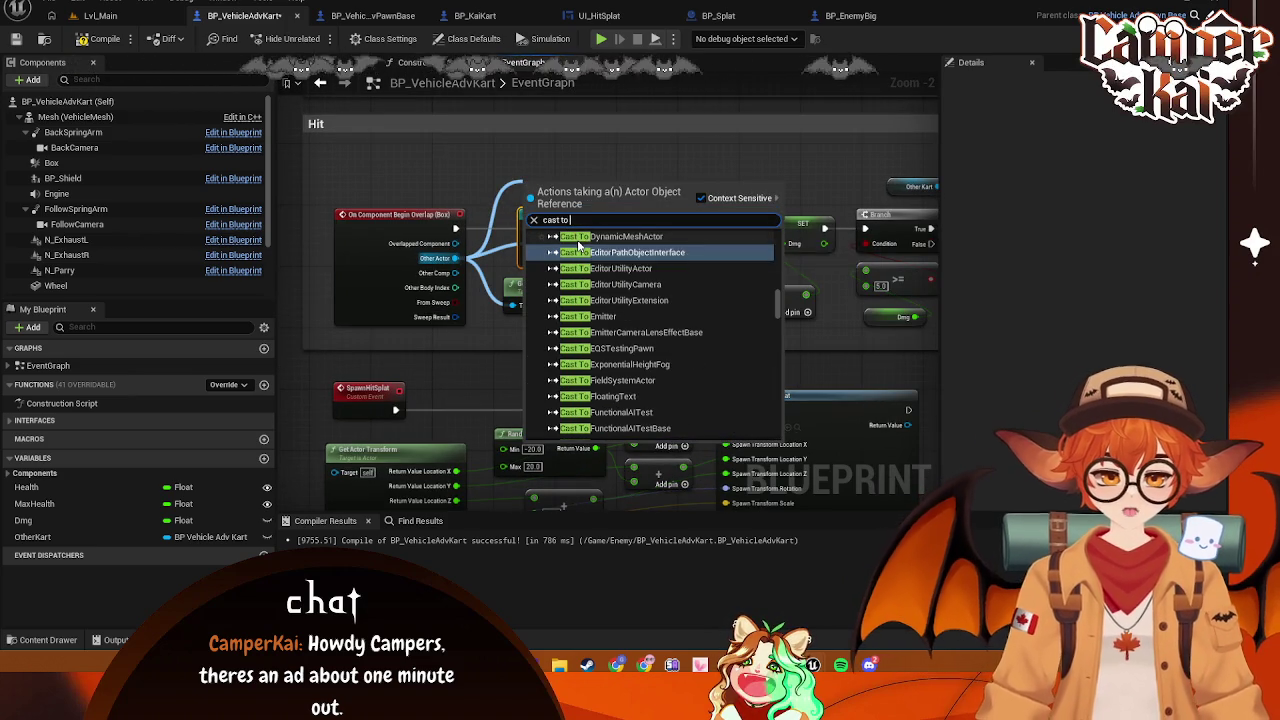
pyautogui.write(' vehiv')
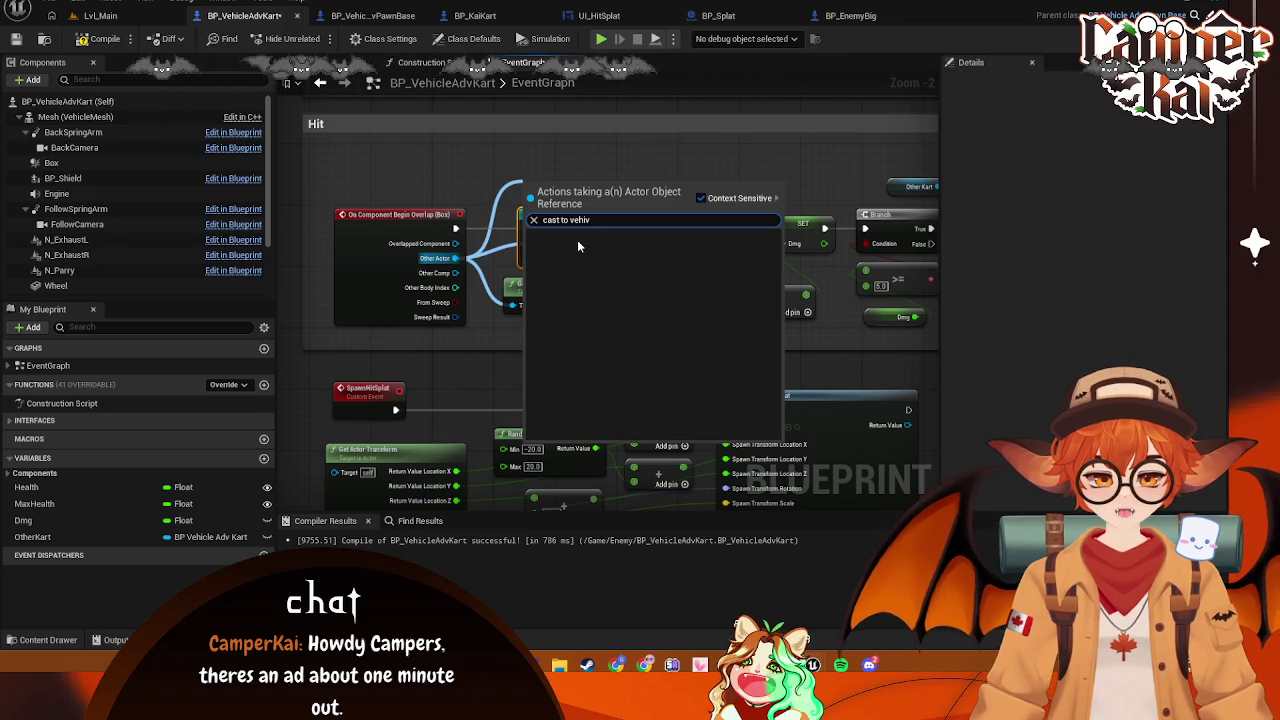
pyautogui.click(627, 263)
pyautogui.moveTo(627, 222); pyautogui.dragTo(627, 163)
pyautogui.click(622, 227)
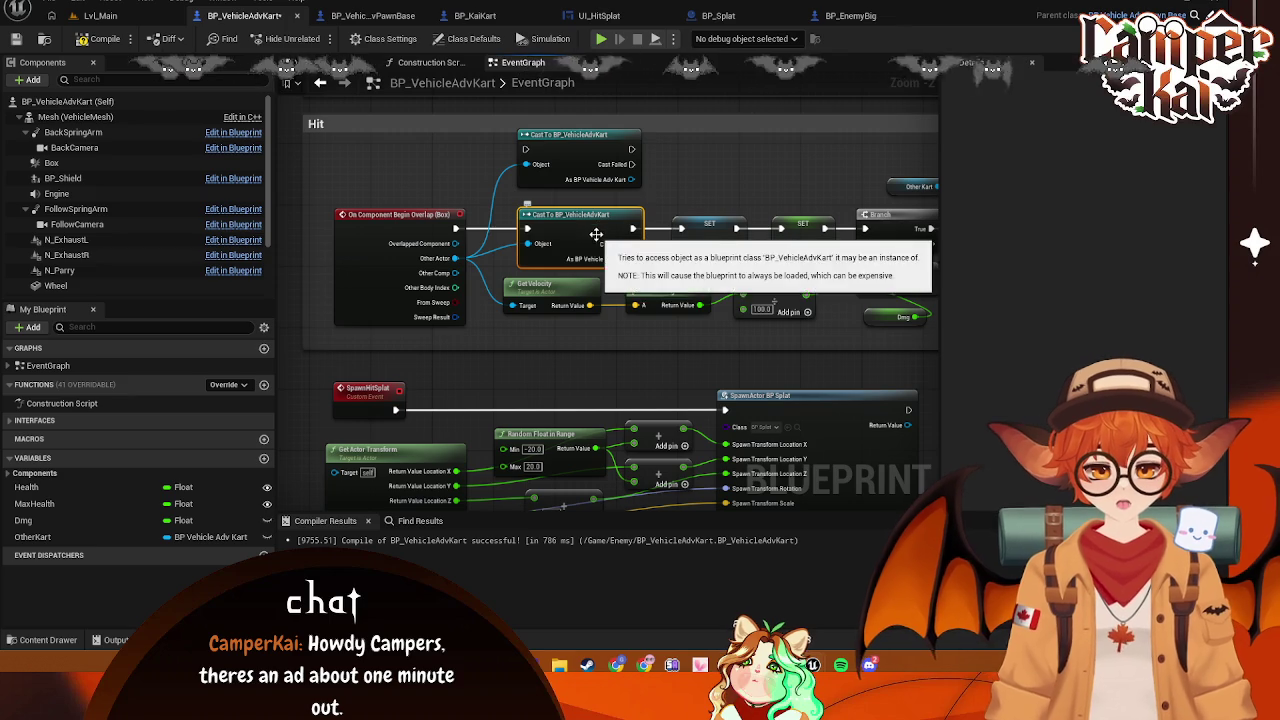
pyautogui.press('Delete')
pyautogui.moveTo(604, 148)
pyautogui.mouseDown()
pyautogui.moveTo(580, 220)
pyautogui.moveTo(568, 215)
pyautogui.mouseUp()
# Wire Begin Overlap through the cast into SET, feeding As BP Vehicle Adv Kart to Other Kart
pyautogui.moveTo(455, 228); pyautogui.dragTo(517, 227)
pyautogui.moveTo(624, 226); pyautogui.dragTo(686, 229)
pyautogui.moveTo(623, 256); pyautogui.dragTo(682, 243)
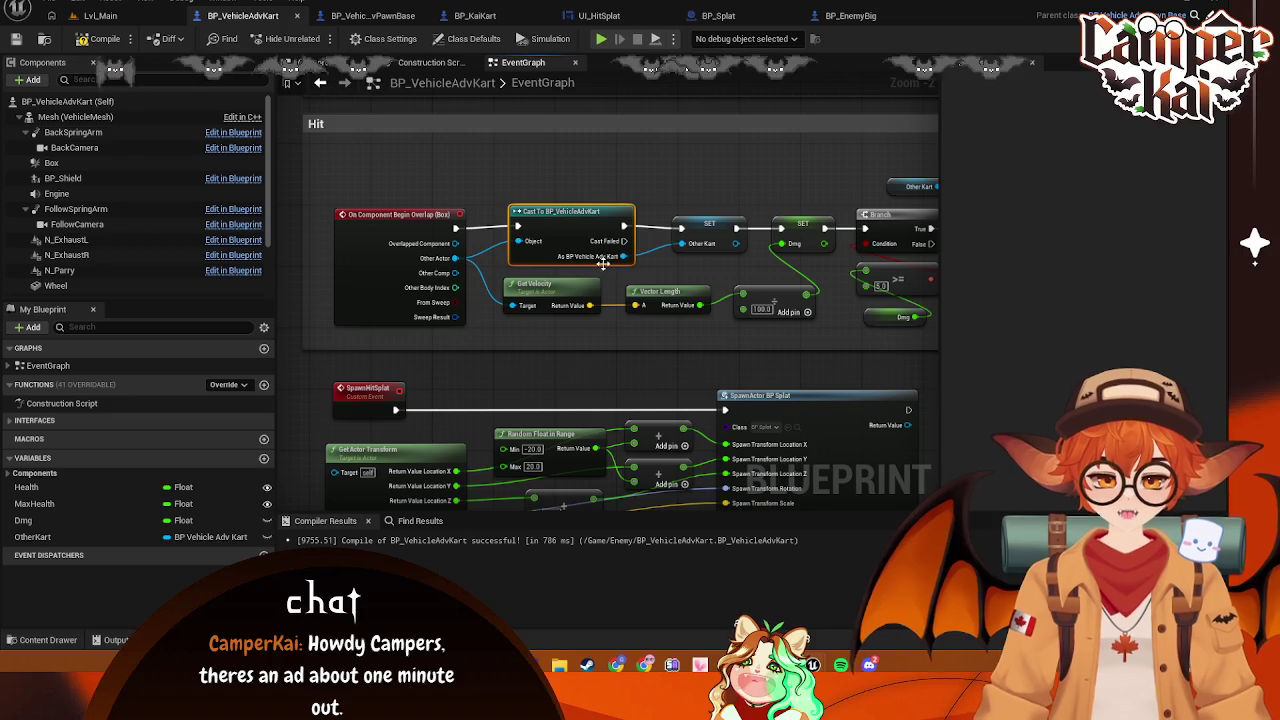
pyautogui.moveTo(624, 241)
pyautogui.mouseDown()
pyautogui.moveTo(650, 240)
pyautogui.moveTo(673, 186)
pyautogui.moveTo(655, 186)
pyautogui.moveTo(656, 163)
pyautogui.moveTo(590, 128)
pyautogui.moveTo(647, 153)
pyautogui.moveTo(697, 155)
pyautogui.mouseUp()
pyautogui.write('print')
pyautogui.click(653, 182)
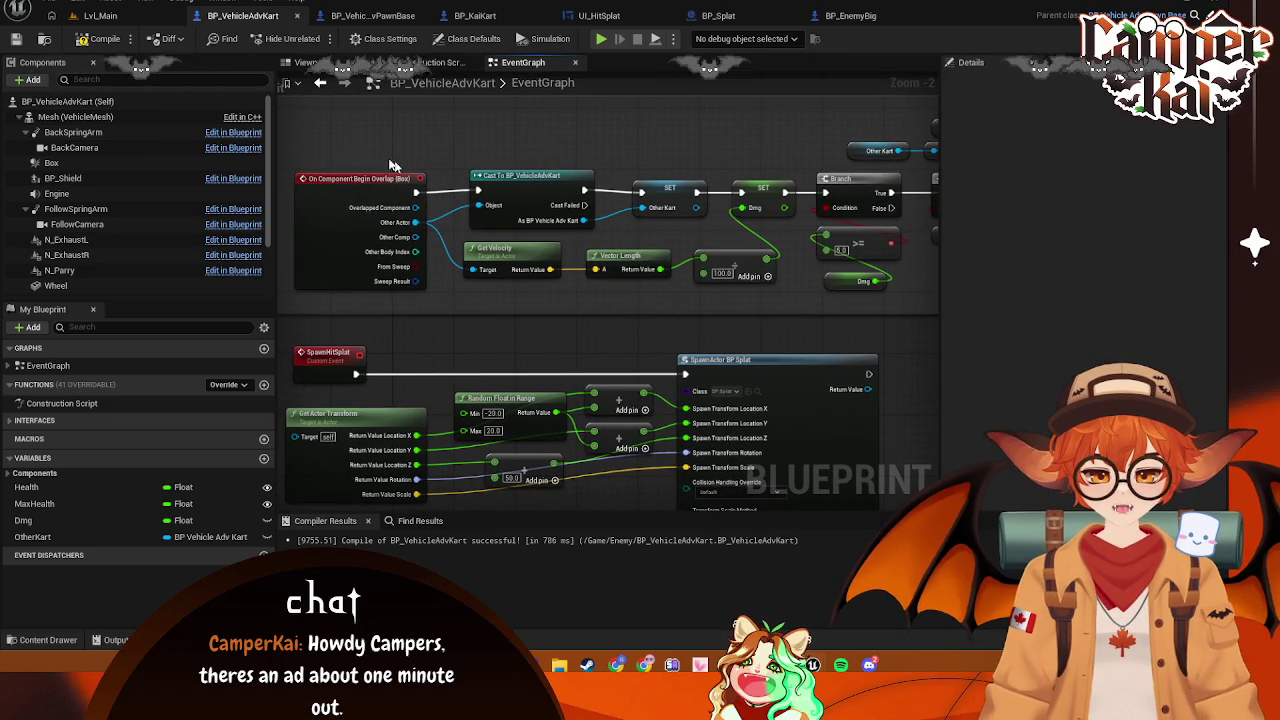
# Capture a Snipping Tool screenshot of the top Hit graph nodes
pyautogui.press('super+shift+s')
pyautogui.moveTo(281, 115); pyautogui.dragTo(916, 308)
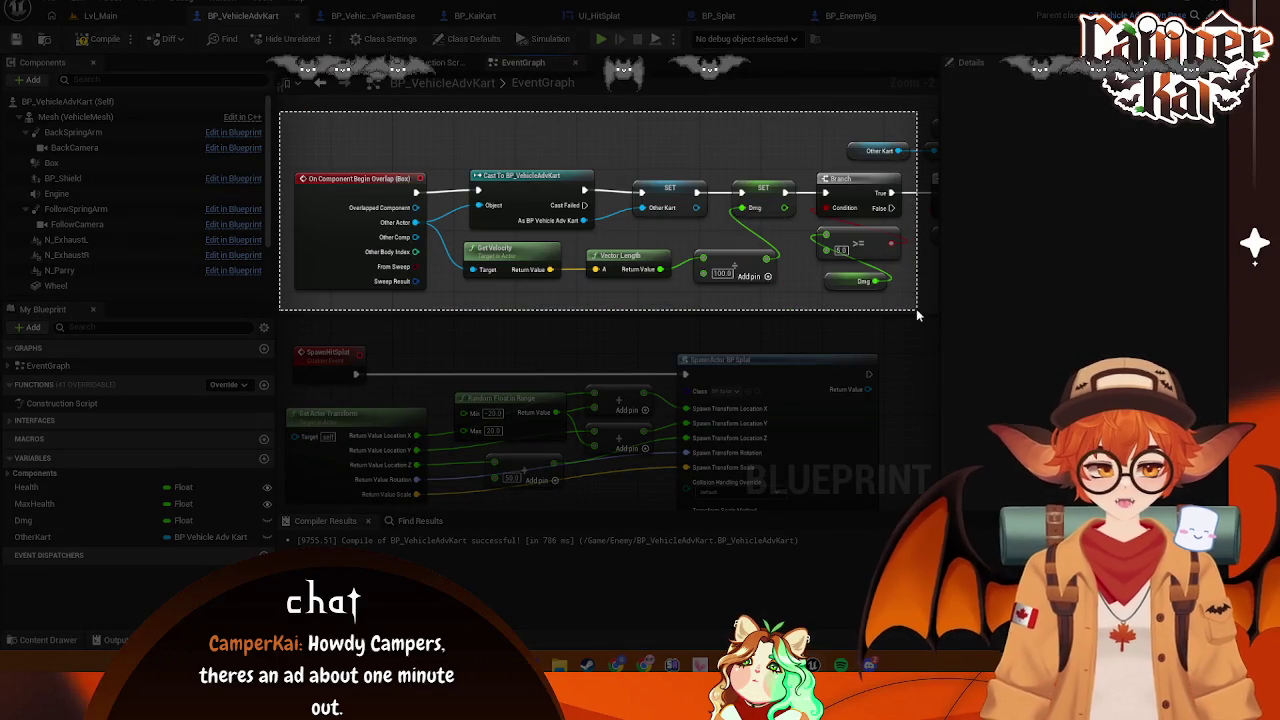
pyautogui.click(437, 333)
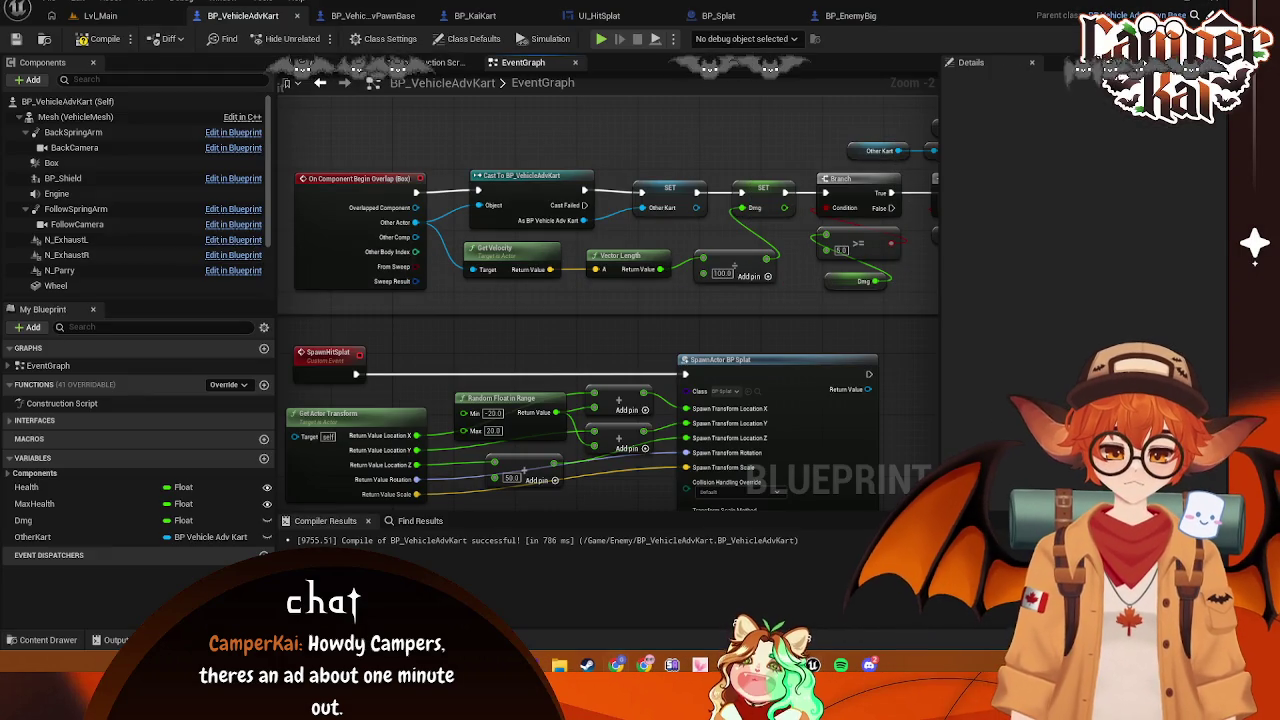
# Capture the Take Damage graph area, then return to the Lvl_Main level
pyautogui.moveTo(737, 263)
pyautogui.mouseDown()
pyautogui.moveTo(440, 250)
pyautogui.moveTo(215, 280)
pyautogui.moveTo(232, 293)
pyautogui.mouseUp()
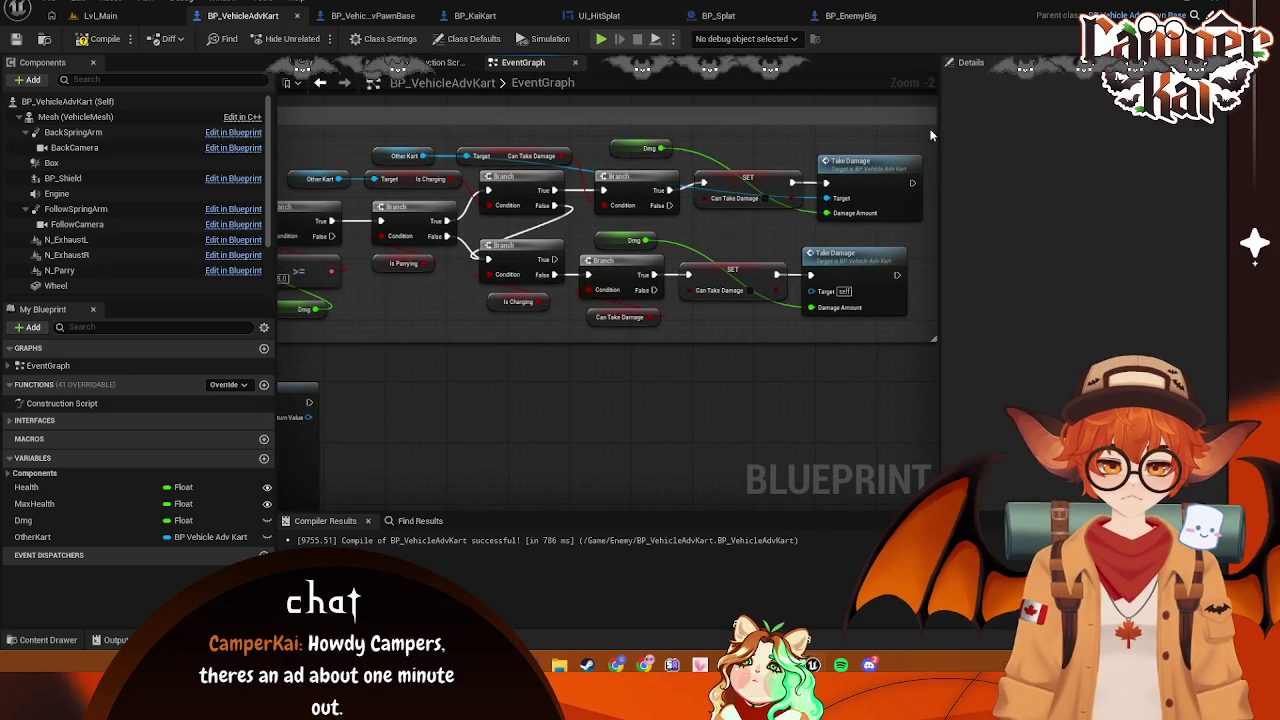
pyautogui.press('super+shift+s')
pyautogui.moveTo(822, 125); pyautogui.dragTo(928, 242)
pyautogui.moveTo(822, 242); pyautogui.dragTo(280, 335)
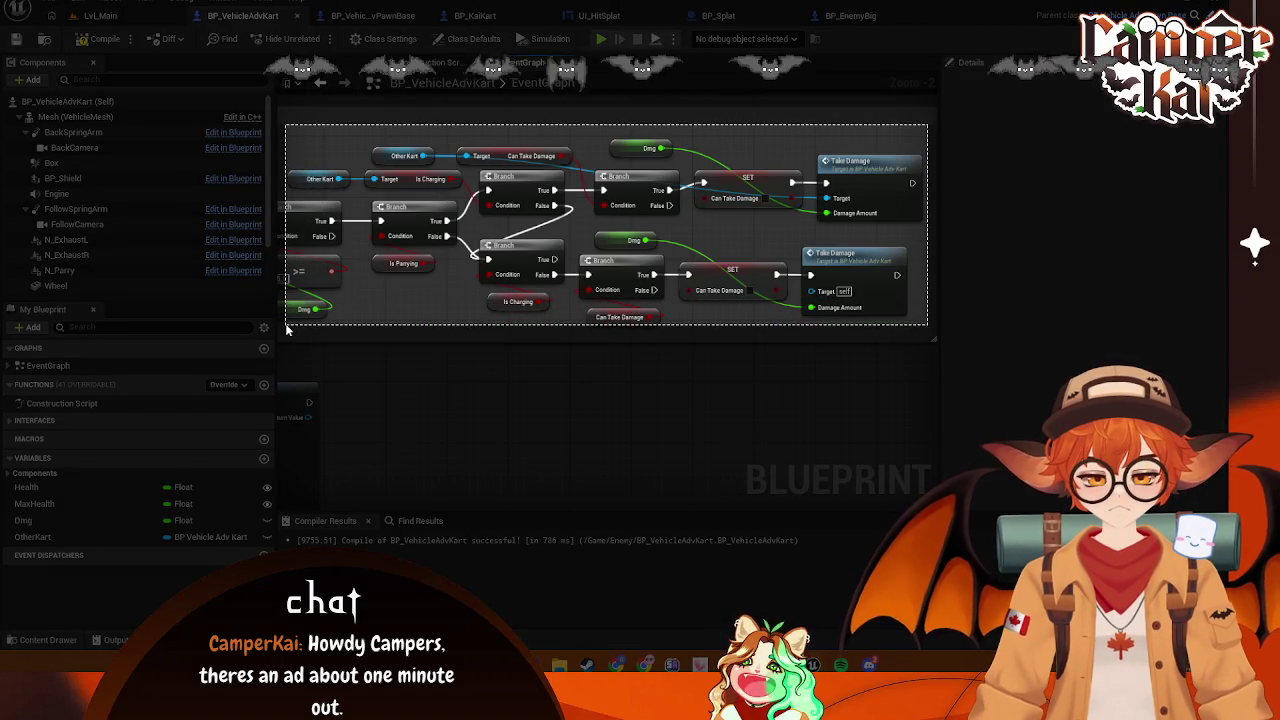
pyautogui.click(455, 343)
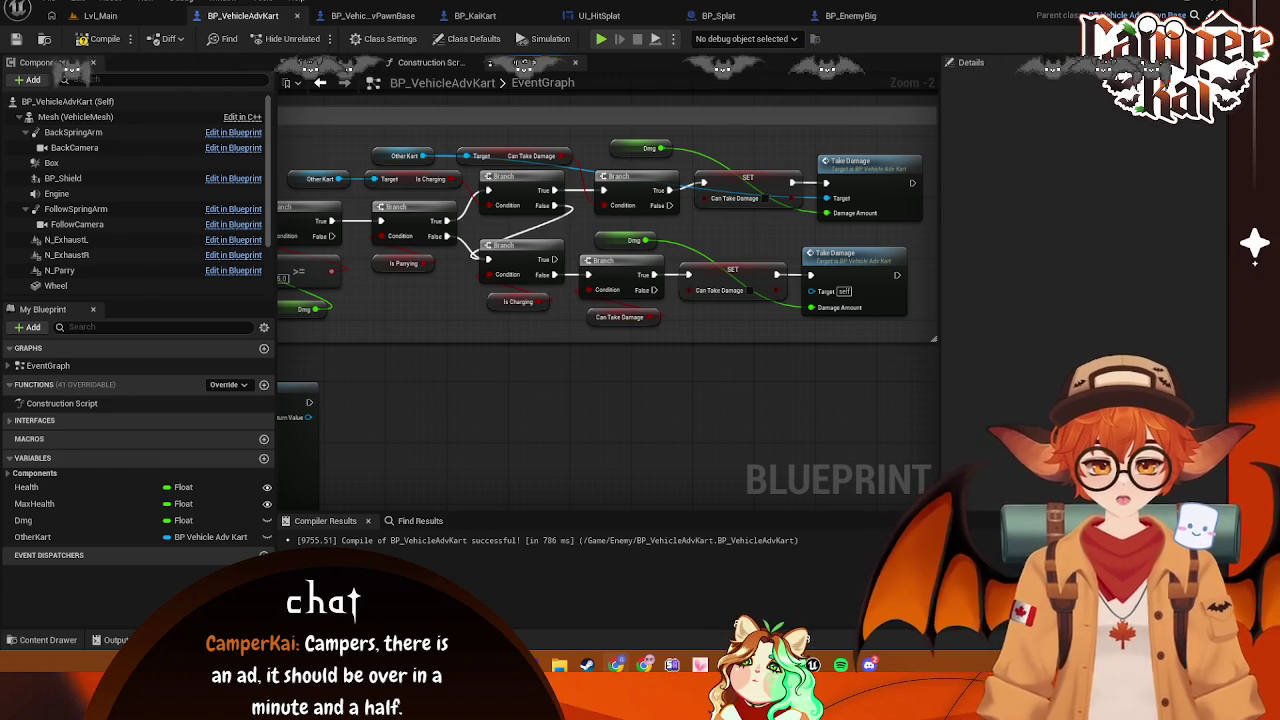
pyautogui.hotkey('ctrl', 'Tab')
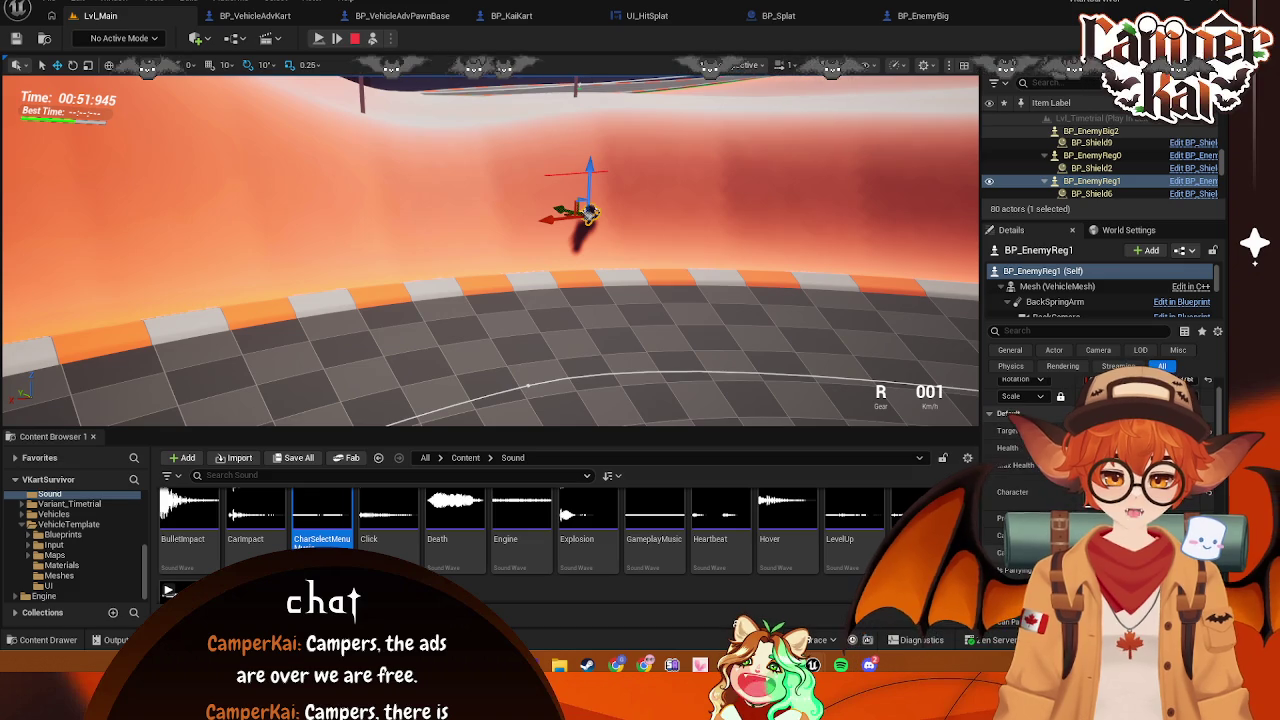
# Select enemy karts including BP_EnemyReg2, then orbit and select the airborne BP_EnemyReg1
pyautogui.scroll(-1, 1100, 450)
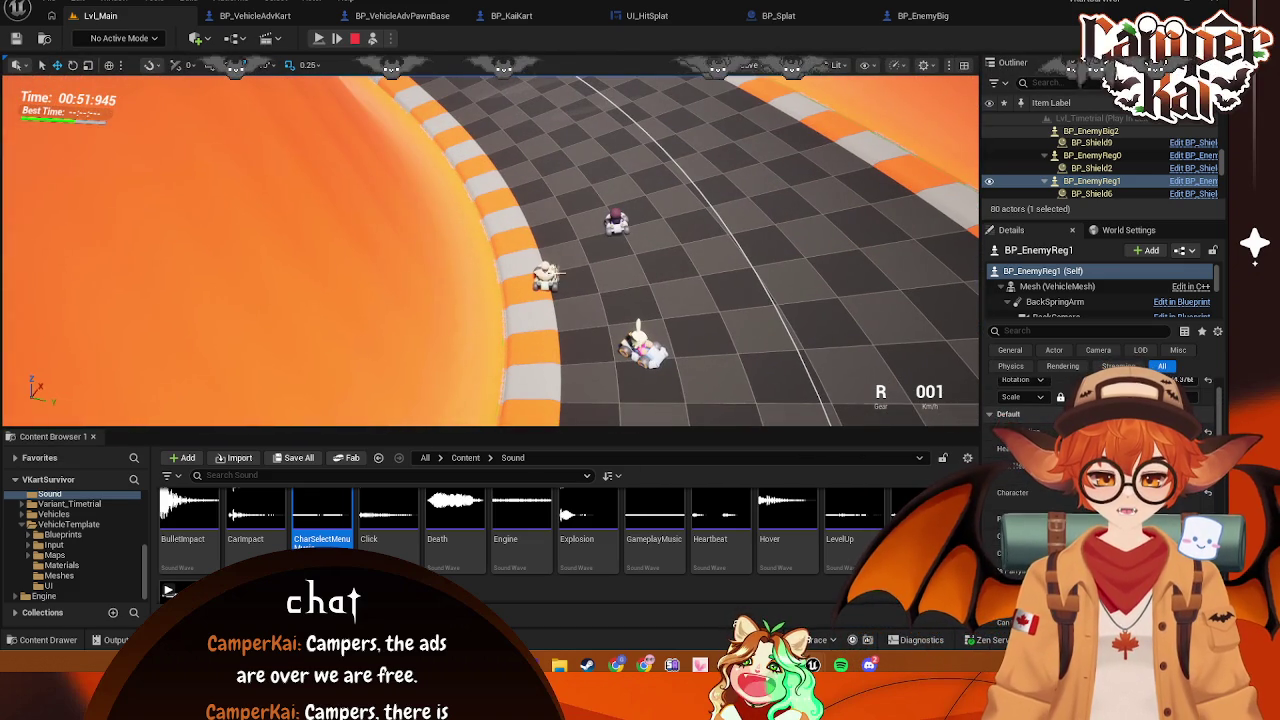
pyautogui.click(583, 252)
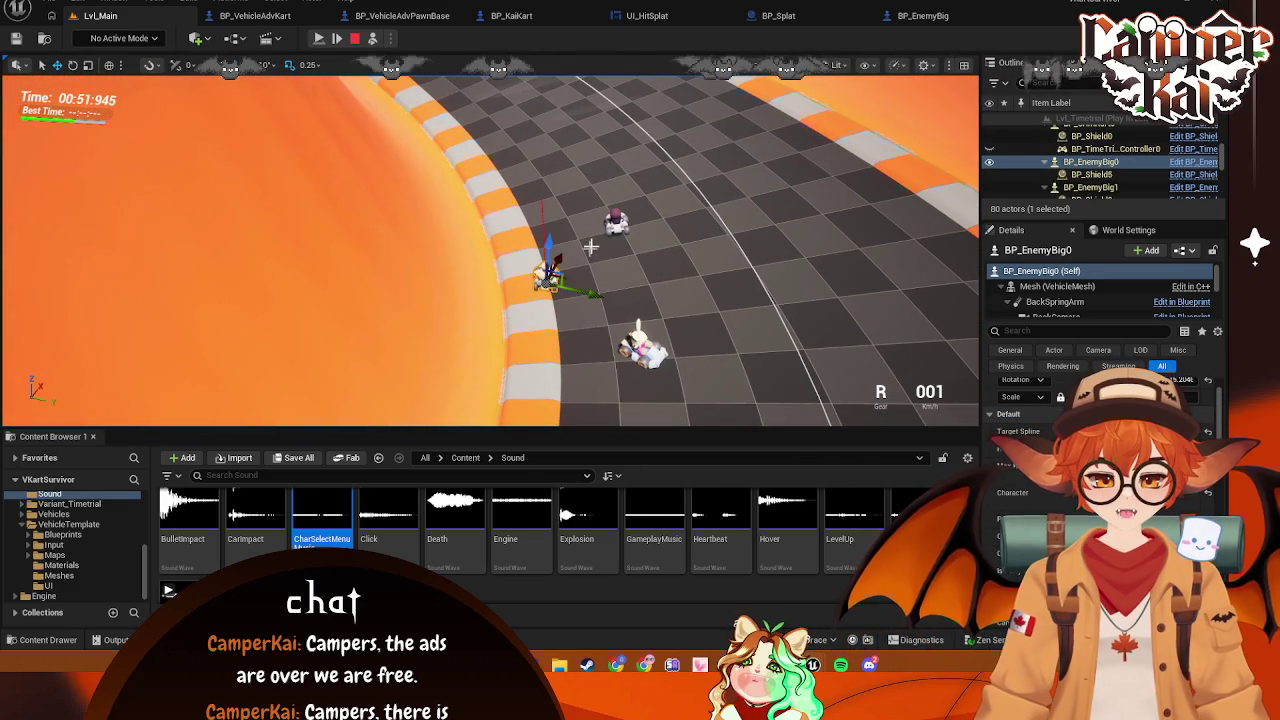
pyautogui.click(617, 222)
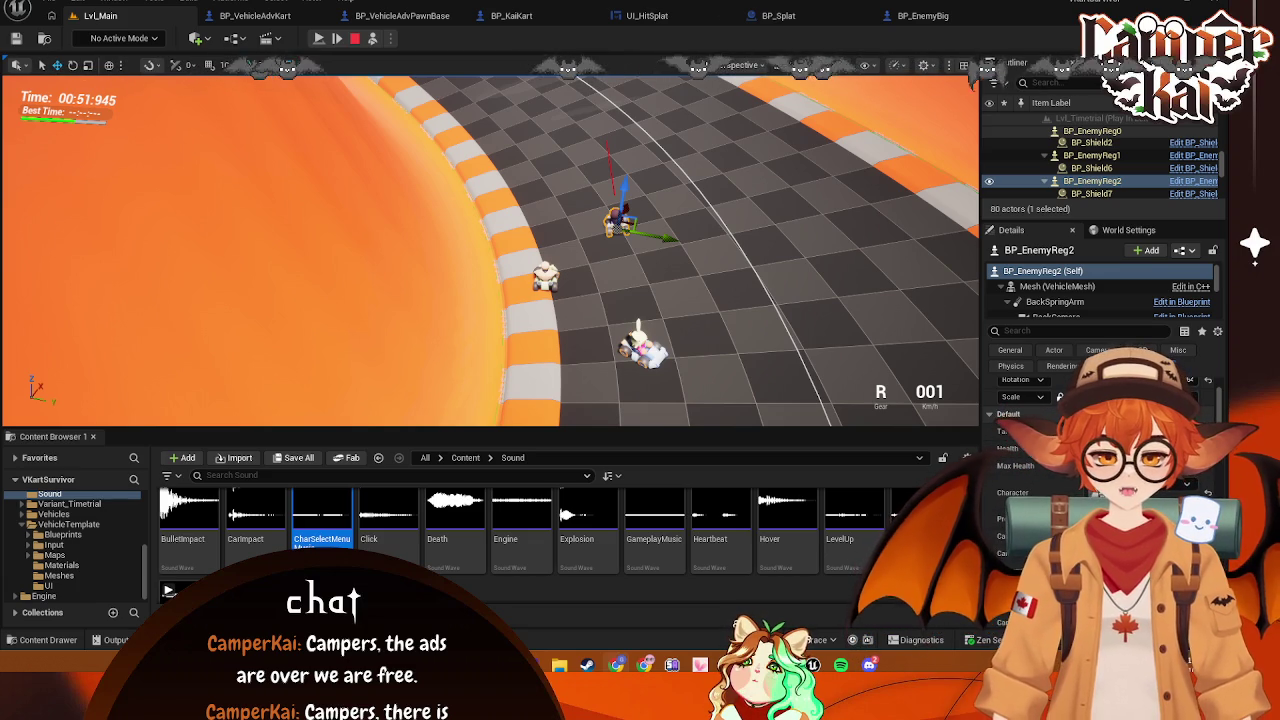
pyautogui.moveTo(630, 218); pyautogui.dragTo(560, 265)
pyautogui.click(705, 160)
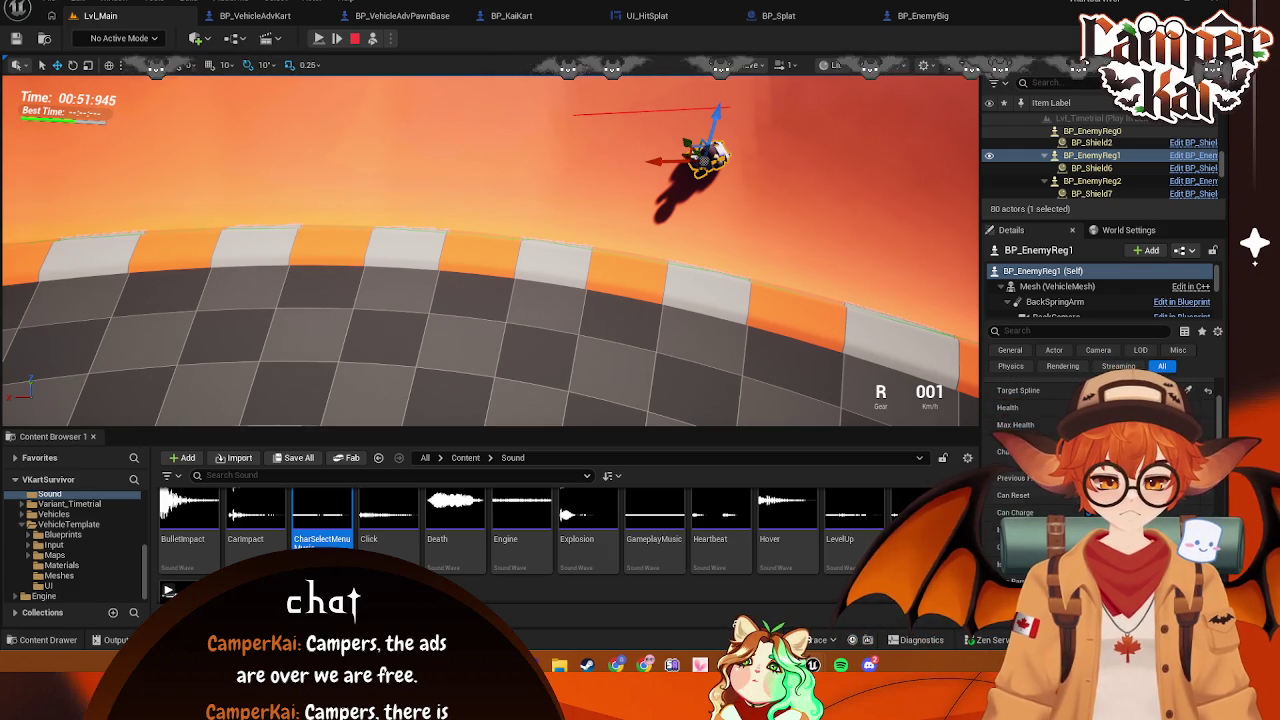
# Snip BP_EnemyReg1's Details property list, then stop the play session
pyautogui.press('super+shift+s')
pyautogui.moveTo(1224, 214)
pyautogui.mouseDown()
pyautogui.moveTo(880, 560)
pyautogui.moveTo(972, 634)
pyautogui.mouseUp()
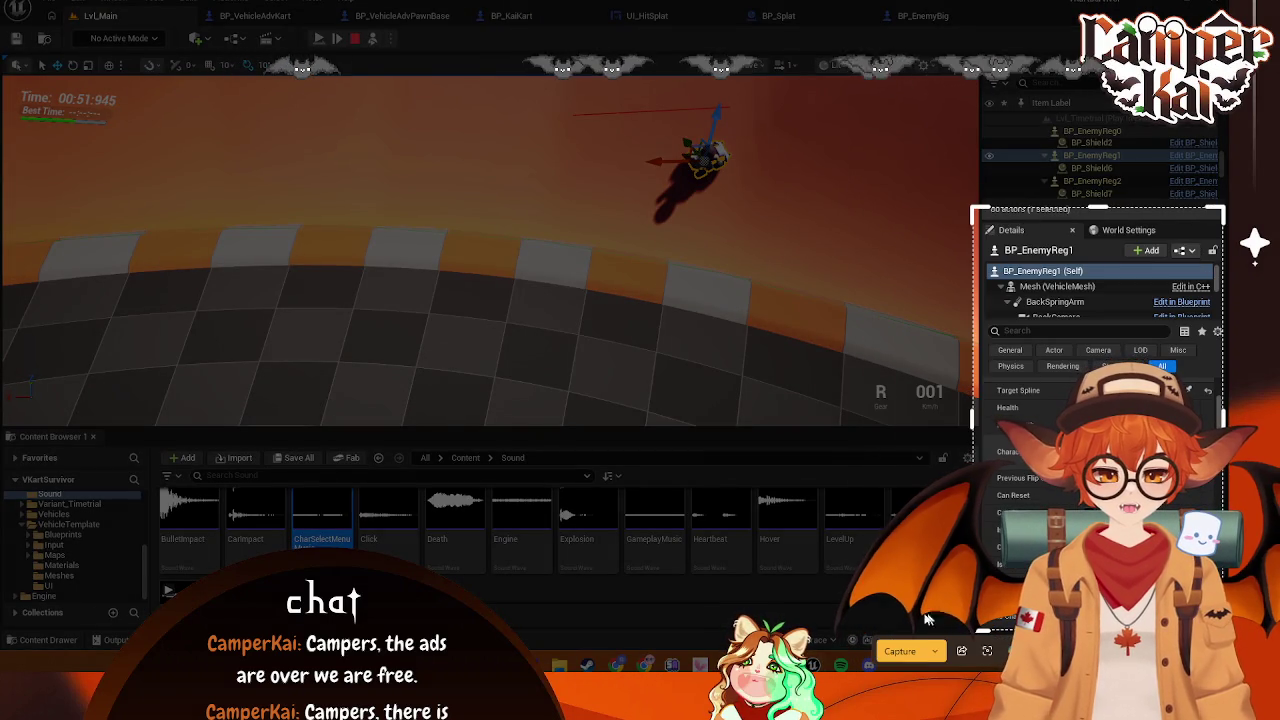
pyautogui.click(900, 651)
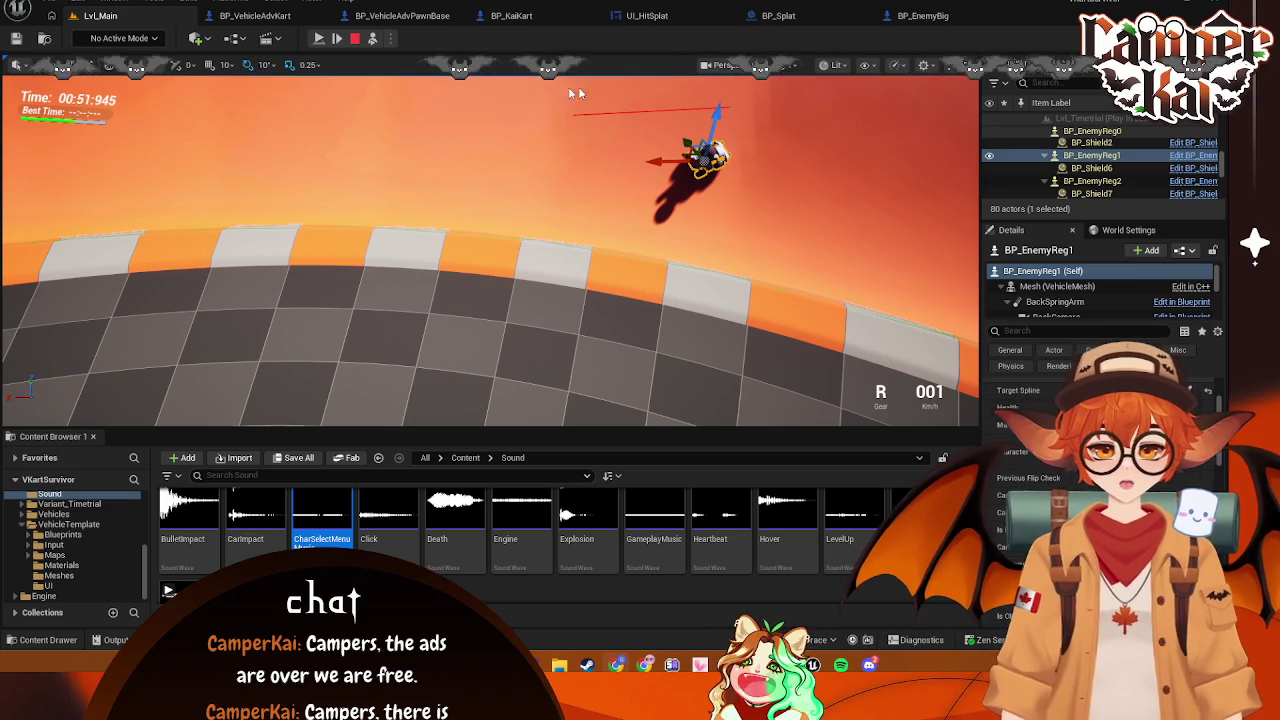
pyautogui.click(354, 38)
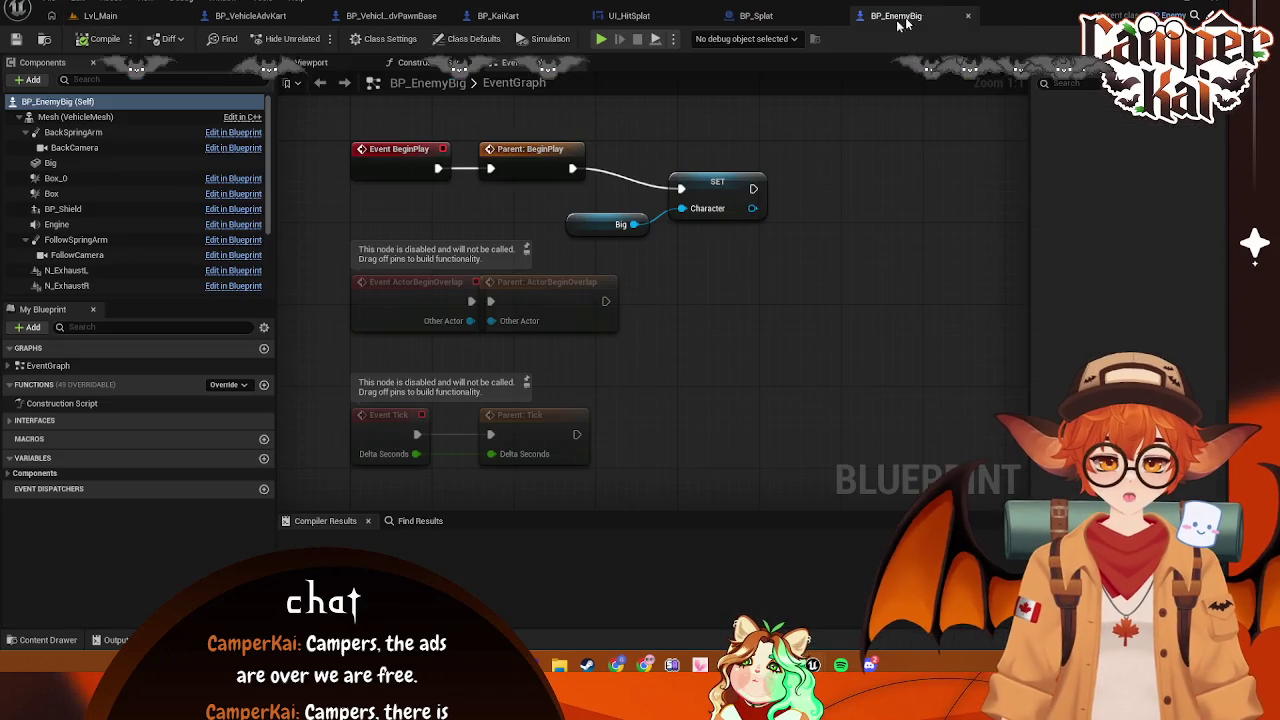
# View BP_Splat's starting logic, then close the BP_Splat, BP_EnemyBig and UI_HitSplat tabs
pyautogui.click(773, 18)
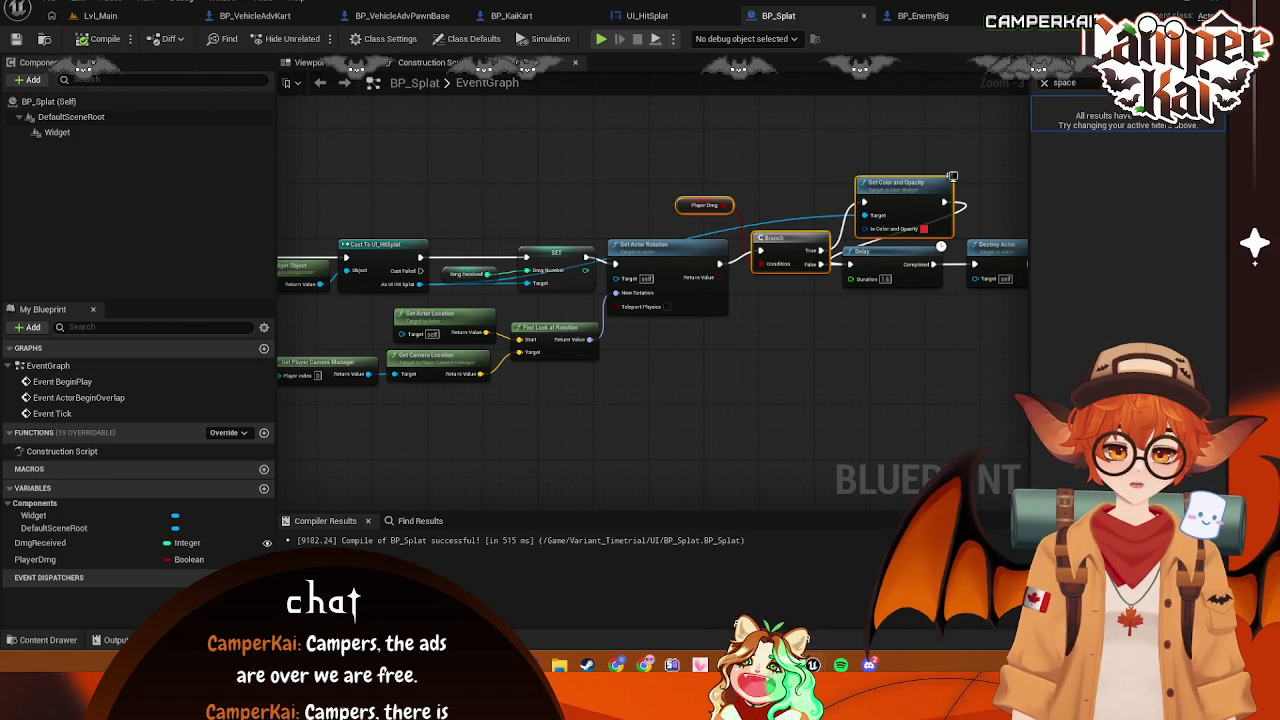
pyautogui.moveTo(588, 319)
pyautogui.mouseDown()
pyautogui.moveTo(835, 262)
pyautogui.moveTo(772, 341)
pyautogui.moveTo(681, 298)
pyautogui.moveTo(749, 281)
pyautogui.mouseUp()
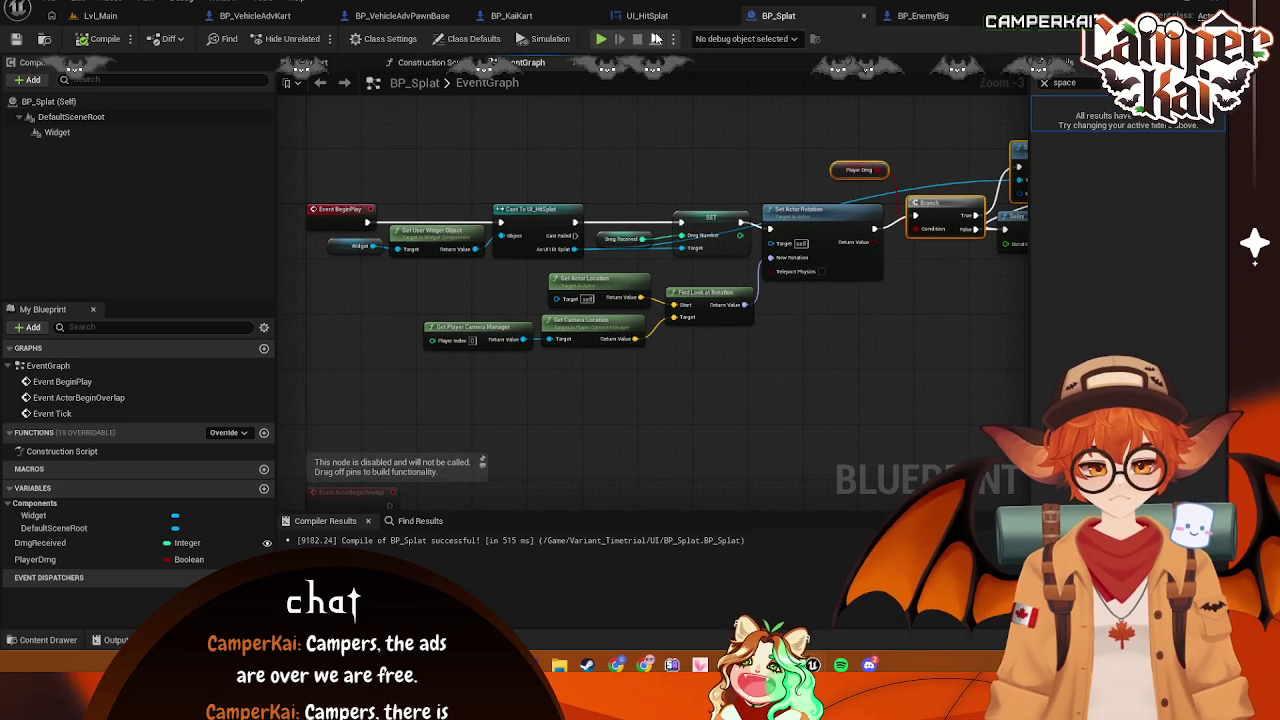
pyautogui.click(864, 16)
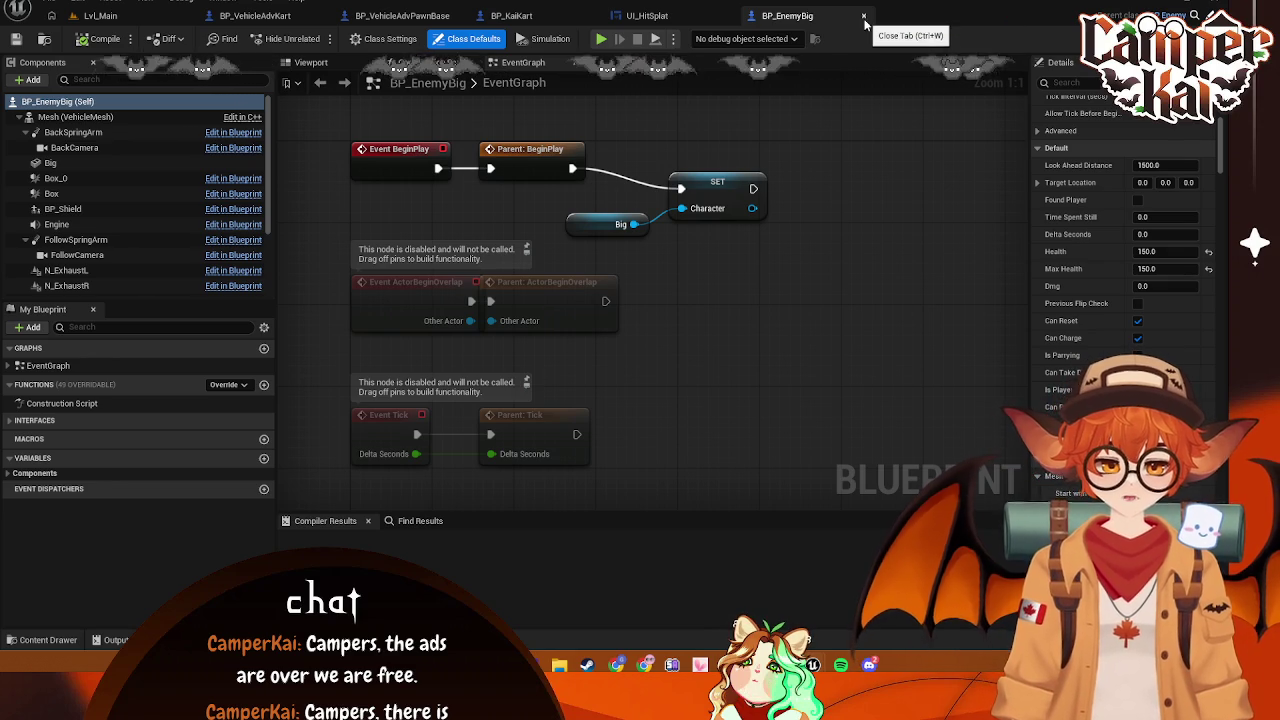
pyautogui.click(864, 17)
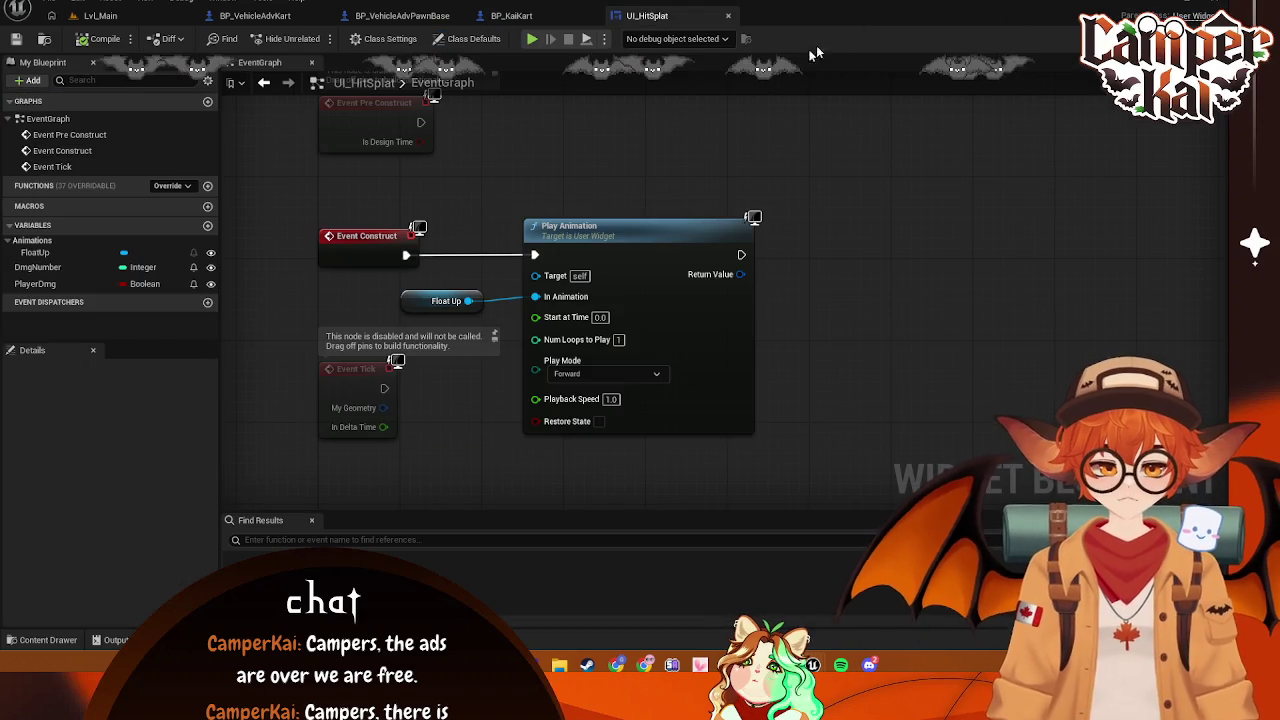
pyautogui.click(728, 16)
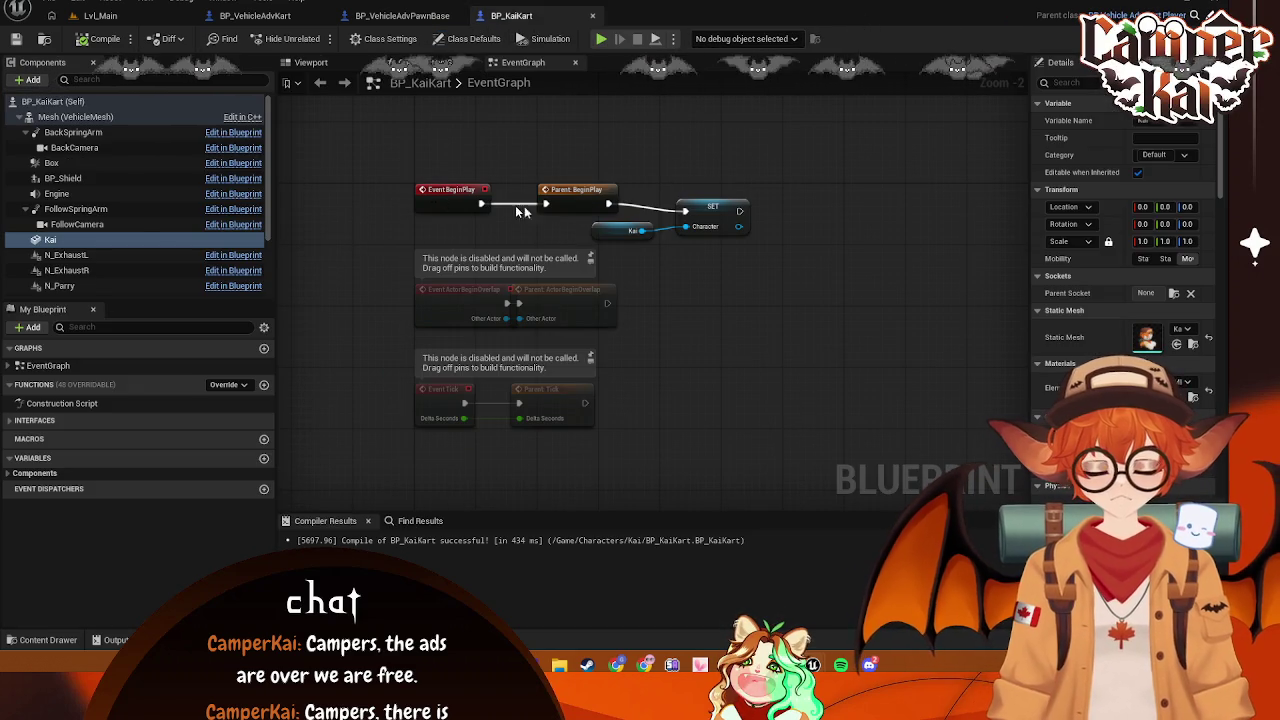
# Reopen UI_HitSplat from the Variant_Timetrial/UI folder and show its event graph
pyautogui.hotkey('ctrl', 'space')
pyautogui.scroll(3, 100, 510)
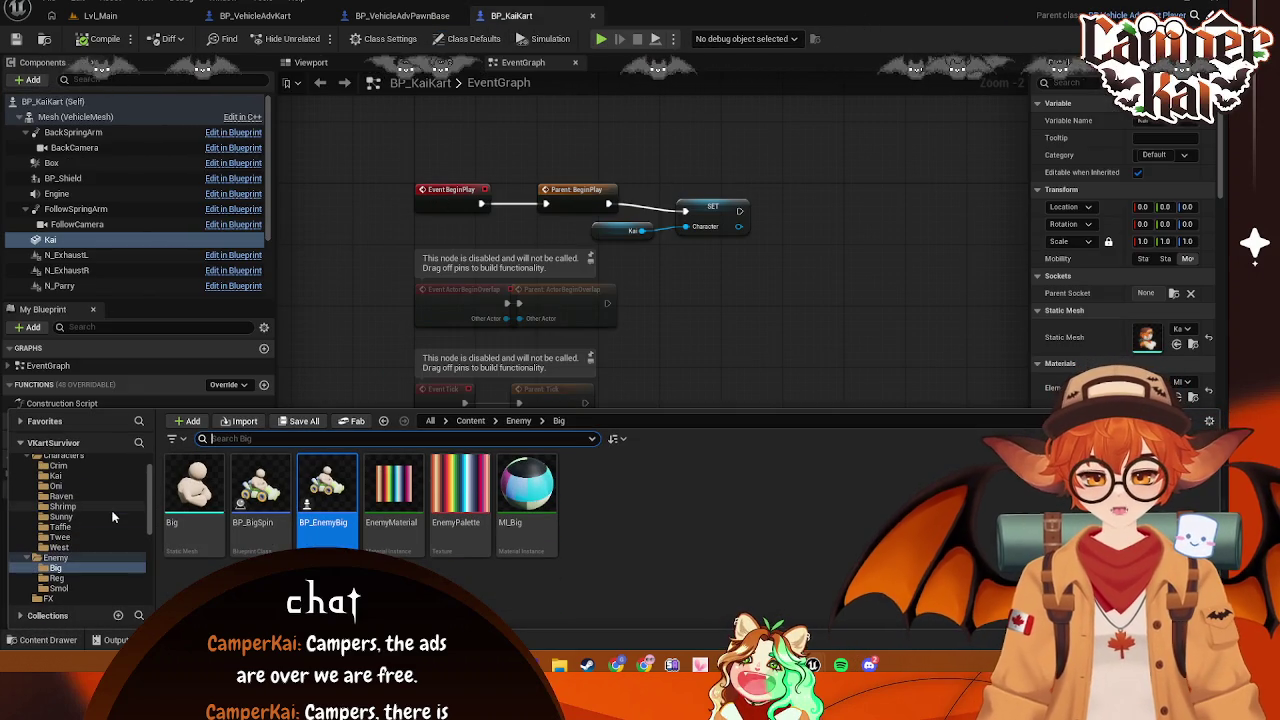
pyautogui.scroll(3, 103, 502)
pyautogui.scroll(-5, 103, 510)
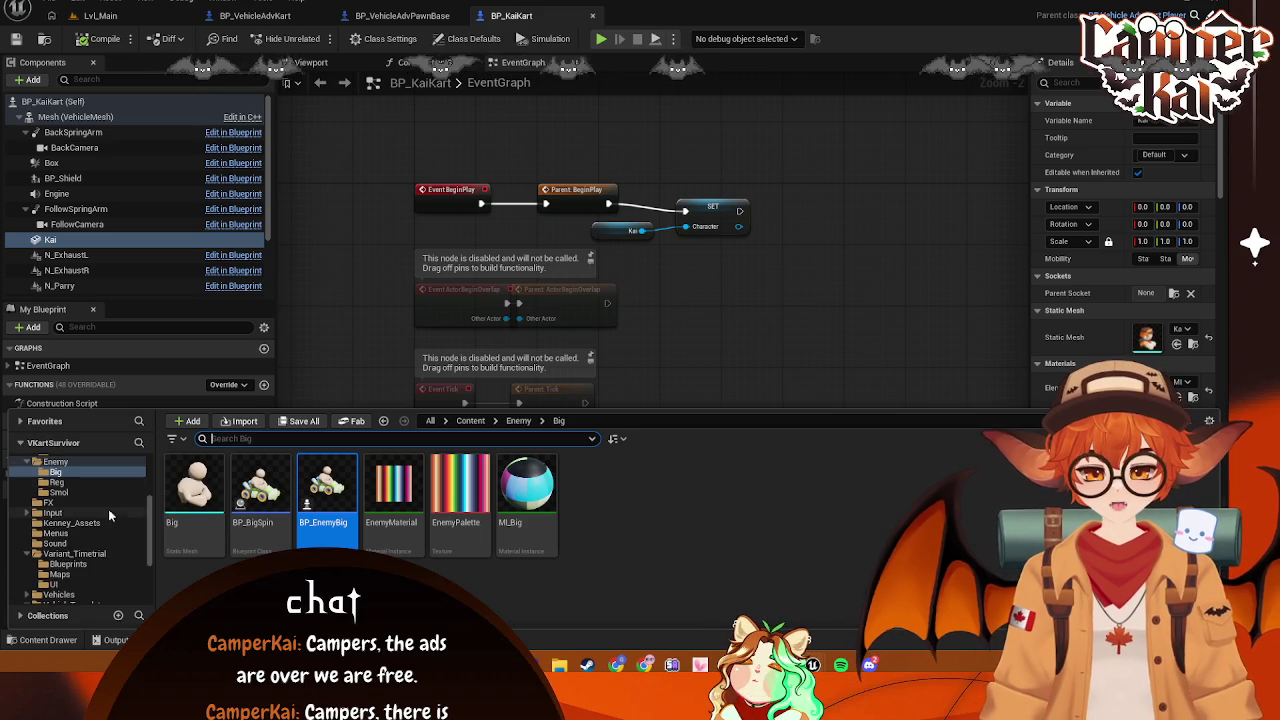
pyautogui.click(55, 584)
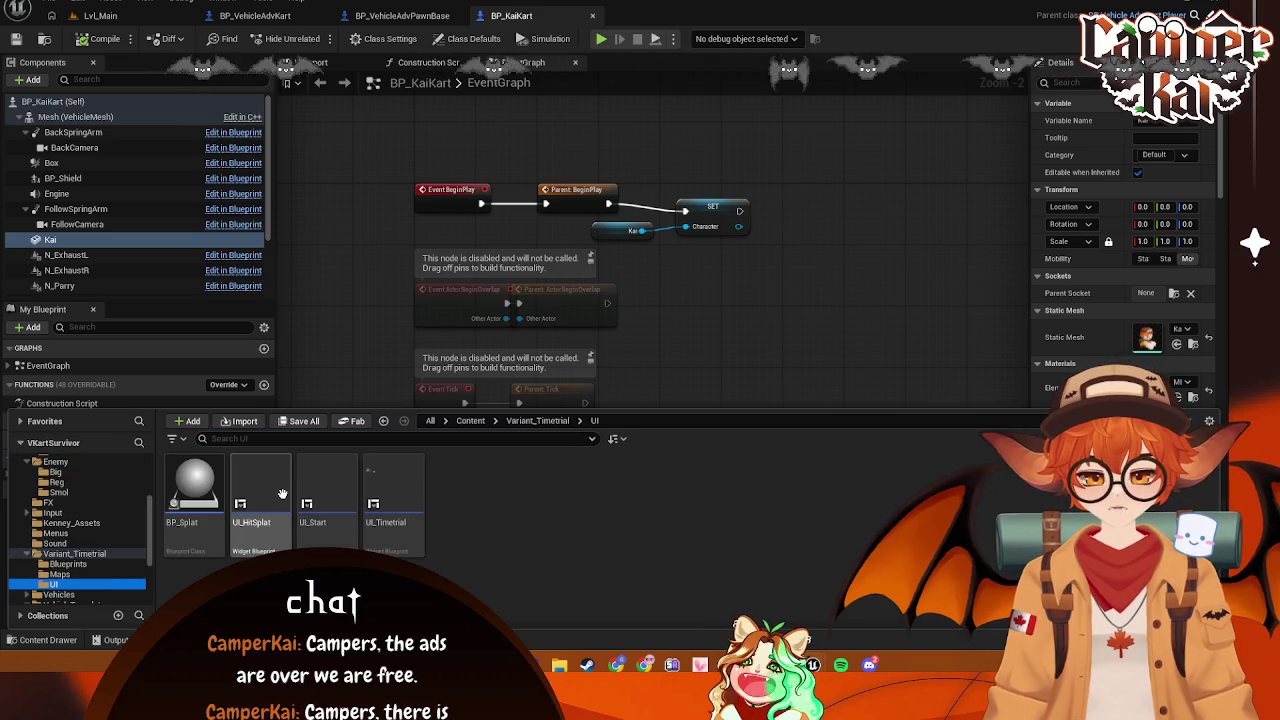
pyautogui.doubleClick(260, 500)
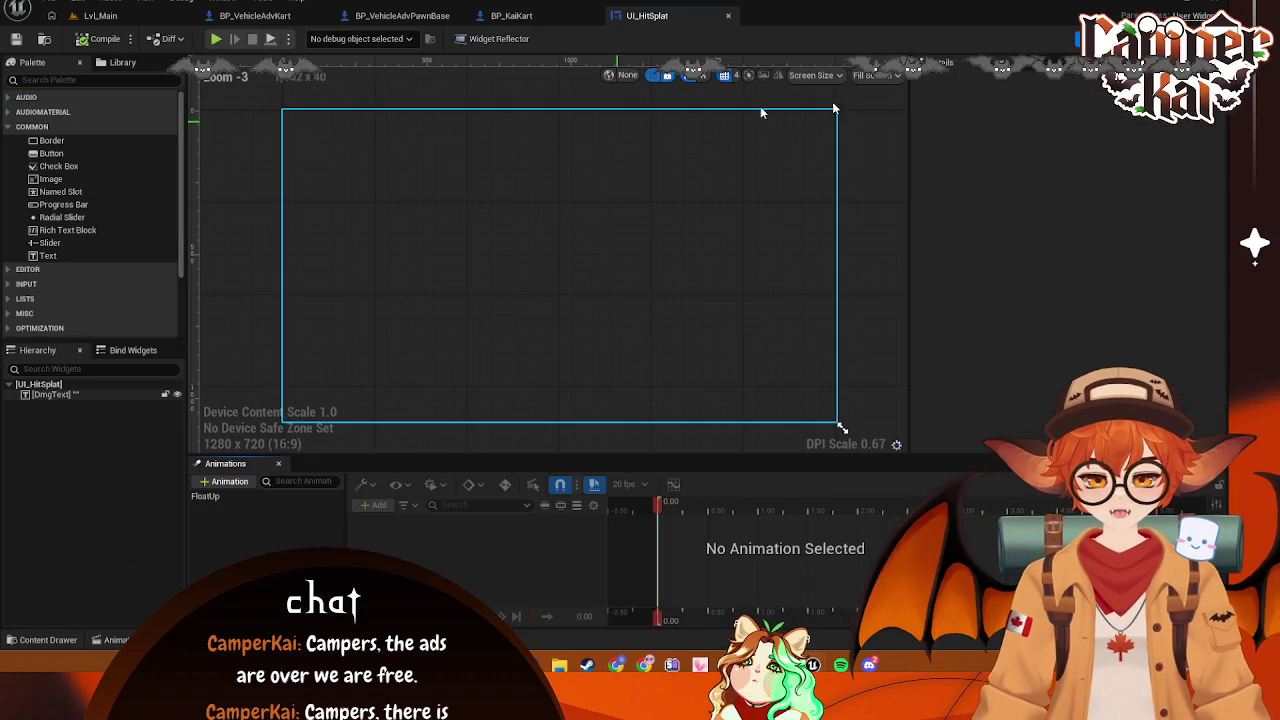
pyautogui.click(1215, 38)
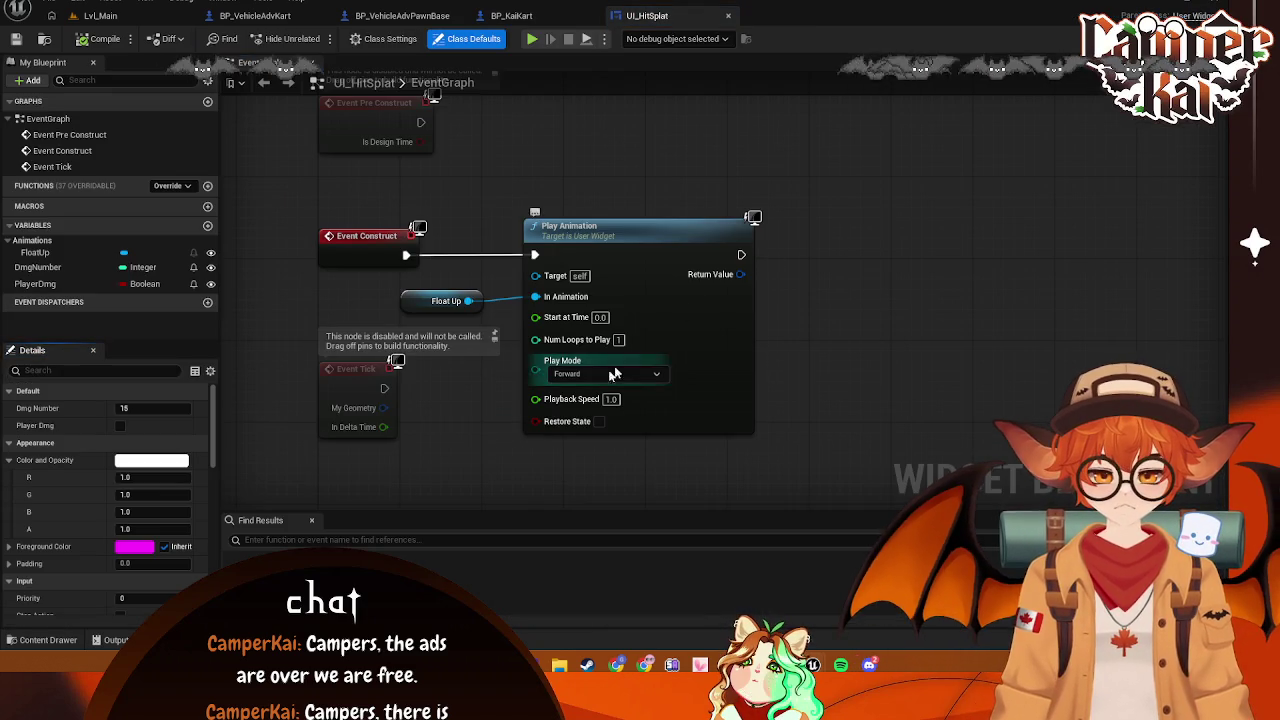
# Reopen BP_Splat and centre its Set Color and Opacity, Delay and Destroy Actor nodes
pyautogui.click(48, 640)
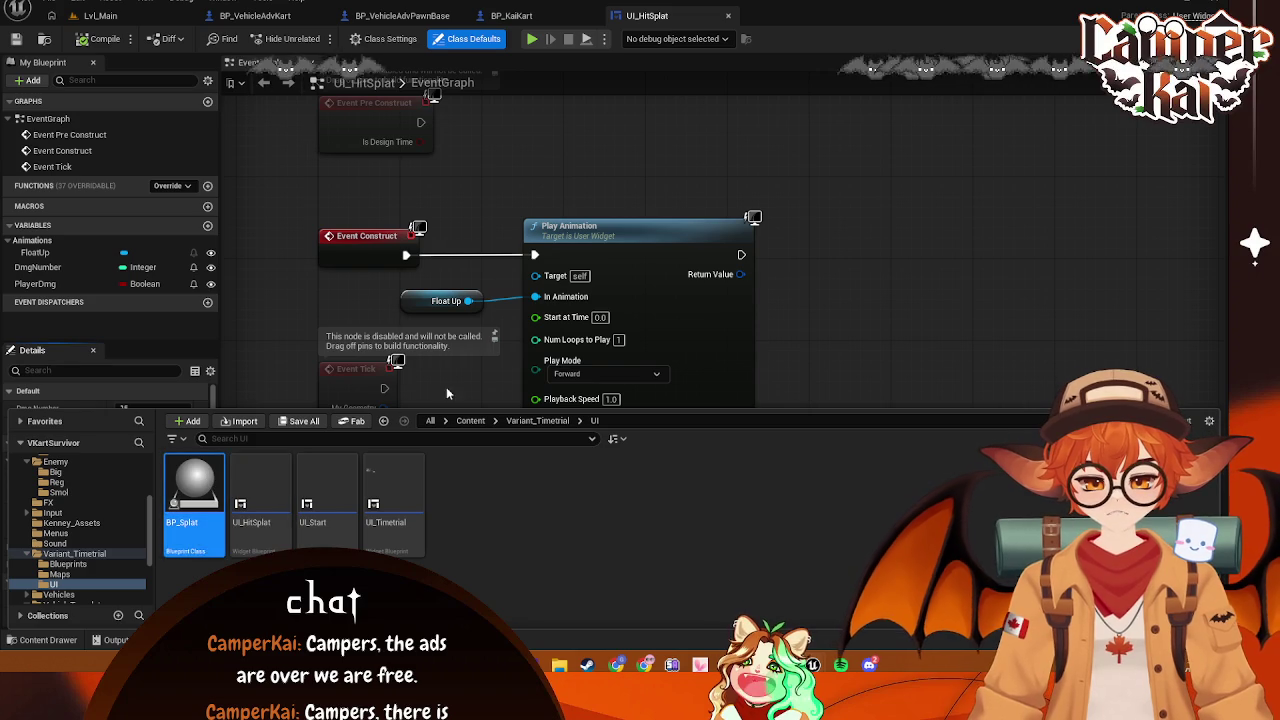
pyautogui.doubleClick(195, 490)
pyautogui.moveTo(741, 317); pyautogui.dragTo(626, 290)
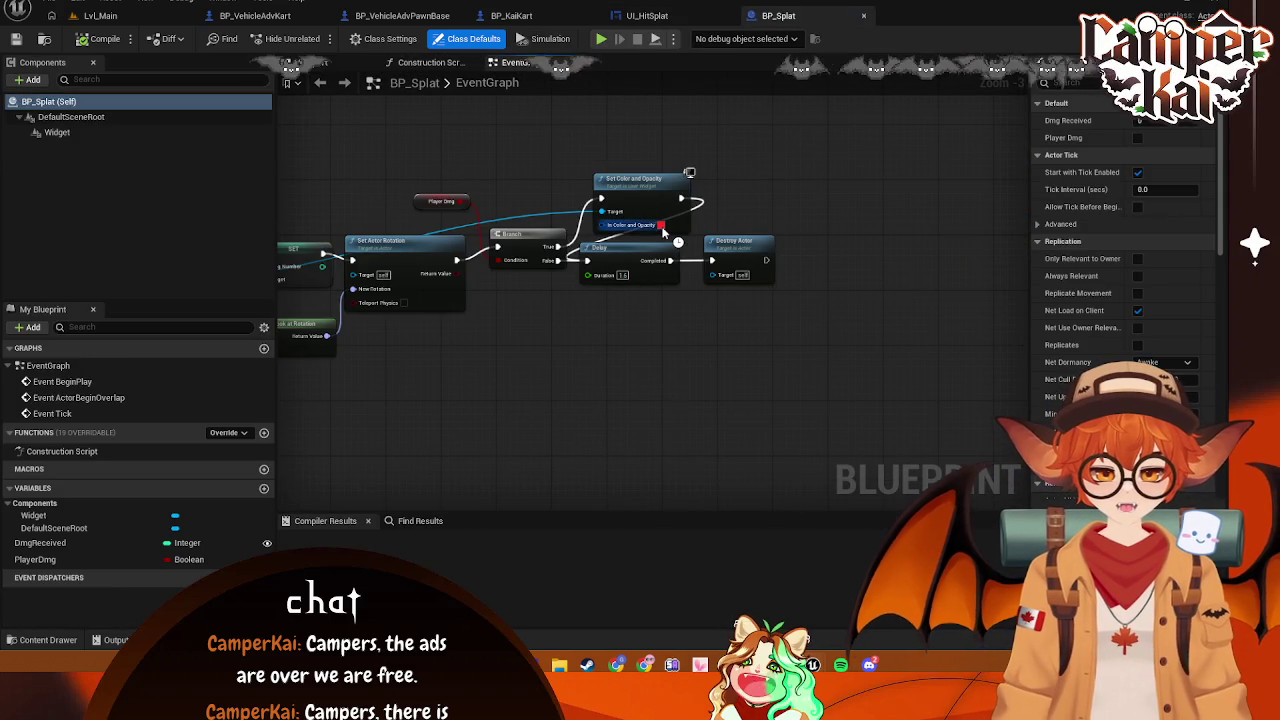
# Tint the splat's Set Color and Opacity from red to pink and save BP_Splat
pyautogui.click(660, 226)
pyautogui.moveTo(799, 320); pyautogui.dragTo(780, 320)
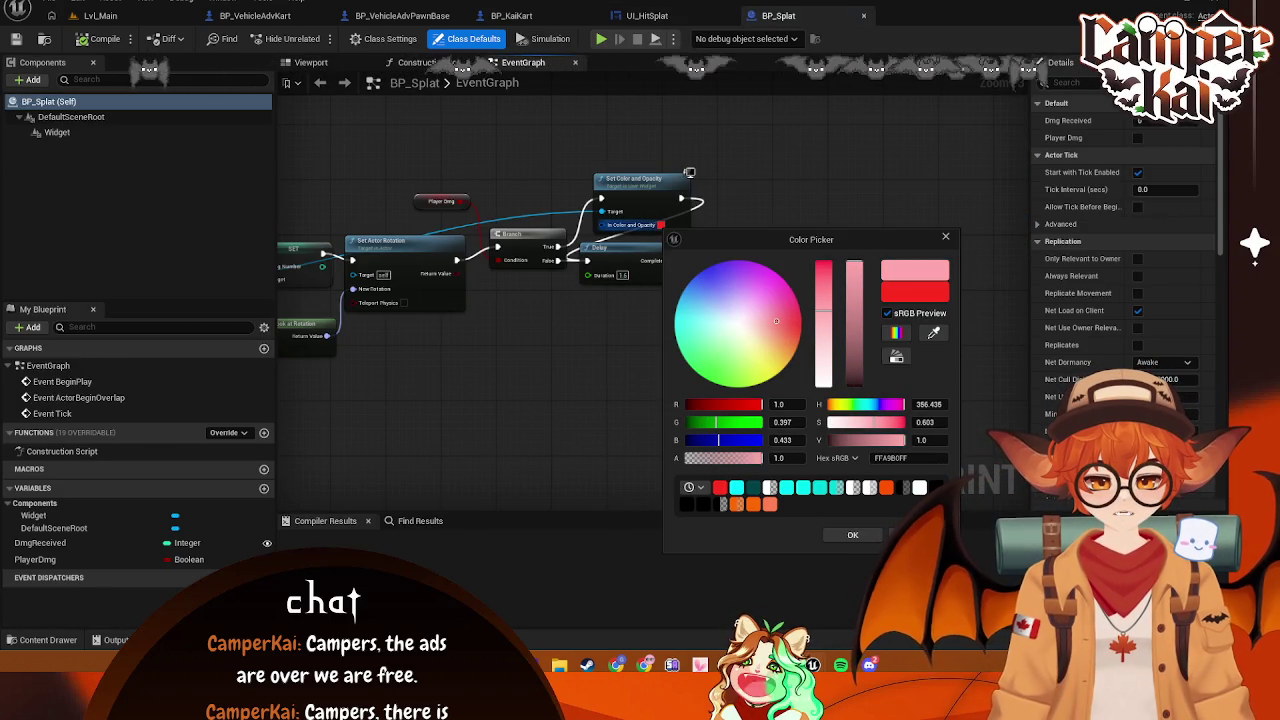
pyautogui.press('Return')
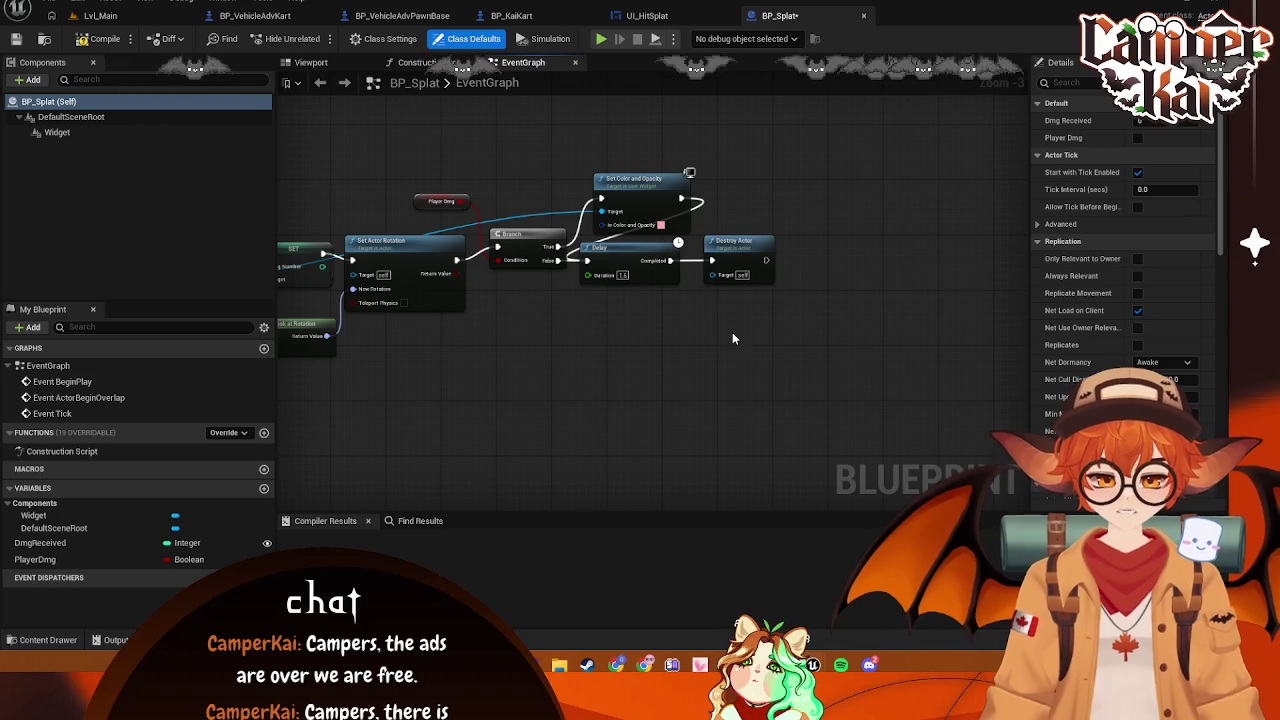
pyautogui.hotkey('ctrl', 's')
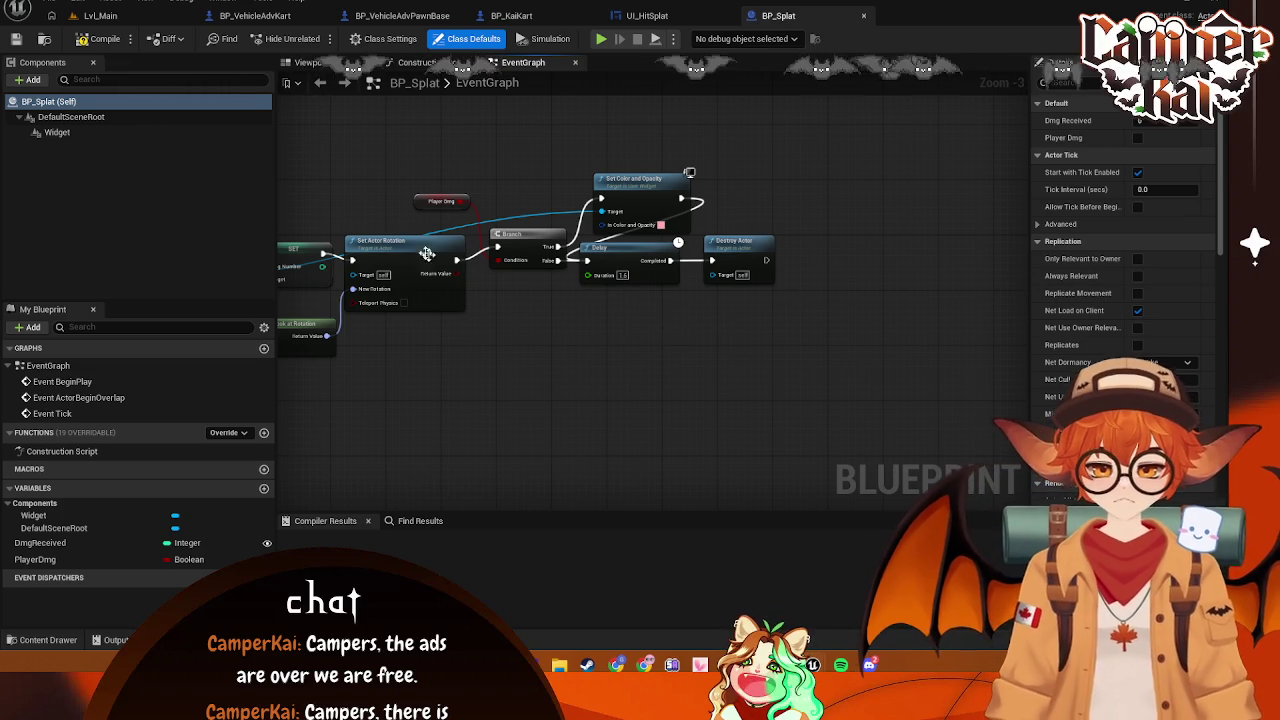
# Move the Delay and Destroy Actor nodes right and realign the Set Color, Branch and Player Dmg nodes
pyautogui.moveTo(805, 228)
pyautogui.mouseDown()
pyautogui.moveTo(673, 328)
pyautogui.moveTo(651, 294)
pyautogui.mouseUp()
pyautogui.moveTo(639, 251); pyautogui.dragTo(781, 236)
pyautogui.moveTo(636, 188)
pyautogui.mouseDown()
pyautogui.moveTo(636, 233)
pyautogui.moveTo(636, 195)
pyautogui.mouseUp()
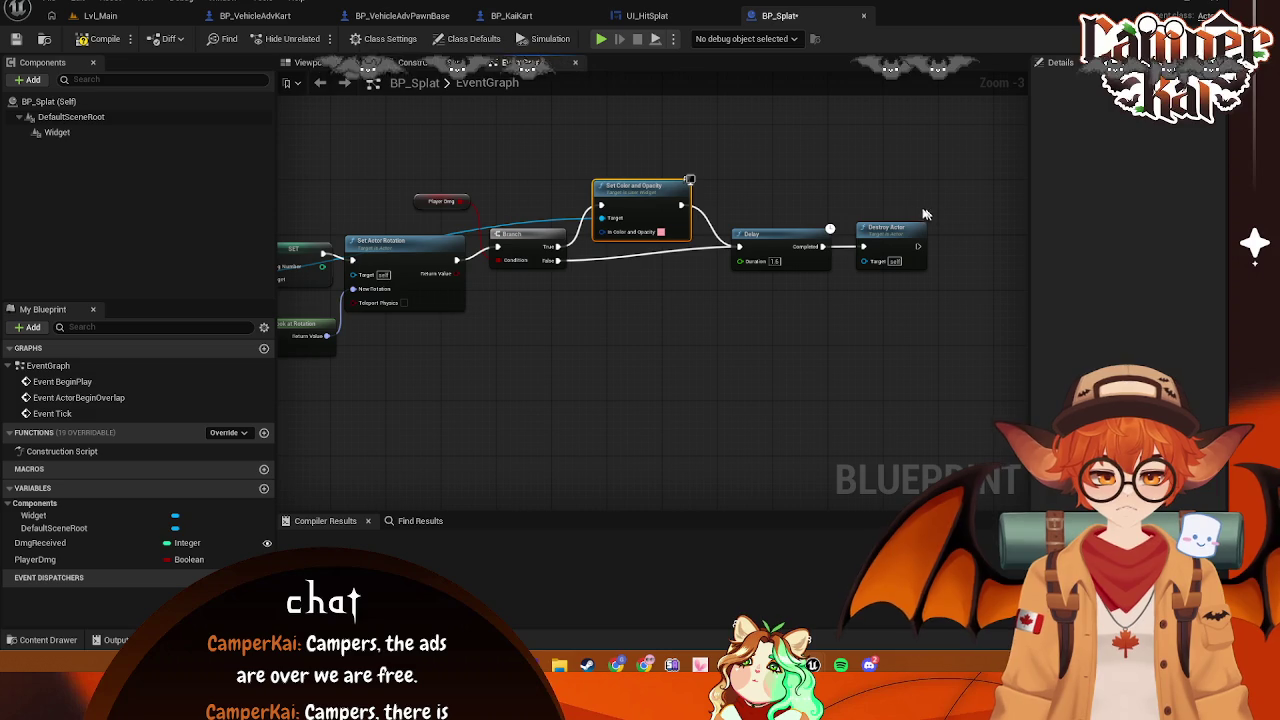
pyautogui.moveTo(526, 240); pyautogui.dragTo(535, 242)
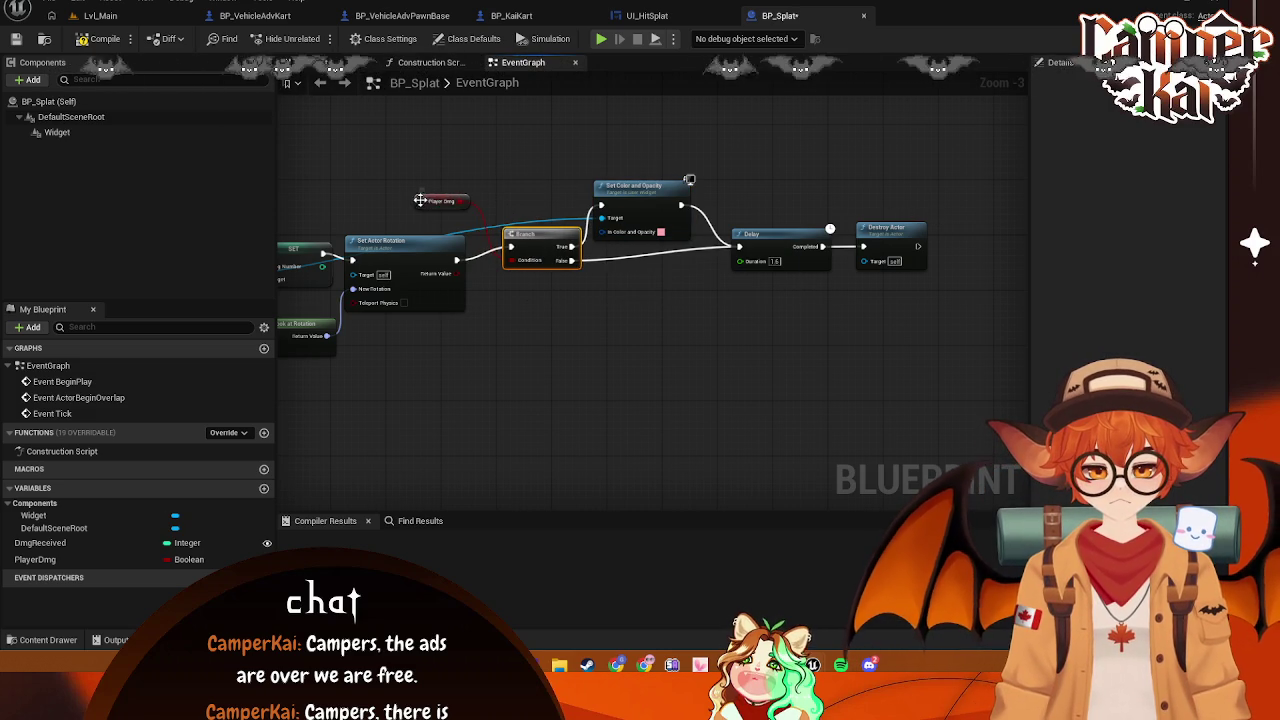
pyautogui.moveTo(422, 204); pyautogui.dragTo(442, 198)
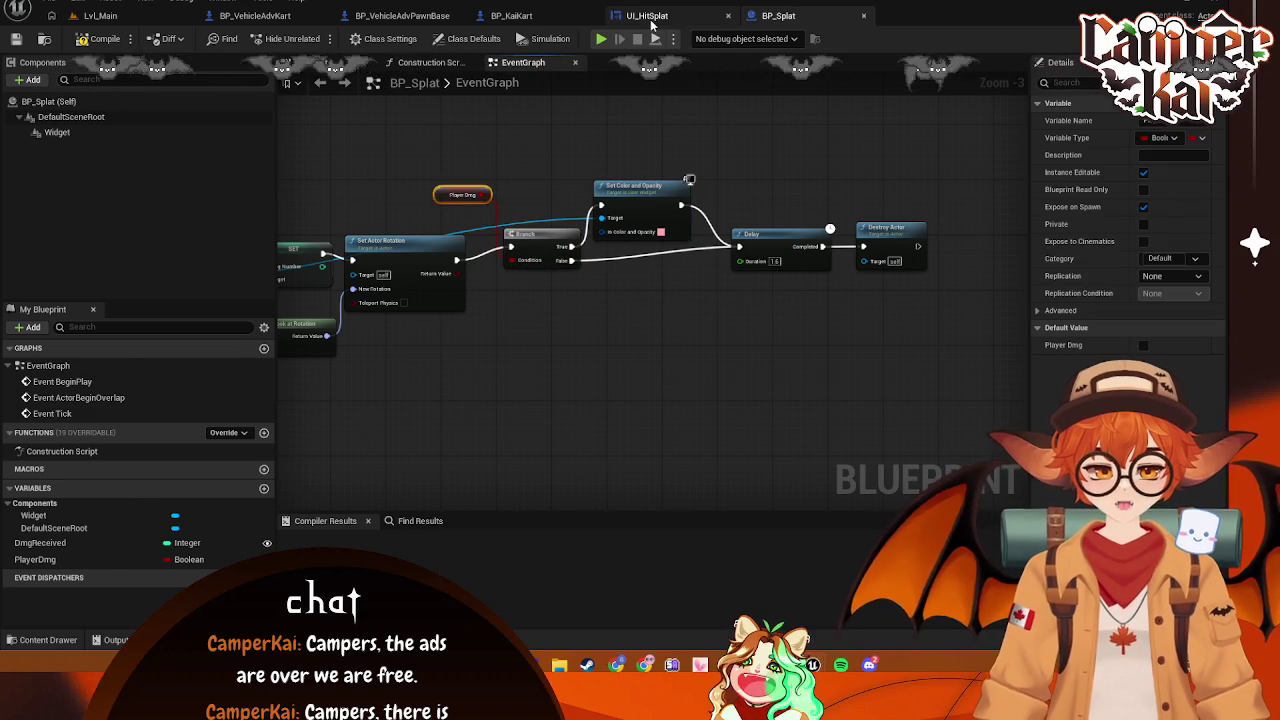
# Cycle through the UI_HitSplat, BP_KaiKart and BP_VehicleAdvPawnBase tabs, ending on BP_VehicleAdvKart's event graph
pyautogui.click(647, 15)
pyautogui.click(511, 15)
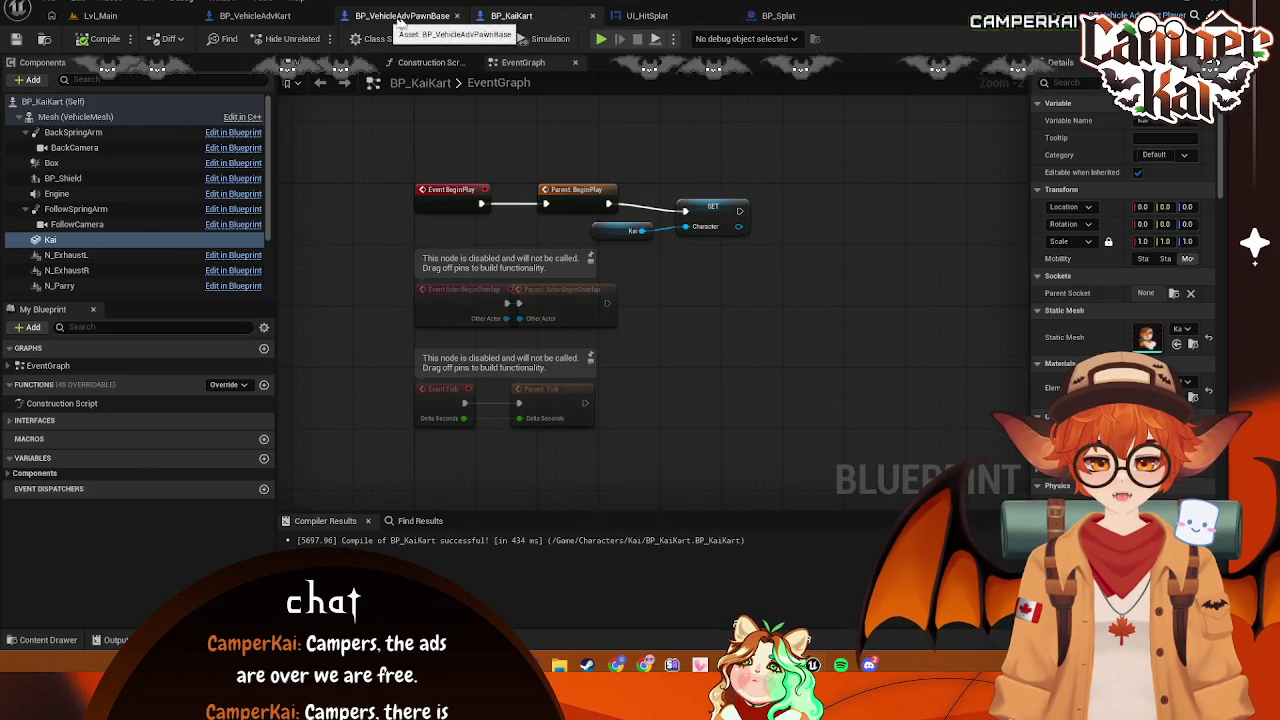
pyautogui.click(395, 15)
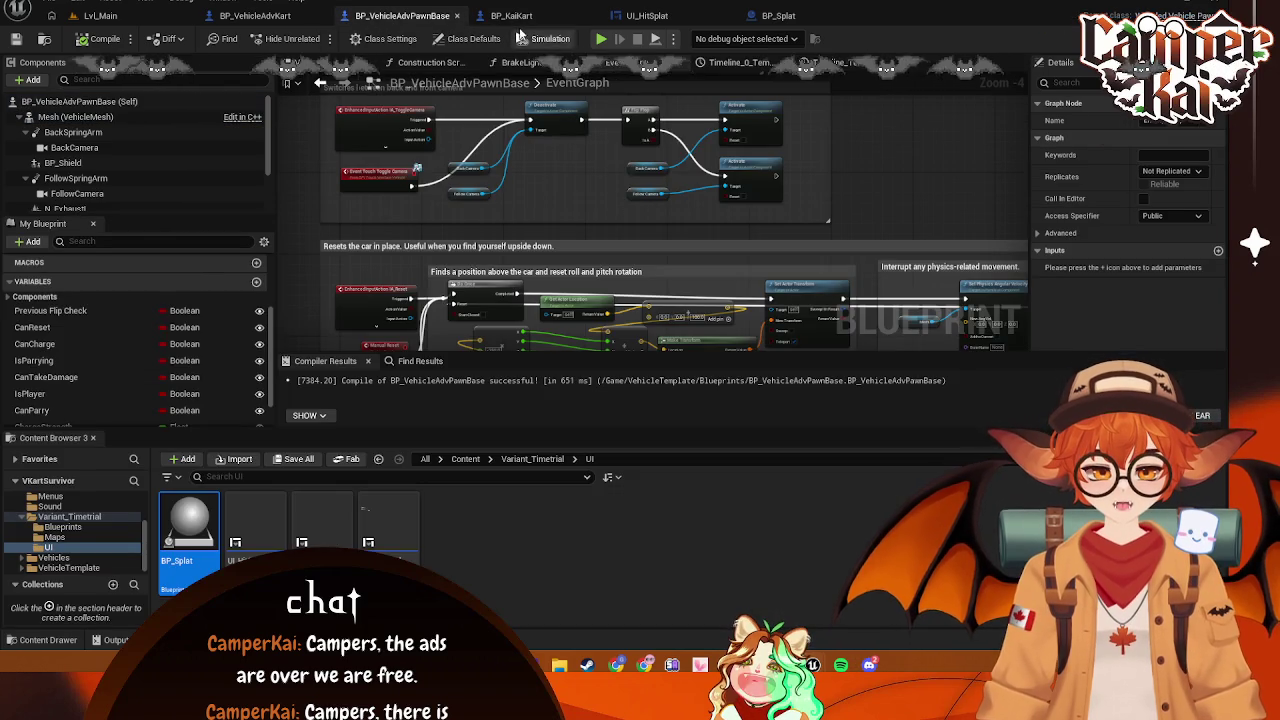
pyautogui.click(511, 15)
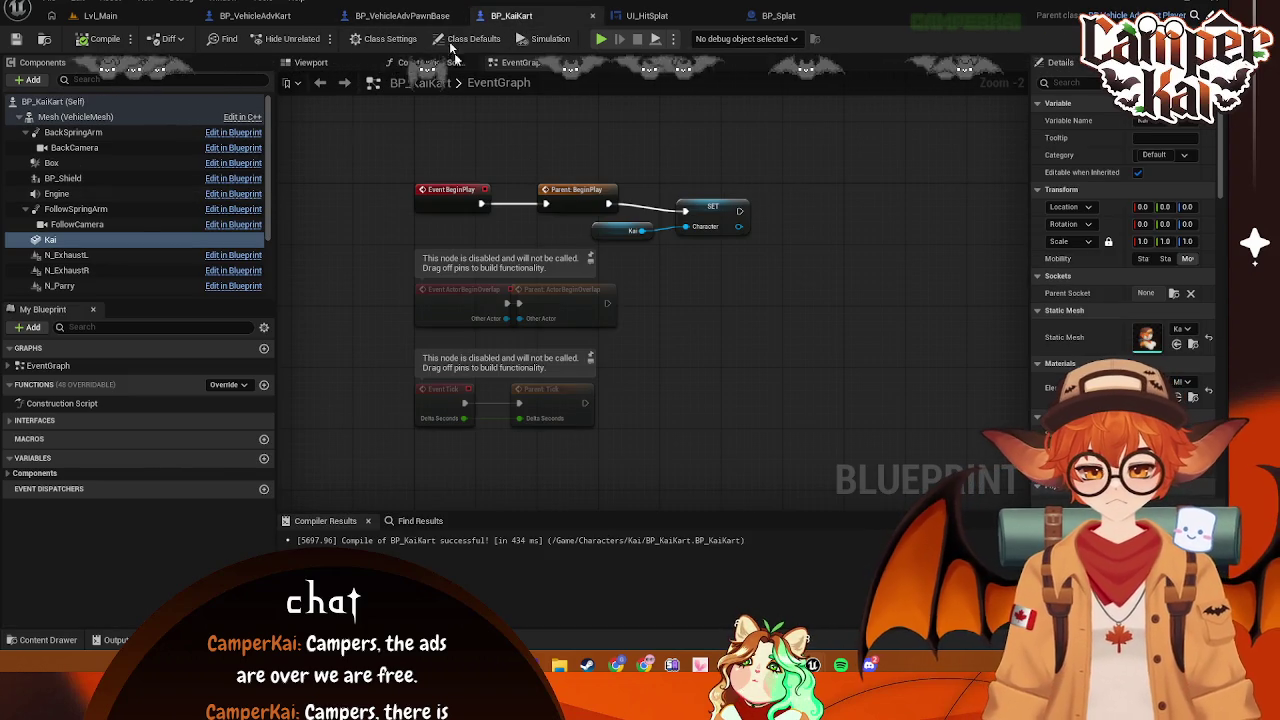
pyautogui.click(414, 18)
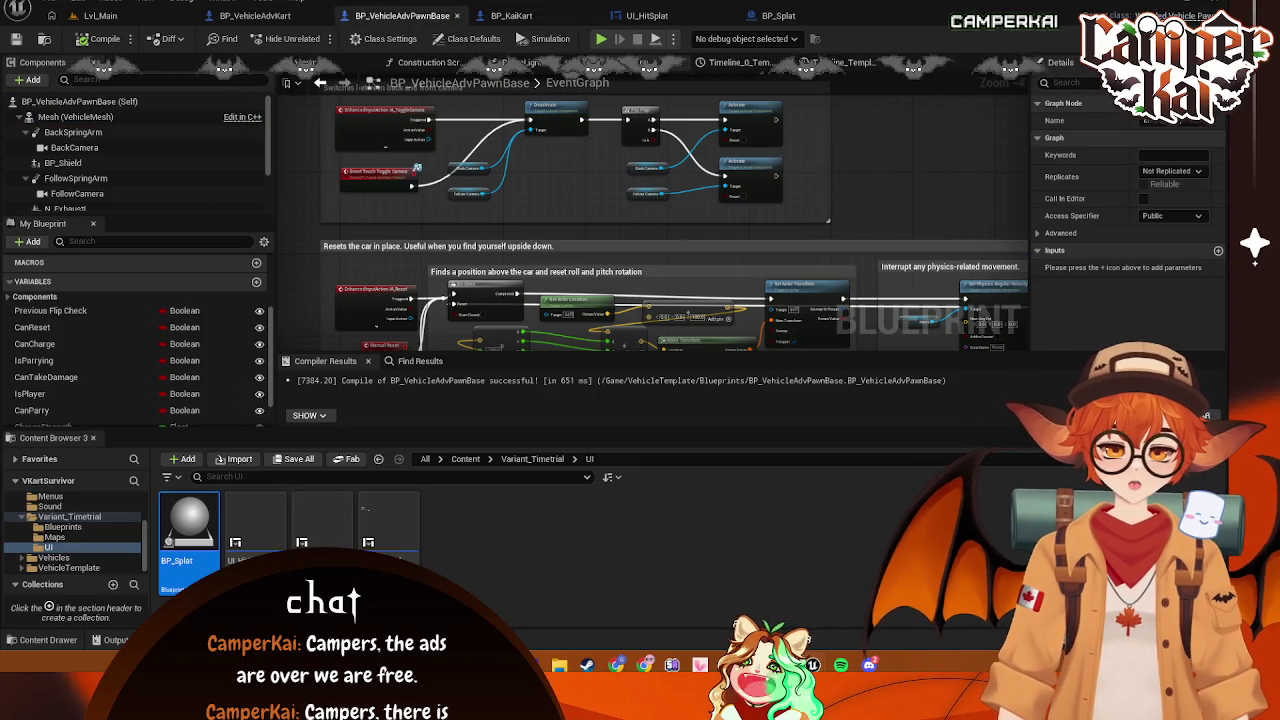
pyautogui.click(255, 15)
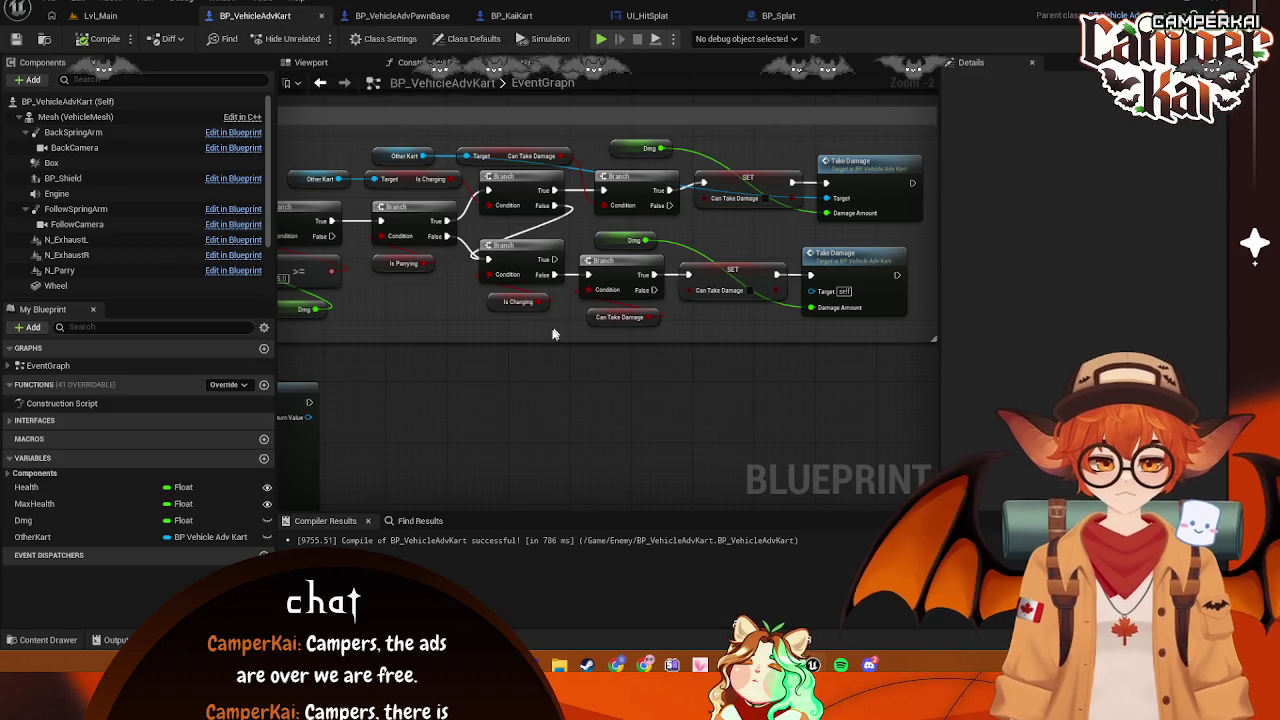
# Paste a copy of the top damage node row below it and delete the original row
pyautogui.moveTo(566, 338); pyautogui.dragTo(576, 341)
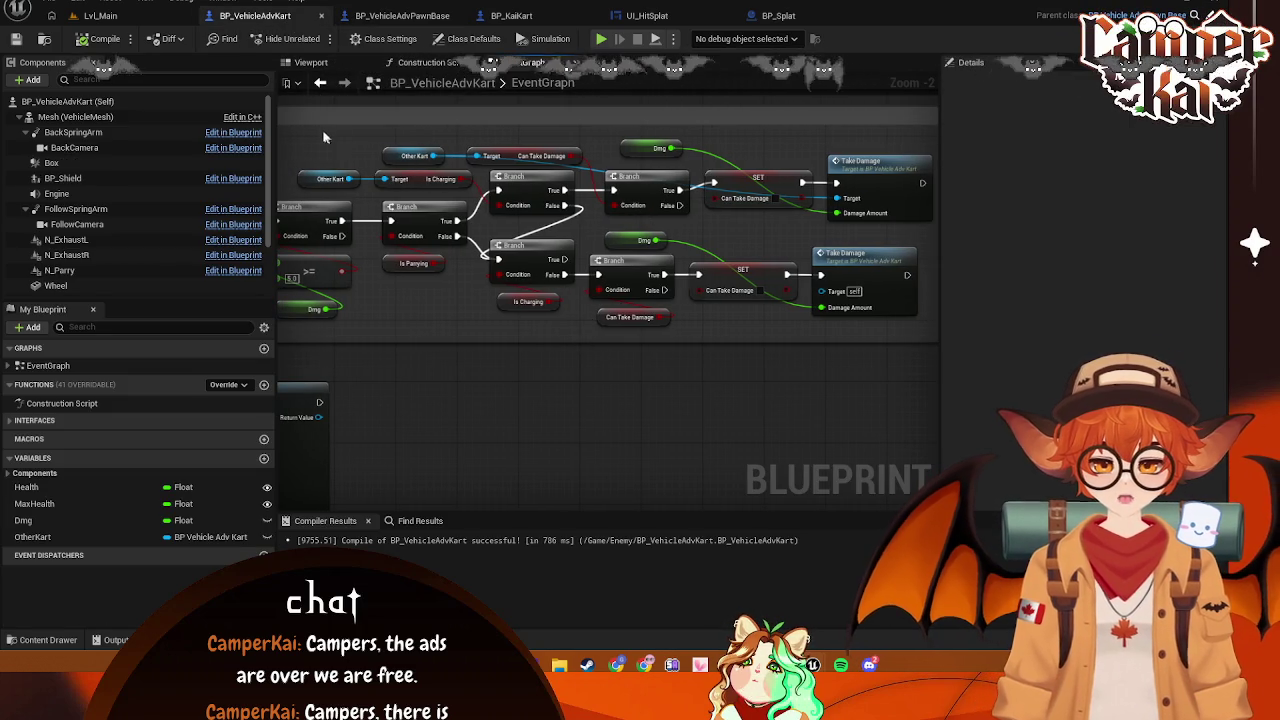
pyautogui.moveTo(306, 131)
pyautogui.mouseDown()
pyautogui.moveTo(570, 188)
pyautogui.moveTo(888, 199)
pyautogui.mouseUp()
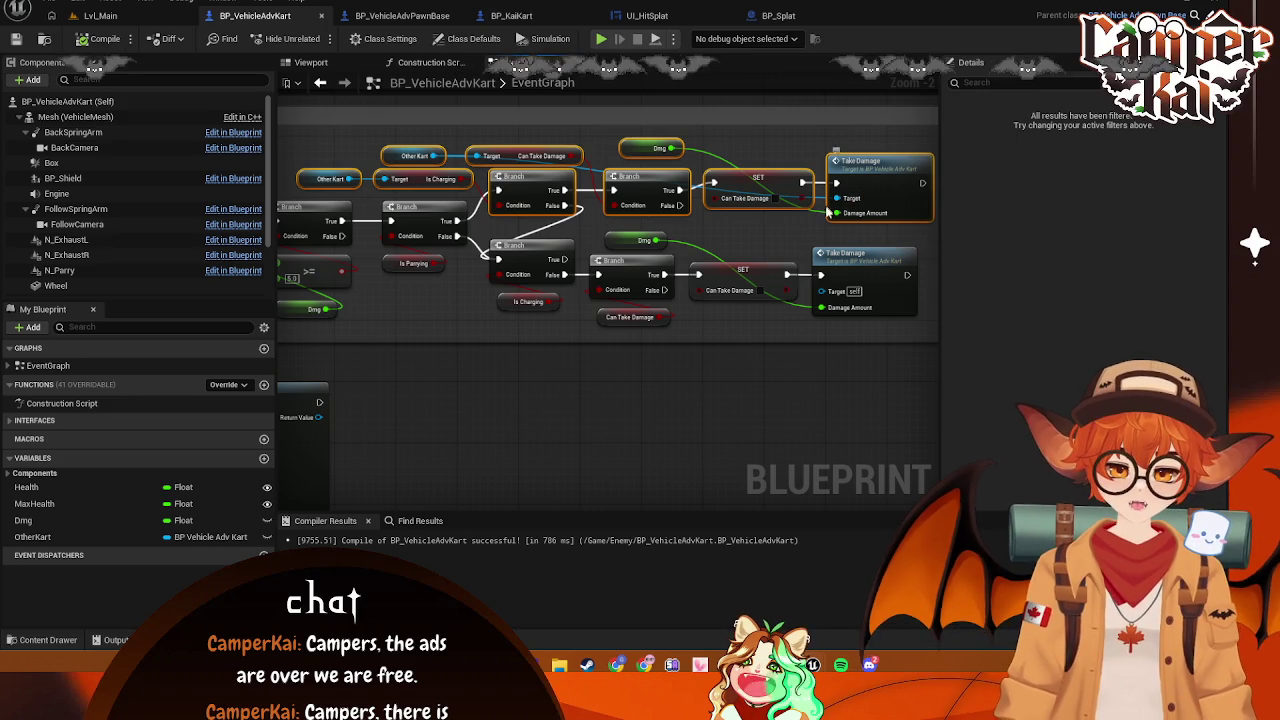
pyautogui.moveTo(724, 468); pyautogui.dragTo(570, 284)
pyautogui.hotkey('ctrl', 'v')
pyautogui.moveTo(490, 264); pyautogui.dragTo(613, 474)
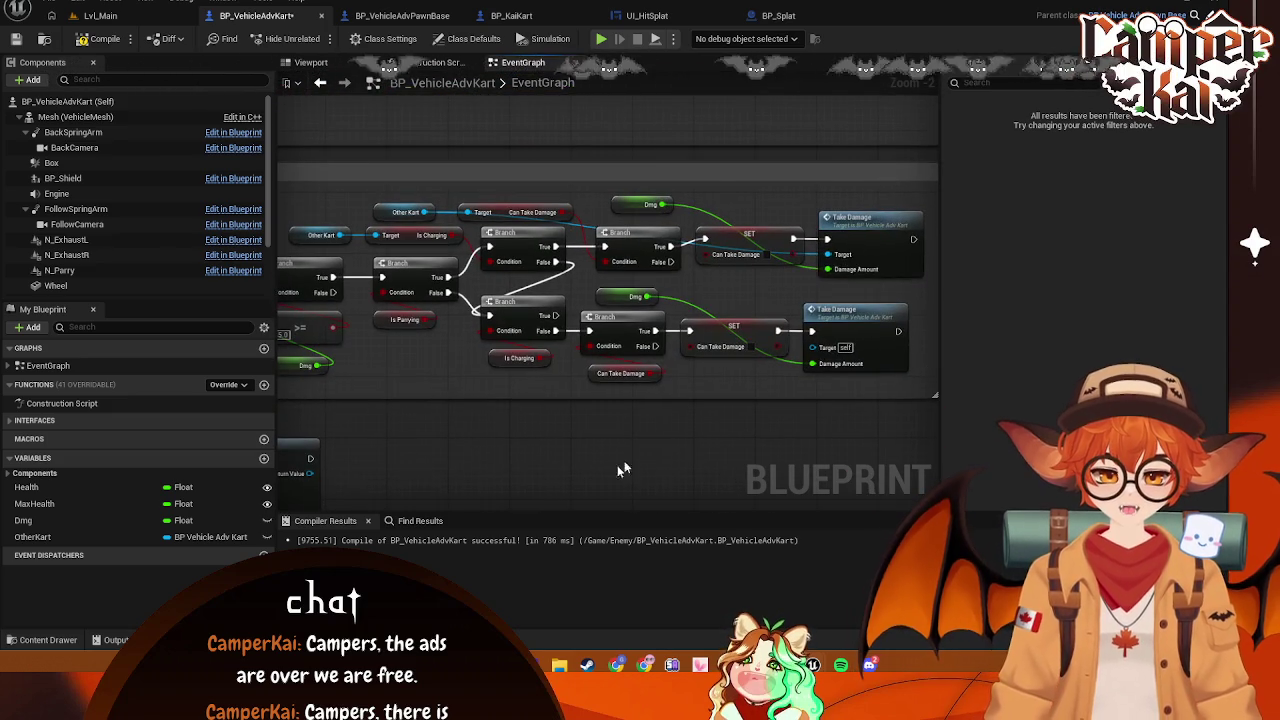
pyautogui.moveTo(936, 192)
pyautogui.mouseDown()
pyautogui.moveTo(410, 280)
pyautogui.moveTo(322, 237)
pyautogui.mouseUp()
pyautogui.press('Delete')
# Remove the redundant Branch, close up the Branch, SET and Take Damage row, and compile
pyautogui.moveTo(517, 295); pyautogui.dragTo(560, 270)
pyautogui.click(467, 233)
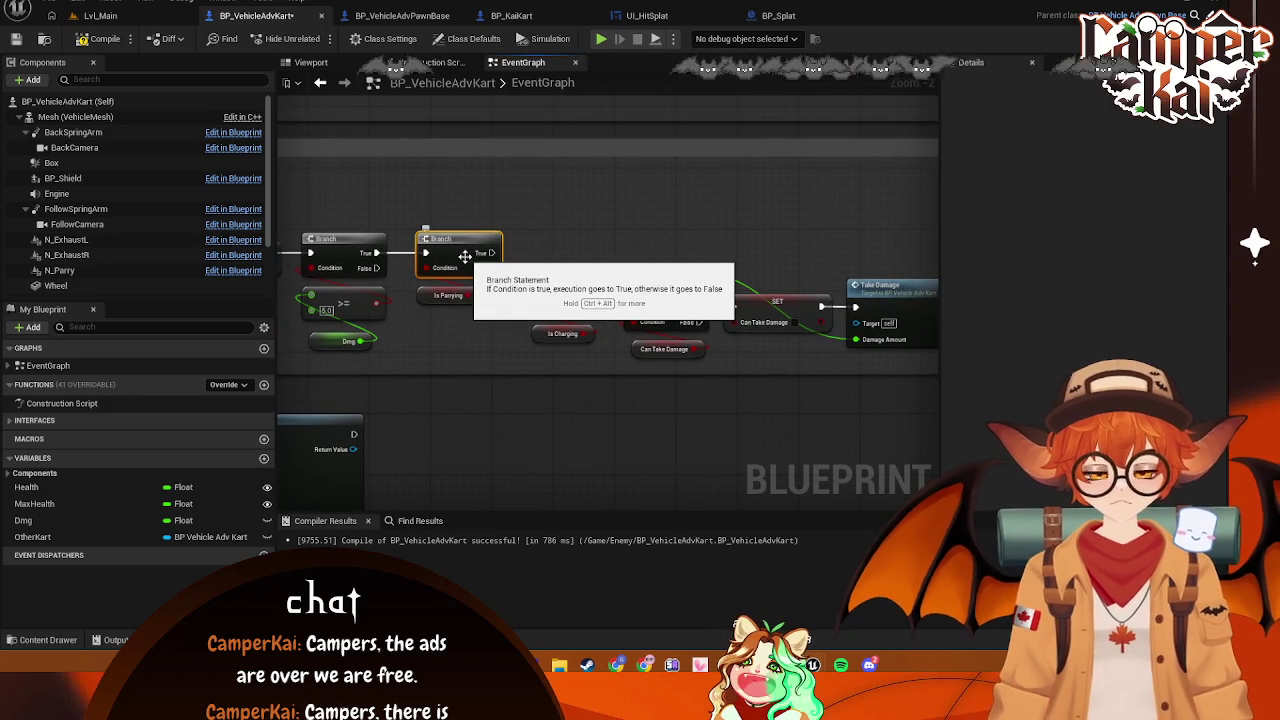
pyautogui.press('Delete')
pyautogui.moveTo(503, 208)
pyautogui.mouseDown()
pyautogui.moveTo(743, 366)
pyautogui.moveTo(900, 365)
pyautogui.mouseUp()
pyautogui.moveTo(824, 324); pyautogui.dragTo(778, 278)
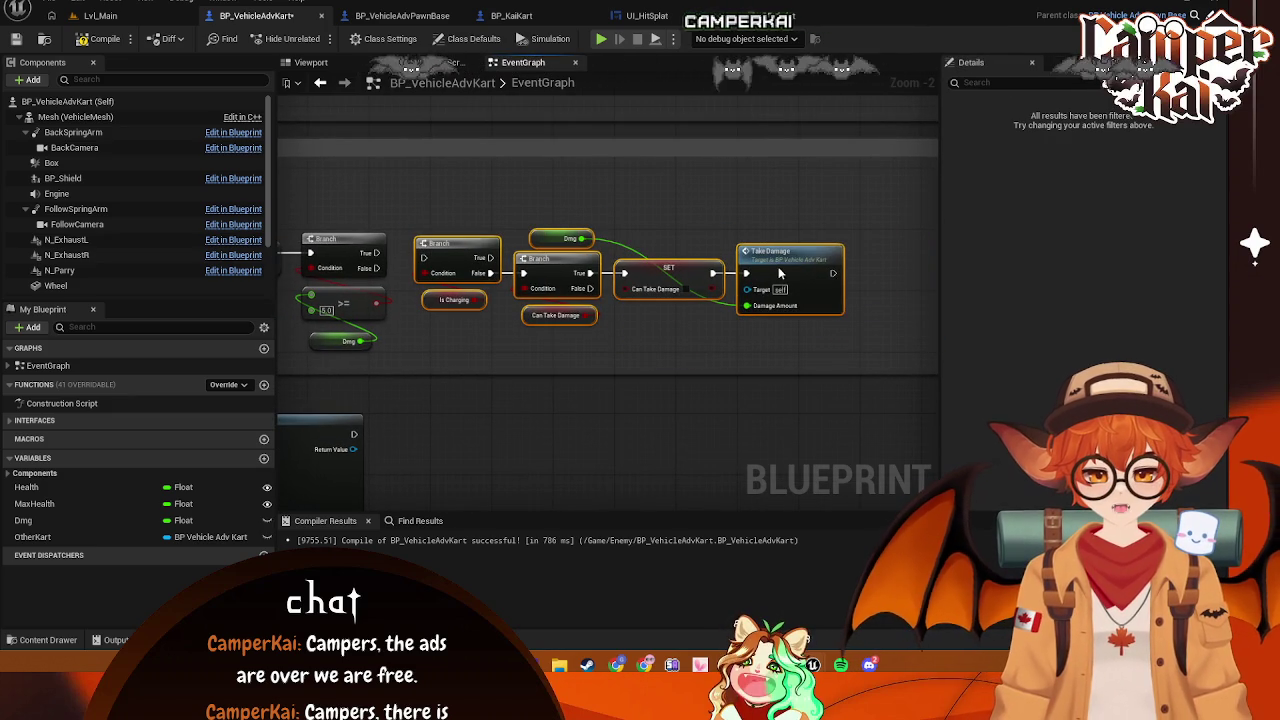
pyautogui.moveTo(400, 257)
pyautogui.mouseDown()
pyautogui.moveTo(376, 234)
pyautogui.moveTo(381, 250)
pyautogui.mouseUp()
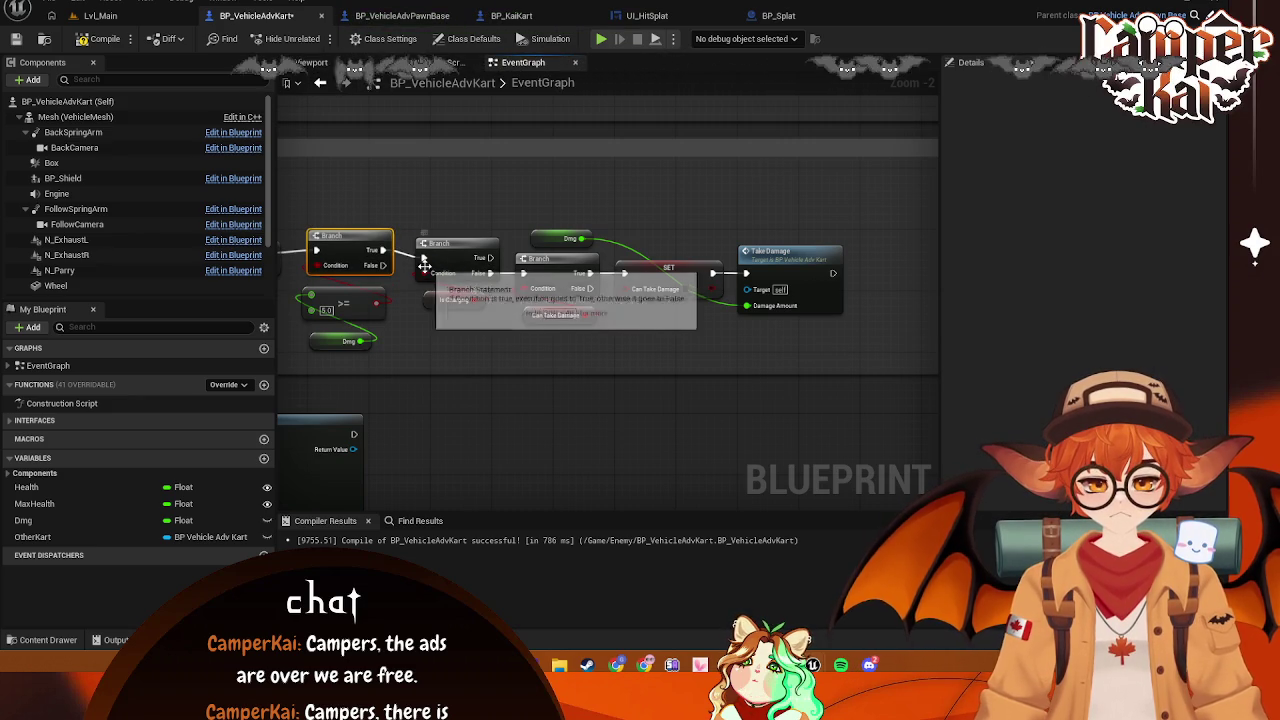
pyautogui.moveTo(437, 323)
pyautogui.mouseDown()
pyautogui.moveTo(477, 331)
pyautogui.moveTo(467, 325)
pyautogui.moveTo(489, 346)
pyautogui.mouseUp()
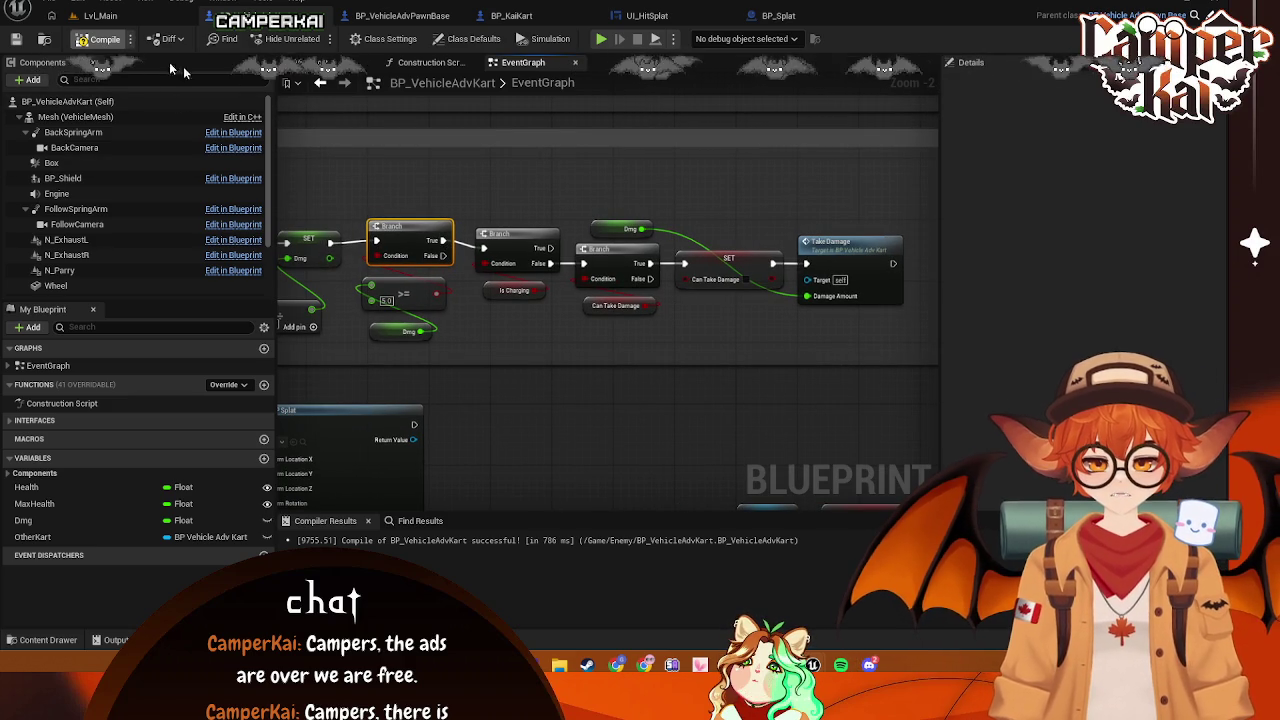
pyautogui.press('F7')
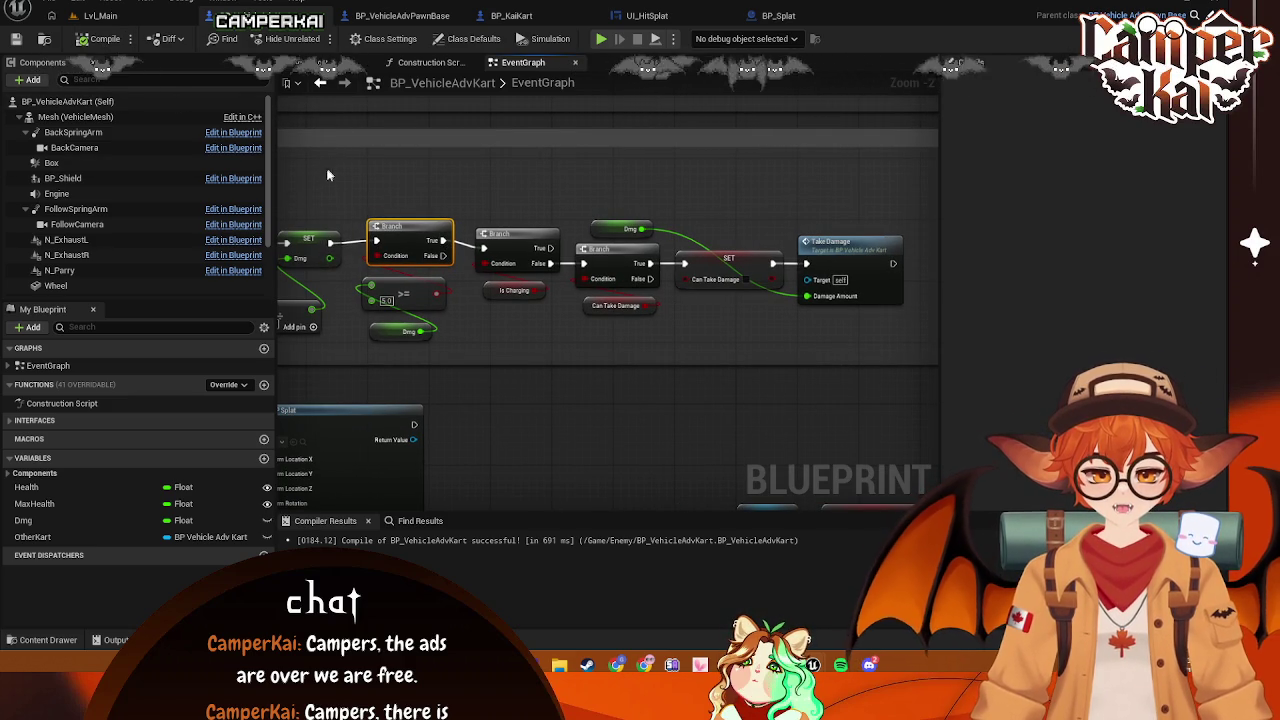
# Launch a play-in-editor session from Lvl_Main and start a race with the bunny kart
pyautogui.click(100, 15)
pyautogui.click(320, 40)
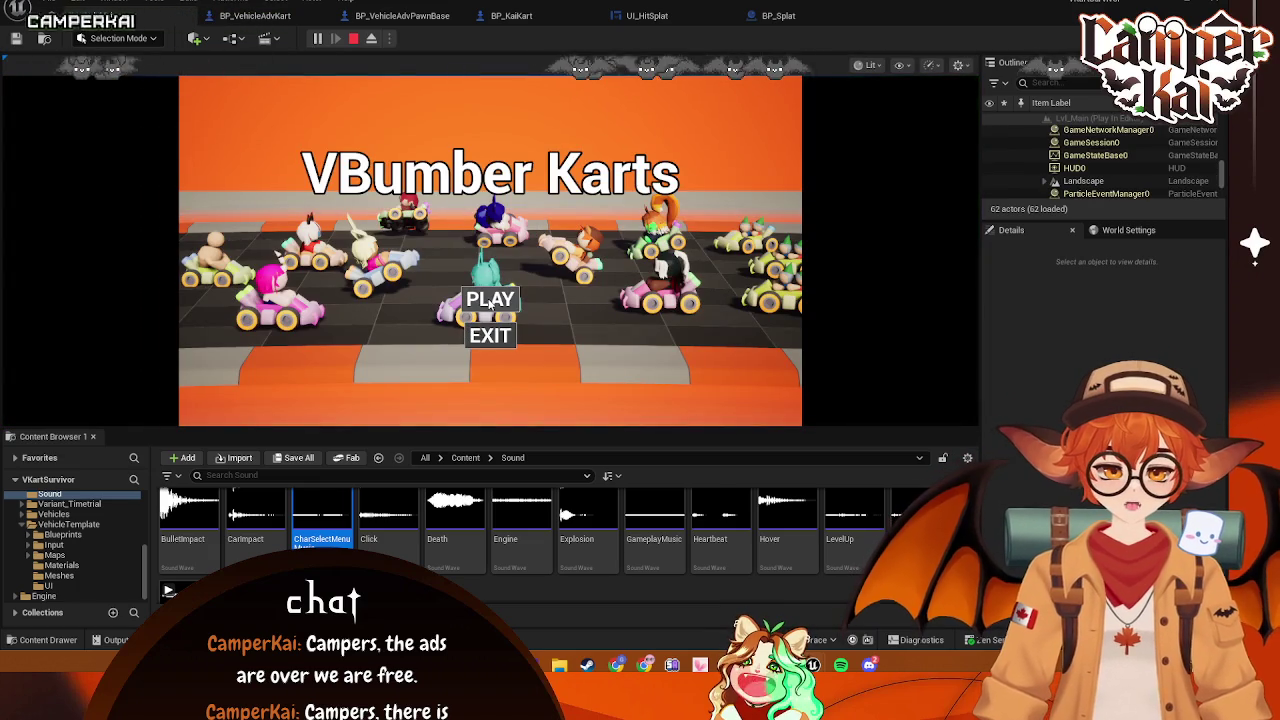
pyautogui.click(490, 302)
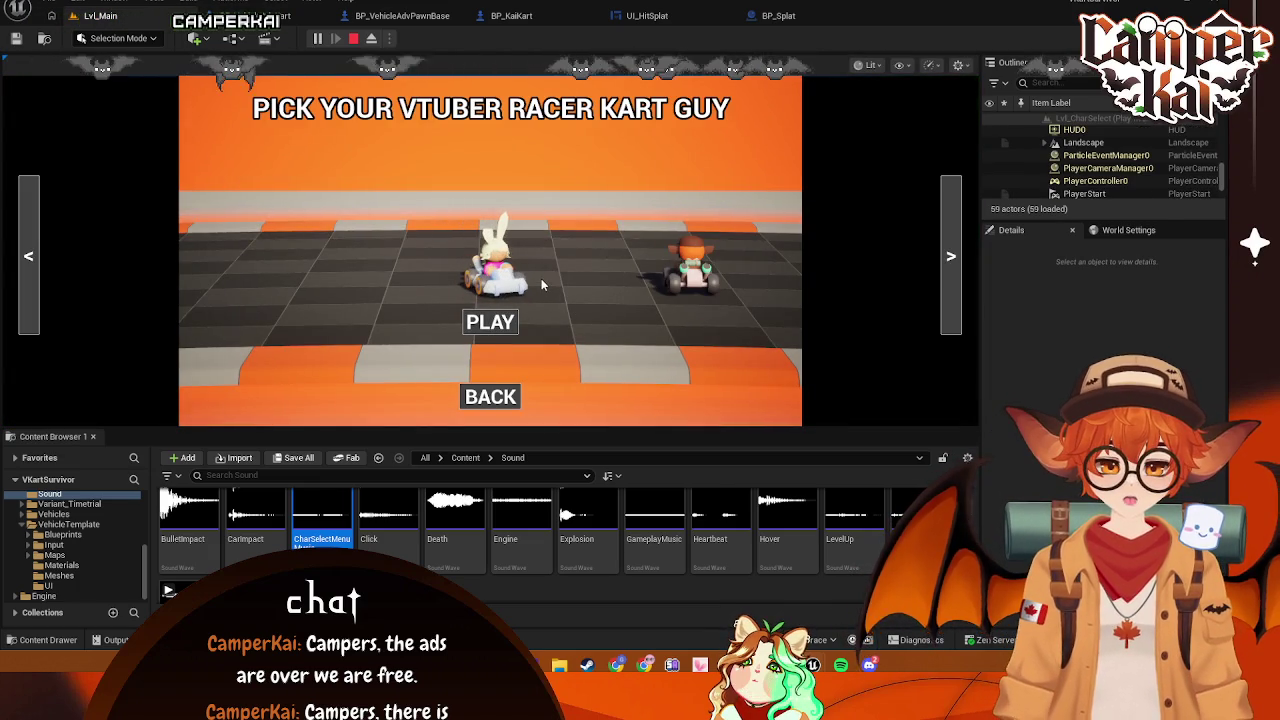
pyautogui.click(490, 322)
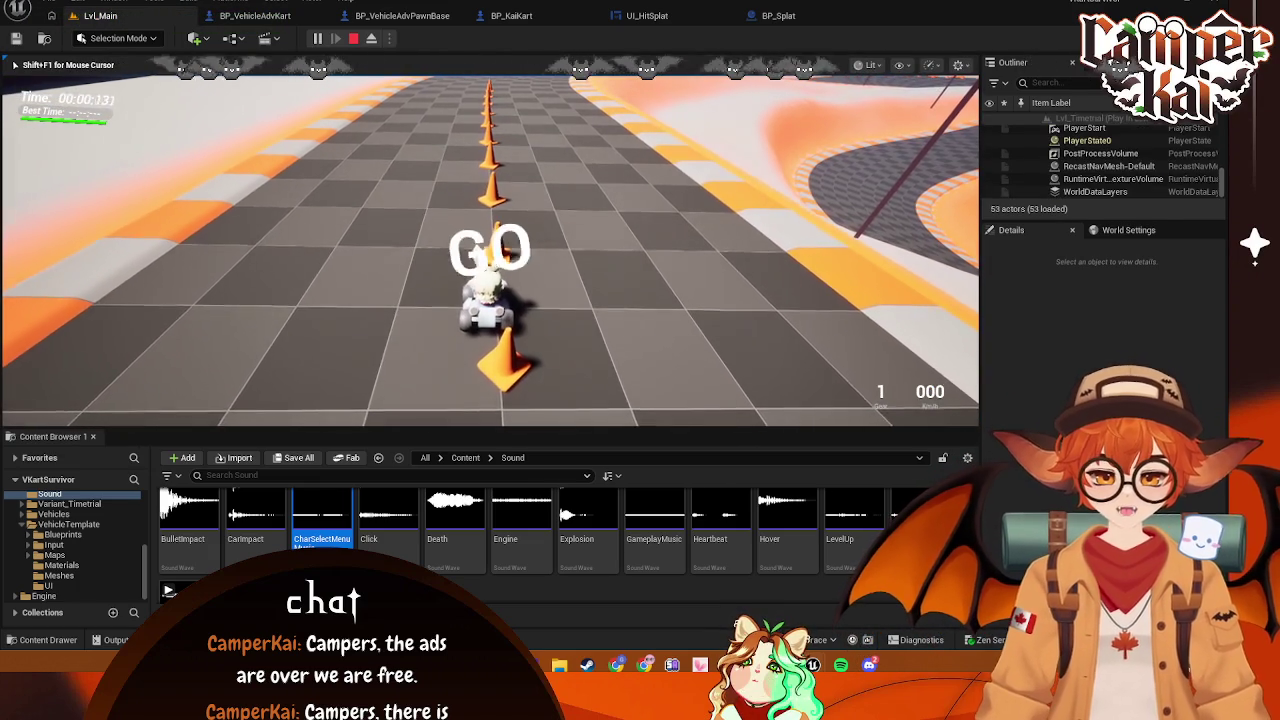
# Drive the kart around the track with WASD among rival karts, then stop the session
pyautogui.press('w')
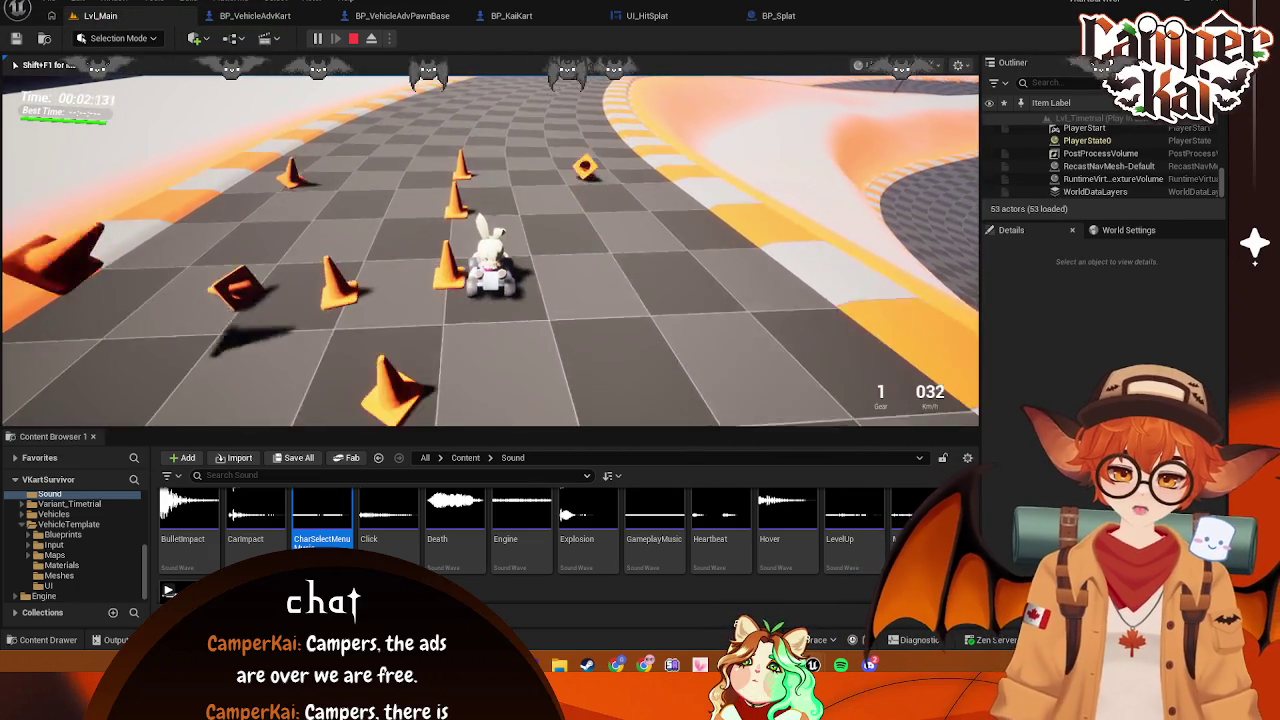
pyautogui.press('d')
pyautogui.press('w')
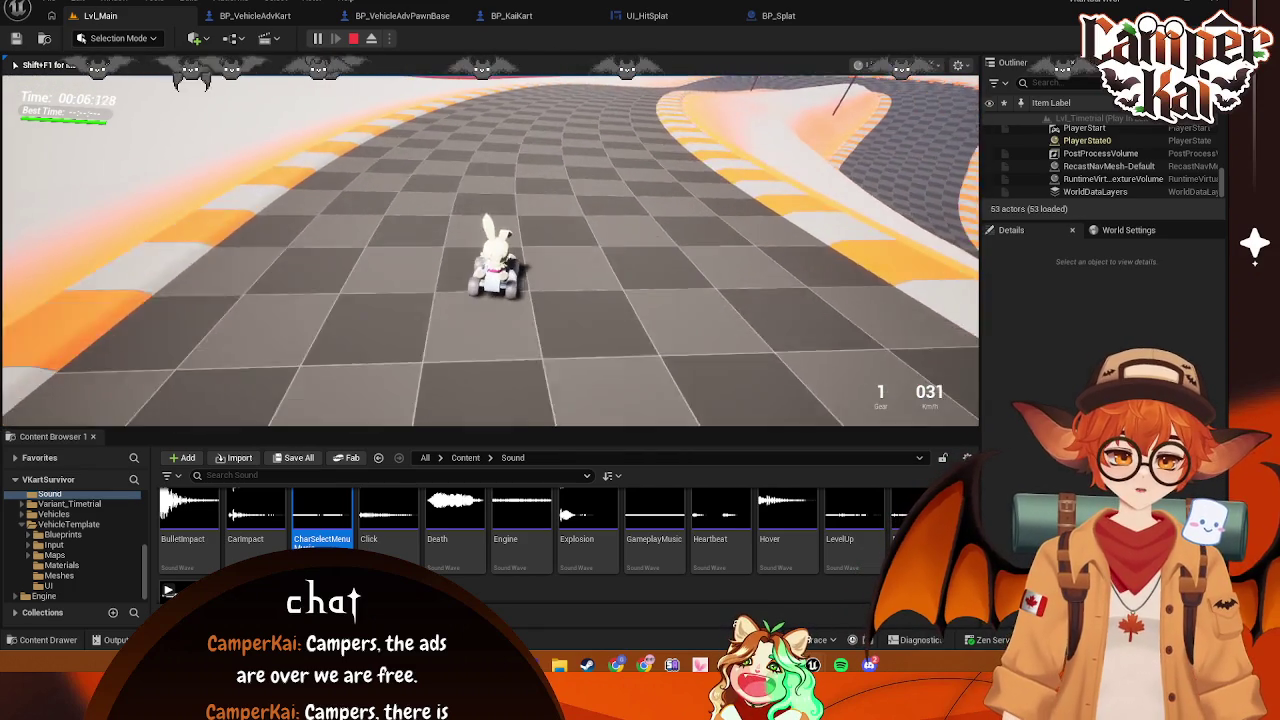
pyautogui.press('w')
pyautogui.press('w')
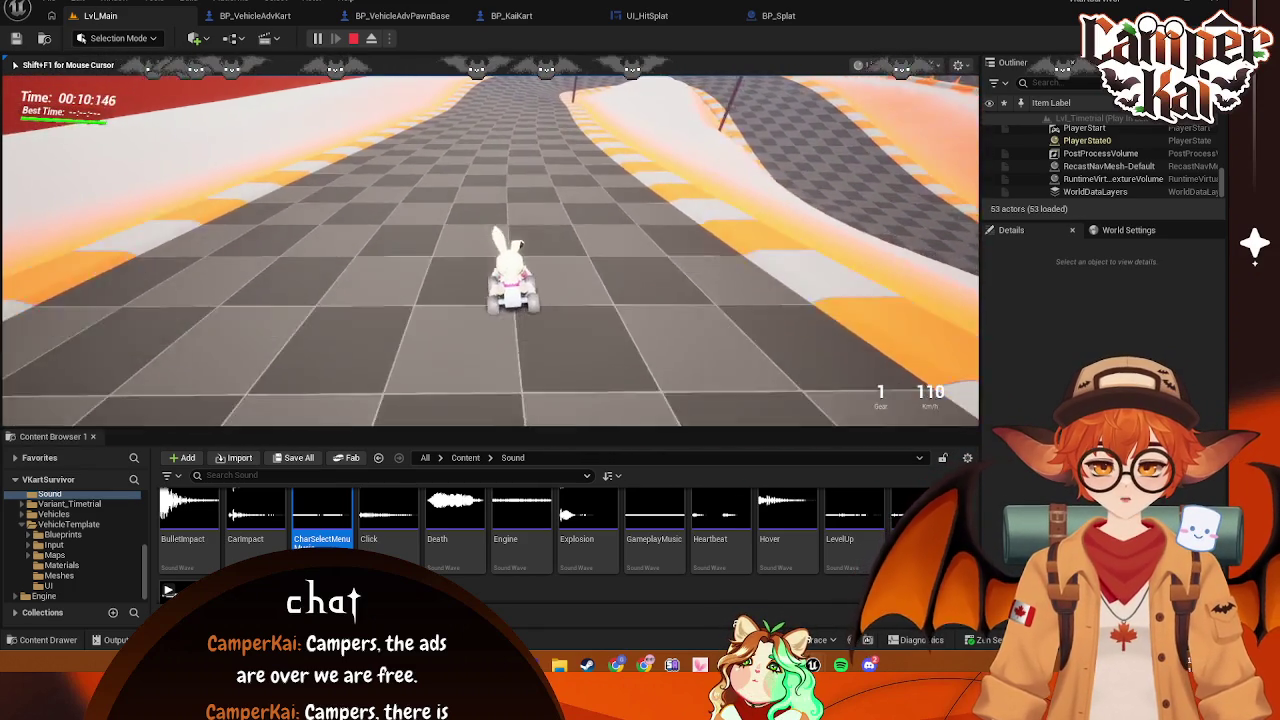
pyautogui.press('a')
pyautogui.press('a')
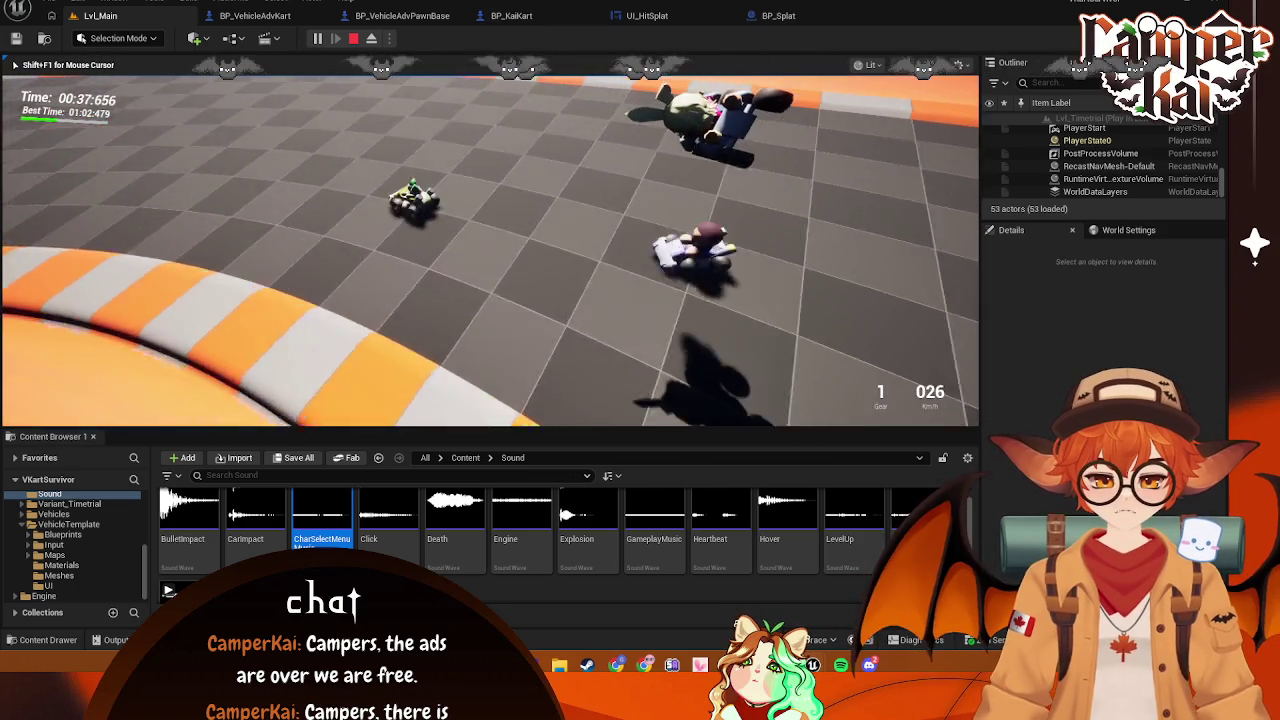
pyautogui.press('Escape')
# Delete BP_Splat's camera-facing Set Actor Rotation and look-at nodes
pyautogui.click(778, 16)
pyautogui.moveTo(432, 259); pyautogui.dragTo(701, 259)
pyautogui.click(701, 259)
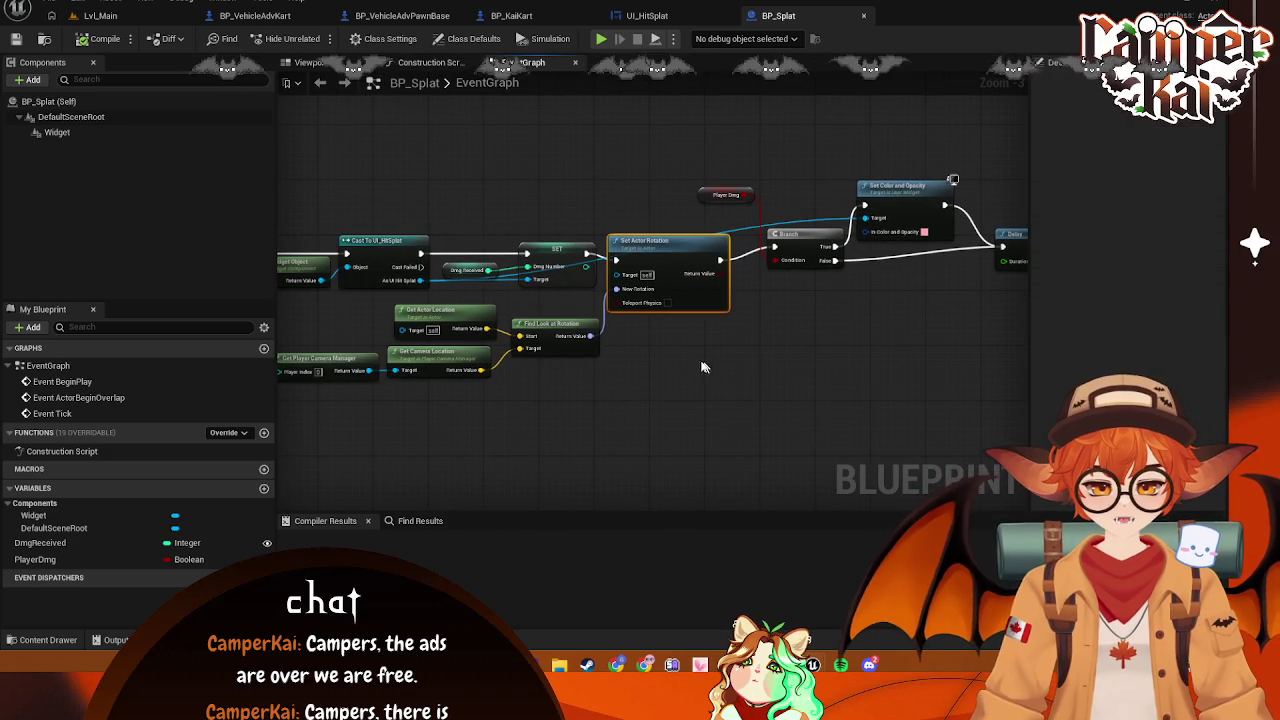
pyautogui.moveTo(605, 312)
pyautogui.mouseDown()
pyautogui.moveTo(495, 345)
pyautogui.moveTo(480, 380)
pyautogui.mouseUp()
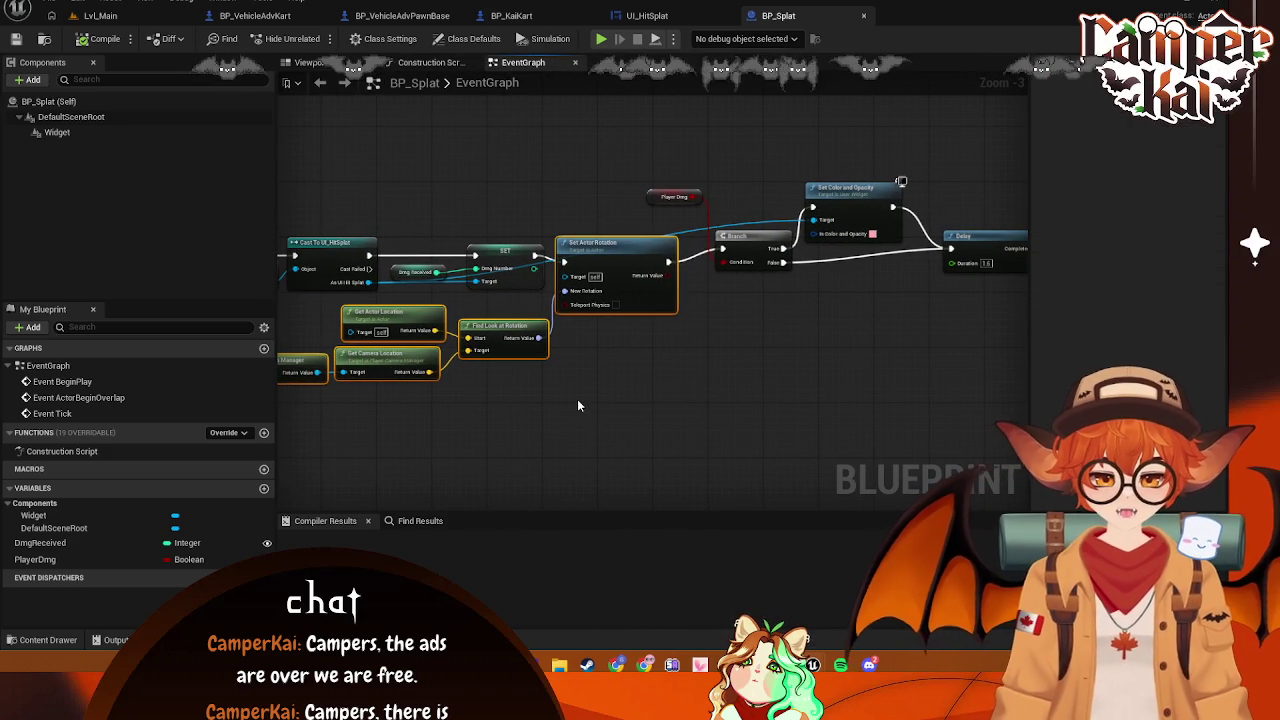
pyautogui.press('Delete')
# Wire the Dmg Number SET straight into the Branch, then play-test from Lvl_Main
pyautogui.moveTo(535, 256); pyautogui.dragTo(722, 248)
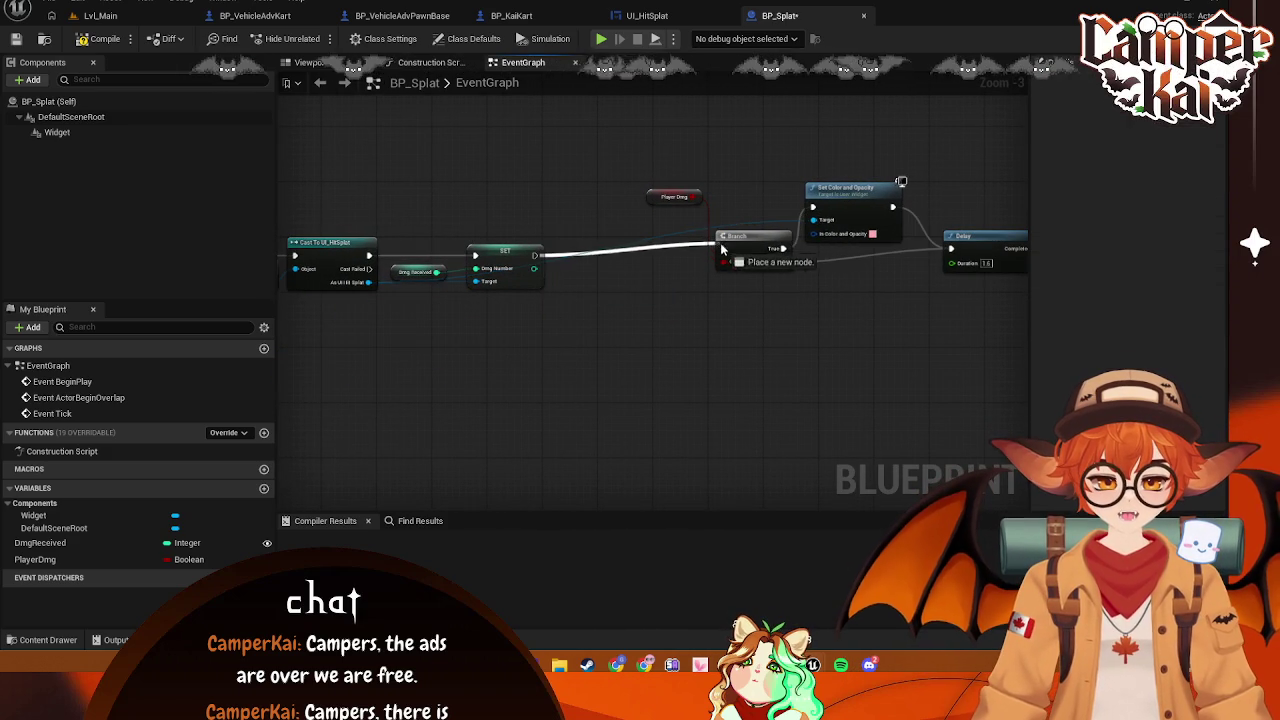
pyautogui.moveTo(788, 292)
pyautogui.mouseDown()
pyautogui.moveTo(637, 311)
pyautogui.moveTo(623, 220)
pyautogui.moveTo(638, 215)
pyautogui.moveTo(538, 224)
pyautogui.mouseUp()
pyautogui.moveTo(486, 381)
pyautogui.mouseDown()
pyautogui.moveTo(629, 384)
pyautogui.moveTo(849, 417)
pyautogui.mouseUp()
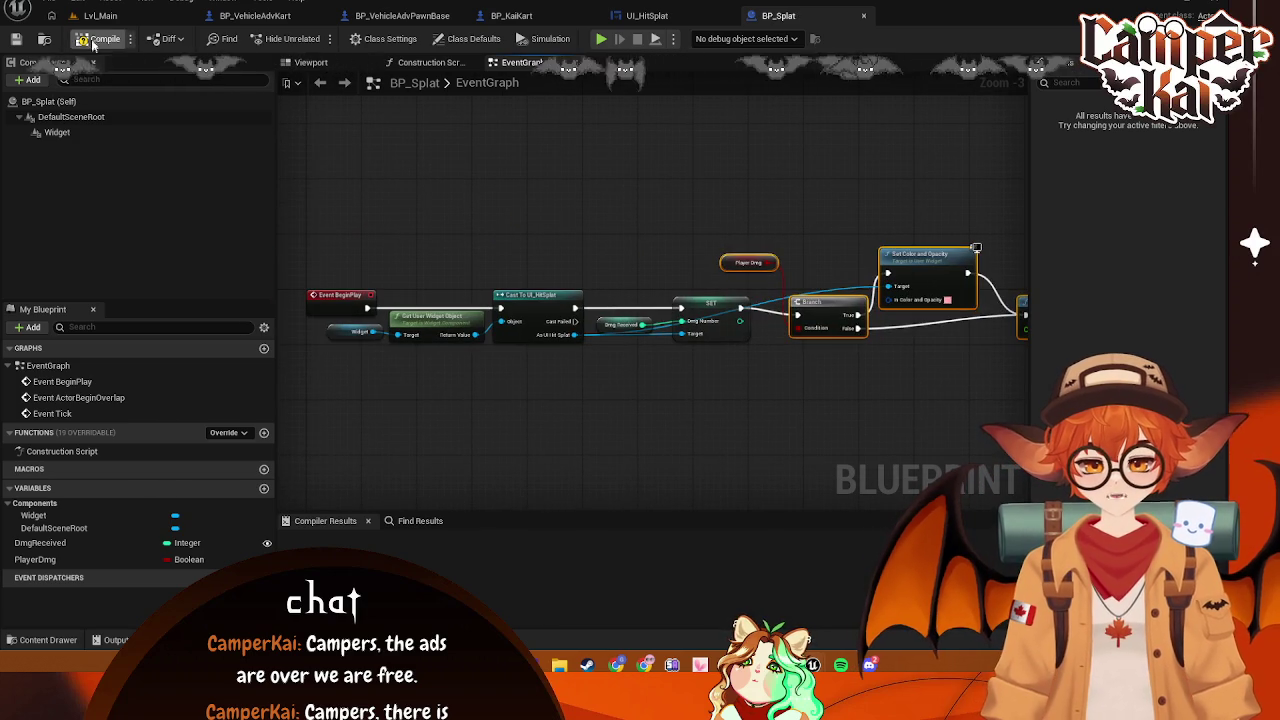
pyautogui.click(153, 18)
pyautogui.click(316, 38)
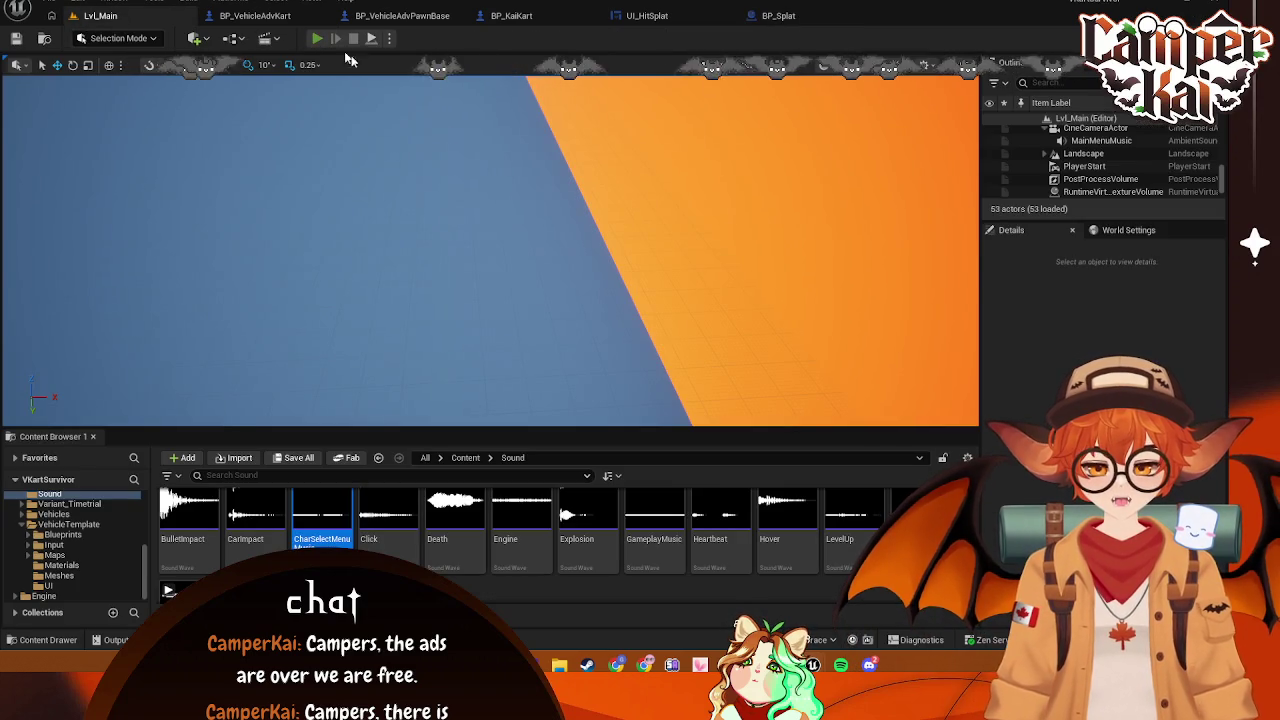
pyautogui.click(490, 318)
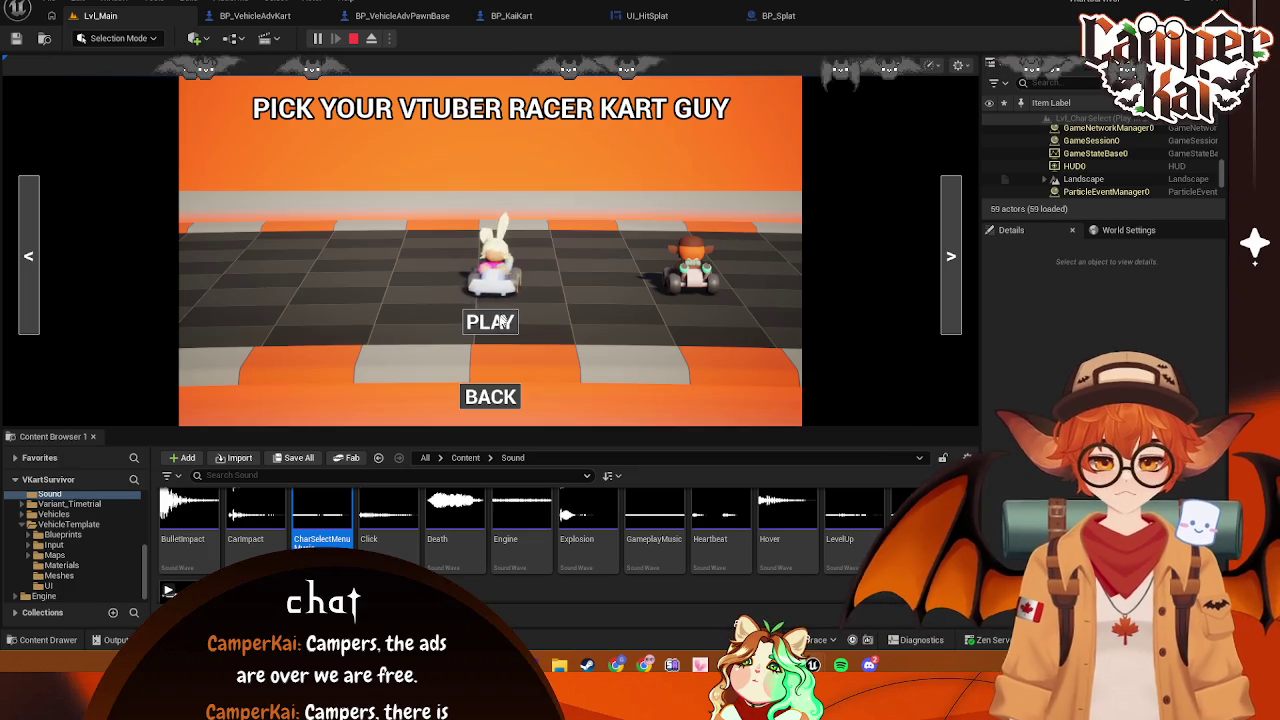
pyautogui.click(490, 322)
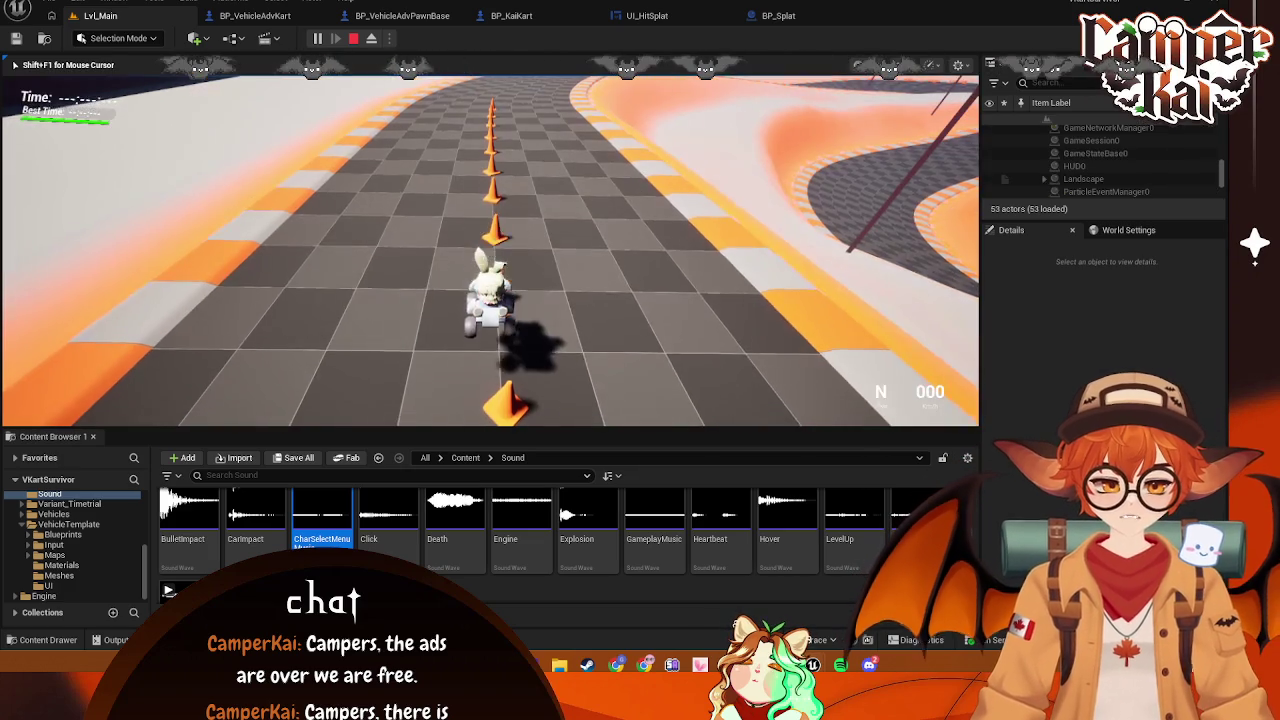
pyautogui.press('w')
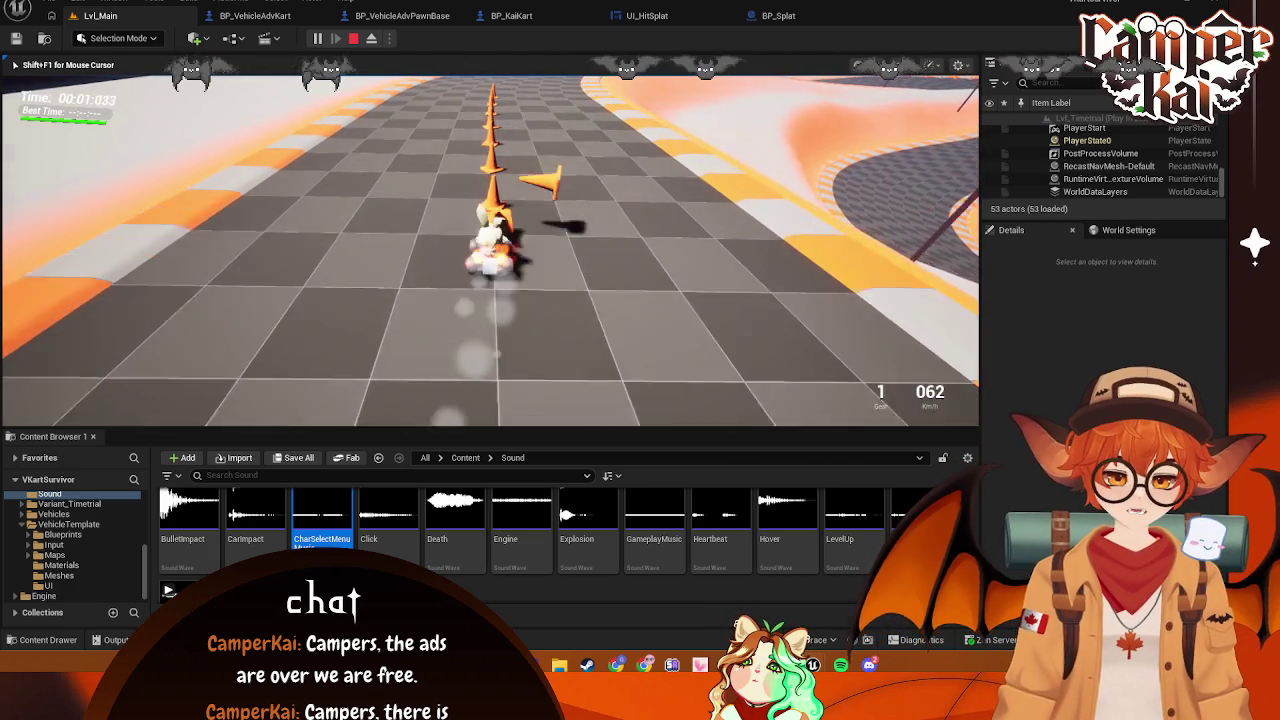
pyautogui.press('d')
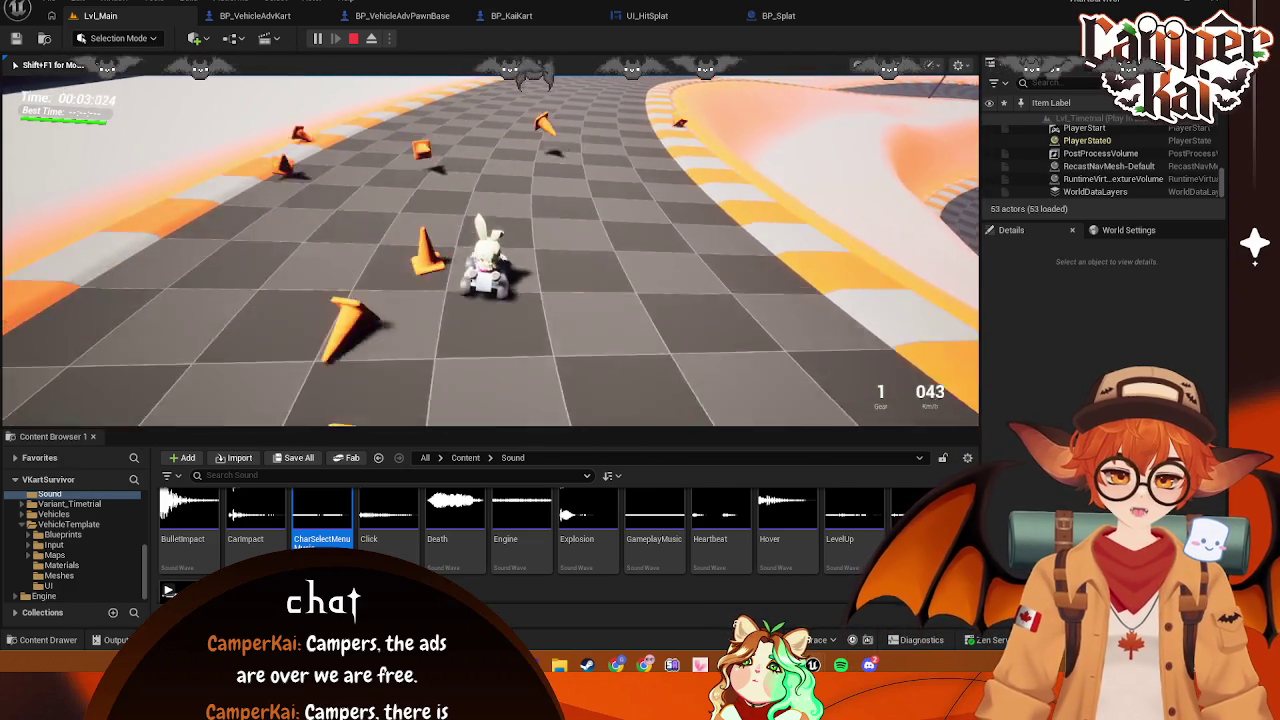
pyautogui.press('w')
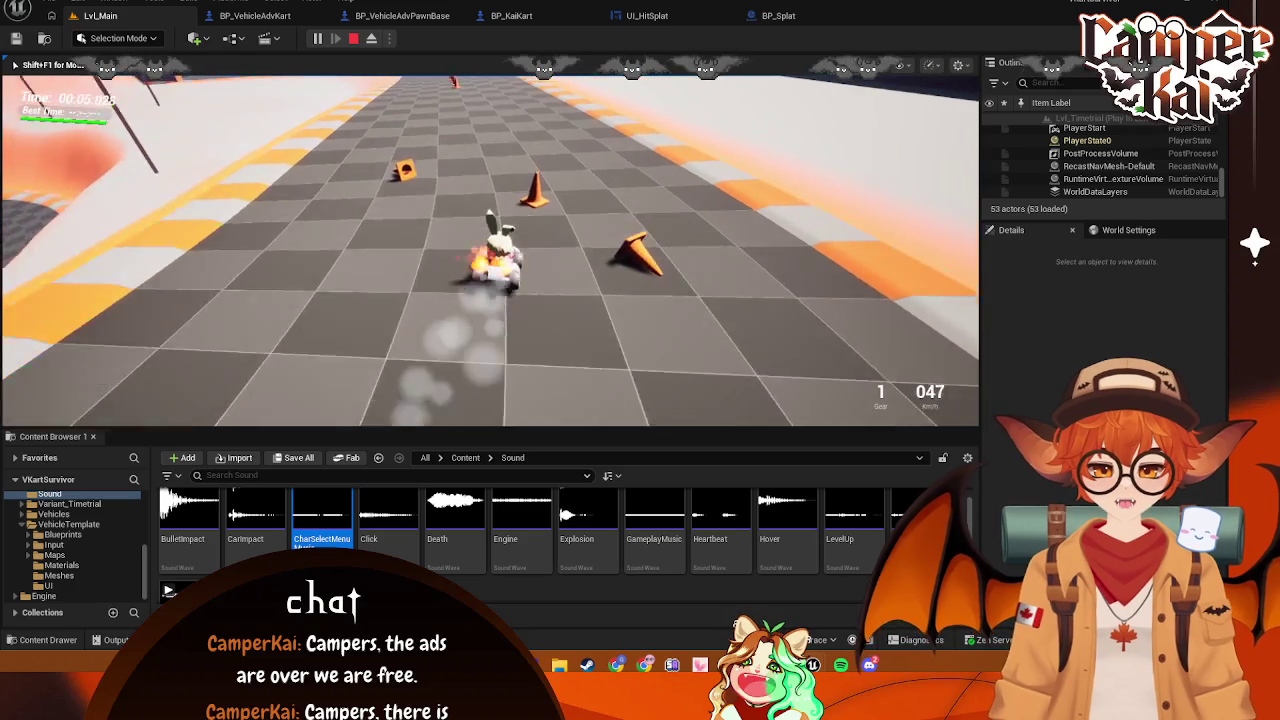
pyautogui.press('s')
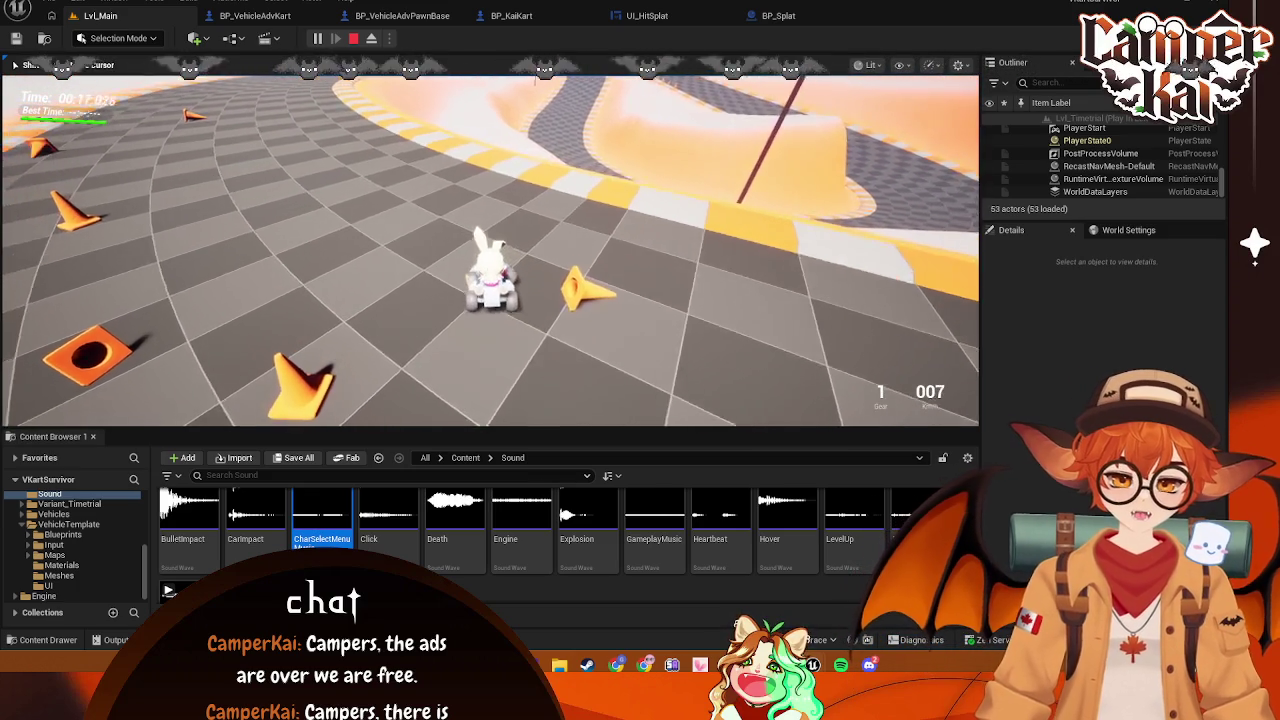
pyautogui.press('w')
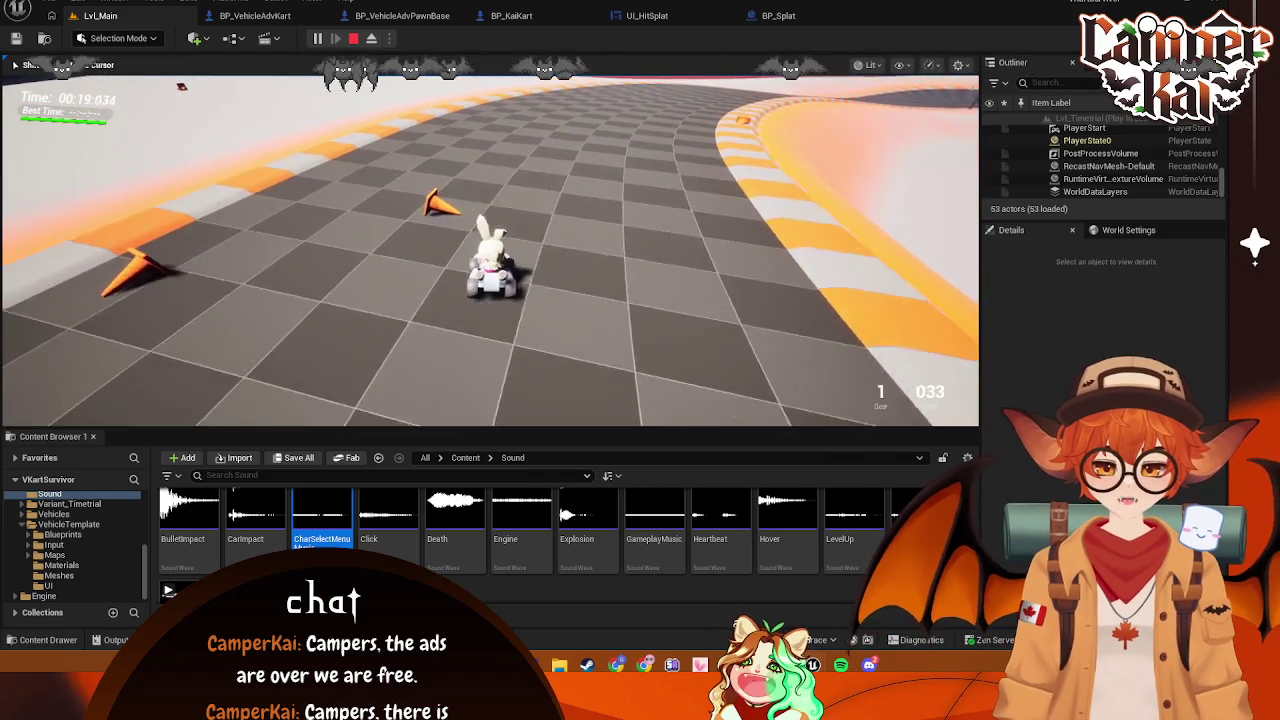
pyautogui.press('d')
pyautogui.press('w')
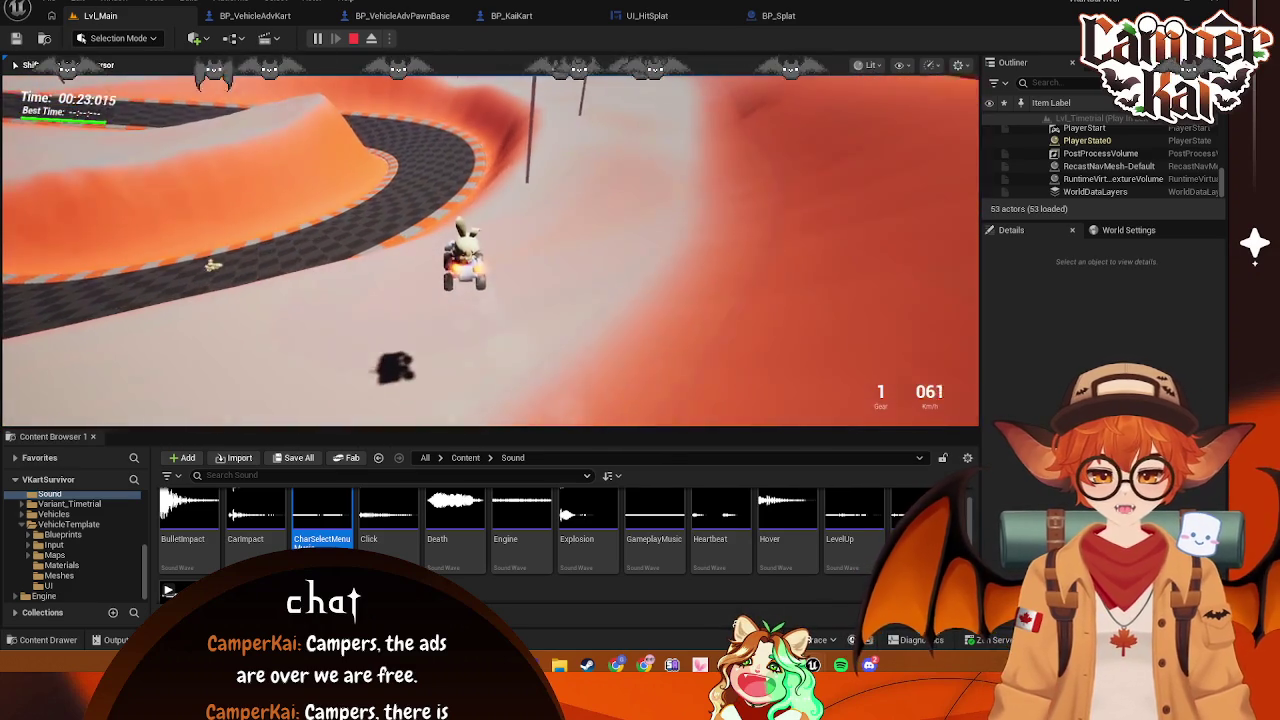
pyautogui.press('w')
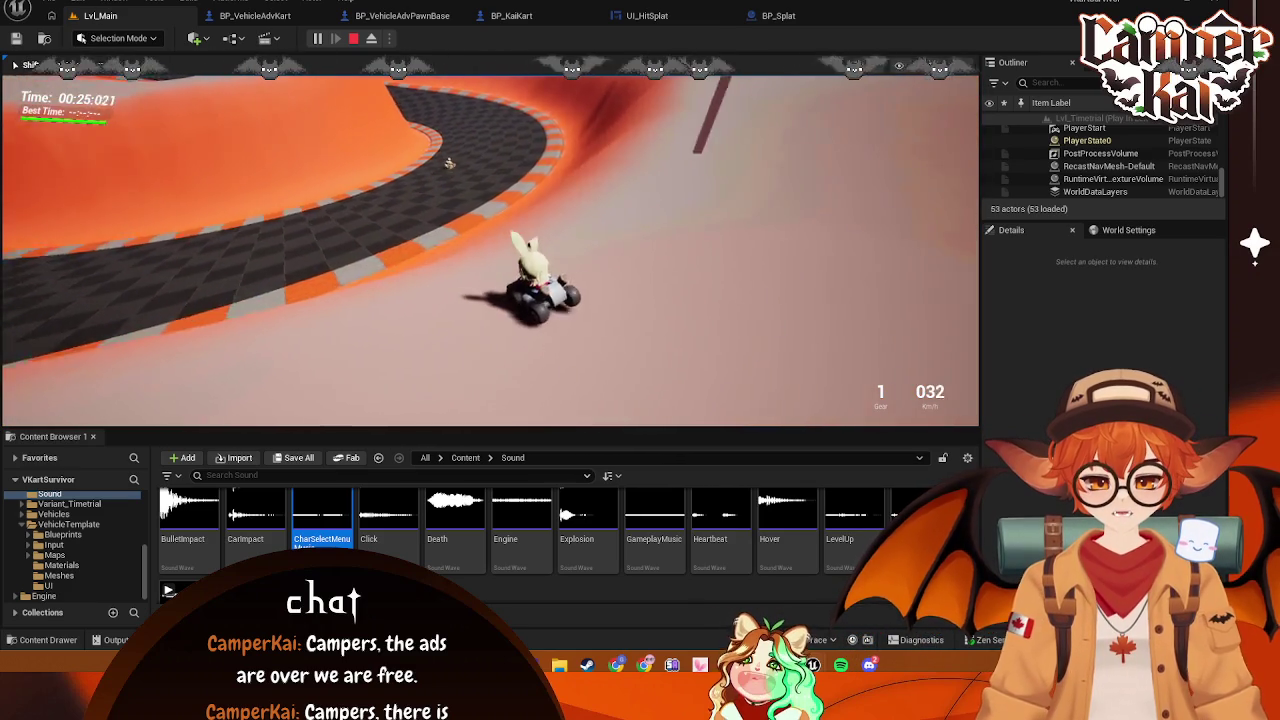
pyautogui.press('a')
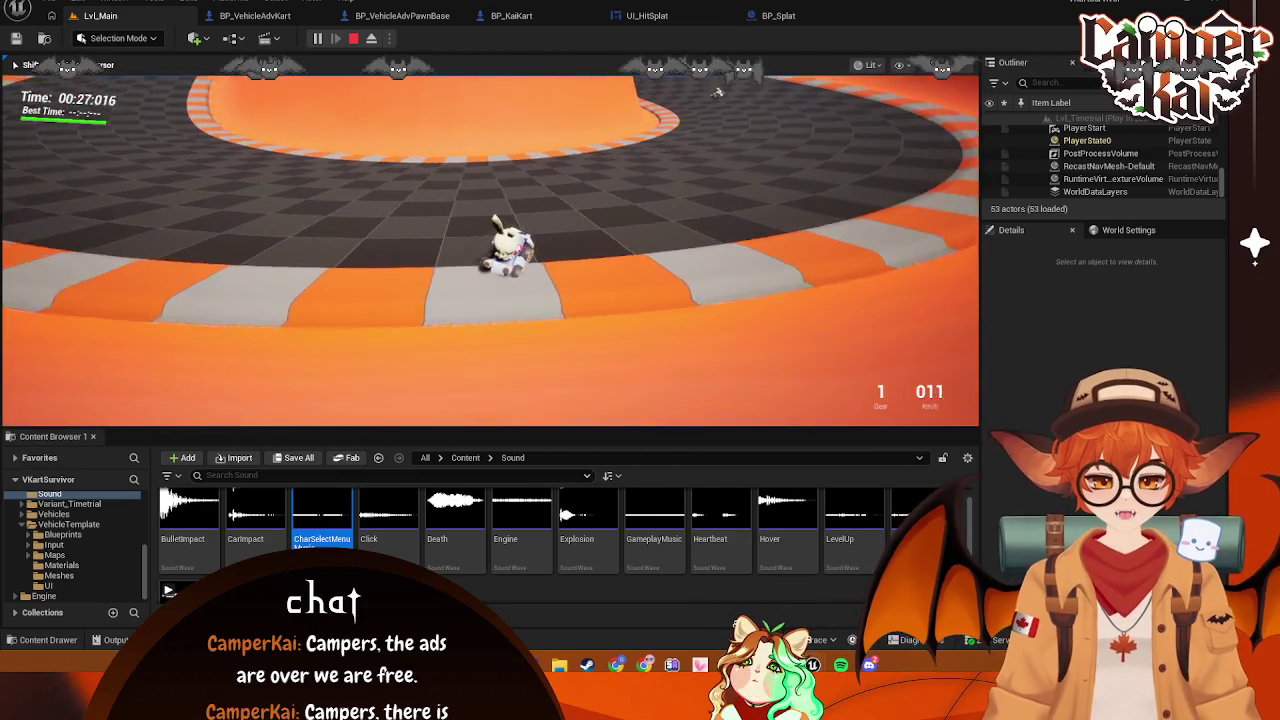
pyautogui.press('w')
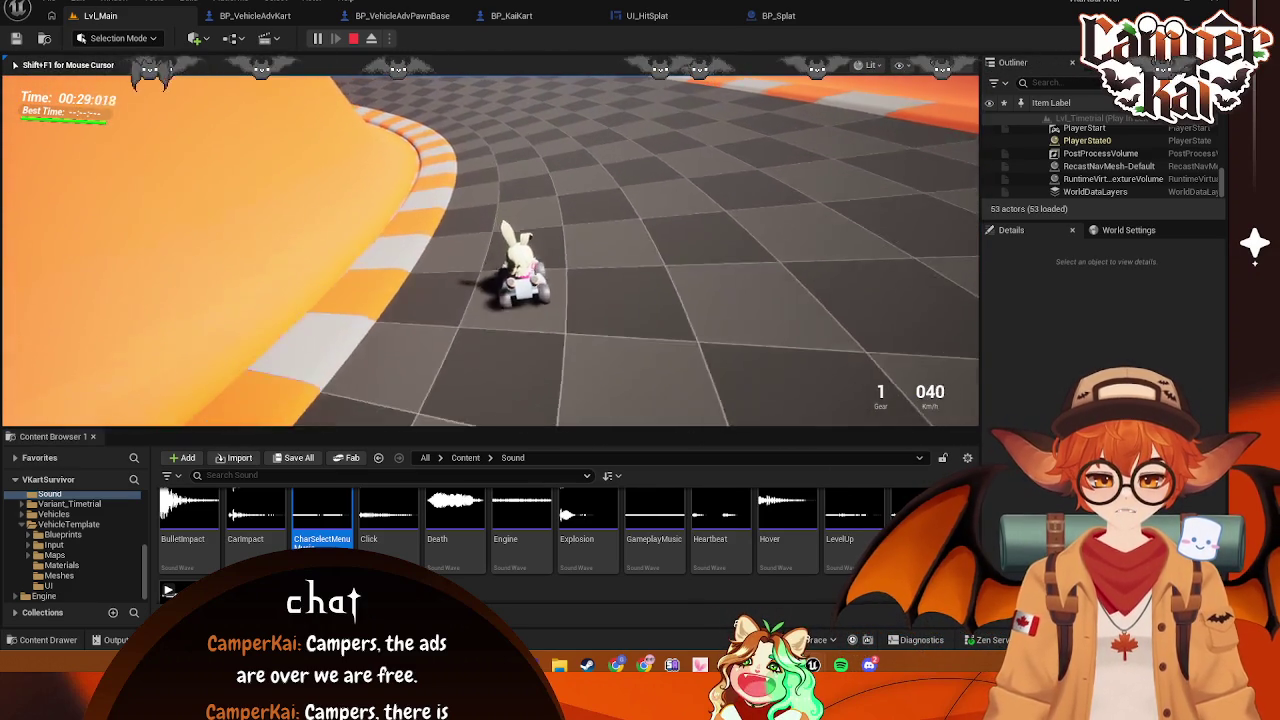
pyautogui.press('w')
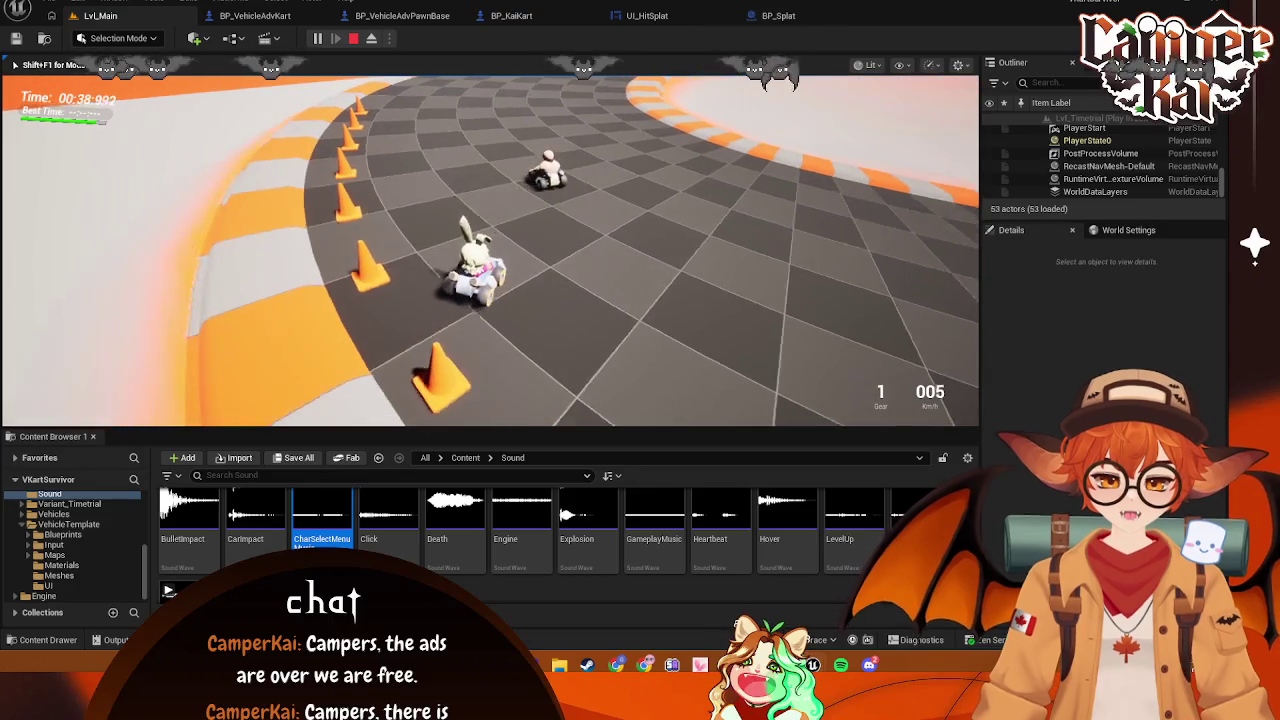
pyautogui.press('w')
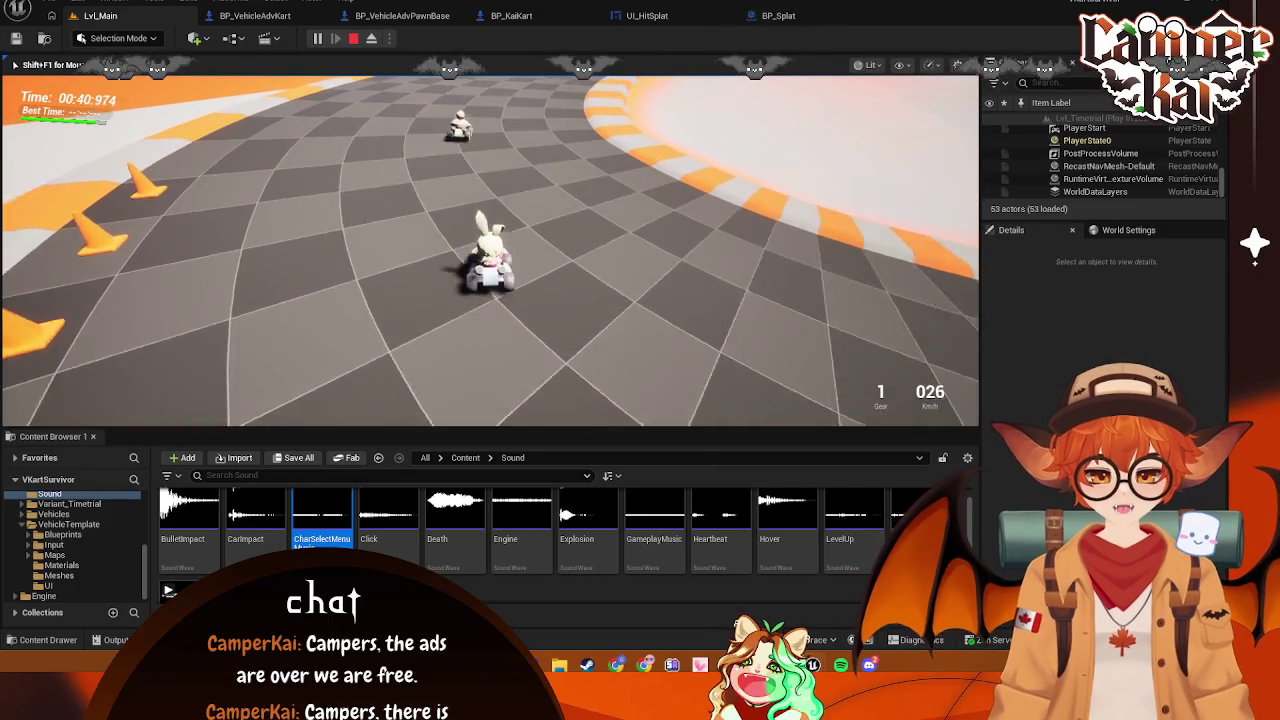
pyautogui.press('w')
pyautogui.press('Escape')
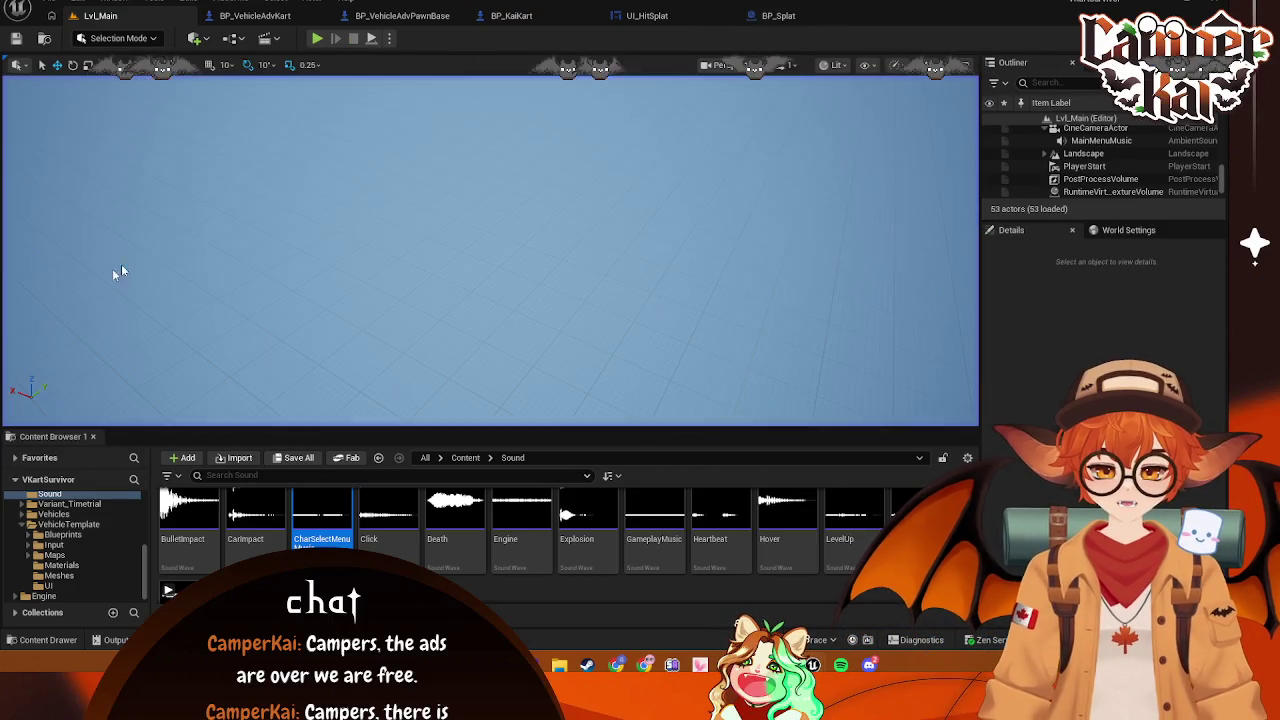
# Restore BP_Splat's camera-facing rotation nodes with undo and save the blueprint
pyautogui.click(647, 15)
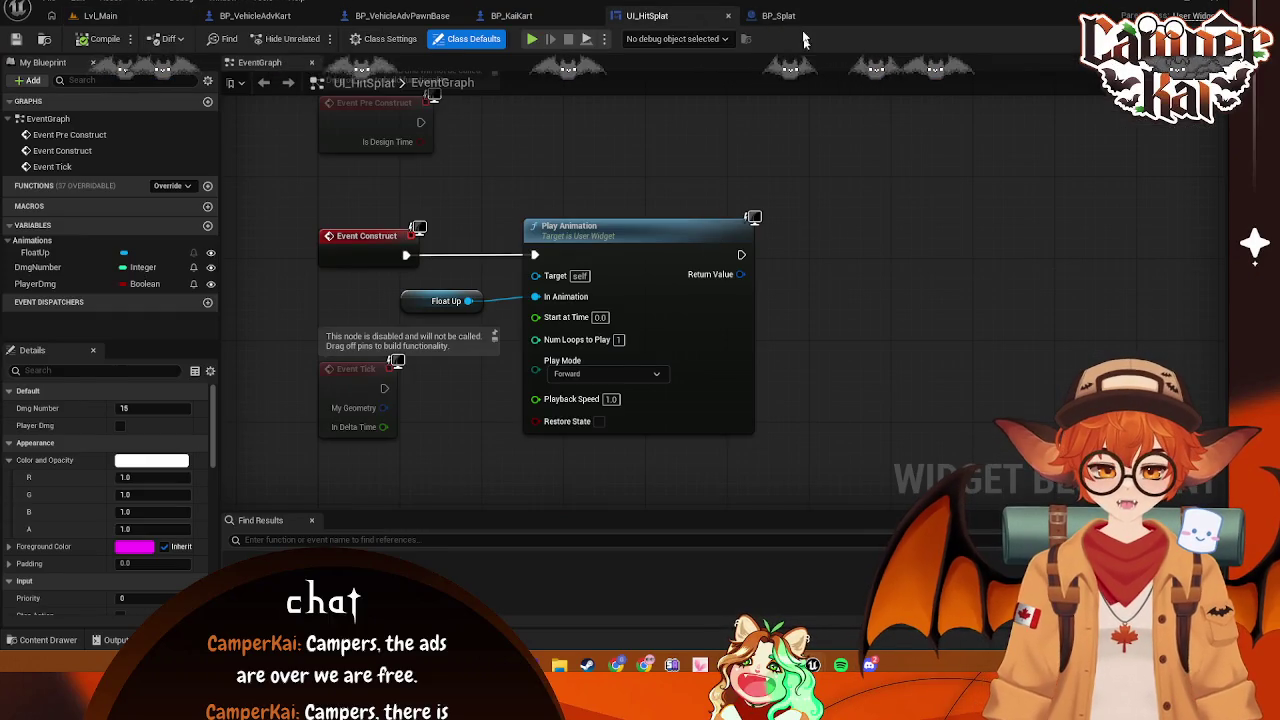
pyautogui.click(778, 15)
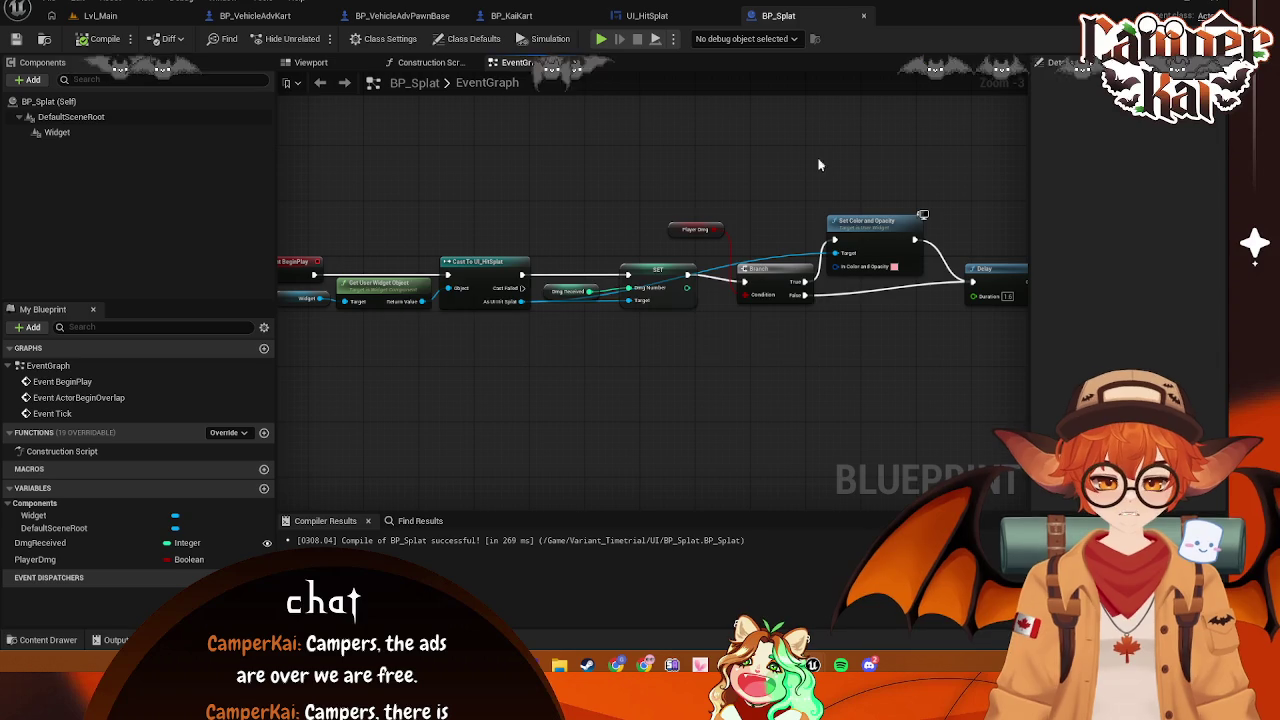
pyautogui.hotkey('ctrl', 'z')
pyautogui.hotkey('ctrl', 'z')
pyautogui.hotkey('ctrl', 'z')
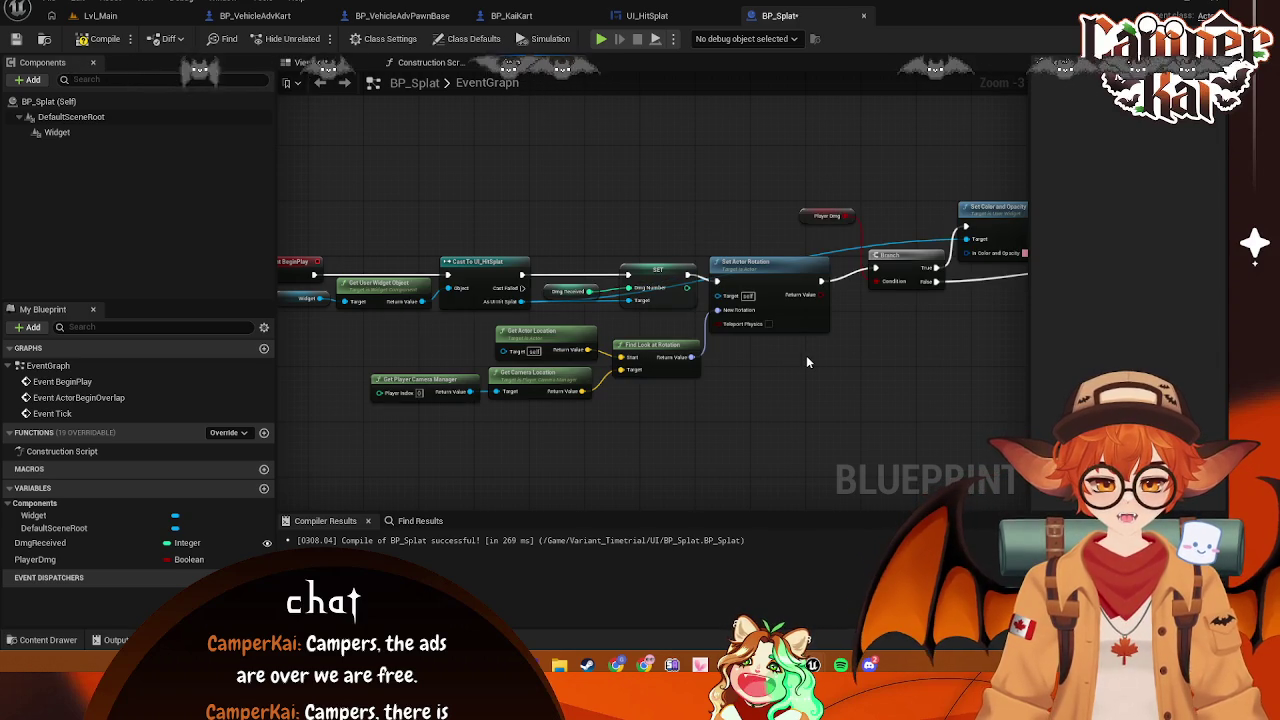
pyautogui.hotkey('ctrl', 's')
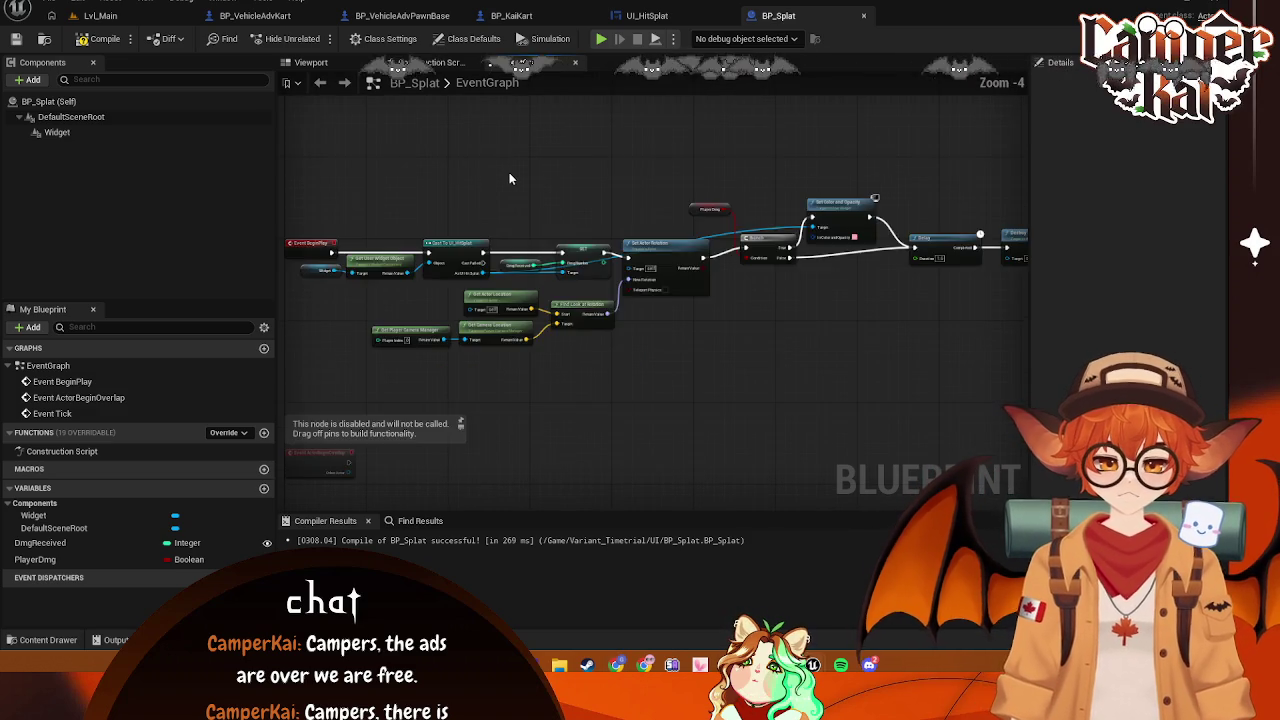
# Connect the hit splat widget to the rotation target in BP_Splat's graph
pyautogui.click(672, 17)
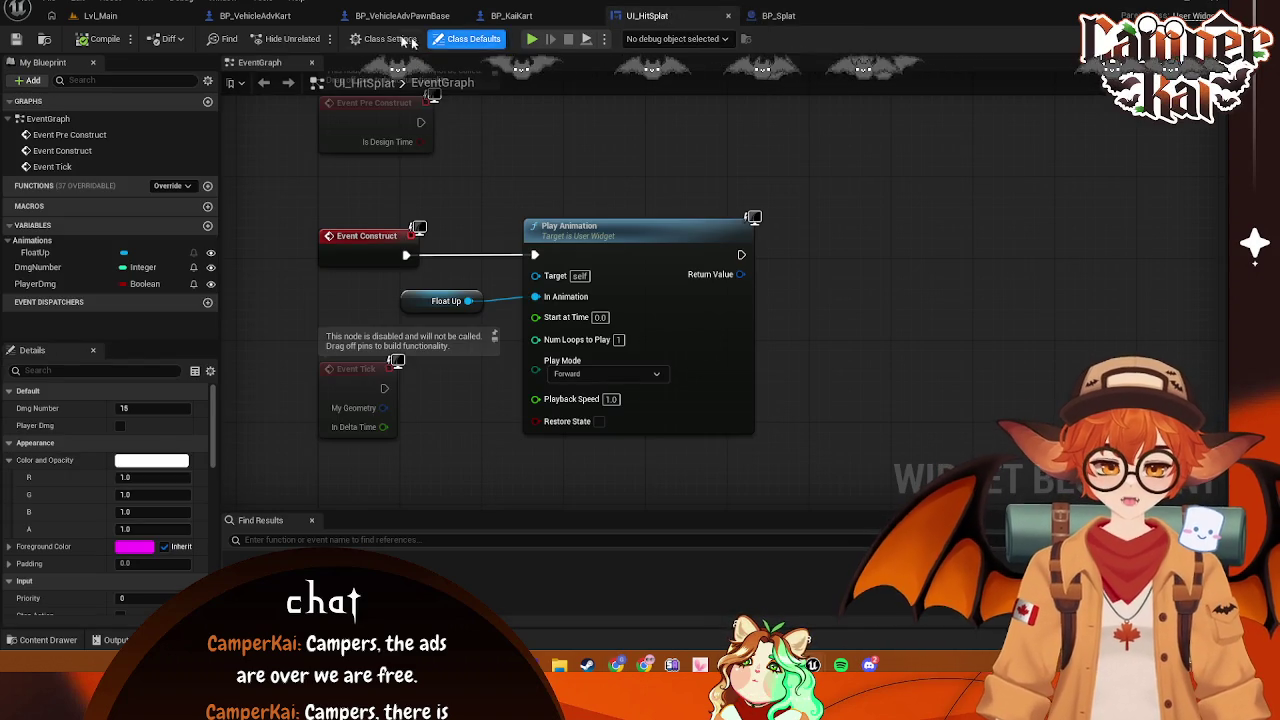
pyautogui.click(100, 16)
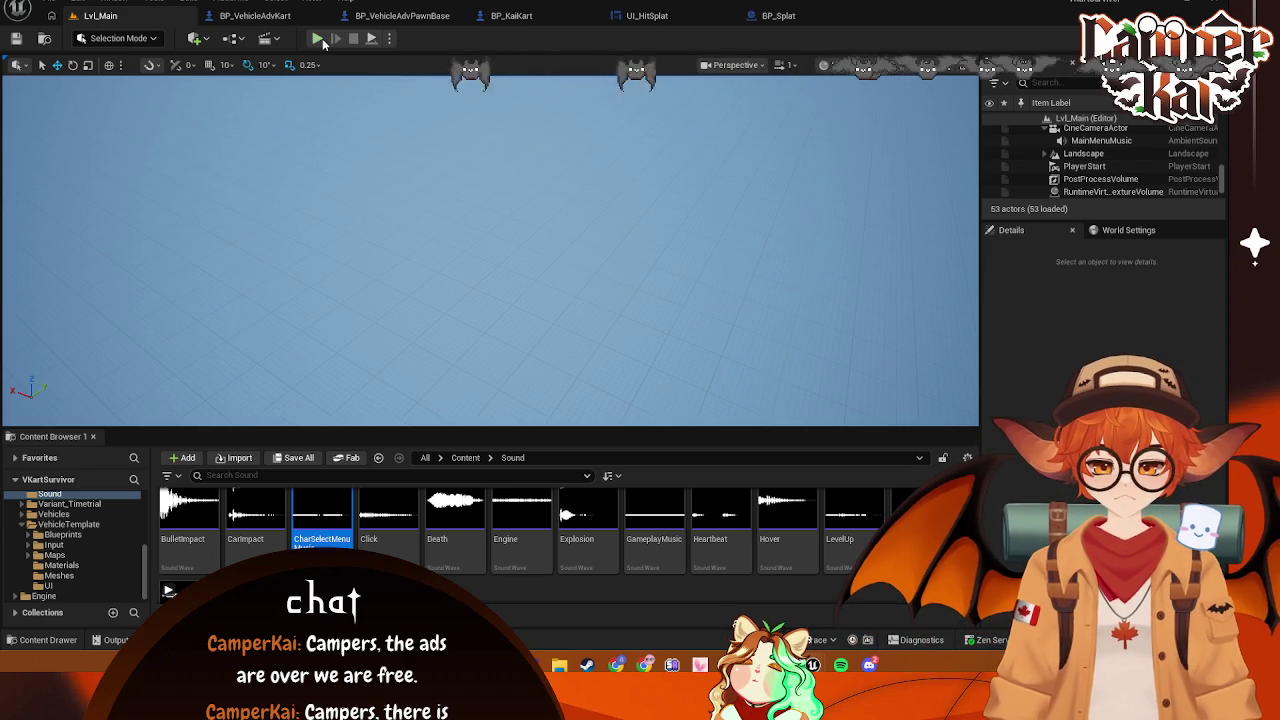
pyautogui.click(665, 17)
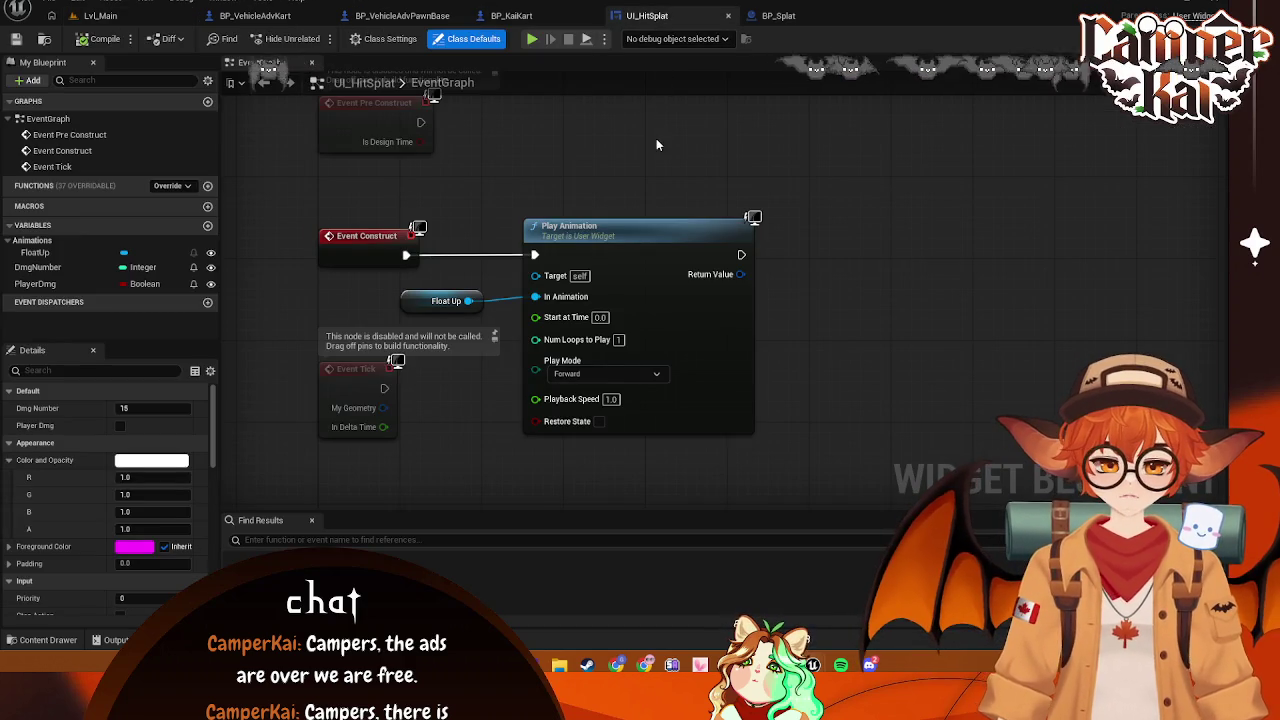
pyautogui.click(780, 15)
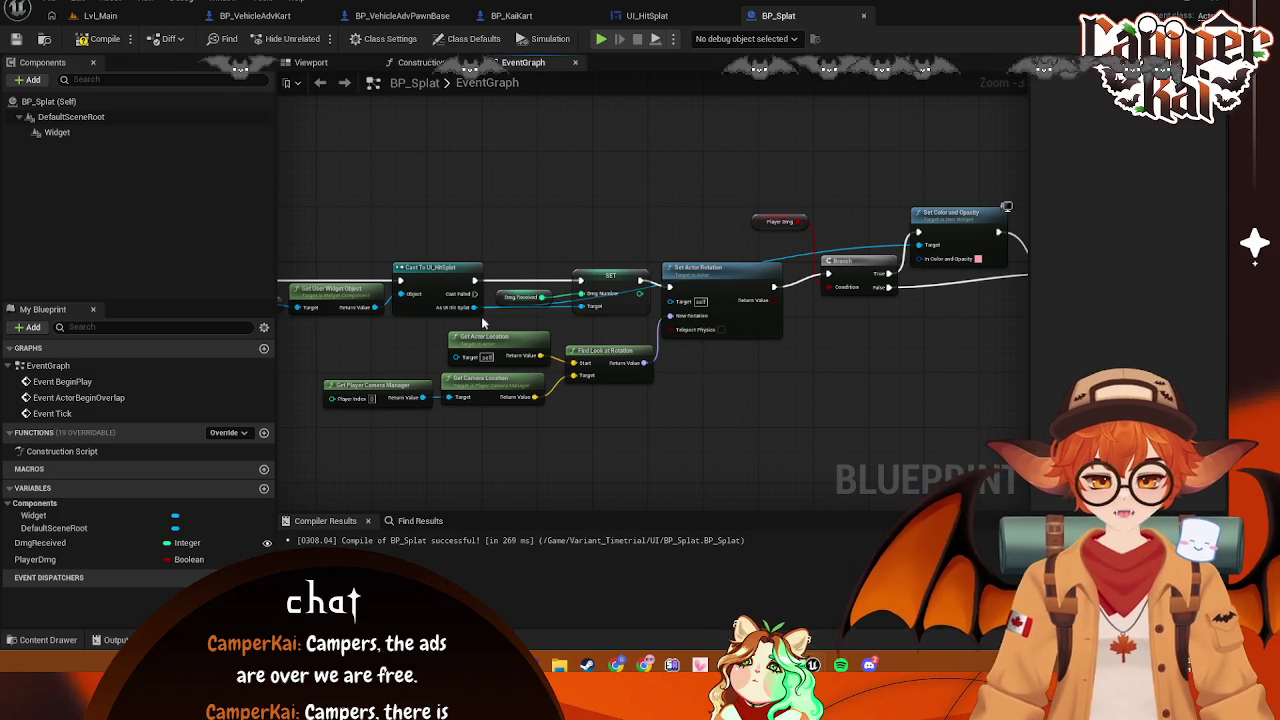
pyautogui.moveTo(475, 307); pyautogui.dragTo(674, 304)
pyautogui.press('Escape')
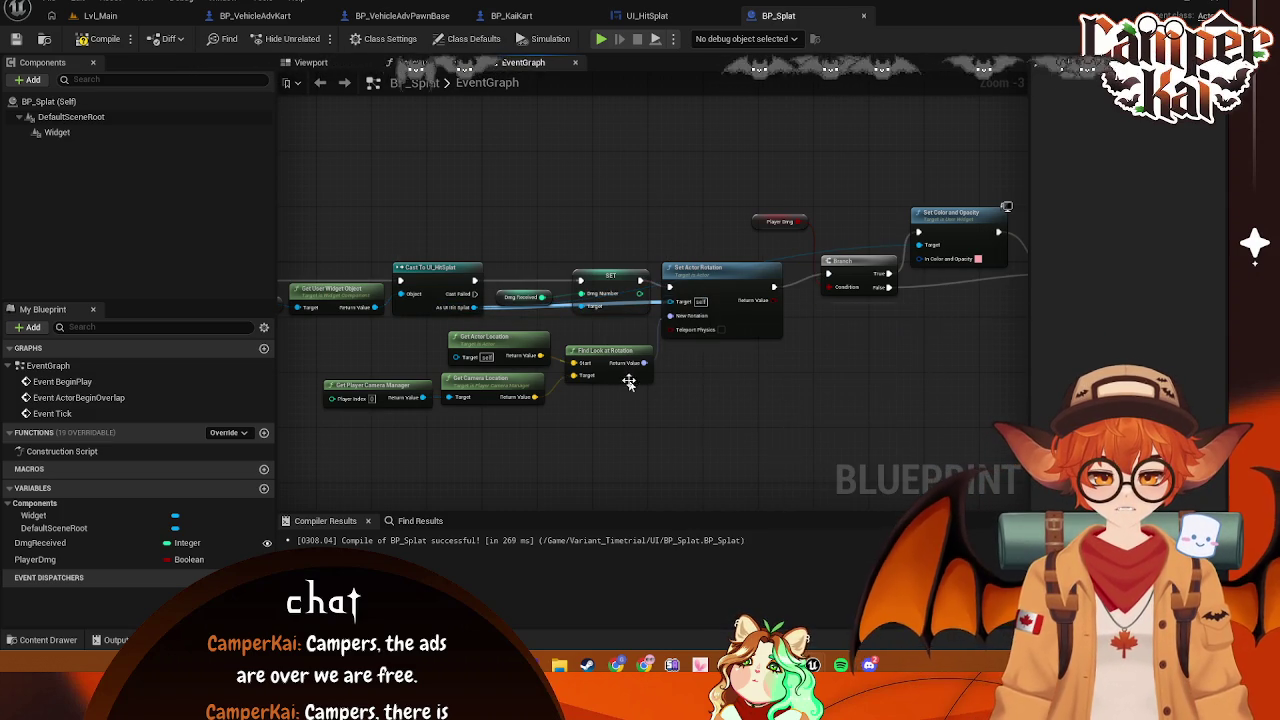
pyautogui.moveTo(411, 342)
pyautogui.mouseDown()
pyautogui.moveTo(785, 370)
pyautogui.moveTo(650, 361)
pyautogui.moveTo(670, 332)
pyautogui.moveTo(703, 351)
pyautogui.moveTo(760, 350)
pyautogui.mouseUp()
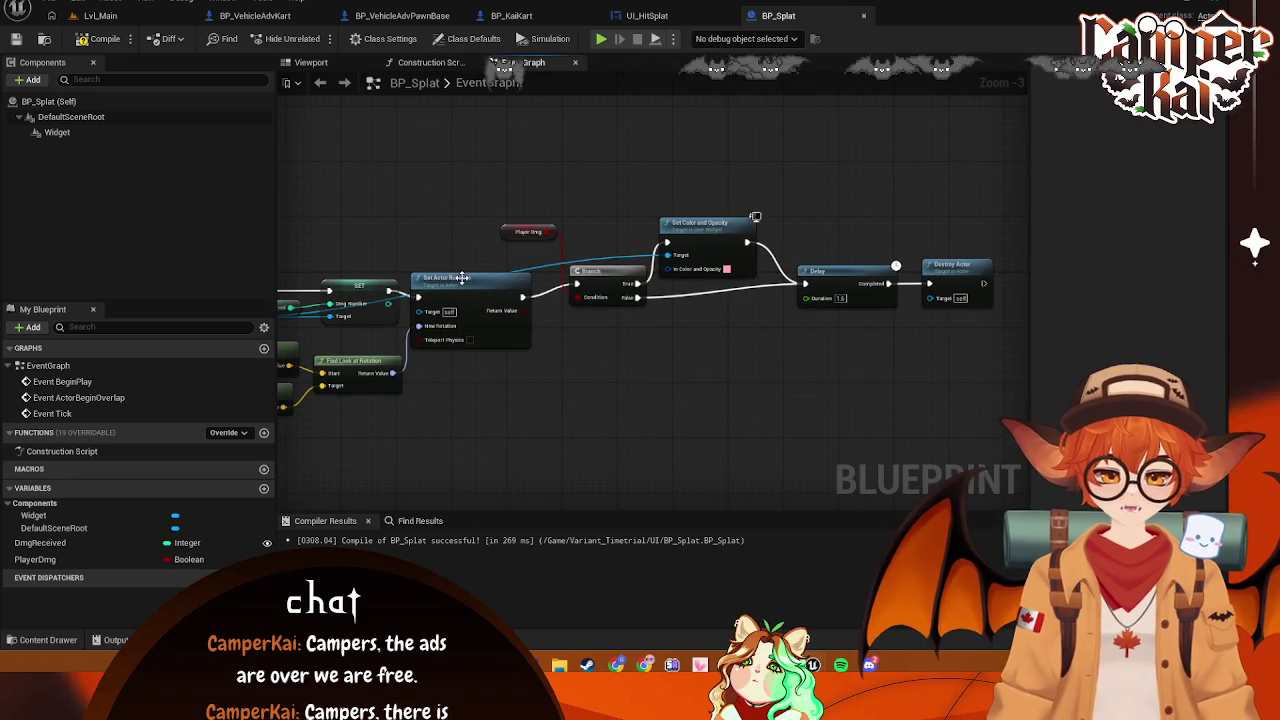
# Check the Widget component's Space setting, then go back to the UI_HitSplat graph
pyautogui.click(57, 132)
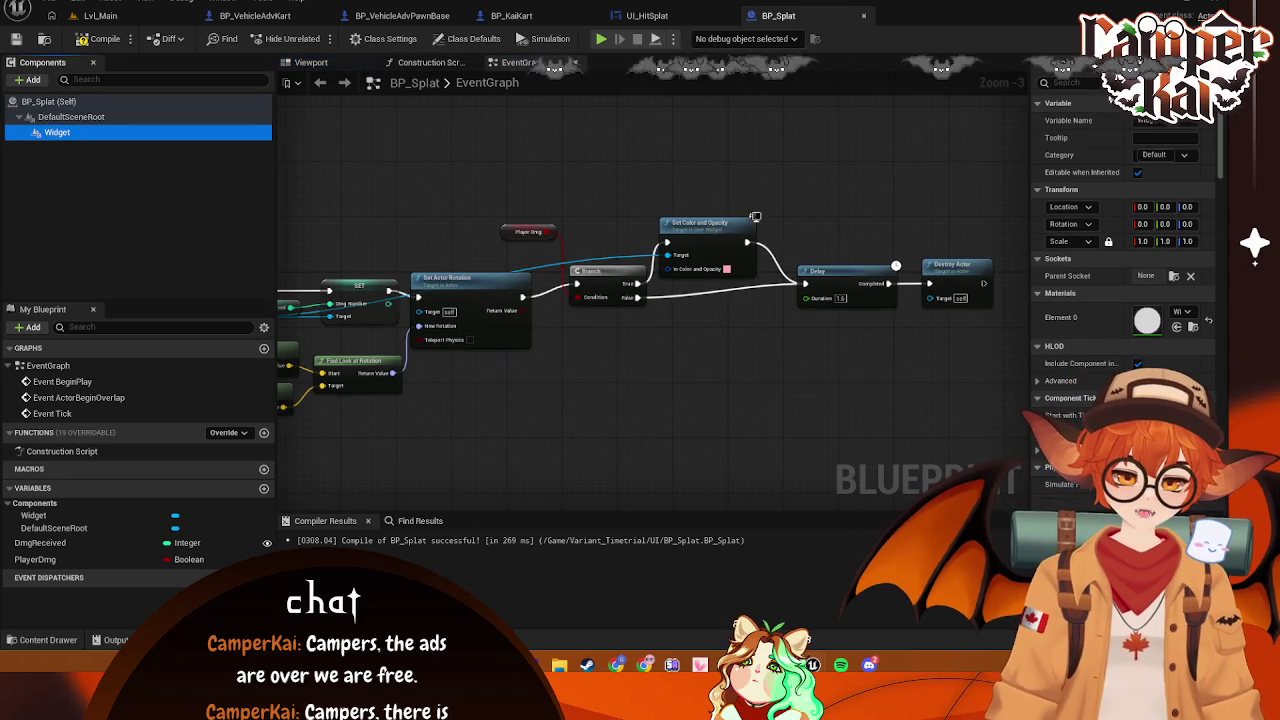
pyautogui.click(1075, 82)
pyautogui.write('space')
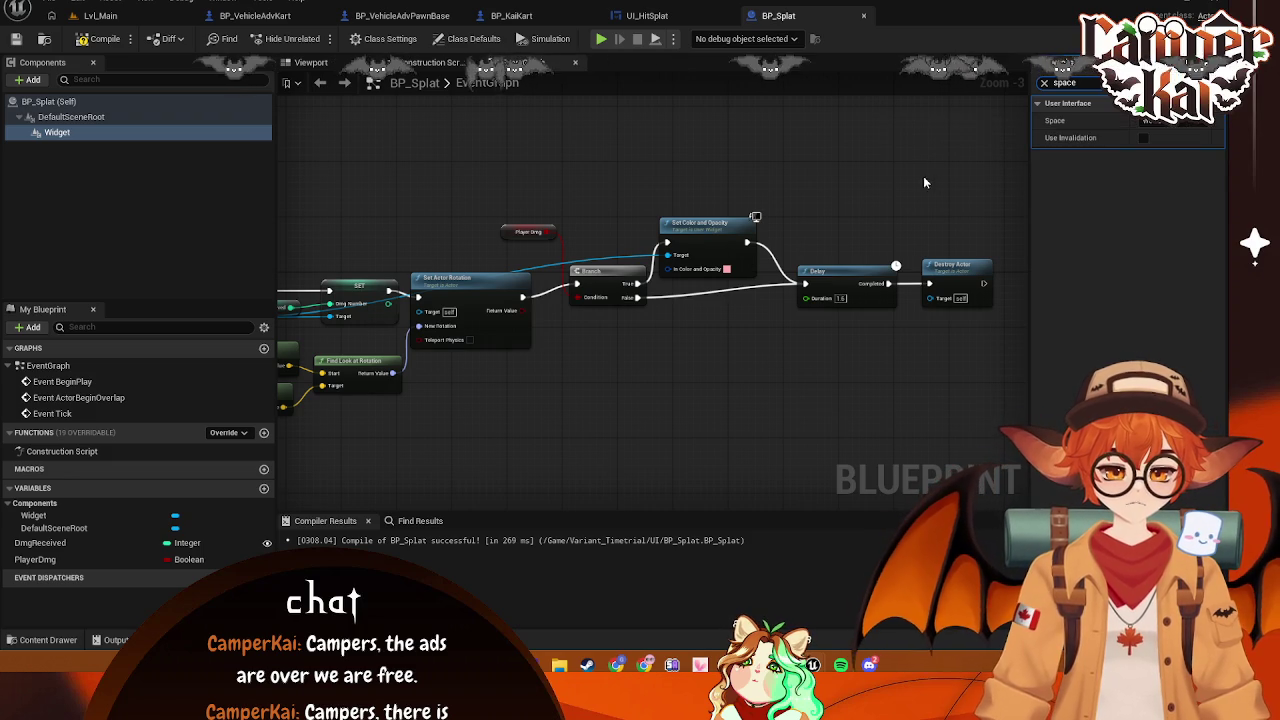
pyautogui.click(122, 118)
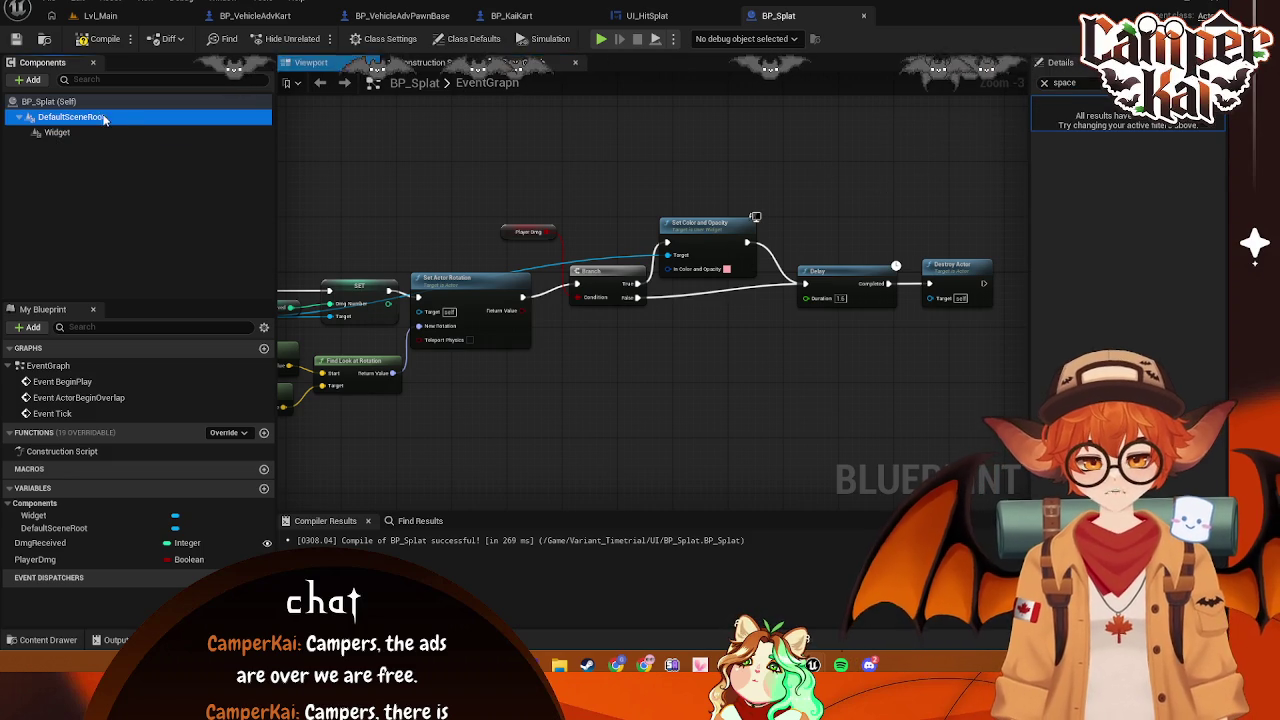
pyautogui.click(652, 17)
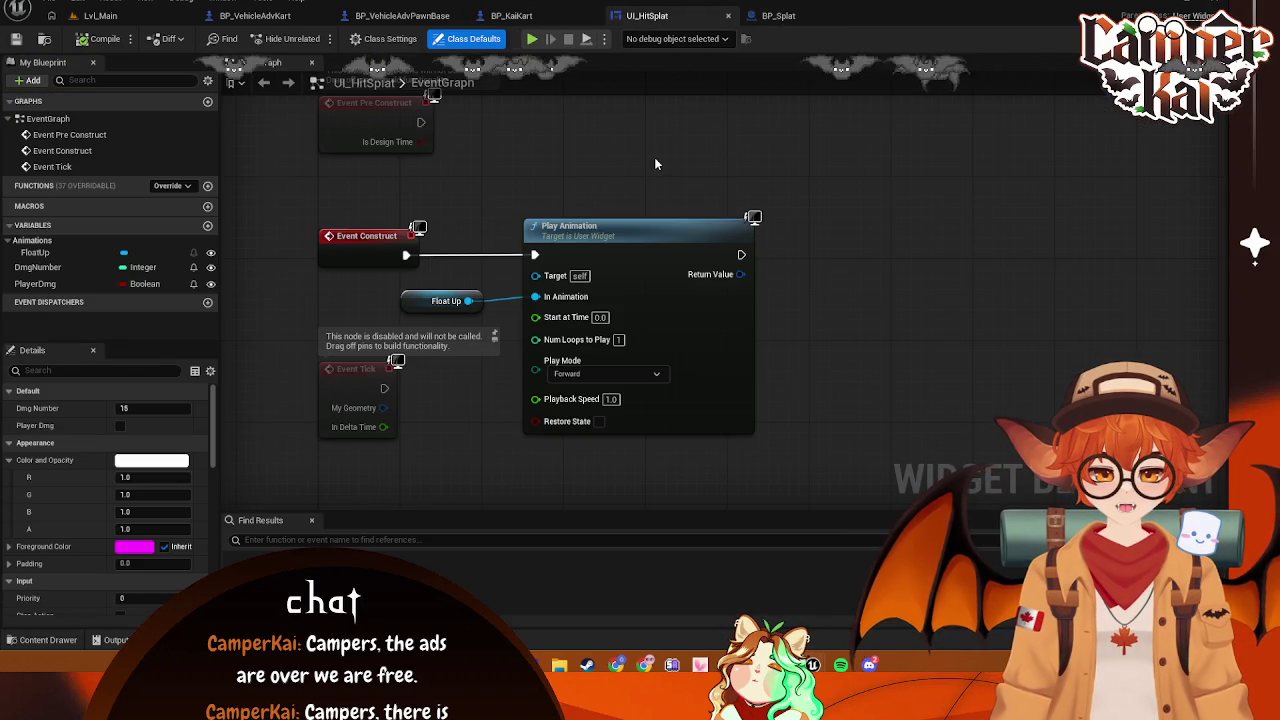
# Move BP_VehicleAdvKart's lower row of collision-damage nodes, including Take Damage, up and left
pyautogui.click(543, 16)
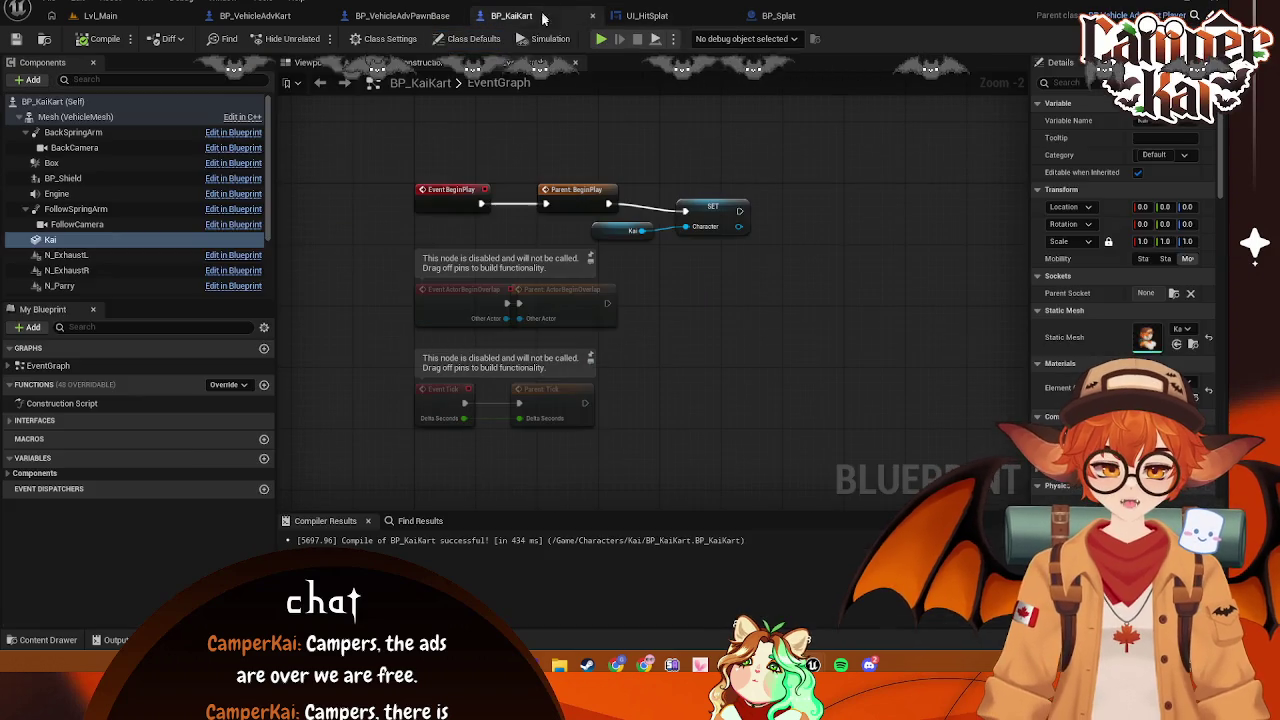
pyautogui.click(402, 15)
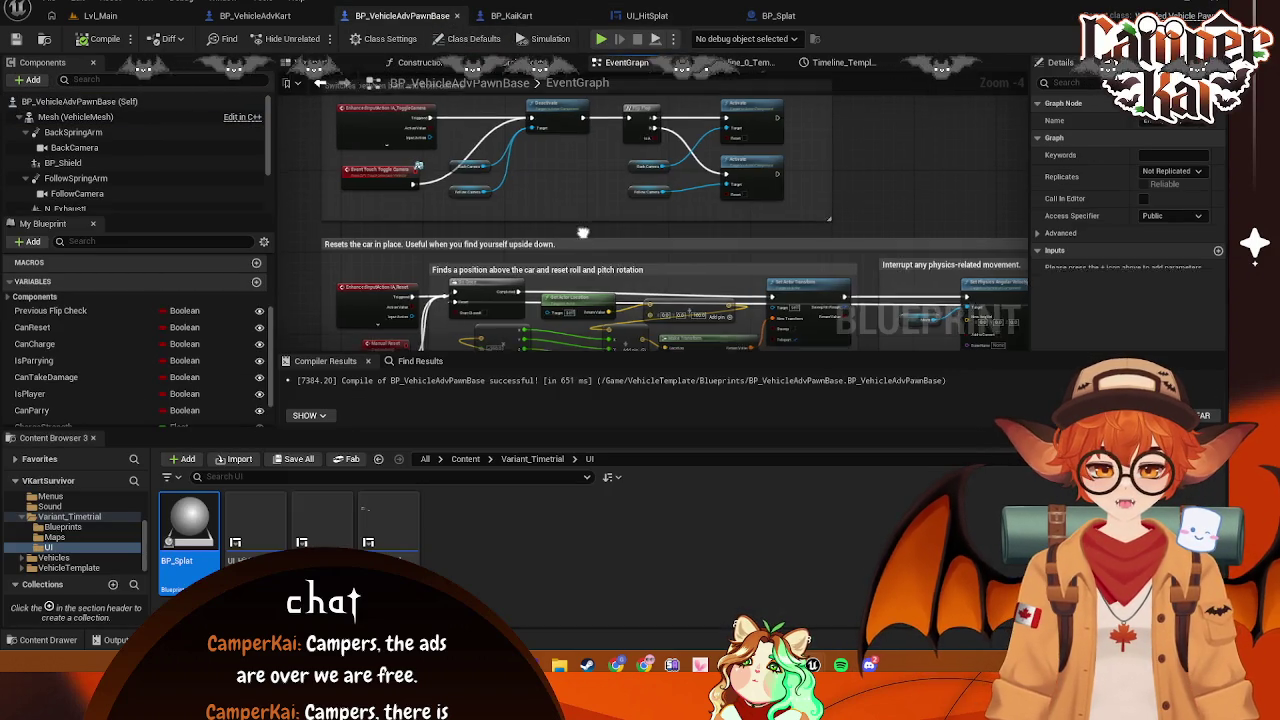
pyautogui.moveTo(810, 270)
pyautogui.mouseDown()
pyautogui.moveTo(740, 133)
pyautogui.moveTo(791, 149)
pyautogui.mouseUp()
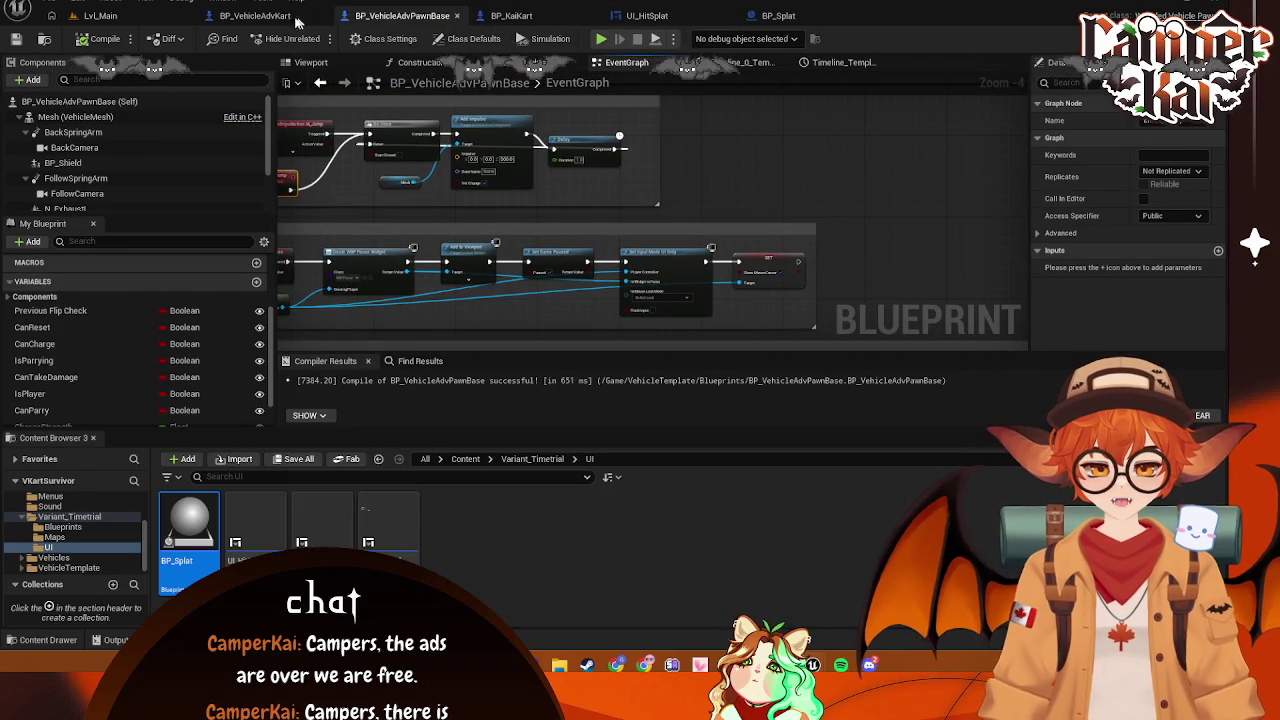
pyautogui.click(300, 16)
pyautogui.moveTo(676, 270)
pyautogui.mouseDown()
pyautogui.moveTo(629, 297)
pyautogui.moveTo(636, 246)
pyautogui.moveTo(594, 240)
pyautogui.moveTo(572, 216)
pyautogui.mouseUp()
pyautogui.moveTo(429, 243)
pyautogui.mouseDown()
pyautogui.moveTo(909, 393)
pyautogui.moveTo(727, 323)
pyautogui.mouseUp()
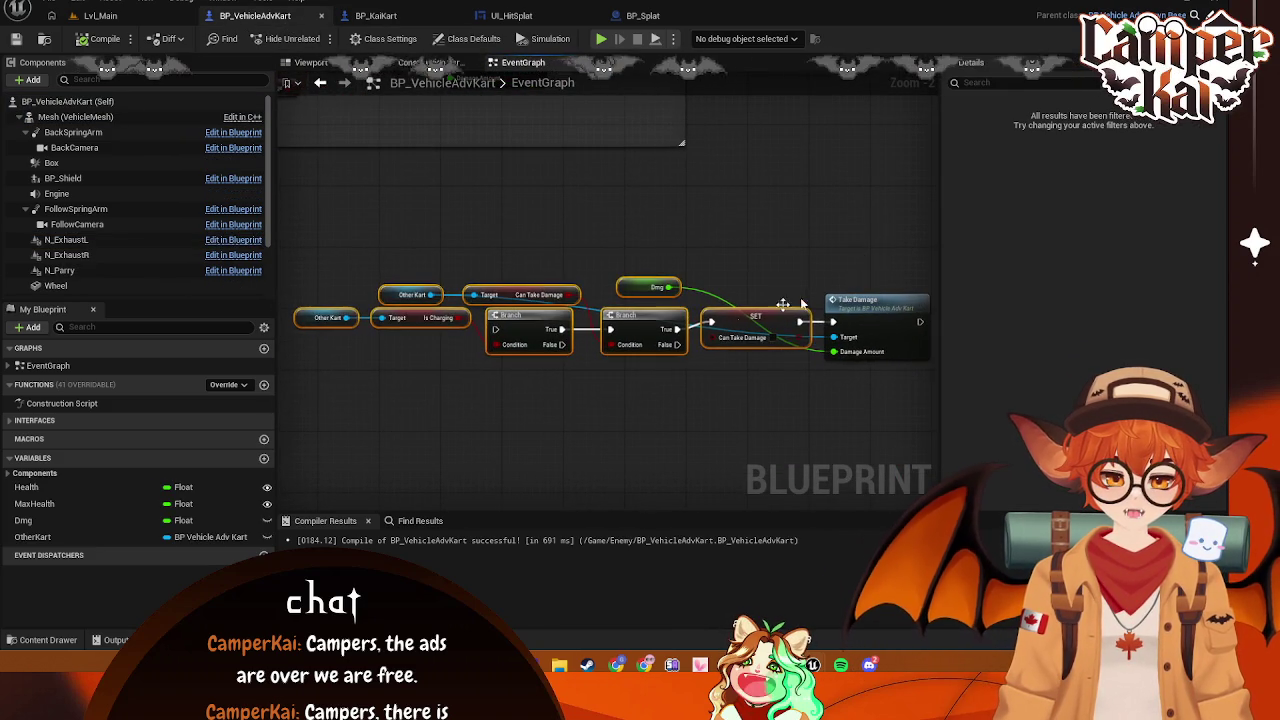
pyautogui.moveTo(700, 229); pyautogui.dragTo(920, 357)
pyautogui.moveTo(643, 279); pyautogui.dragTo(581, 168)
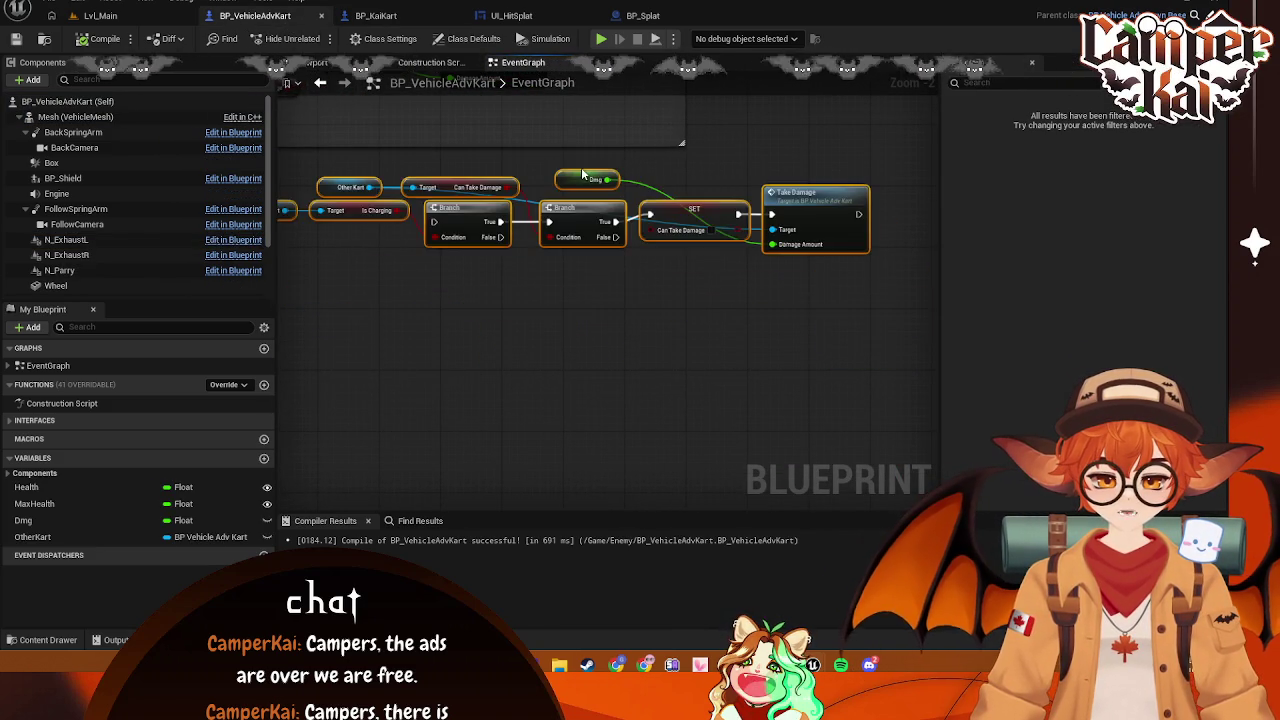
pyautogui.moveTo(408, 188)
pyautogui.mouseDown()
pyautogui.moveTo(600, 284)
pyautogui.moveTo(566, 271)
pyautogui.mouseUp()
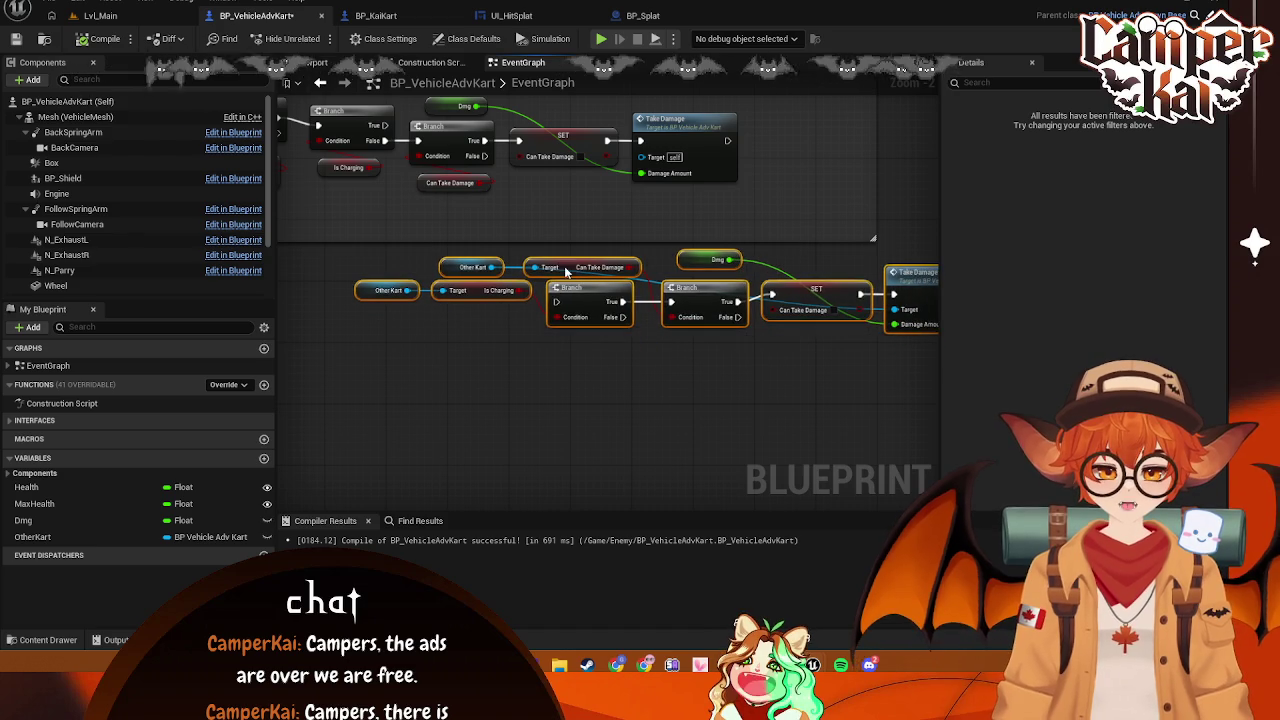
pyautogui.moveTo(575, 373); pyautogui.dragTo(642, 418)
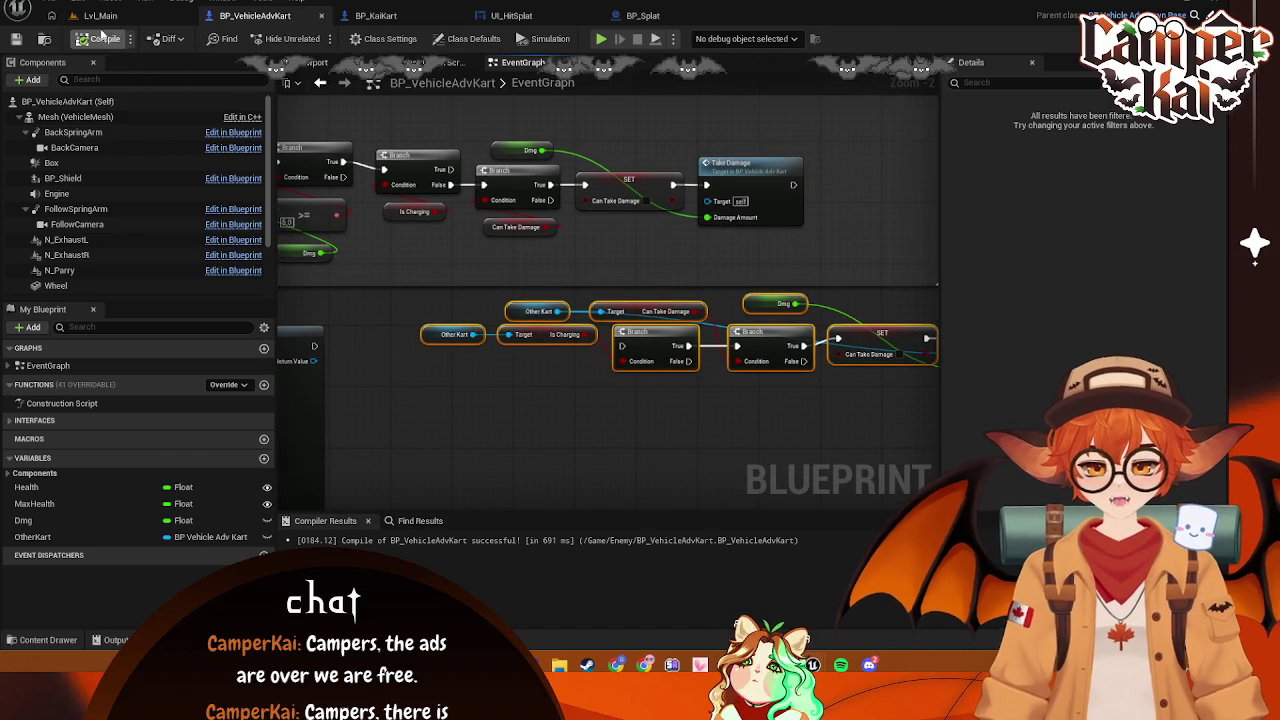
# Close the BP_KaiKart blueprint, review the kart's damage nodes, and return to Lvl_Main
pyautogui.click(100, 15)
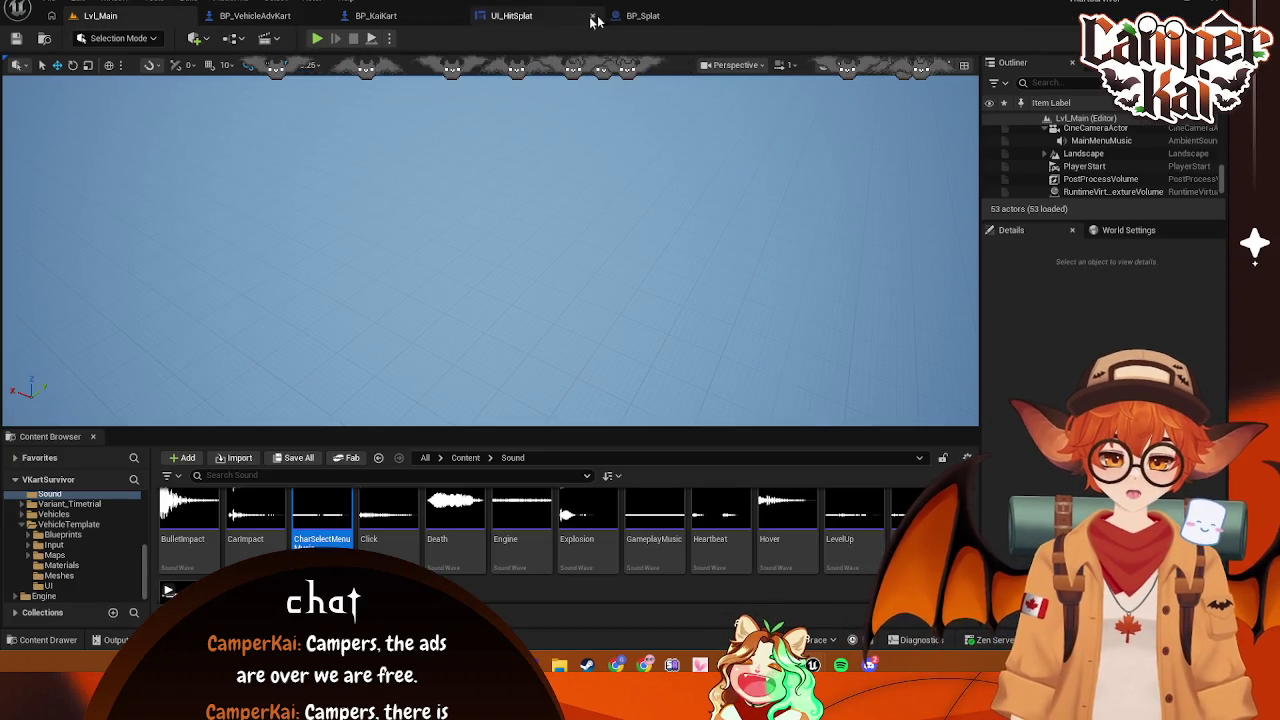
pyautogui.click(440, 18)
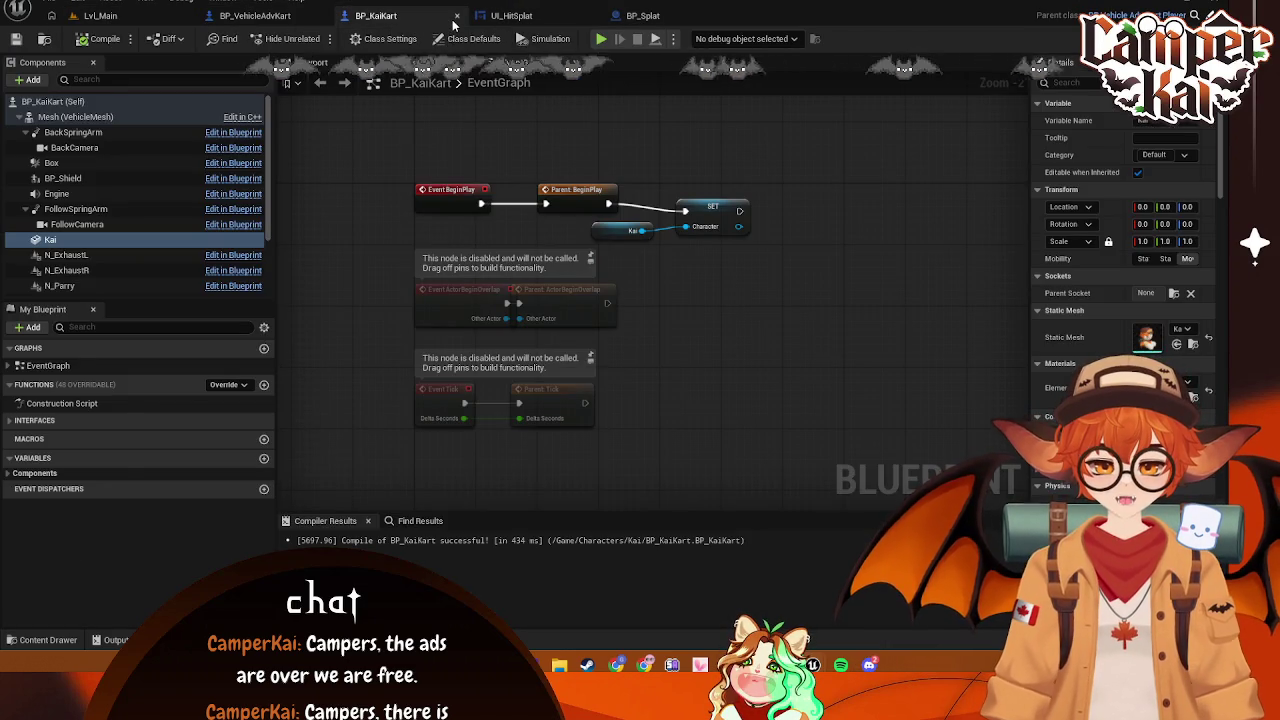
pyautogui.click(456, 16)
pyautogui.click(255, 15)
pyautogui.moveTo(510, 180); pyautogui.dragTo(569, 196)
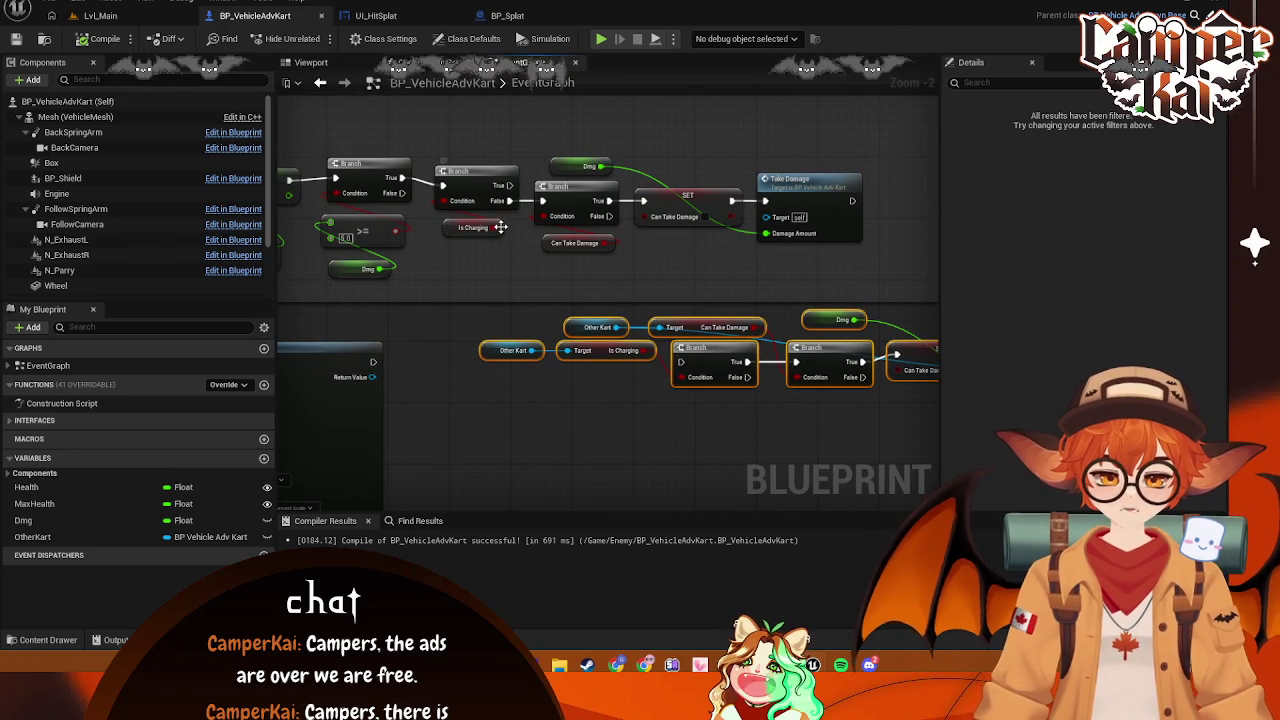
pyautogui.moveTo(735, 200); pyautogui.dragTo(822, 216)
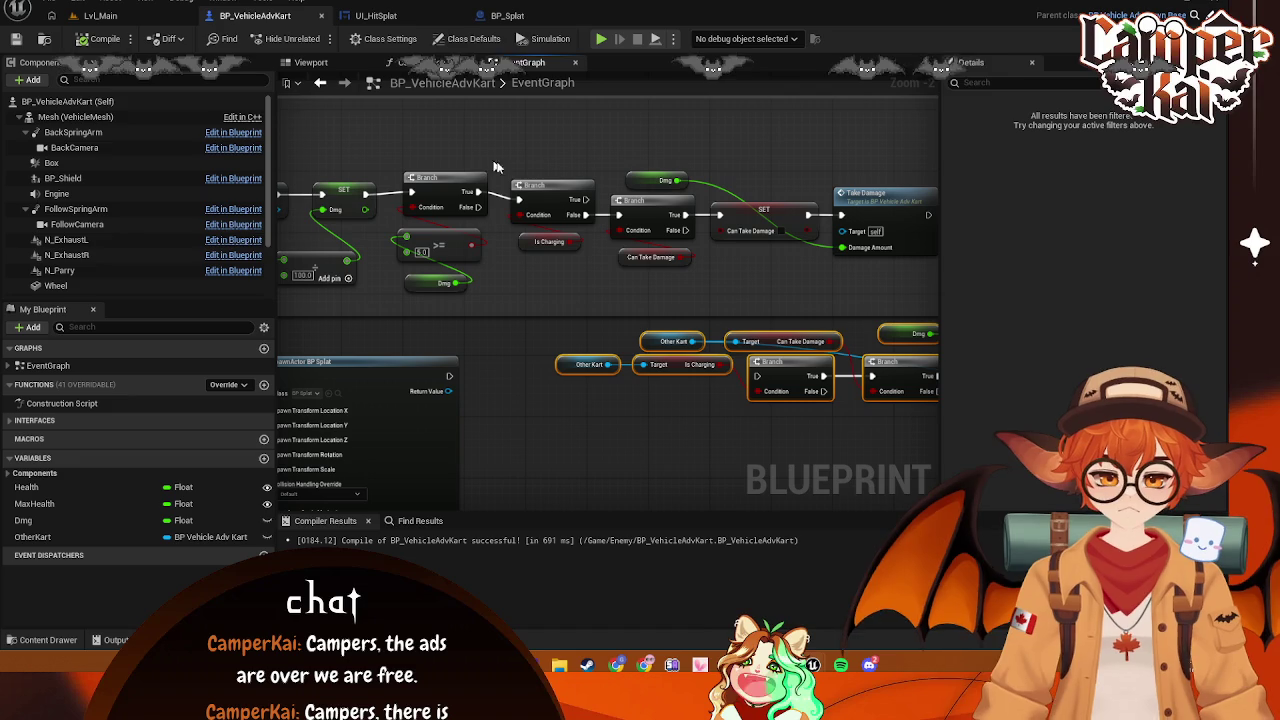
pyautogui.click(116, 17)
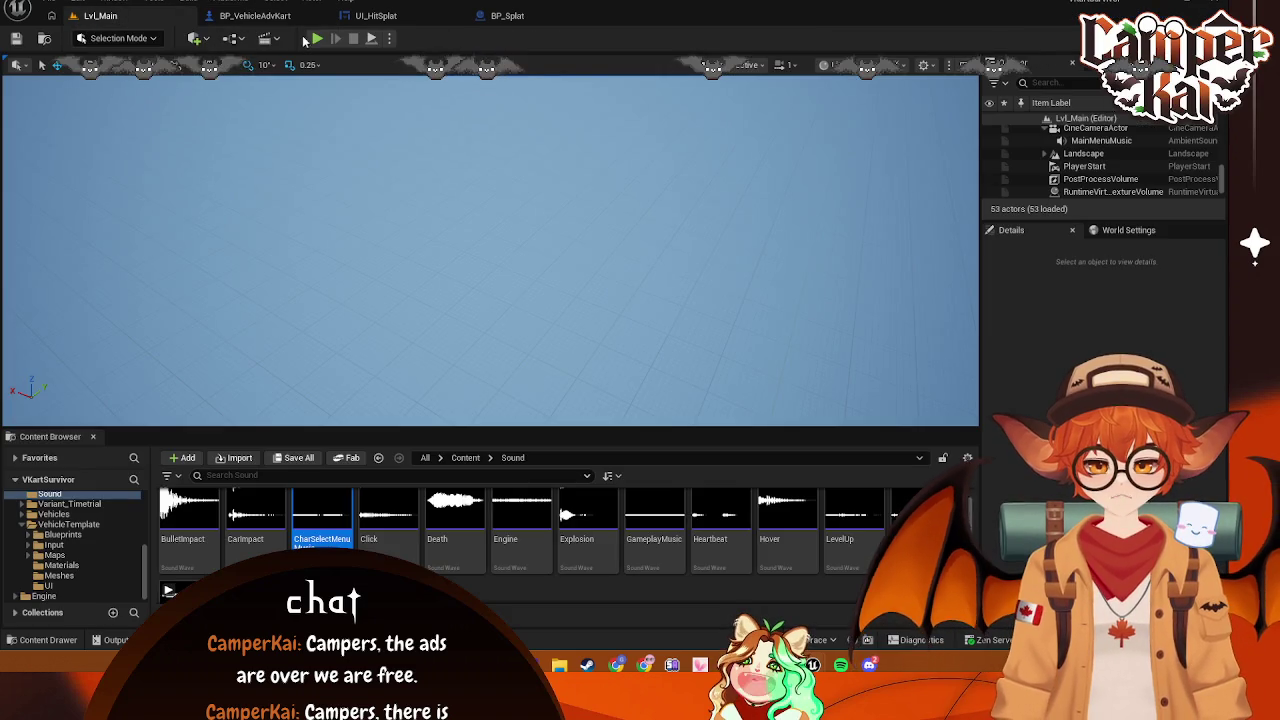
# Start a play-in-editor race and drive the kart along the track
pyautogui.hotkey('alt', 'p')
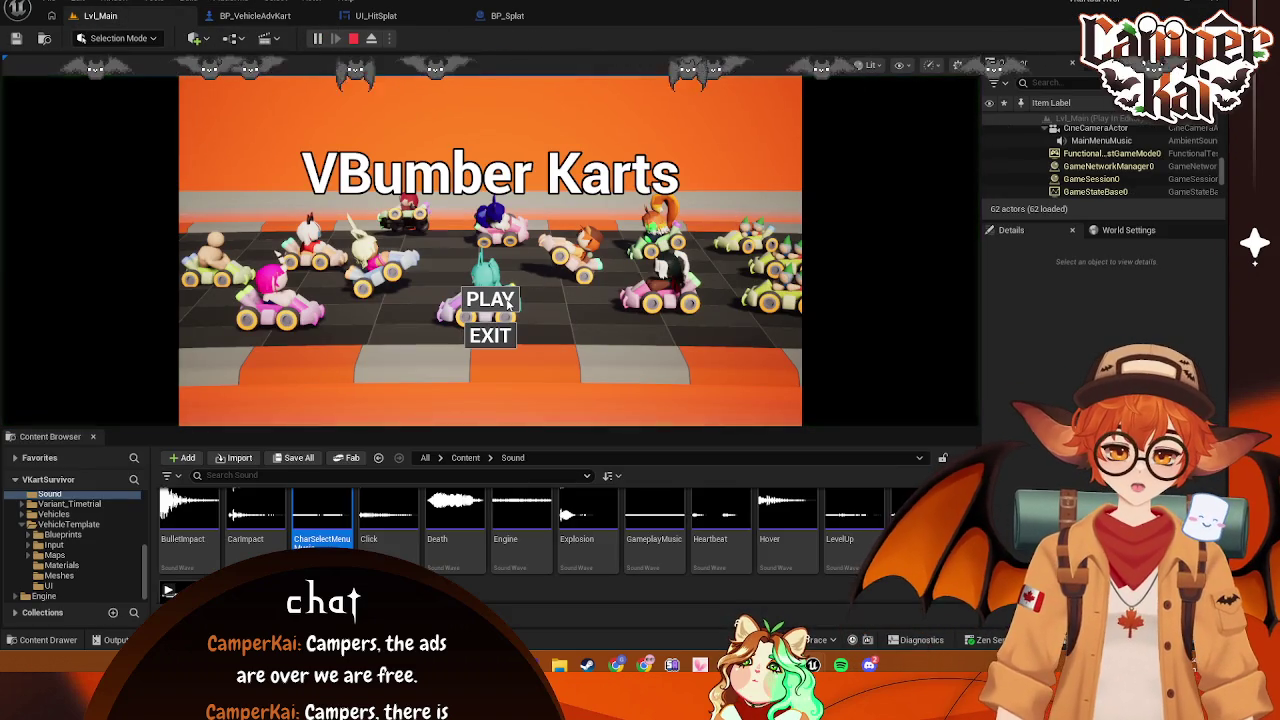
pyautogui.click(503, 299)
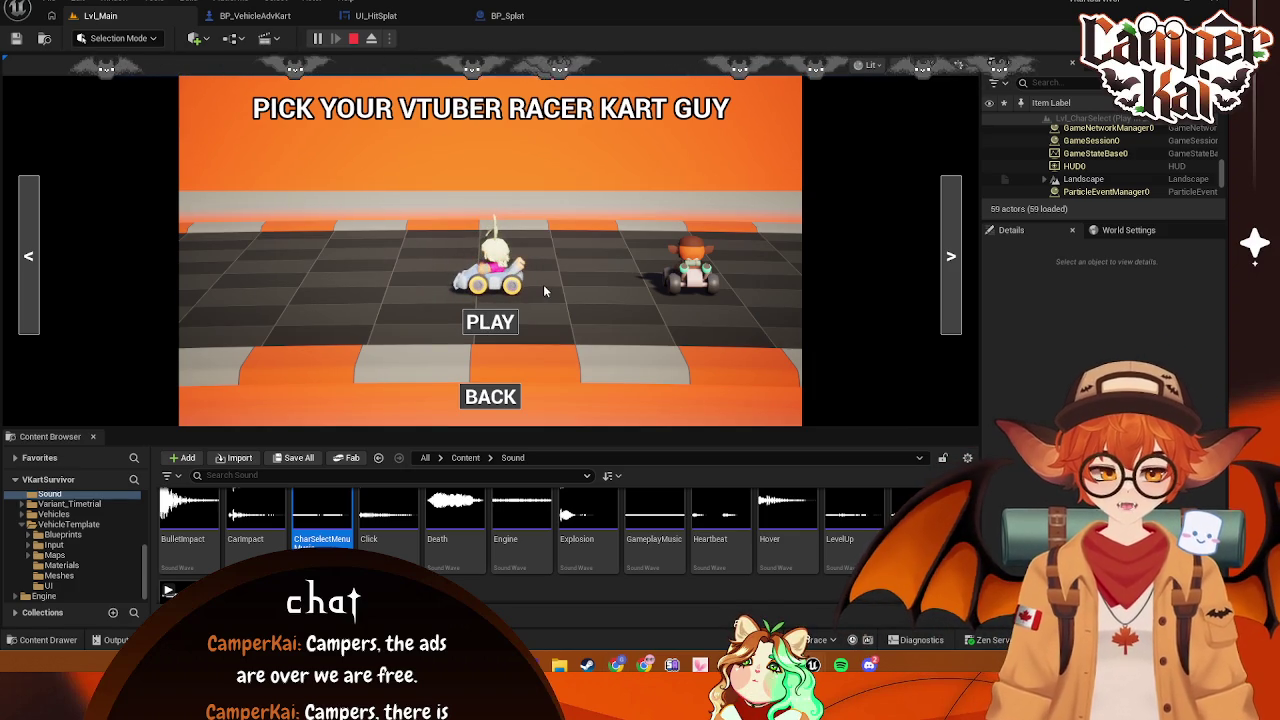
pyautogui.click(485, 324)
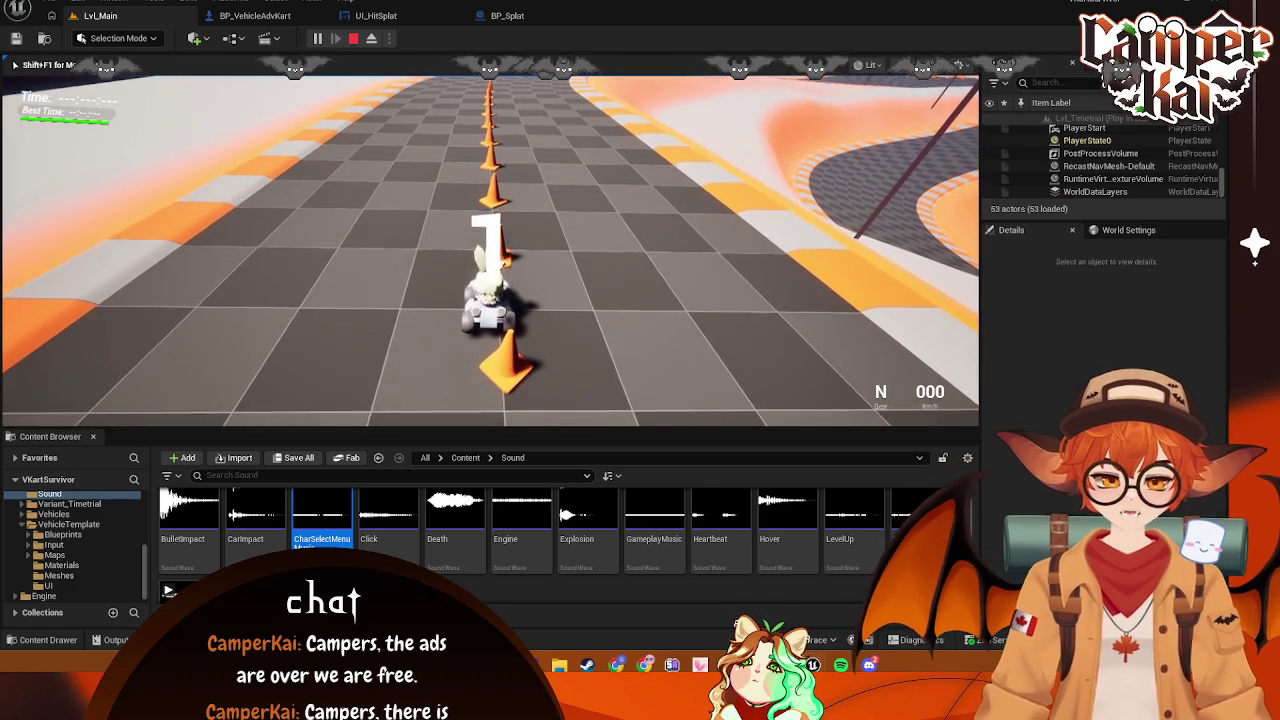
pyautogui.press('w')
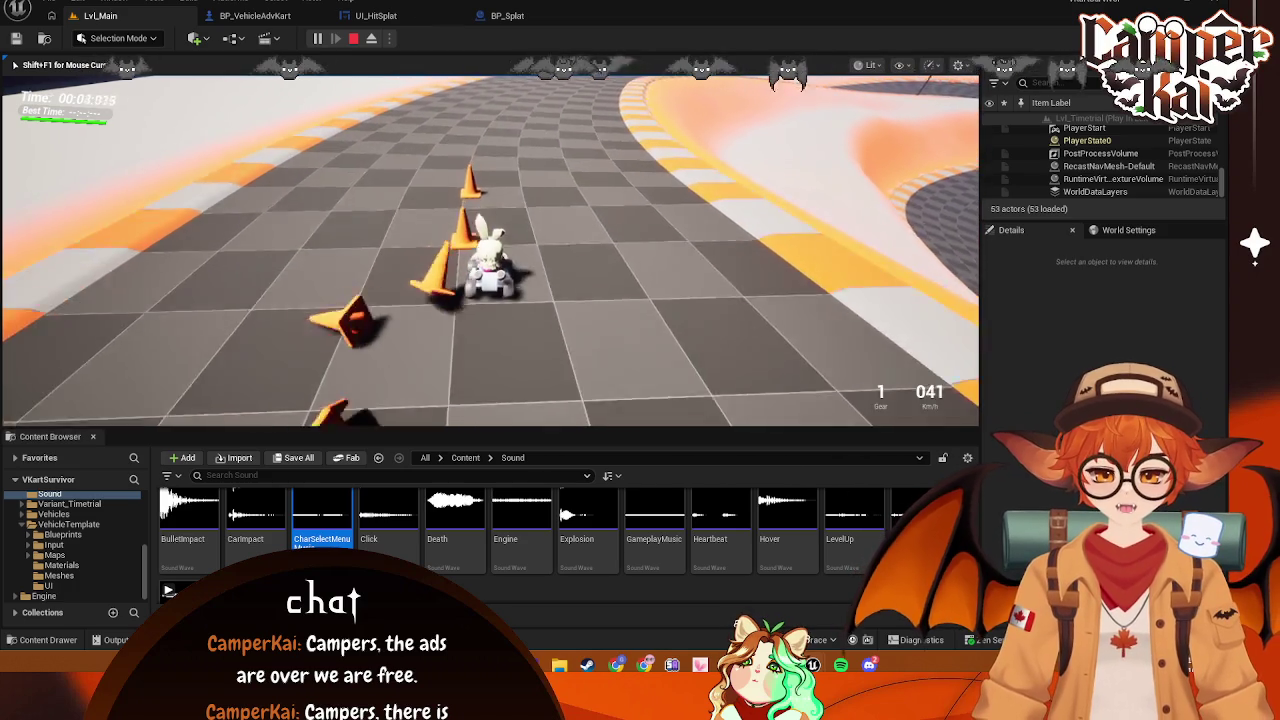
pyautogui.hotkey('shift', 'F1')
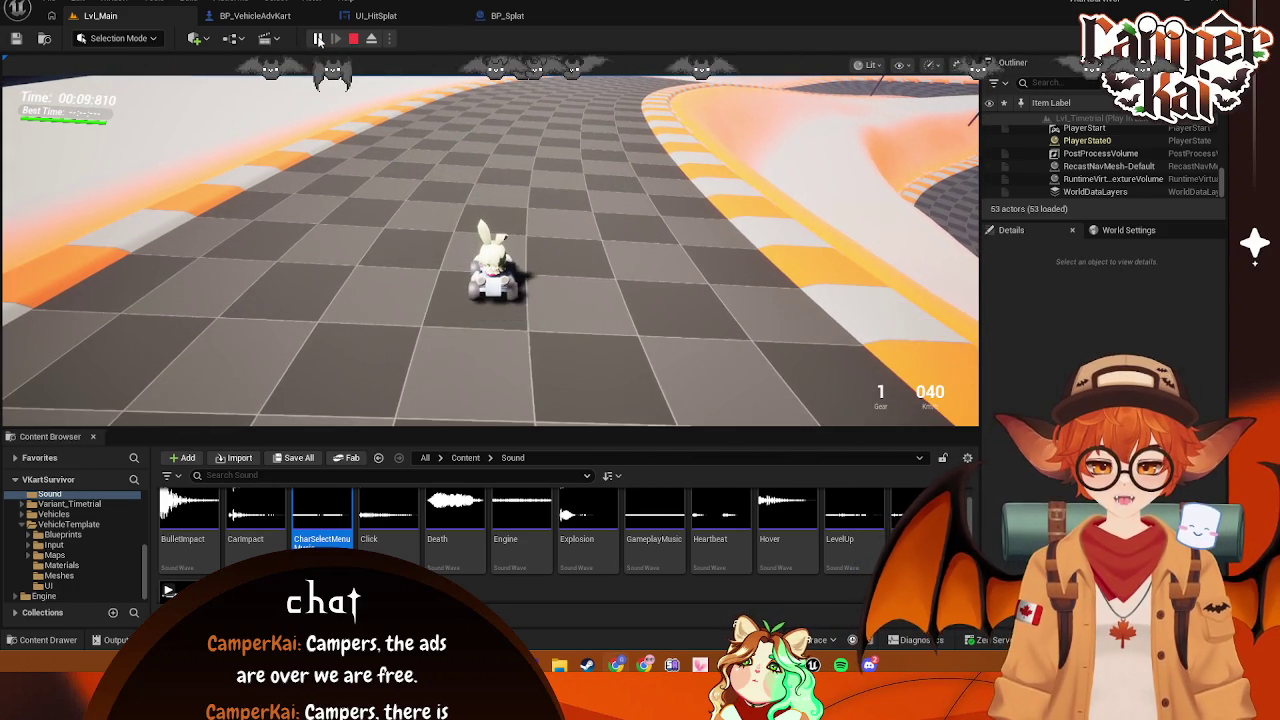
pyautogui.click(340, 150)
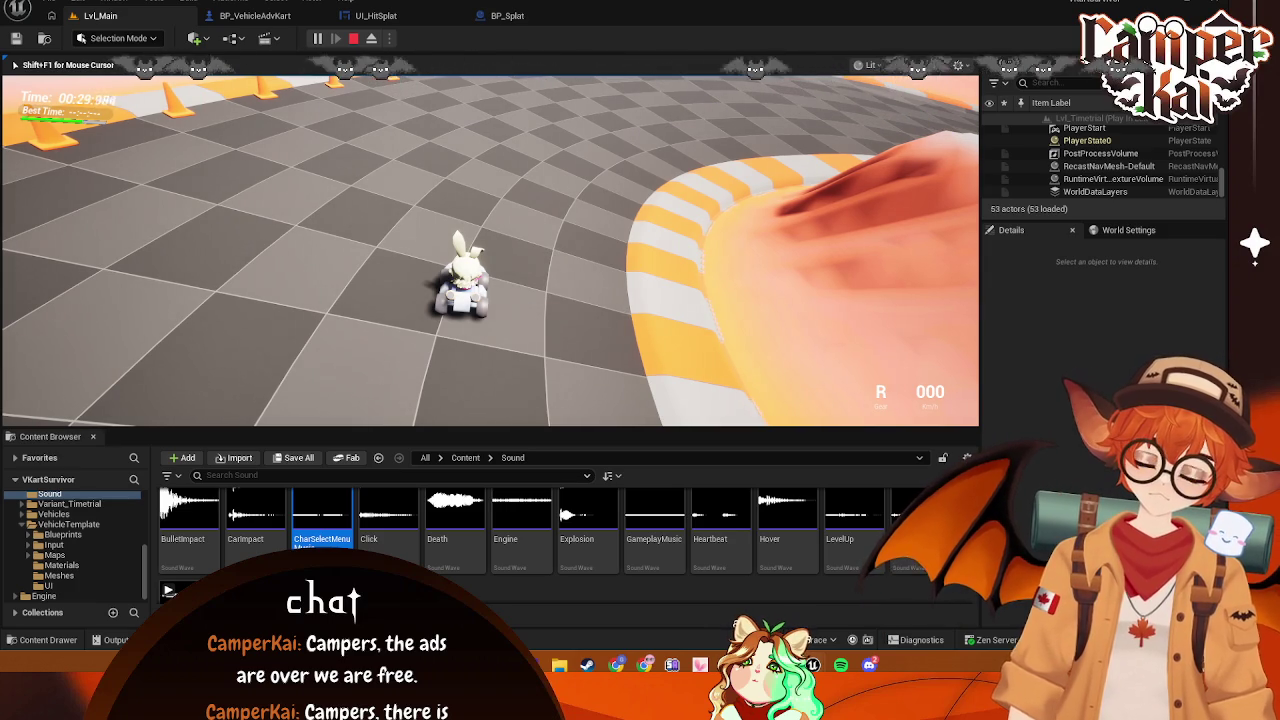
pyautogui.press('w')
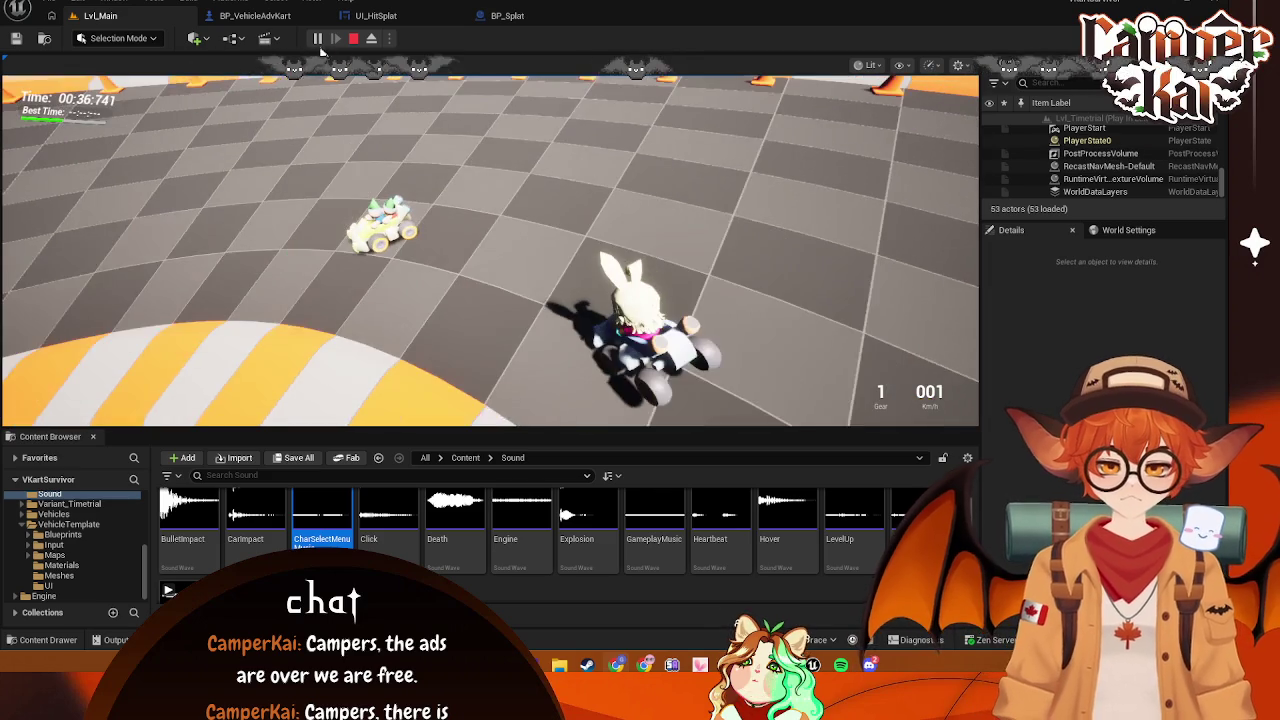
# Pause the race, eject with F8, select BP_EnemySmol2, and stop the session
pyautogui.click(318, 40)
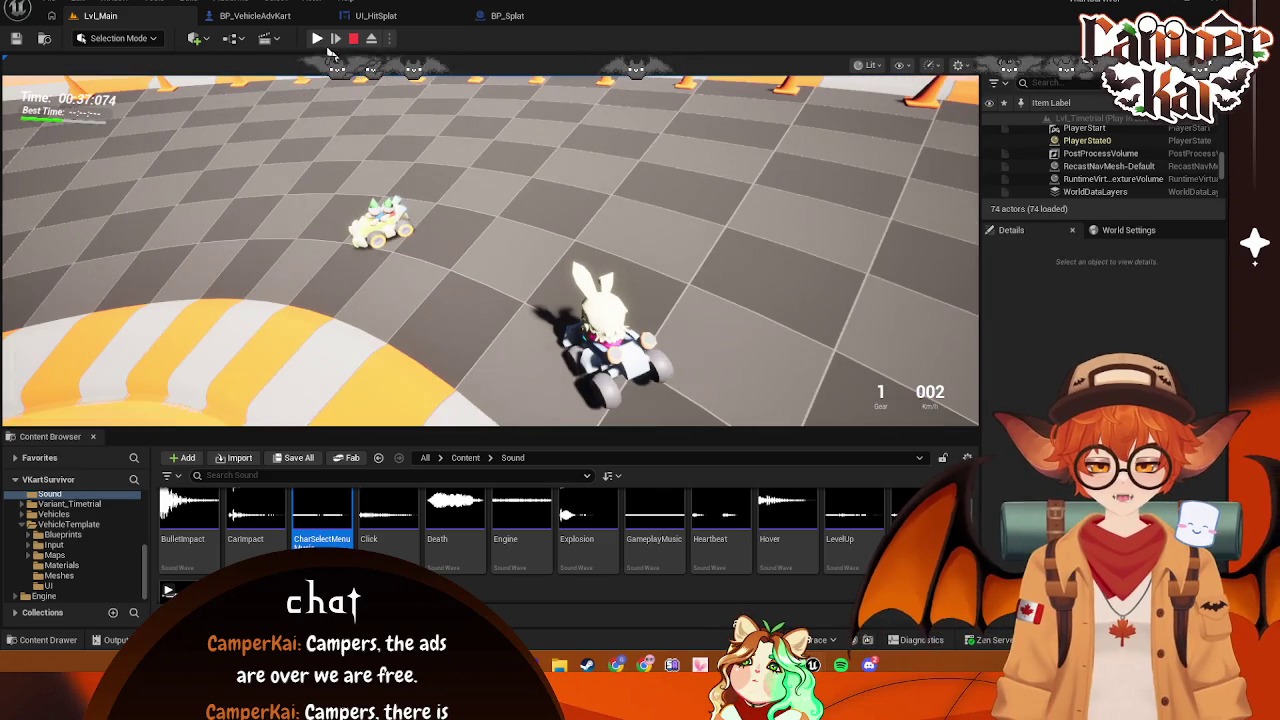
pyautogui.click(405, 236)
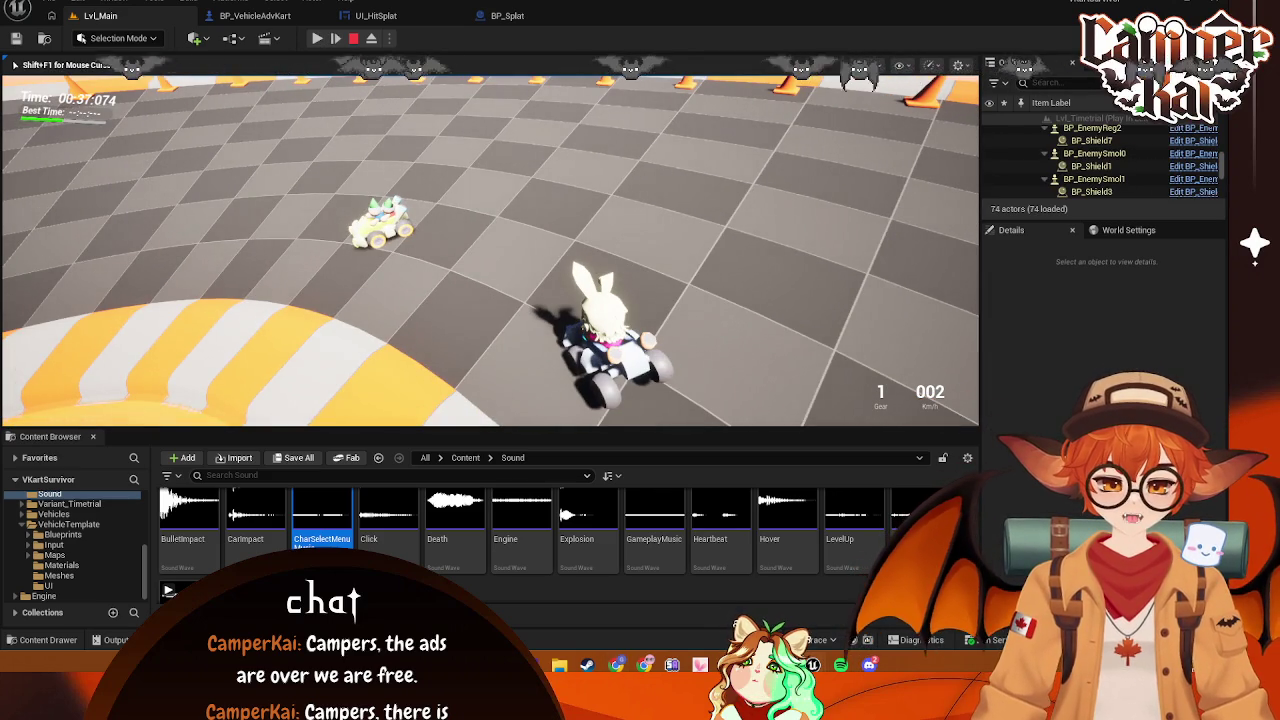
pyautogui.press('F8')
pyautogui.click(322, 205)
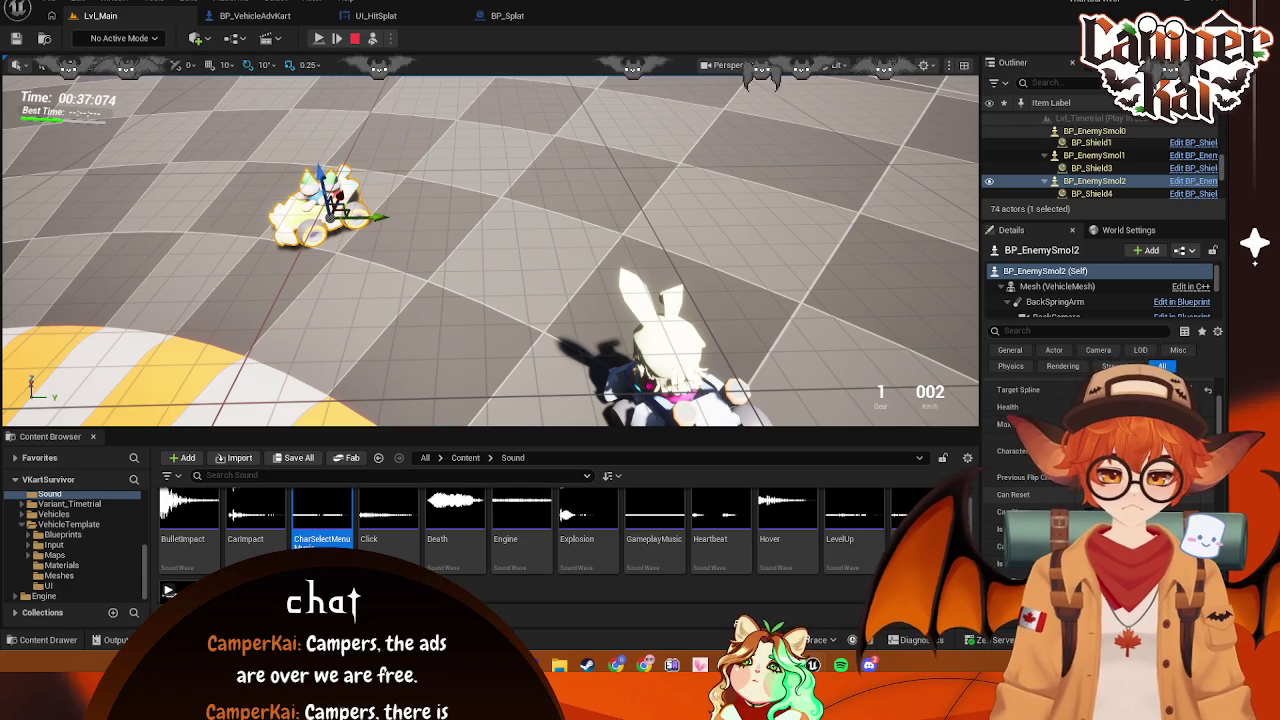
pyautogui.click(352, 40)
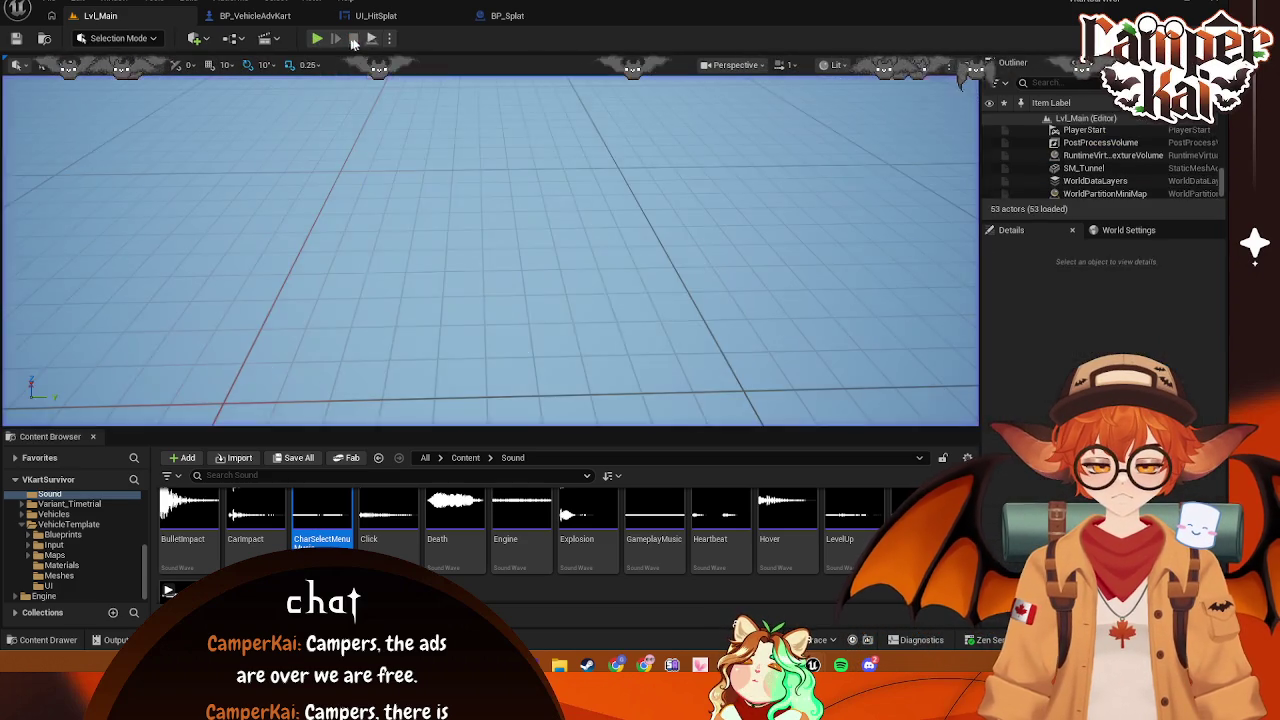
# Delete the Is Charging Branch and getter and shift the remaining damage nodes left
pyautogui.click(376, 16)
pyautogui.click(258, 15)
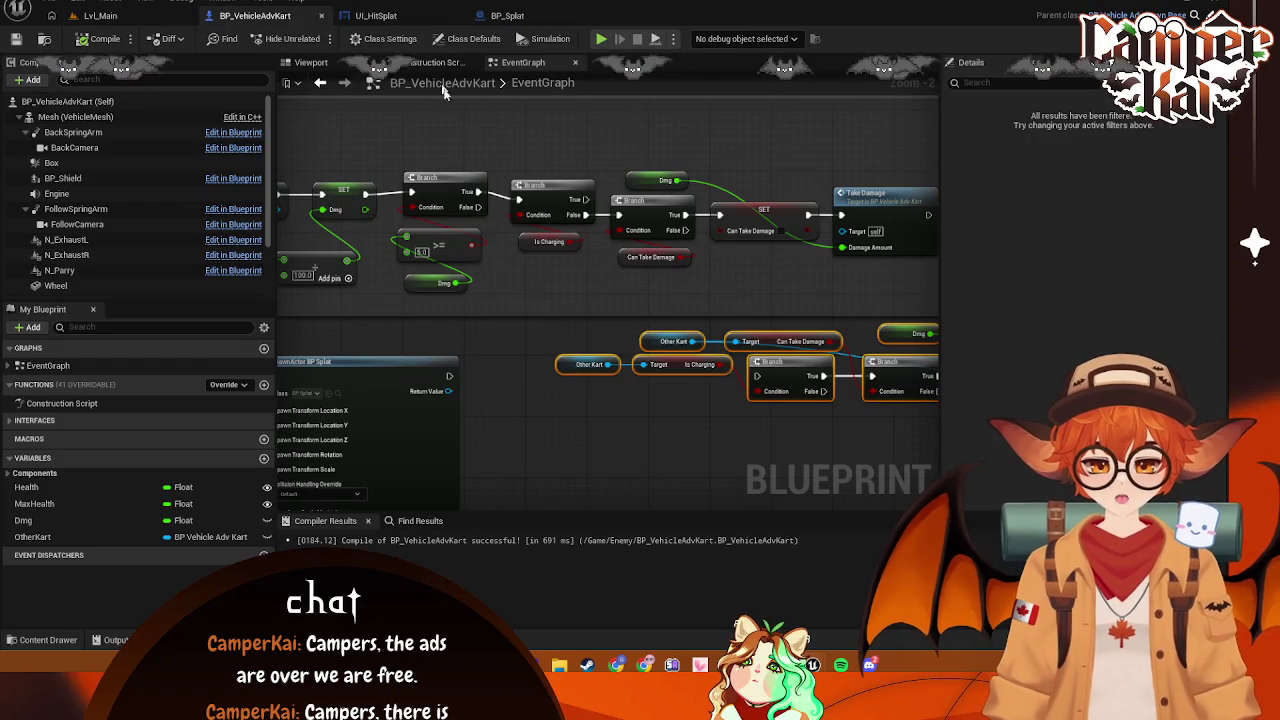
pyautogui.moveTo(488, 304); pyautogui.dragTo(528, 314)
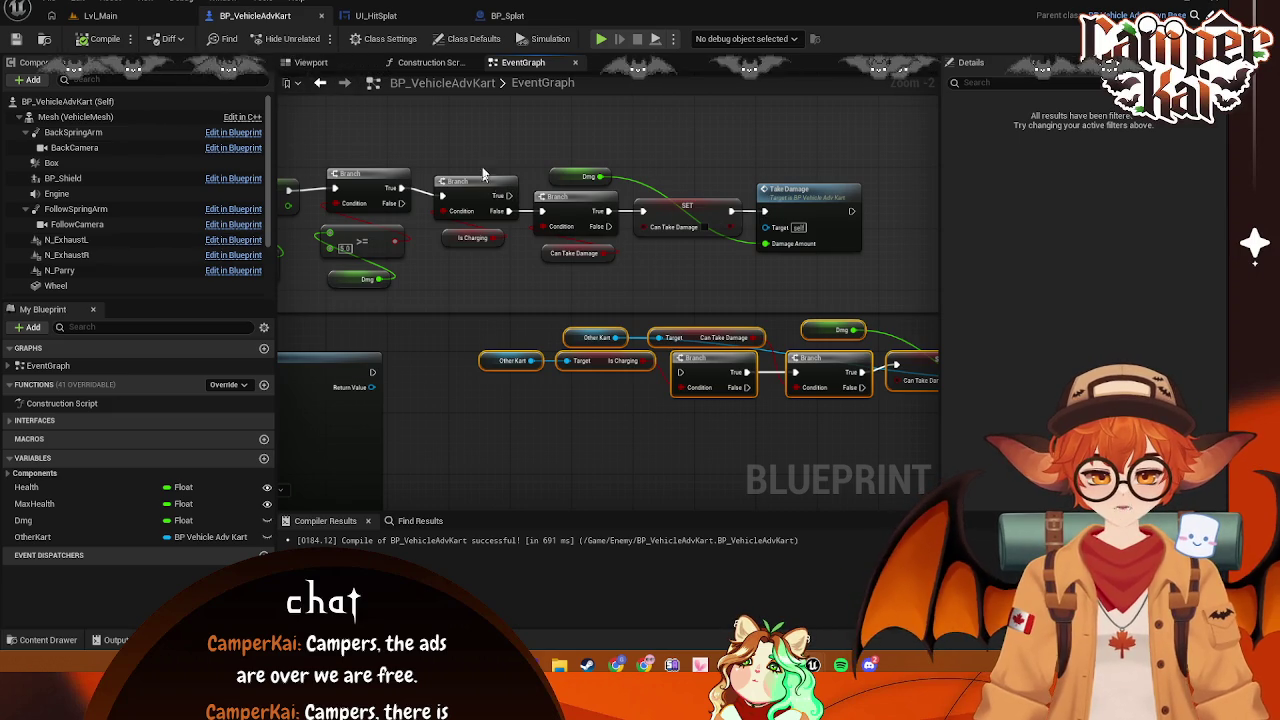
pyautogui.moveTo(483, 178); pyautogui.dragTo(464, 280)
pyautogui.press('Delete')
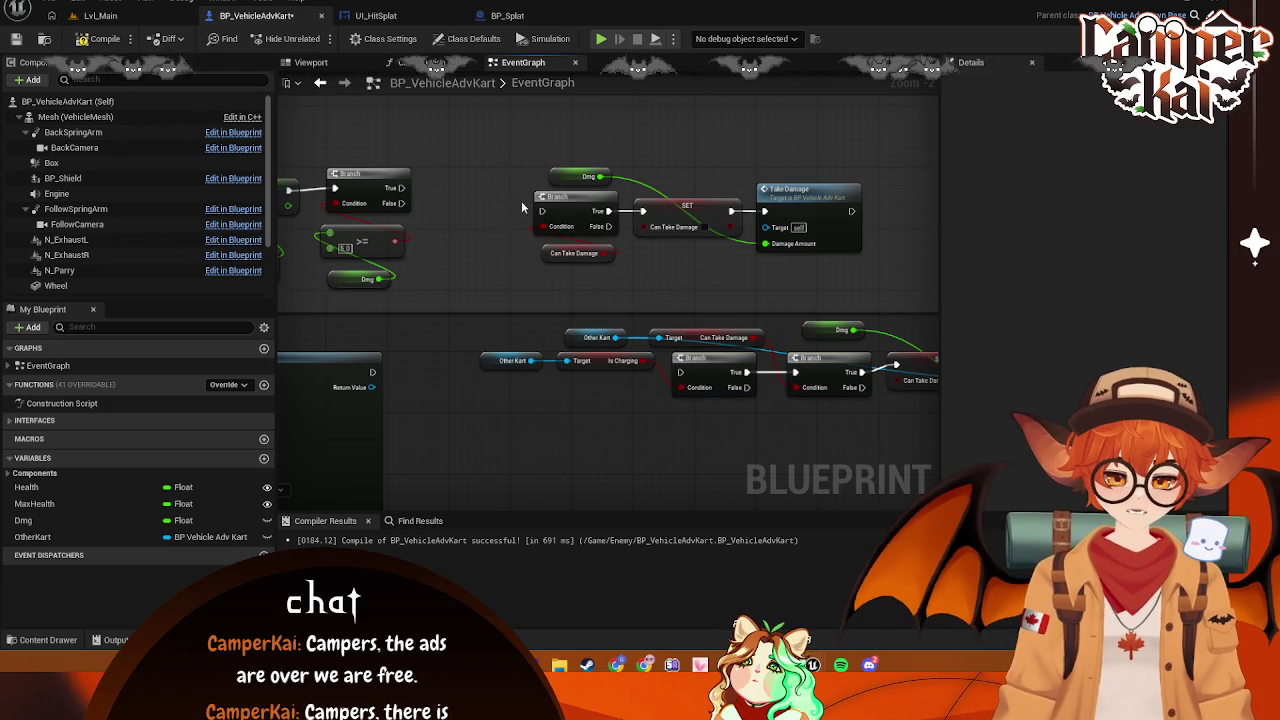
pyautogui.moveTo(727, 275); pyautogui.dragTo(902, 134)
pyautogui.moveTo(737, 220); pyautogui.dragTo(660, 197)
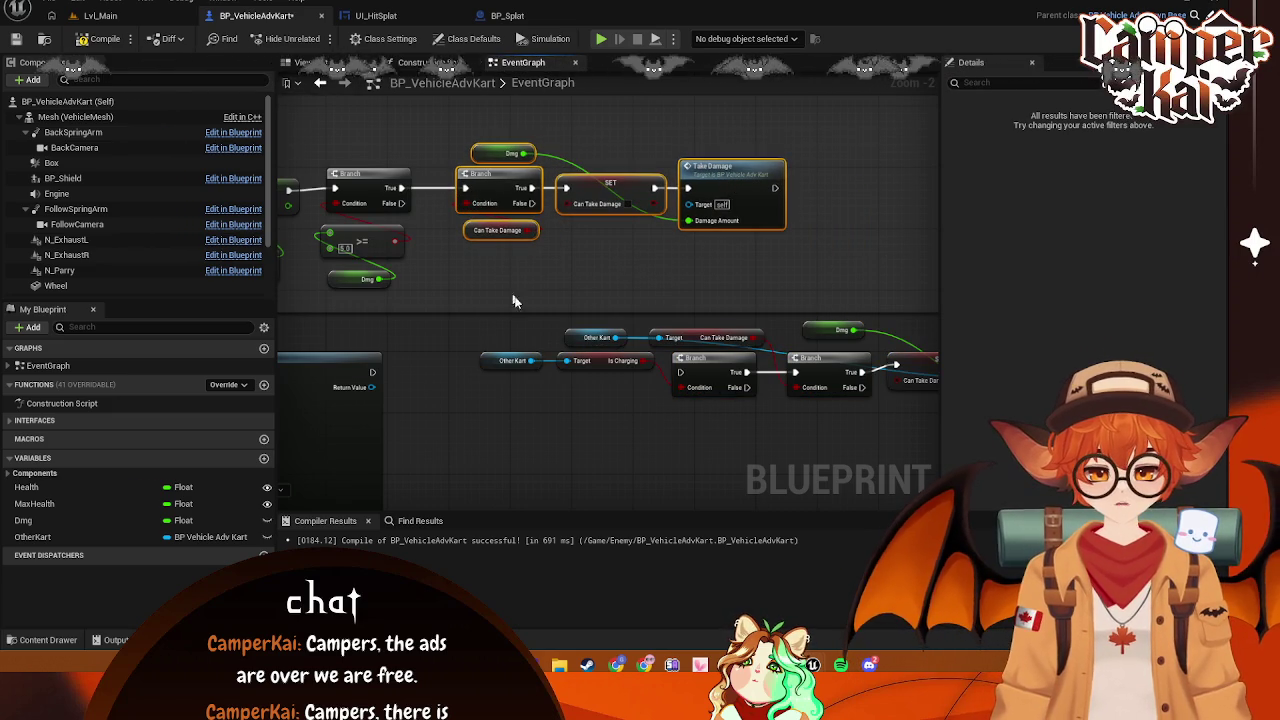
# Inspect the SpawnActor BP Splat node, cancel a 'get p' node search, and save
pyautogui.moveTo(505, 288)
pyautogui.mouseDown()
pyautogui.moveTo(611, 271)
pyautogui.moveTo(591, 294)
pyautogui.moveTo(801, 399)
pyautogui.moveTo(851, 286)
pyautogui.moveTo(834, 357)
pyautogui.moveTo(857, 300)
pyautogui.moveTo(872, 304)
pyautogui.moveTo(780, 330)
pyautogui.moveTo(763, 349)
pyautogui.moveTo(608, 358)
pyautogui.mouseUp()
pyautogui.scroll(1, 793, 343)
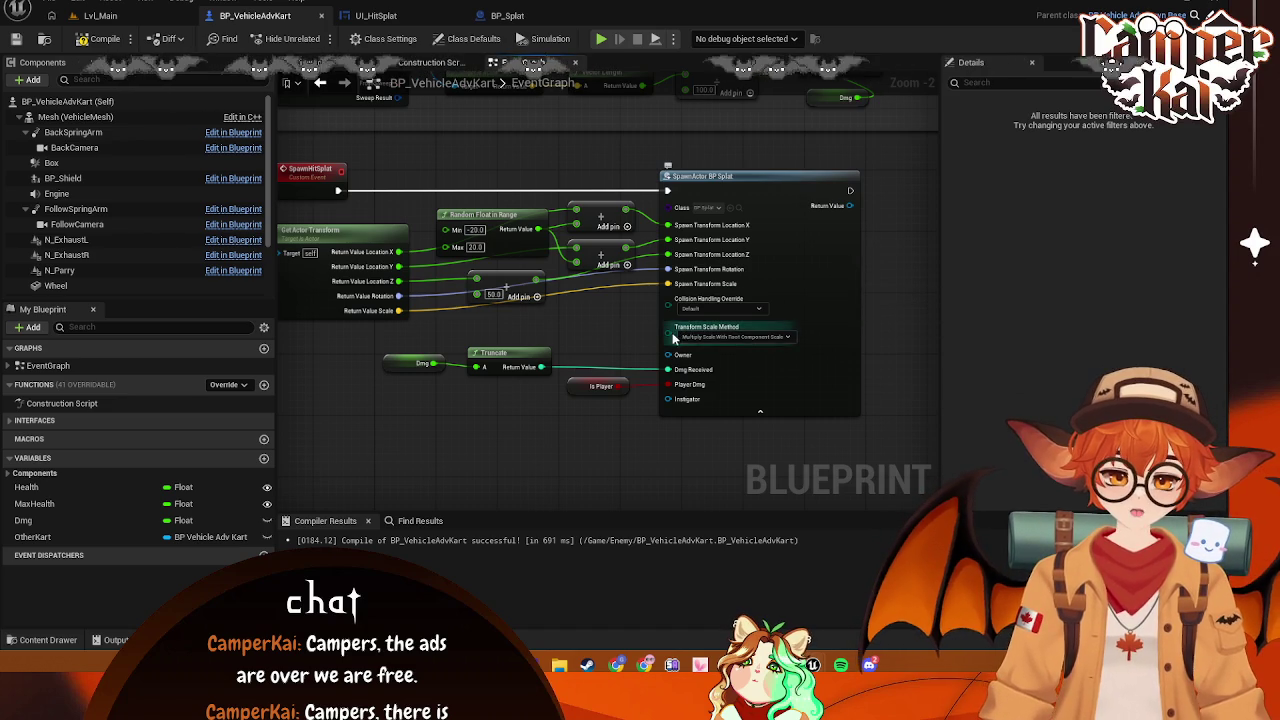
pyautogui.rightClick(532, 340)
pyautogui.write('get p')
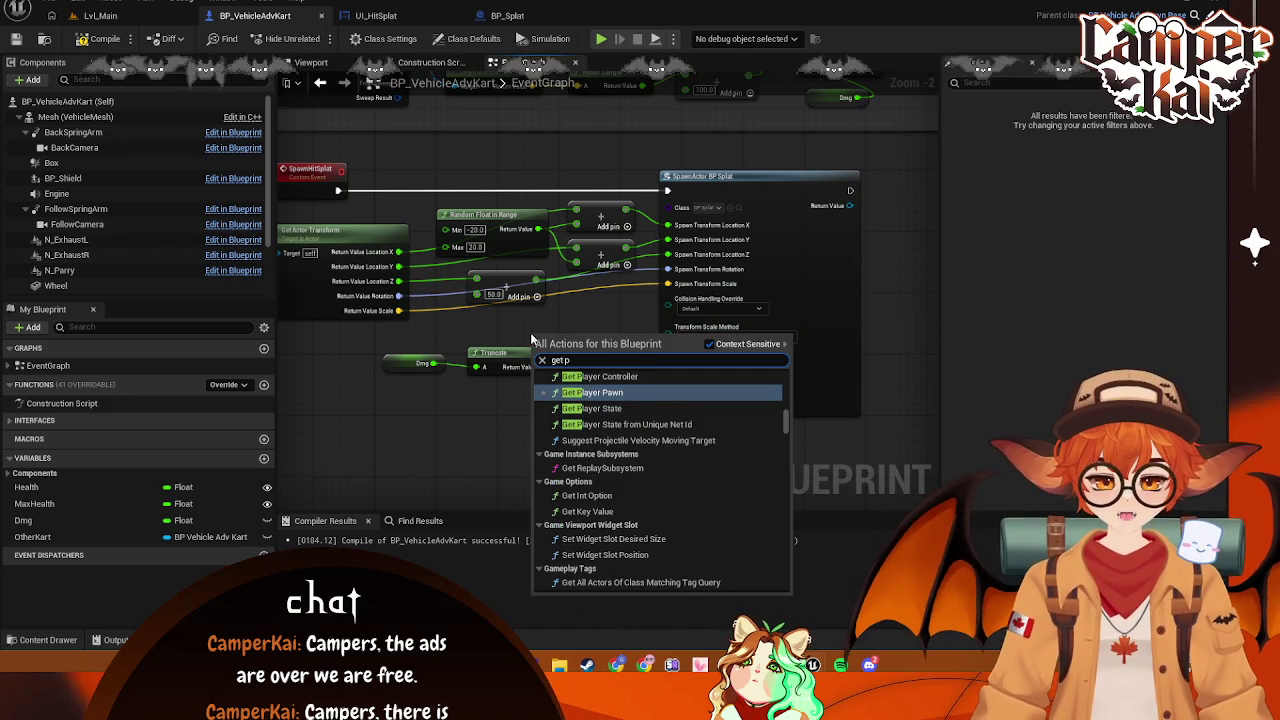
pyautogui.press('Escape')
pyautogui.hotkey('ctrl', 's')
pyautogui.moveTo(709, 143); pyautogui.dragTo(560, 359)
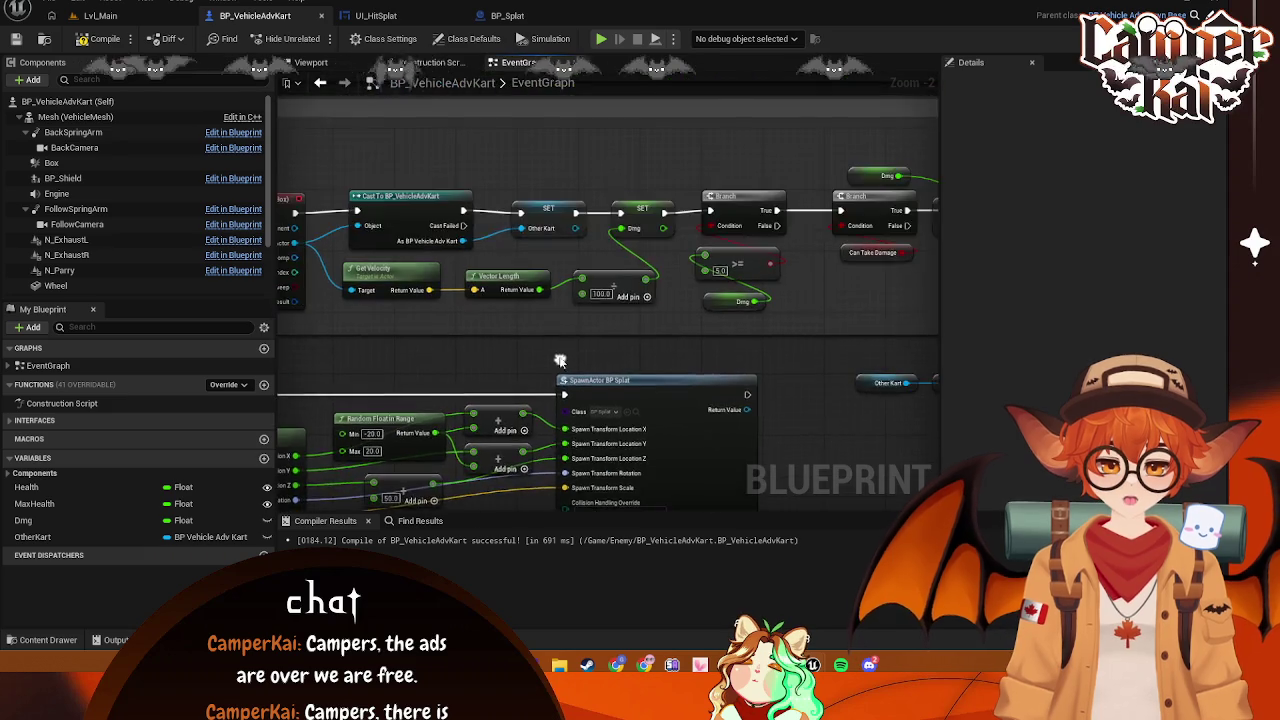
# Delete the SET Can Take Damage node that follows the delay
pyautogui.scroll(-2, 560, 359)
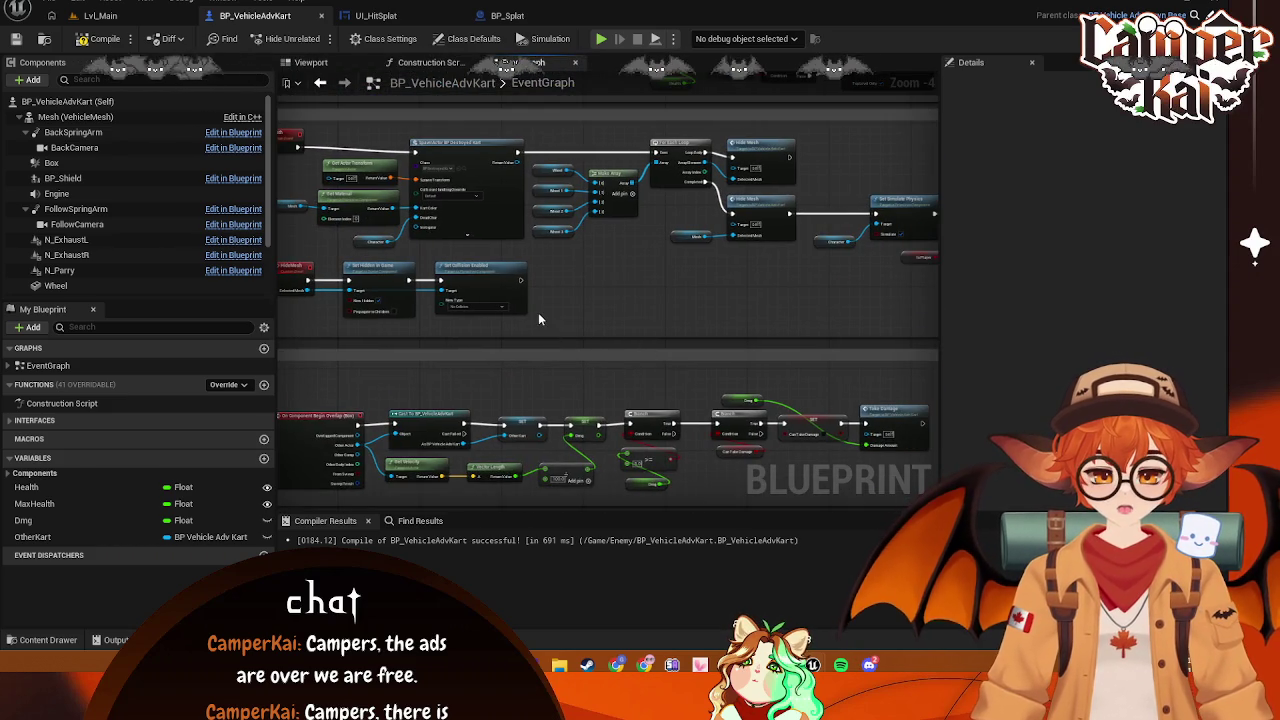
pyautogui.scroll(1, 681, 330)
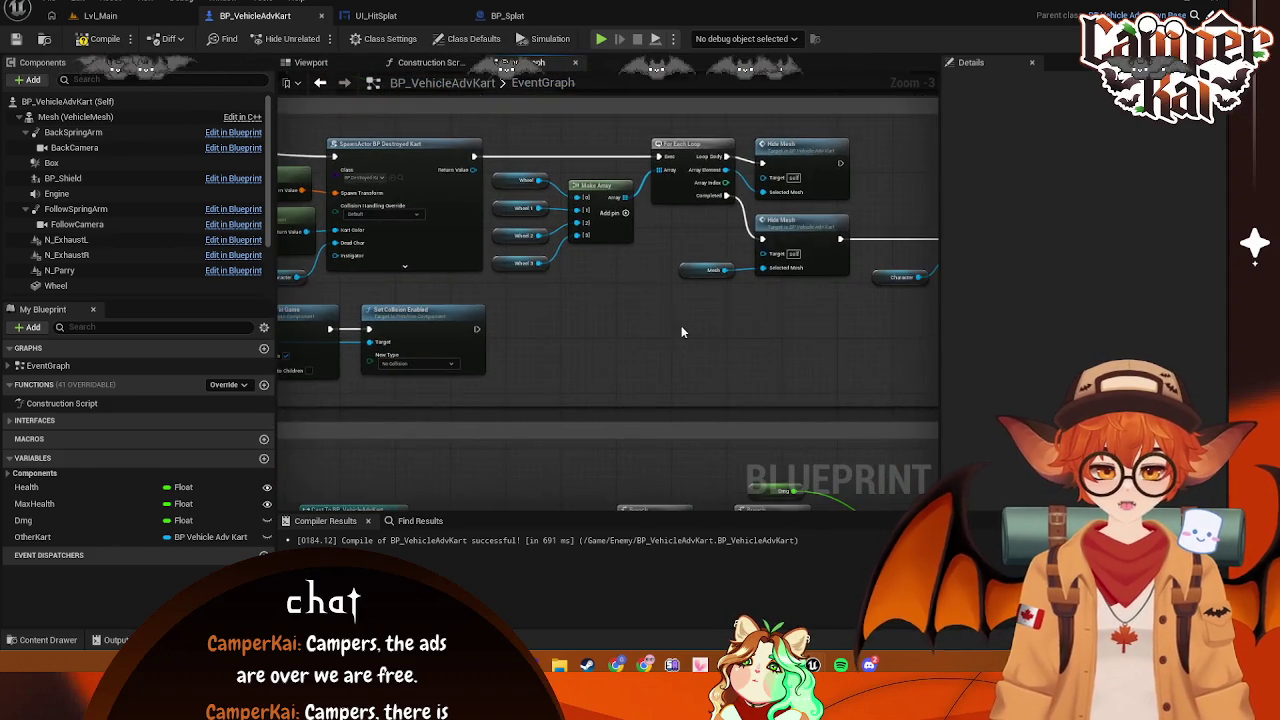
pyautogui.scroll(-1, 681, 332)
pyautogui.moveTo(681, 332); pyautogui.dragTo(707, 350)
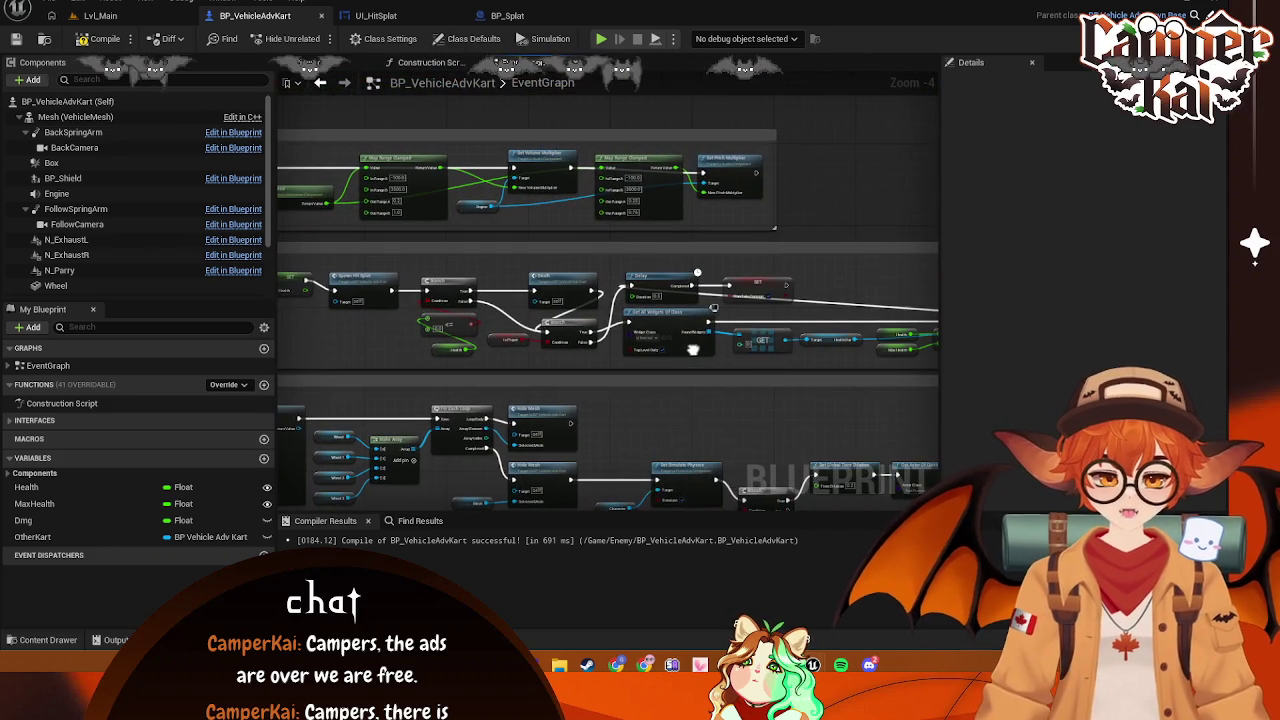
pyautogui.scroll(2, 718, 310)
pyautogui.click(737, 233)
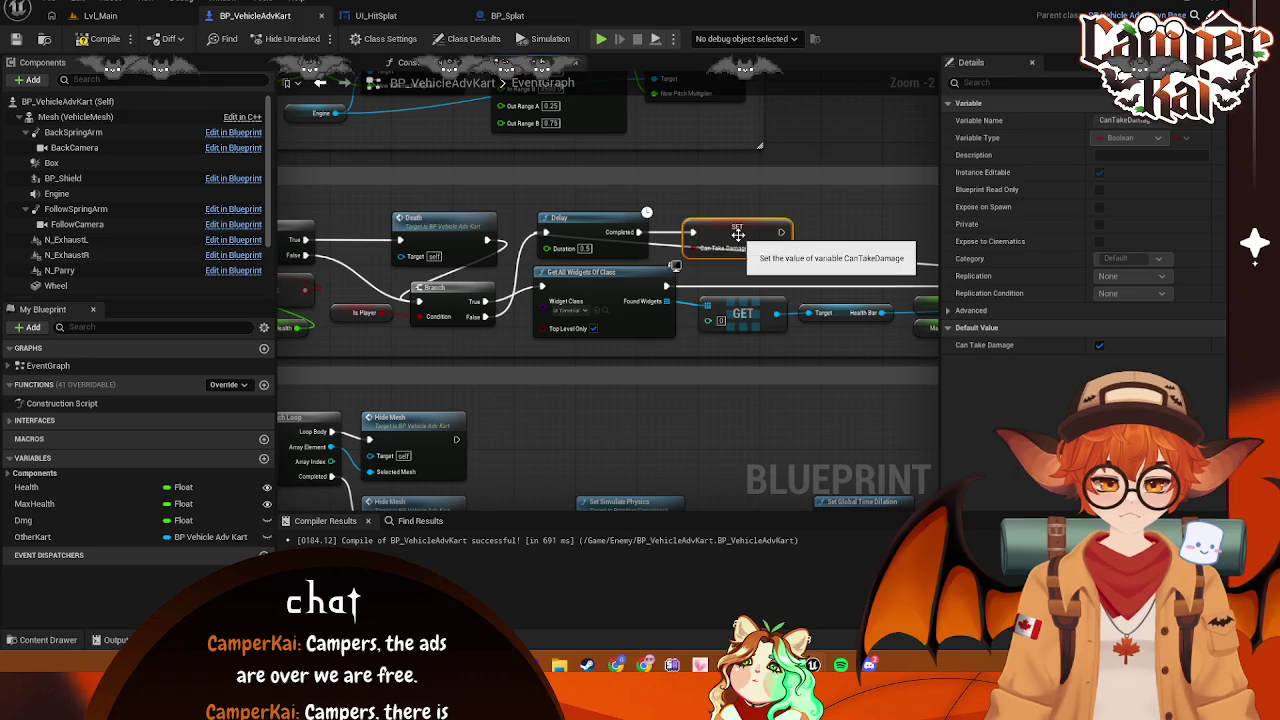
pyautogui.press('Delete')
# Break Set Percent's link to Delay and wire Delay's Completed into a new SET Can Take Damage
pyautogui.moveTo(800, 238)
pyautogui.mouseDown()
pyautogui.moveTo(545, 214)
pyautogui.moveTo(806, 253)
pyautogui.mouseUp()
pyautogui.rightClick(843, 263)
pyautogui.click(900, 286)
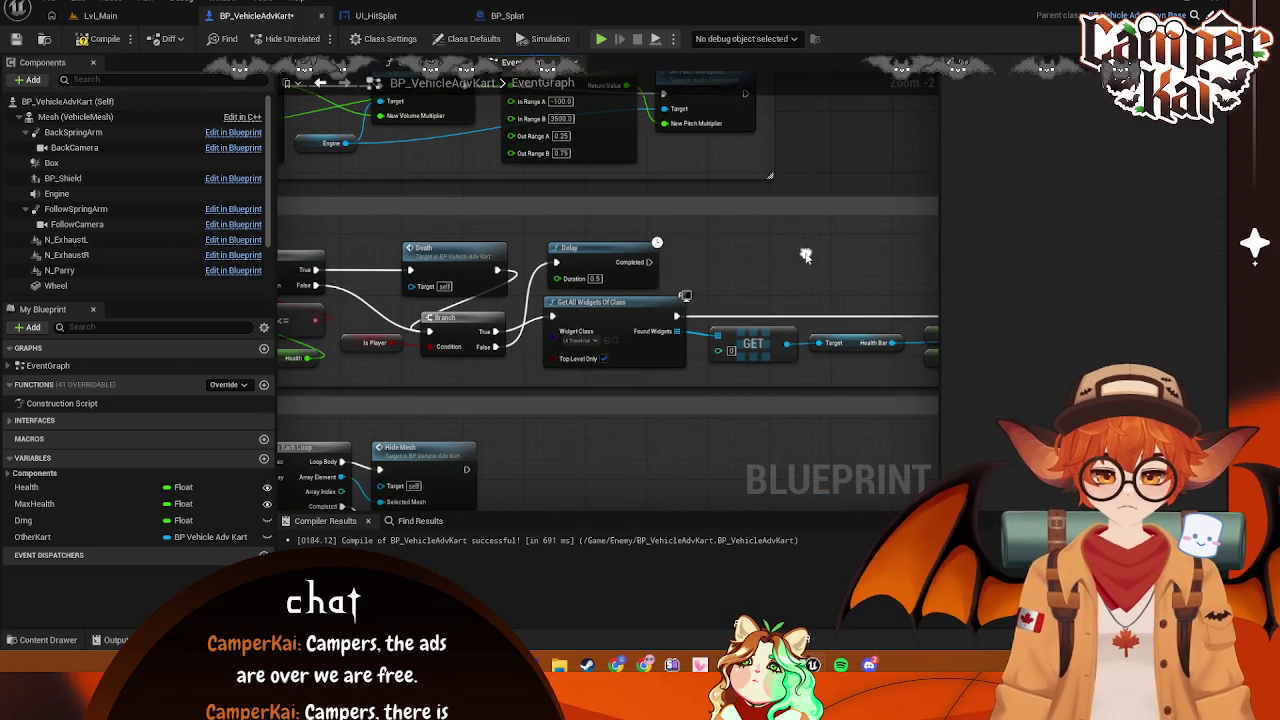
pyautogui.rightClick(690, 265)
pyautogui.write('set can take damage')
pyautogui.press('Return')
pyautogui.moveTo(649, 262)
pyautogui.mouseDown()
pyautogui.moveTo(757, 255)
pyautogui.moveTo(746, 258)
pyautogui.moveTo(830, 286)
pyautogui.moveTo(1010, 275)
pyautogui.mouseUp()
# Chain a 0.5-second Delay after Set Percent, followed by SET Can Take Damage
pyautogui.moveTo(737, 290); pyautogui.dragTo(814, 291)
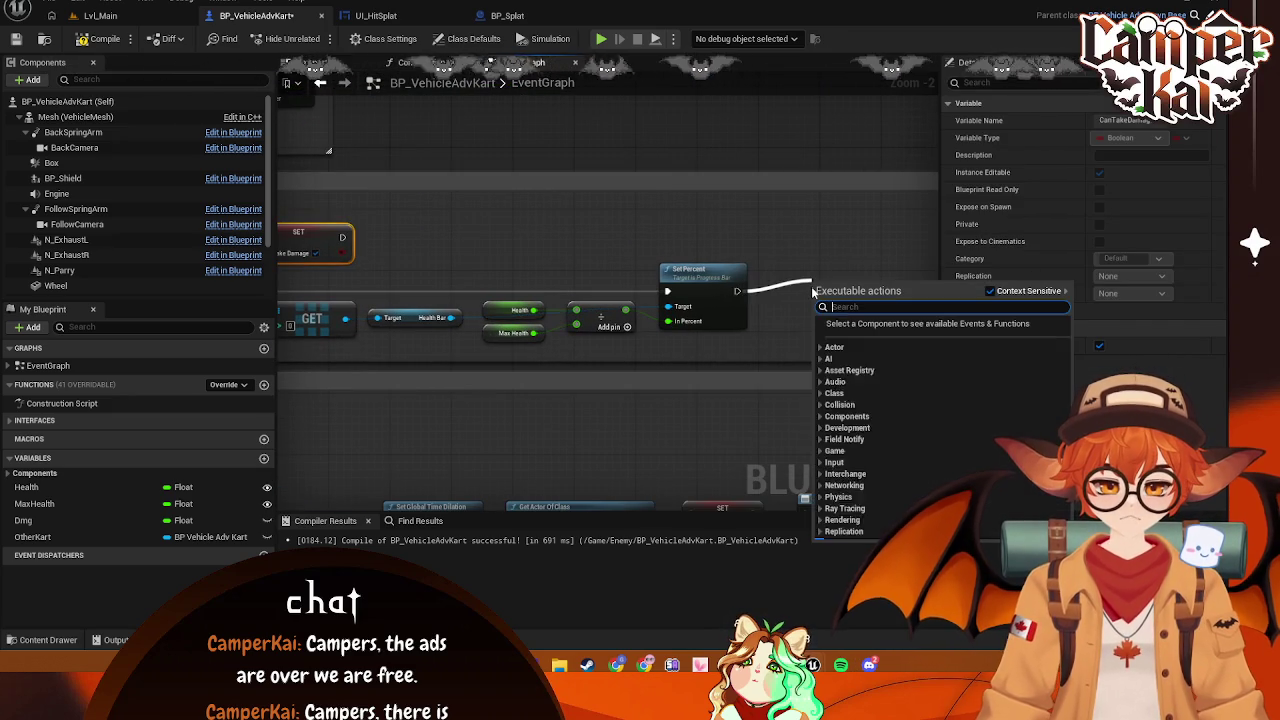
pyautogui.write('delay')
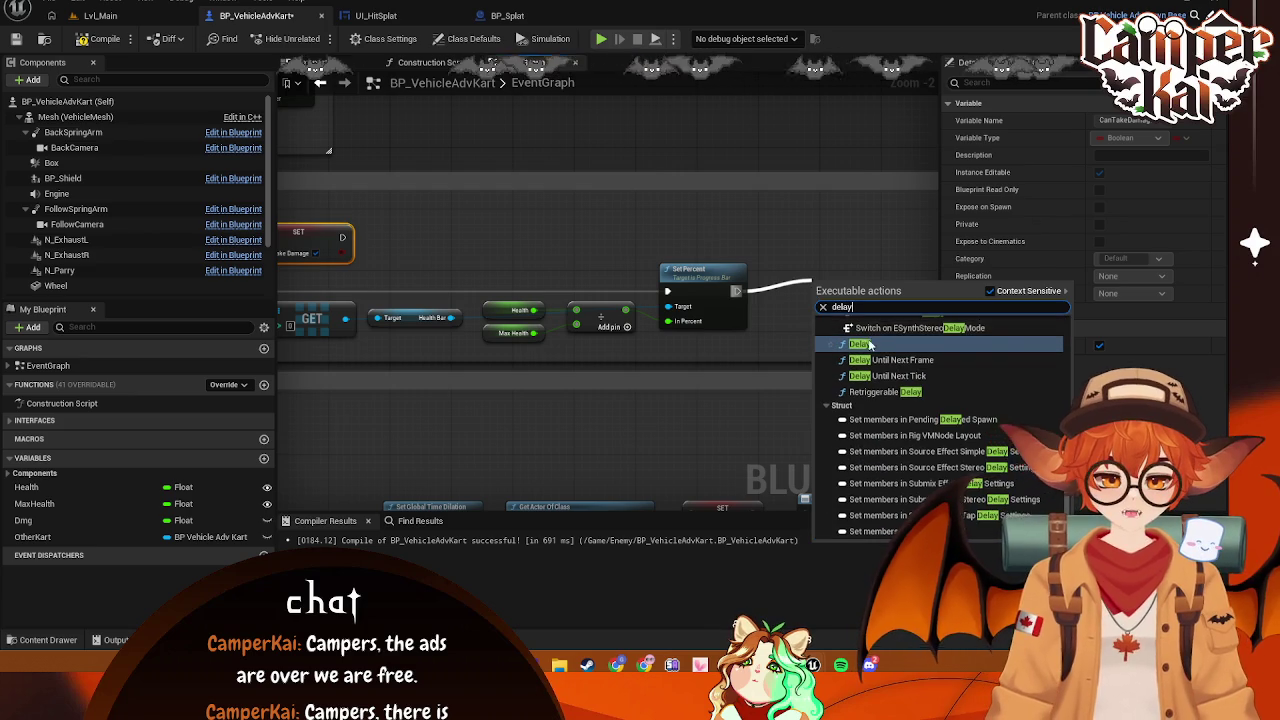
pyautogui.press('Return')
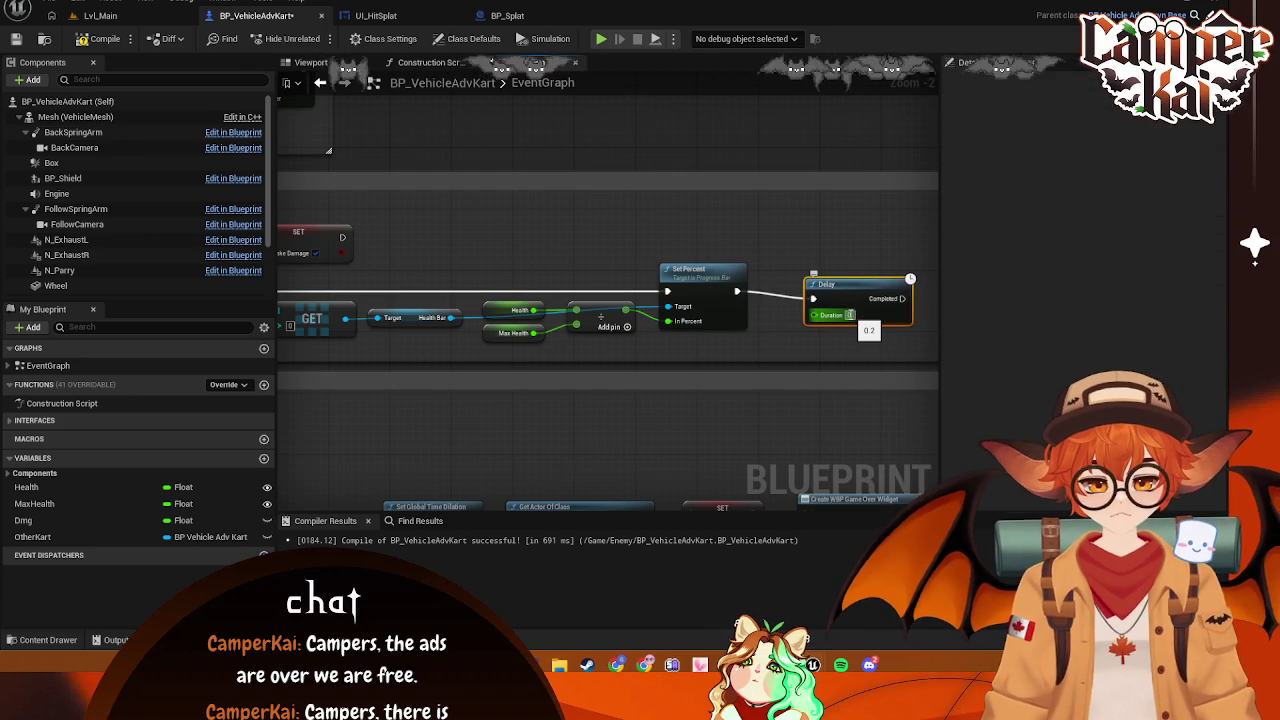
pyautogui.write('0.5')
pyautogui.press('Return')
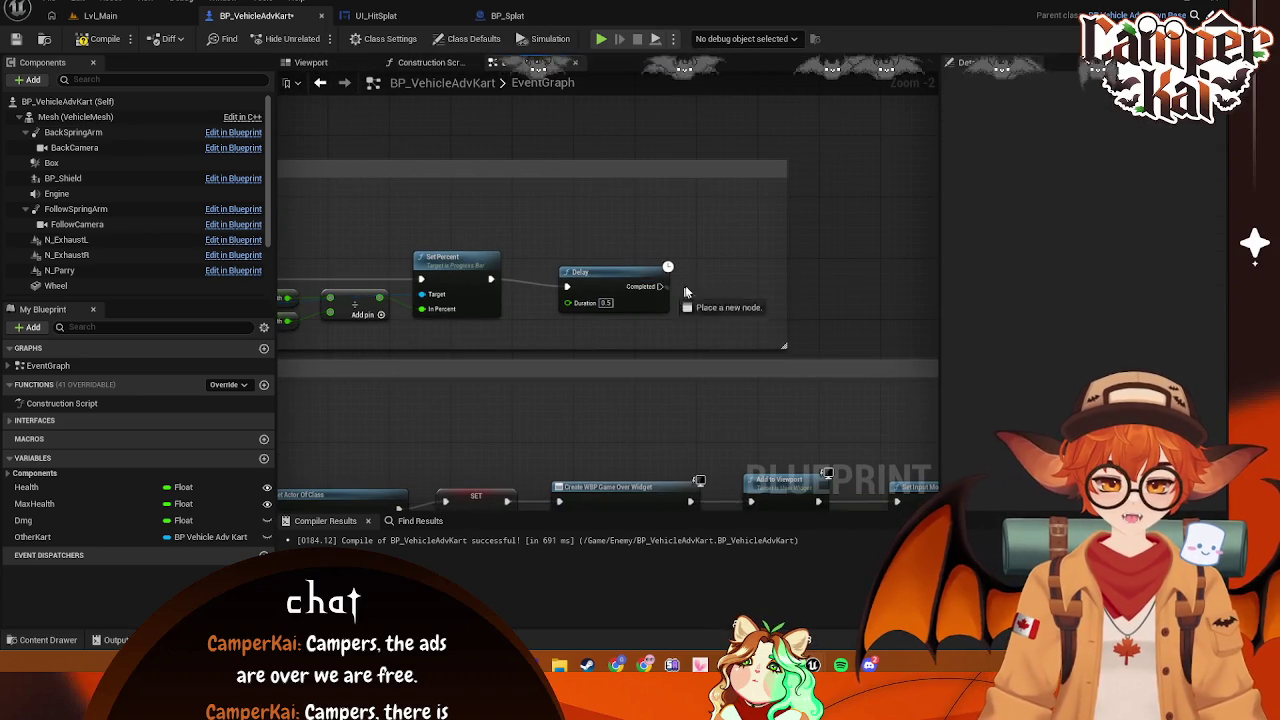
pyautogui.moveTo(659, 286); pyautogui.dragTo(708, 288)
pyautogui.write('set cant')
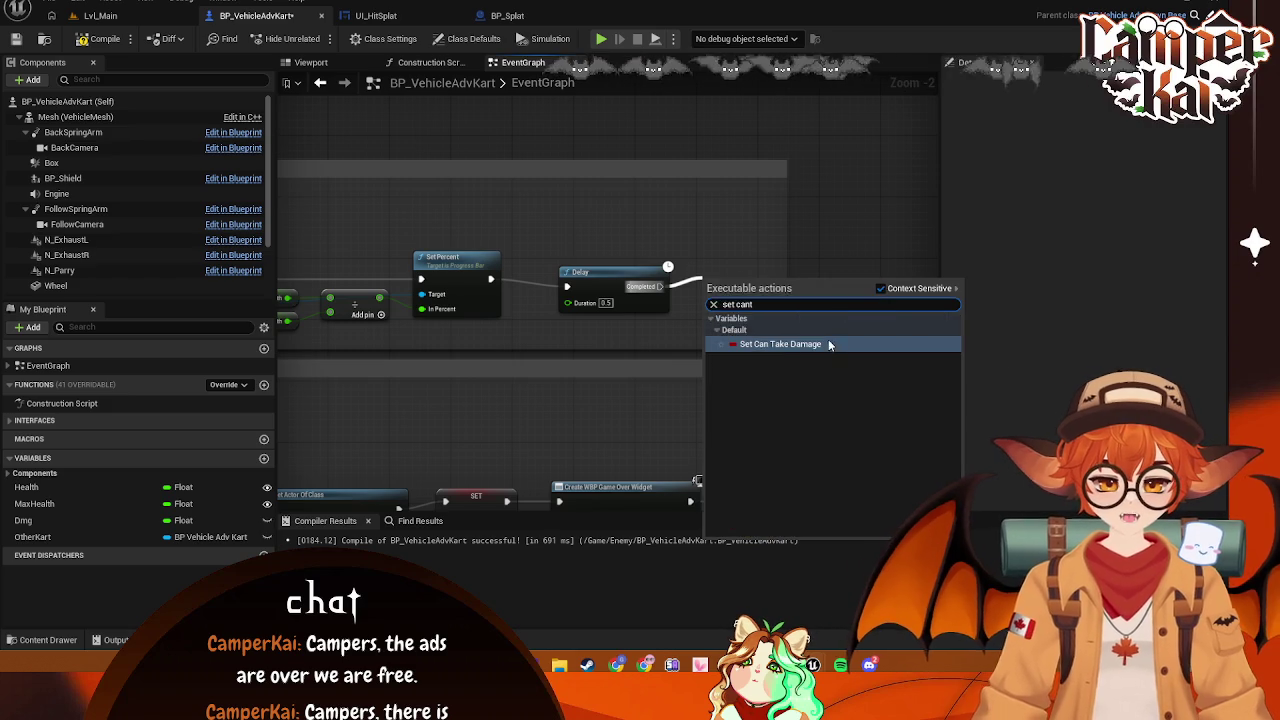
pyautogui.click(830, 344)
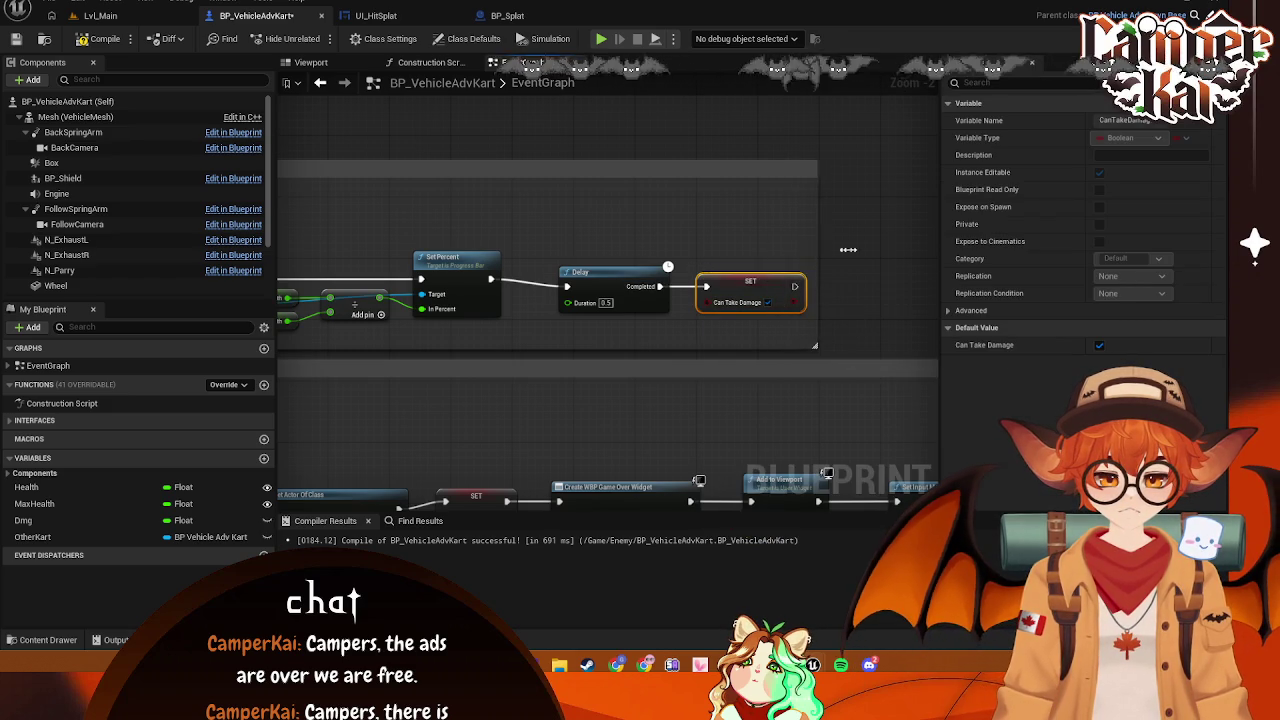
# Unhook the Death node's output from Delay near the Is Player branch and save BP_VehicleAdvKart
pyautogui.moveTo(361, 285); pyautogui.dragTo(1087, 305)
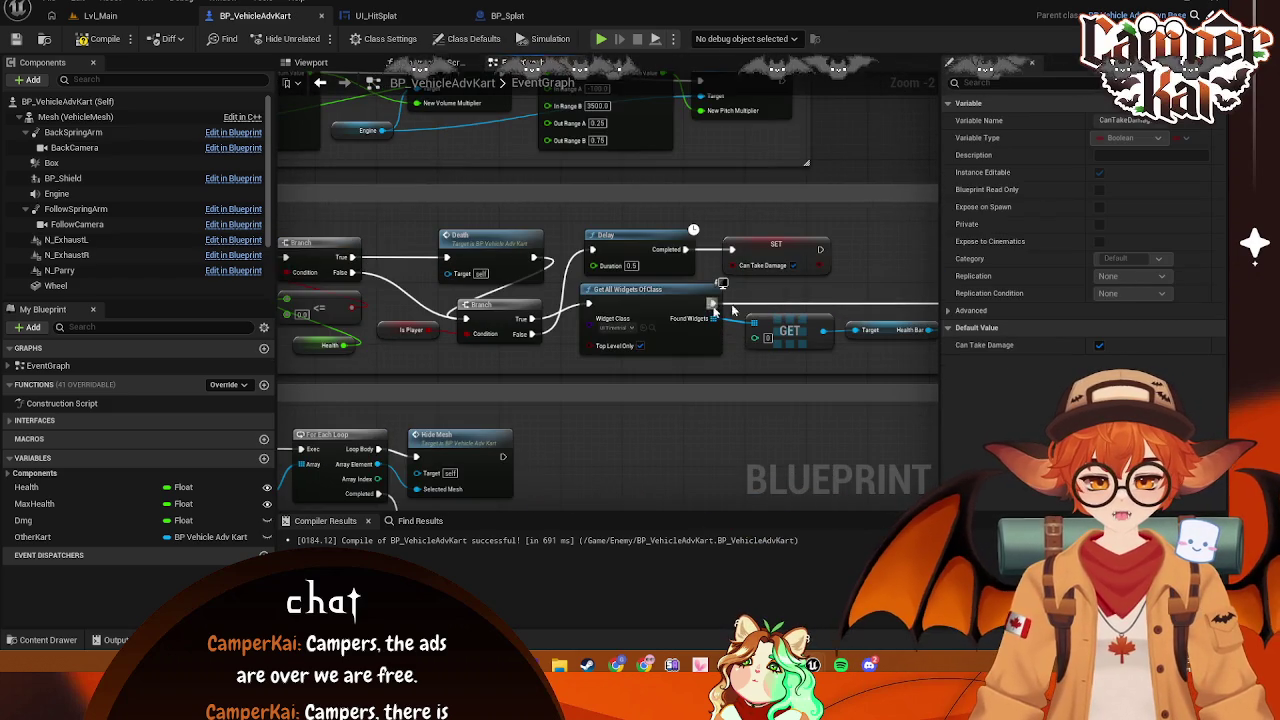
pyautogui.moveTo(527, 378); pyautogui.dragTo(671, 374)
pyautogui.click(465, 334)
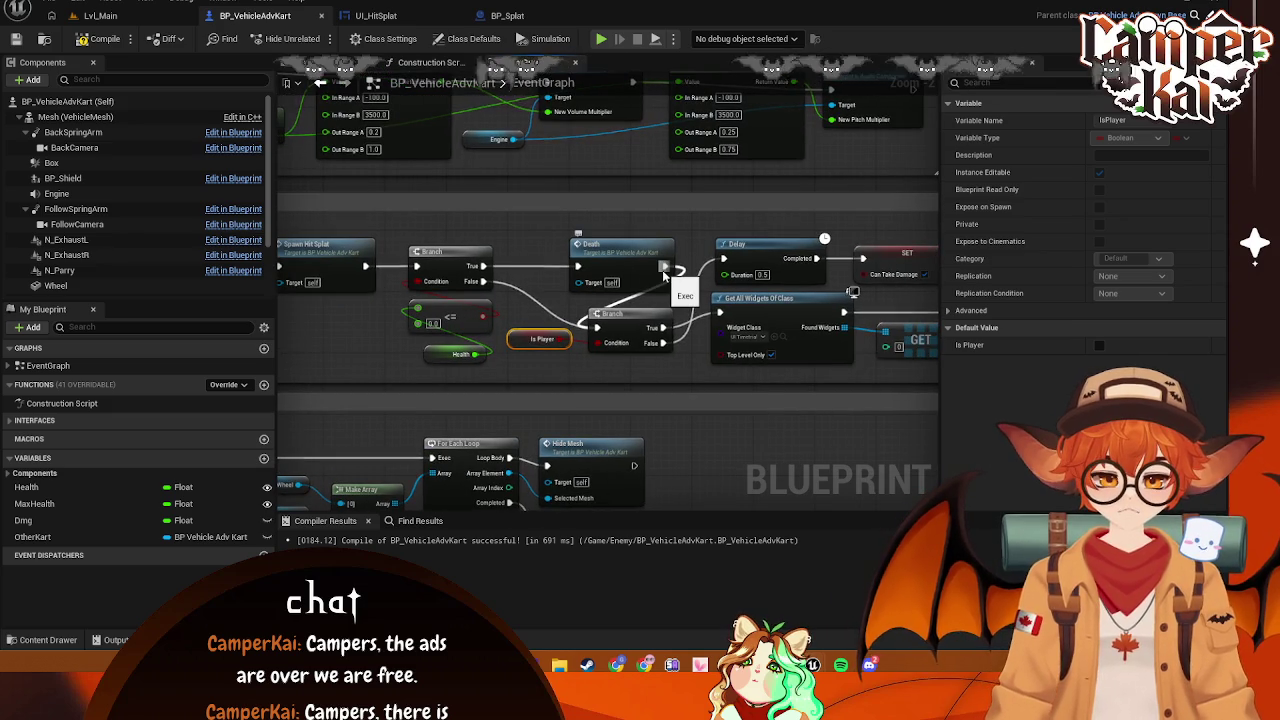
pyautogui.moveTo(665, 267); pyautogui.dragTo(686, 238)
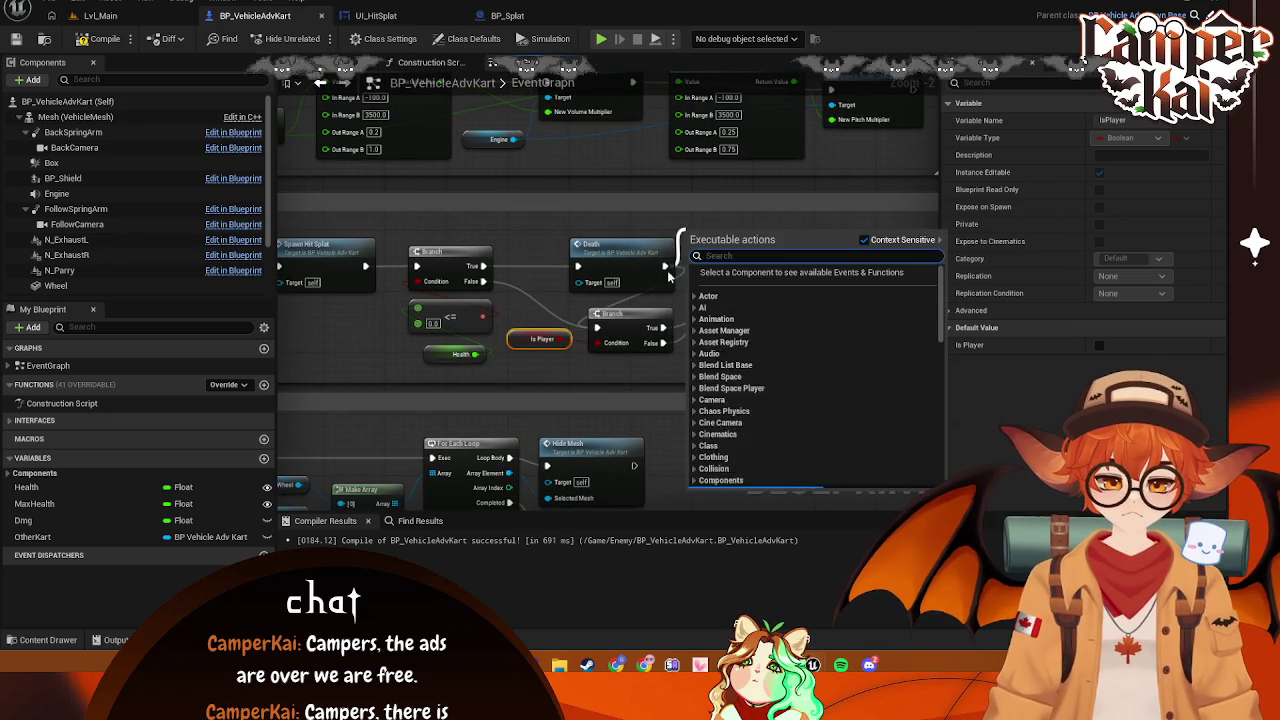
pyautogui.press('Escape')
pyautogui.rightClick(672, 280)
pyautogui.press('Escape')
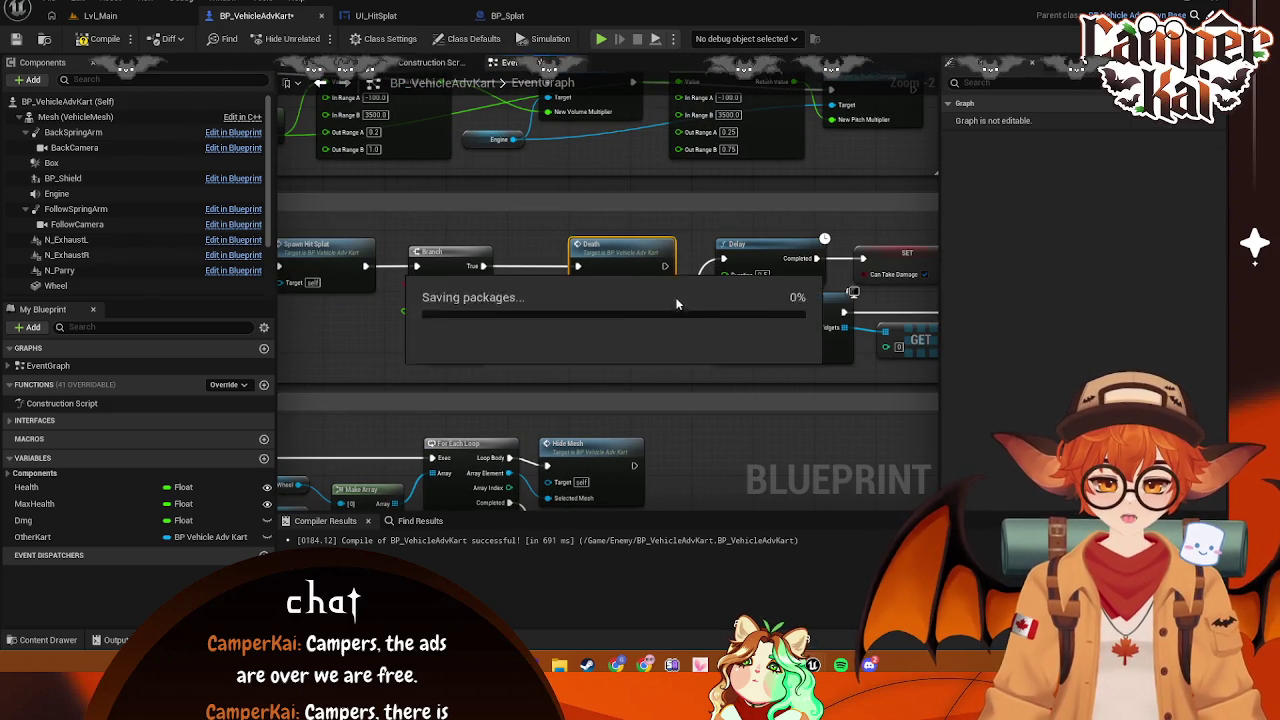
pyautogui.moveTo(540, 347)
pyautogui.mouseDown()
pyautogui.moveTo(594, 372)
pyautogui.moveTo(691, 373)
pyautogui.mouseUp()
pyautogui.hotkey('ctrl', 's')
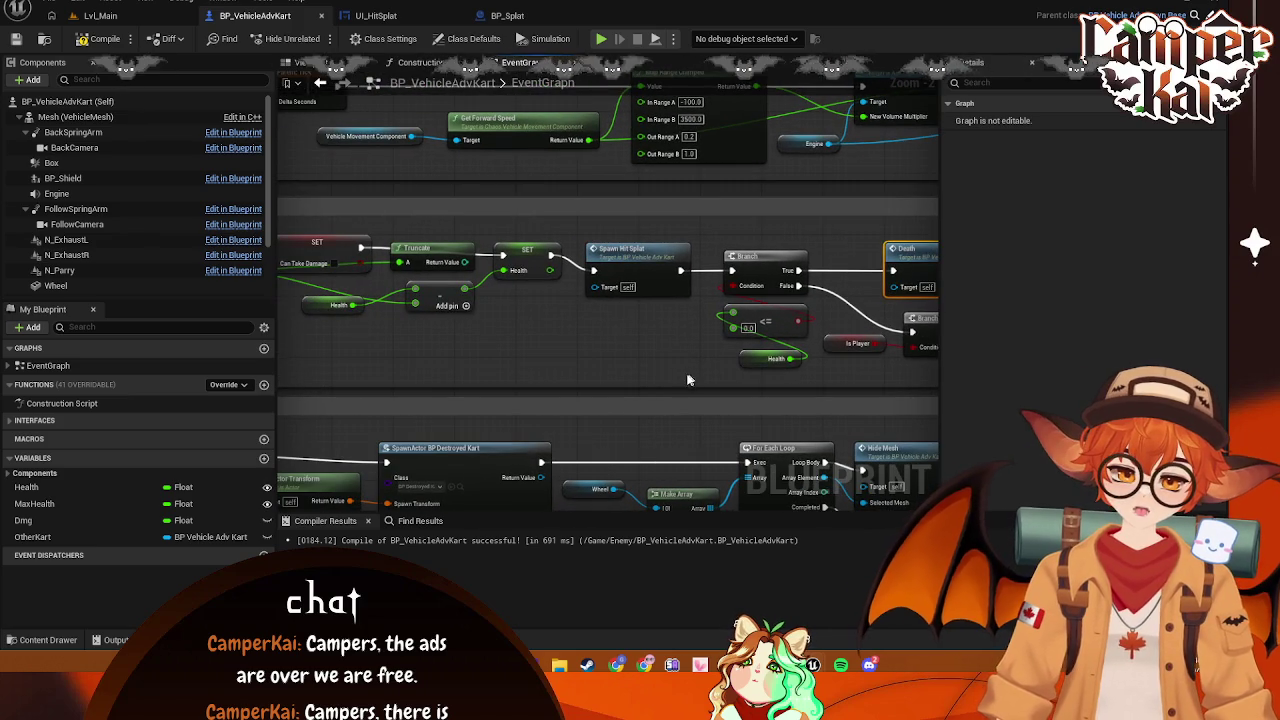
pyautogui.scroll(-3, 657, 350)
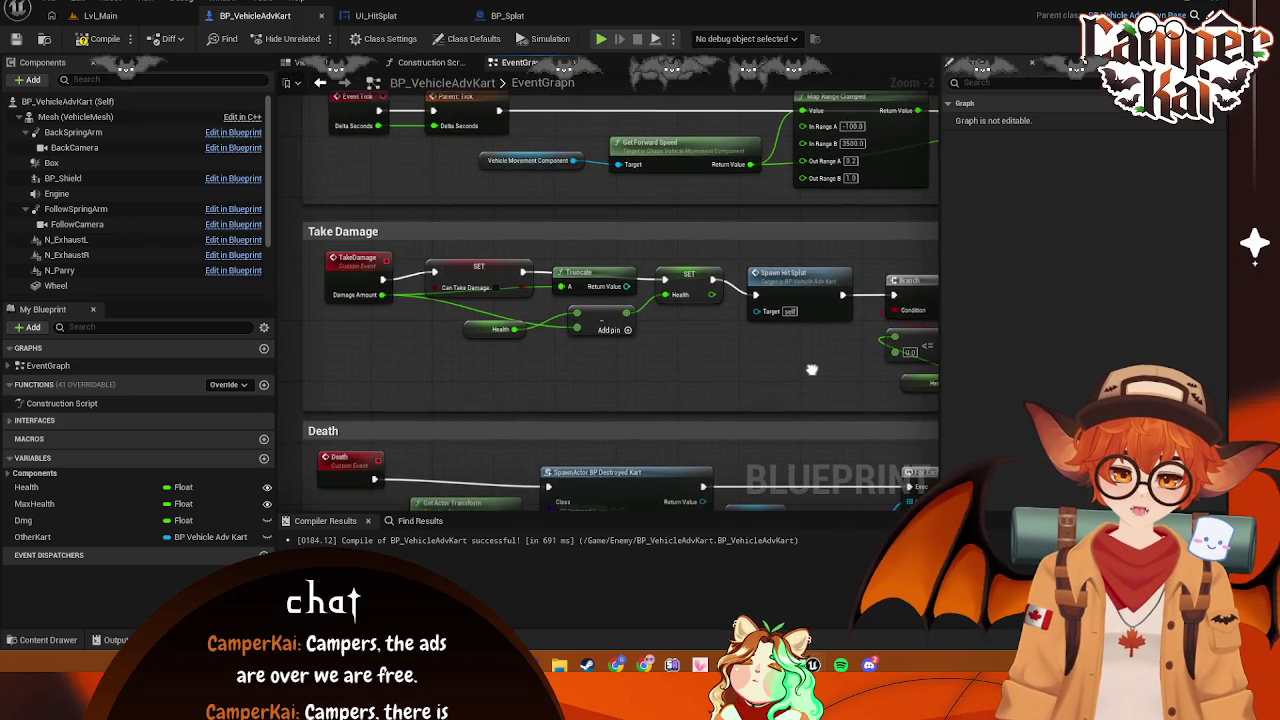
pyautogui.scroll(3, 660, 354)
pyautogui.moveTo(657, 290); pyautogui.dragTo(657, 313)
pyautogui.rightClick(656, 297)
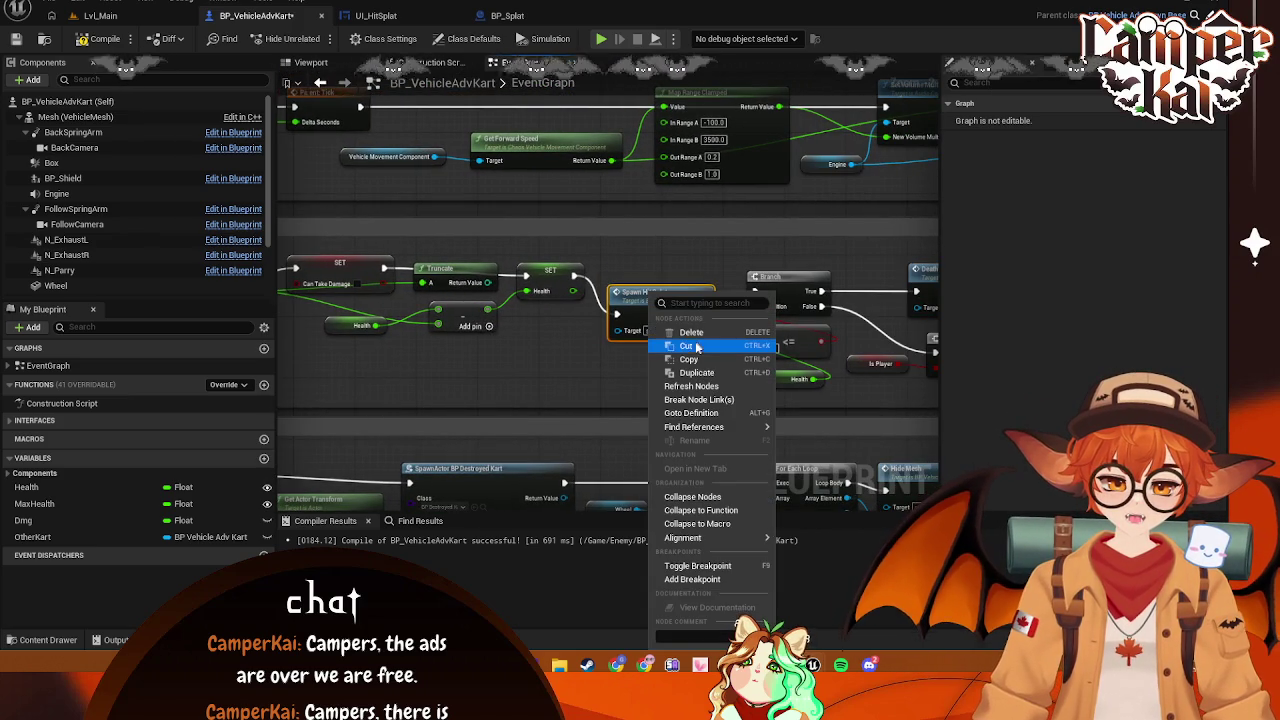
pyautogui.click(690, 338)
pyautogui.moveTo(574, 275); pyautogui.dragTo(630, 290)
pyautogui.write('print')
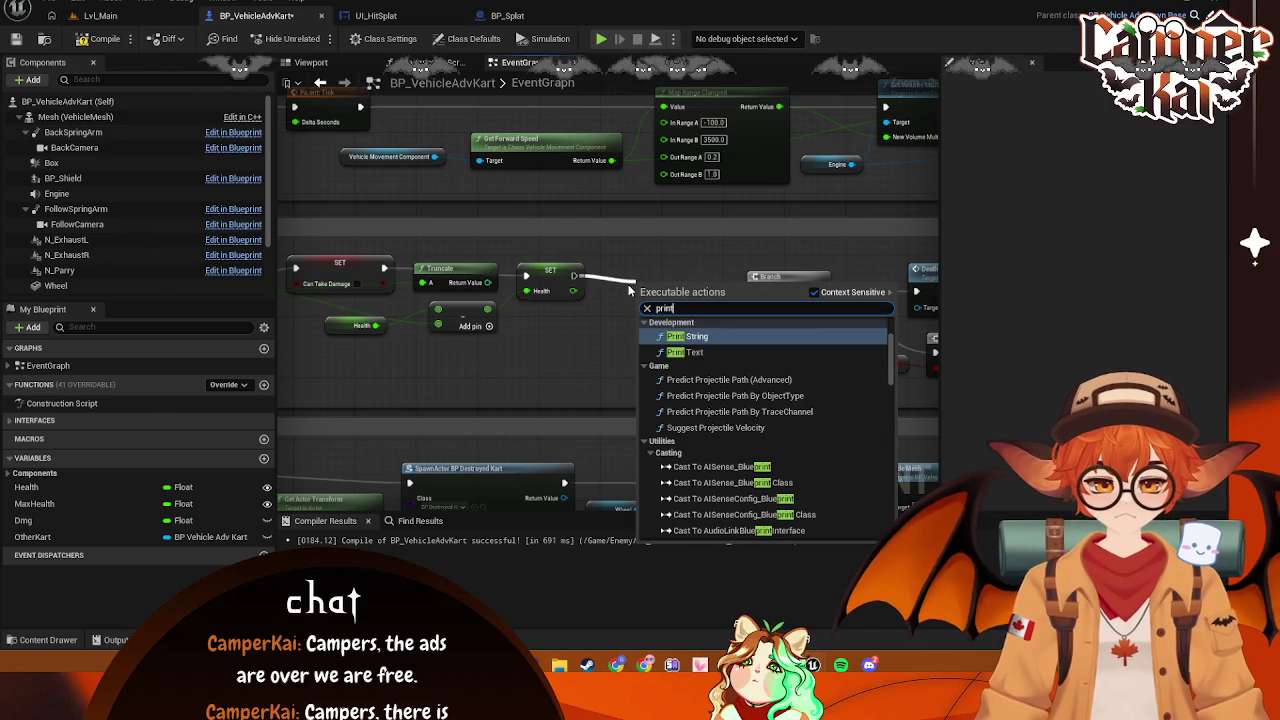
pyautogui.click(686, 336)
pyautogui.moveTo(679, 293)
pyautogui.mouseDown()
pyautogui.moveTo(681, 264)
pyautogui.moveTo(651, 268)
pyautogui.mouseUp()
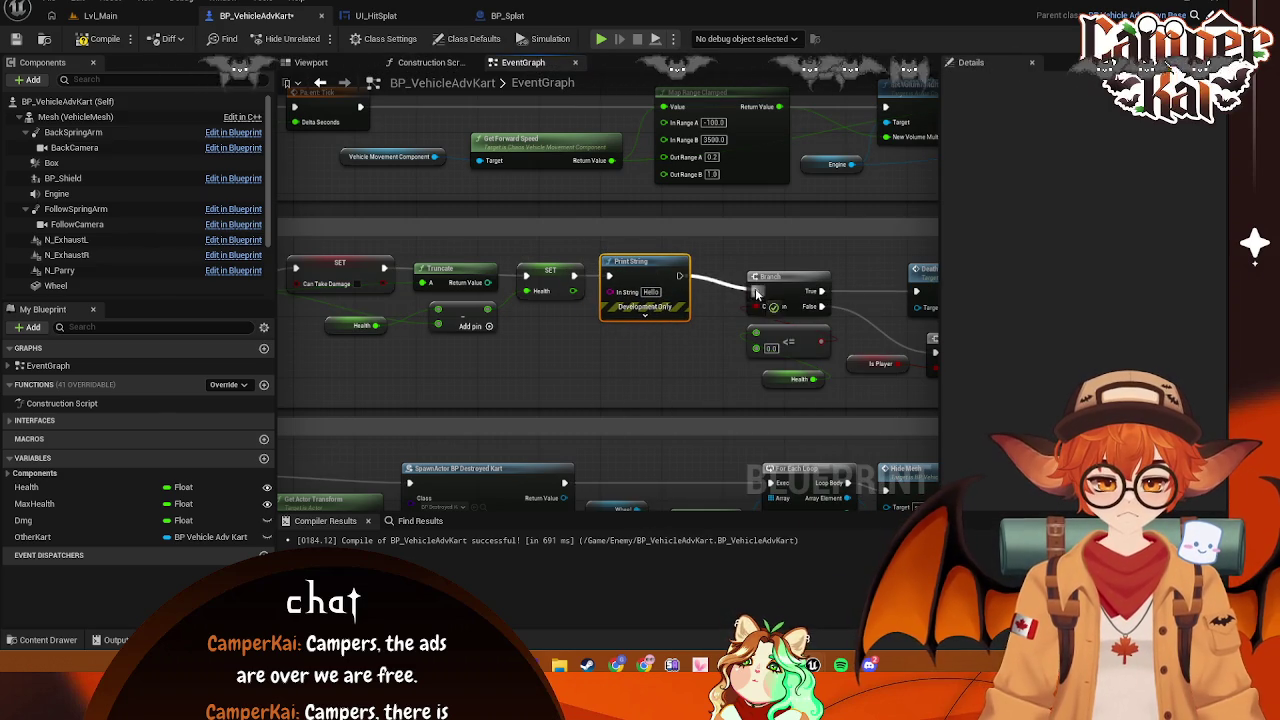
pyautogui.scroll(-3, 688, 283)
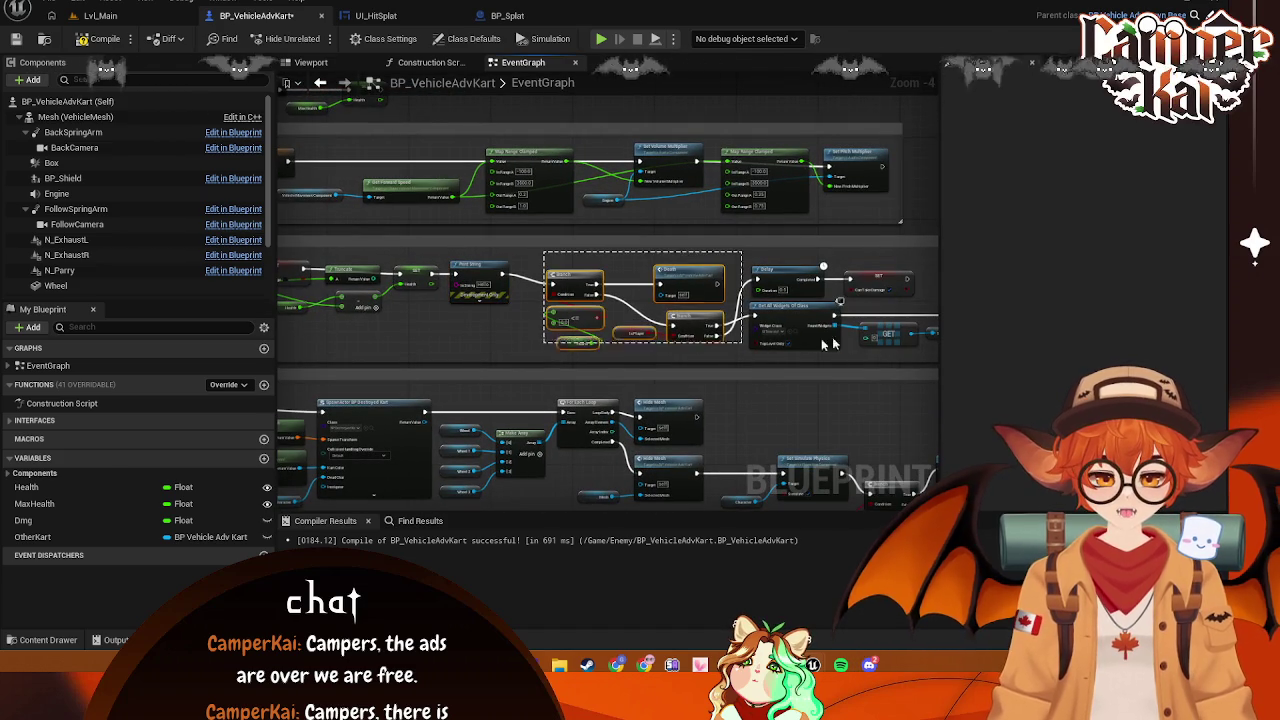
pyautogui.moveTo(516, 316); pyautogui.dragTo(501, 316)
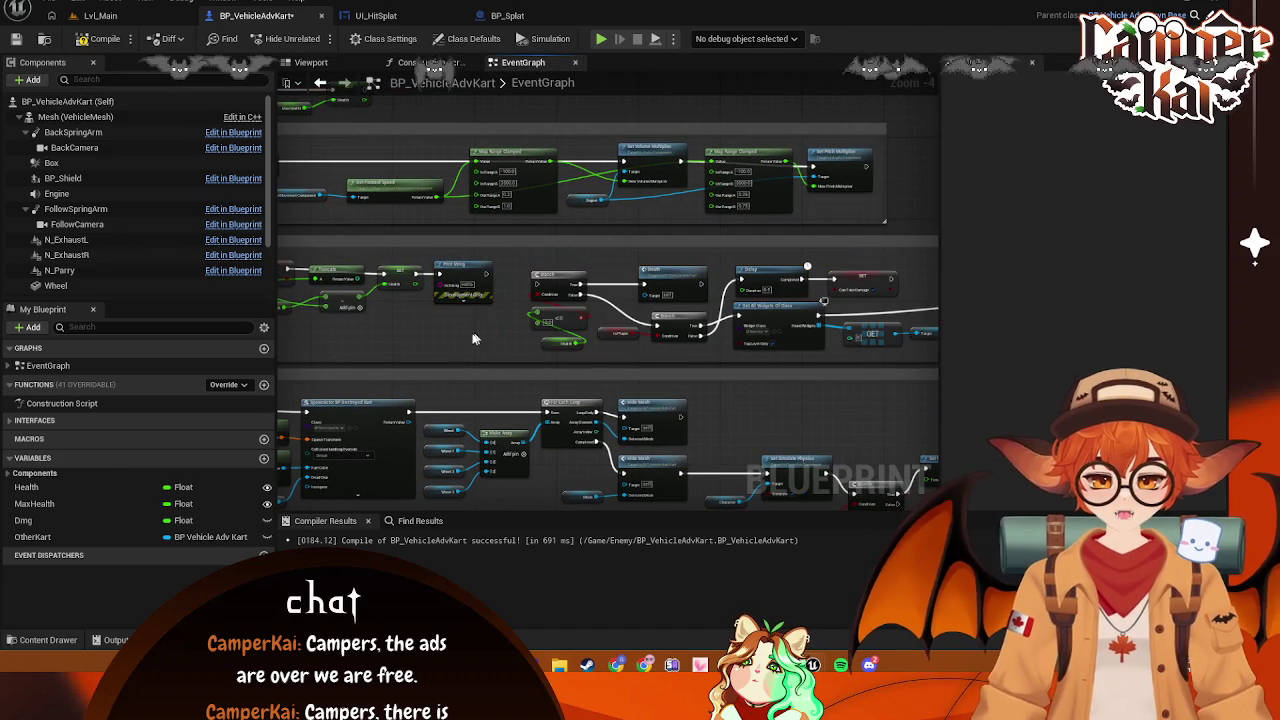
pyautogui.hotkey('ctrl', 'z')
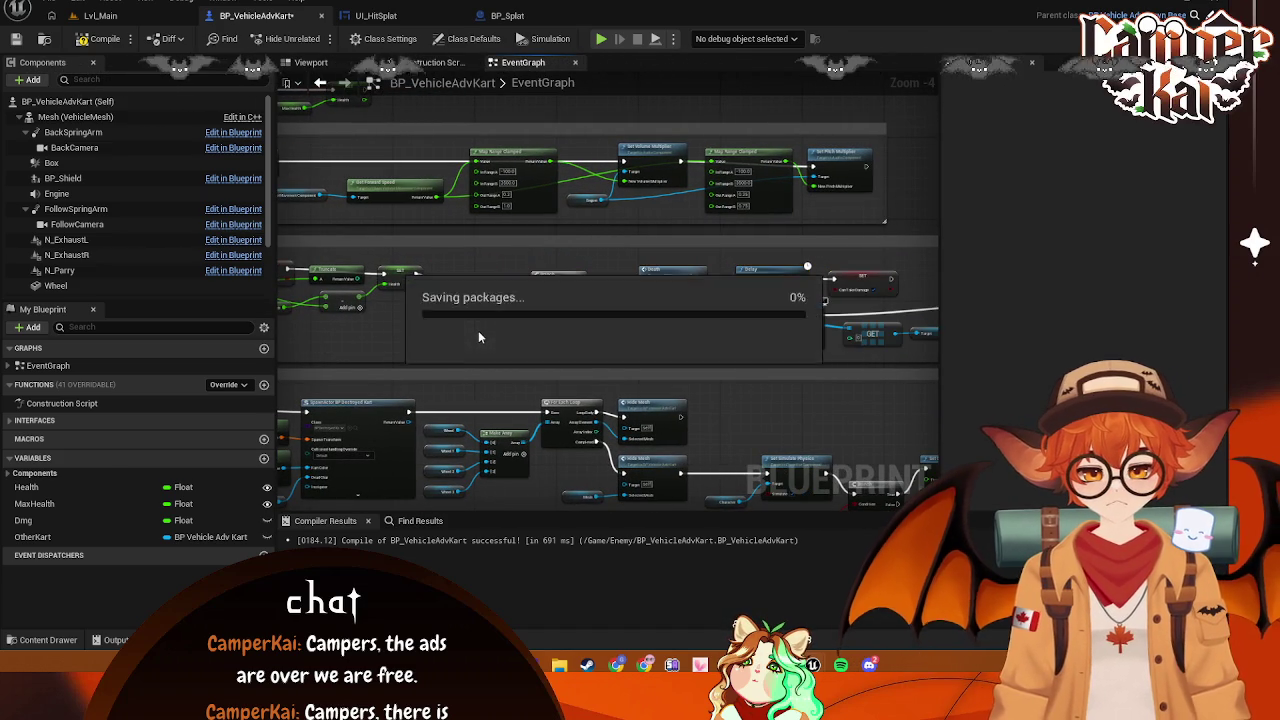
pyautogui.scroll(2, 466, 334)
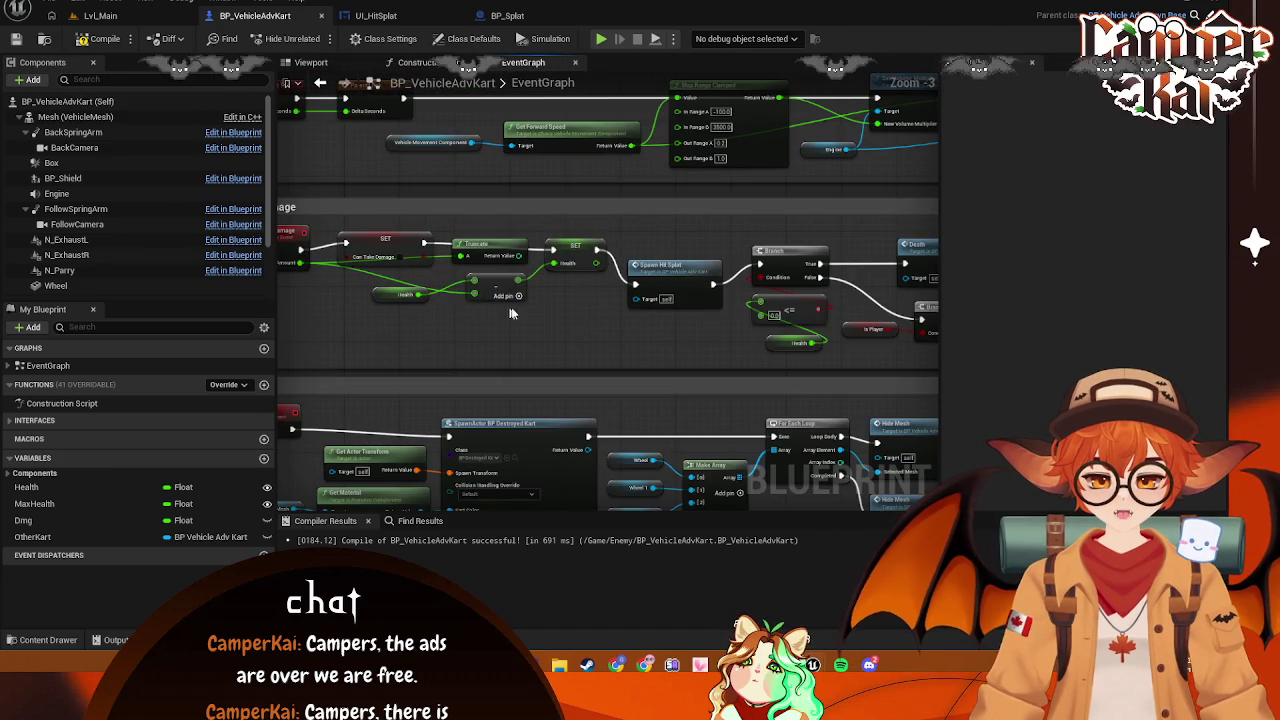
pyautogui.scroll(1, 582, 318)
pyautogui.moveTo(643, 314)
pyautogui.mouseDown()
pyautogui.moveTo(517, 303)
pyautogui.moveTo(600, 296)
pyautogui.moveTo(594, 323)
pyautogui.moveTo(621, 337)
pyautogui.moveTo(447, 302)
pyautogui.mouseUp()
pyautogui.moveTo(557, 316); pyautogui.dragTo(504, 316)
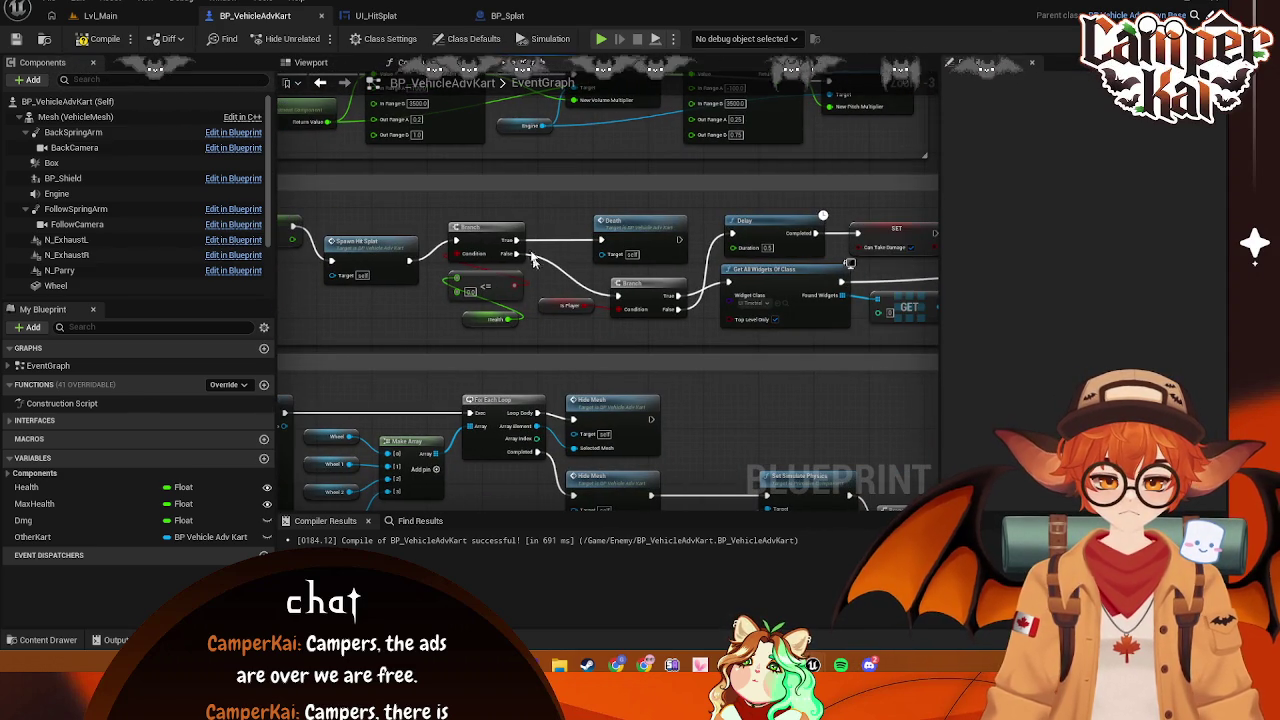
pyautogui.moveTo(640, 278); pyautogui.dragTo(474, 232)
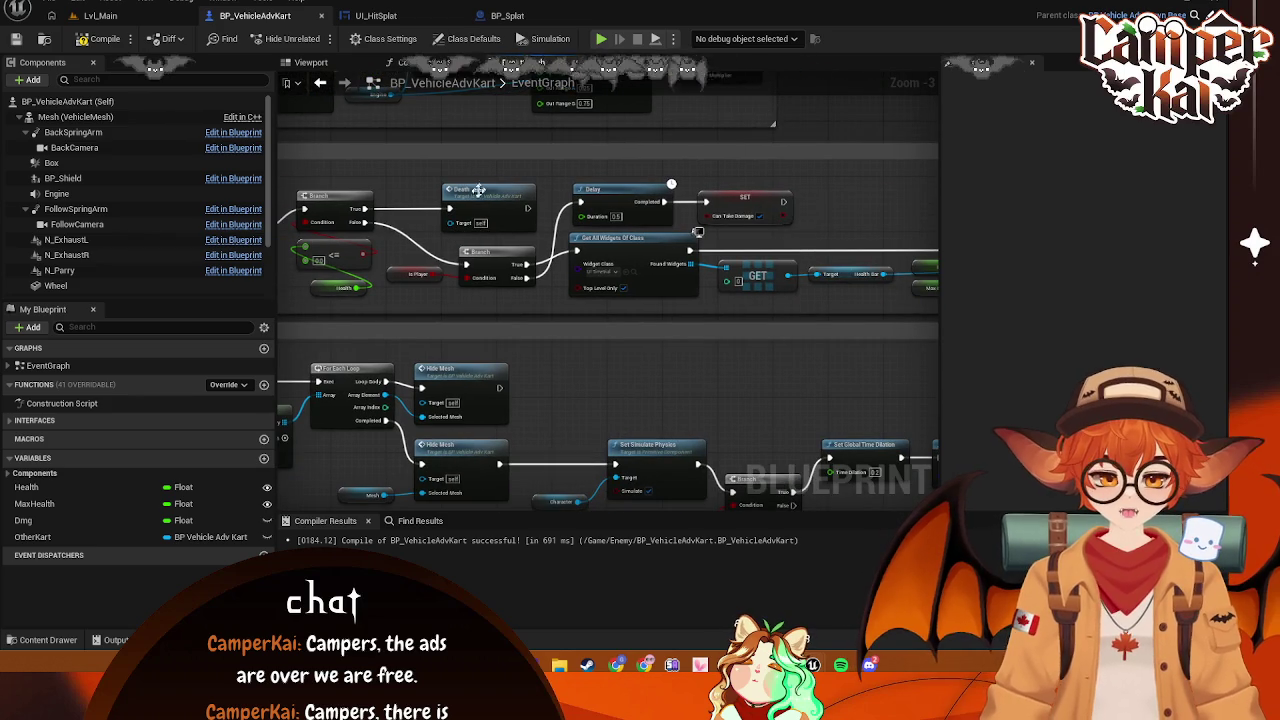
pyautogui.click(336, 253)
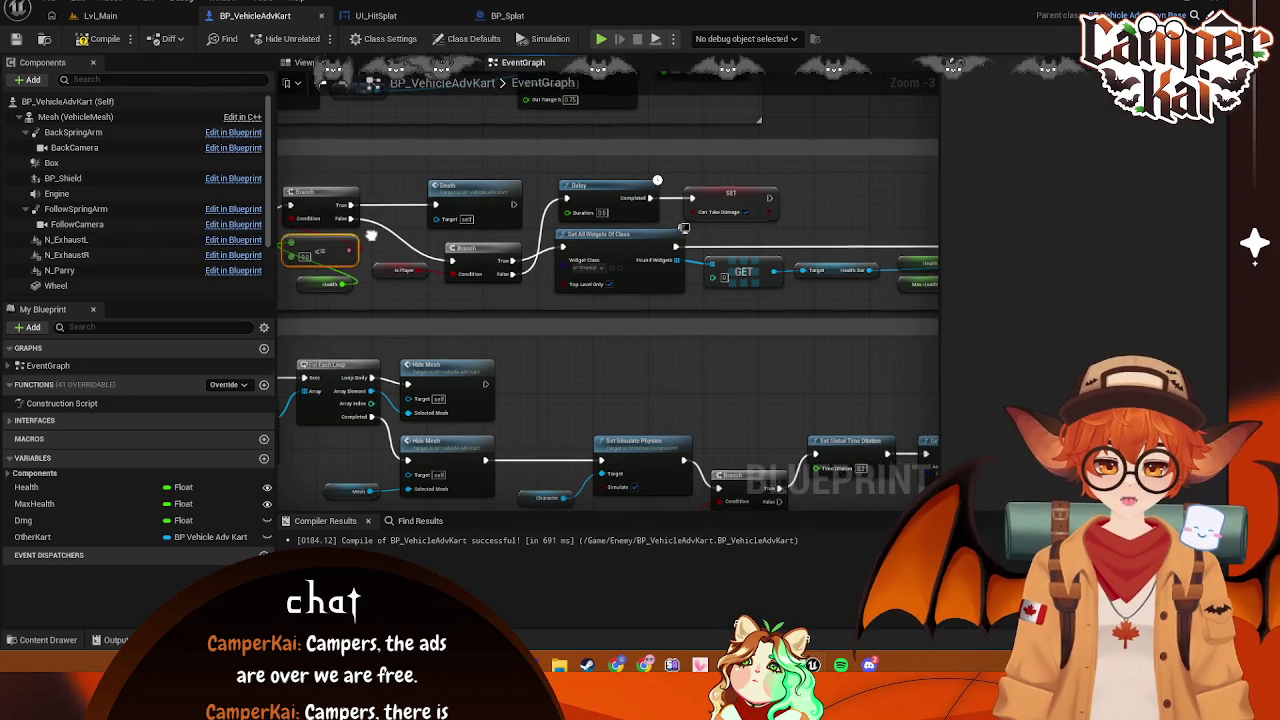
pyautogui.moveTo(422, 255); pyautogui.dragTo(382, 243)
pyautogui.hotkey('ctrl', 's')
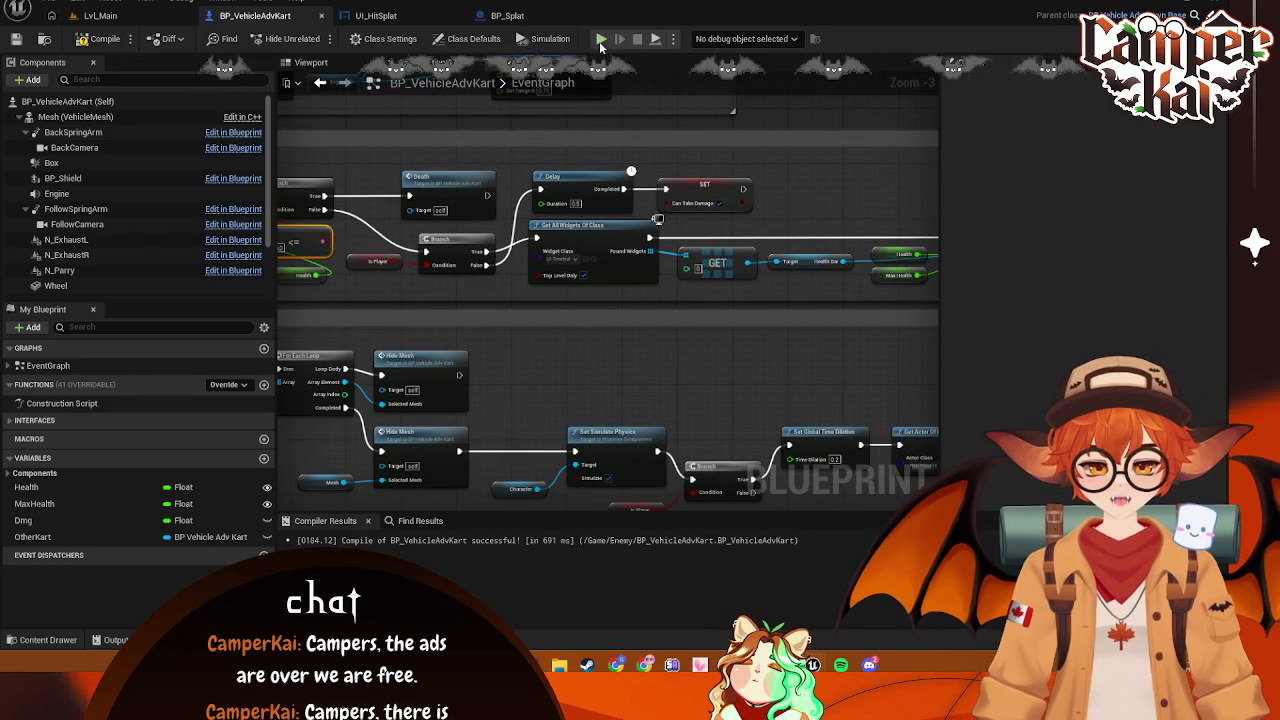
pyautogui.click(100, 16)
# Launch a play-in-editor session on Lvl_Main and start the race from the title menu
pyautogui.click(215, 16)
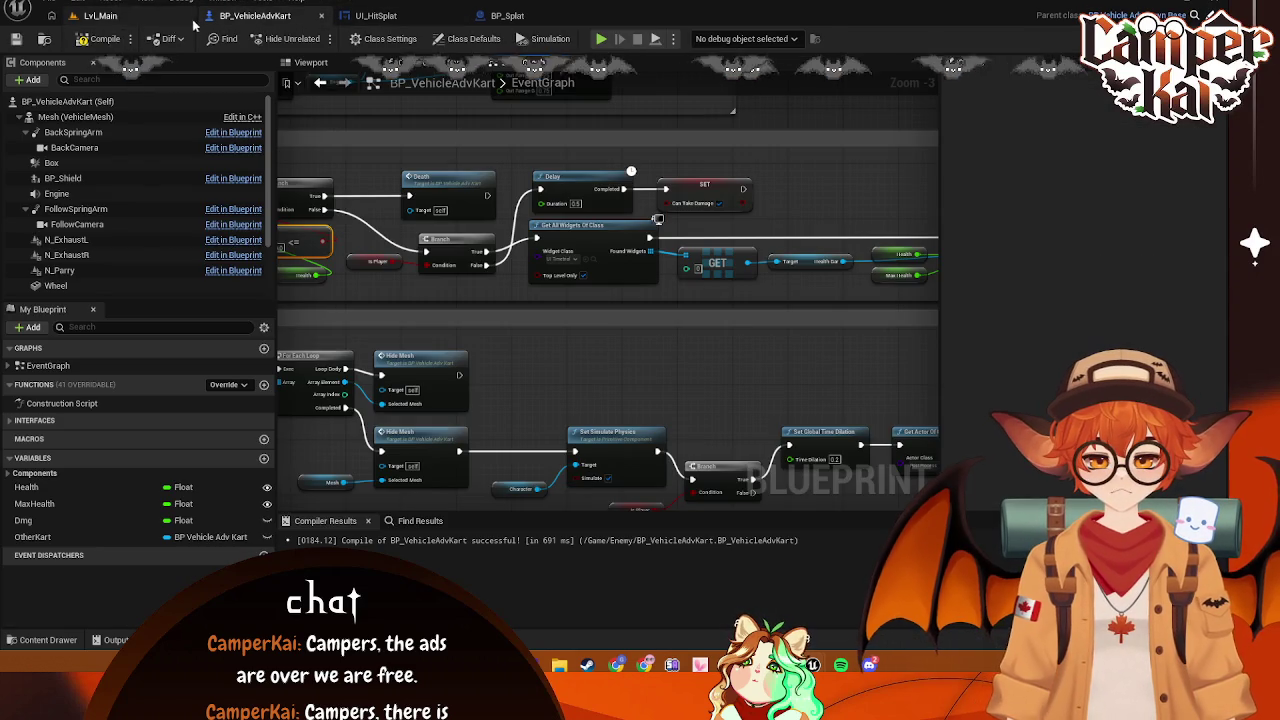
pyautogui.click(101, 16)
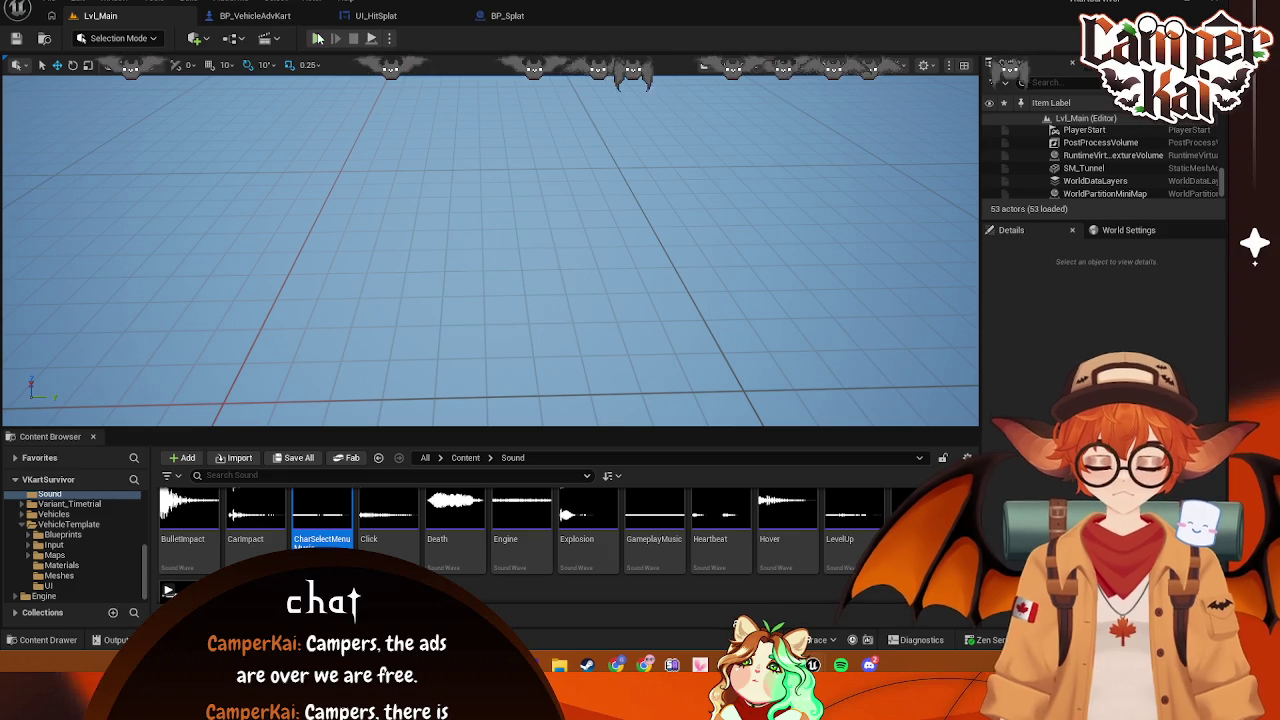
pyautogui.hotkey('alt', 'p')
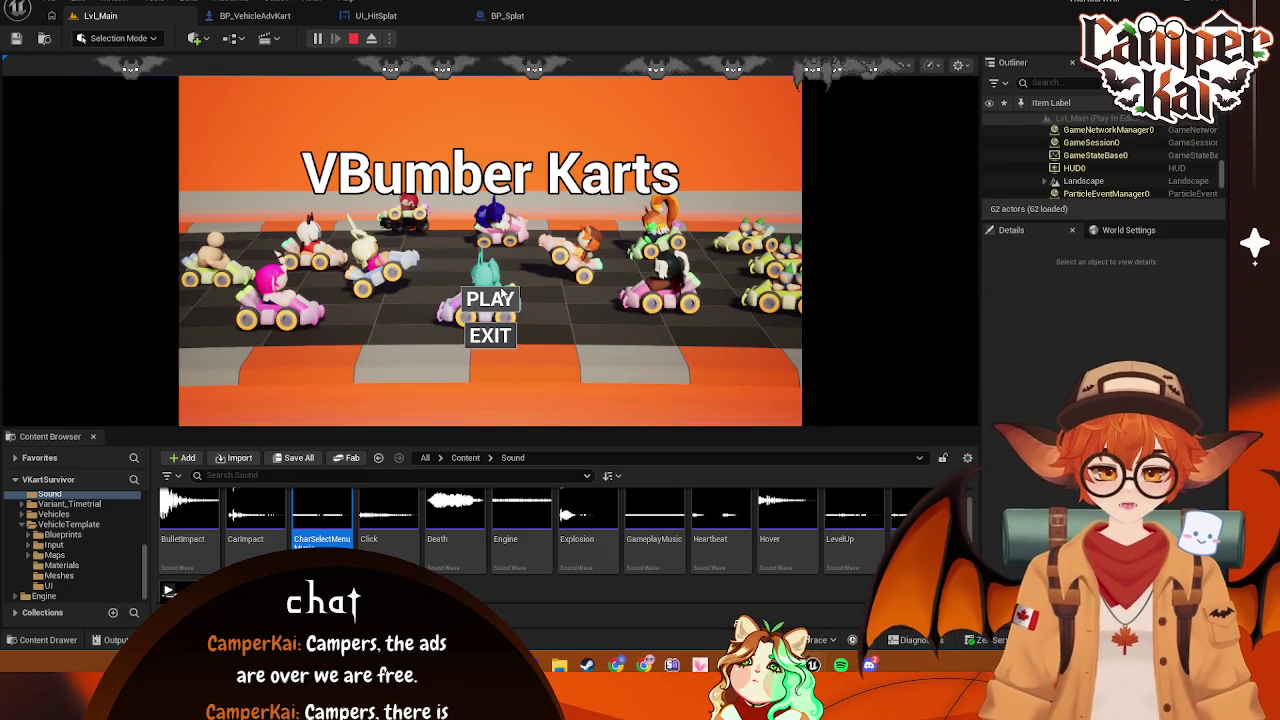
pyautogui.click(488, 296)
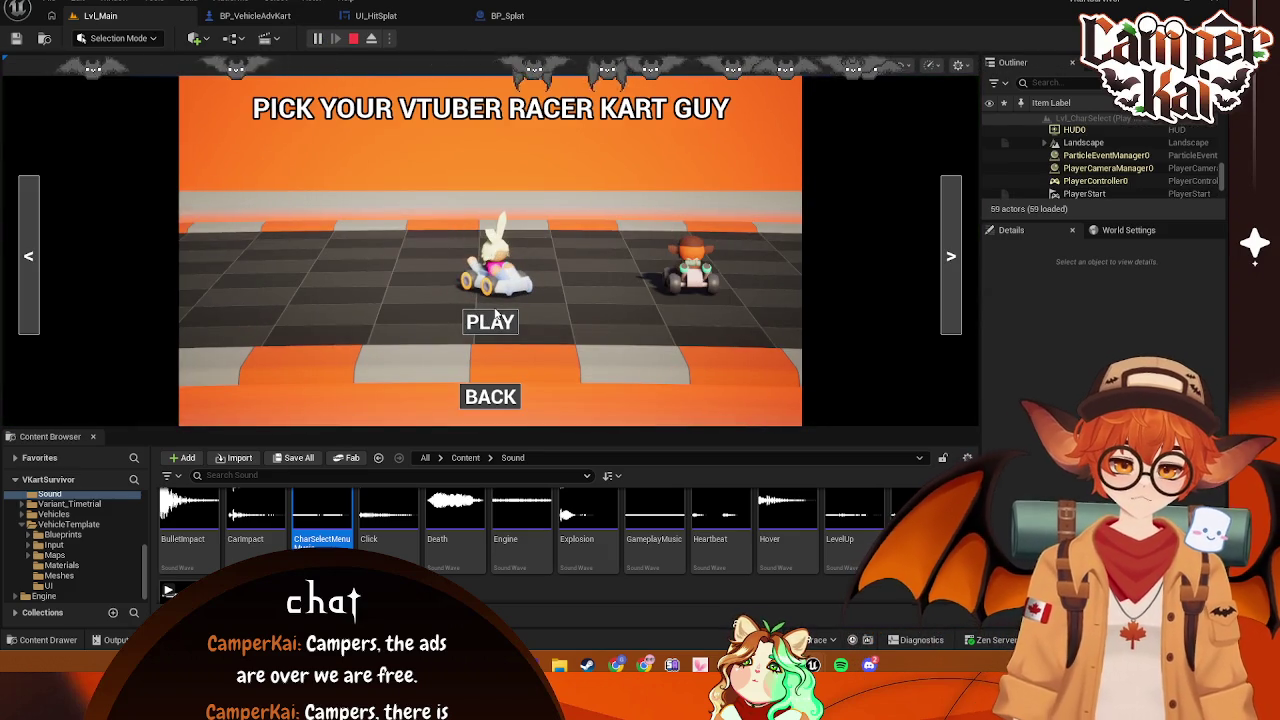
pyautogui.click(492, 318)
# Drive the kart through the cone line and along the track edge
pyautogui.press('w')
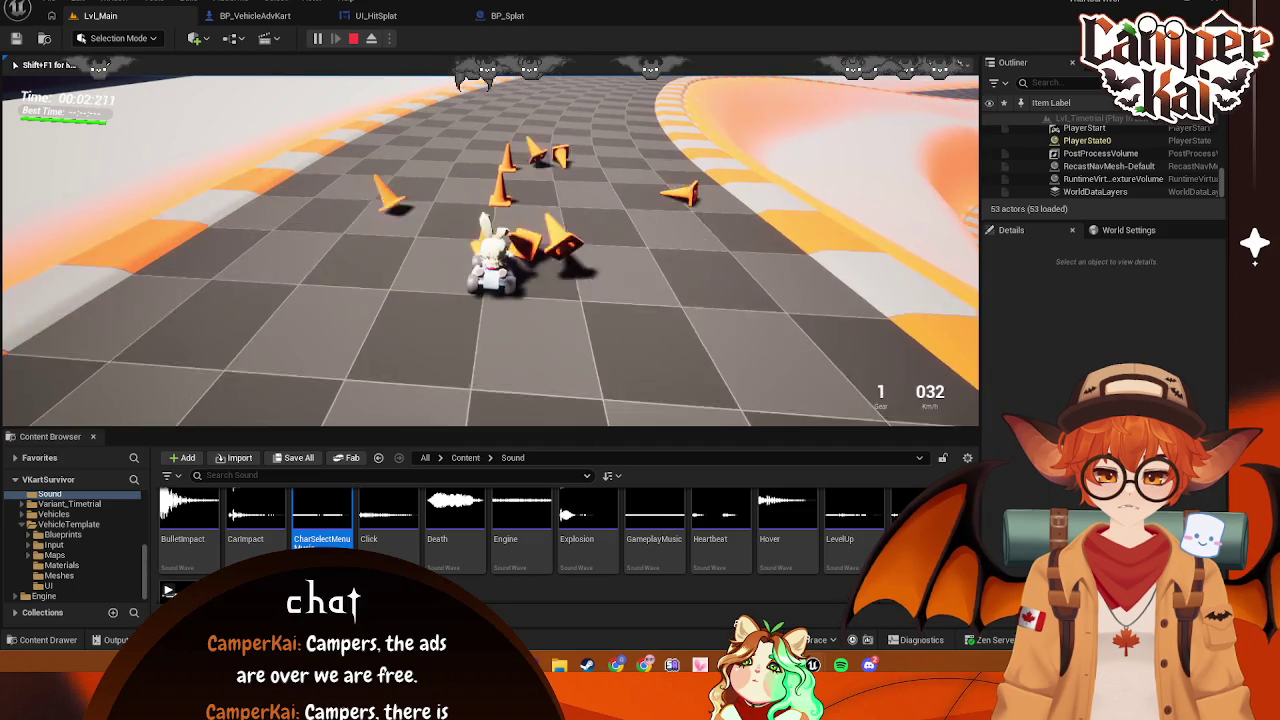
pyautogui.press('w')
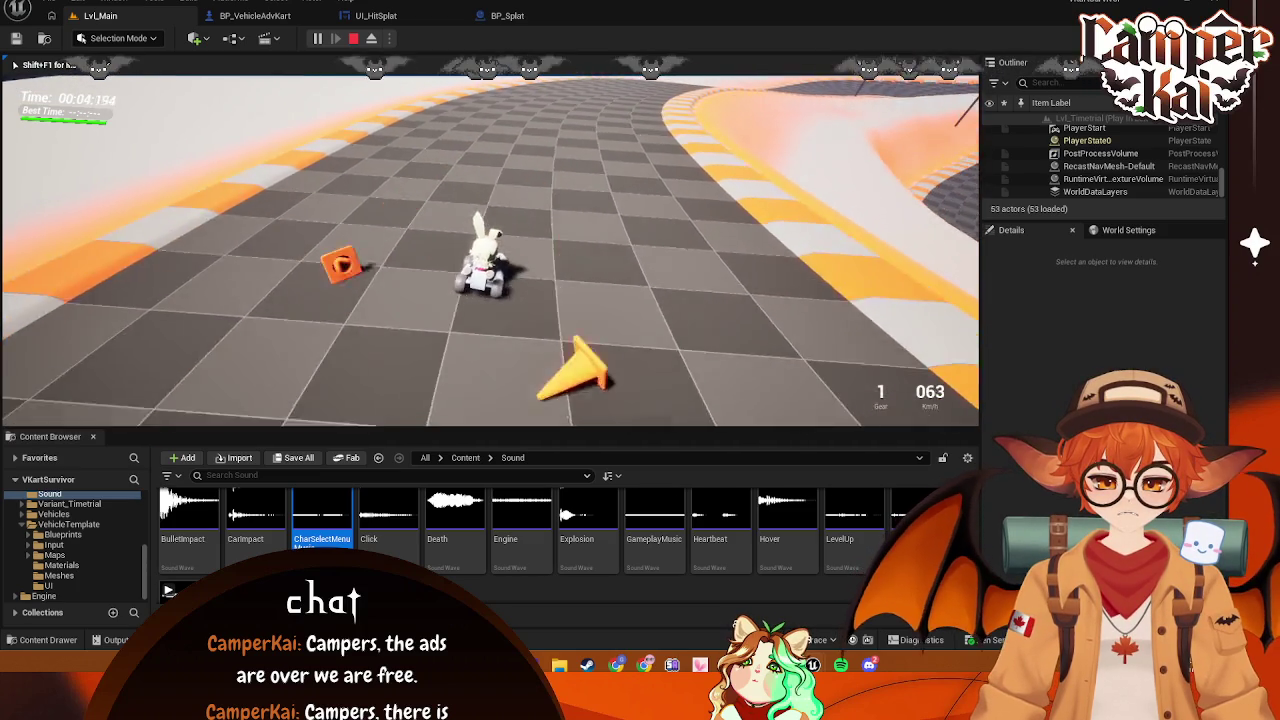
pyautogui.press('w')
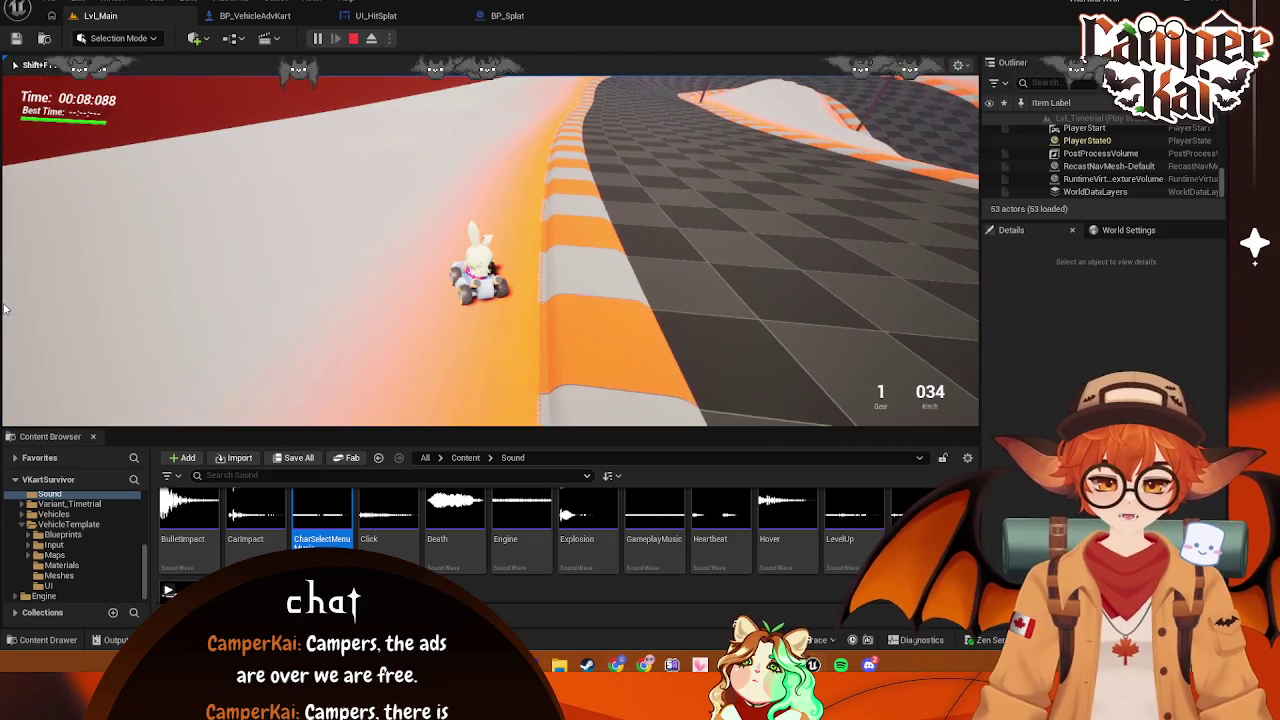
pyautogui.hotkey('shift', 'F1')
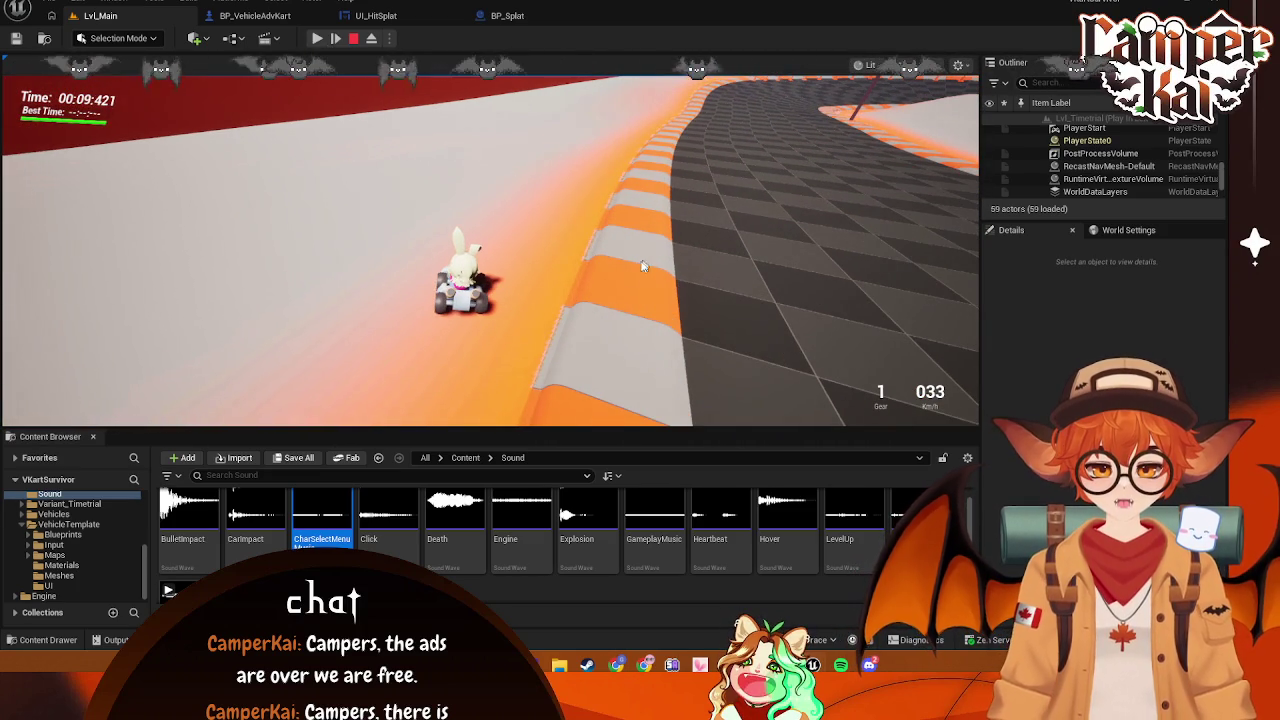
pyautogui.click(641, 261)
# Eject from the kart with F8, inspect BP_EnemySmol0 and the landscape spline, then resume play
pyautogui.press('F8')
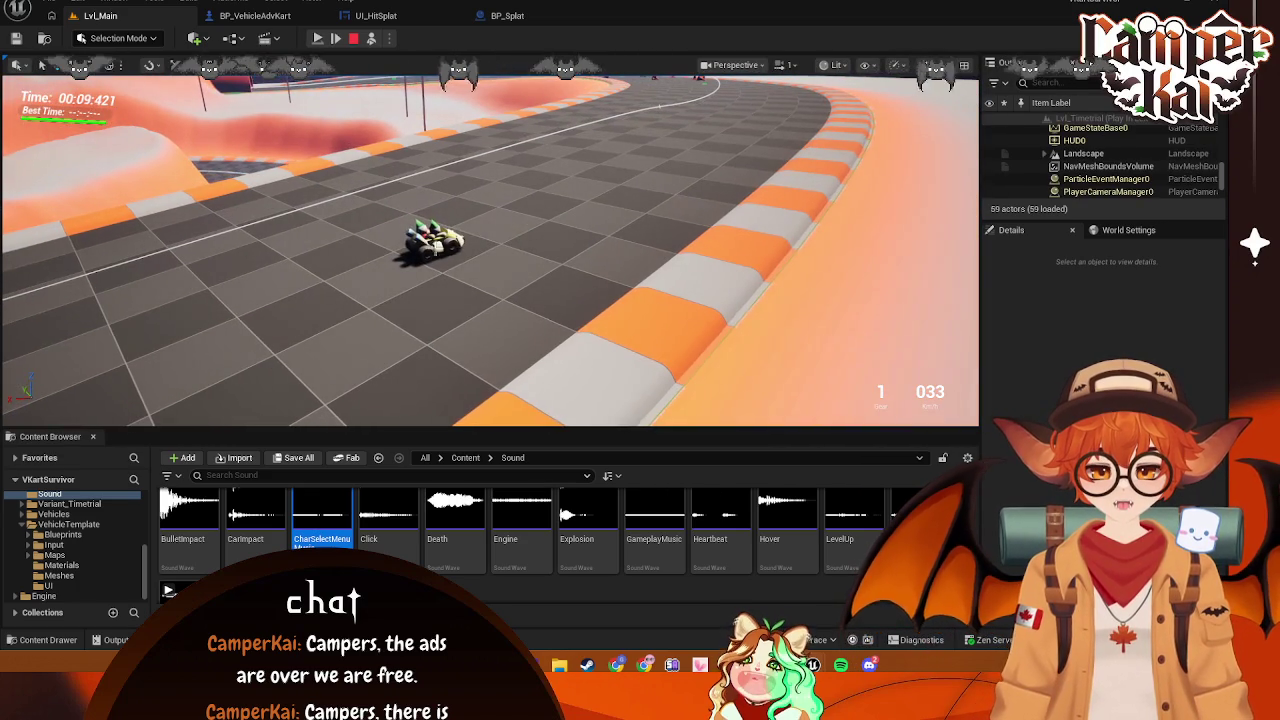
pyautogui.click(509, 271)
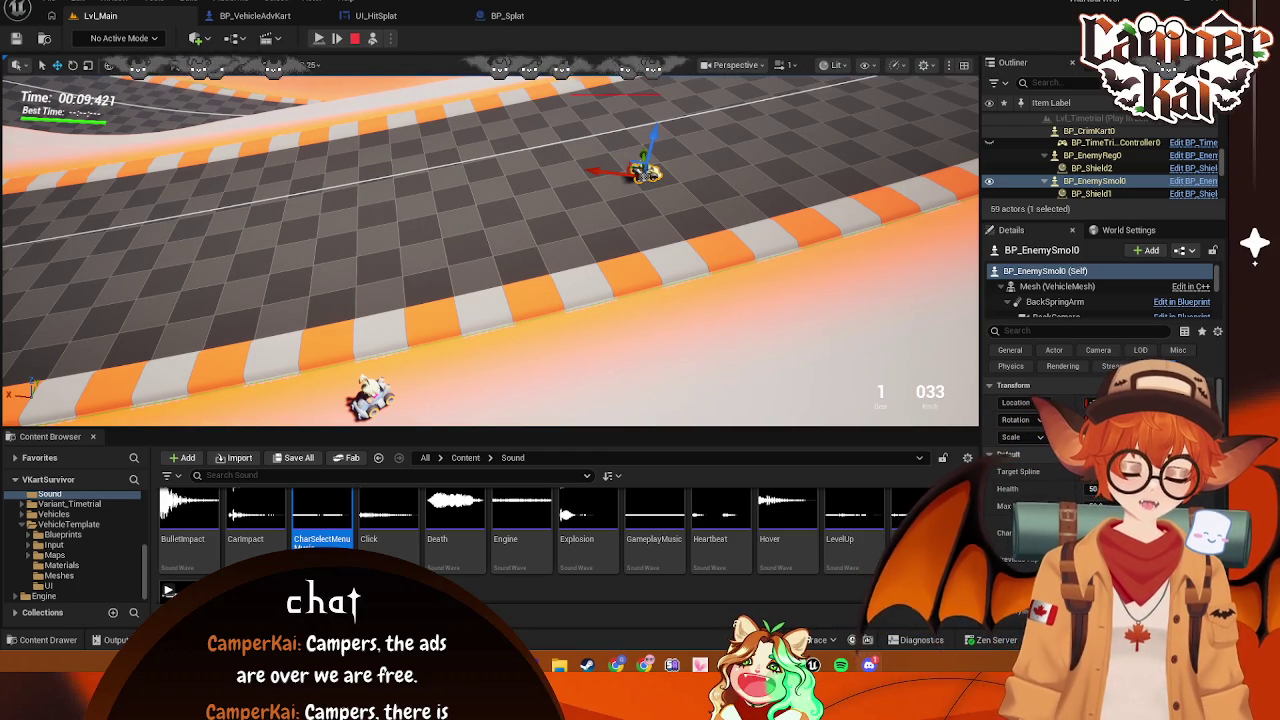
pyautogui.click(647, 196)
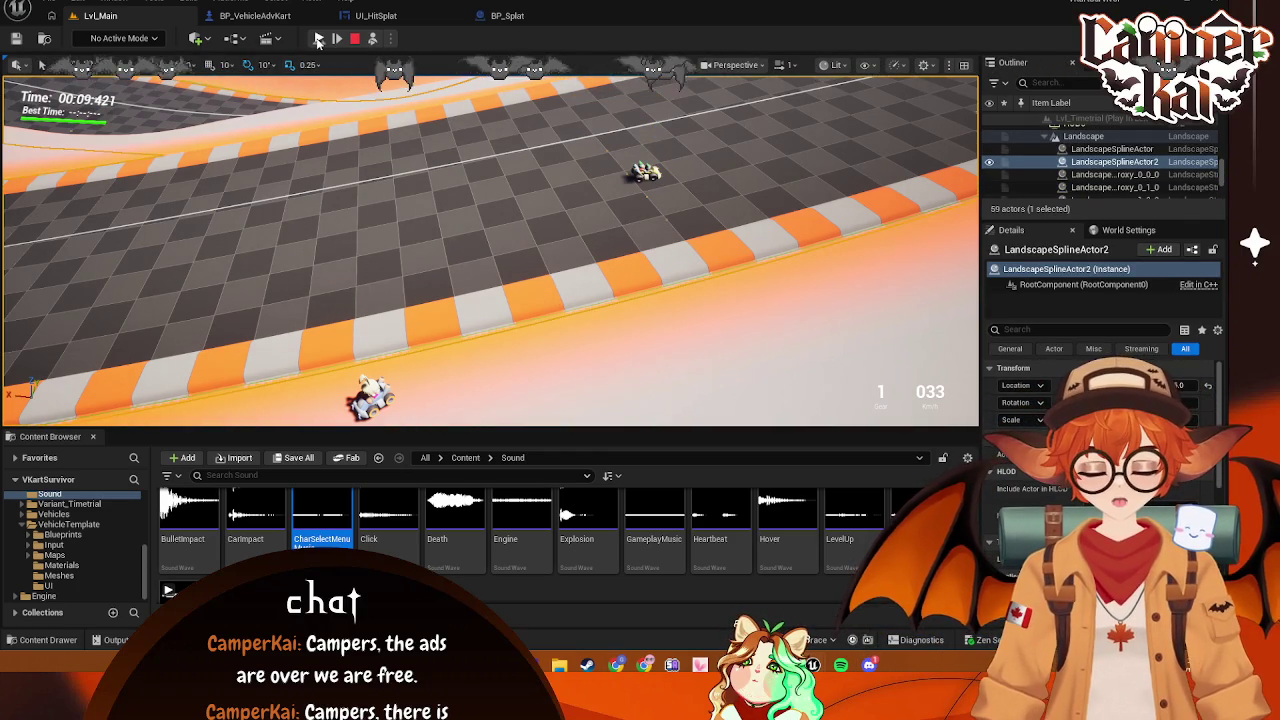
pyautogui.click(318, 40)
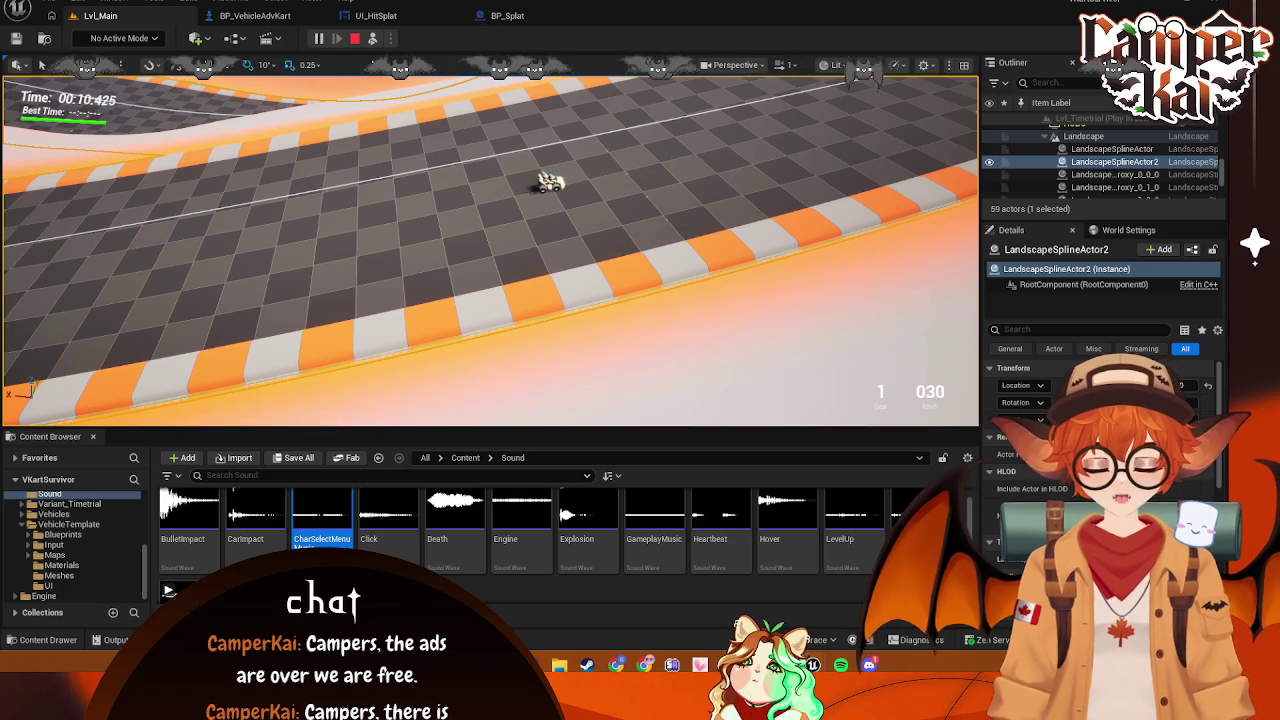
# Repossess the kart and steer it onto the curb and back along the track
pyautogui.press('F8')
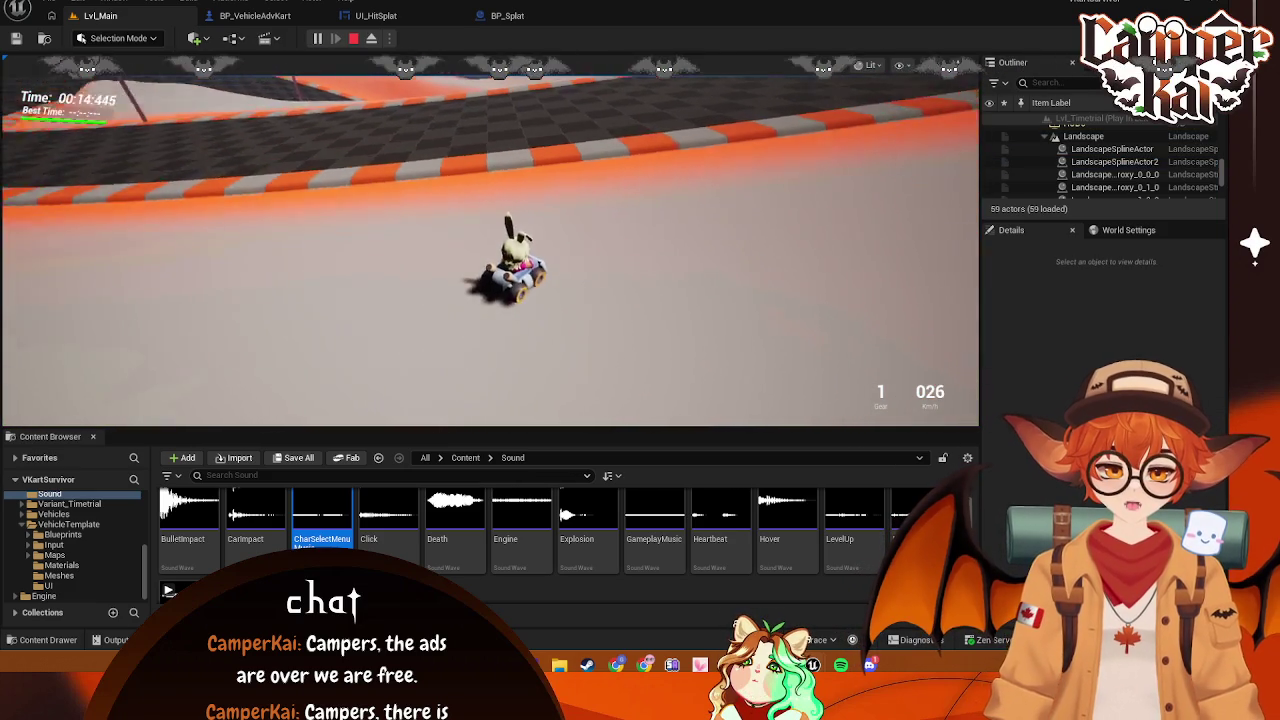
pyautogui.press('a')
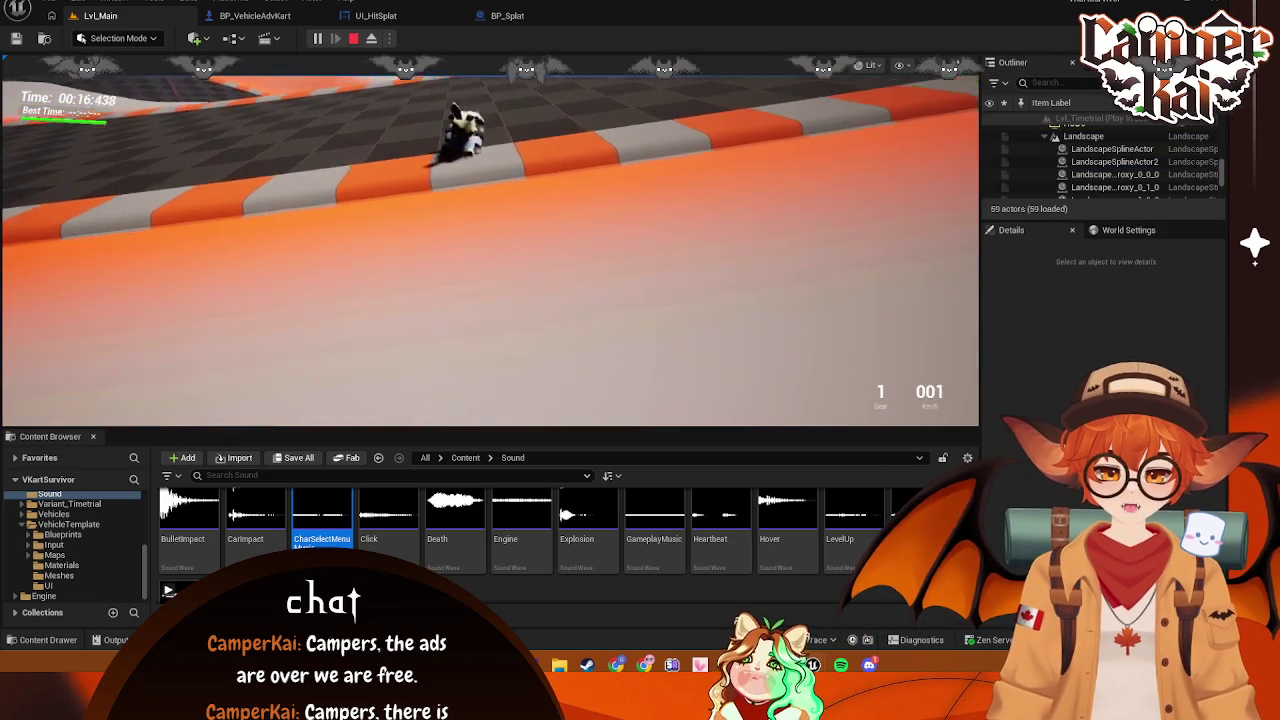
pyautogui.press('w')
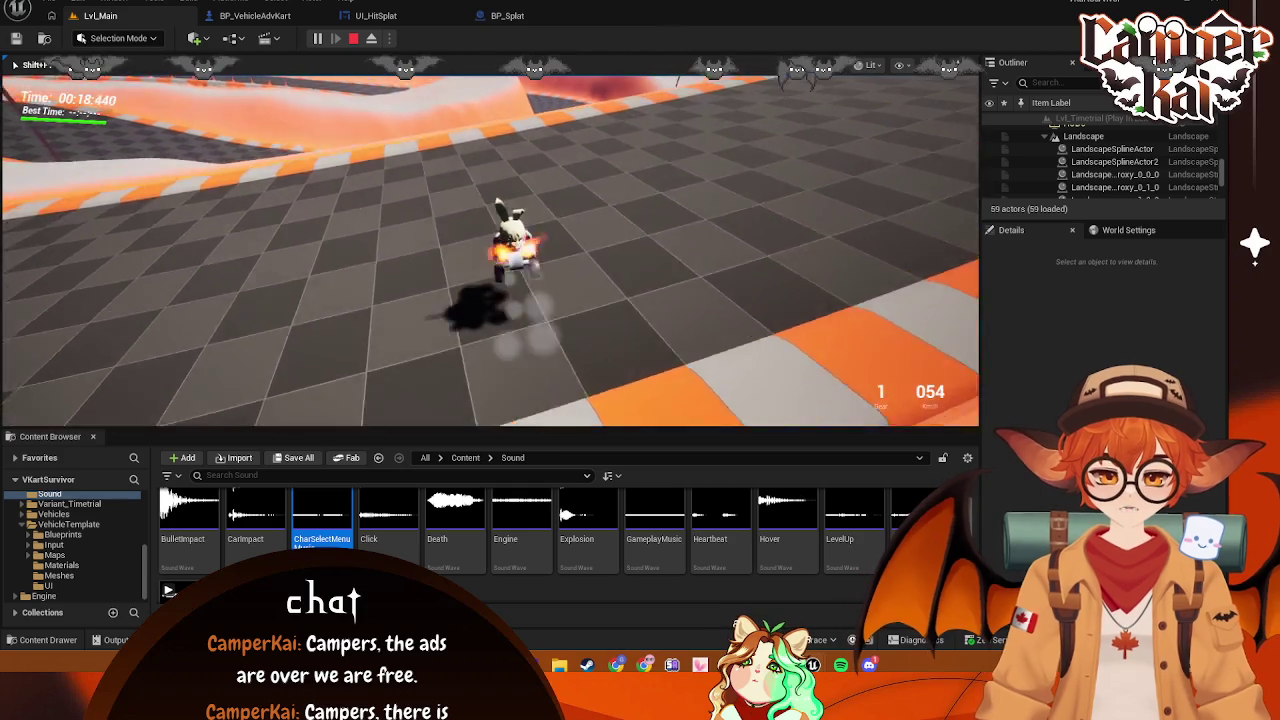
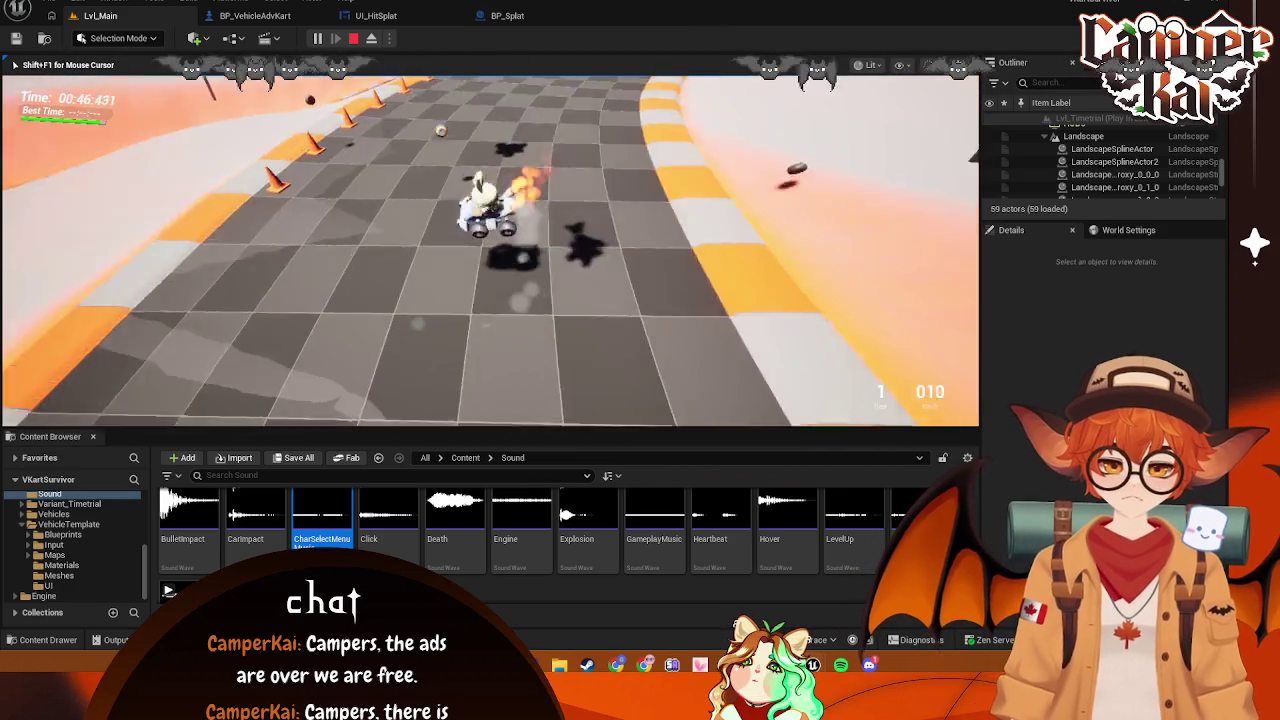
# Drive the kart into the enemy kart, then eject with F8 and select the enemy kart
pyautogui.press('s')
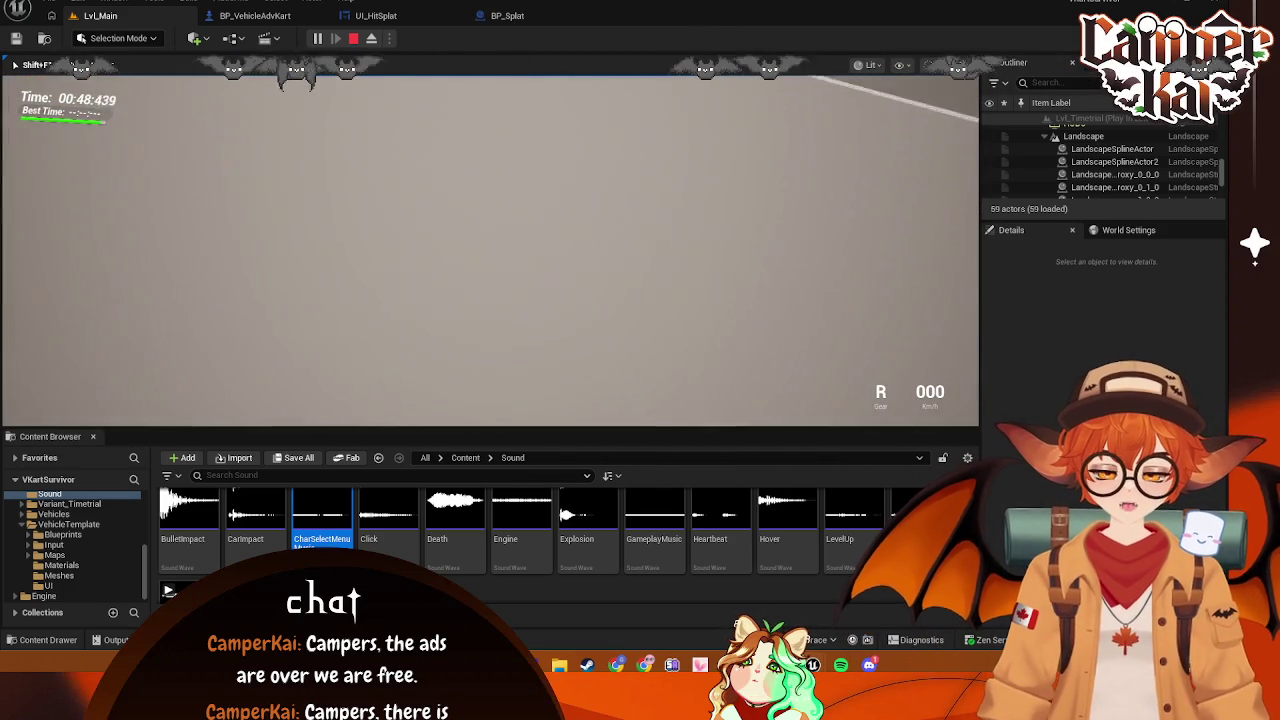
pyautogui.press('s')
pyautogui.press('s')
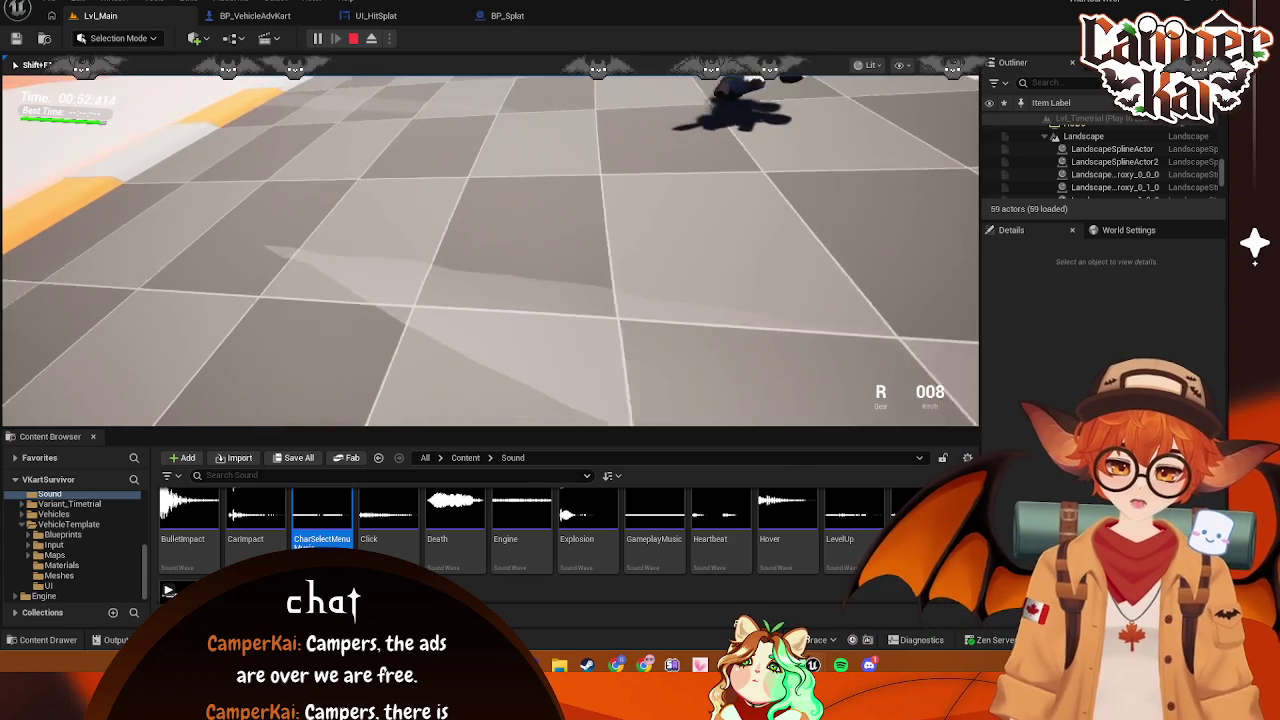
pyautogui.press('w')
pyautogui.press('d')
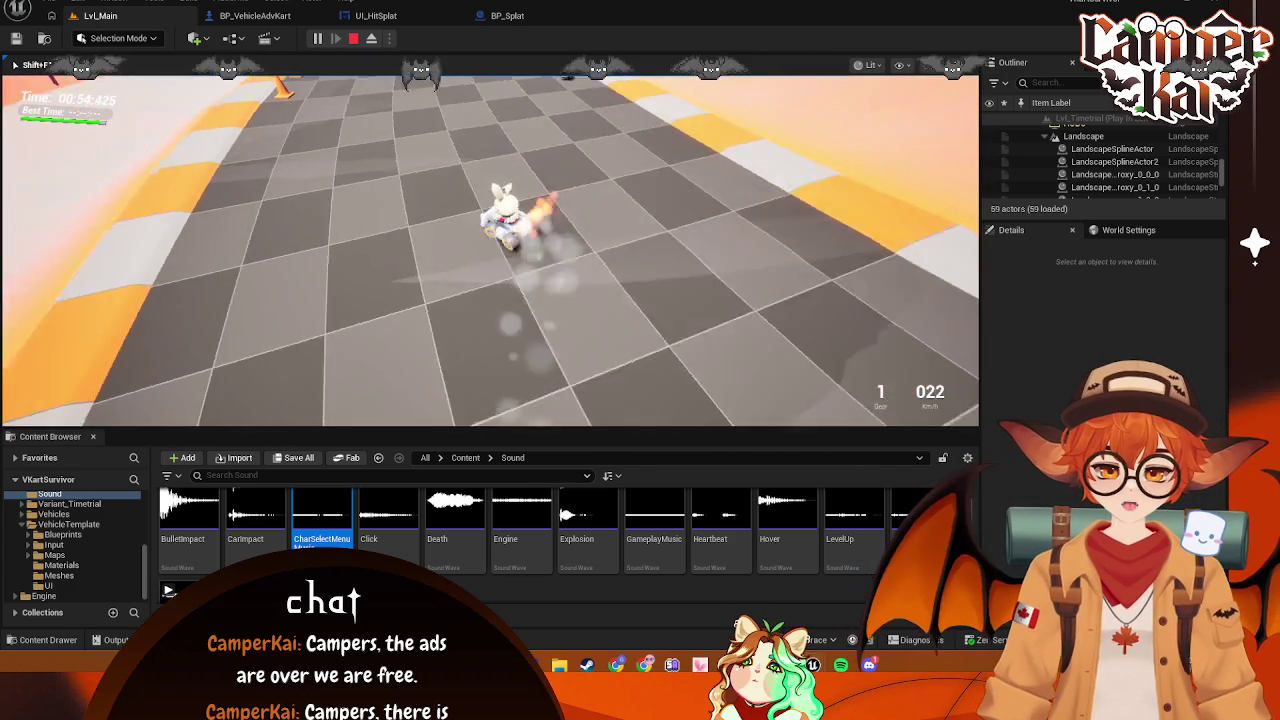
pyautogui.press('d')
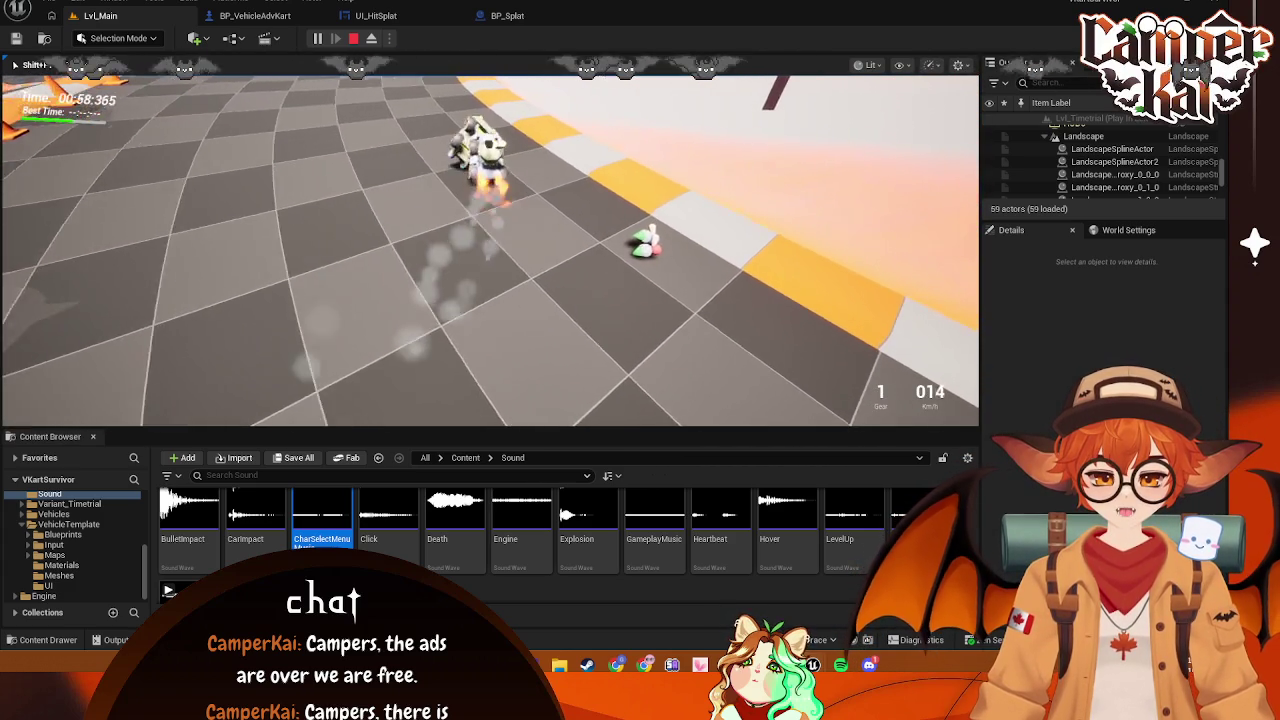
pyautogui.press('s')
pyautogui.press('F8')
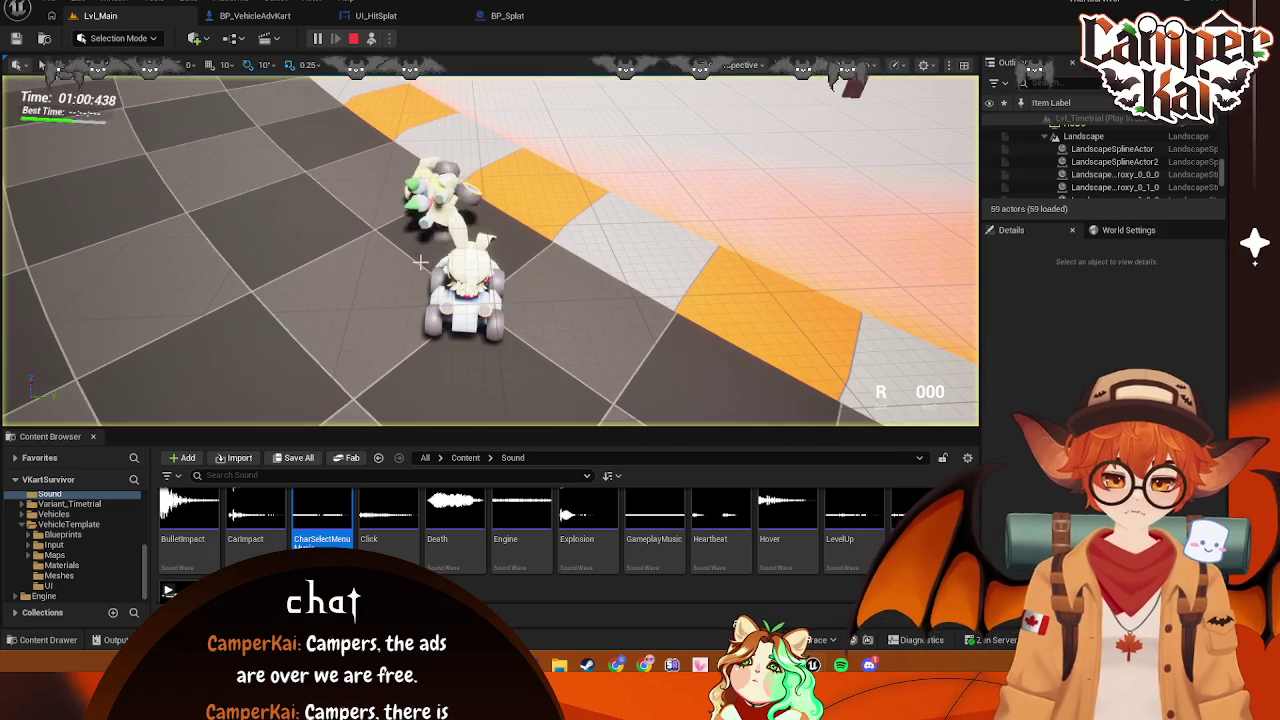
pyautogui.click(425, 185)
# Pause the play session and look through the UI_HitSplat and BP_VehicleAdvKart tabs
pyautogui.click(316, 38)
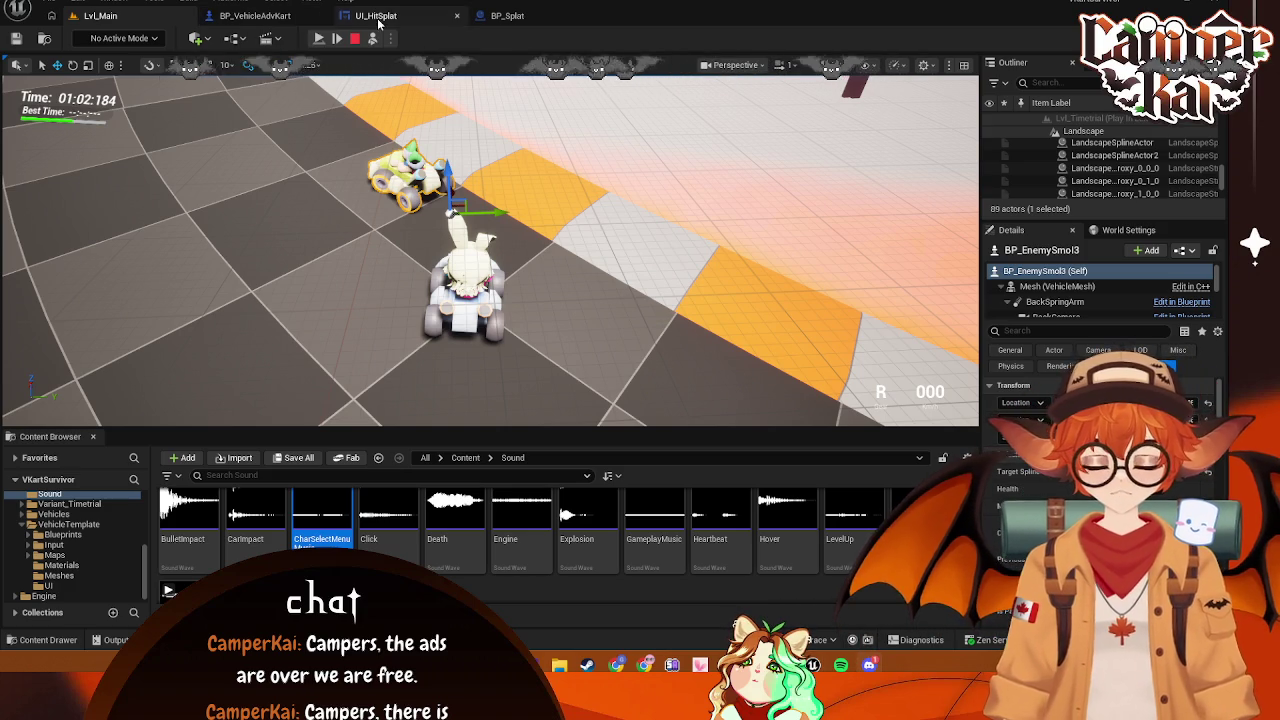
pyautogui.click(378, 18)
pyautogui.click(283, 18)
pyautogui.click(100, 16)
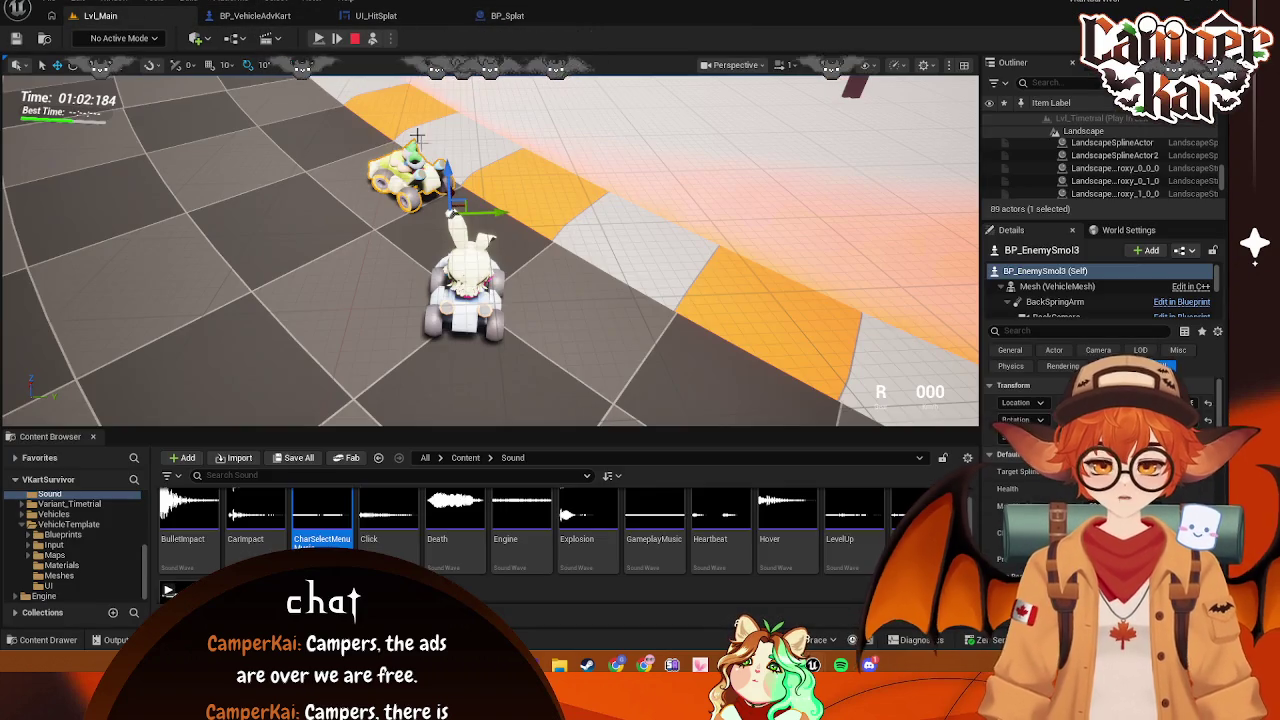
pyautogui.scroll(-3, 1060, 470)
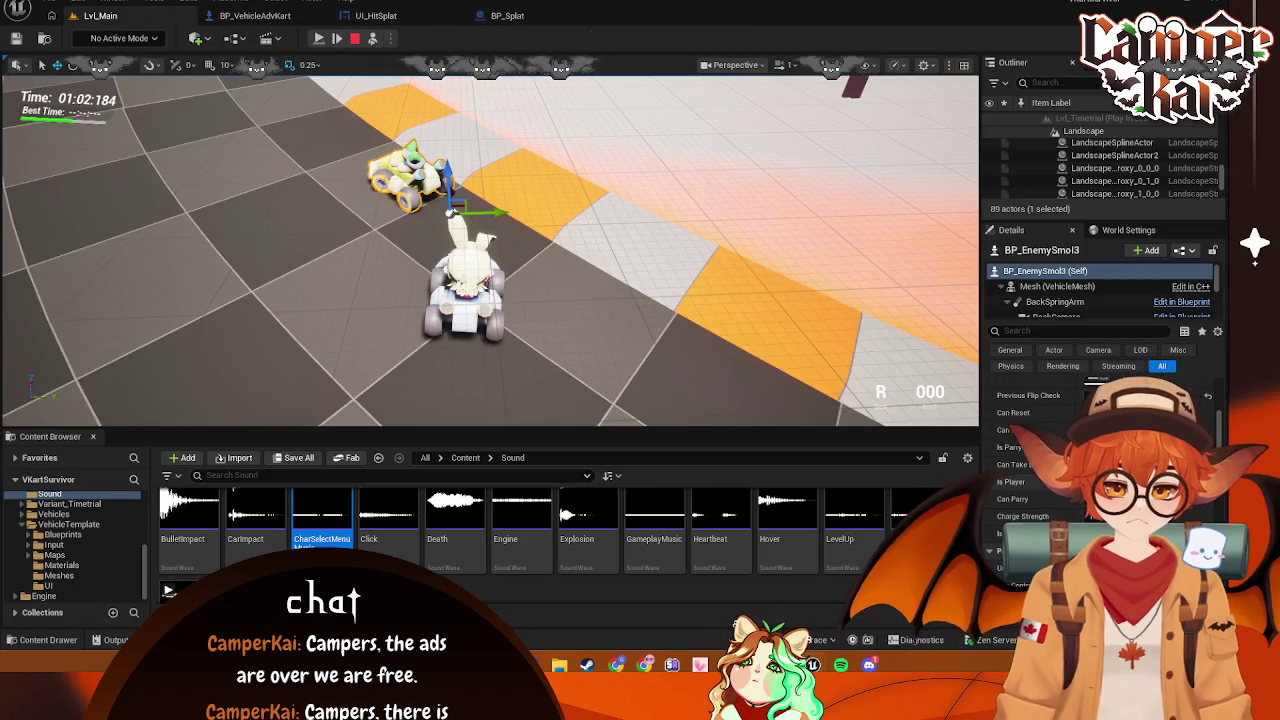
pyautogui.click(289, 18)
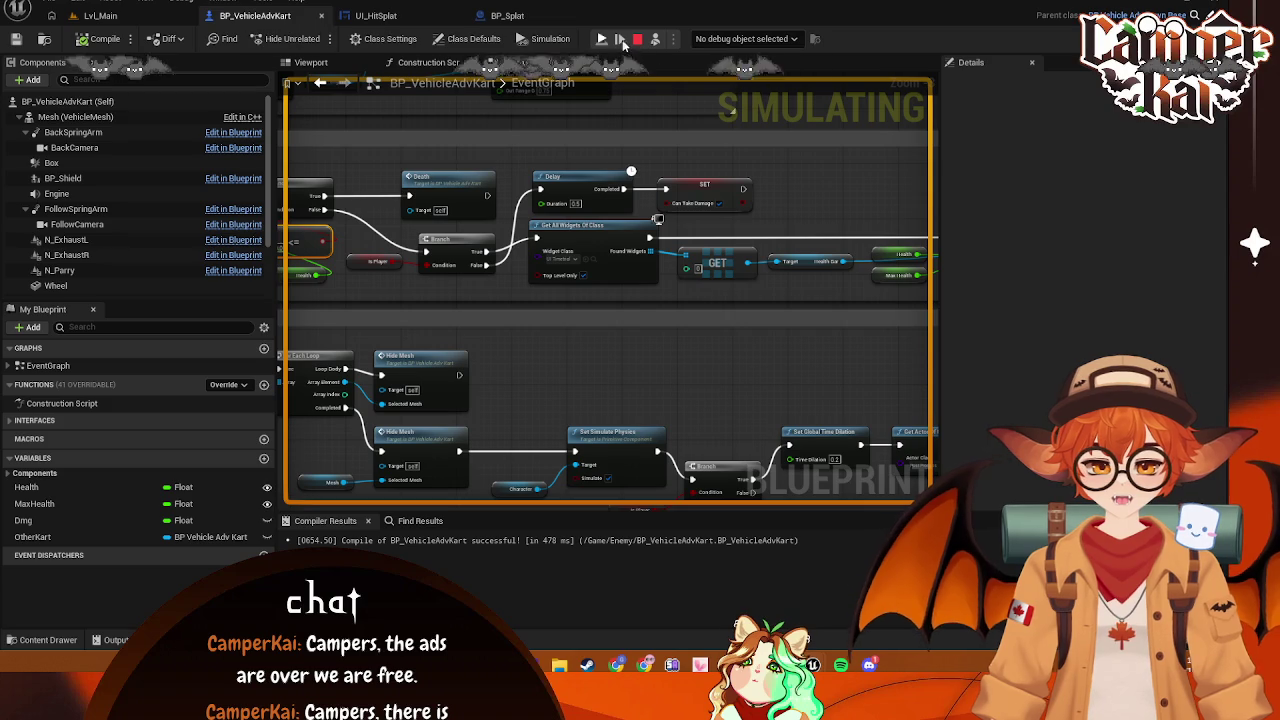
# Stop the simulation and go back to the Lvl_Main level editor
pyautogui.click(638, 40)
pyautogui.click(390, 16)
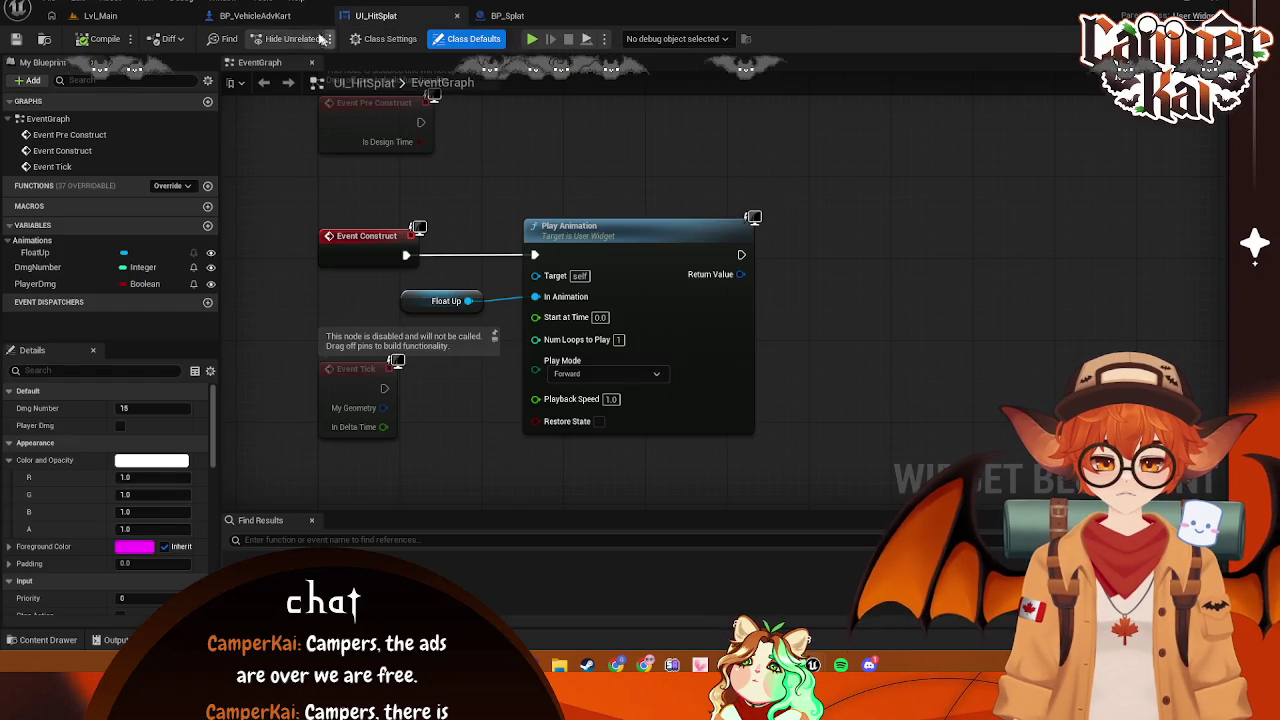
pyautogui.click(300, 16)
pyautogui.click(100, 16)
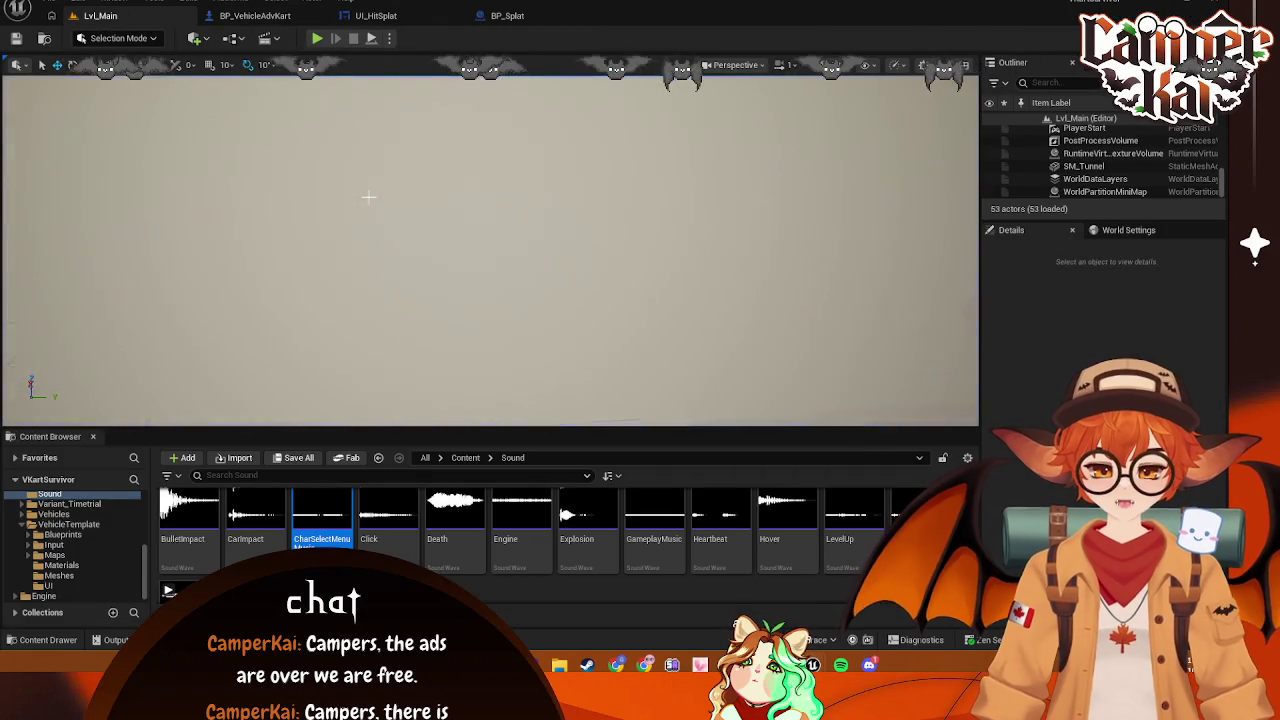
# Browse to the Enemy > Big folder and open the BP_EnemyBig blueprint
pyautogui.scroll(3, 60, 545)
pyautogui.click(50, 524)
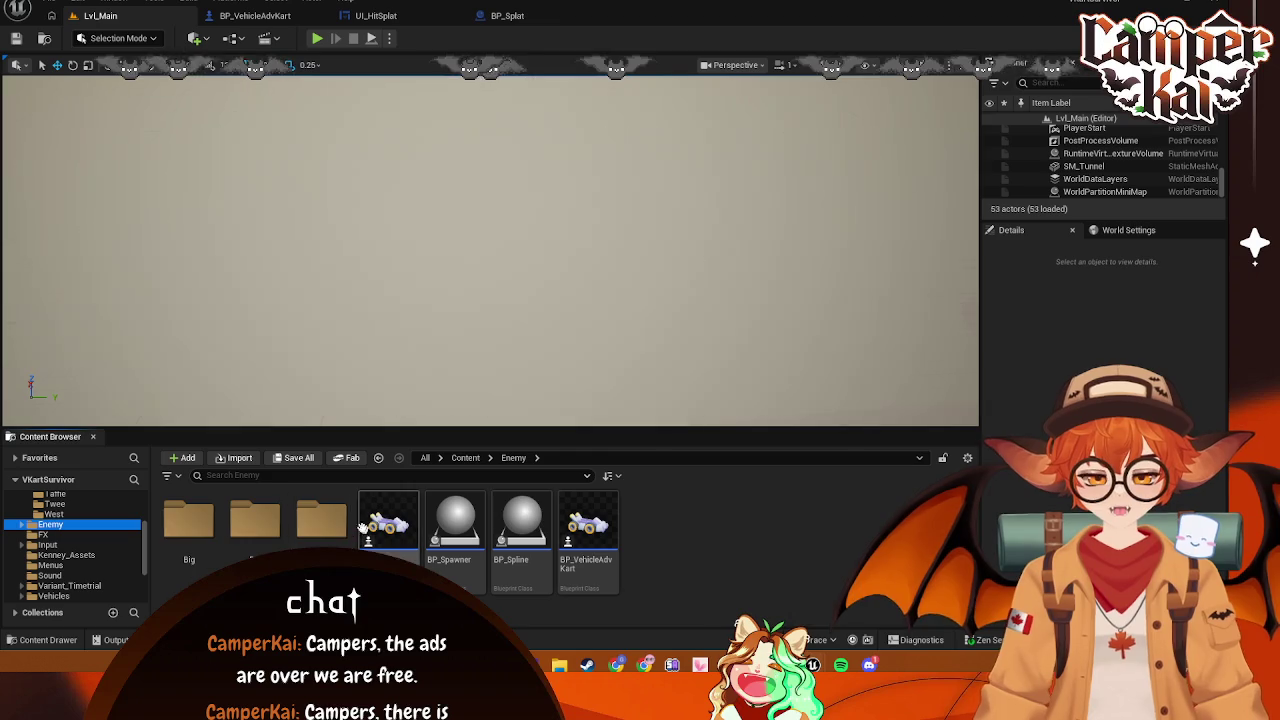
pyautogui.doubleClick(190, 520)
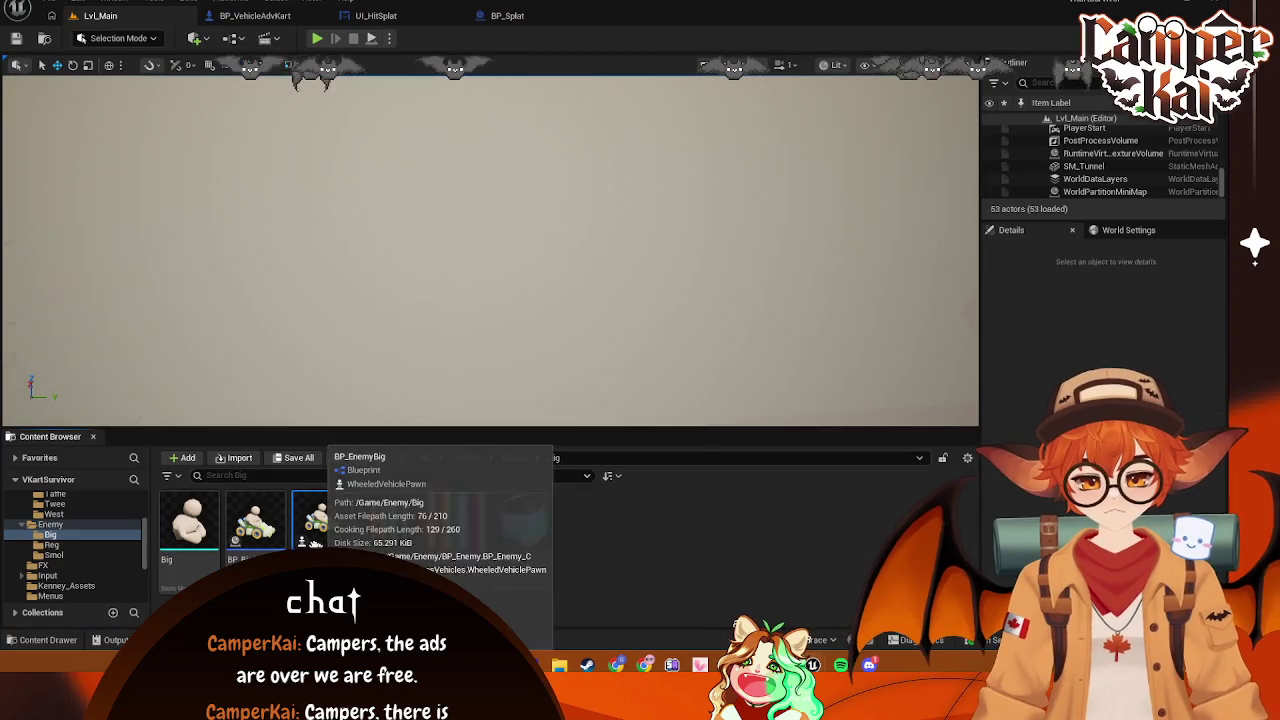
pyautogui.click(255, 520)
pyautogui.click(313, 520)
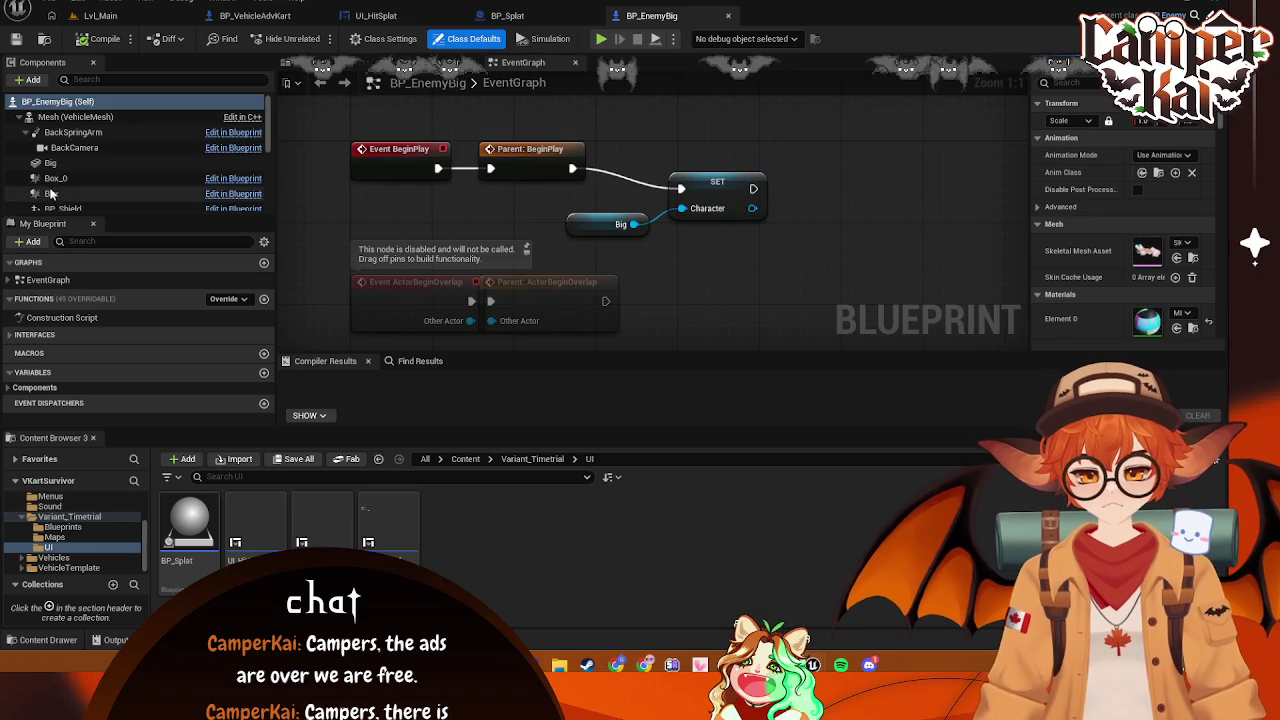
pyautogui.click(237, 178)
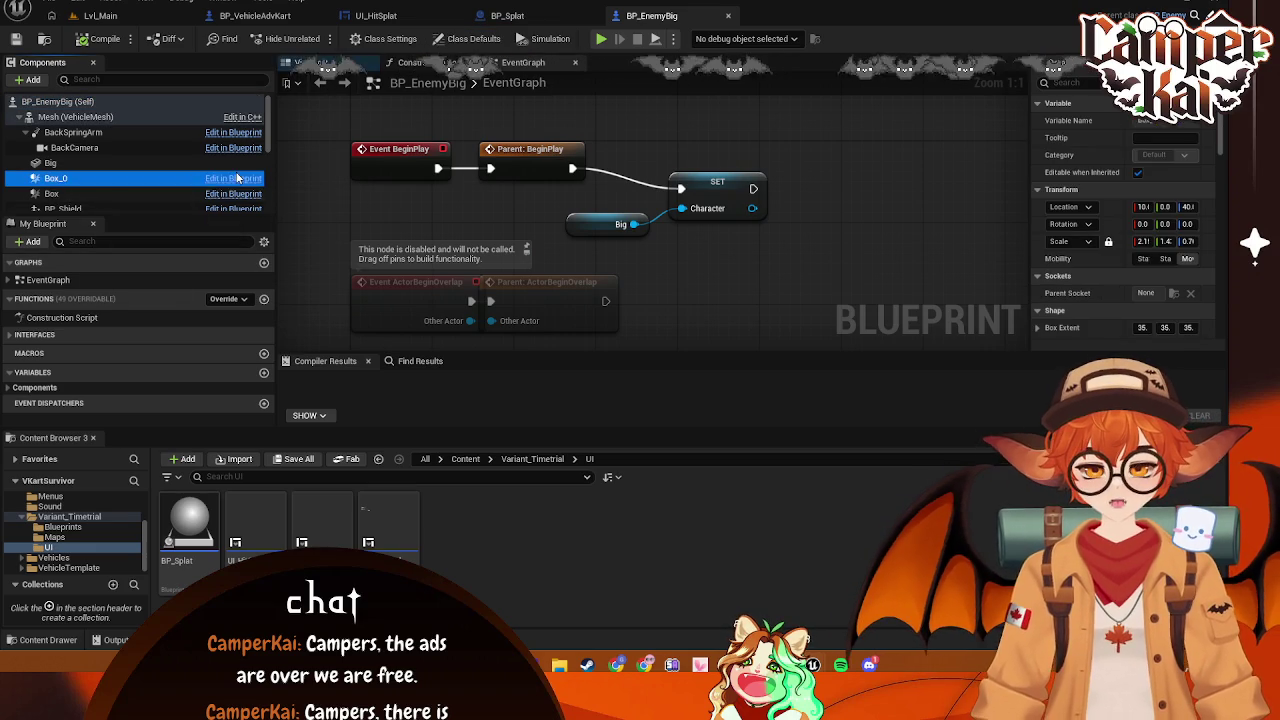
# Navigate from the Content folder into Enemy and open the BP_Enemy blueprint
pyautogui.scroll(2, 76, 520)
pyautogui.click(73, 526)
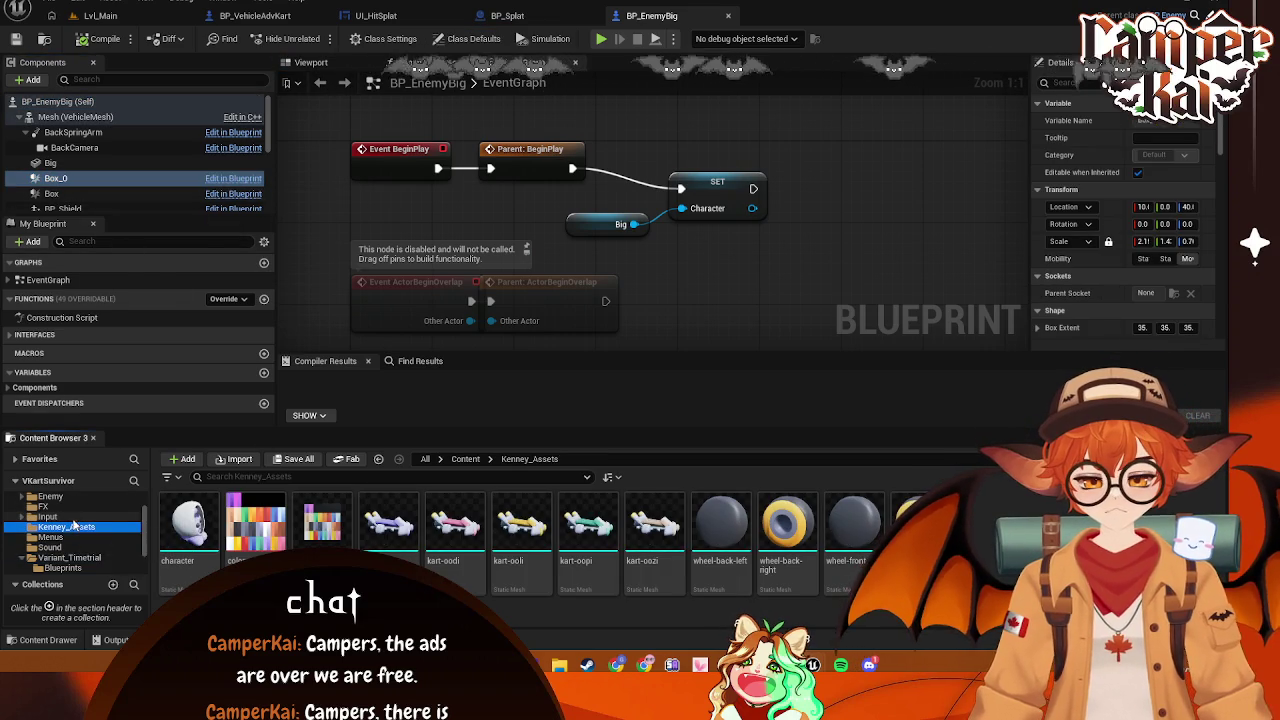
pyautogui.scroll(2, 73, 522)
pyautogui.click(64, 512)
pyautogui.click(50, 530)
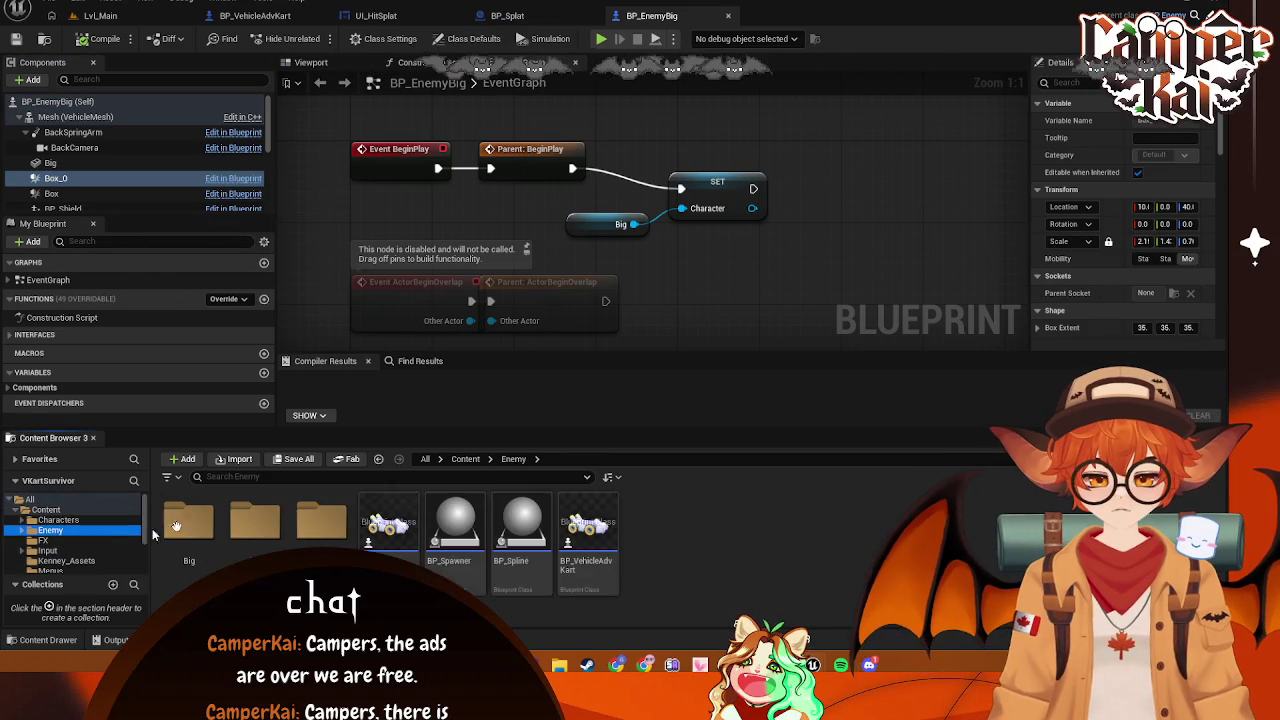
pyautogui.click(382, 524)
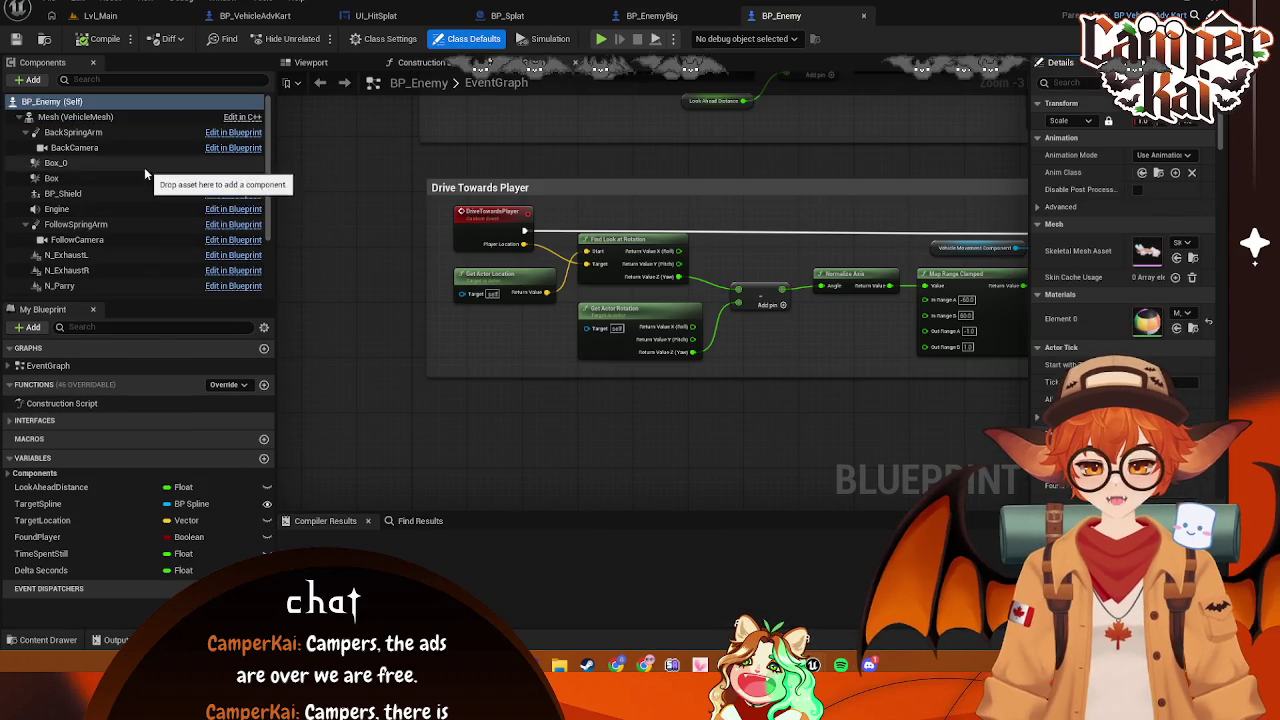
# Delete BP_Enemy's Box_0 component, save and compile, then return to Lvl_Main
pyautogui.click(144, 164)
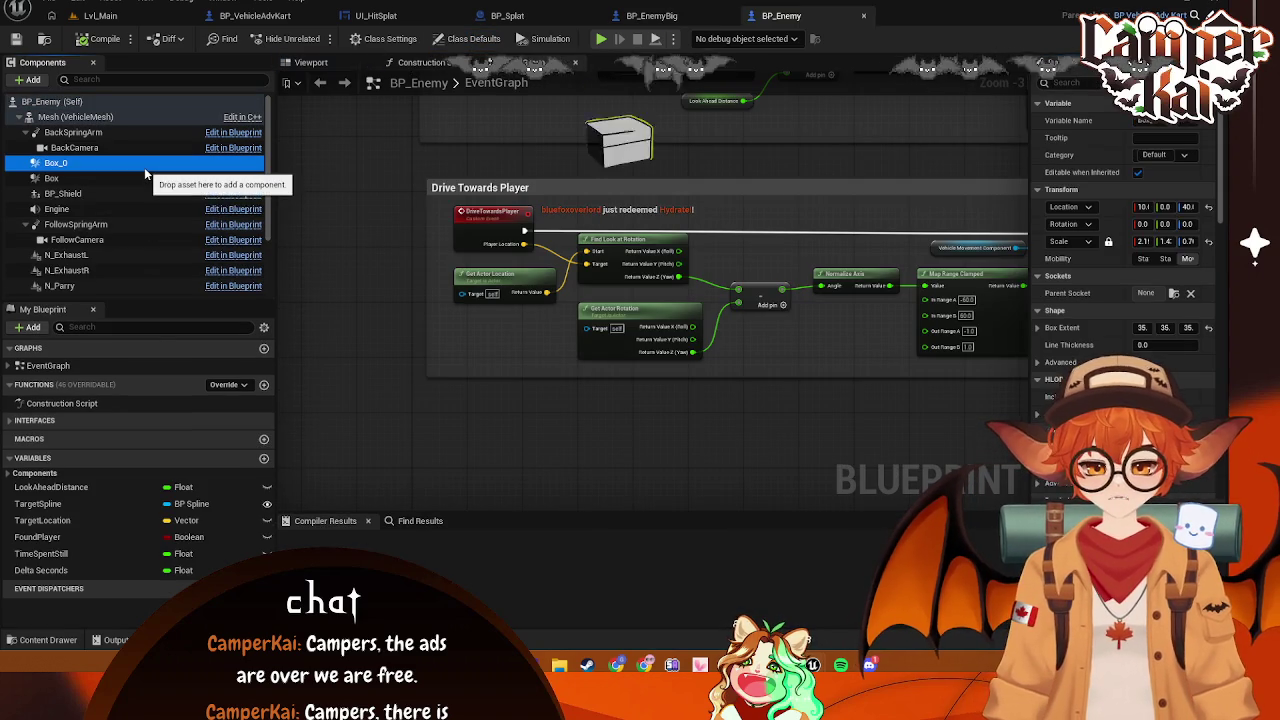
pyautogui.click(305, 62)
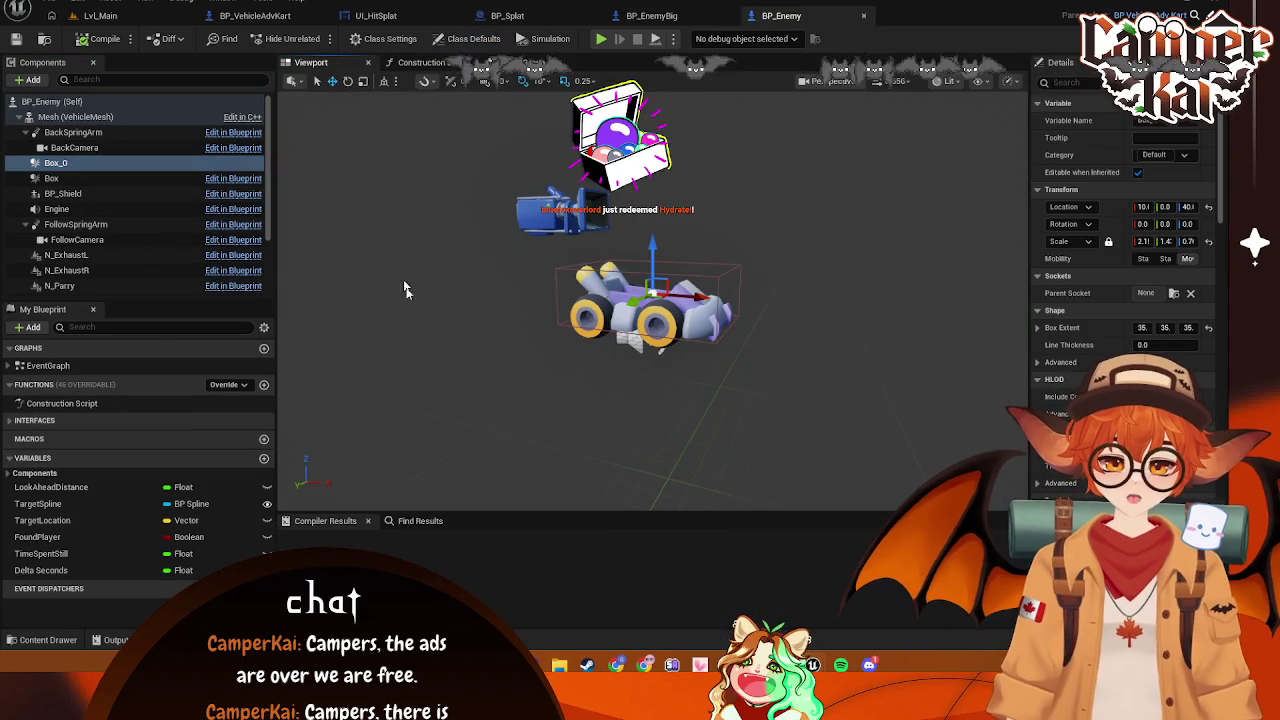
pyautogui.press('Delete')
pyautogui.hotkey('ctrl', 's')
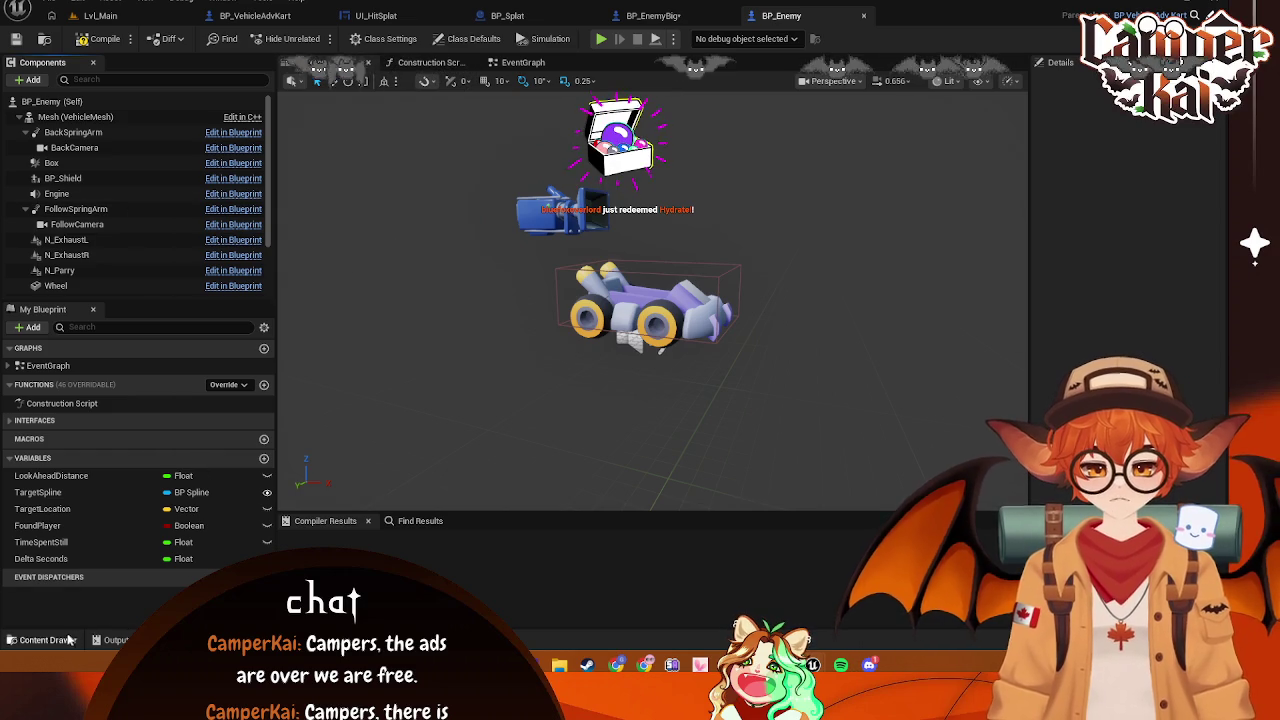
pyautogui.click(48, 640)
pyautogui.scroll(3, 79, 506)
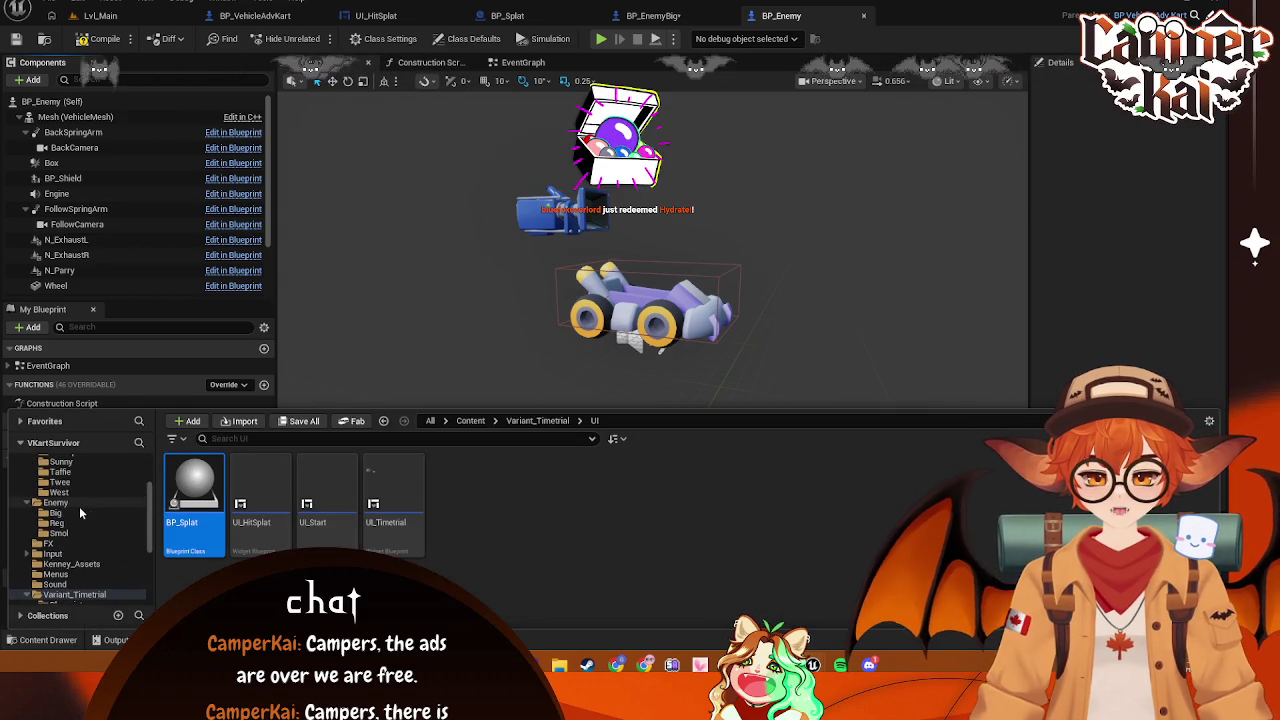
pyautogui.click(98, 38)
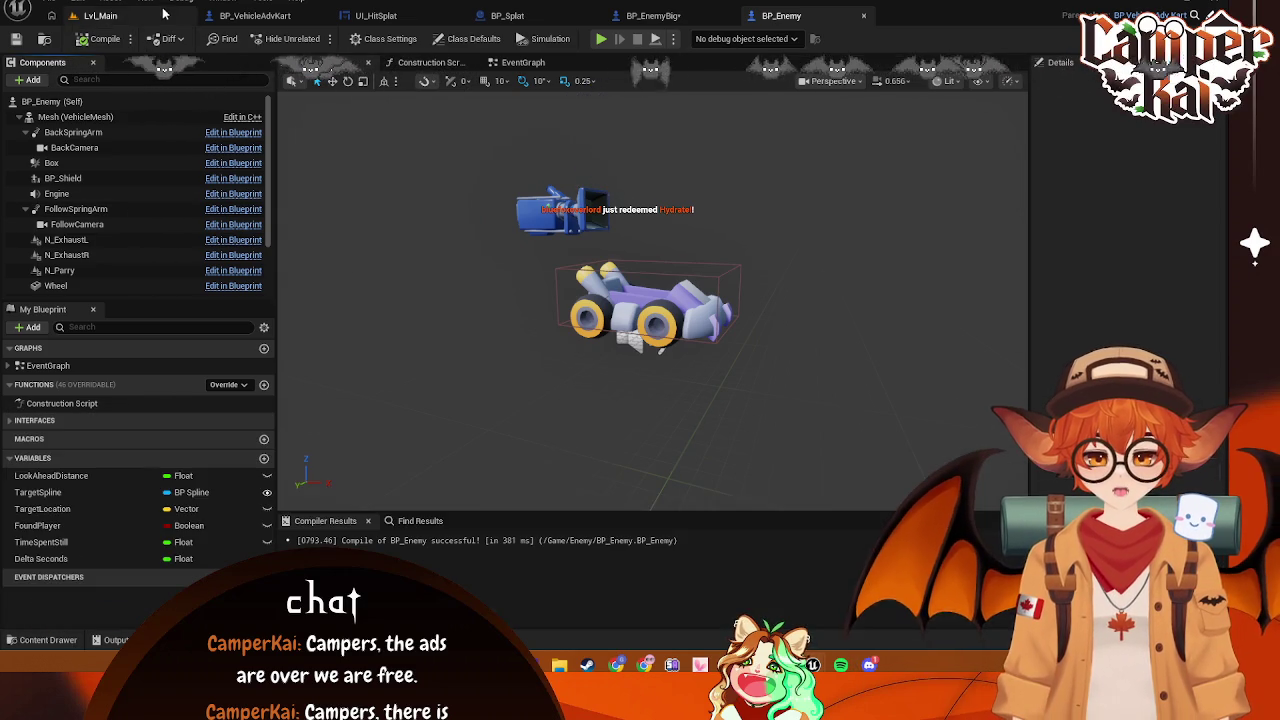
pyautogui.click(652, 15)
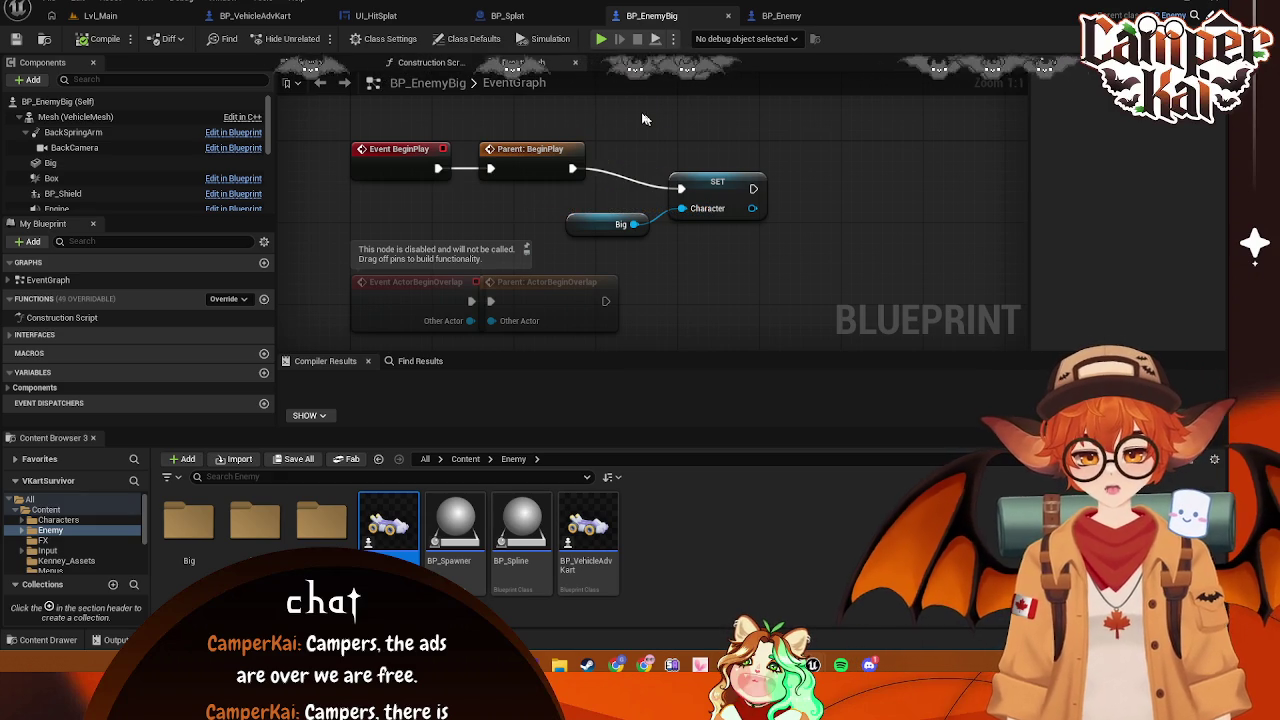
pyautogui.click(133, 16)
# Start a play-test and launch the race from the title and kart-choice screens
pyautogui.click(317, 38)
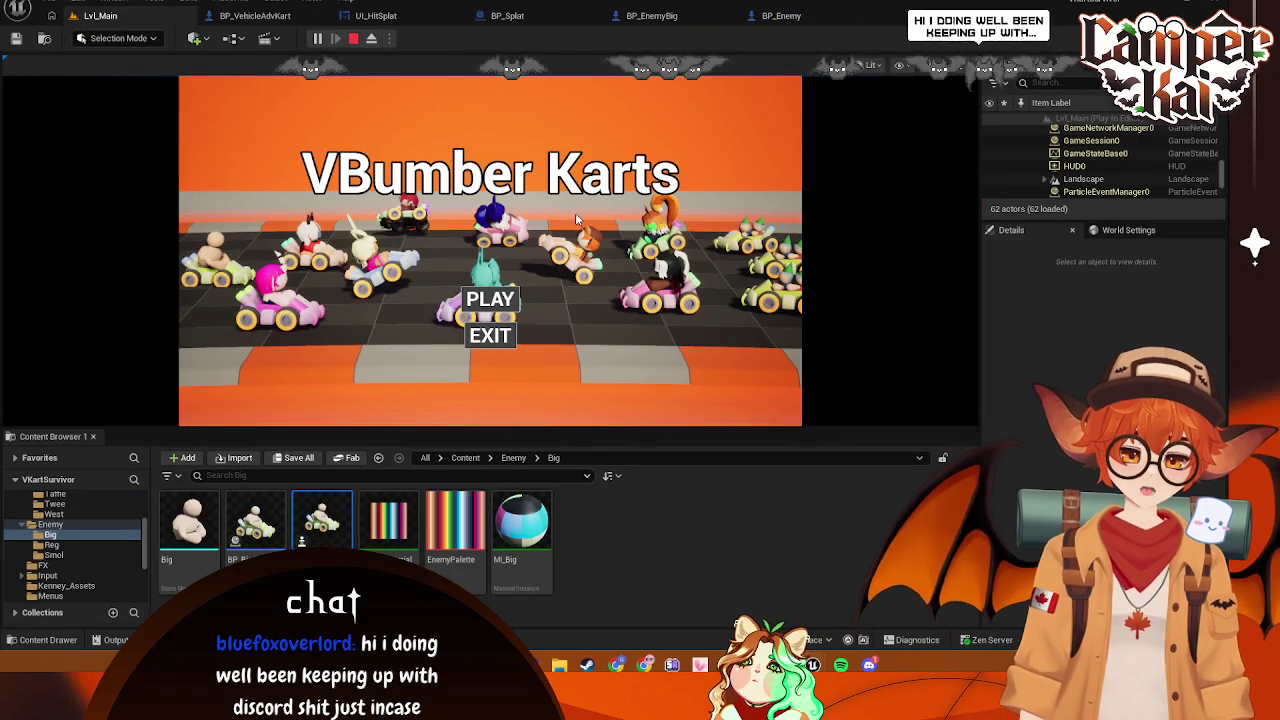
pyautogui.click(496, 300)
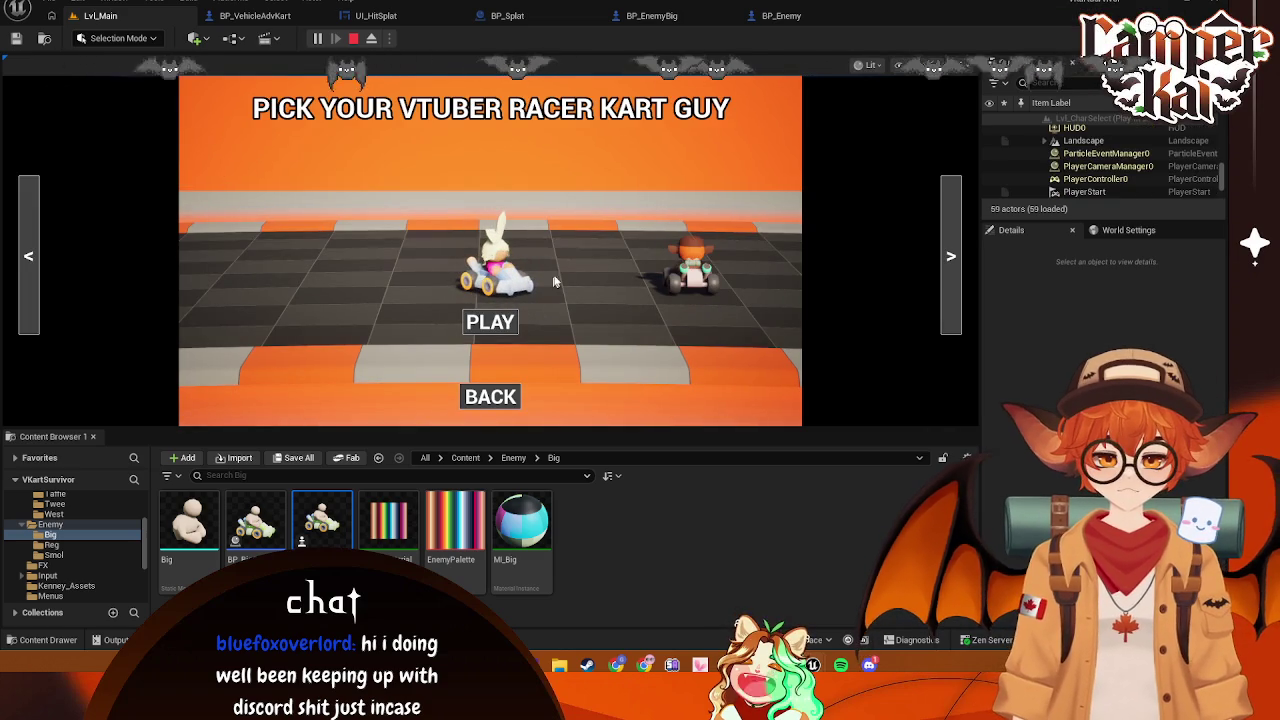
pyautogui.click(490, 321)
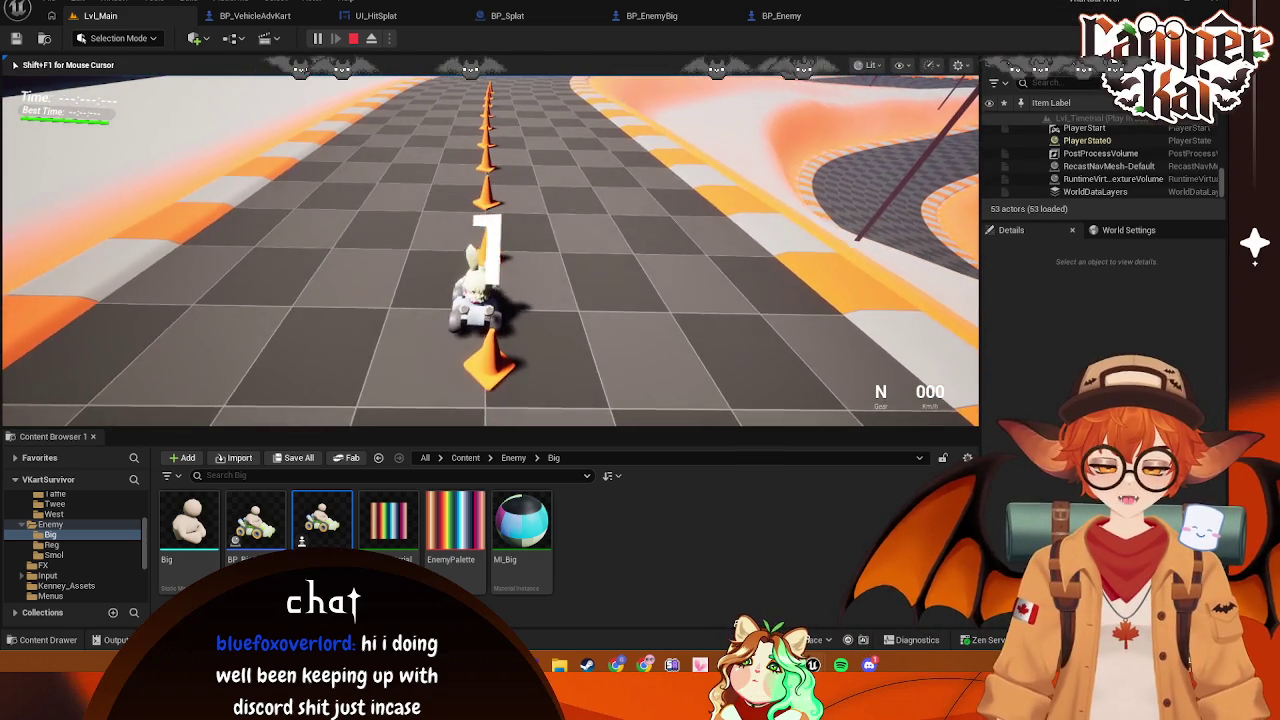
# Drive the kart through the cones and around the curving track, then stop it
pyautogui.press('w')
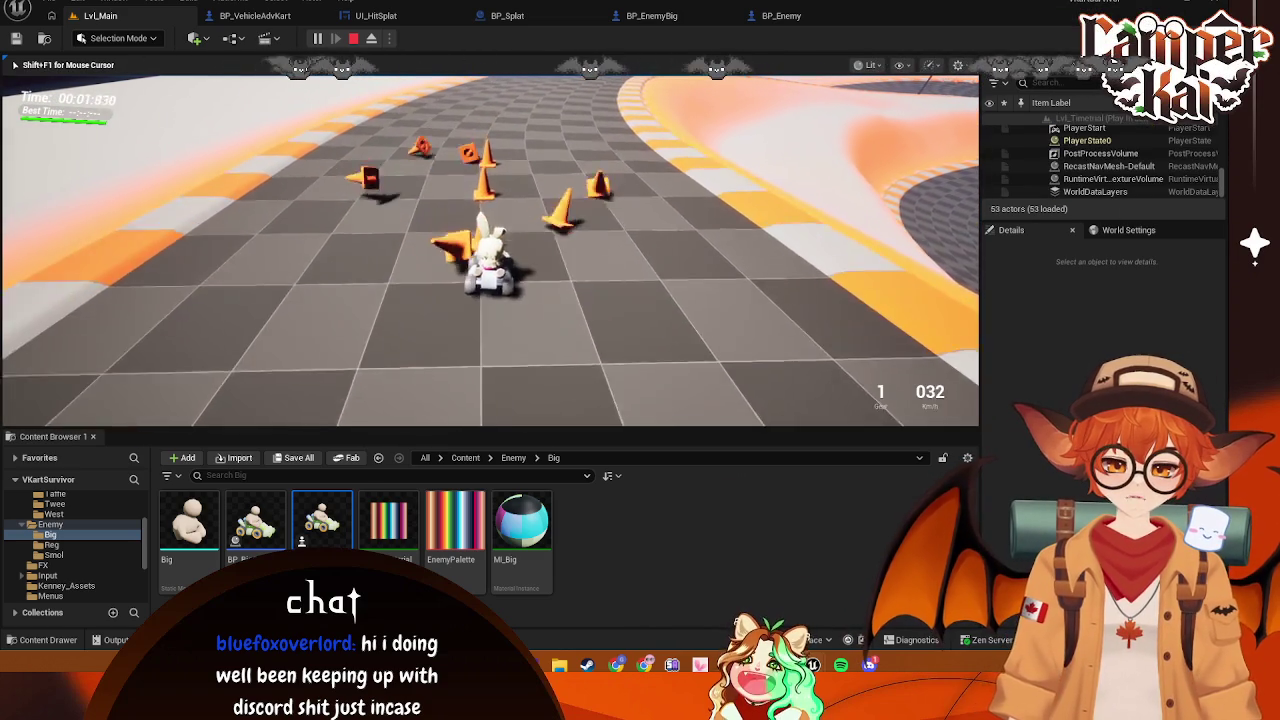
pyautogui.press('w')
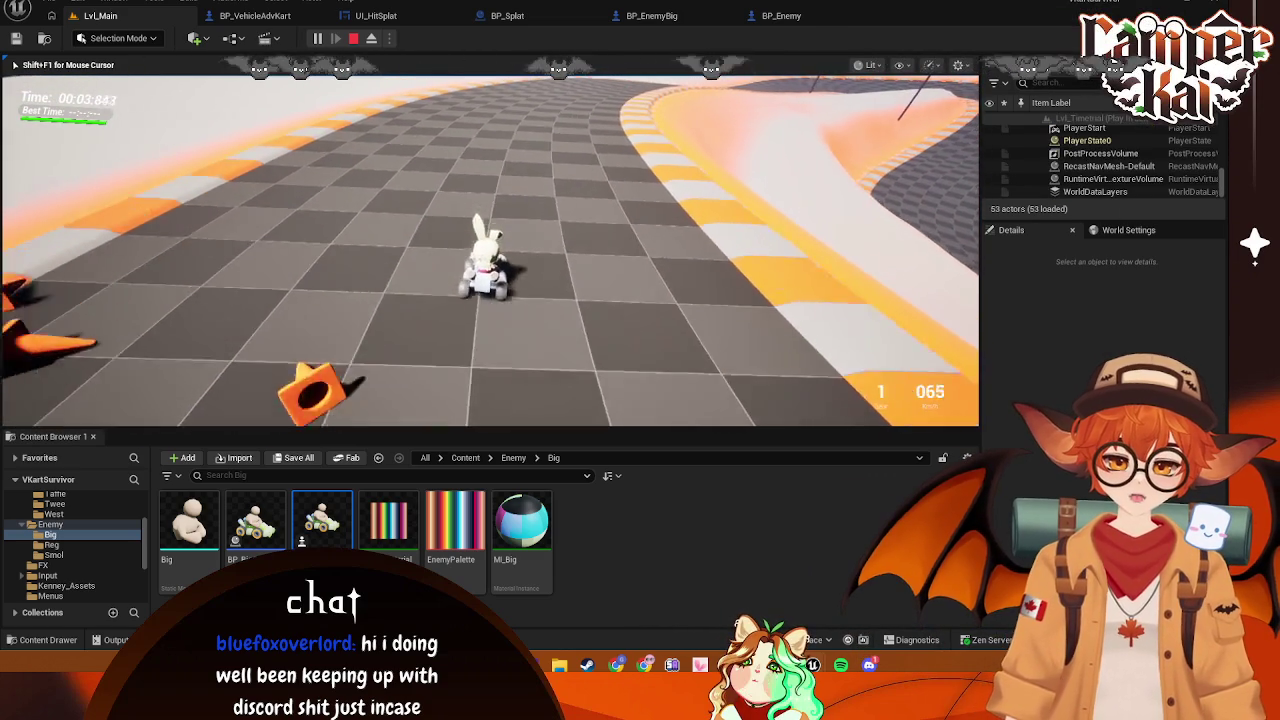
pyautogui.press('w')
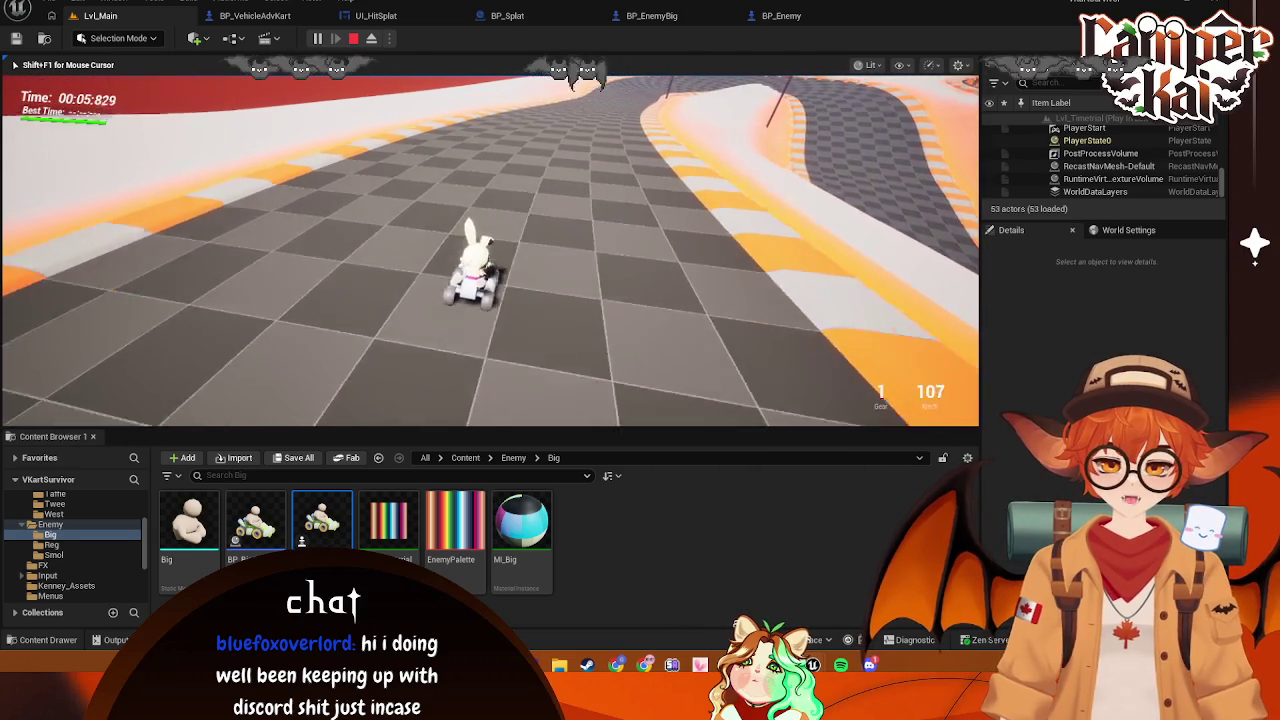
pyautogui.press('w')
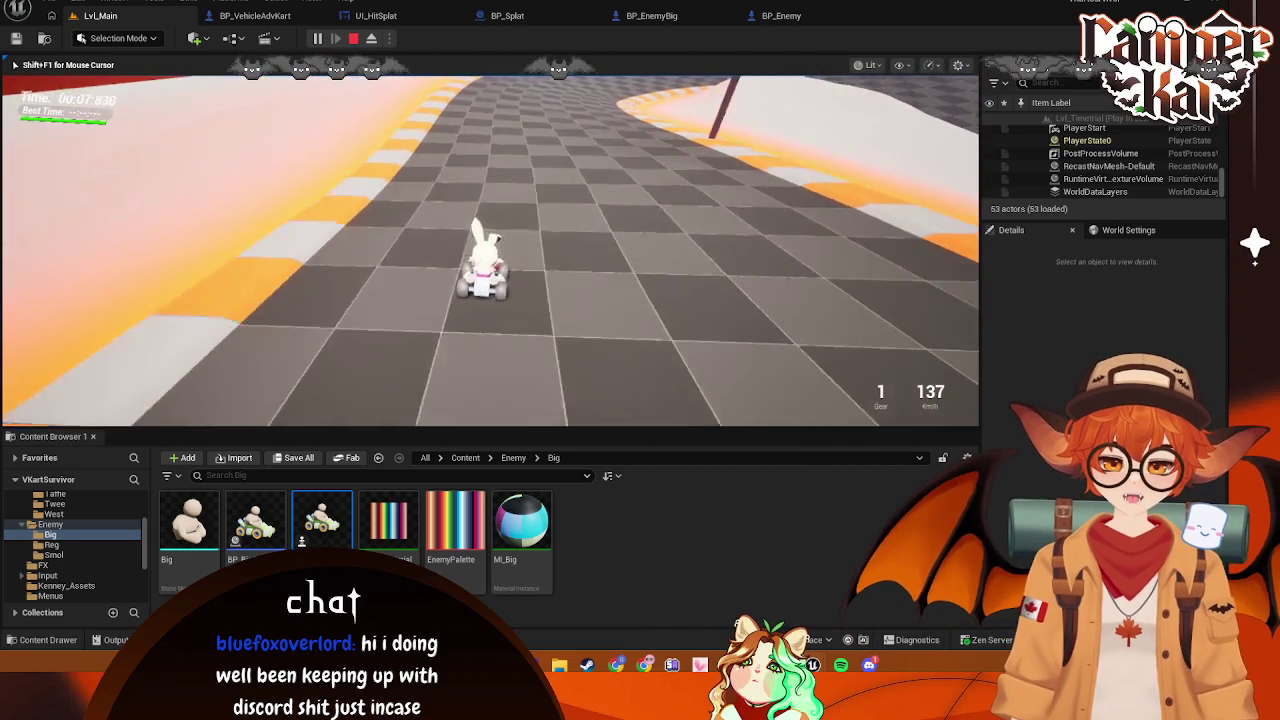
pyautogui.press('a')
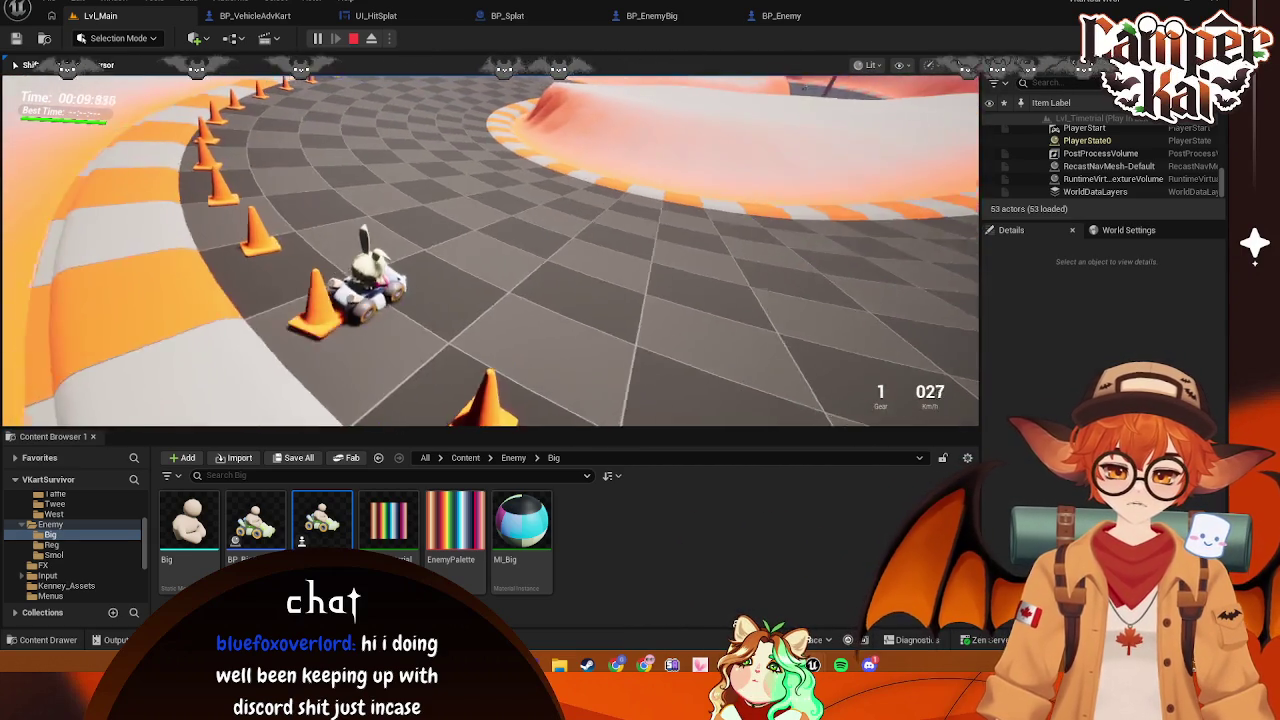
pyautogui.press('d')
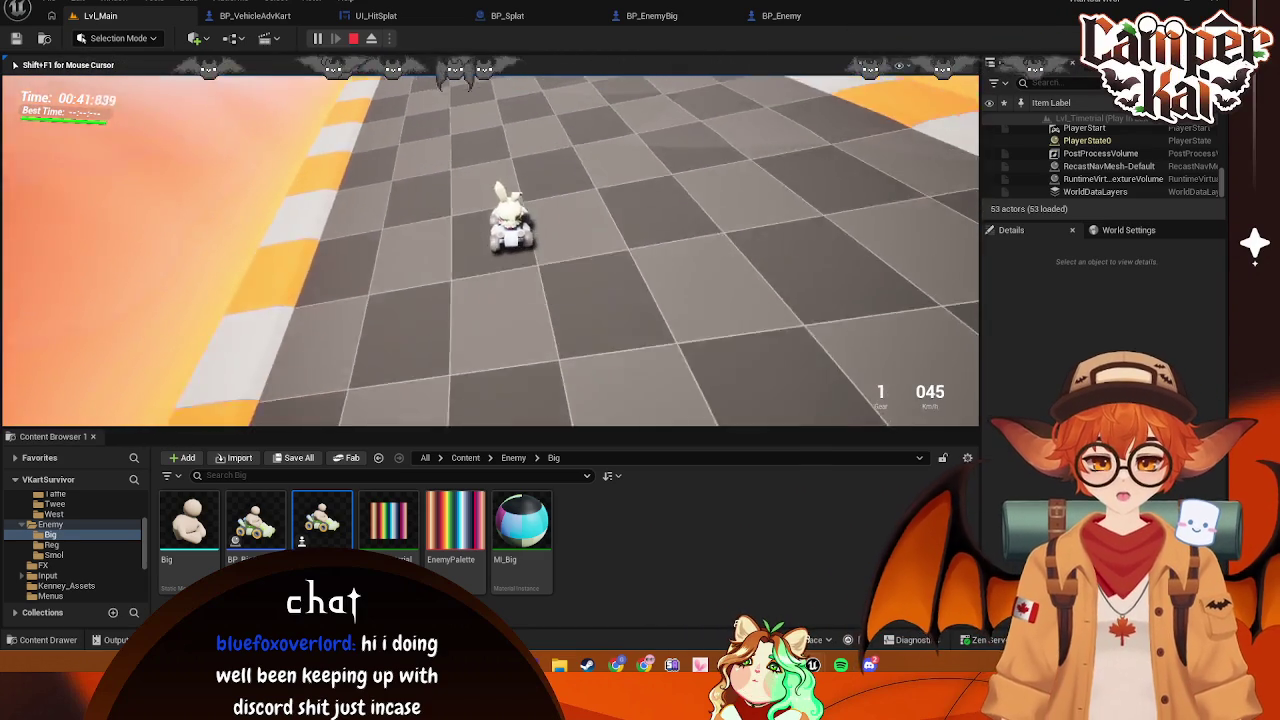
pyautogui.press('a')
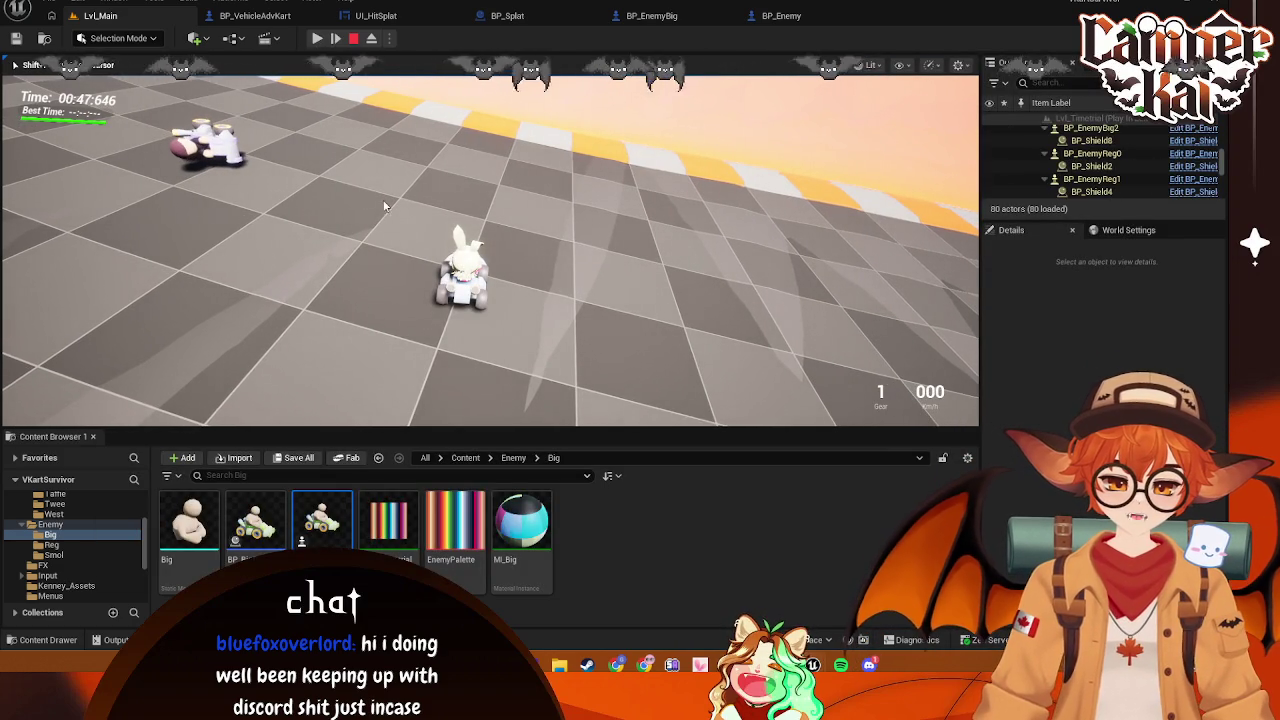
# Eject from the game, select an enemy kart, and stop the playtest
pyautogui.press('F8')
pyautogui.click(1092, 178)
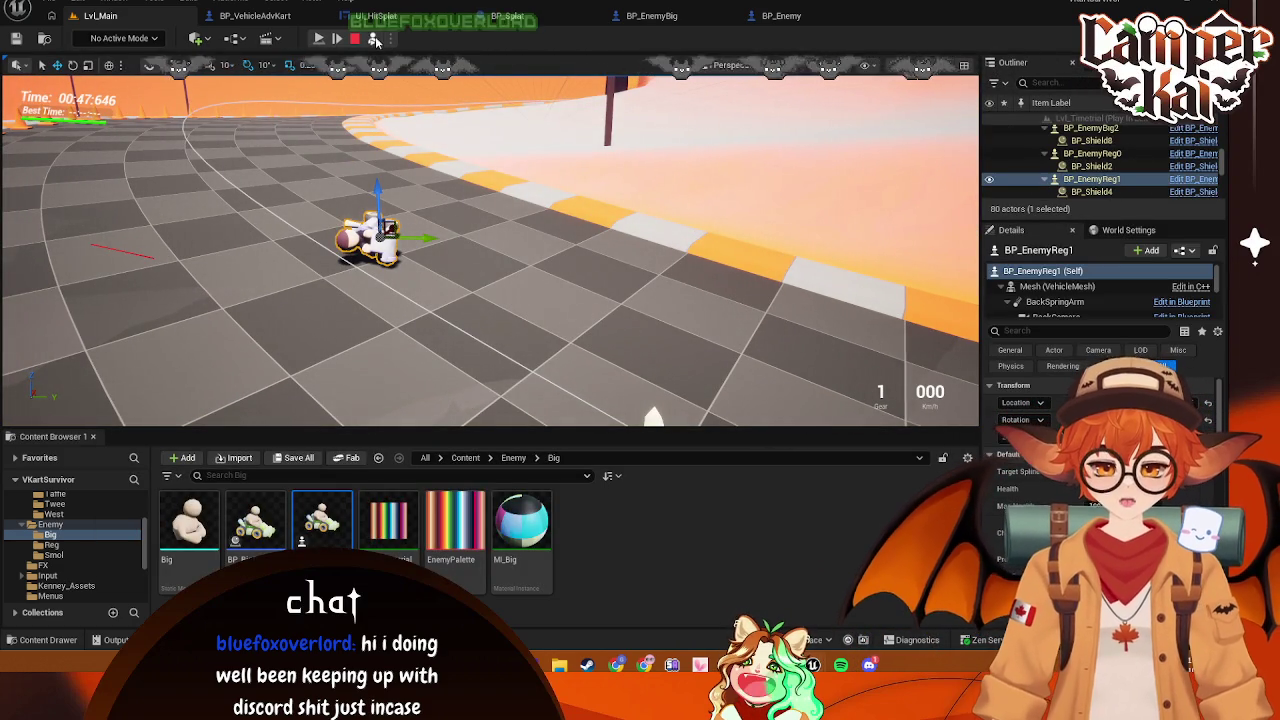
pyautogui.click(355, 40)
# Inspect the Box component settings in BP_EnemyBig and BP_Enemy
pyautogui.click(767, 17)
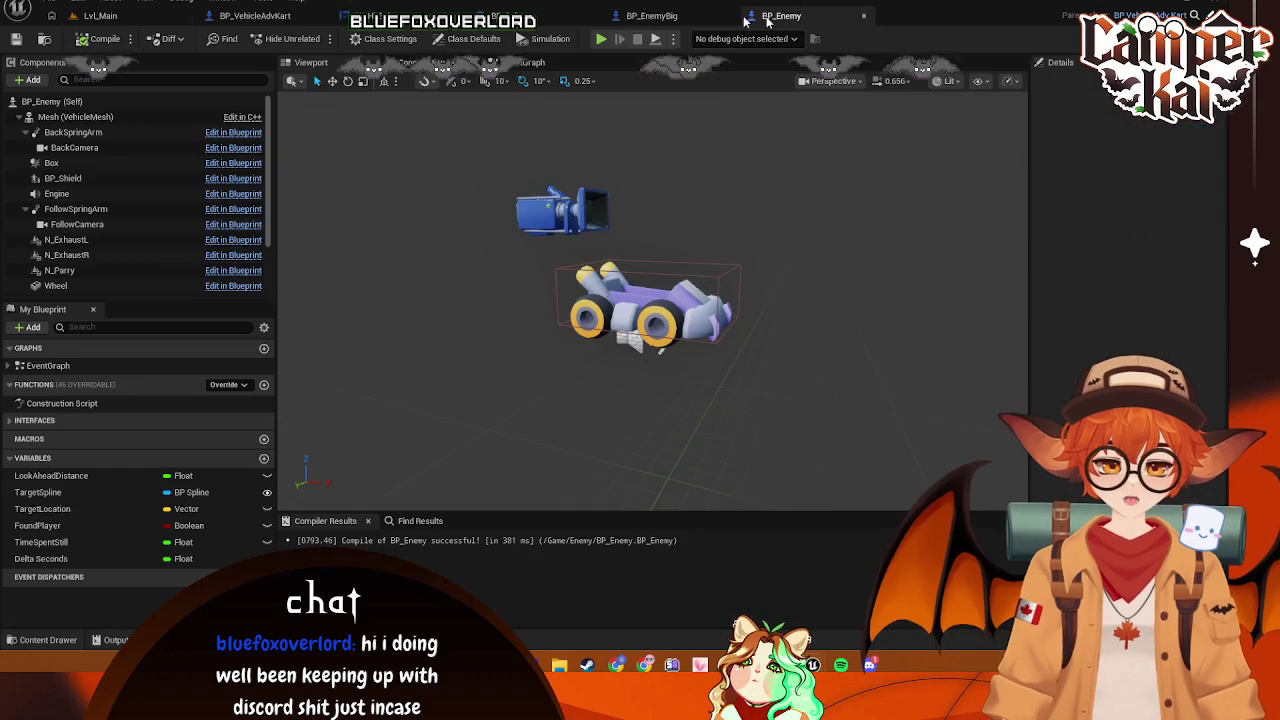
pyautogui.click(670, 17)
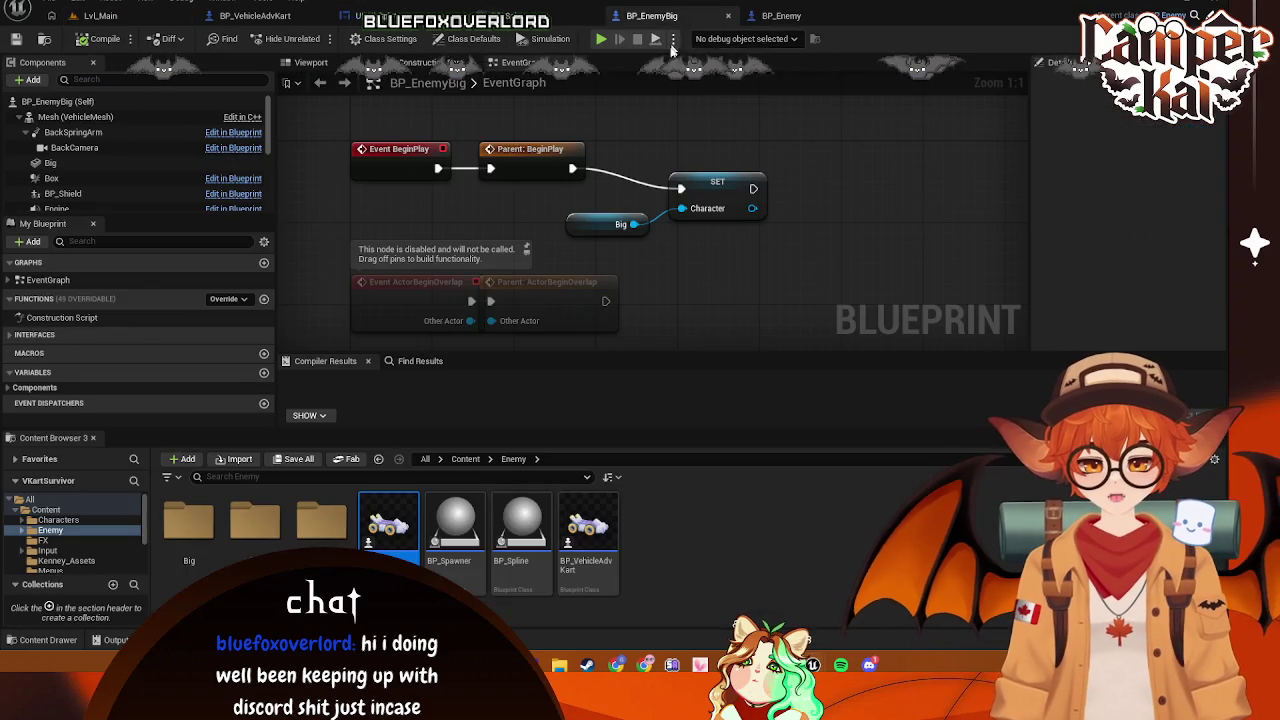
pyautogui.click(438, 63)
pyautogui.click(318, 64)
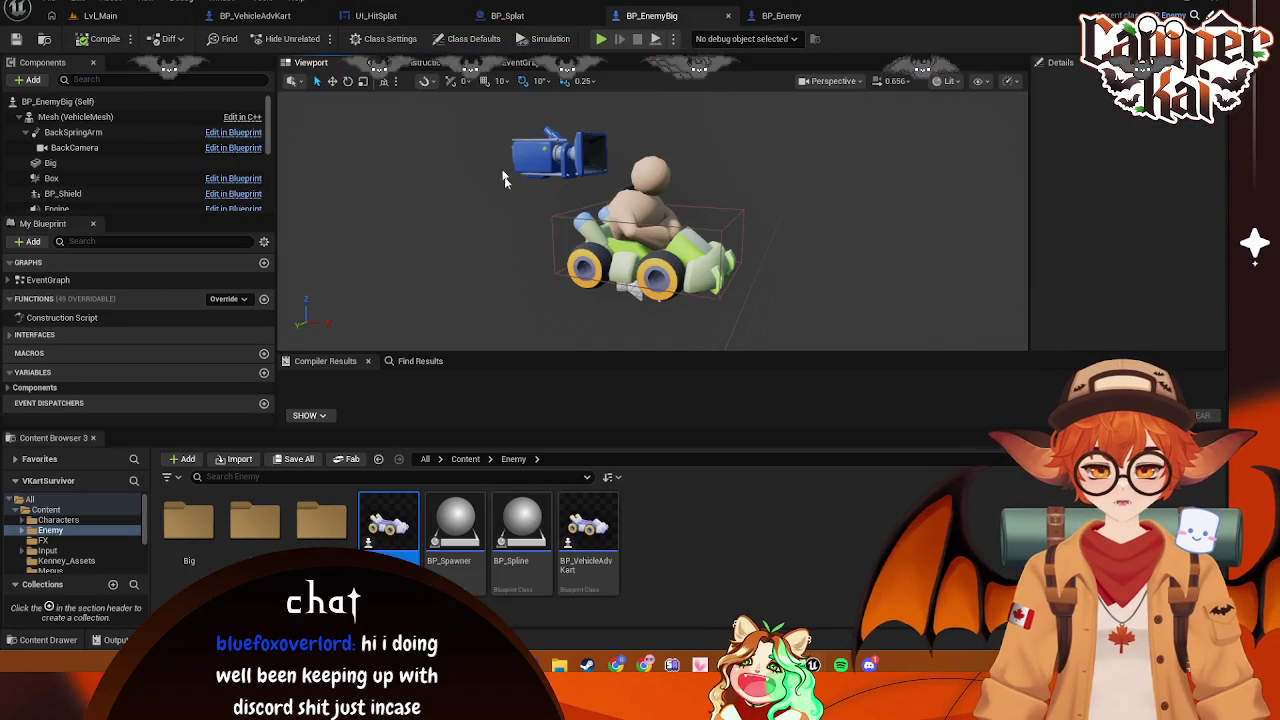
pyautogui.click(68, 176)
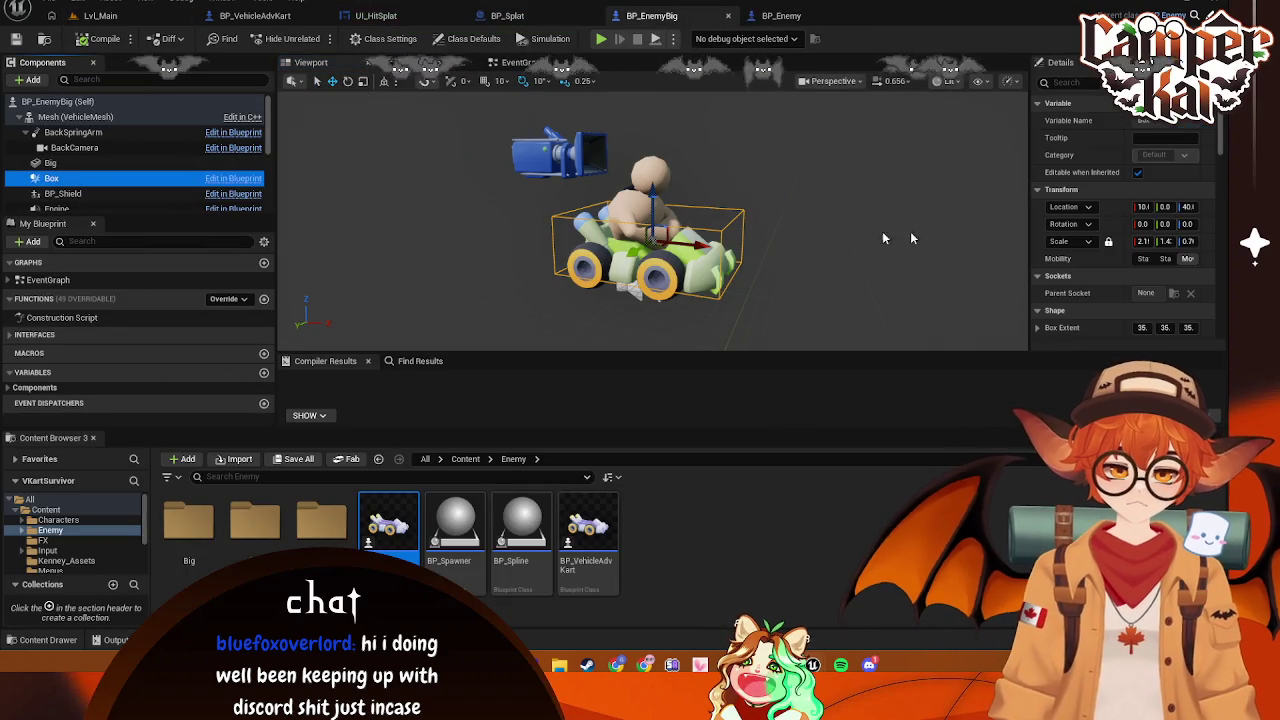
pyautogui.scroll(-2, 1120, 255)
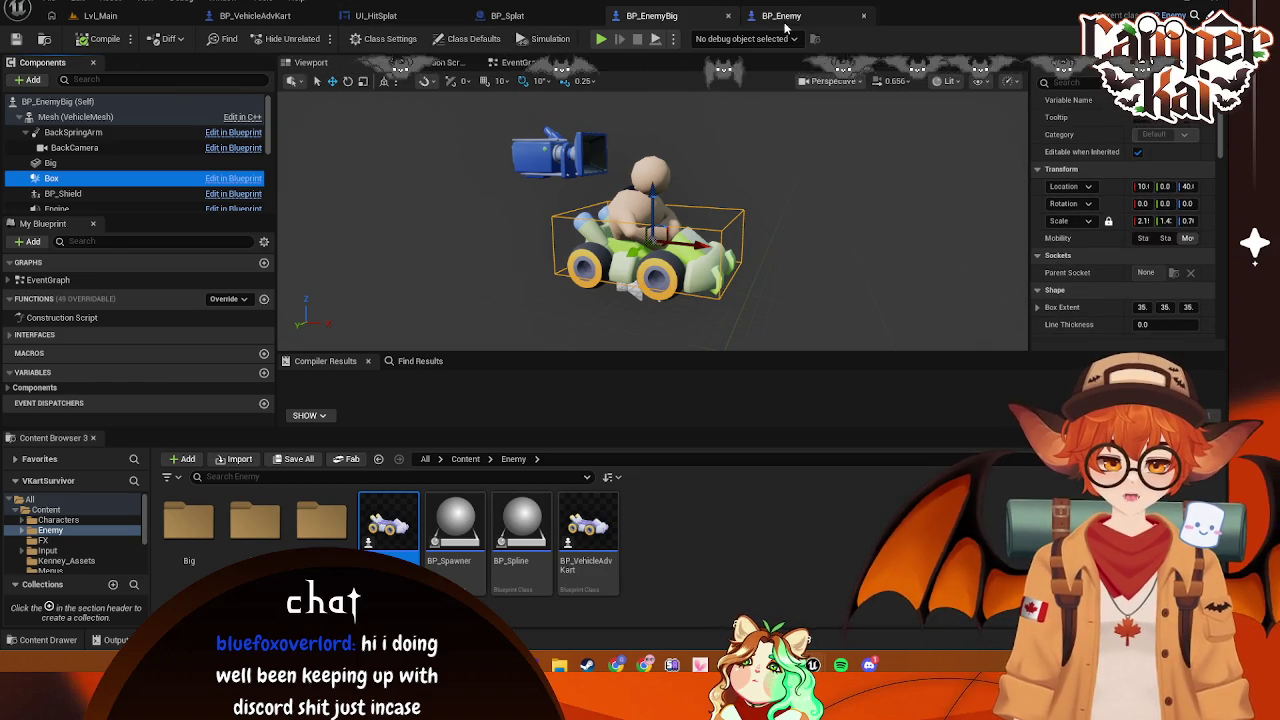
pyautogui.click(783, 18)
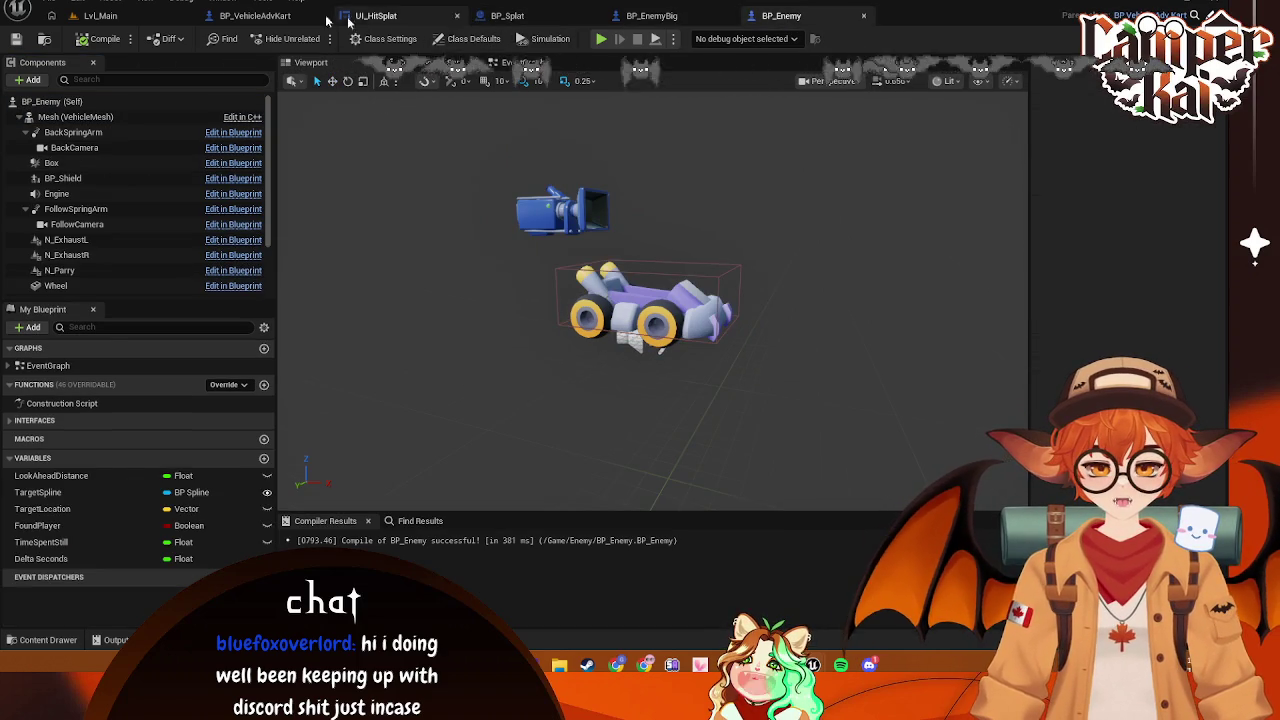
# Select the Box component in BP_VehicleAdvKart's viewport
pyautogui.click(255, 15)
pyautogui.click(310, 62)
pyautogui.click(140, 163)
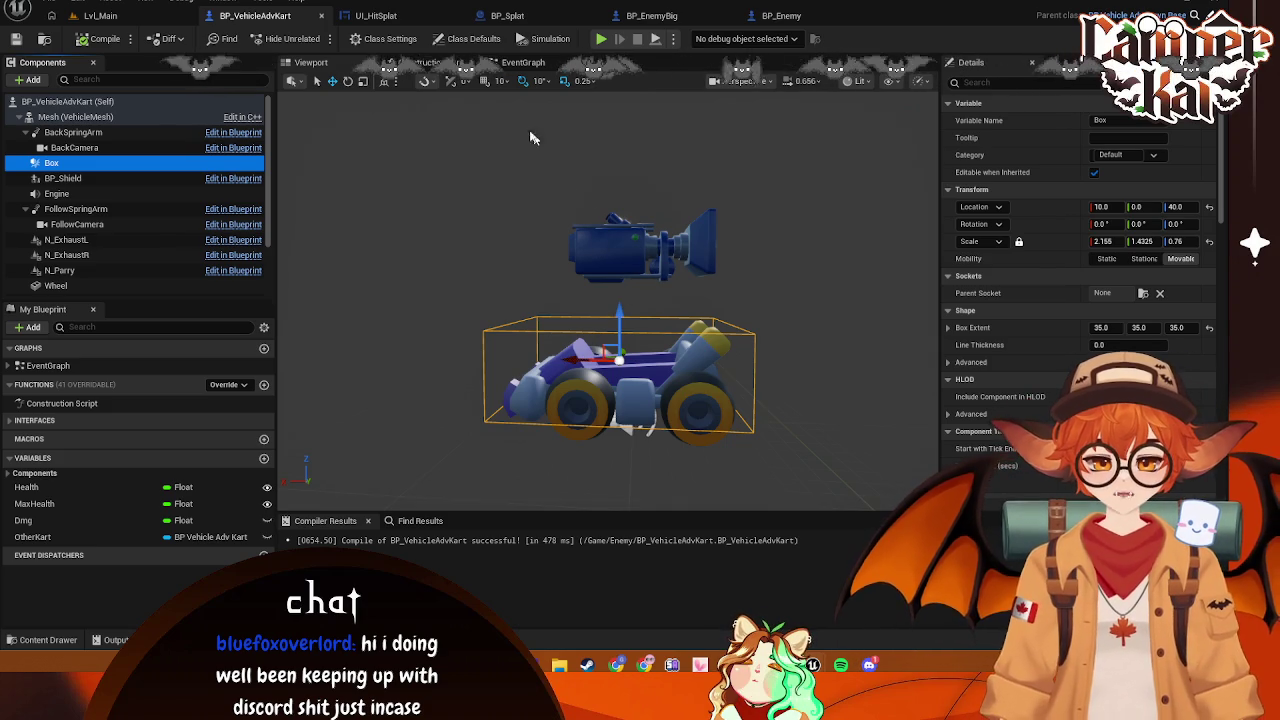
# Open BP_VehicleAdvKart's EventGraph at the Hit logic and select the begin-overlap event
pyautogui.click(378, 16)
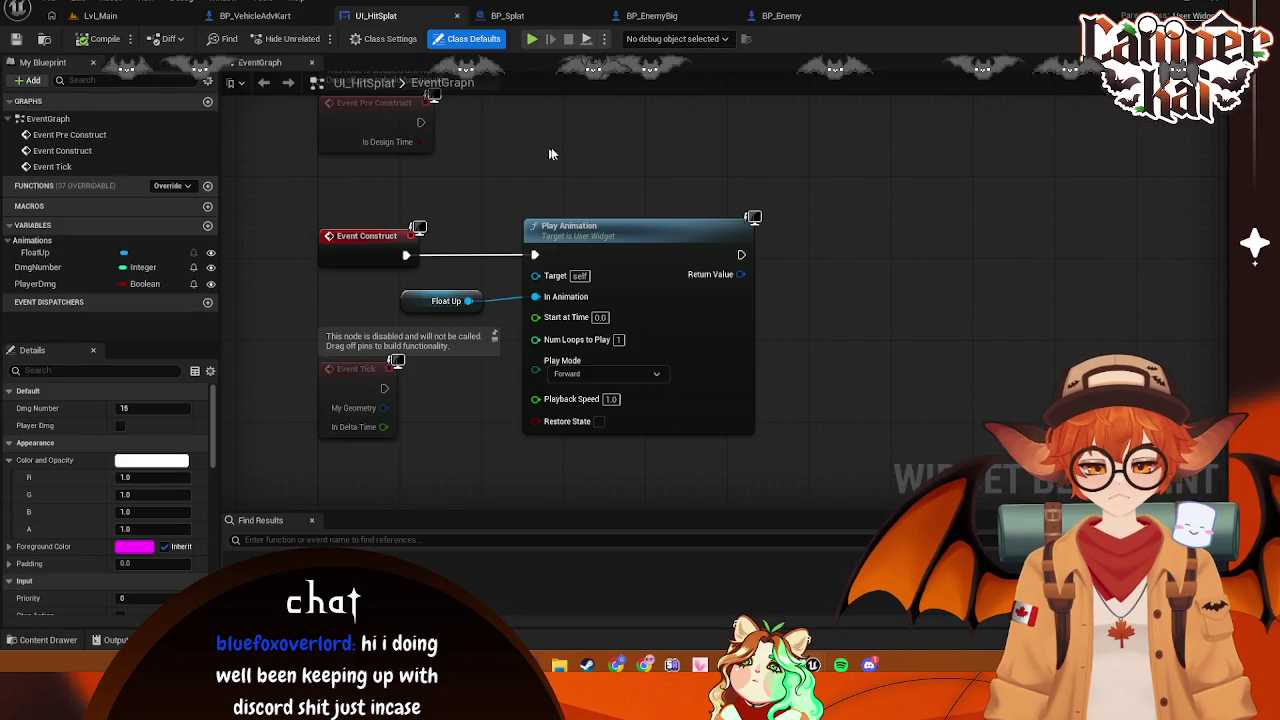
pyautogui.click(507, 16)
pyautogui.click(255, 16)
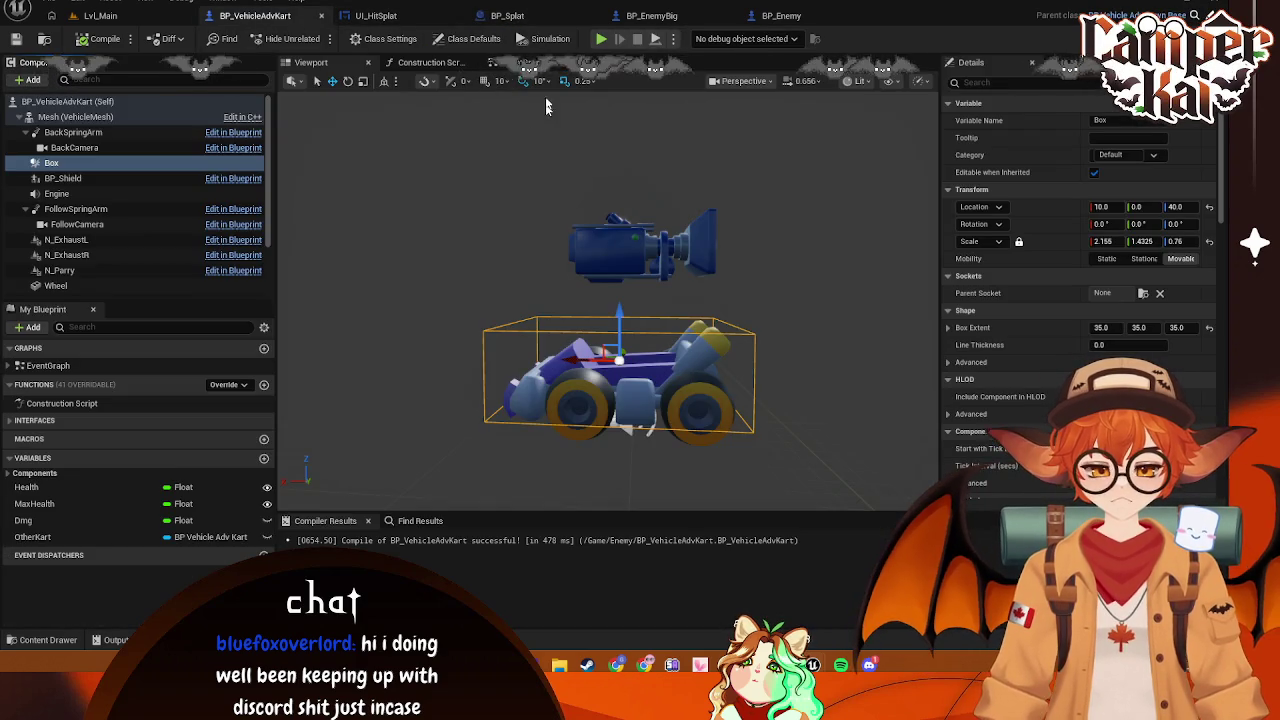
pyautogui.click(523, 62)
pyautogui.moveTo(677, 355)
pyautogui.mouseDown()
pyautogui.moveTo(517, 495)
pyautogui.moveTo(380, 204)
pyautogui.mouseUp()
pyautogui.click(418, 258)
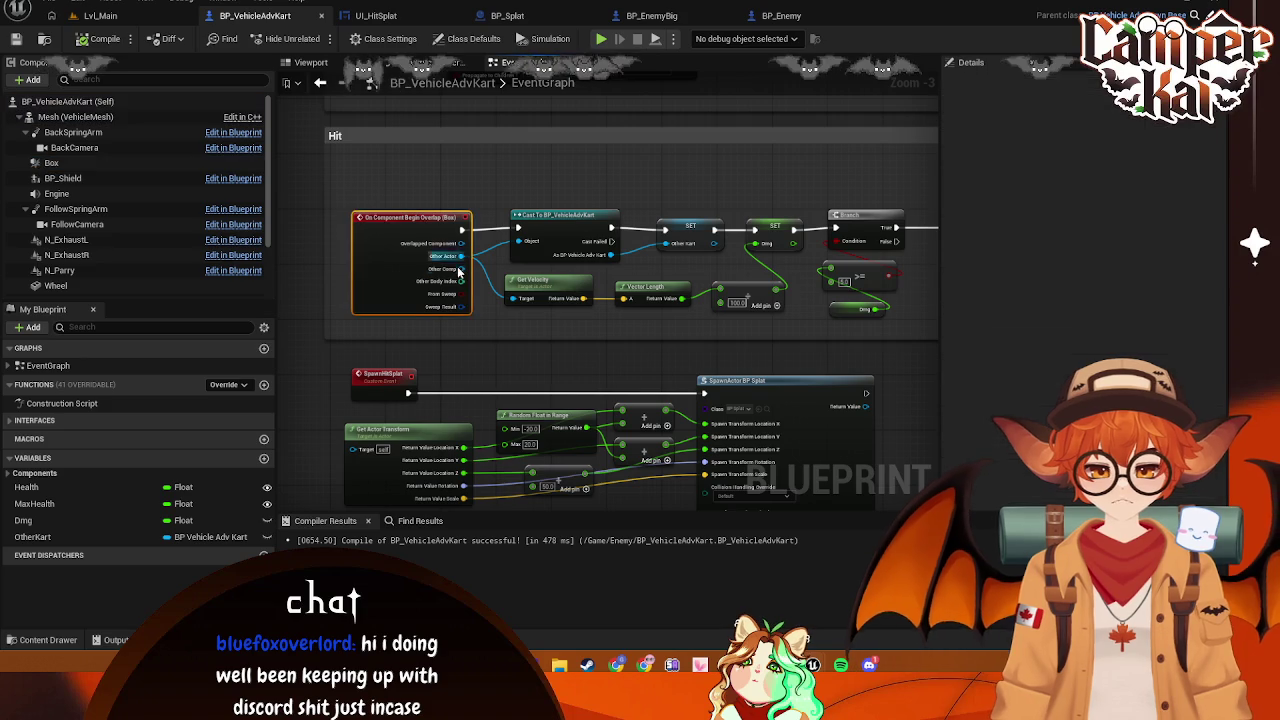
# Replace the On Component Begin Overlap (Box) node with an Event Hit node
pyautogui.press('Delete')
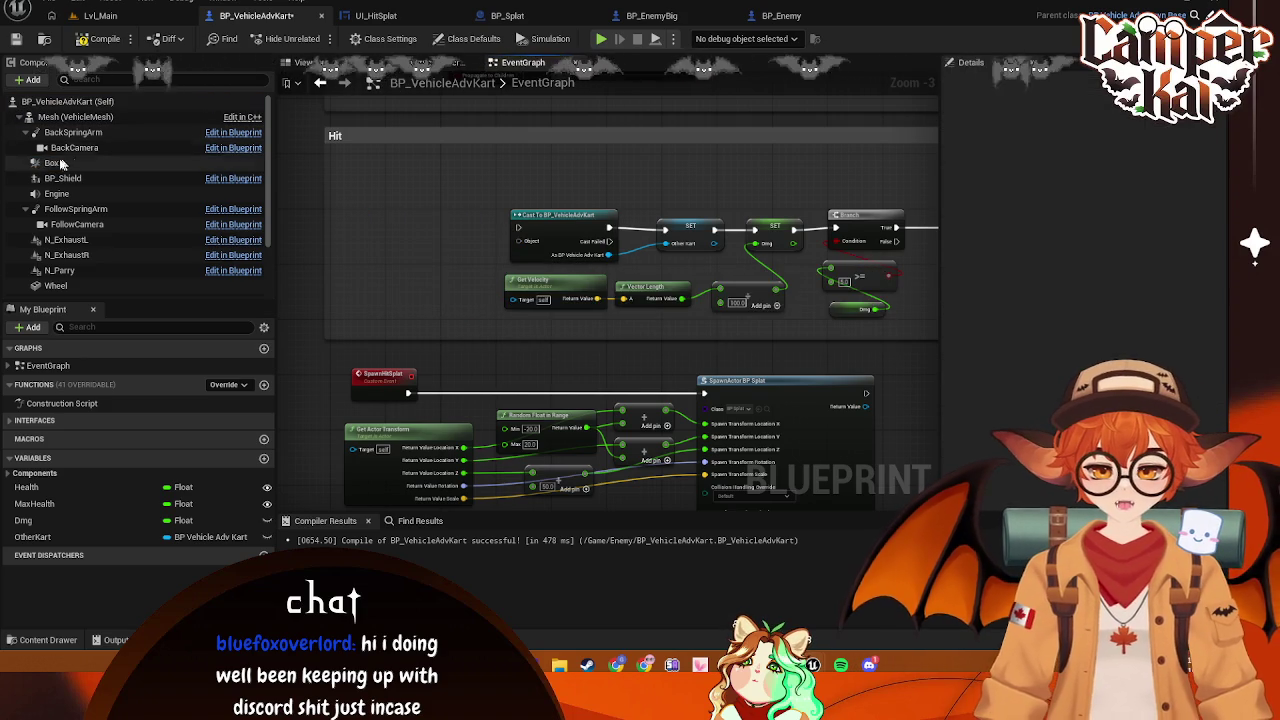
pyautogui.rightClick(397, 228)
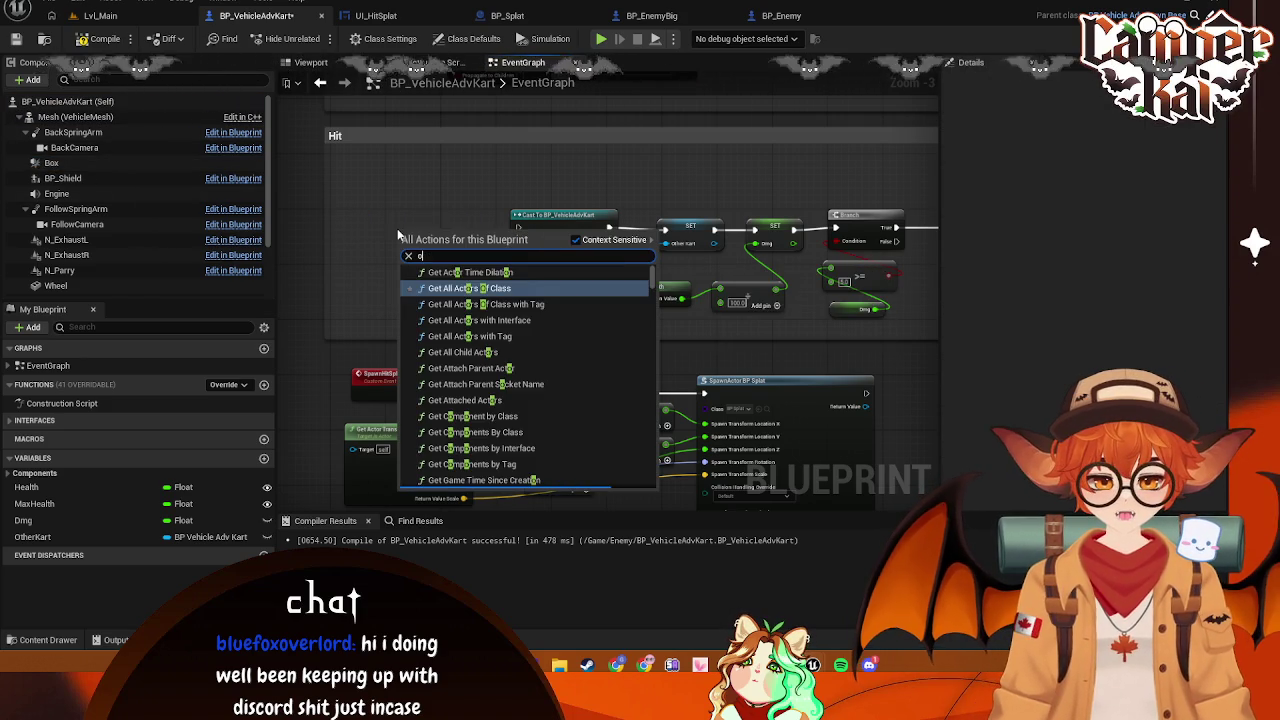
pyautogui.write('on hit')
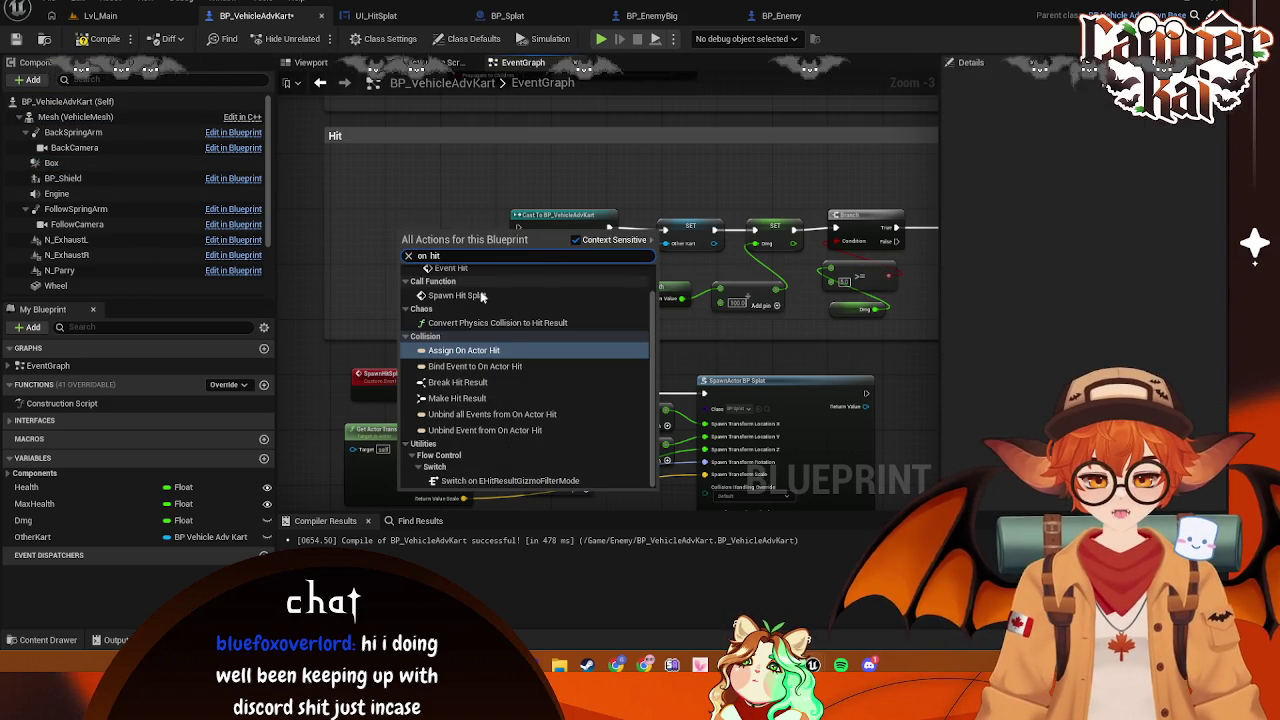
pyautogui.scroll(1, 474, 290)
pyautogui.click(468, 292)
# Wire Event Hit's exec and Other pins into the Cast node and Get Velocity
pyautogui.moveTo(403, 238)
pyautogui.mouseDown()
pyautogui.moveTo(389, 189)
pyautogui.moveTo(517, 232)
pyautogui.mouseUp()
pyautogui.moveTo(427, 231)
pyautogui.mouseDown()
pyautogui.moveTo(585, 262)
pyautogui.moveTo(518, 242)
pyautogui.mouseUp()
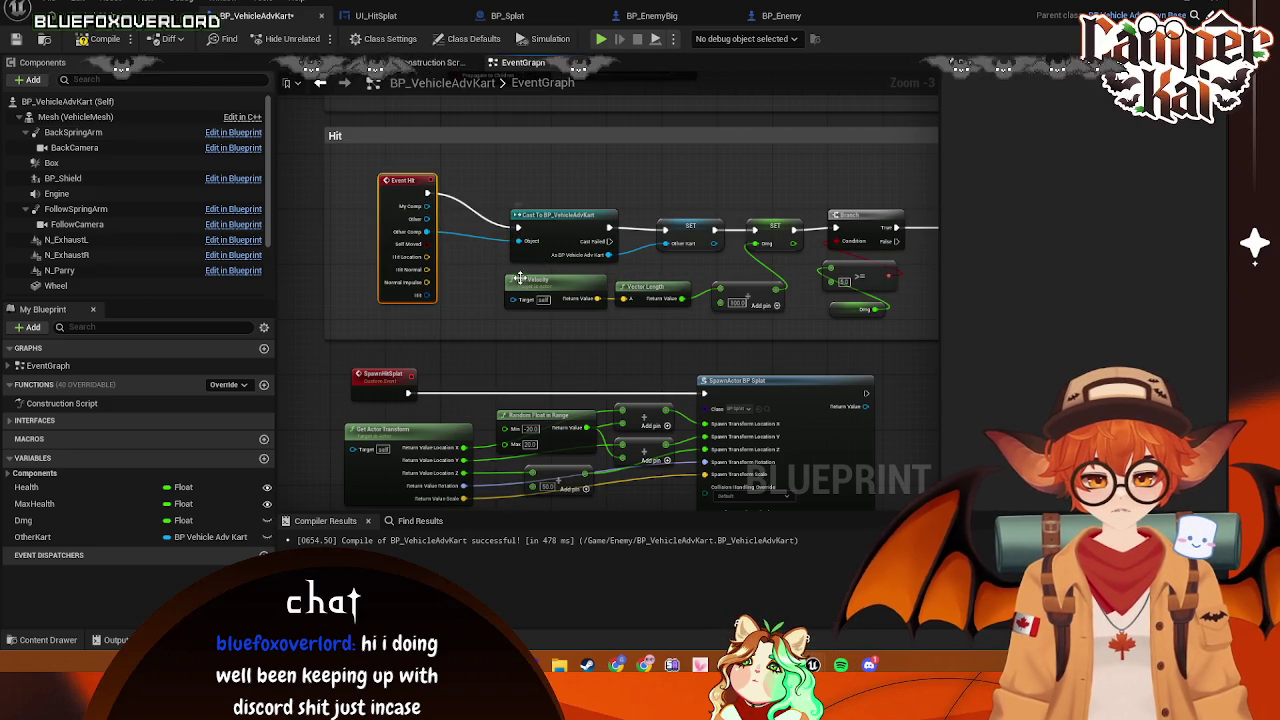
pyautogui.moveTo(427, 231); pyautogui.dragTo(507, 303)
pyautogui.press('Escape')
pyautogui.moveTo(660, 290)
pyautogui.mouseDown()
pyautogui.moveTo(537, 263)
pyautogui.moveTo(643, 278)
pyautogui.mouseUp()
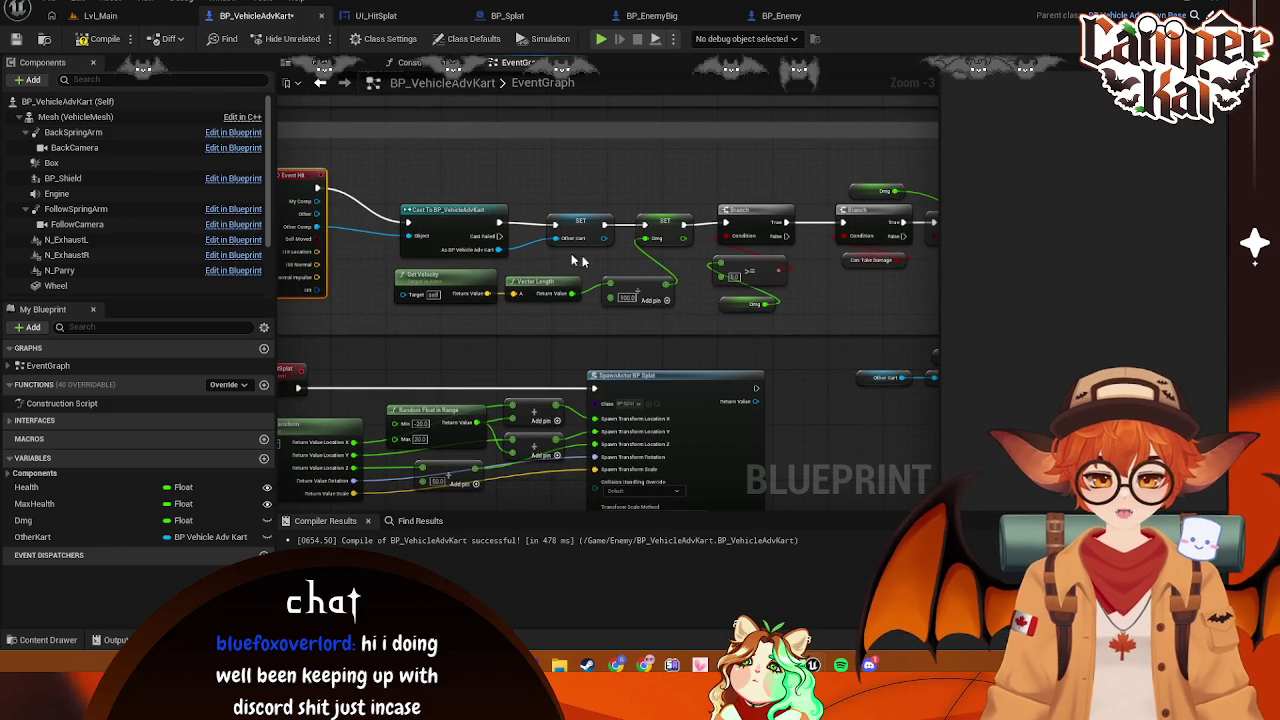
pyautogui.click(60, 163)
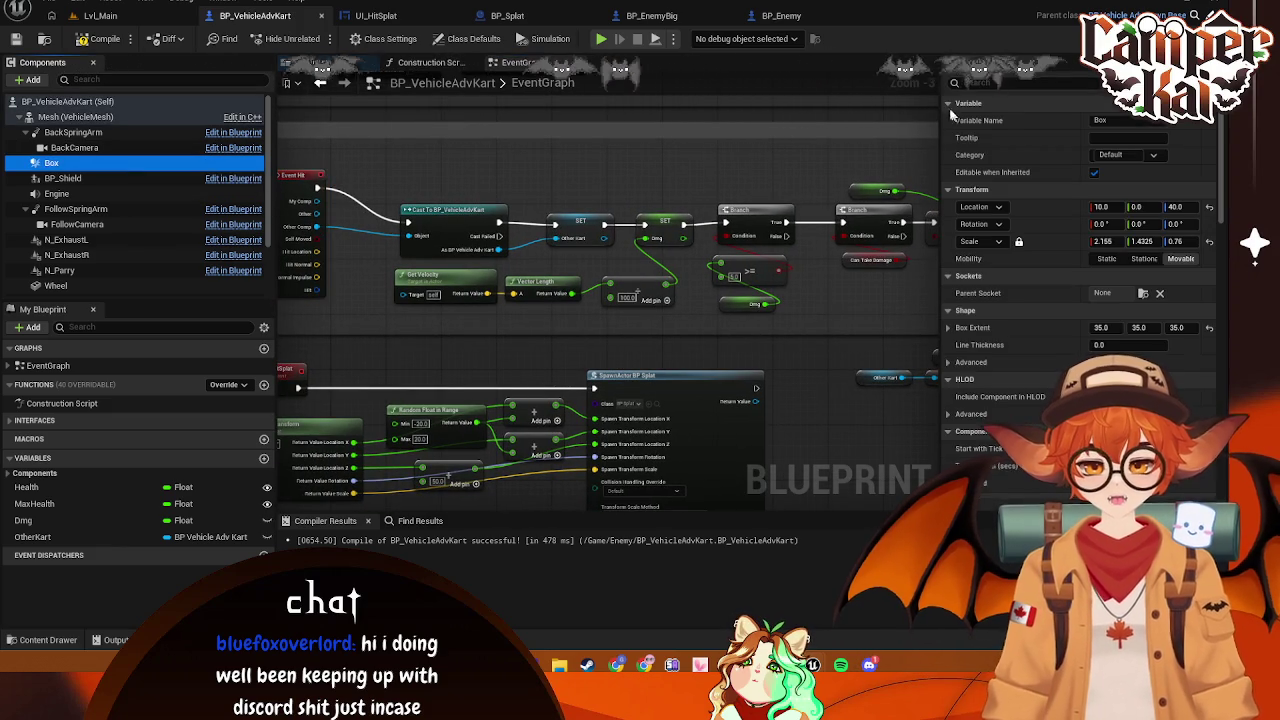
# Enable Simulation Generates Hit Events on the Box component via a 'genera' filter
pyautogui.click(990, 83)
pyautogui.write('genera')
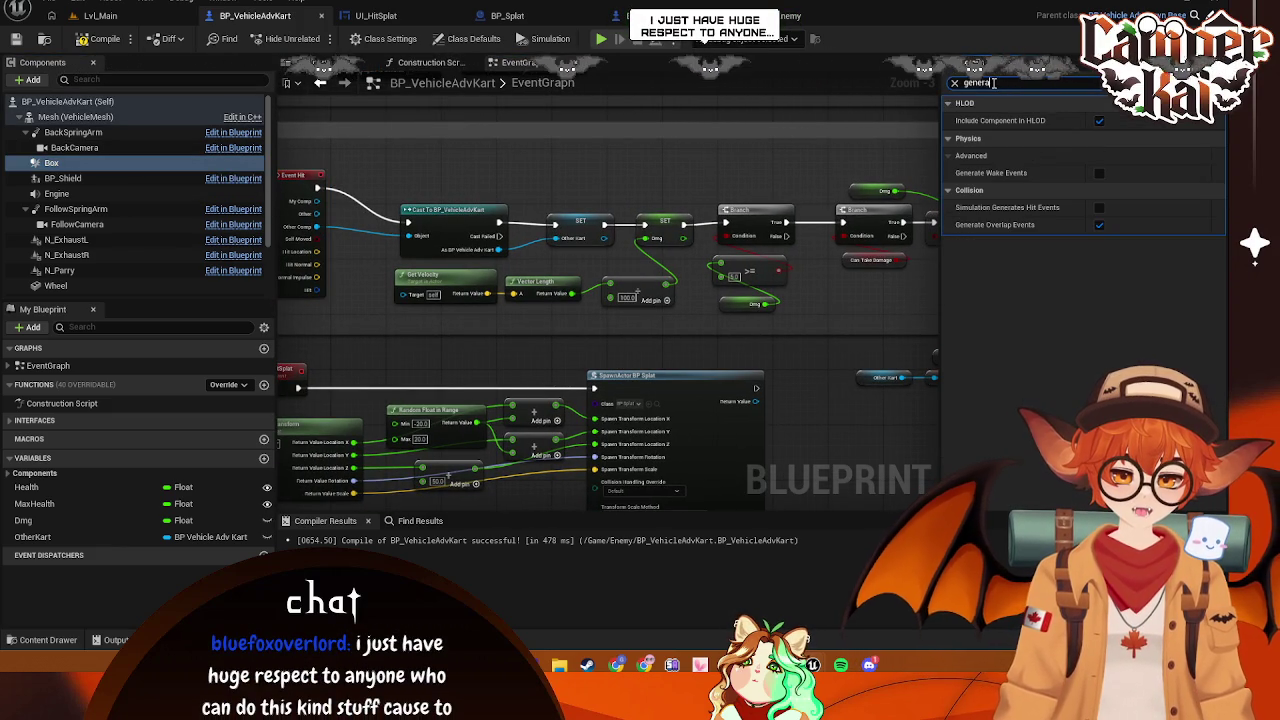
pyautogui.click(1099, 208)
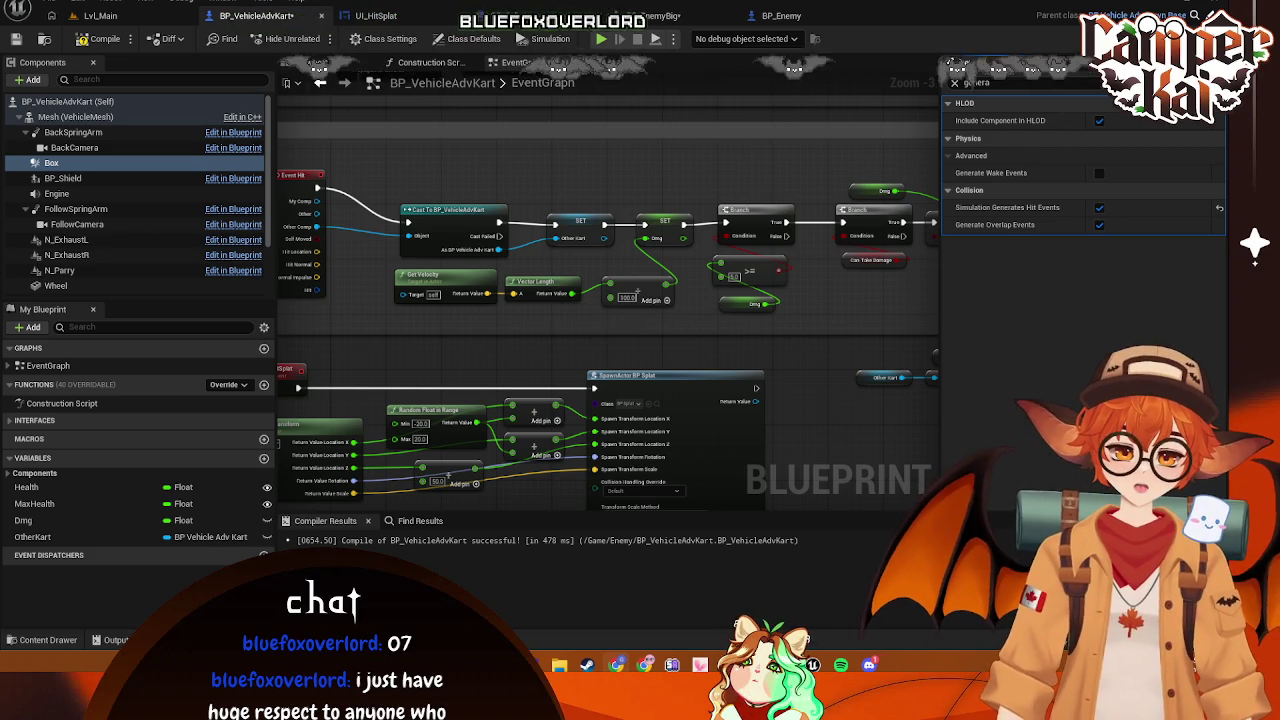
pyautogui.moveTo(446, 160); pyautogui.dragTo(446, 140)
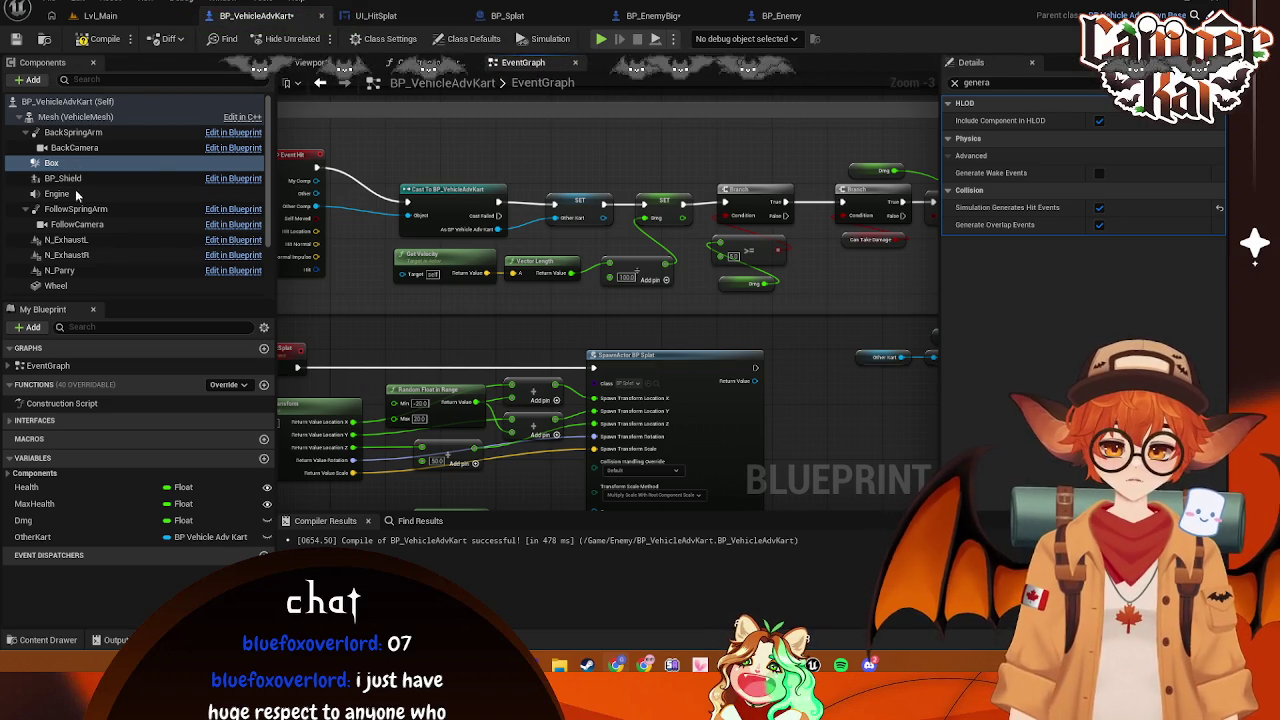
# Check the vehicle mesh's collision settings, then delete the Box component
pyautogui.click(90, 118)
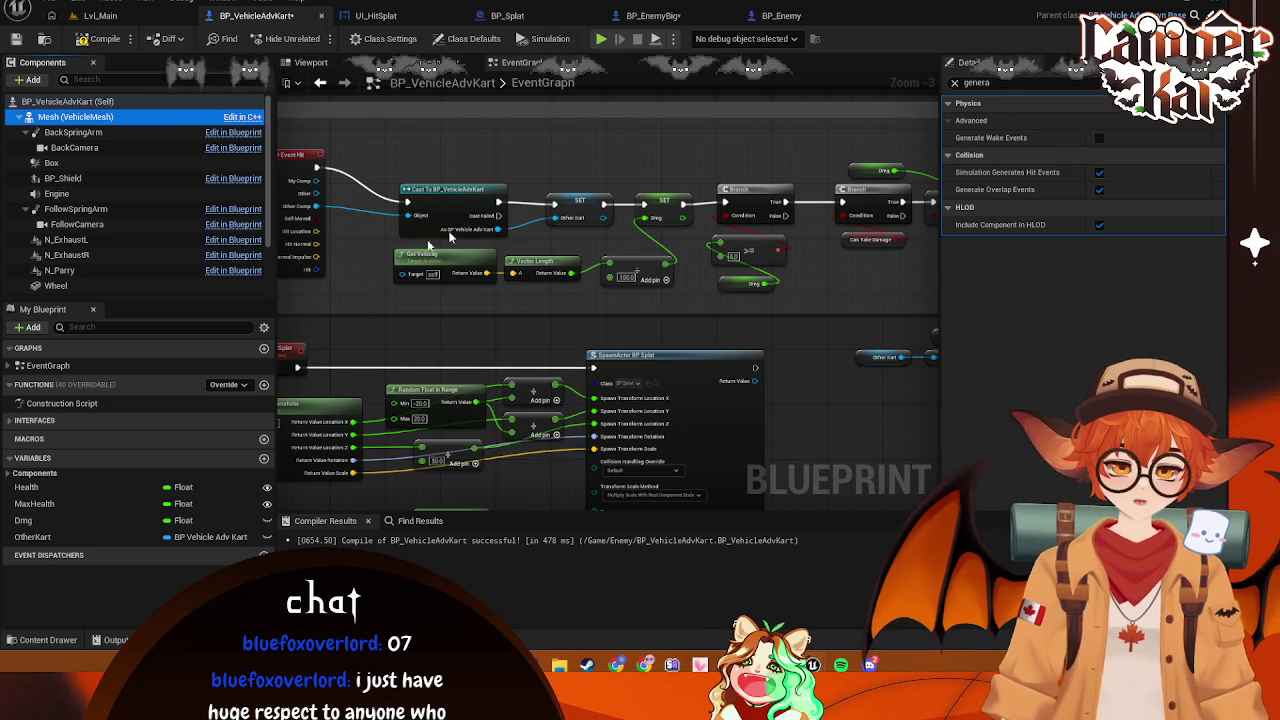
pyautogui.click(140, 163)
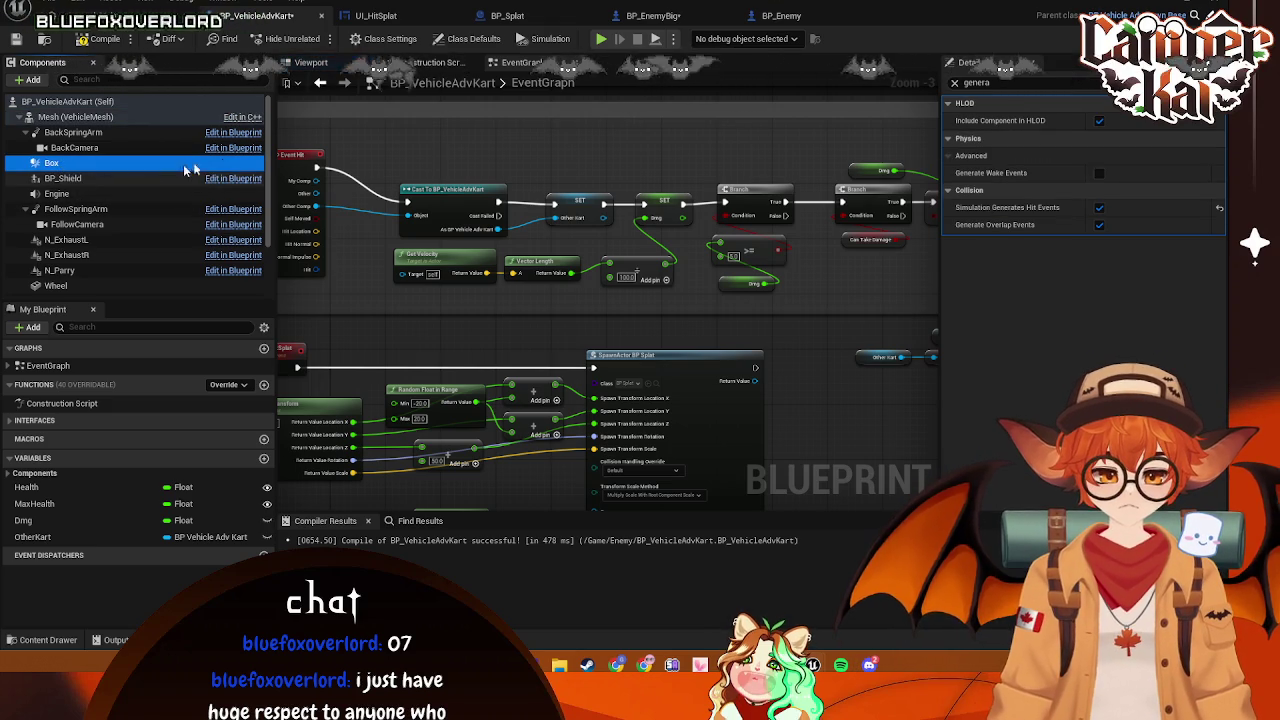
pyautogui.press('Delete')
pyautogui.moveTo(388, 143)
pyautogui.mouseDown()
pyautogui.moveTo(591, 166)
pyautogui.moveTo(545, 151)
pyautogui.moveTo(563, 143)
pyautogui.moveTo(288, 108)
pyautogui.mouseUp()
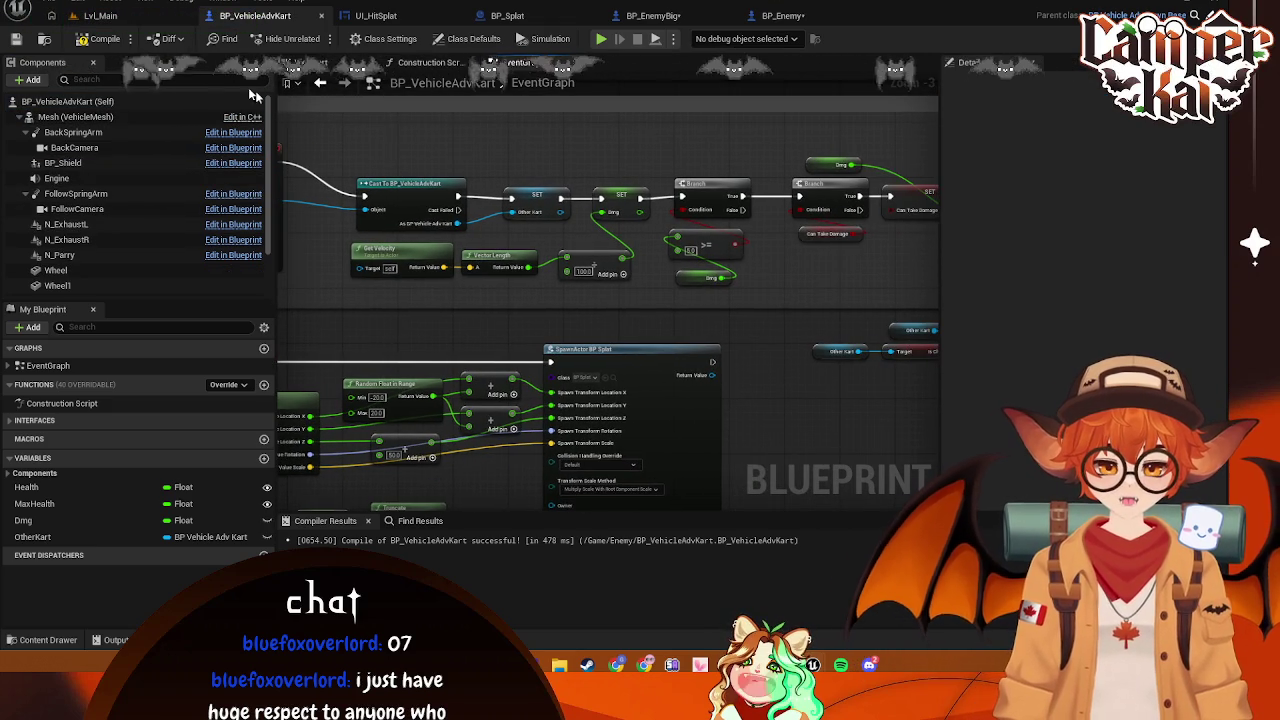
# Feed Event Hit's Other actor into the Cast To BP_VehicleAdvKart and compile cleanly
pyautogui.press('F7')
pyautogui.moveTo(415, 147); pyautogui.dragTo(553, 182)
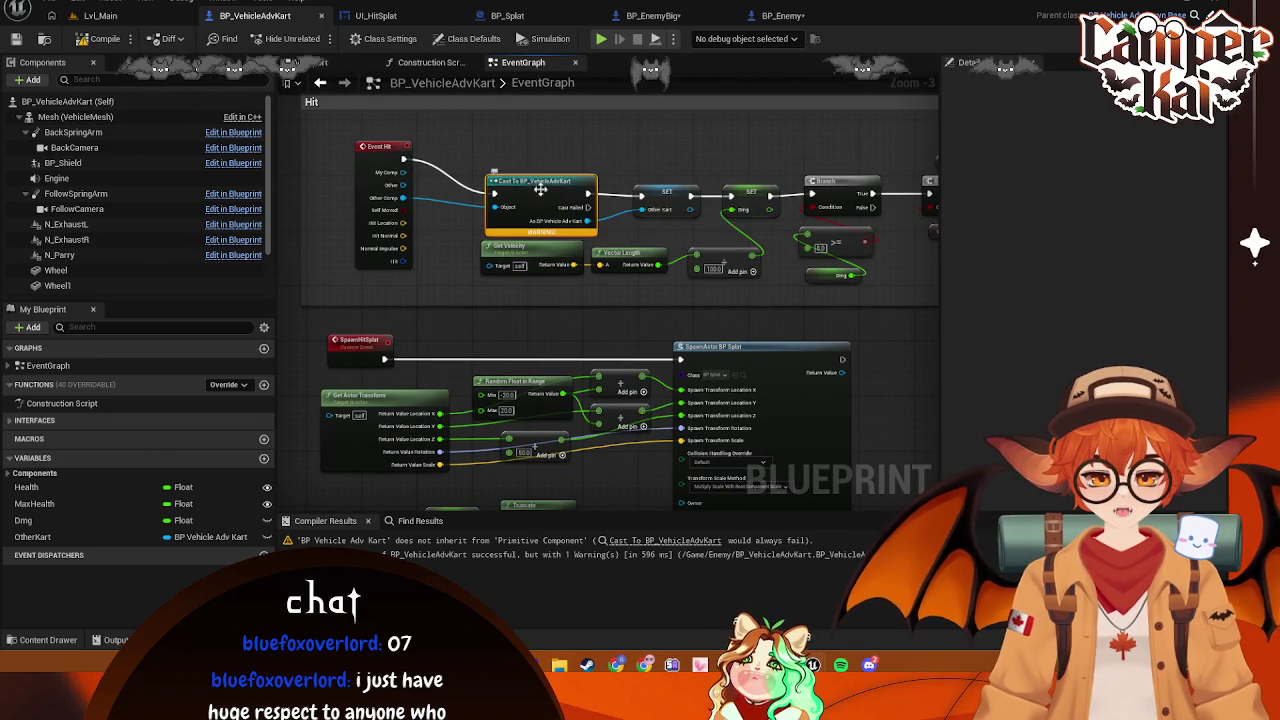
pyautogui.moveTo(540, 186); pyautogui.dragTo(537, 164)
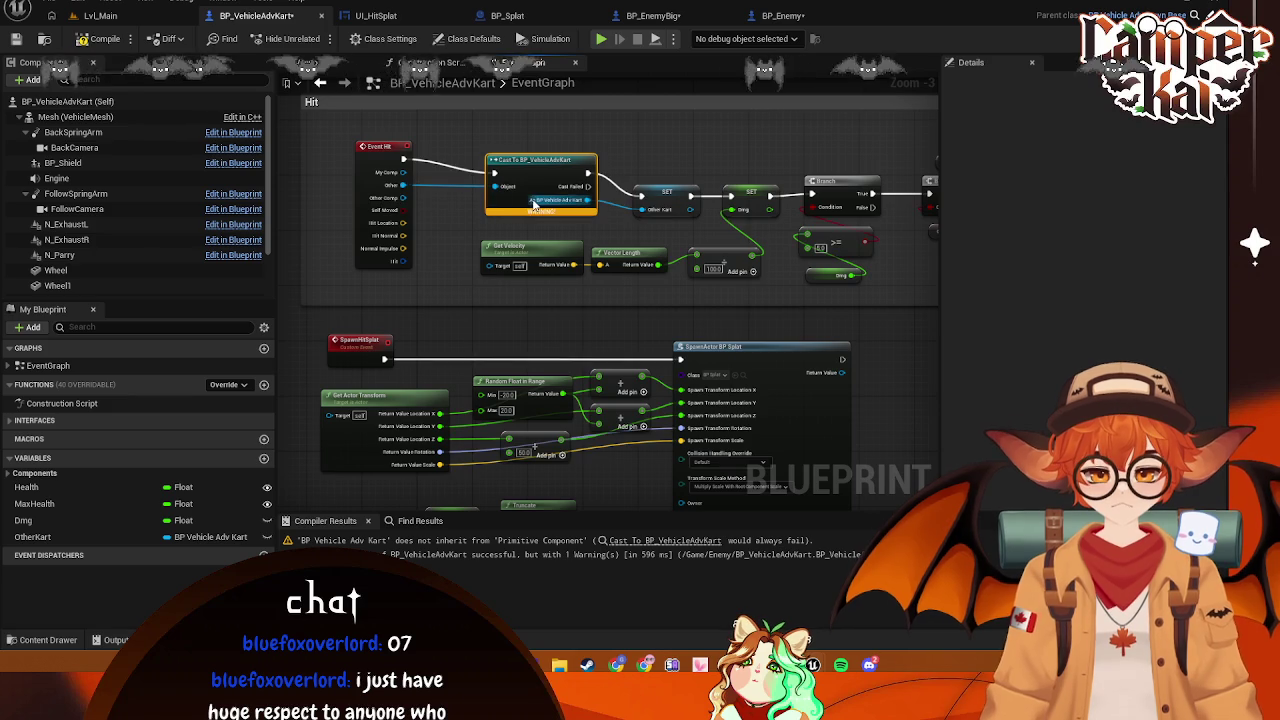
pyautogui.click(105, 40)
pyautogui.click(100, 15)
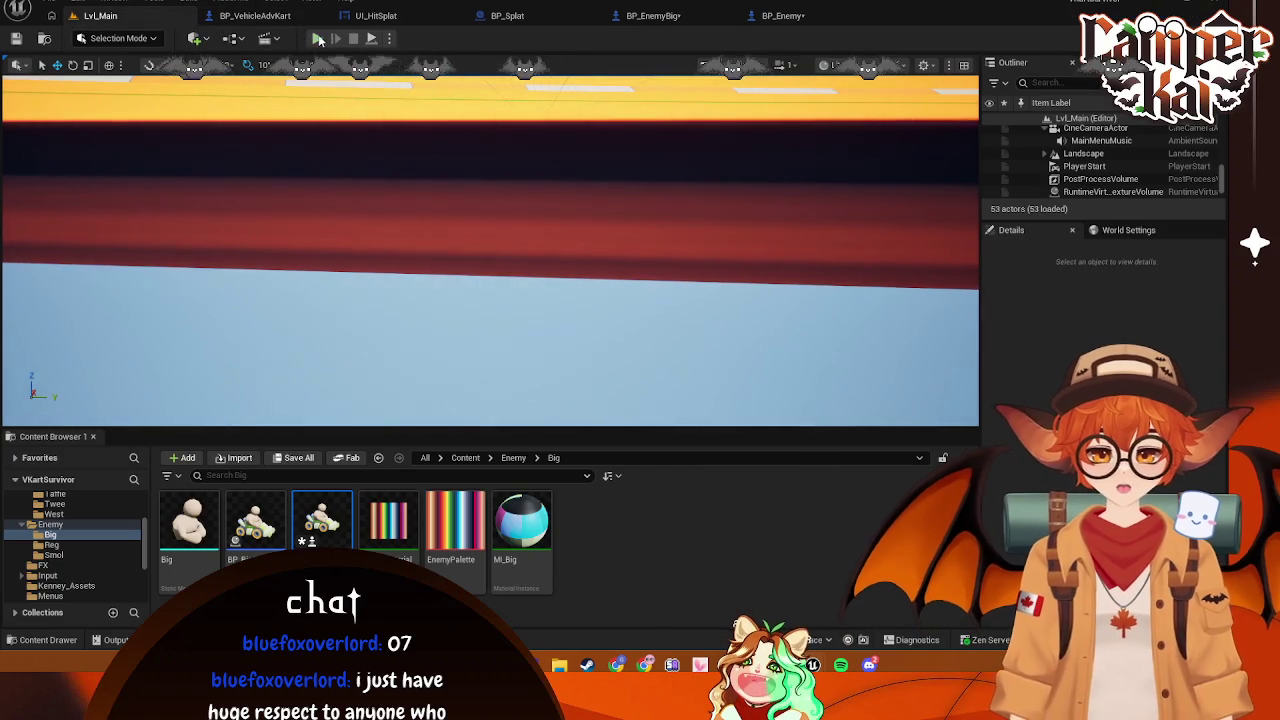
# Start a play session with Alt+P and pick the bunny kart
pyautogui.hotkey('alt', 'p')
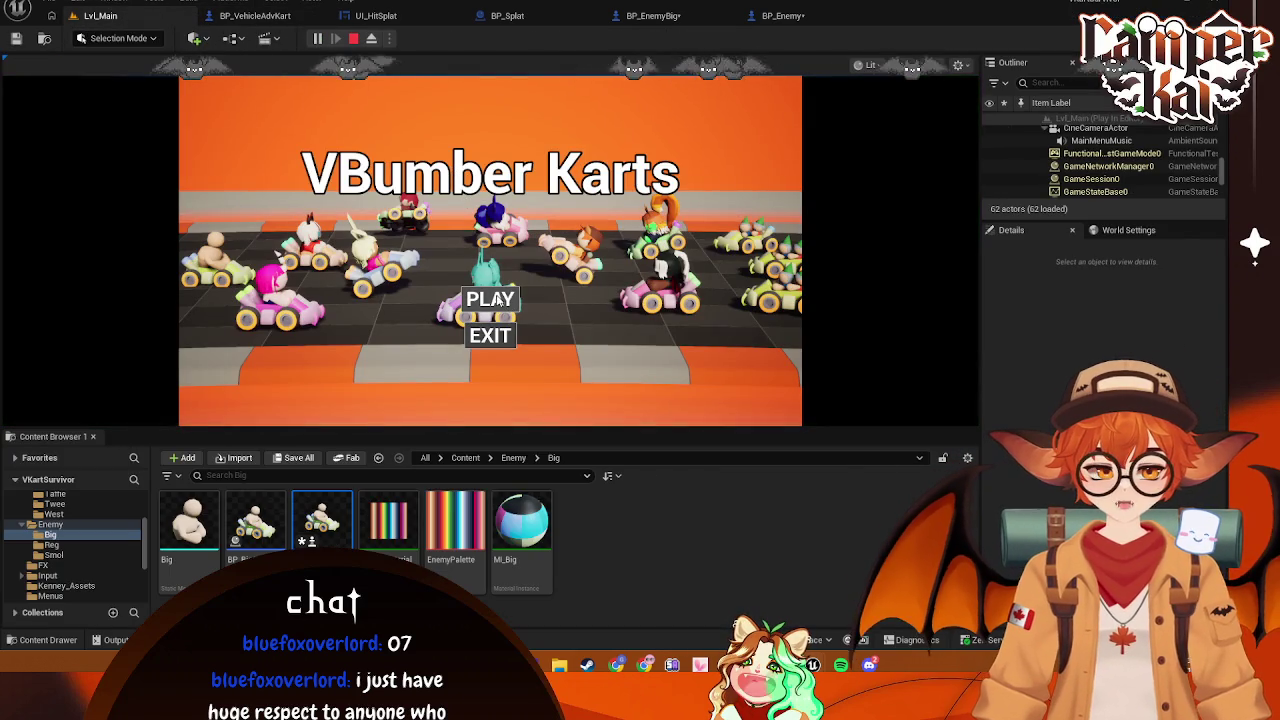
pyautogui.click(495, 302)
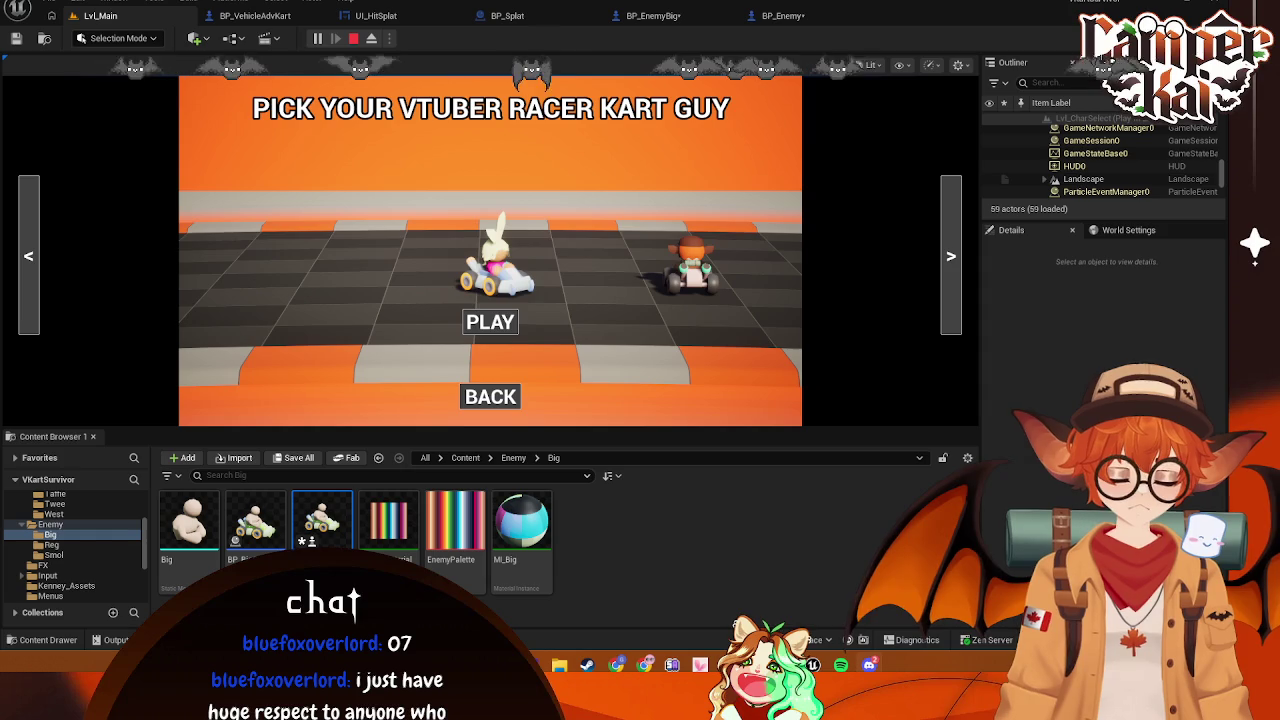
pyautogui.click(490, 322)
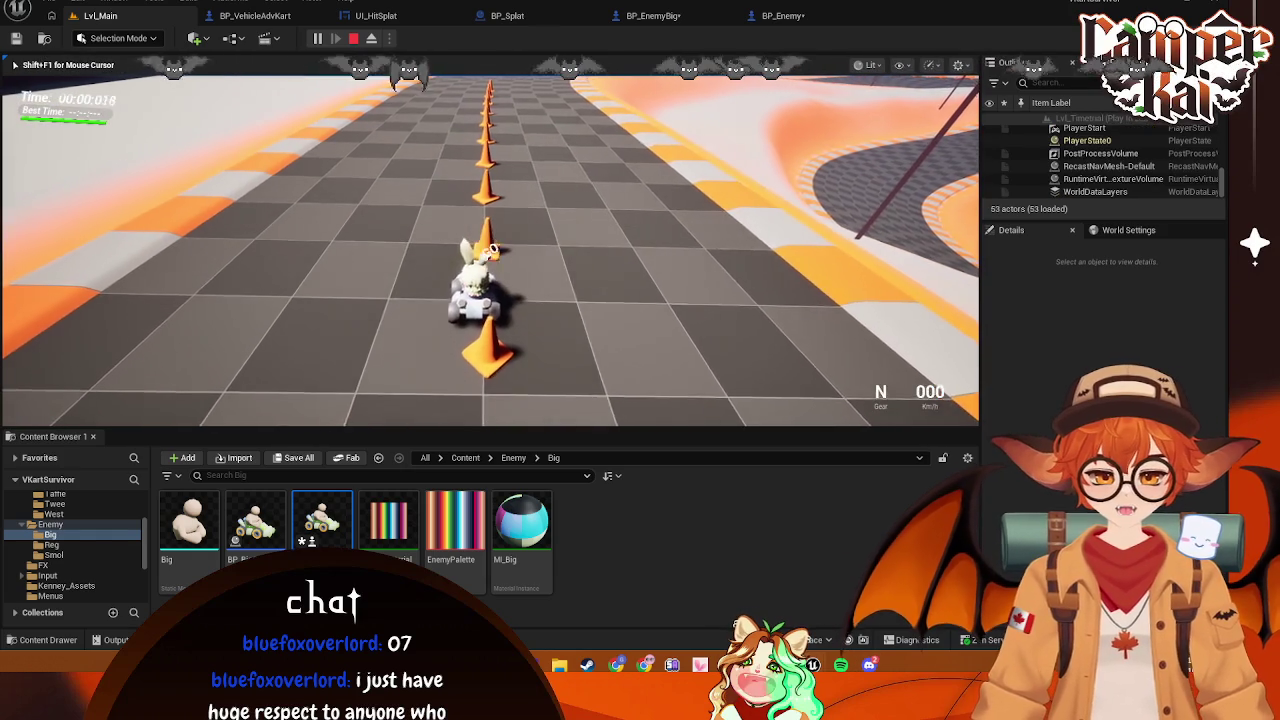
# Drive down the curving track, then reverse the kart into the enemy kart
pyautogui.press('w')
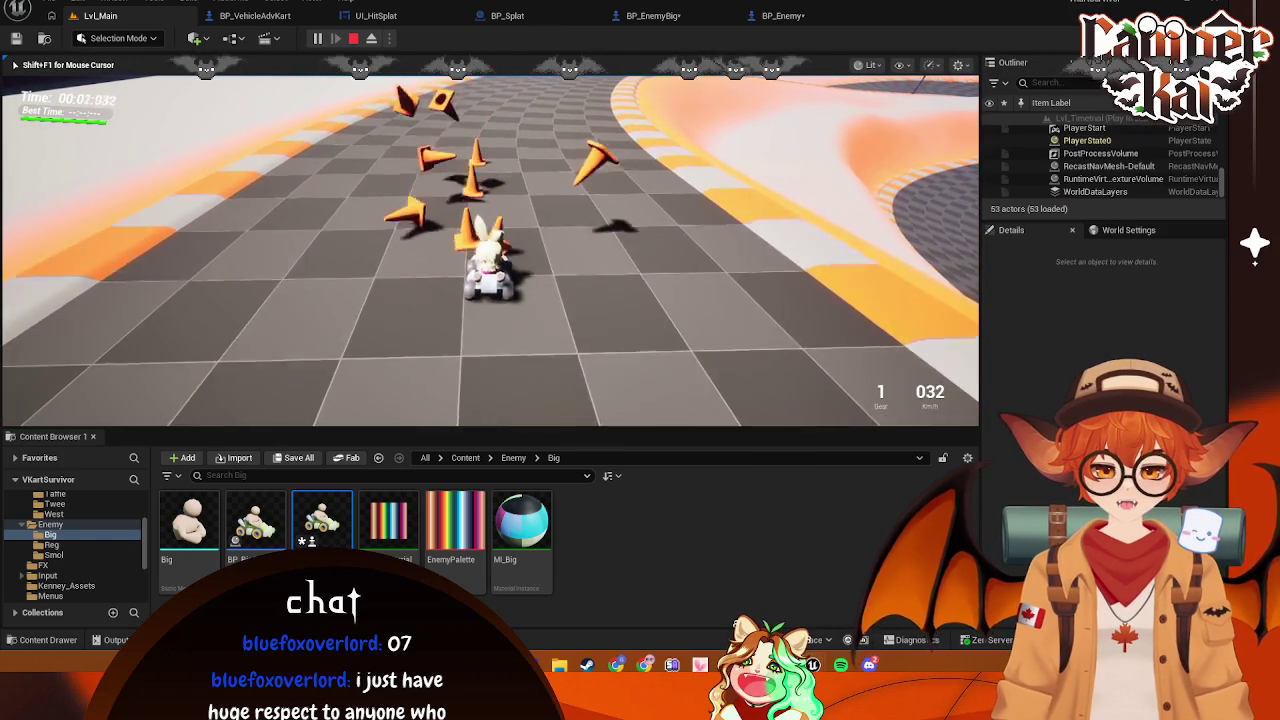
pyautogui.press('d')
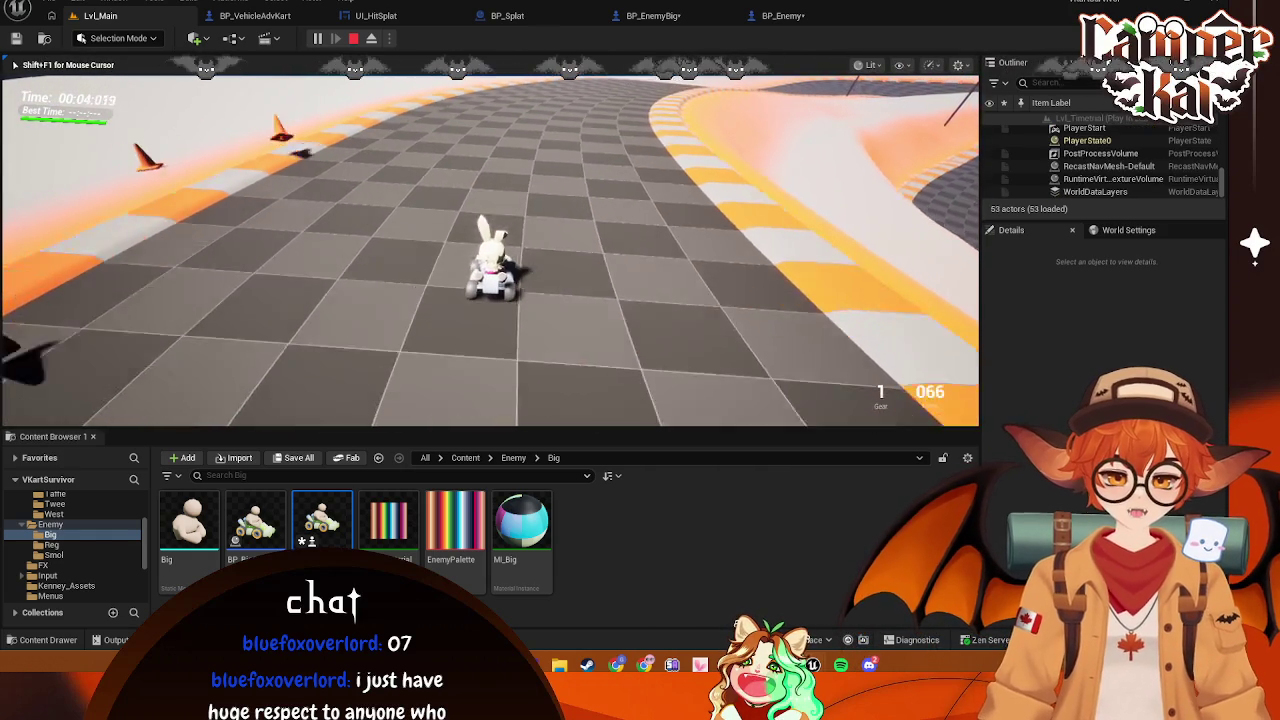
pyautogui.press('d')
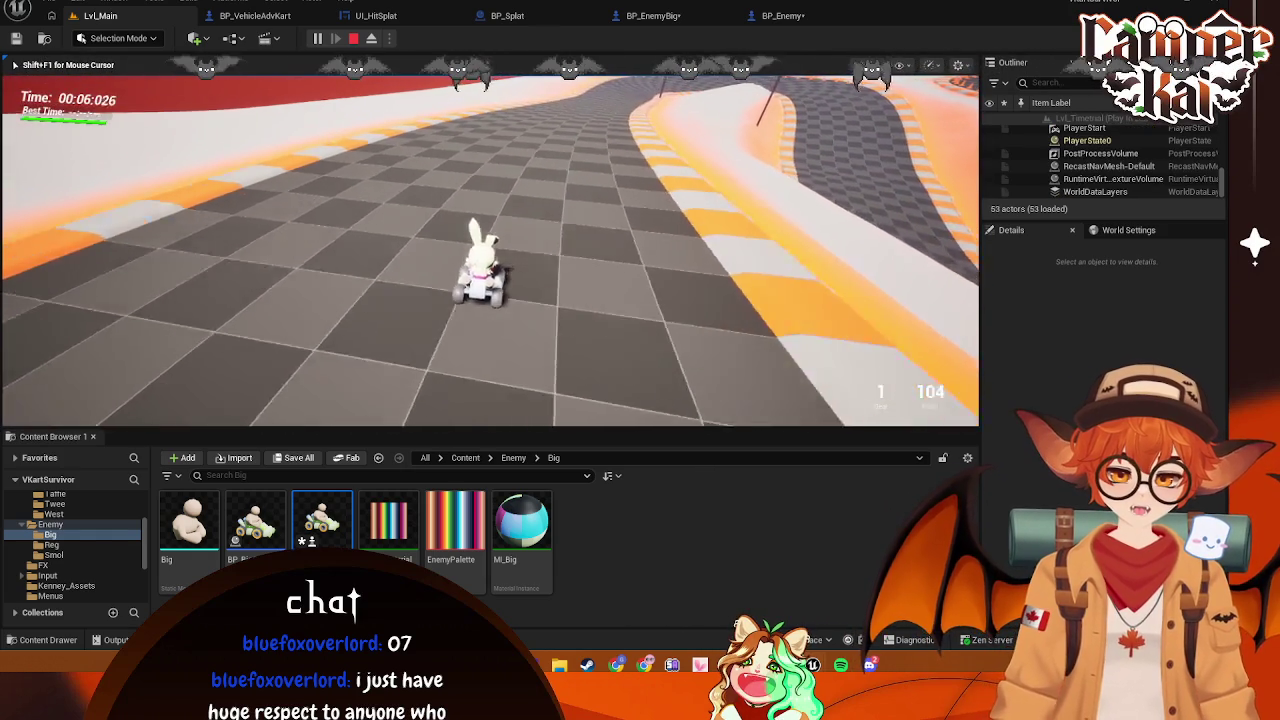
pyautogui.press('s')
pyautogui.press('d')
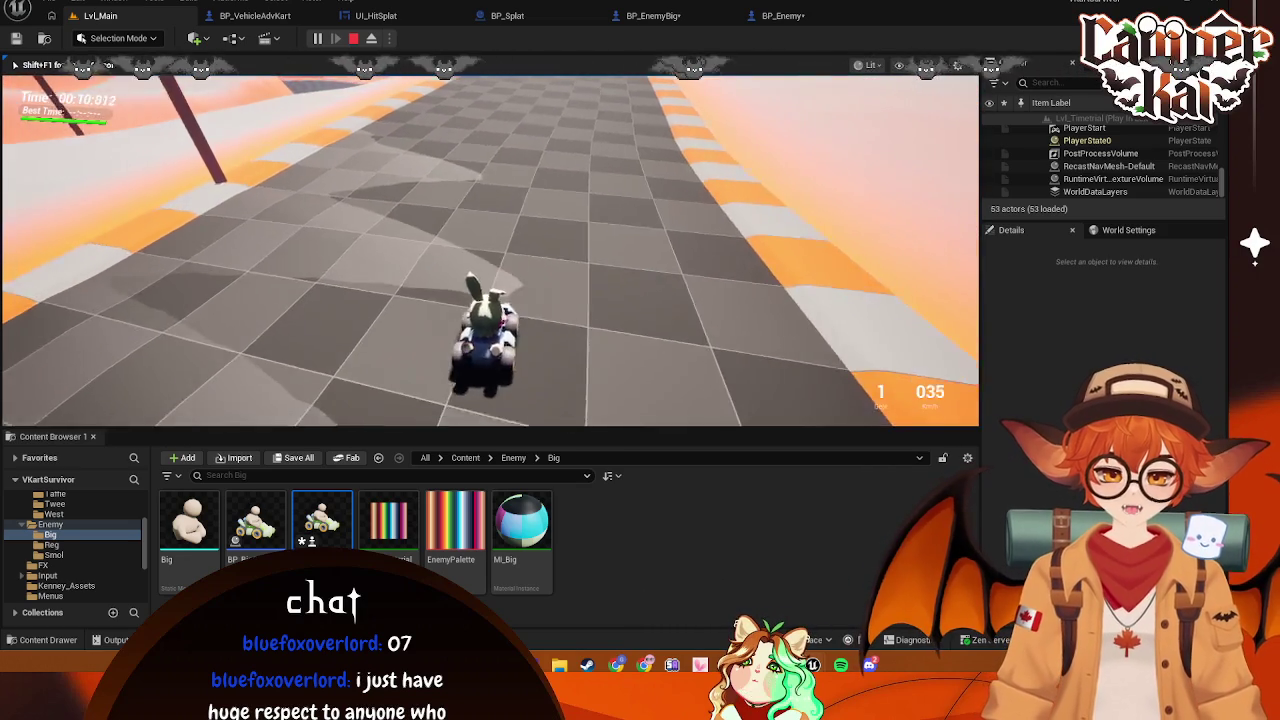
pyautogui.press('s')
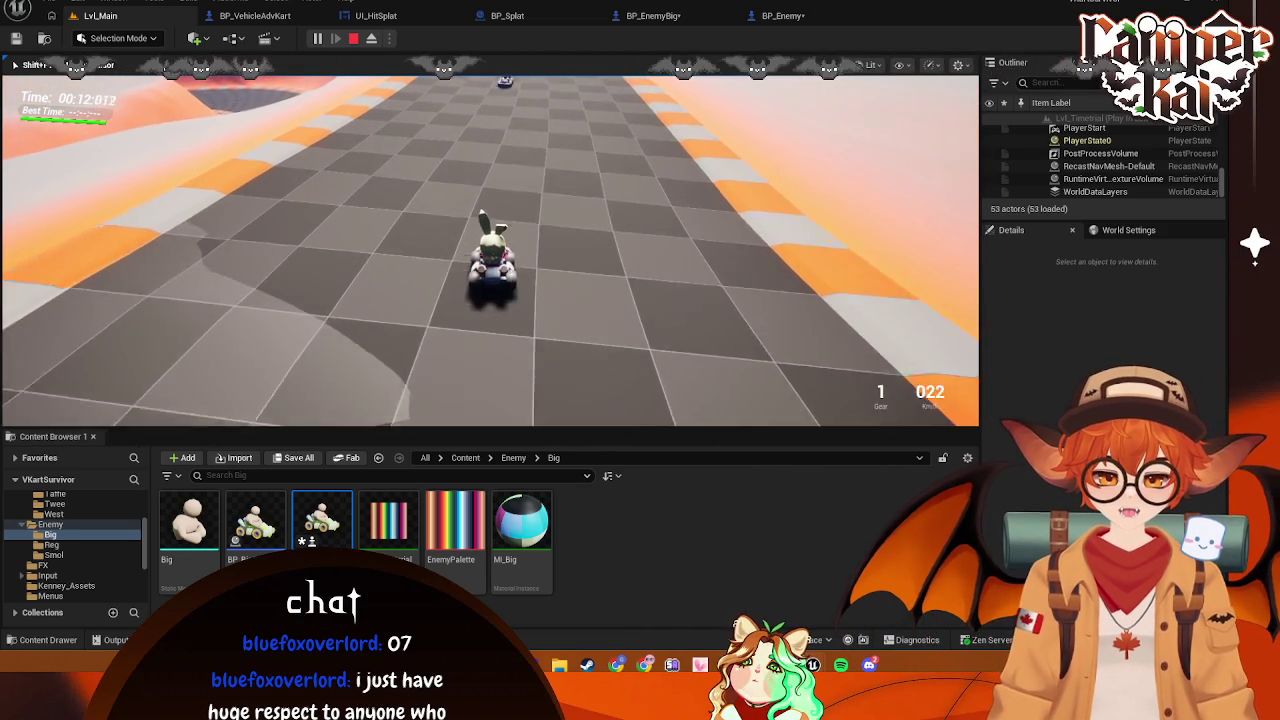
pyautogui.press('s')
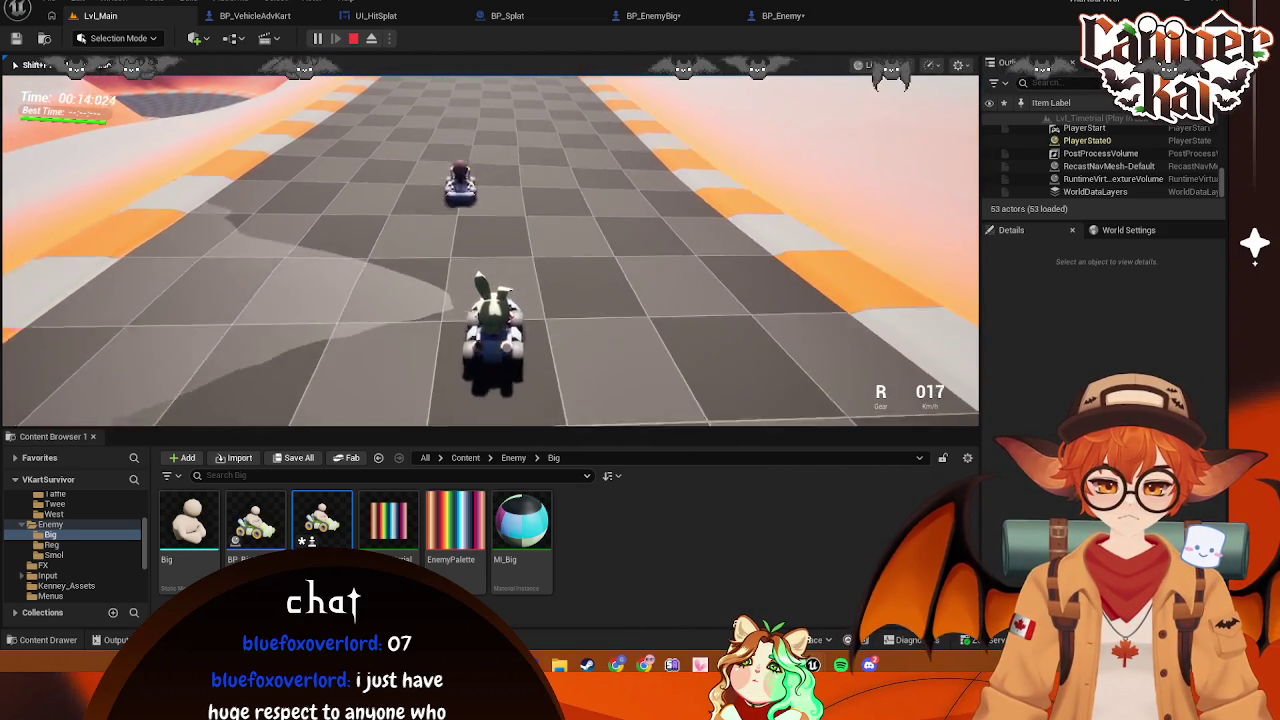
pyautogui.press('s')
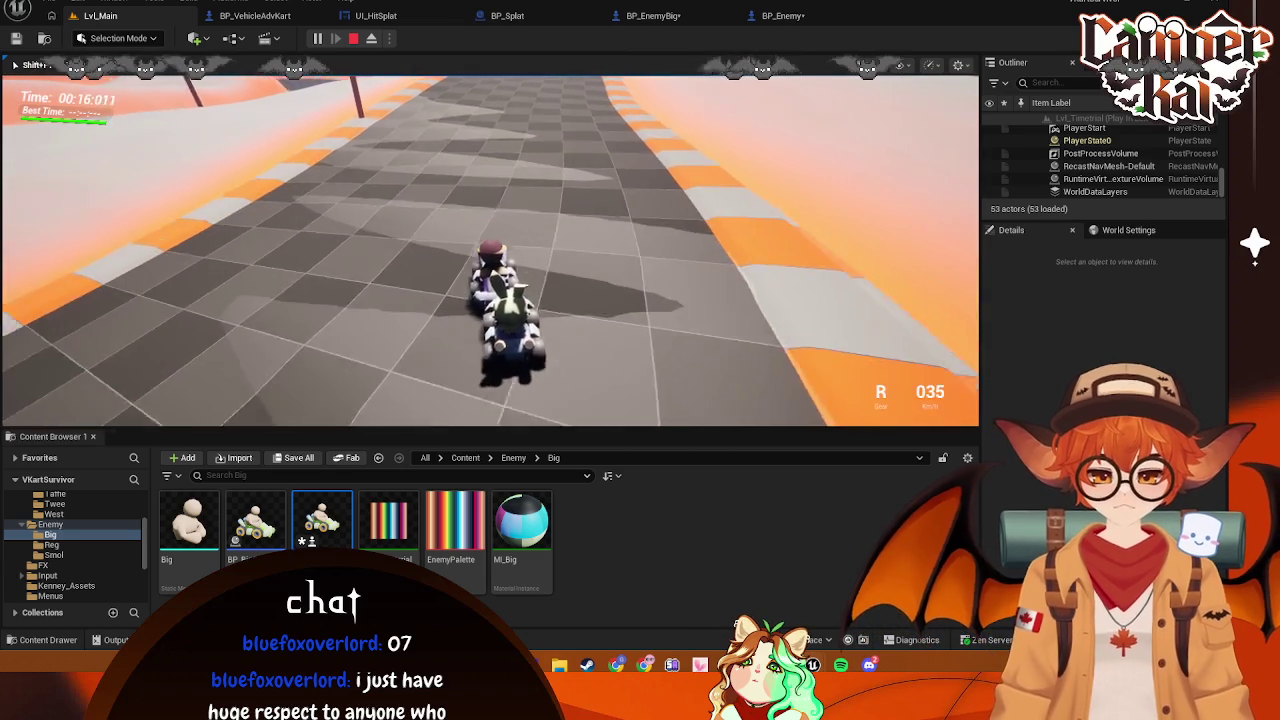
# Eject to the editor camera, select the bunny kart, and open BP_VehicleAdvKart
pyautogui.hotkey('alt', 'Tab')
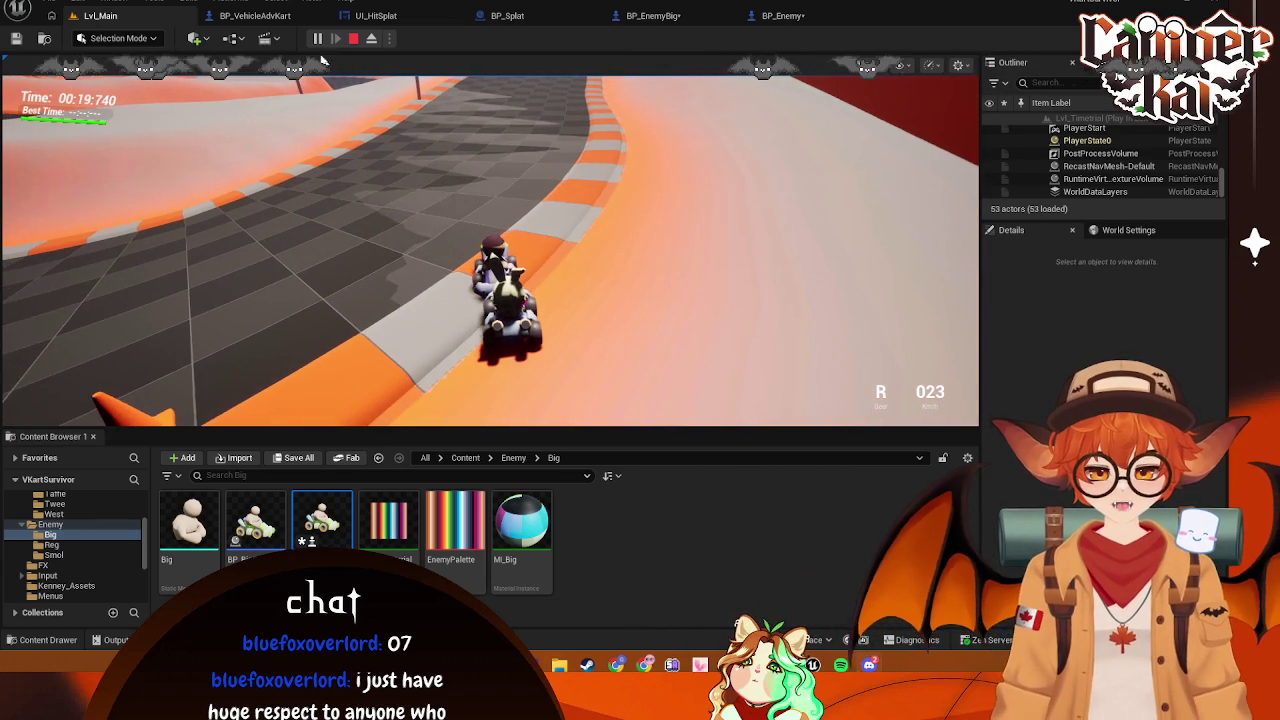
pyautogui.press('F8')
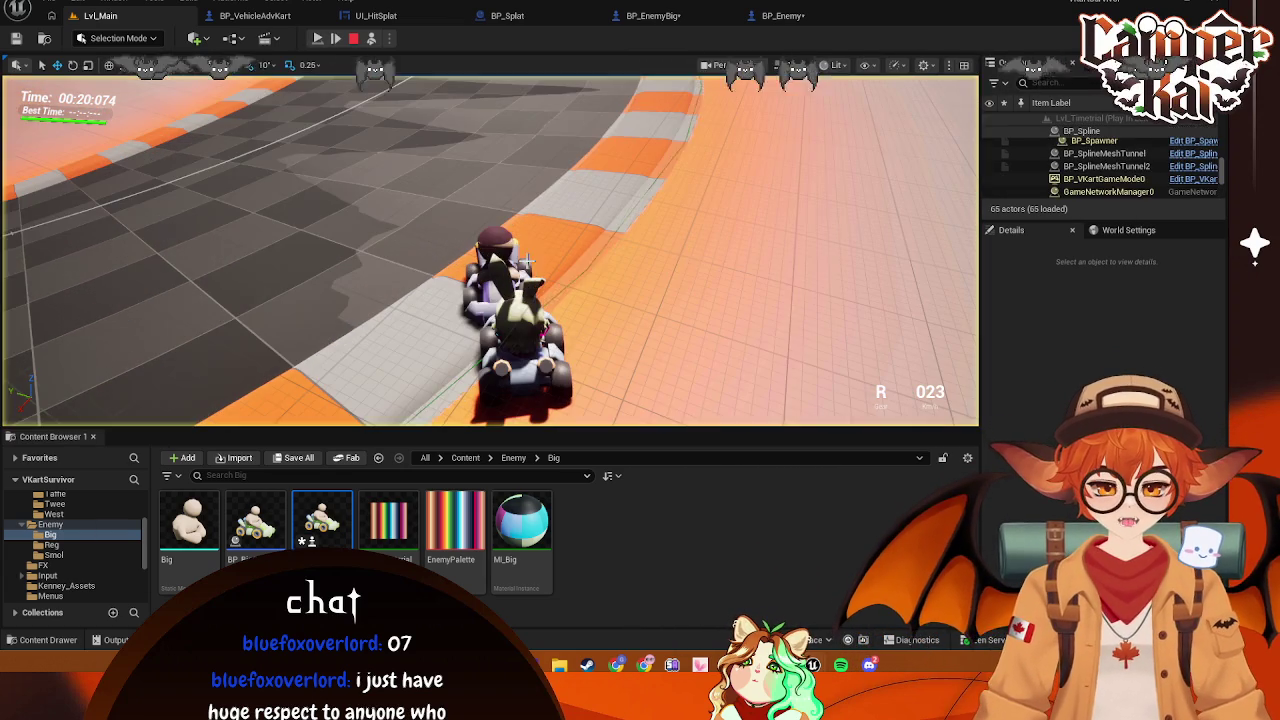
pyautogui.click(497, 252)
pyautogui.click(535, 348)
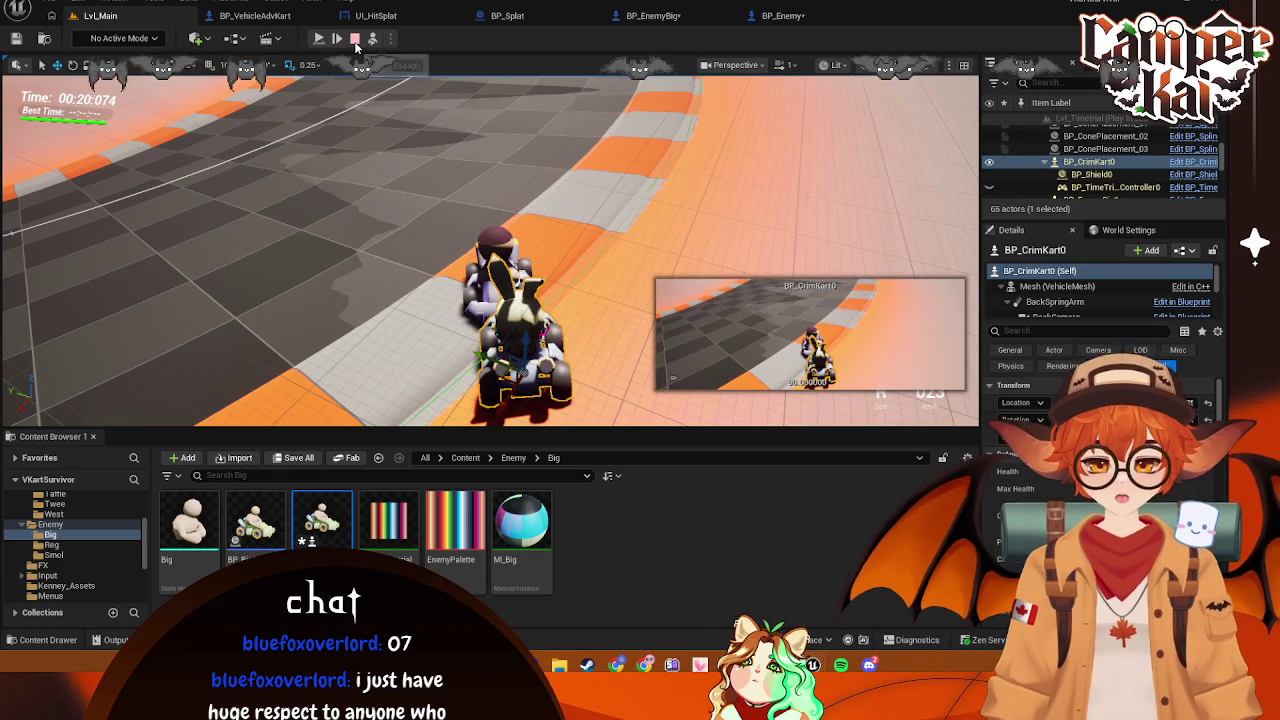
pyautogui.click(289, 20)
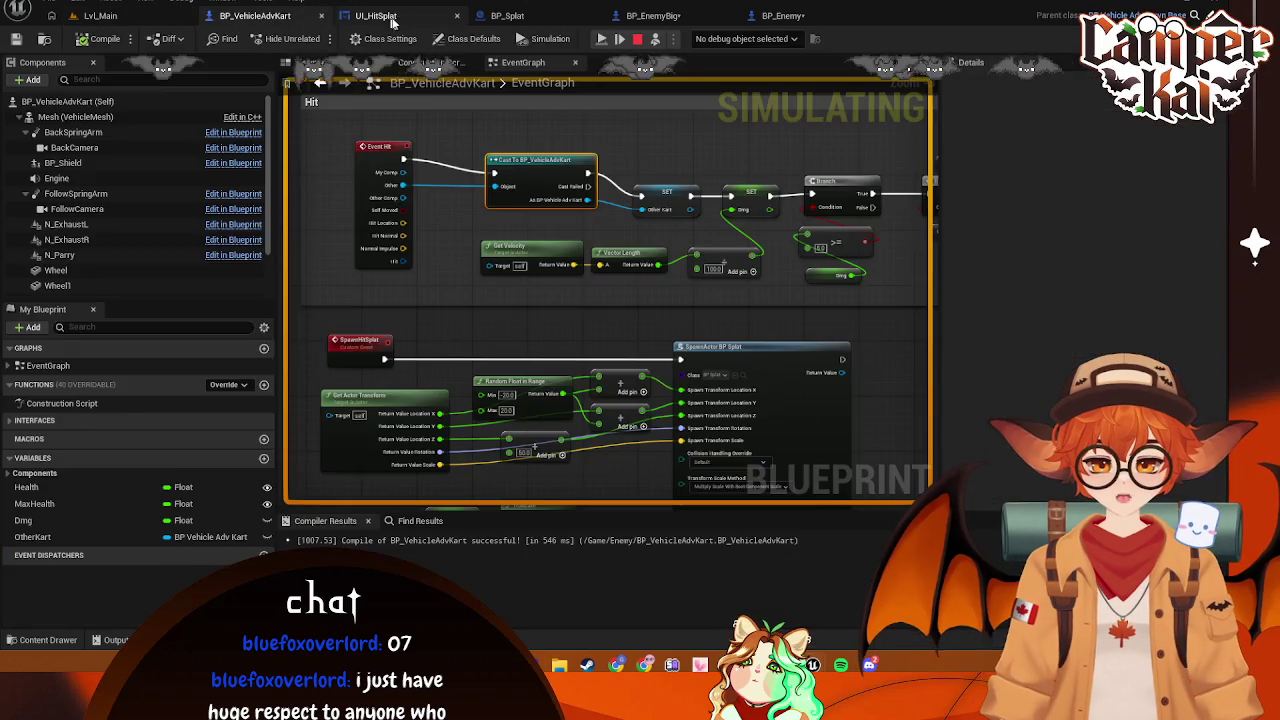
# Delete the stray Add node in BP_VehicleAdvKart's hit logic, stop the playtest and return to Lvl_Main
pyautogui.click(407, 20)
pyautogui.click(297, 19)
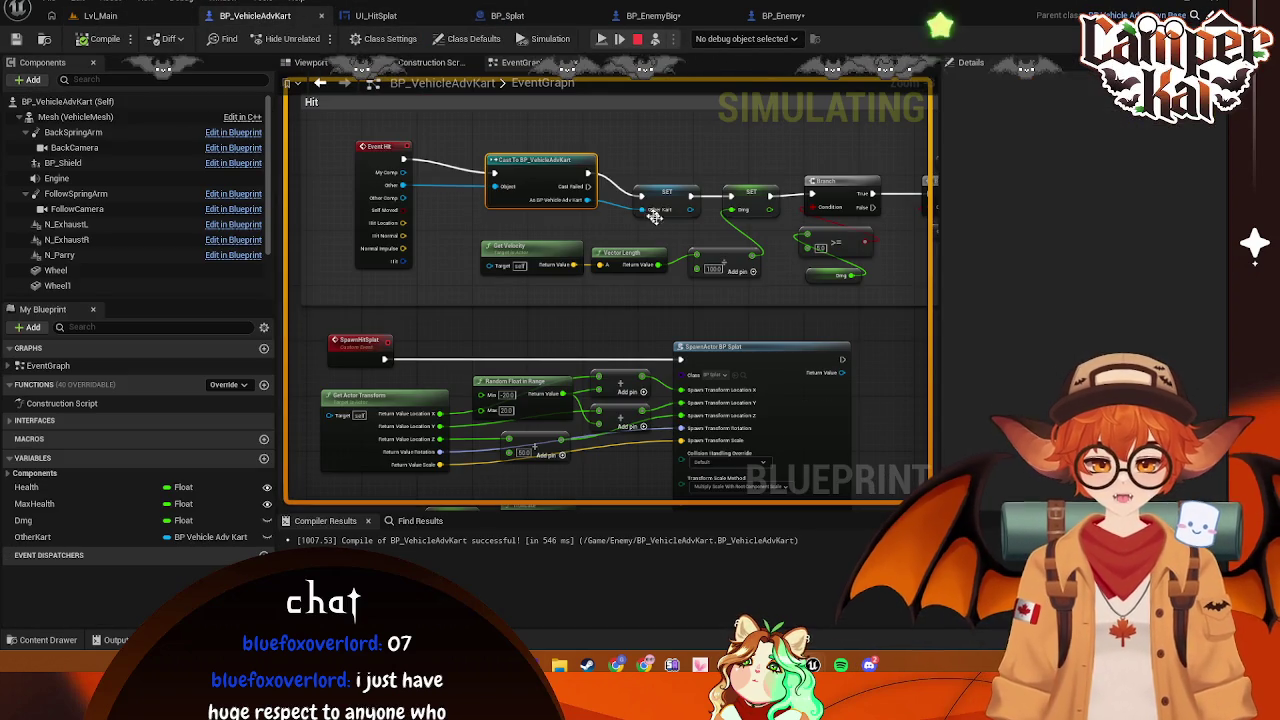
pyautogui.moveTo(735, 249)
pyautogui.mouseDown()
pyautogui.moveTo(475, 228)
pyautogui.moveTo(516, 208)
pyautogui.moveTo(572, 262)
pyautogui.mouseUp()
pyautogui.press('Delete')
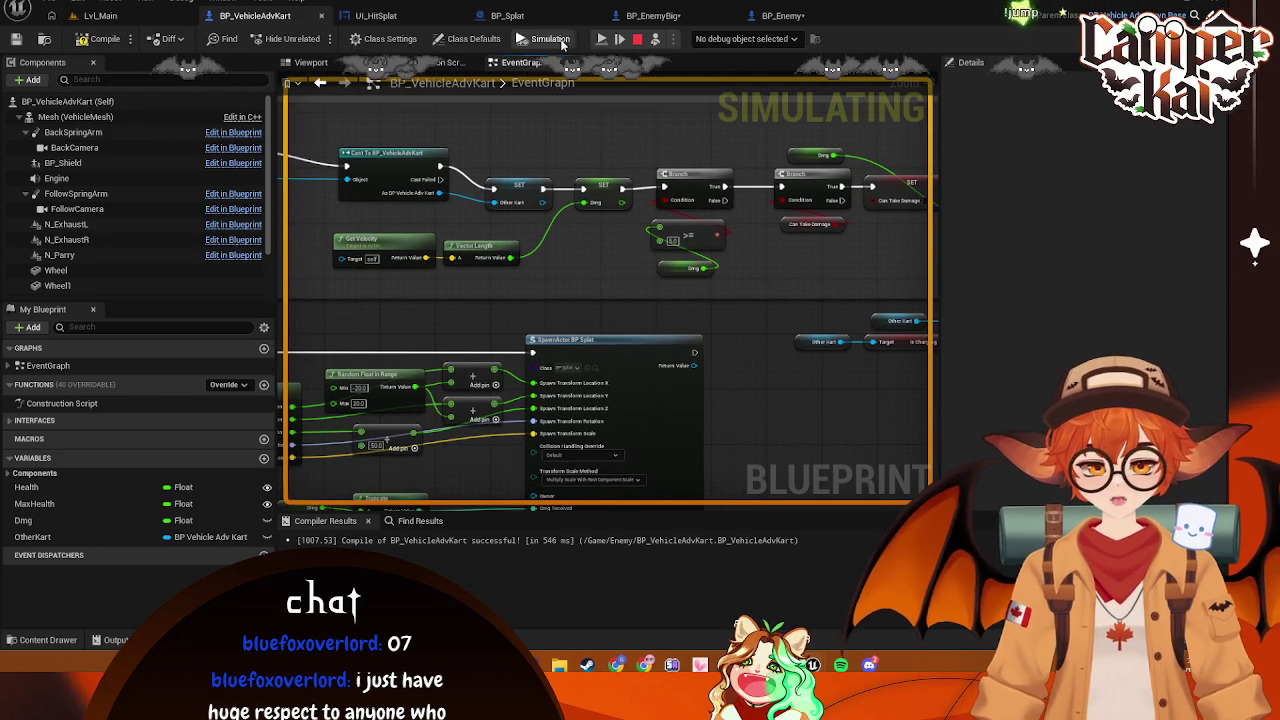
pyautogui.press('Escape')
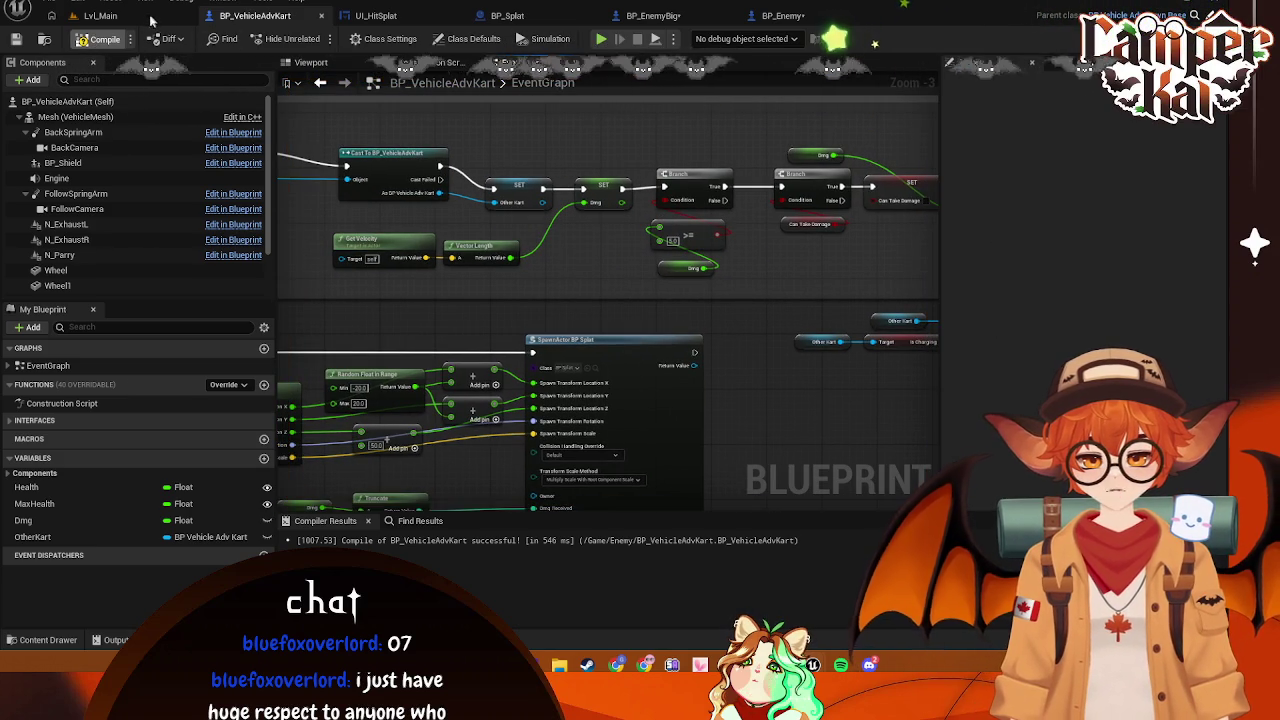
pyautogui.click(146, 18)
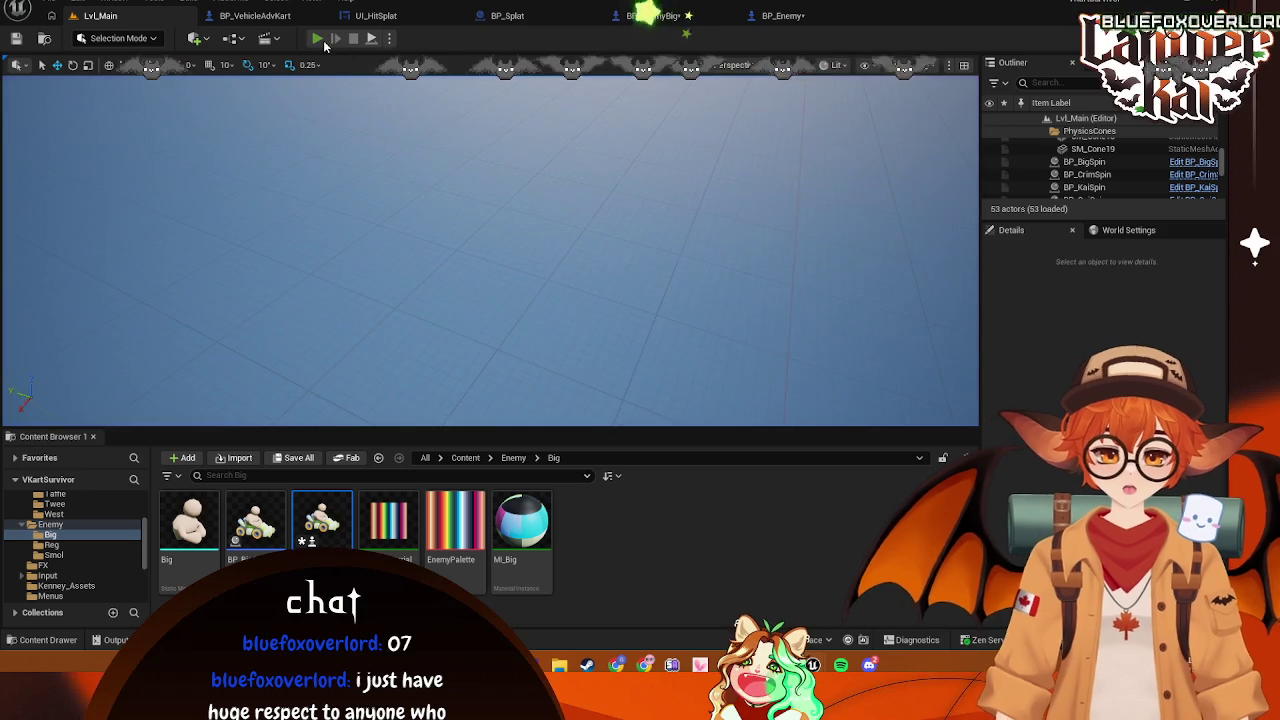
# Start a new play session with the bunny kart and drive it through the cones
pyautogui.click(324, 42)
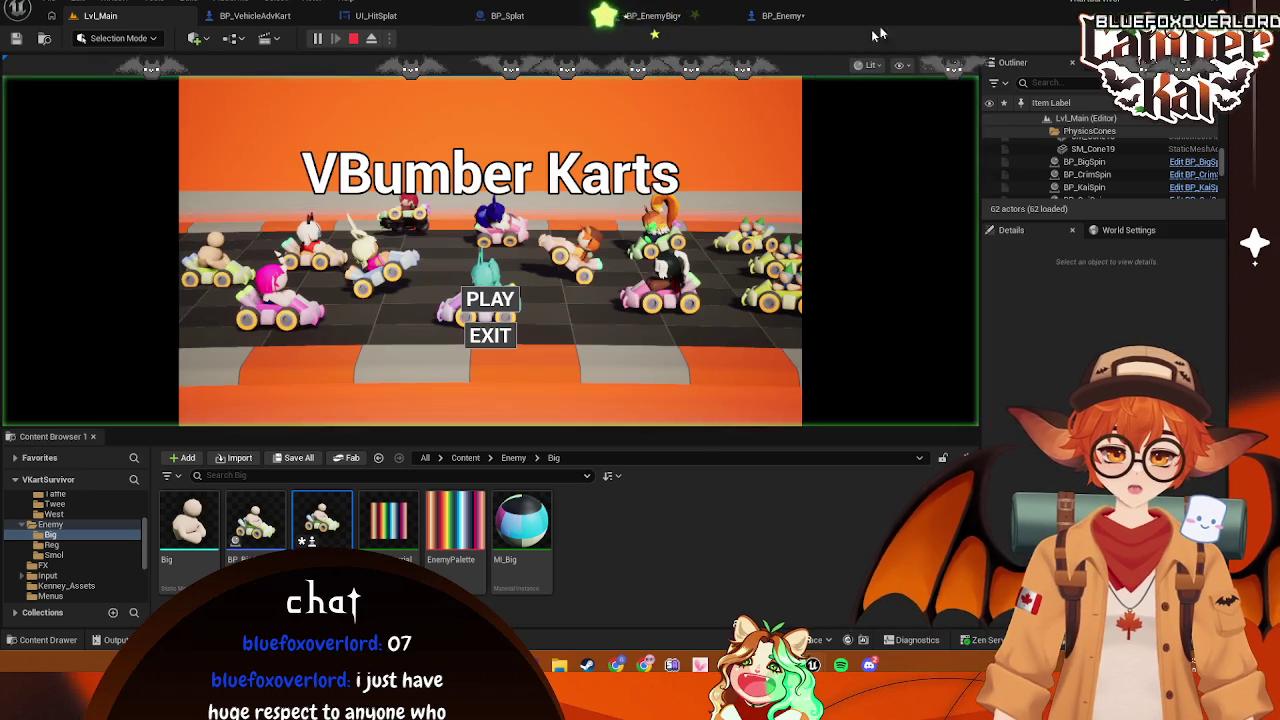
pyautogui.click(513, 304)
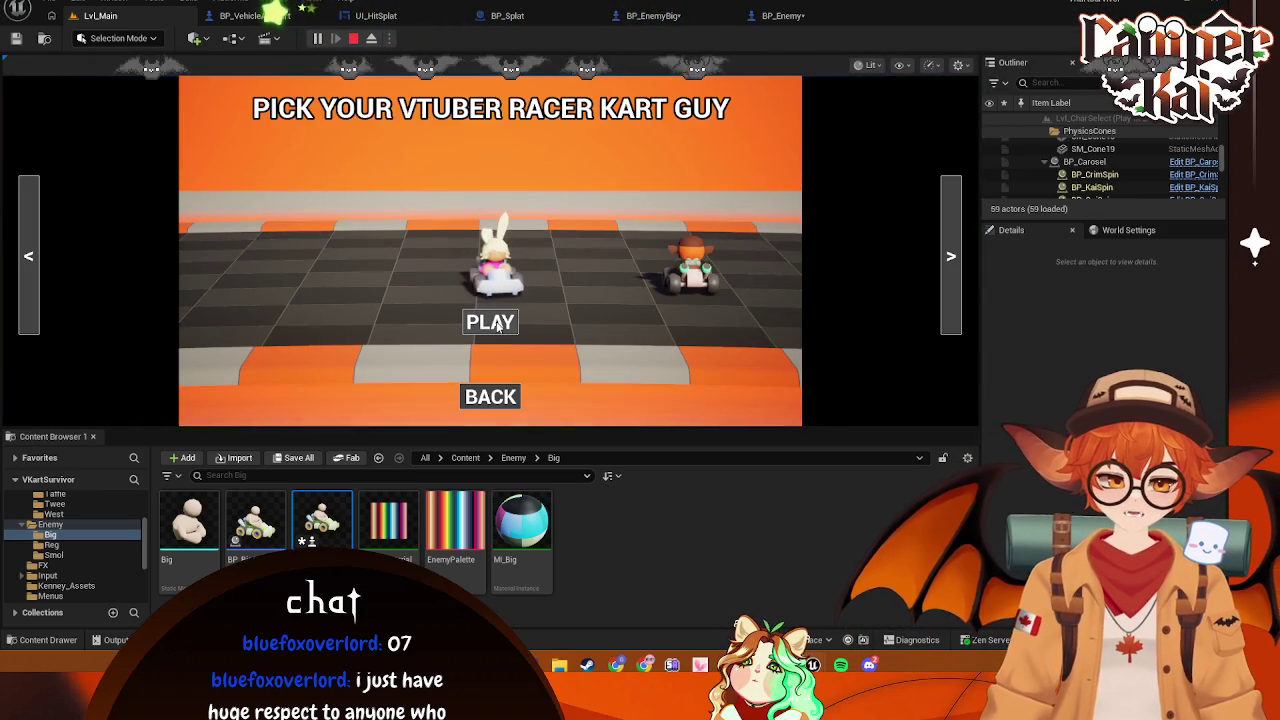
pyautogui.click(490, 321)
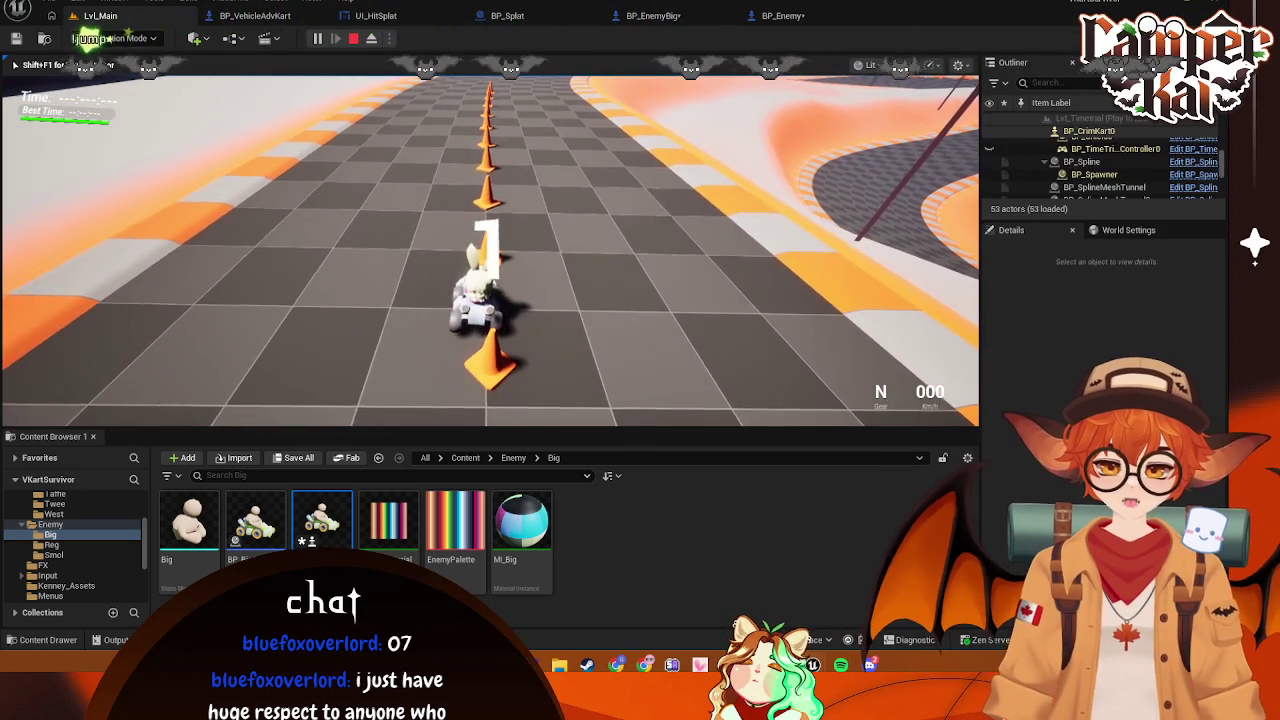
pyautogui.press('w')
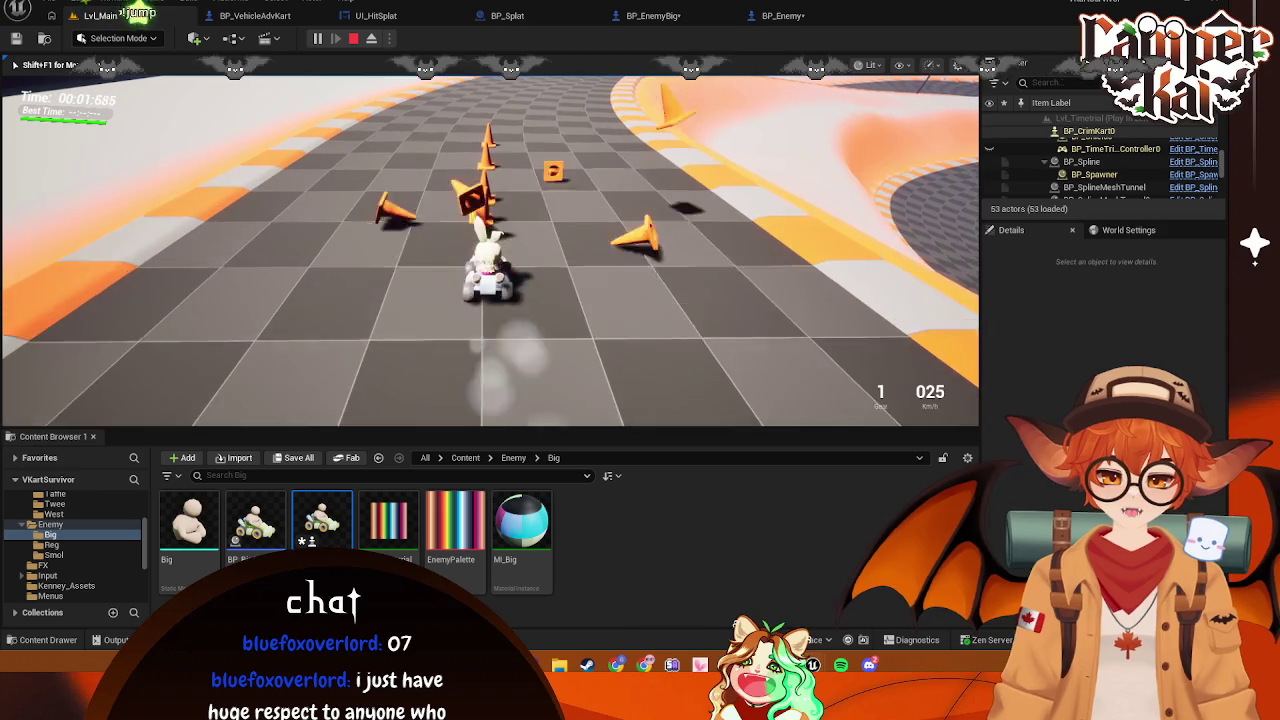
pyautogui.press('w')
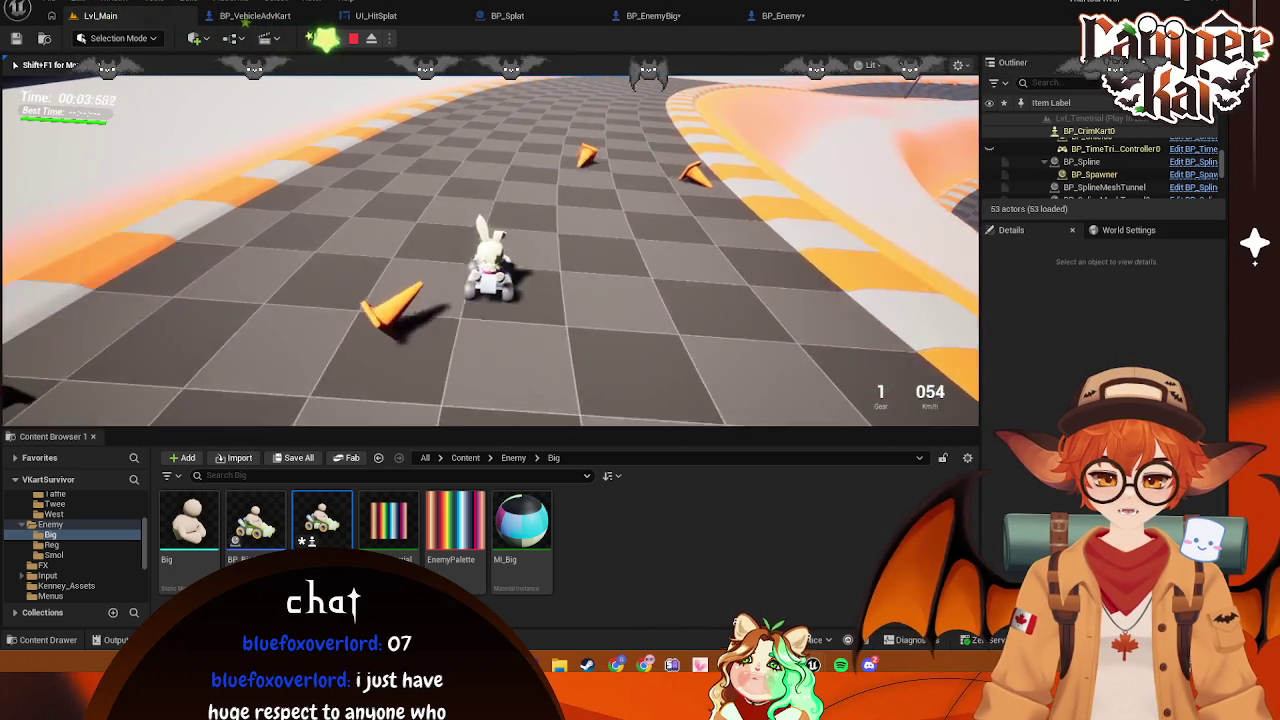
pyautogui.press('w')
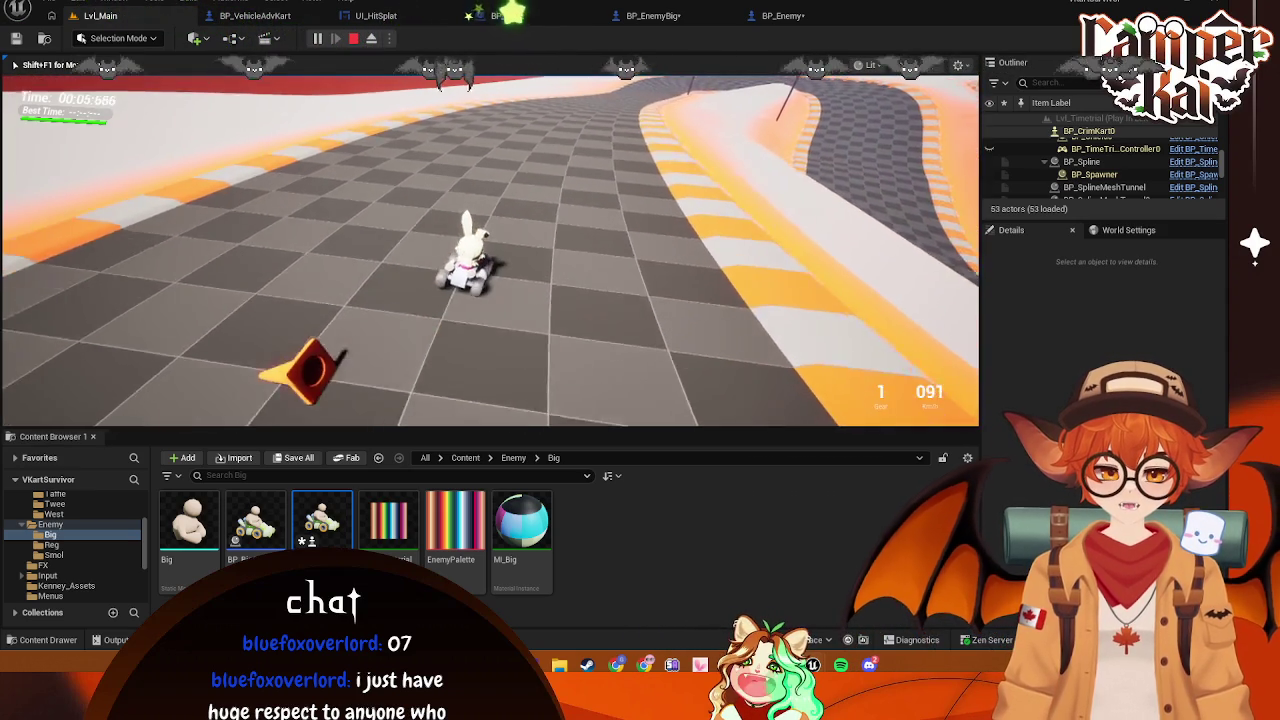
pyautogui.press('w')
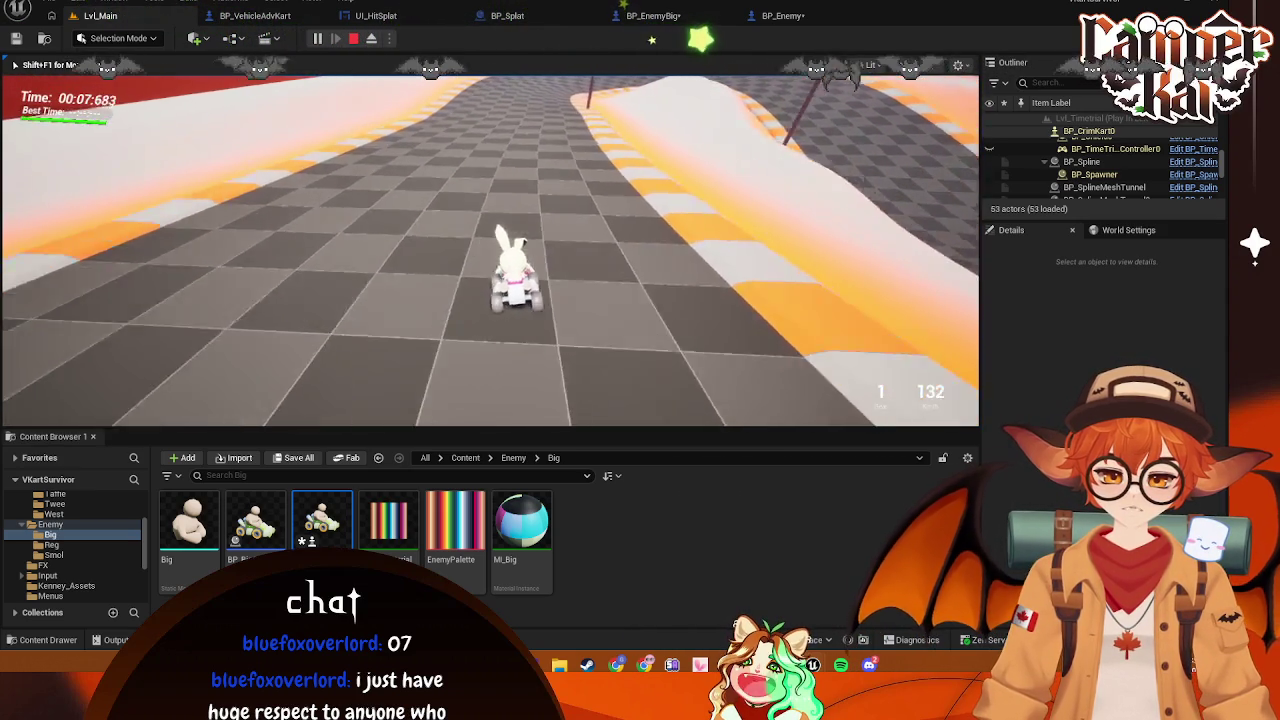
pyautogui.press('w')
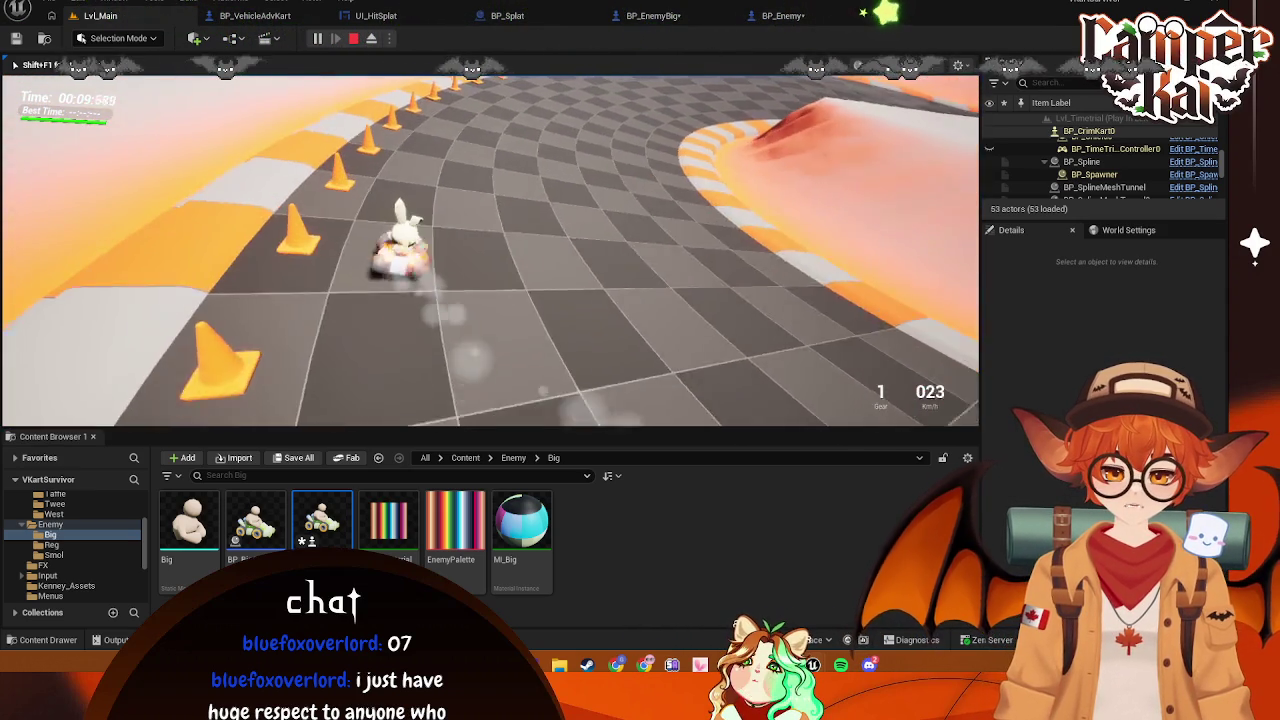
pyautogui.press('w')
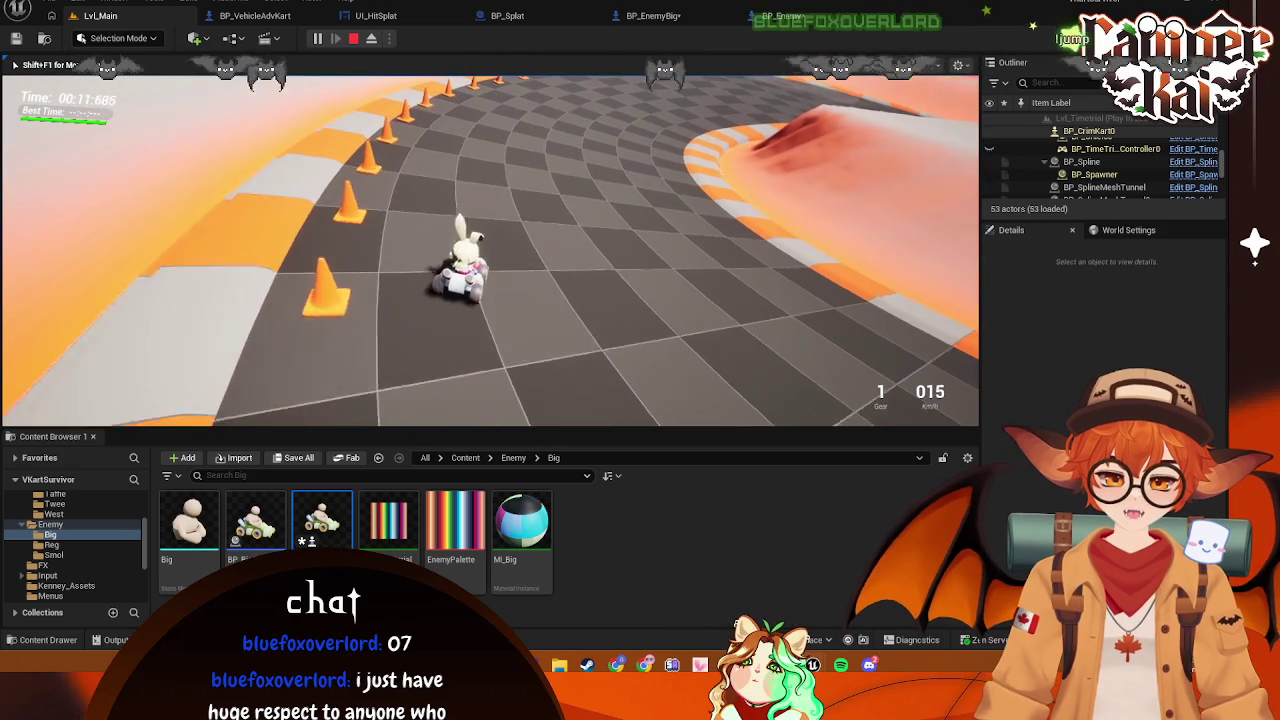
# Drive around the curving track to an enemy kart and reverse beside it to test bumping
pyautogui.press('w')
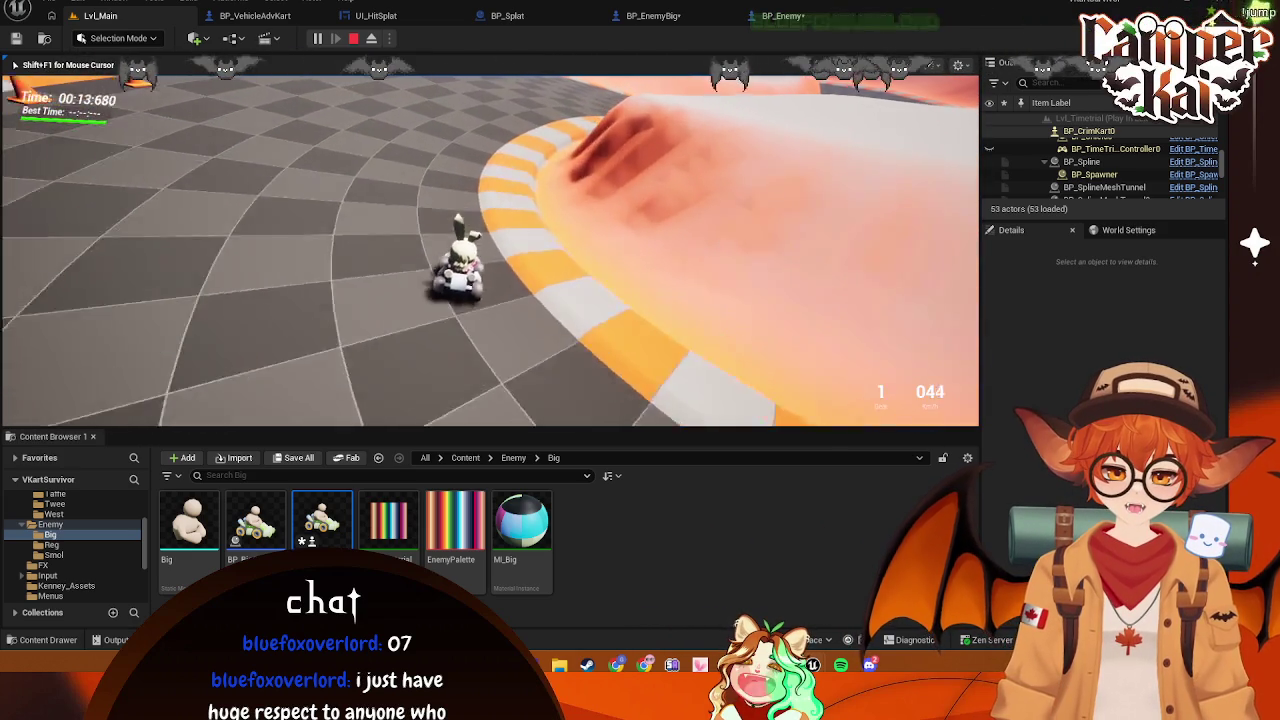
pyautogui.press('w')
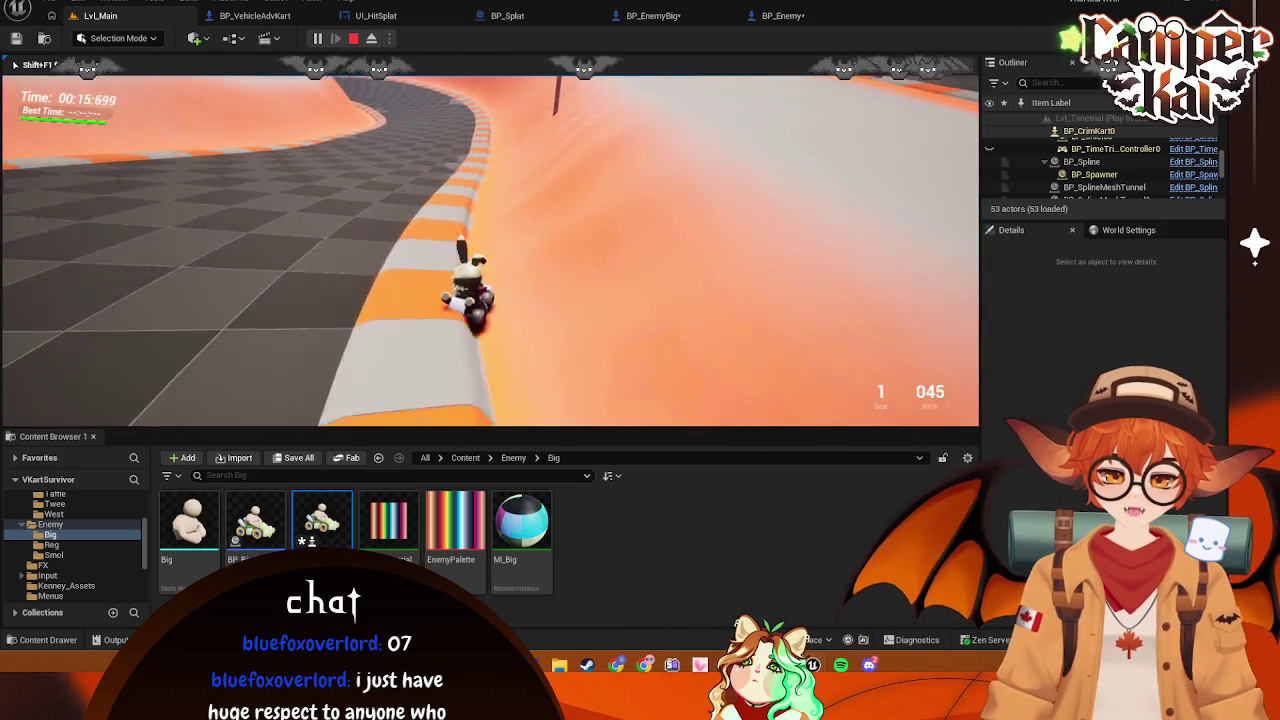
pyautogui.press('w')
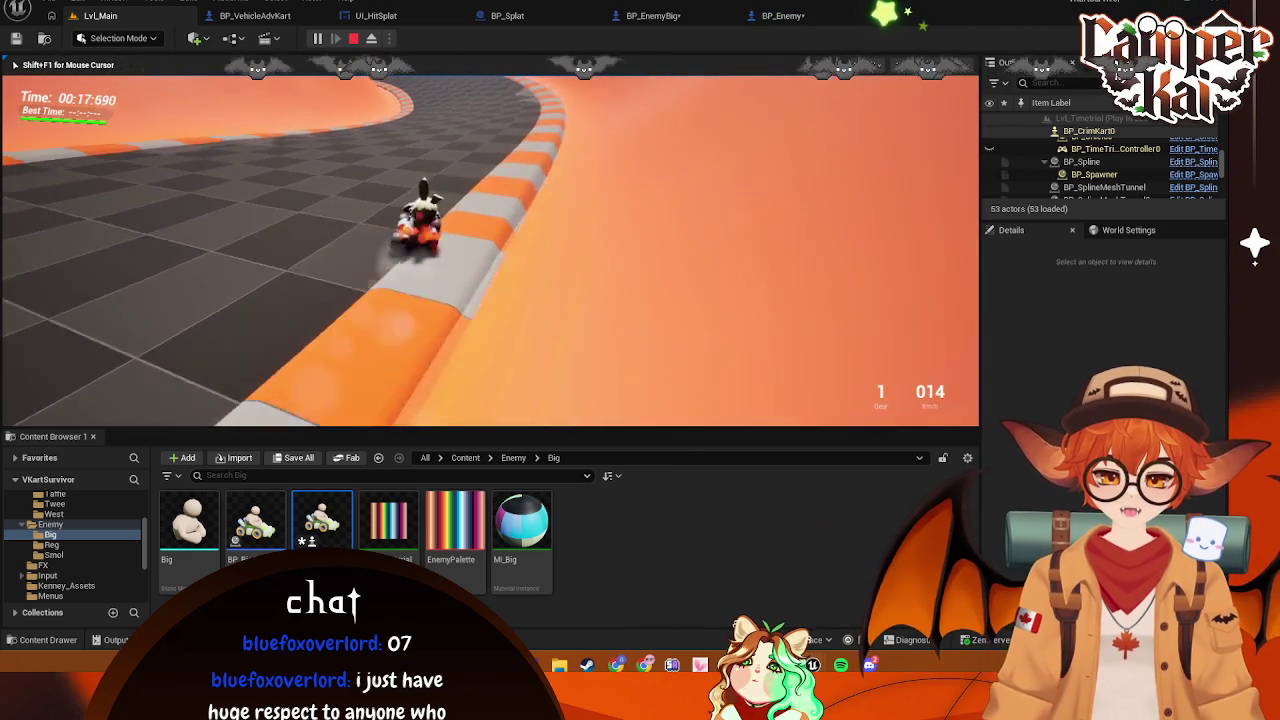
pyautogui.press('w')
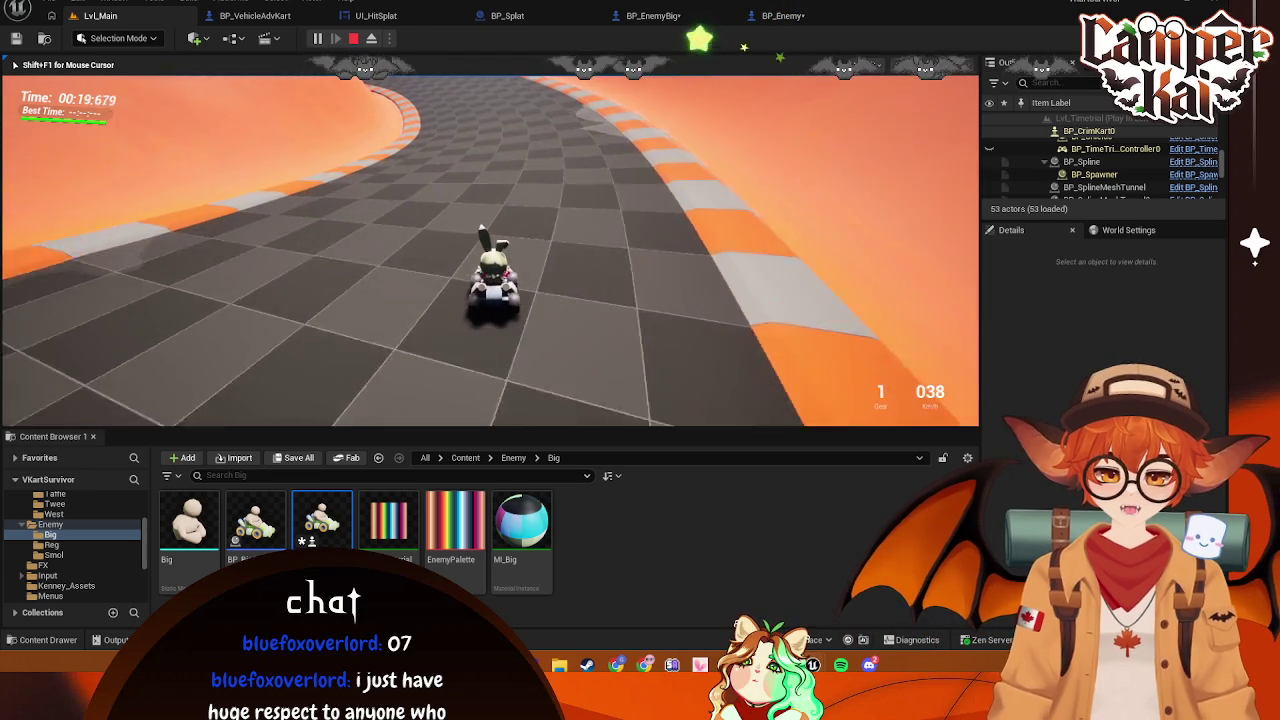
pyautogui.press('w')
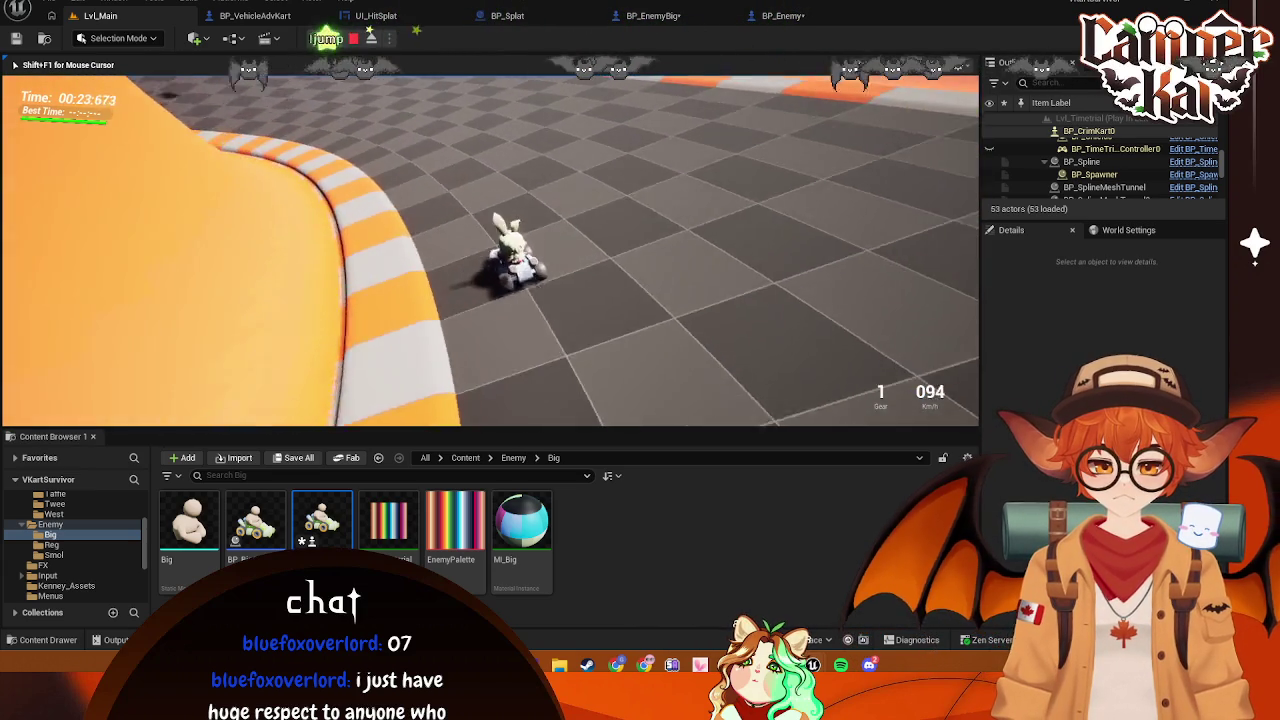
pyautogui.press('s')
pyautogui.press('s')
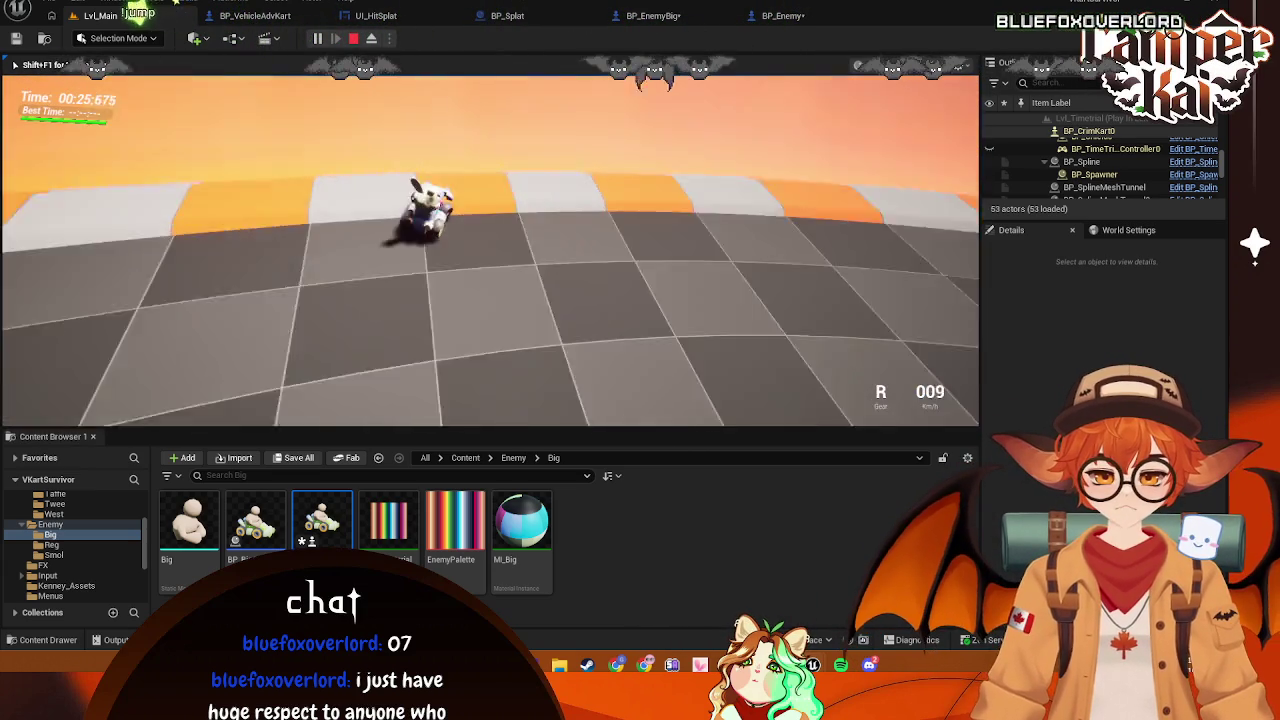
pyautogui.press('w')
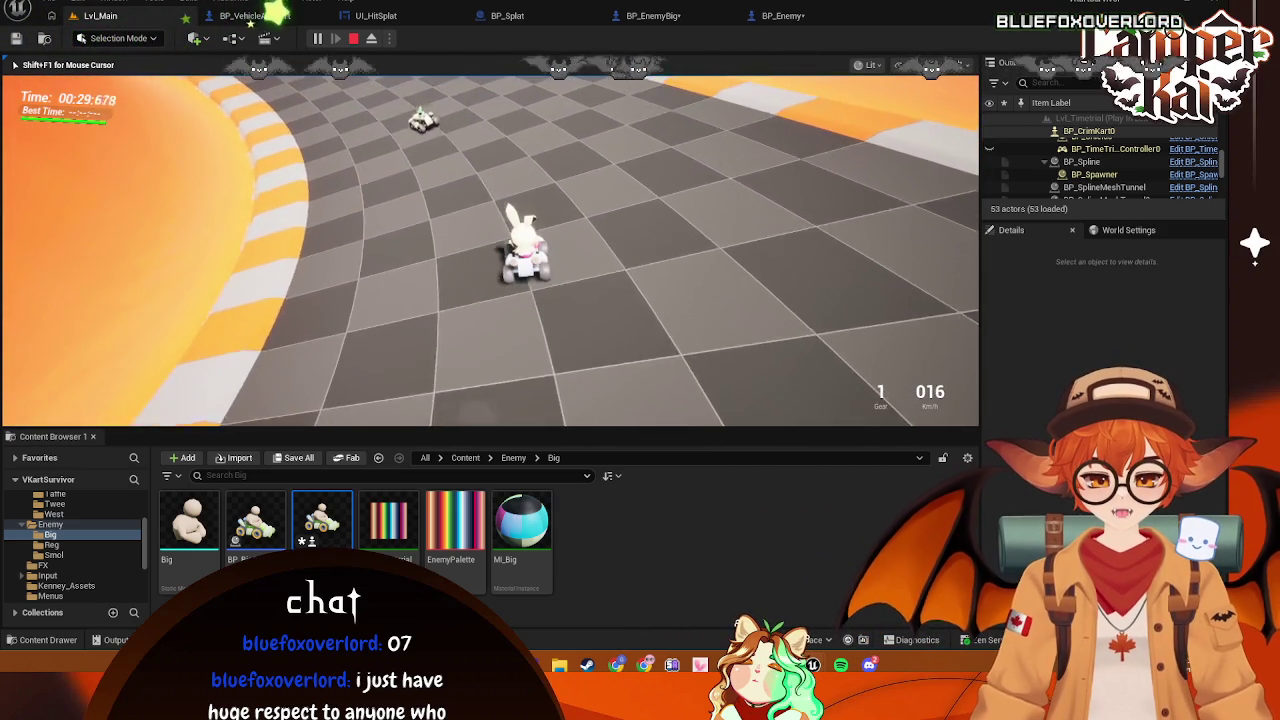
pyautogui.press('w')
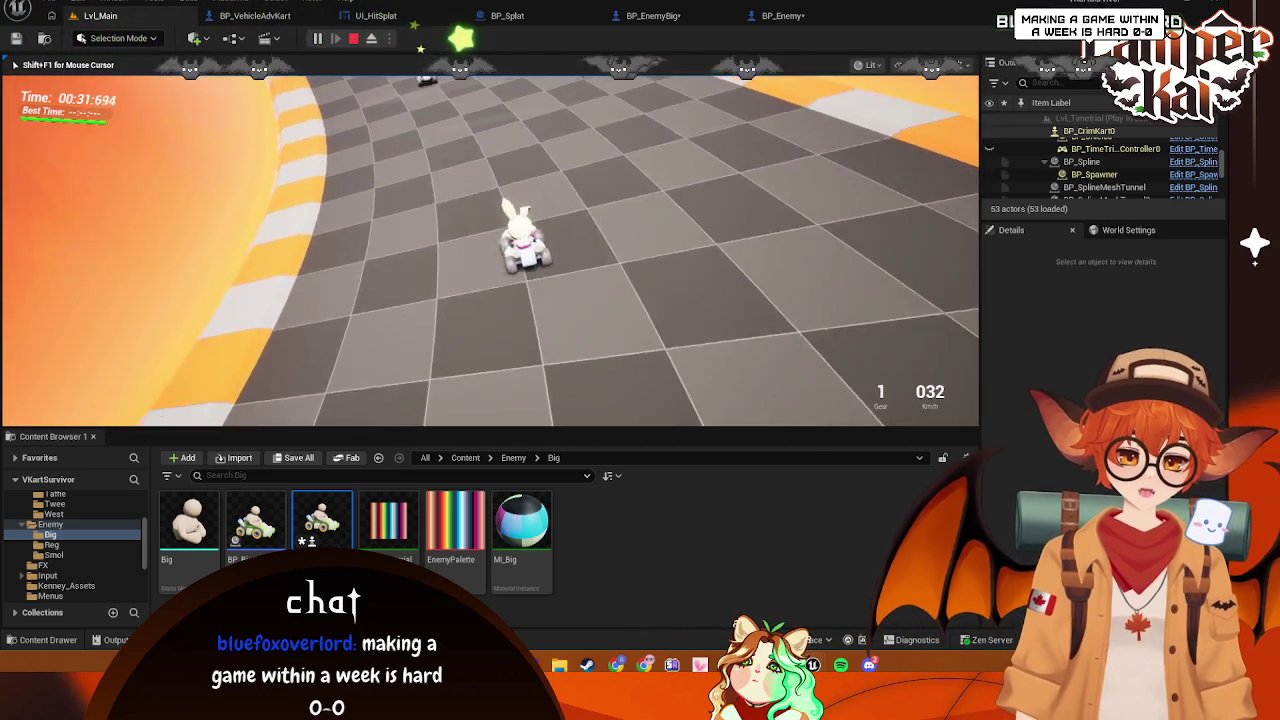
pyautogui.press('s')
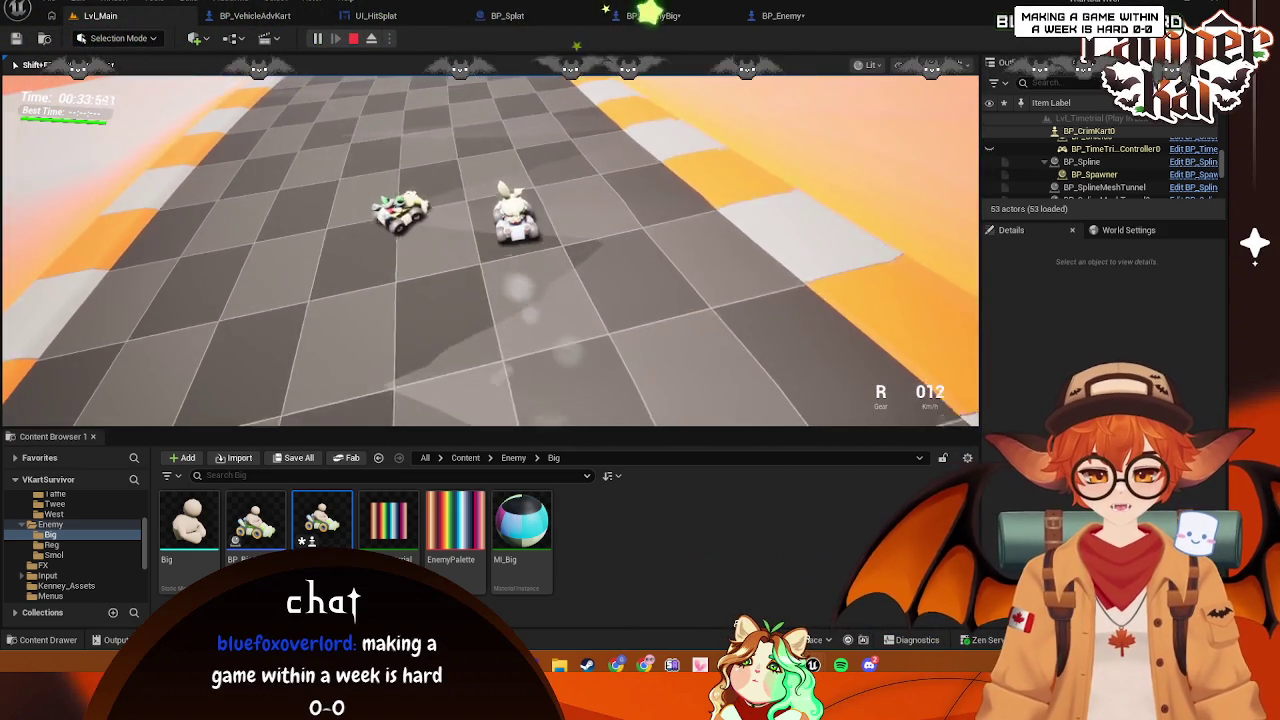
pyautogui.press('s')
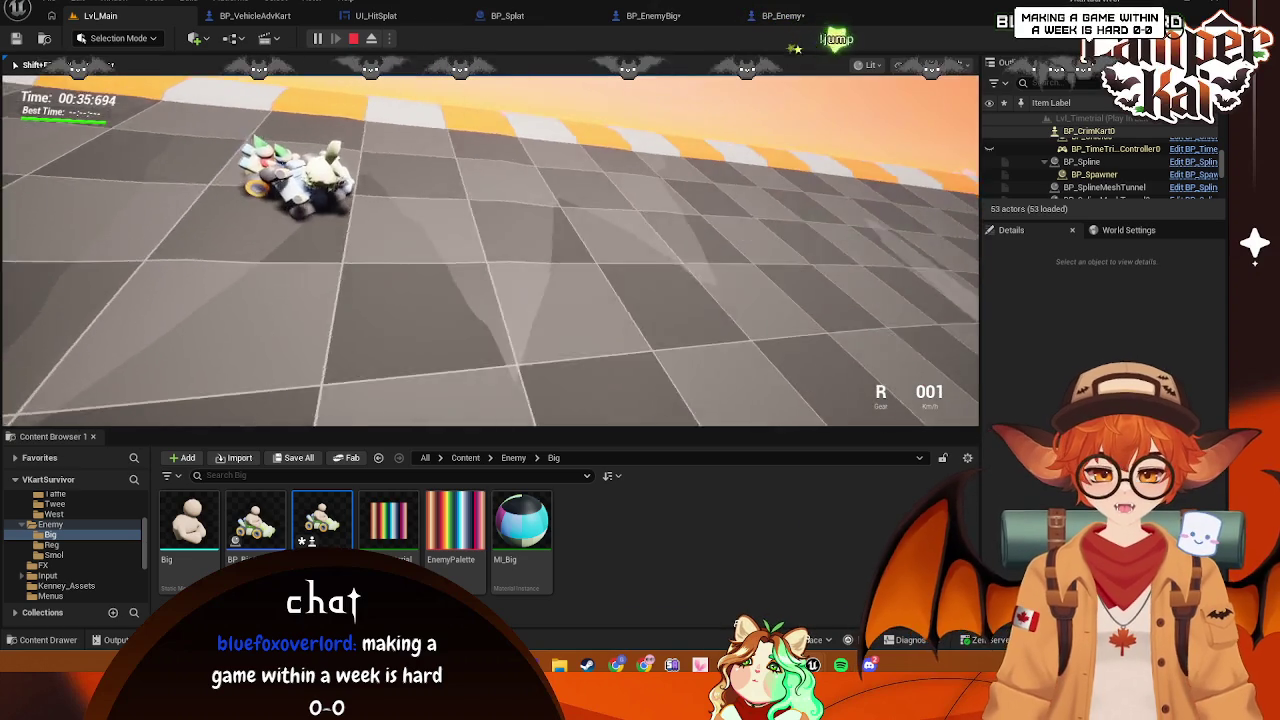
pyautogui.press('s')
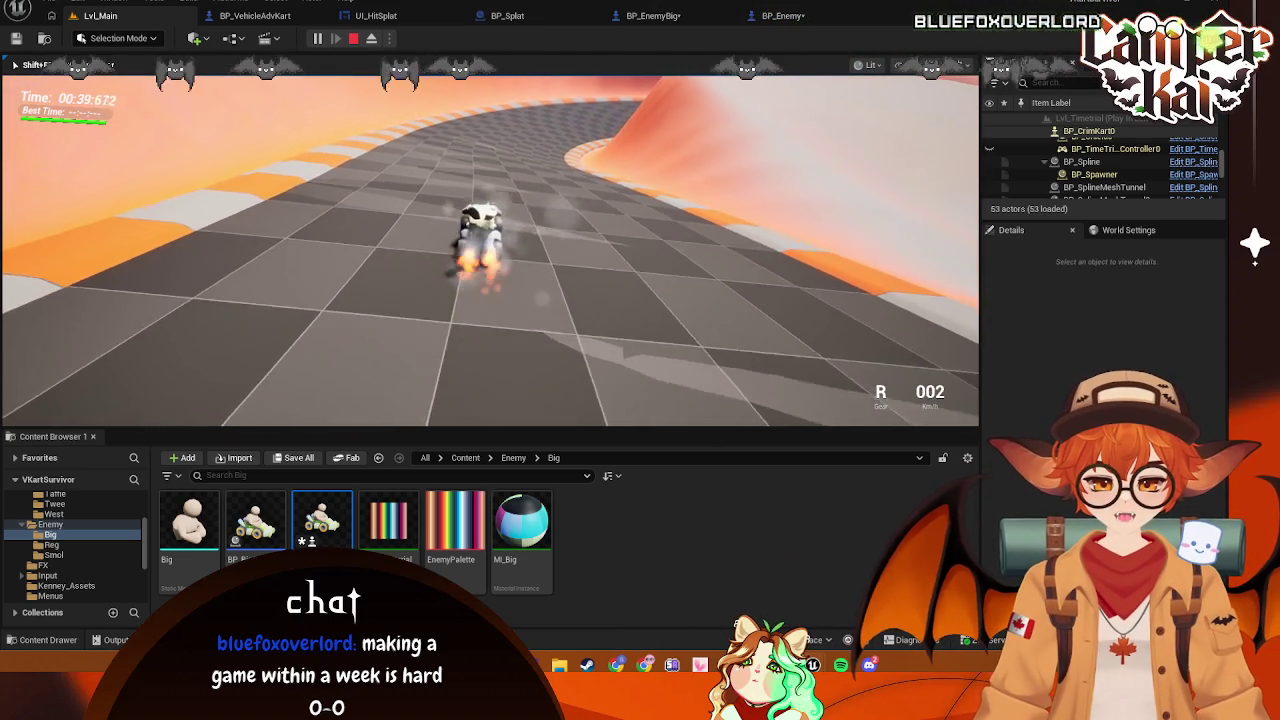
# Eject with F8, select the small enemy kart, then stop and return to BP_VehicleAdvKart
pyautogui.press('F8')
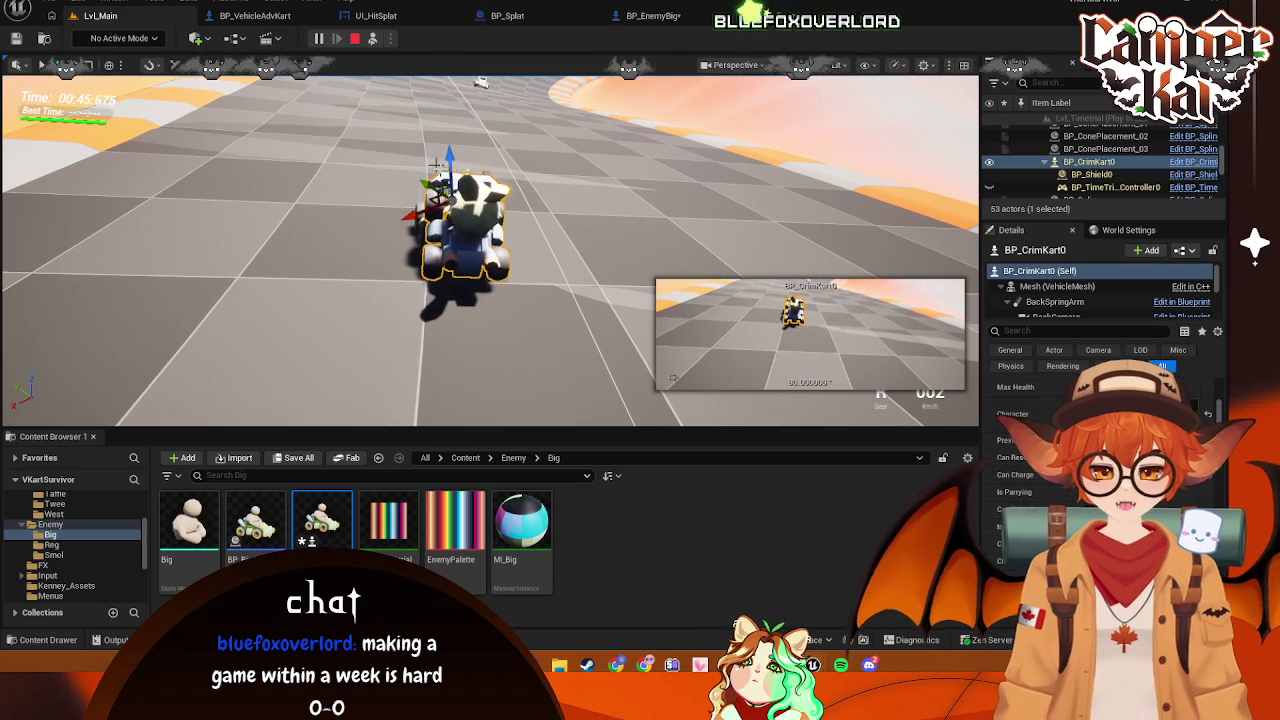
pyautogui.click(415, 222)
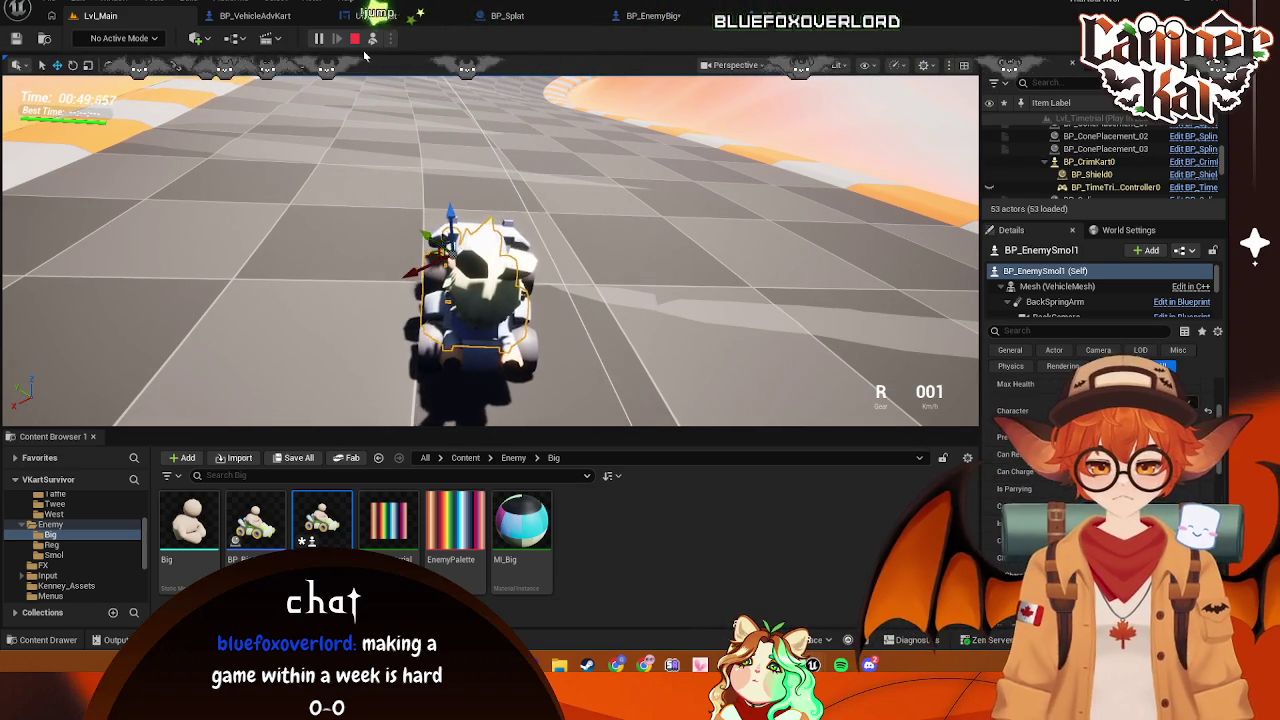
pyautogui.click(356, 39)
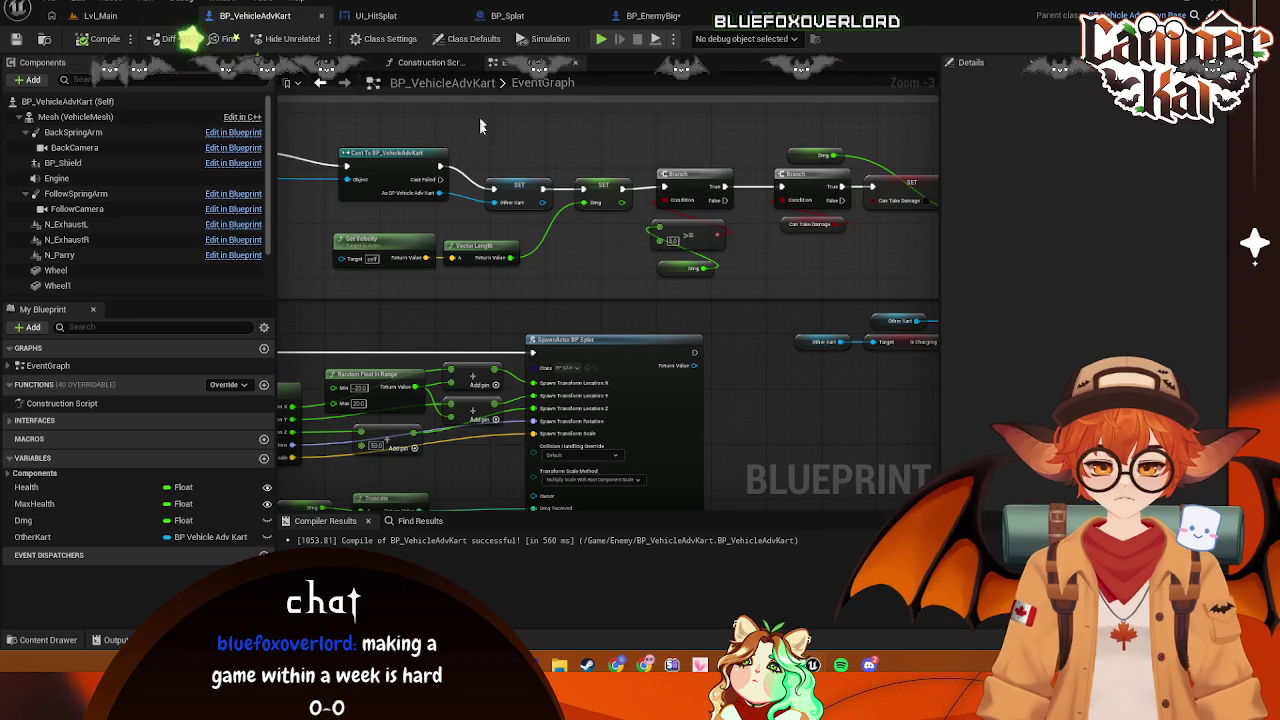
# Capture two screenshots of the hit-damage logic, including the Branch and Take Damage nodes
pyautogui.moveTo(586, 286); pyautogui.dragTo(540, 285)
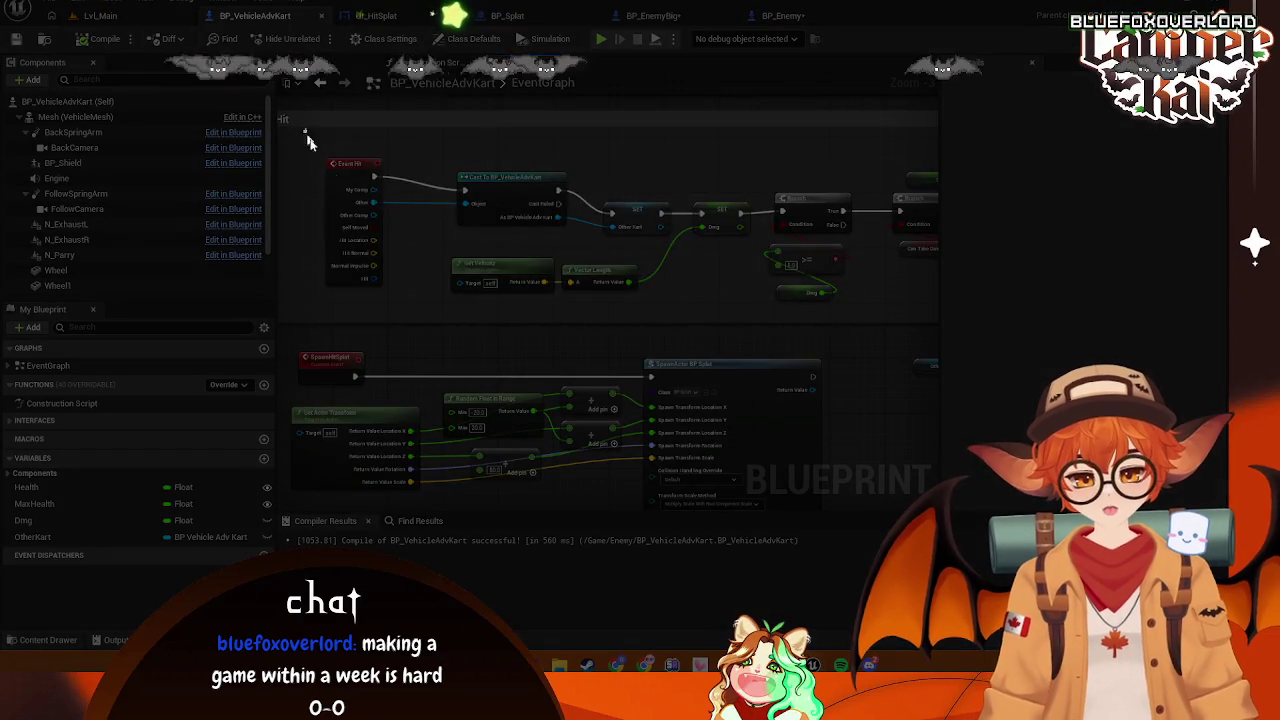
pyautogui.moveTo(304, 128); pyautogui.dragTo(878, 318)
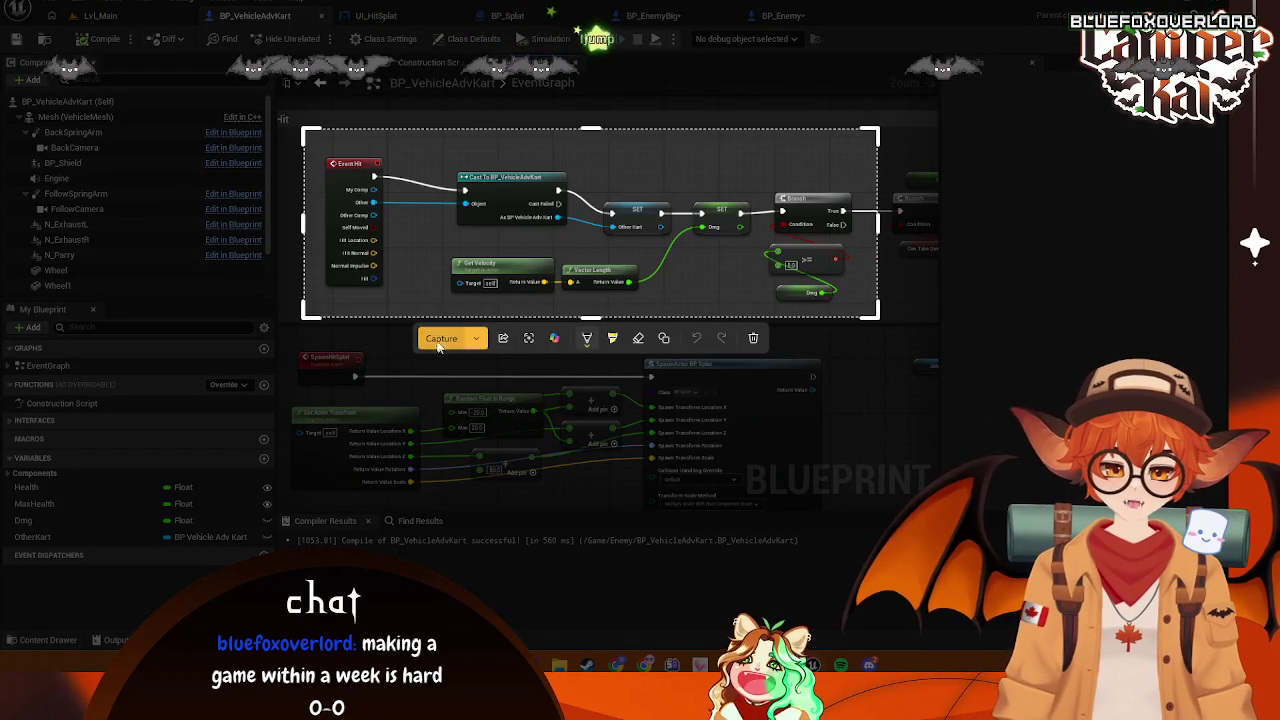
pyautogui.click(440, 343)
pyautogui.moveTo(702, 300); pyautogui.dragTo(545, 283)
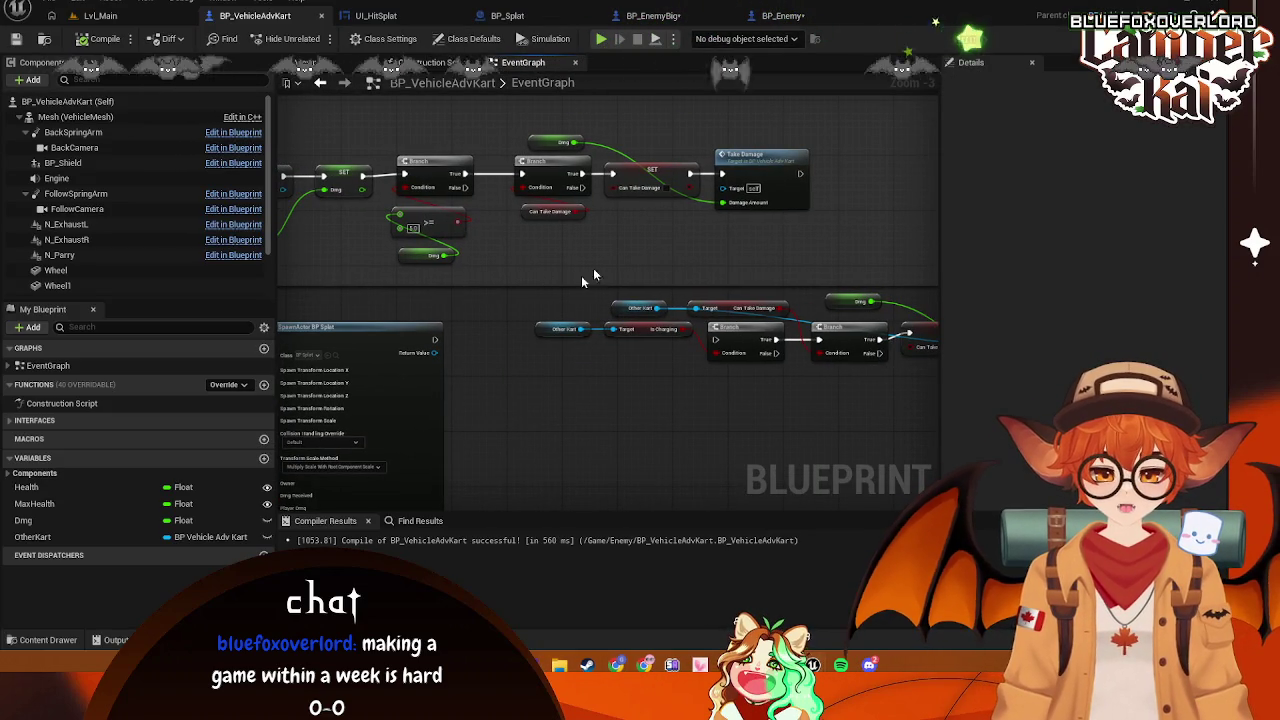
pyautogui.press('super+shift+s')
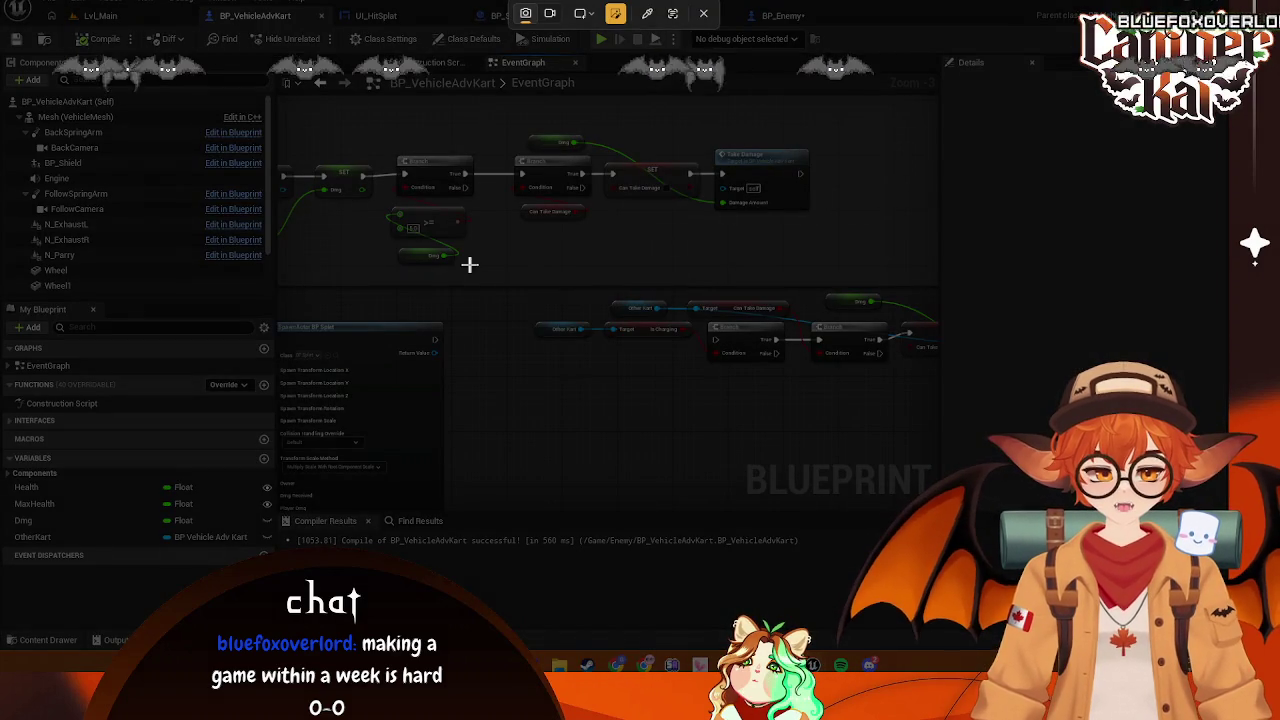
pyautogui.moveTo(856, 87)
pyautogui.mouseDown()
pyautogui.moveTo(400, 271)
pyautogui.moveTo(308, 272)
pyautogui.mouseUp()
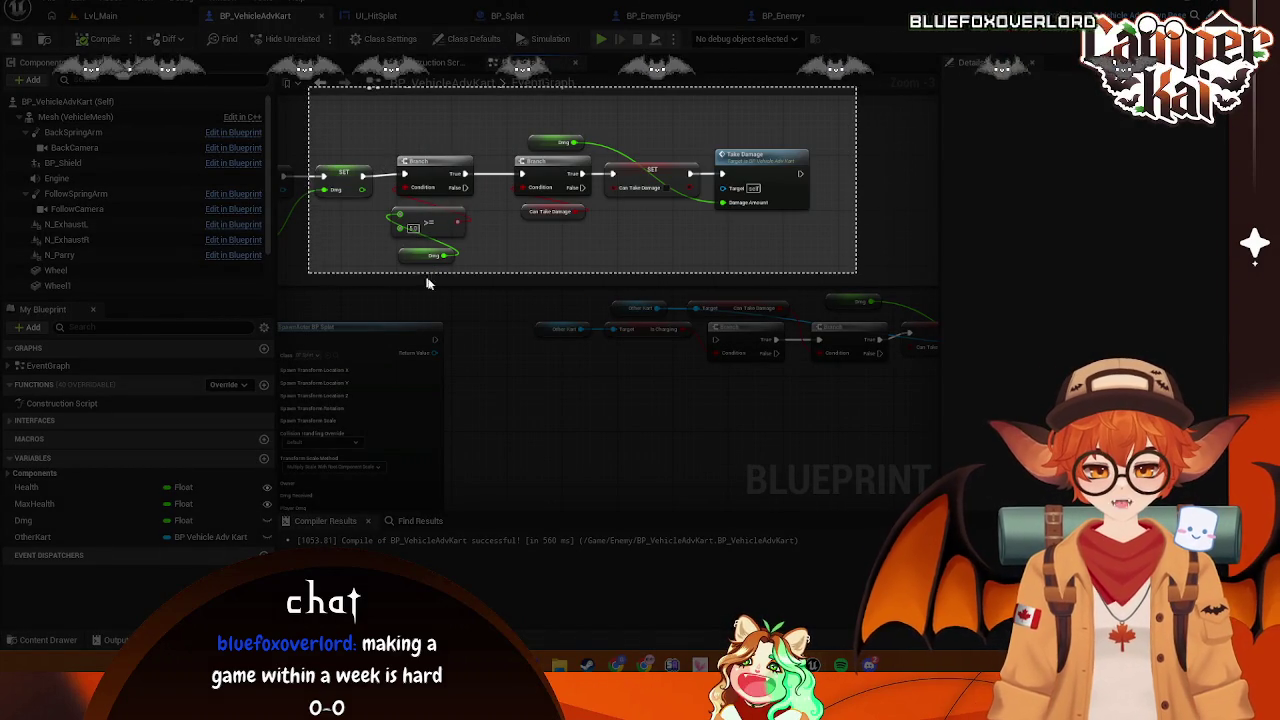
pyautogui.click(448, 291)
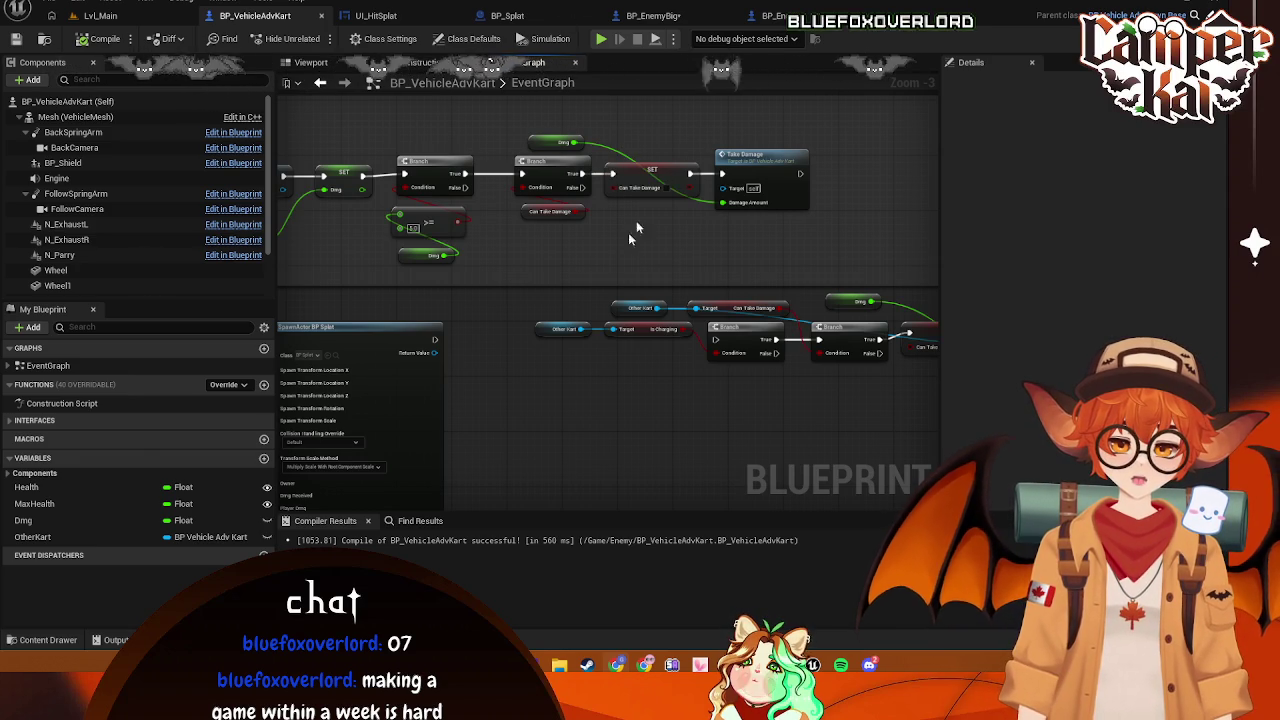
# Delete the Get Velocity and Vector Length nodes, leaving Dmg's input unwired
pyautogui.moveTo(489, 283)
pyautogui.mouseDown()
pyautogui.moveTo(623, 236)
pyautogui.moveTo(571, 224)
pyautogui.mouseUp()
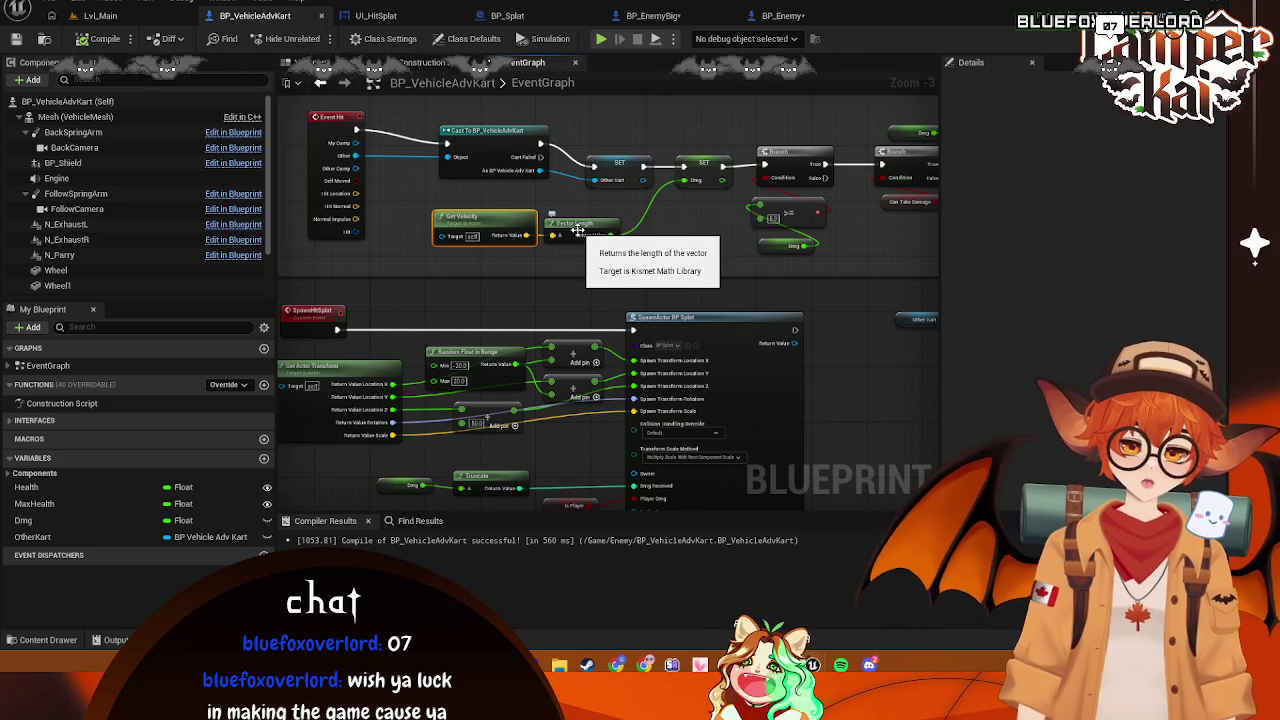
pyautogui.press('Delete')
pyautogui.moveTo(356, 213)
pyautogui.mouseDown()
pyautogui.moveTo(418, 227)
pyautogui.moveTo(686, 183)
pyautogui.mouseUp()
pyautogui.click(661, 210)
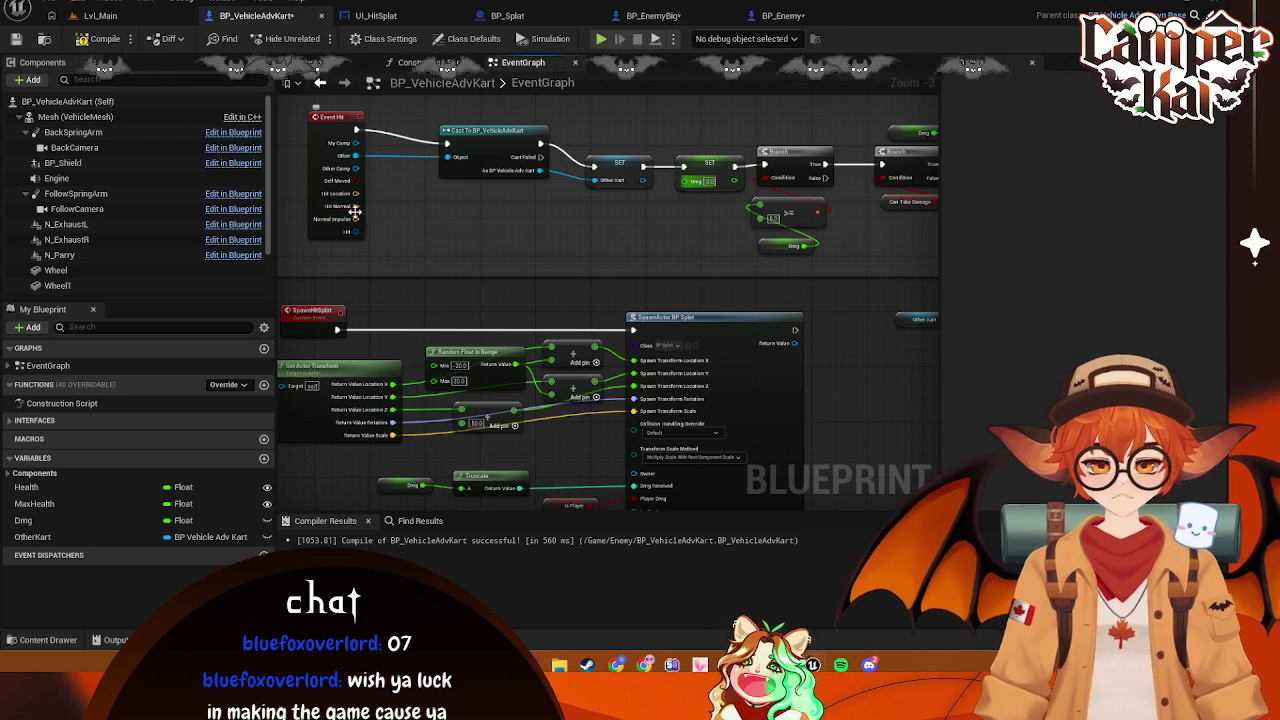
# Wire a Vector Length of Event Hit's Normal Impulse into SET Dmg, then return to Lvl_Main
pyautogui.moveTo(356, 220); pyautogui.dragTo(502, 230)
pyautogui.write('vector')
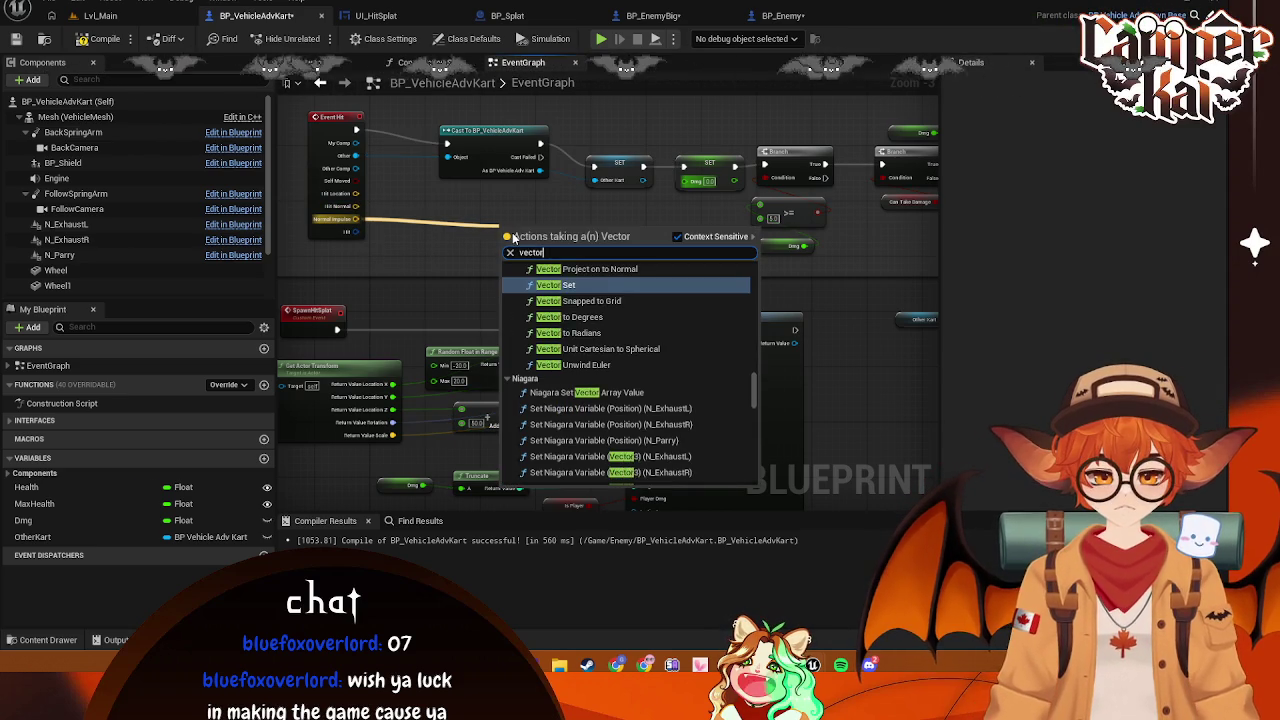
pyautogui.write(' len')
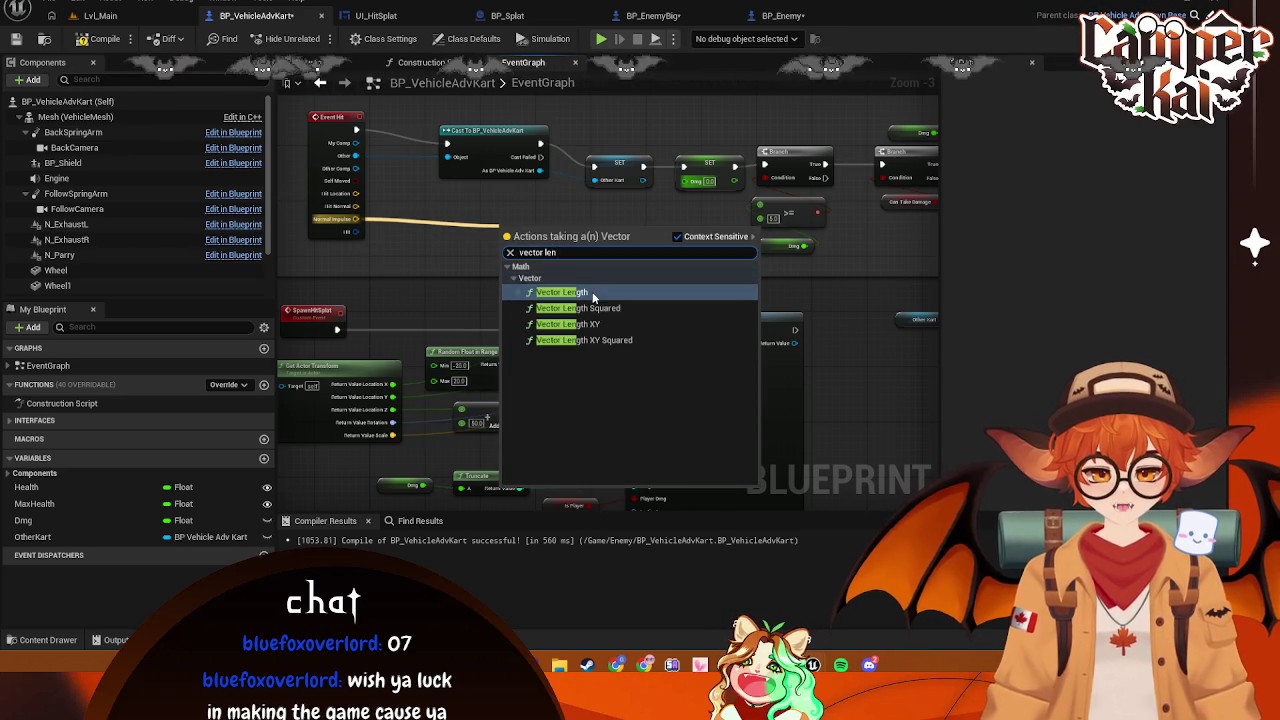
pyautogui.click(592, 291)
pyautogui.moveTo(563, 239)
pyautogui.mouseDown()
pyautogui.moveTo(699, 172)
pyautogui.moveTo(692, 182)
pyautogui.mouseUp()
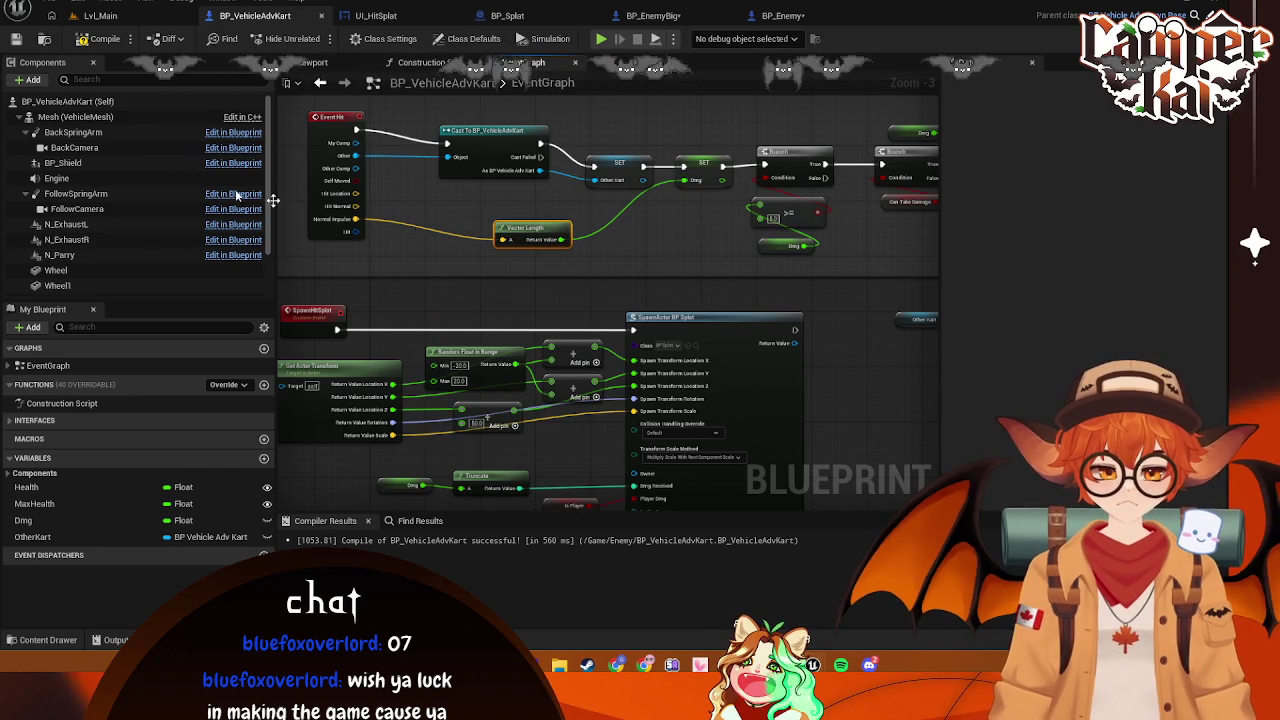
pyautogui.click(101, 16)
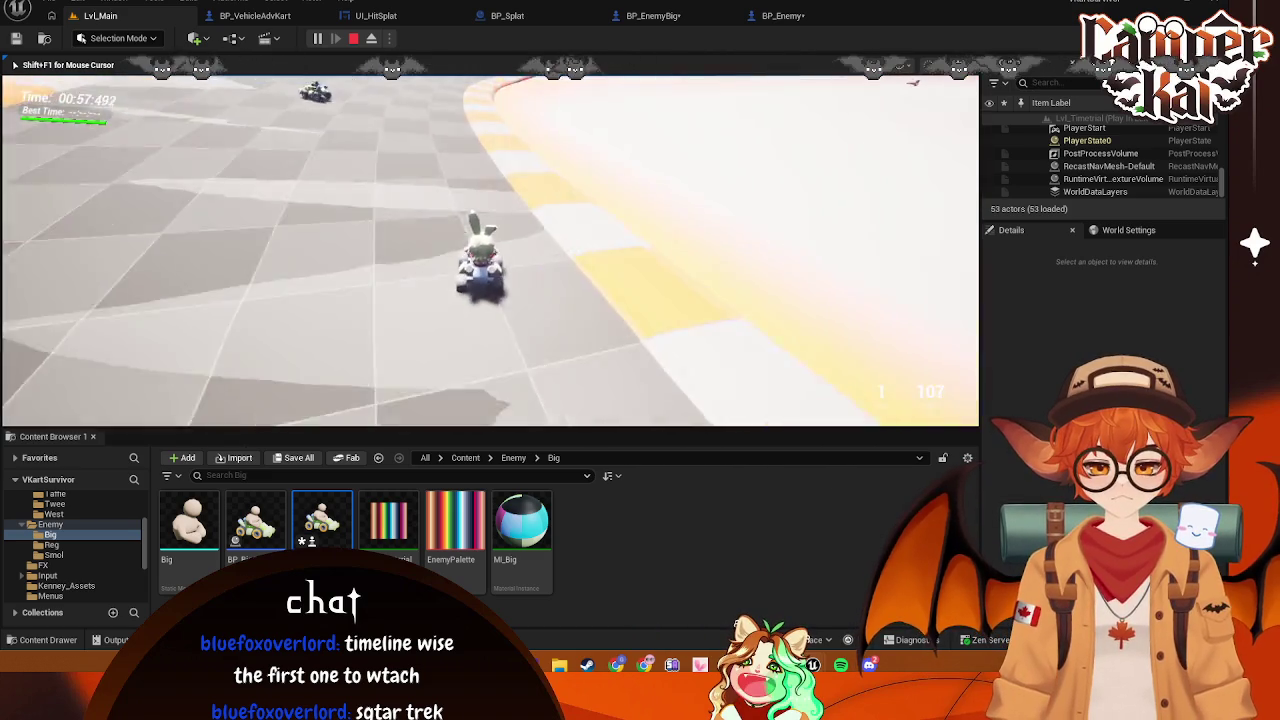
# Drive near the big enemy karts, eject with F8, select BP_EnemyBig2 and open its blueprint
pyautogui.press('s')
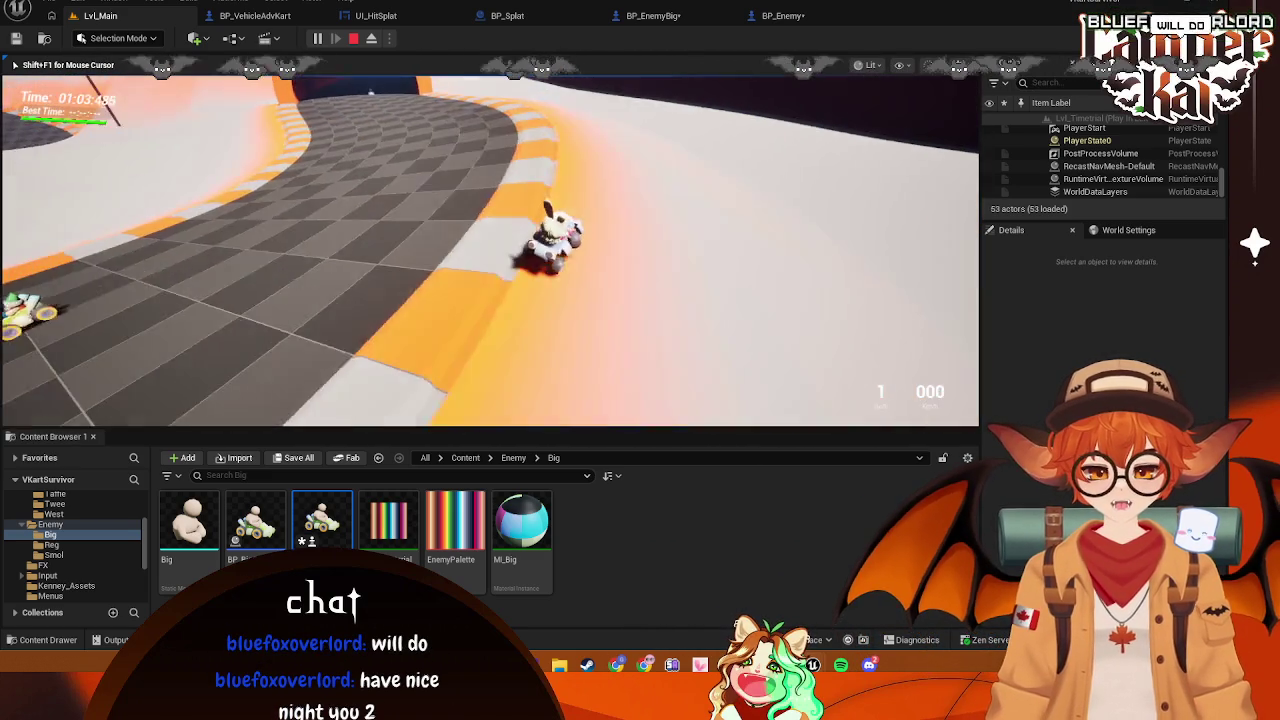
pyautogui.press('w')
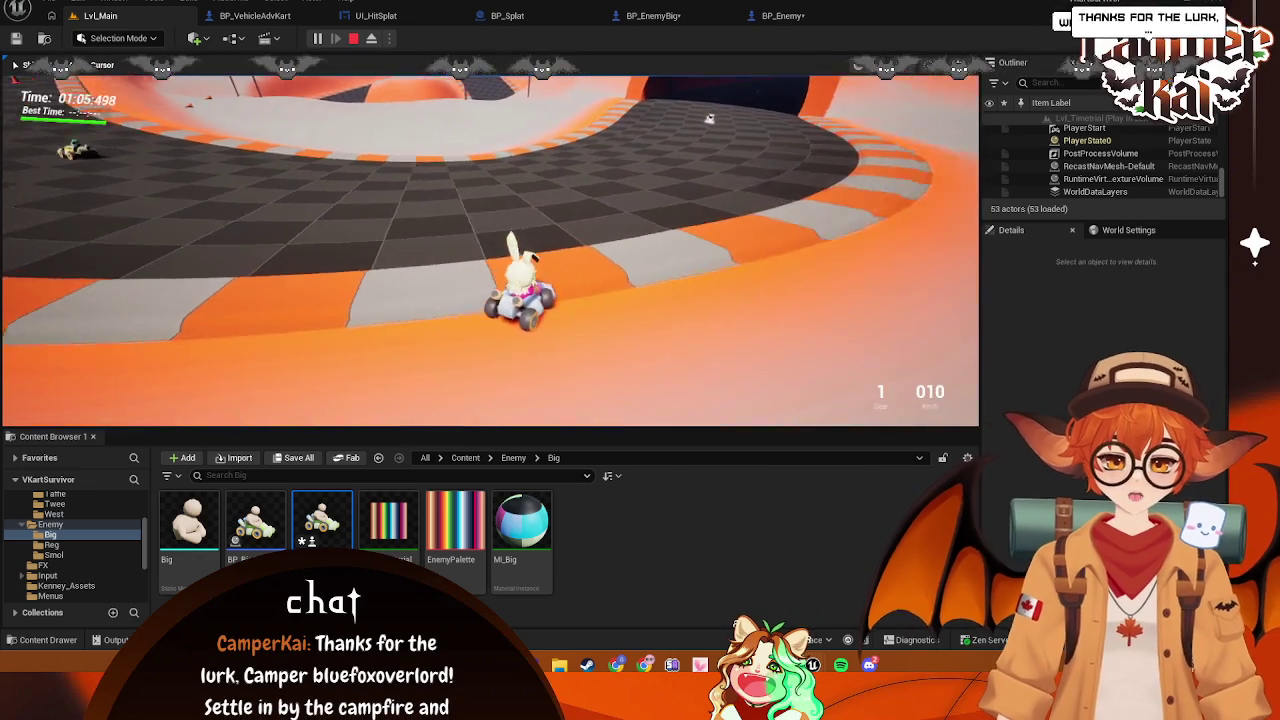
pyautogui.press('s')
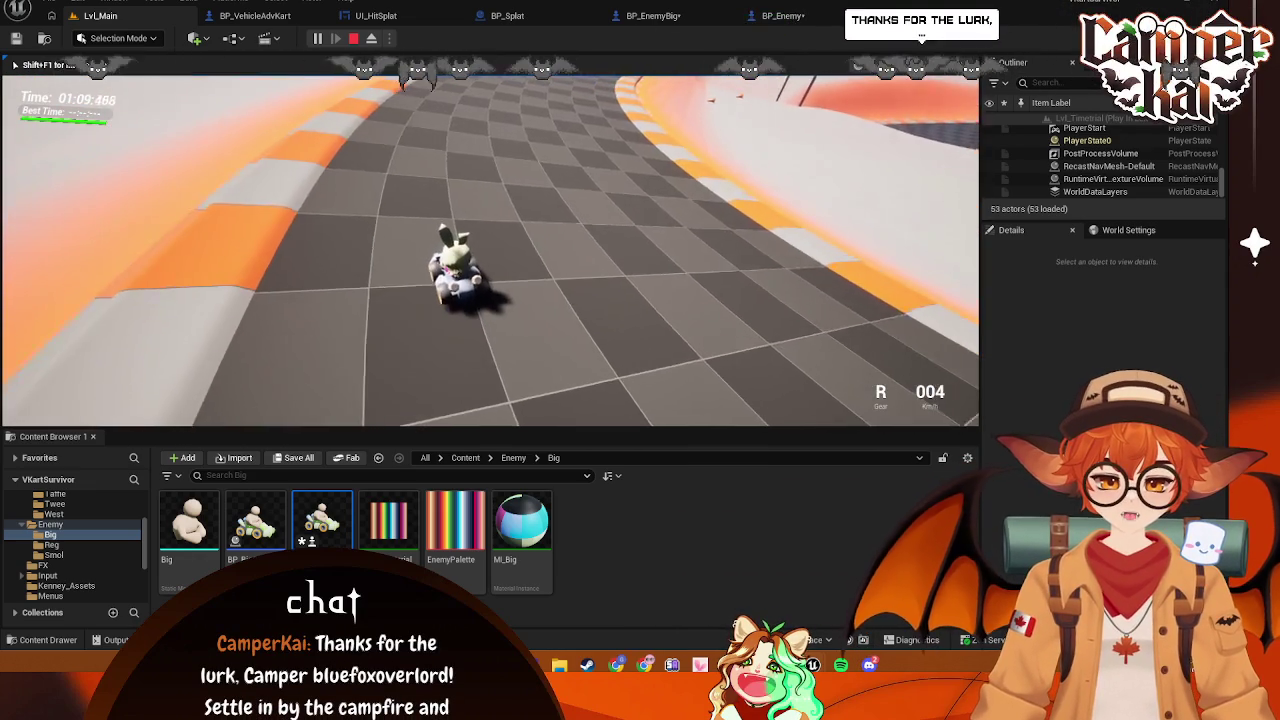
pyautogui.hotkey('shift', 'F1')
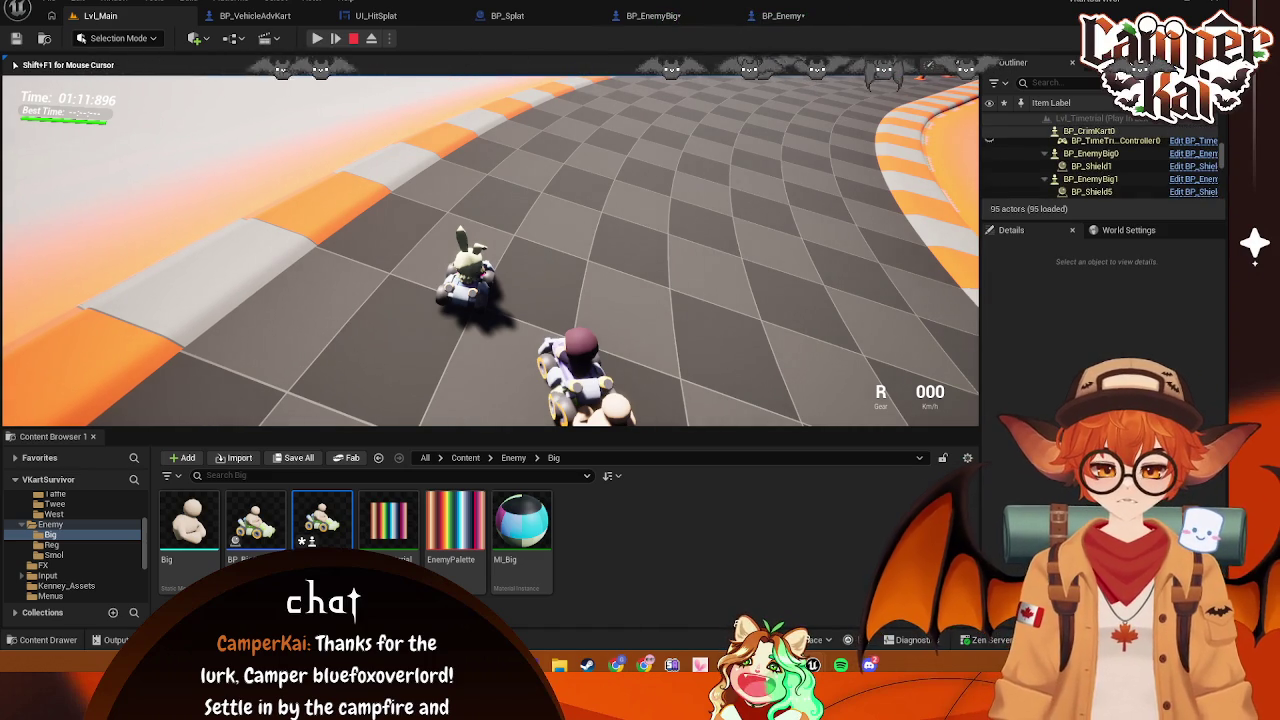
pyautogui.press('F8')
pyautogui.click(455, 300)
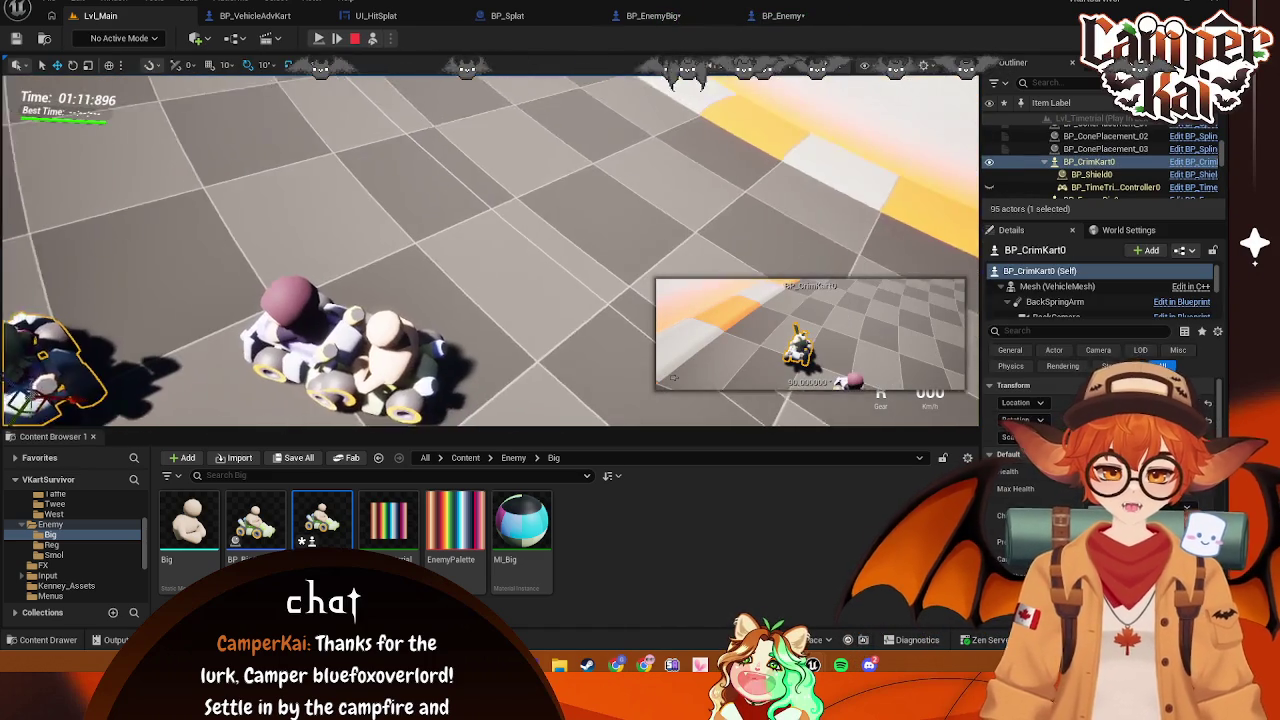
pyautogui.click(345, 320)
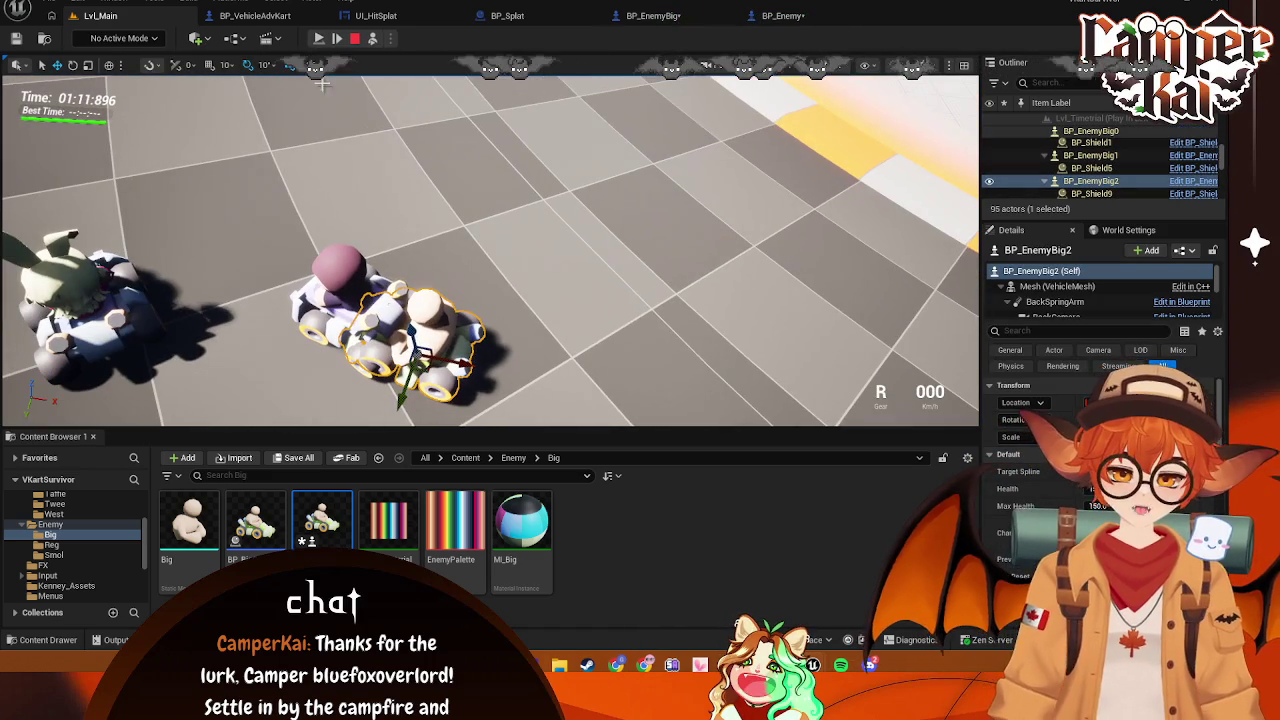
pyautogui.click(645, 15)
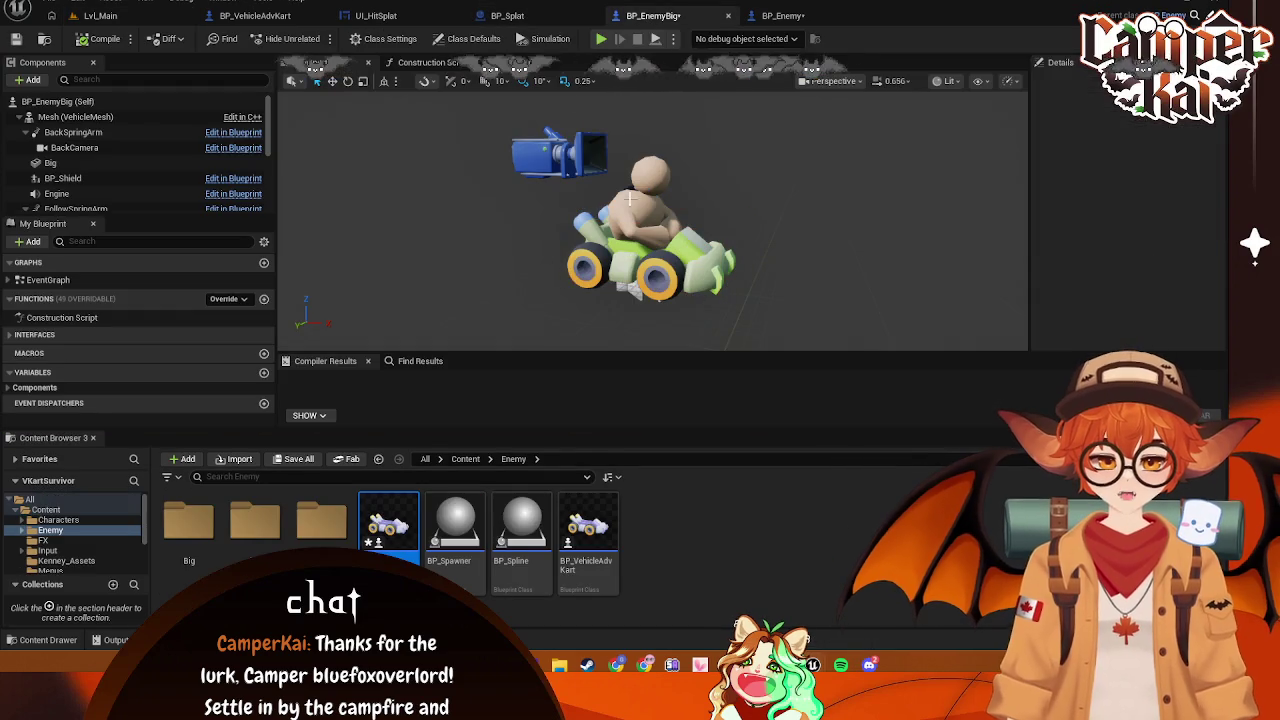
# Save BP_EnemyBig and switch to BP_VehicleAdvKart, discarding a stray Mesh getter node
pyautogui.hotkey('ctrl', 's')
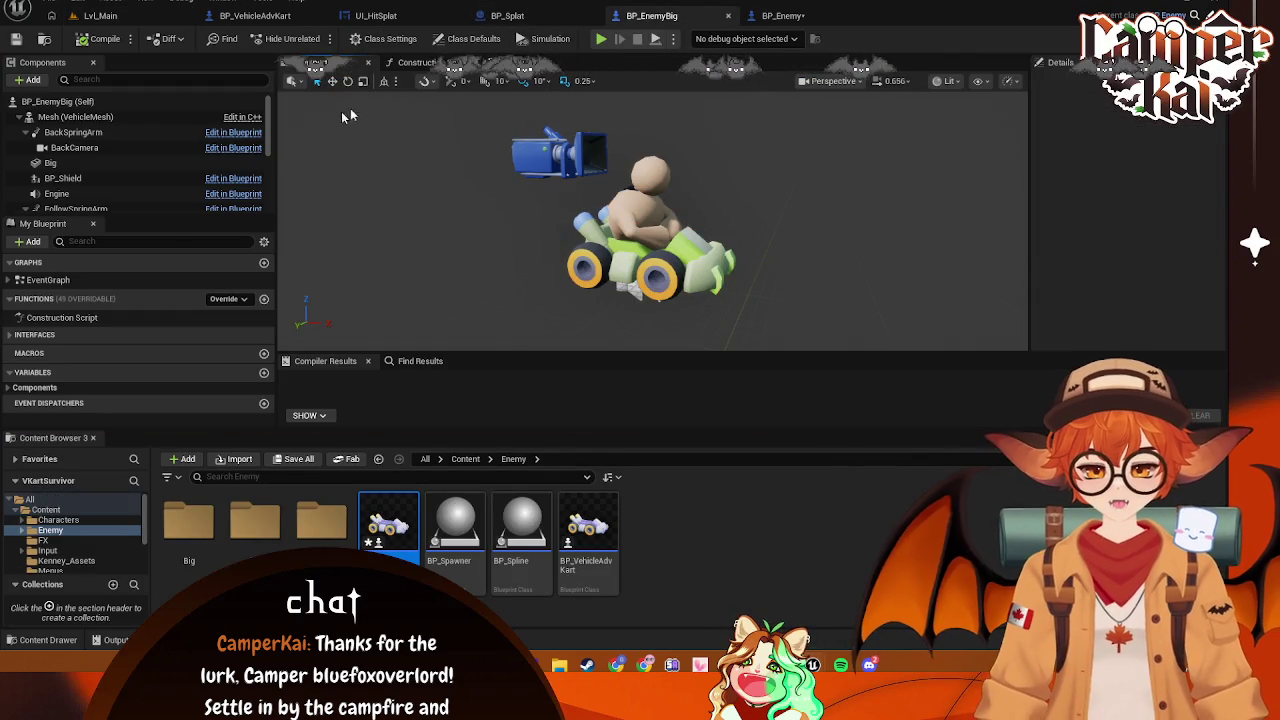
pyautogui.click(278, 18)
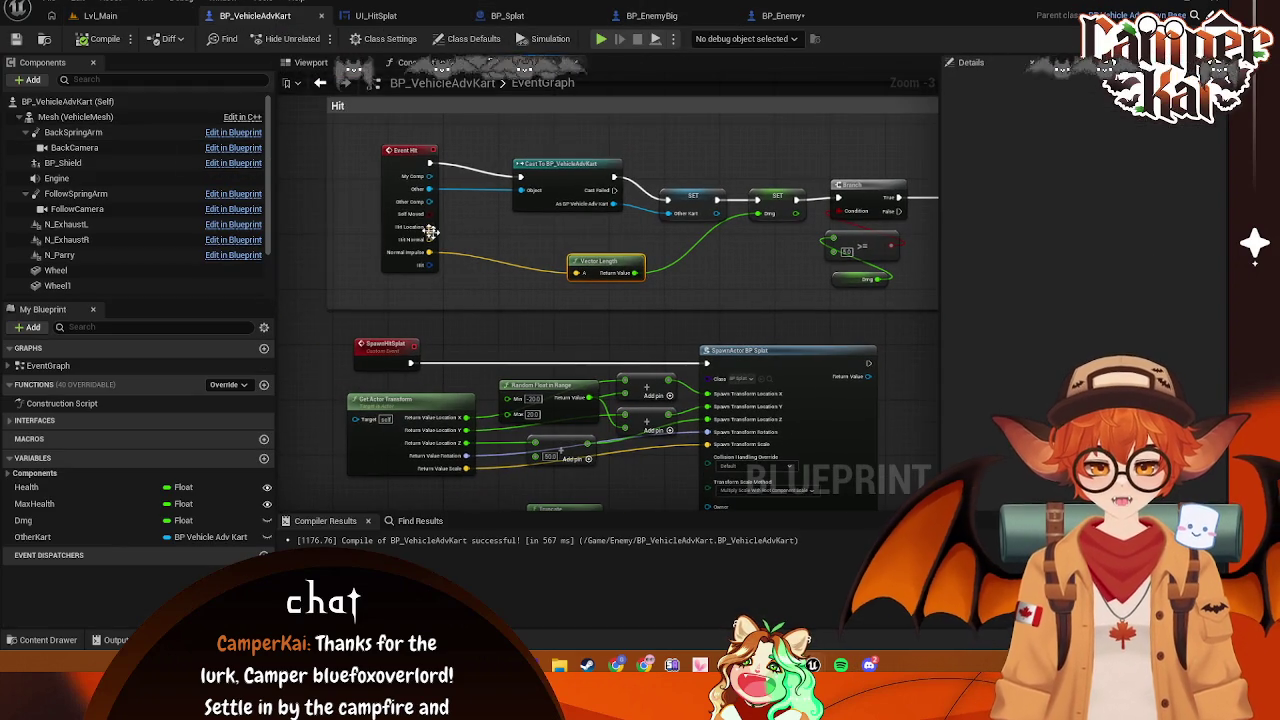
pyautogui.moveTo(75, 117)
pyautogui.mouseDown()
pyautogui.moveTo(362, 130)
pyautogui.moveTo(340, 145)
pyautogui.mouseUp()
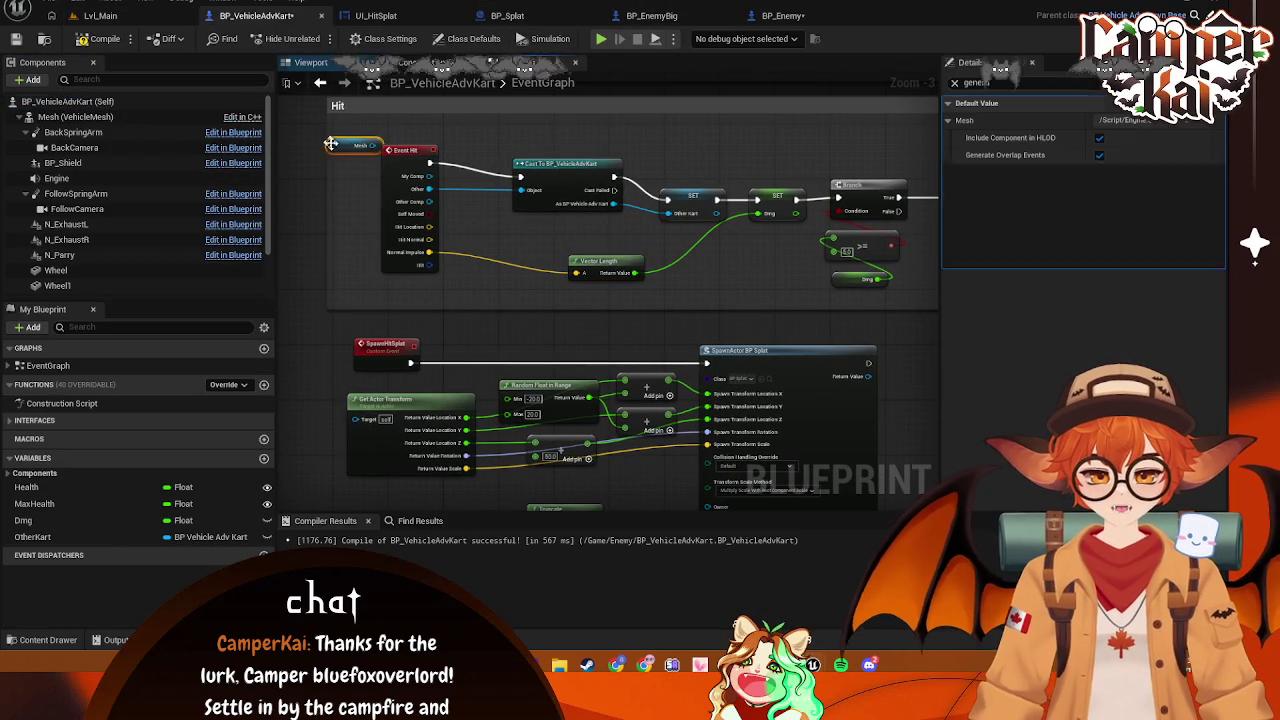
pyautogui.press('Delete')
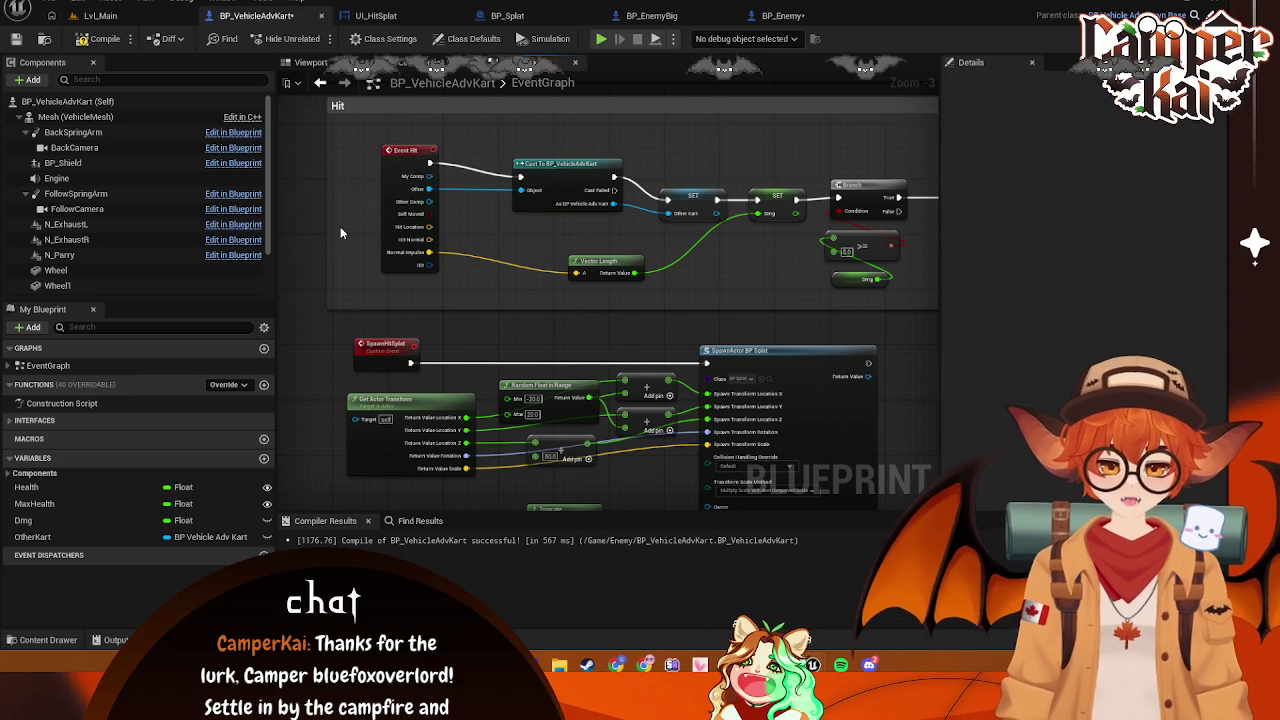
pyautogui.rightClick(340, 226)
pyautogui.write('Hit')
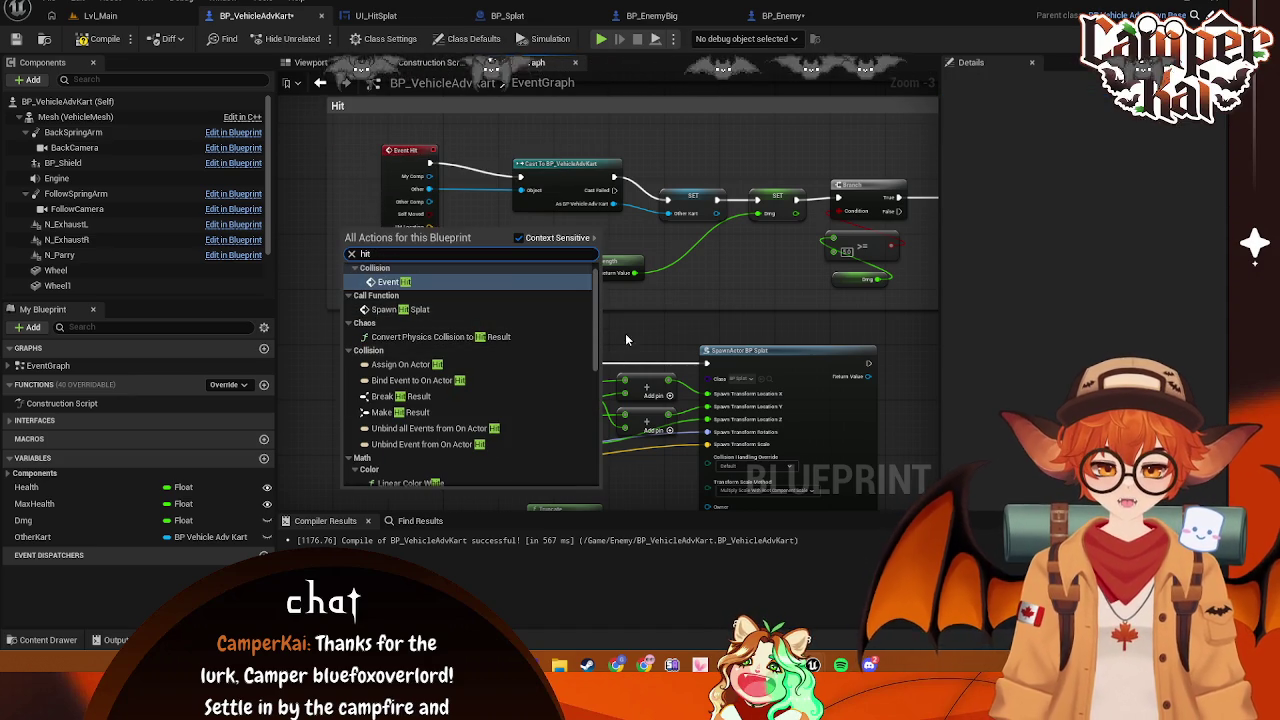
pyautogui.scroll(-2, 480, 347)
pyautogui.scroll(3, 480, 347)
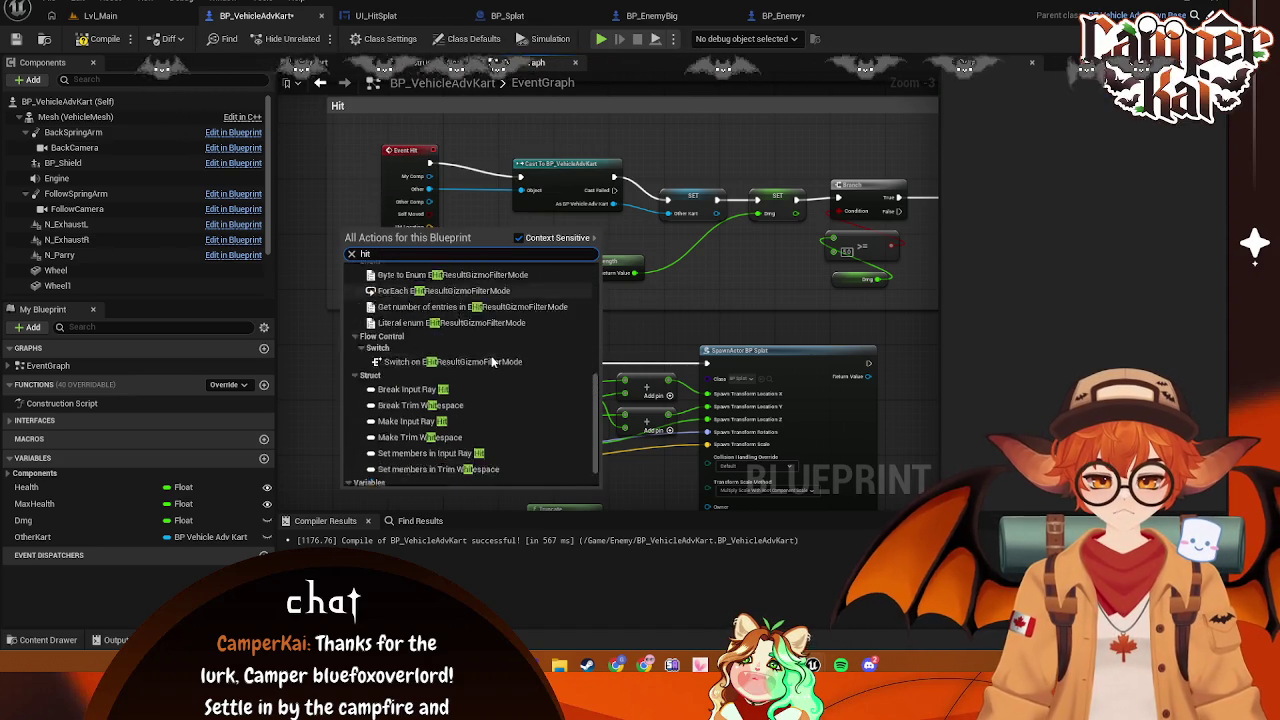
pyautogui.press('Escape')
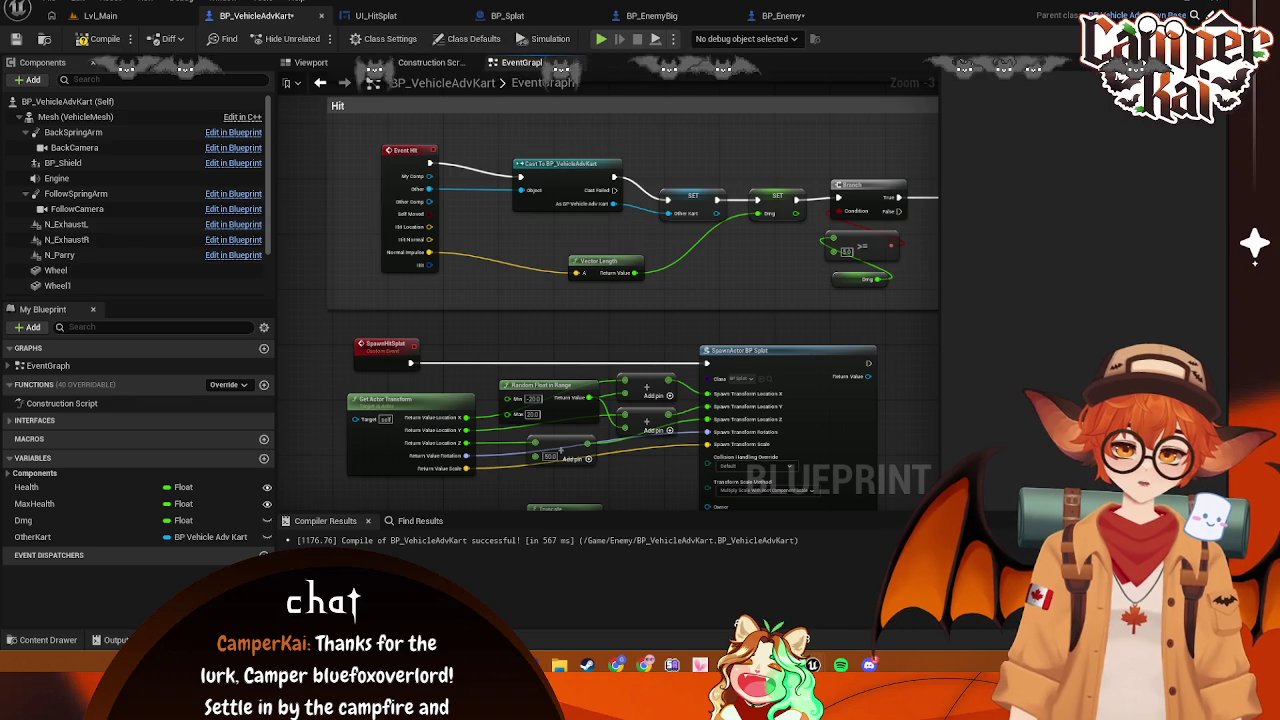
# Delete the Cast To BP_VehicleAdvKart node, wire Event Hit to SET, and add Vector Length off Normal Impulse
pyautogui.moveTo(715, 150); pyautogui.dragTo(663, 128)
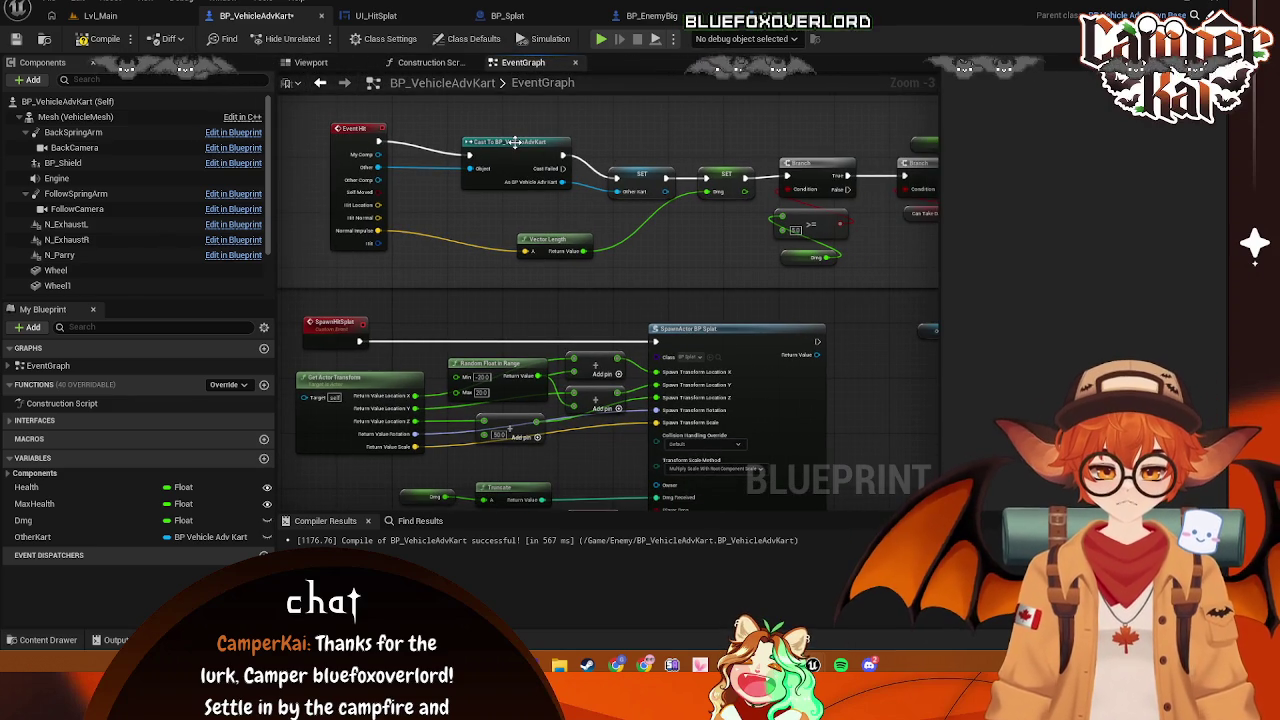
pyautogui.press('Delete')
pyautogui.moveTo(378, 140)
pyautogui.mouseDown()
pyautogui.moveTo(616, 177)
pyautogui.moveTo(437, 134)
pyautogui.moveTo(474, 163)
pyautogui.moveTo(328, 136)
pyautogui.mouseUp()
pyautogui.moveTo(357, 230); pyautogui.dragTo(420, 222)
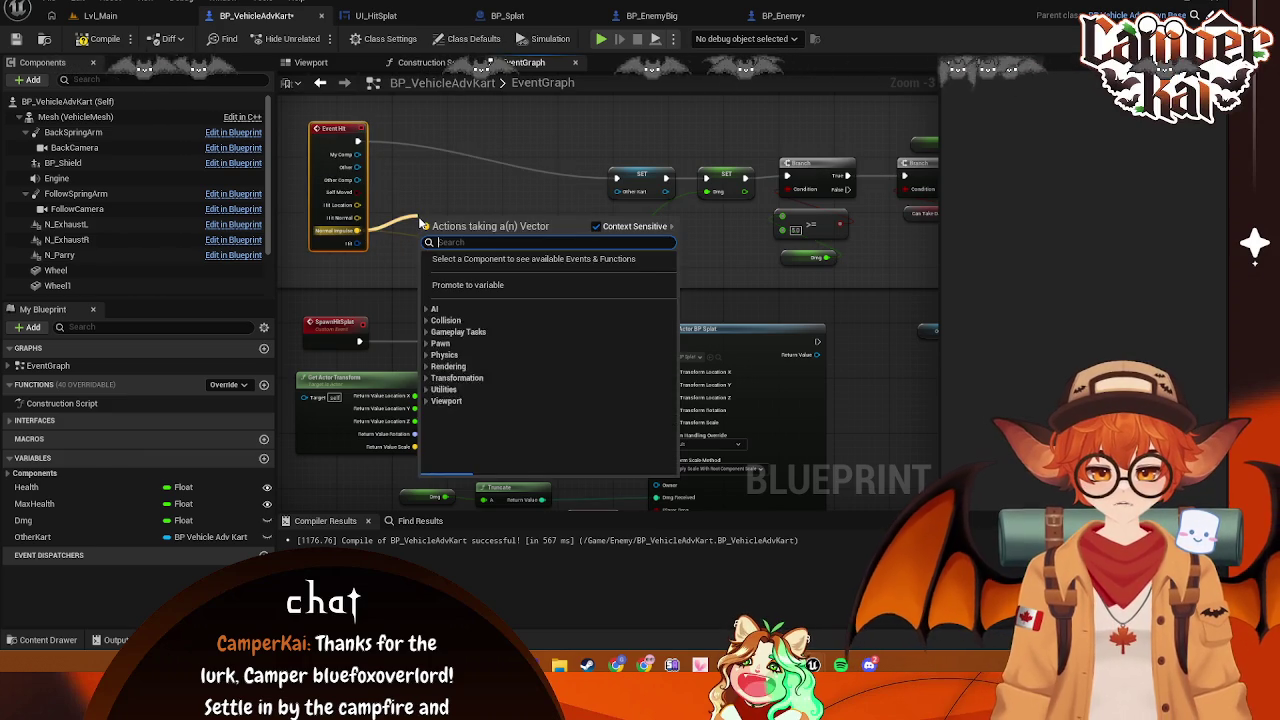
pyautogui.write('print string')
pyautogui.hotkey('ctrl', 'a')
pyautogui.write('vector length')
pyautogui.press('Return')
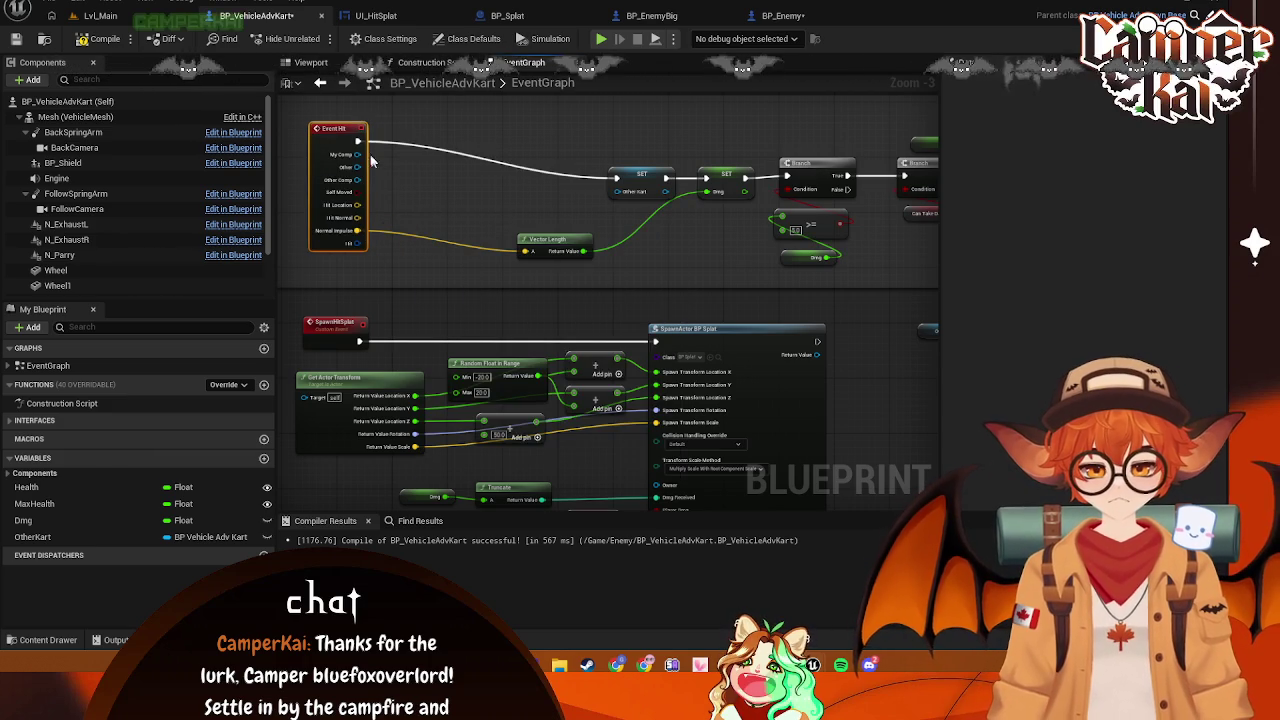
# Add a Print String after Event Hit that prints the Normal Impulse
pyautogui.moveTo(358, 141); pyautogui.dragTo(443, 195)
pyautogui.write('print')
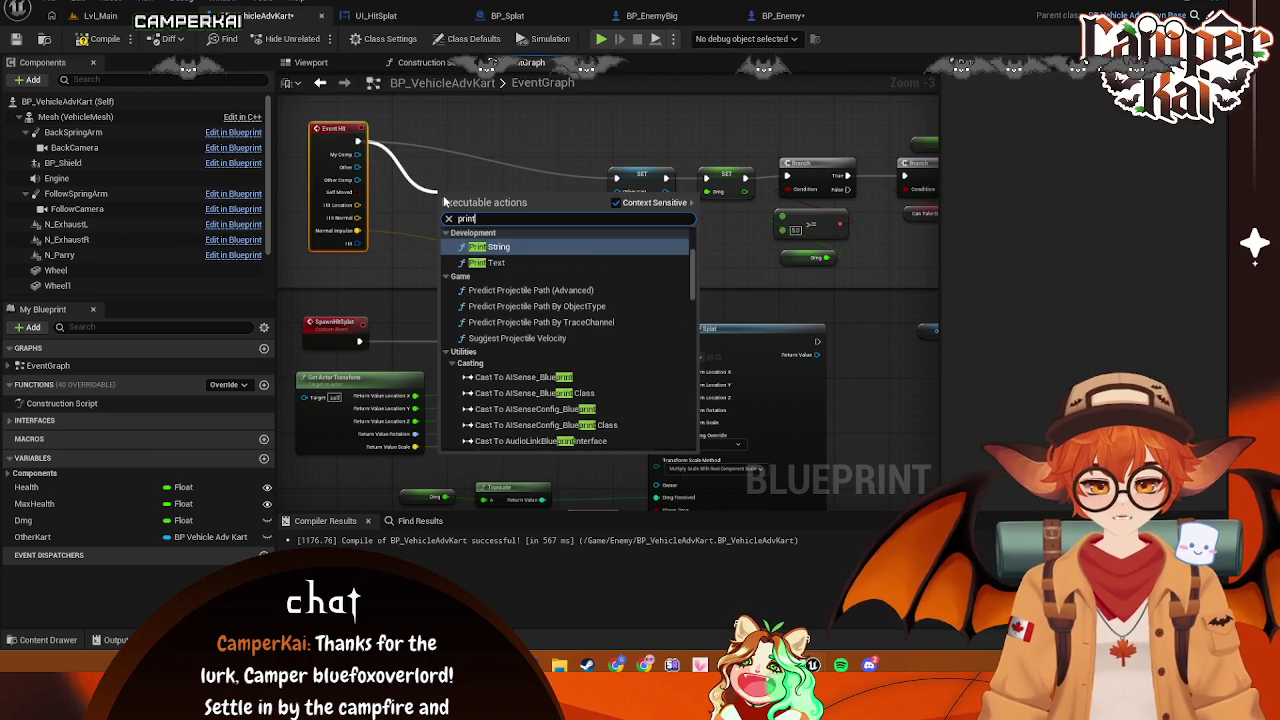
pyautogui.write(' string')
pyautogui.press('Return')
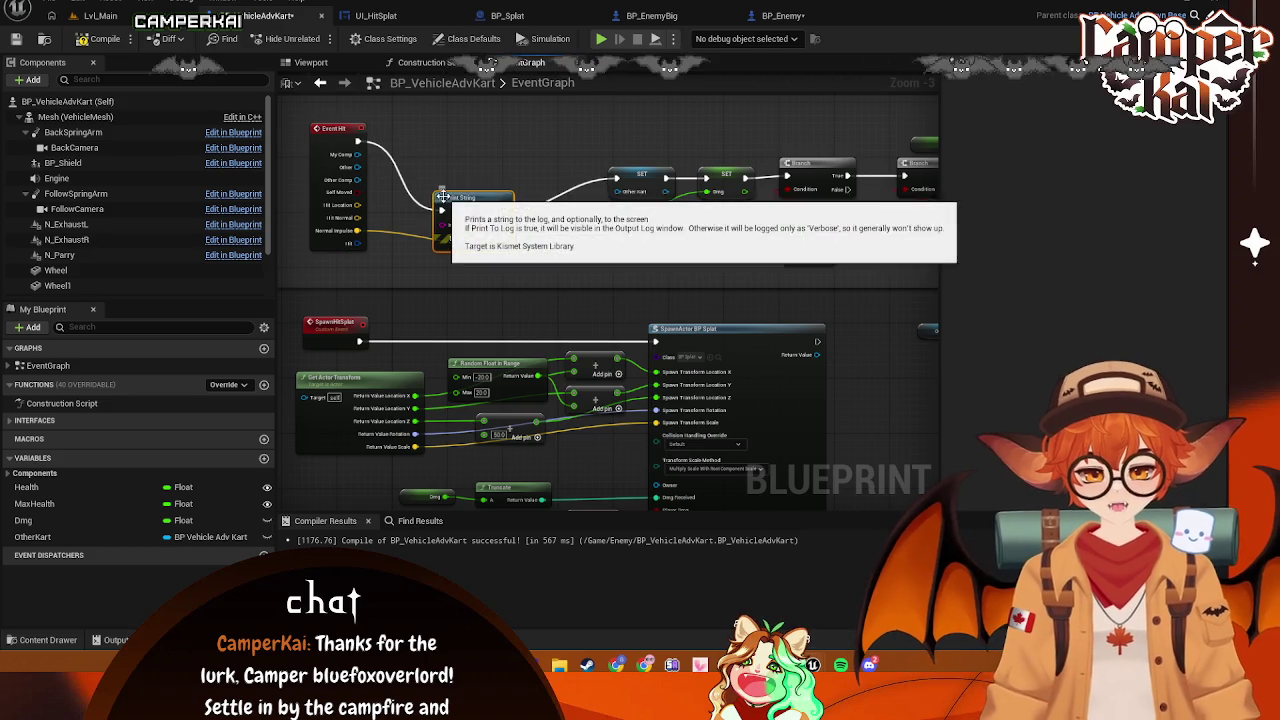
pyautogui.moveTo(443, 196); pyautogui.dragTo(445, 136)
pyautogui.moveTo(357, 230)
pyautogui.mouseDown()
pyautogui.moveTo(452, 163)
pyautogui.moveTo(502, 149)
pyautogui.mouseUp()
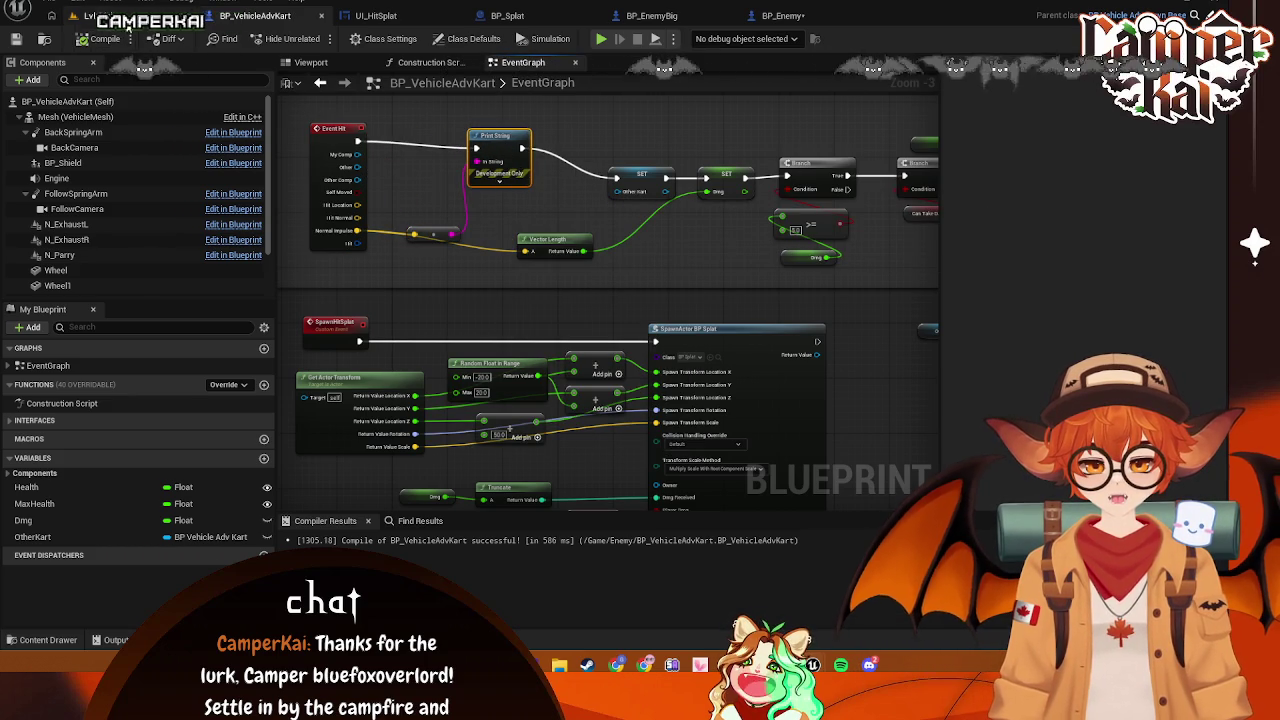
pyautogui.click(100, 15)
pyautogui.click(318, 38)
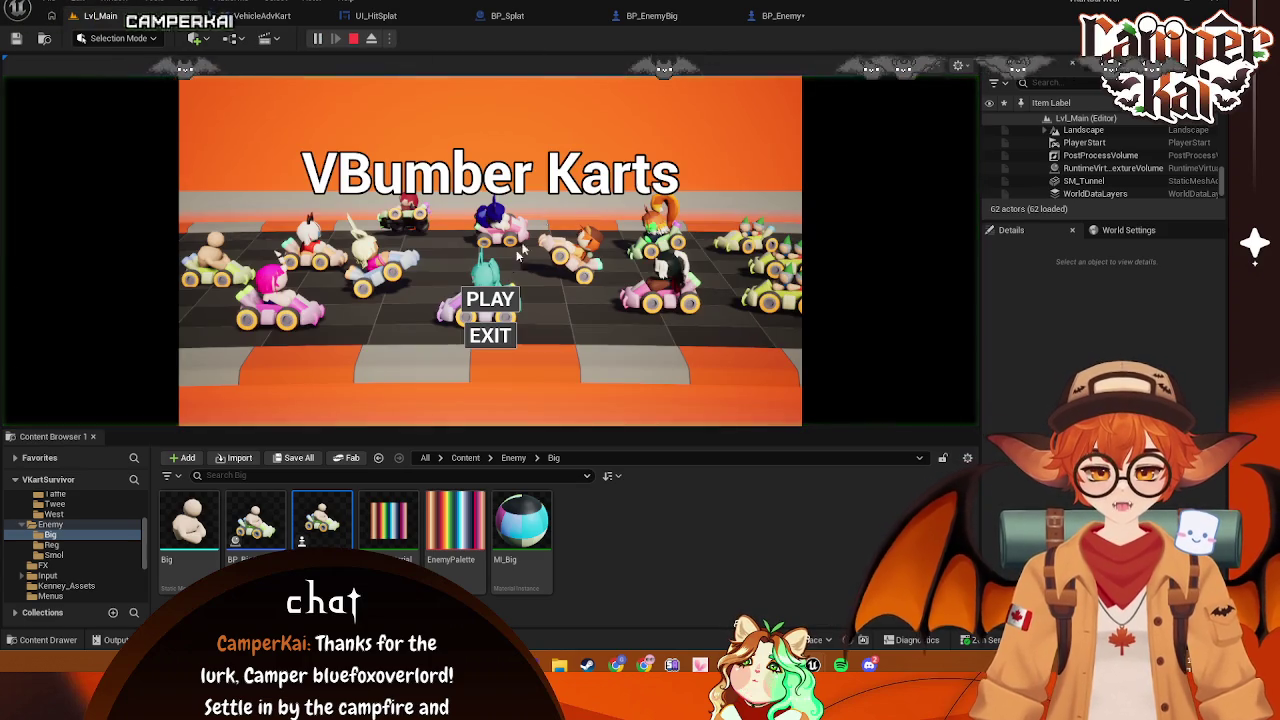
pyautogui.click(502, 304)
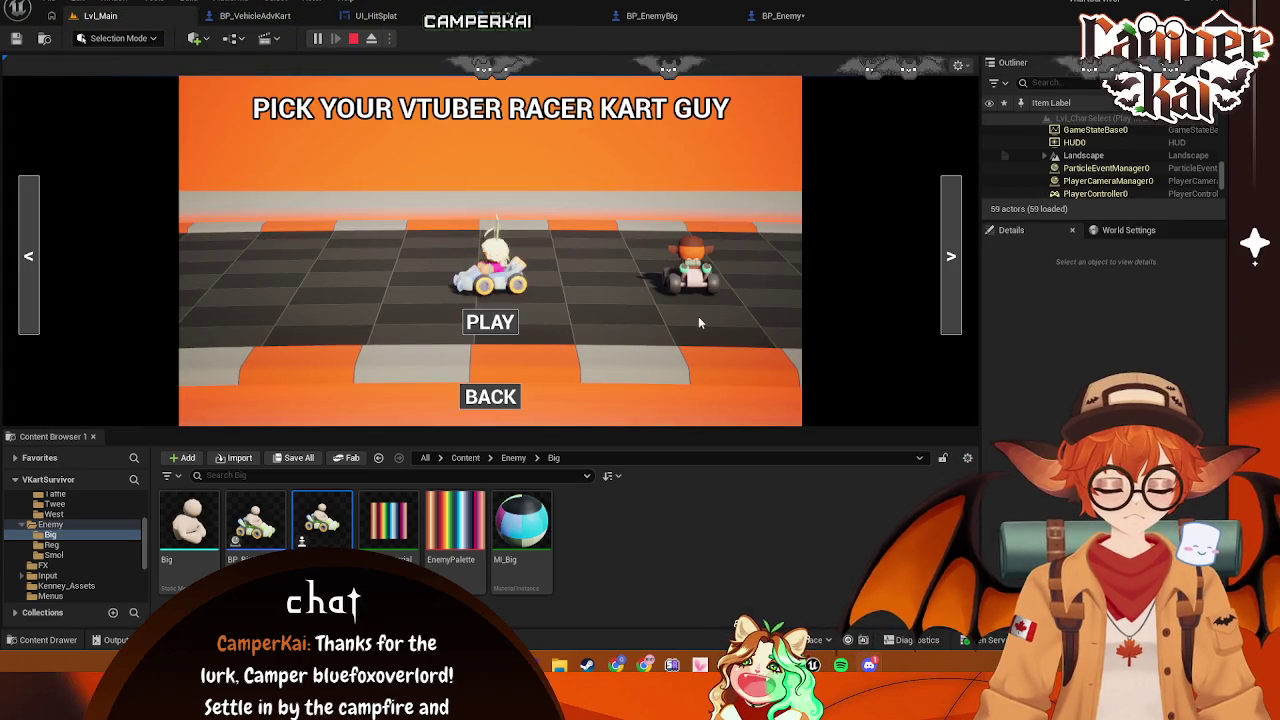
pyautogui.click(505, 326)
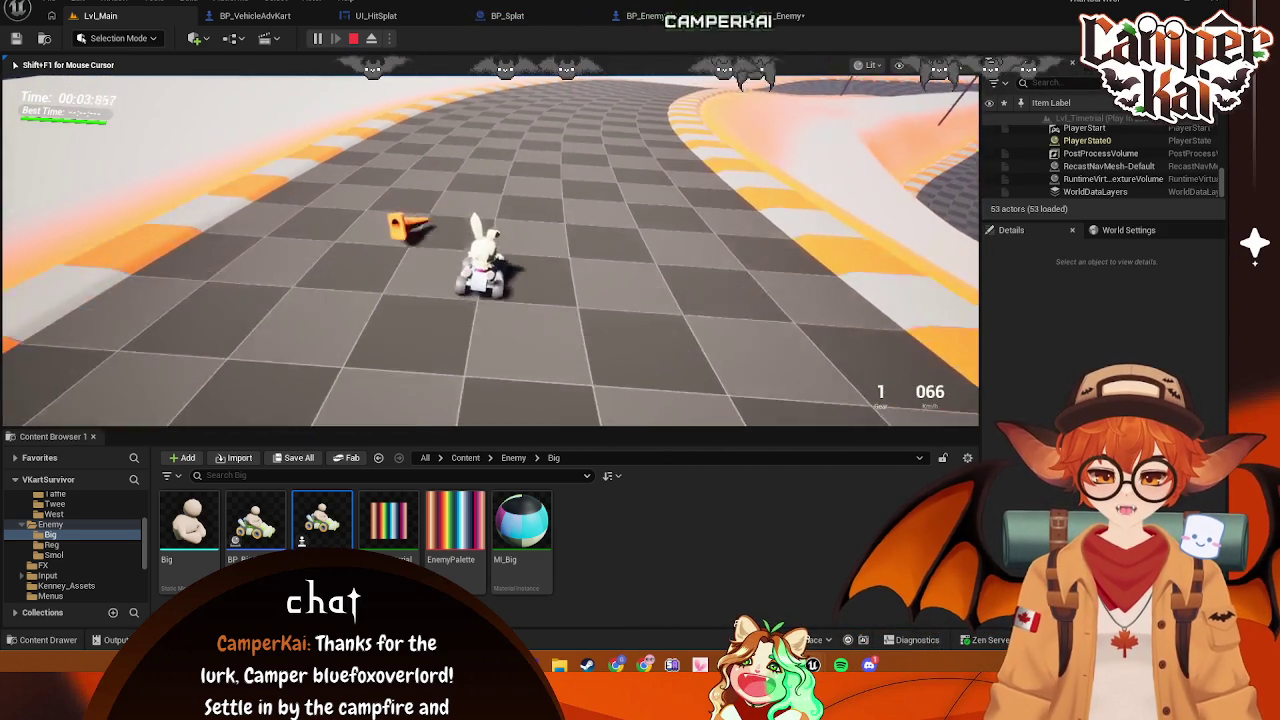
pyautogui.press('Escape')
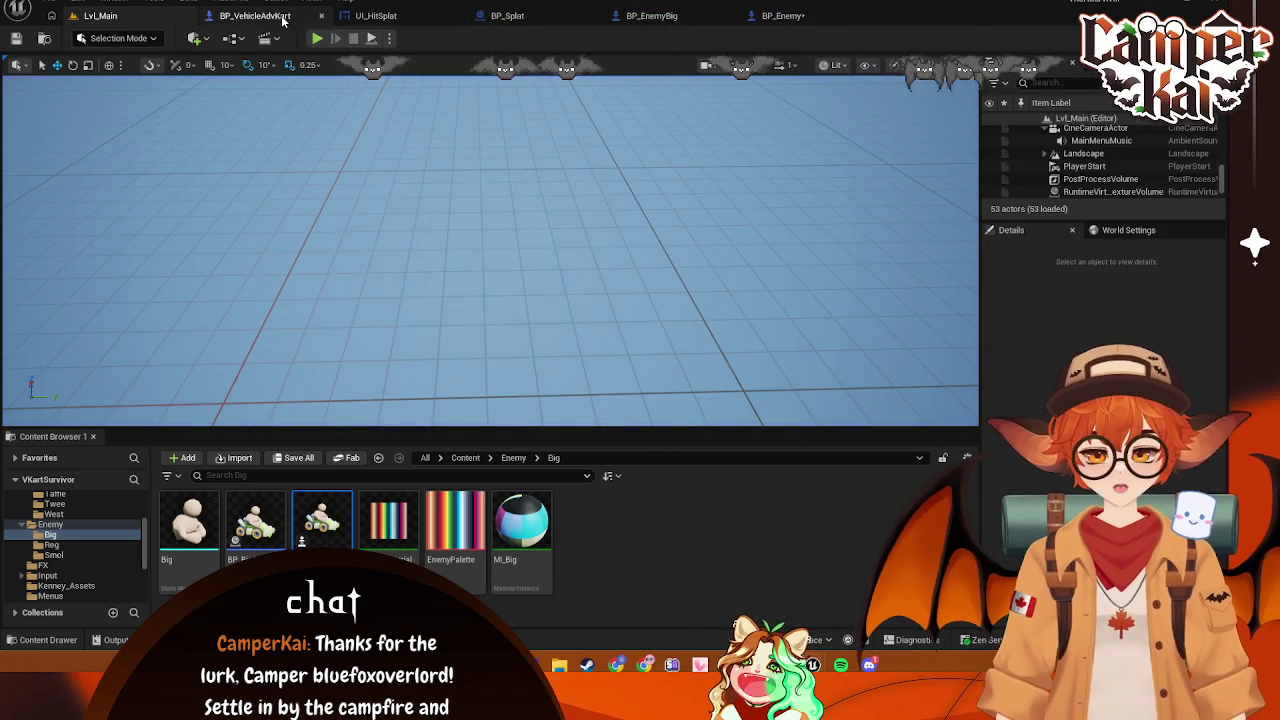
# In BP_VehicleAdvKart, inspect the Mesh and Wheel components' collision and general settings
pyautogui.click(255, 15)
pyautogui.click(75, 116)
pyautogui.write('genera')
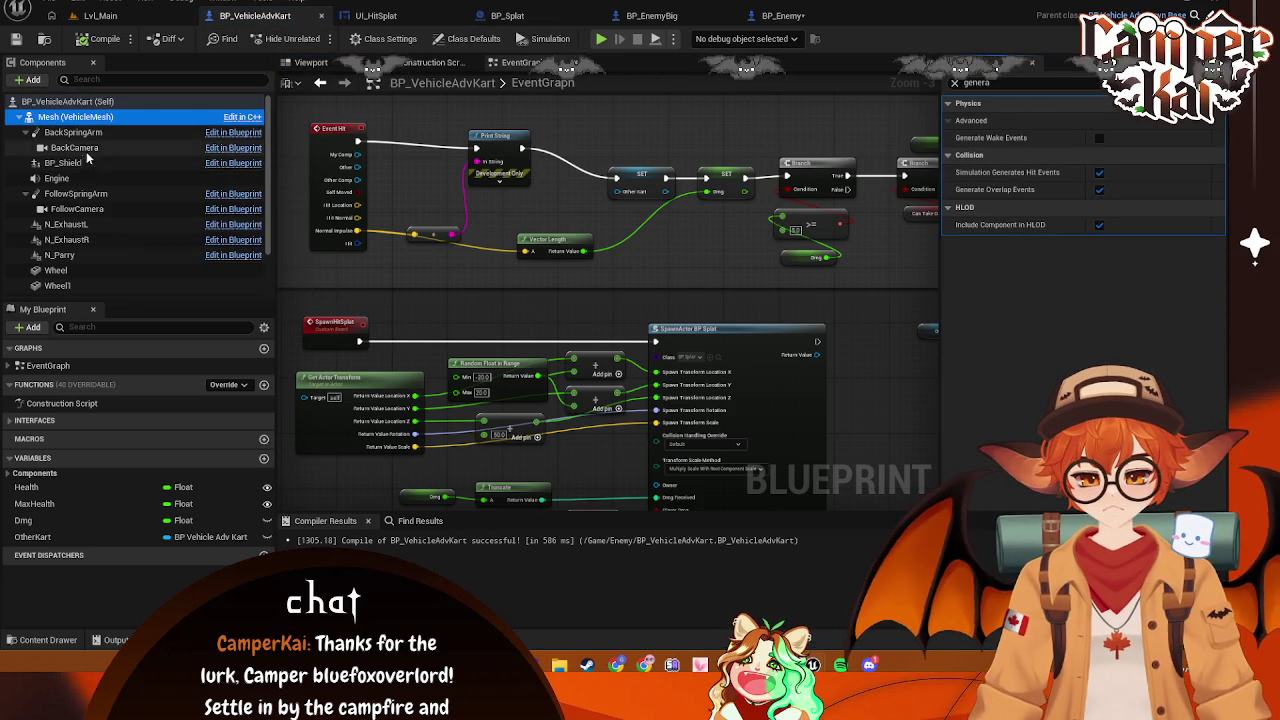
pyautogui.scroll(-1, 83, 250)
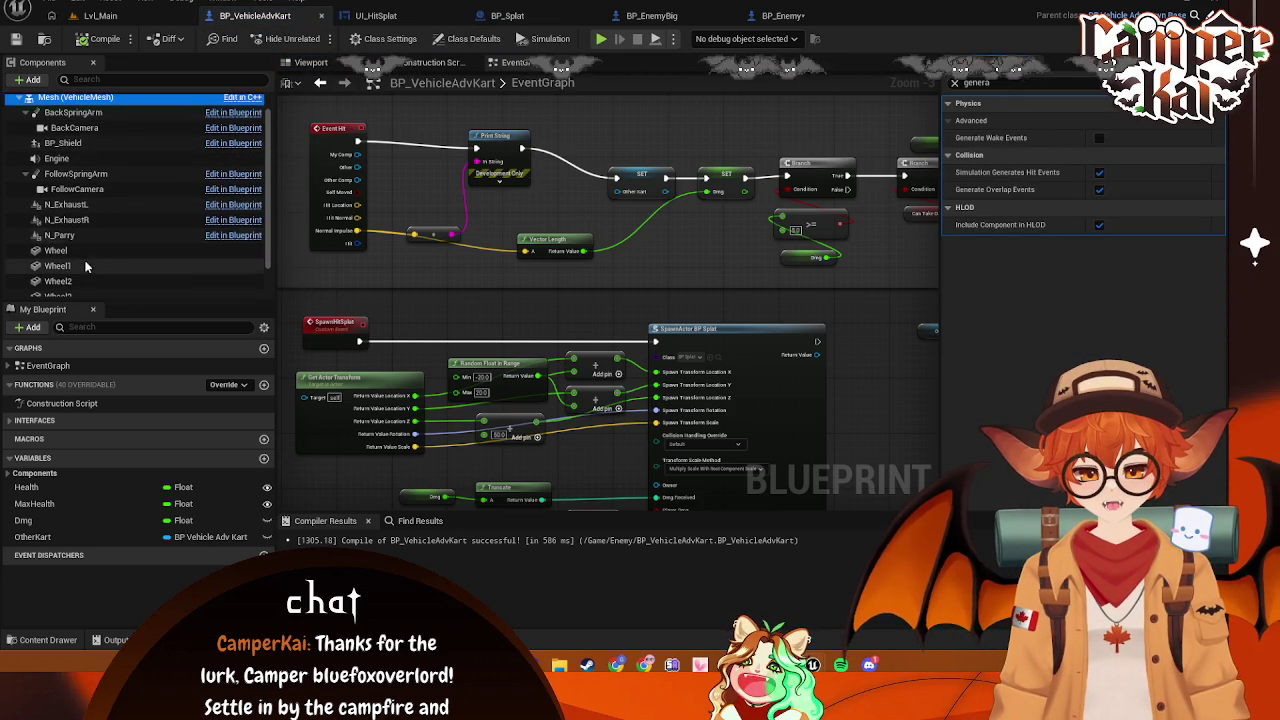
pyautogui.click(83, 250)
pyautogui.scroll(-1, 113, 261)
pyautogui.scroll(3, 113, 261)
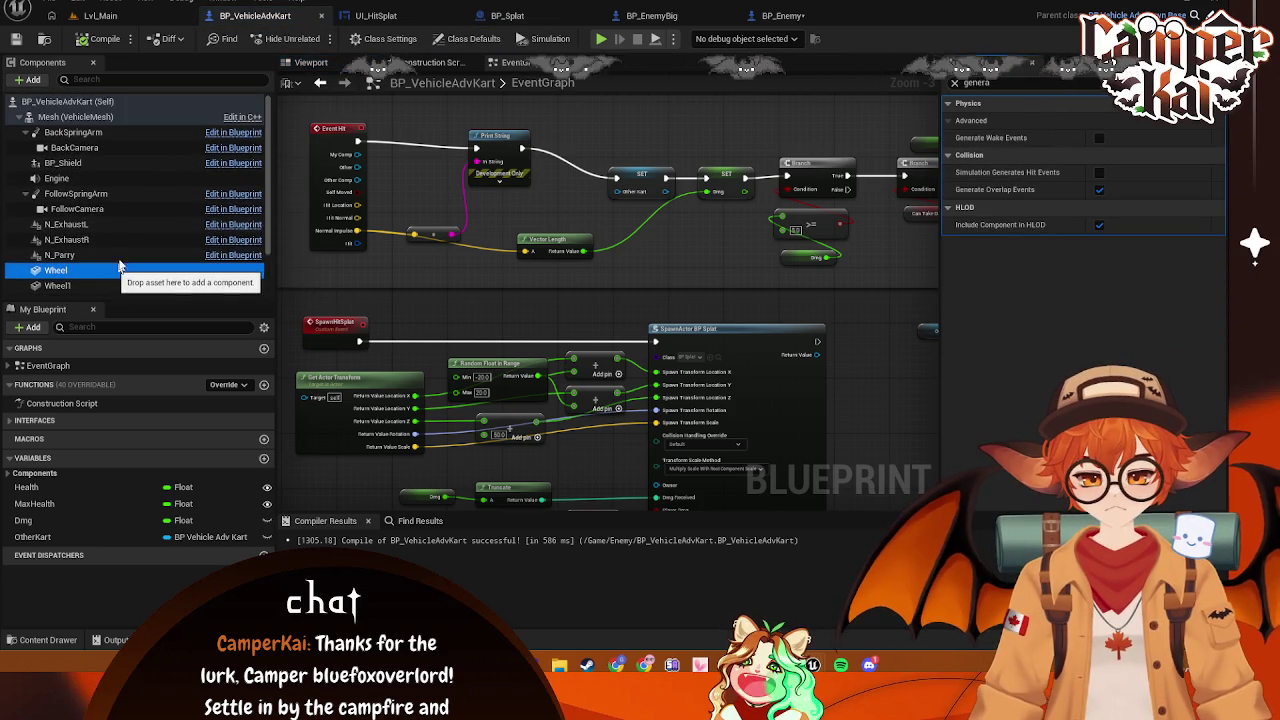
# Filter the kart's class settings by 'hit', add an On Actor Hit binding, then delete those binding nodes
pyautogui.click(70, 103)
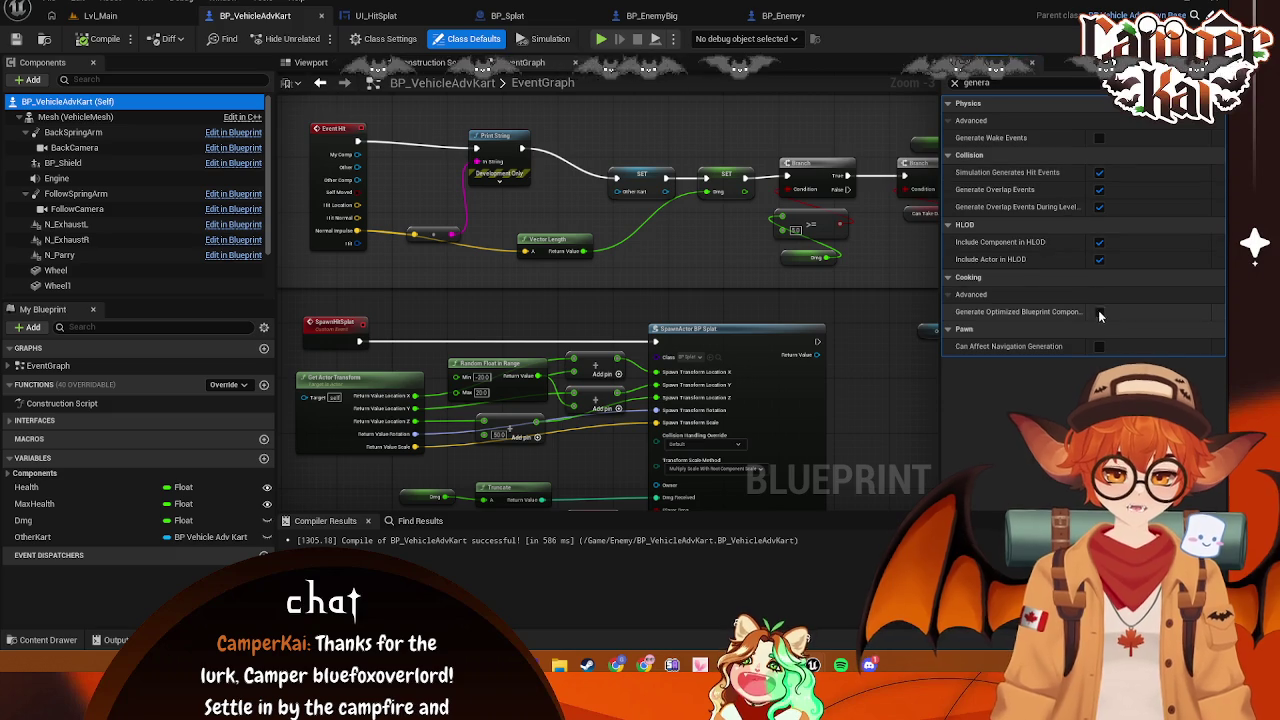
pyautogui.click(955, 83)
pyautogui.write('it')
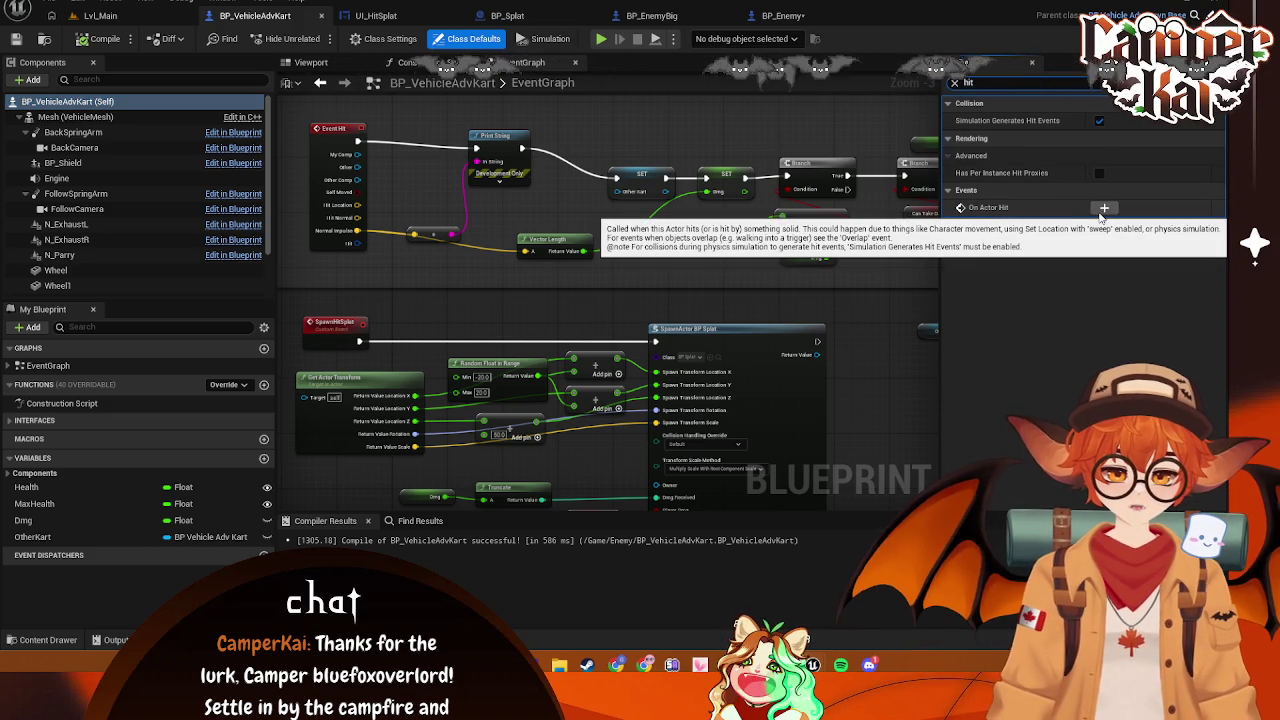
pyautogui.click(1104, 209)
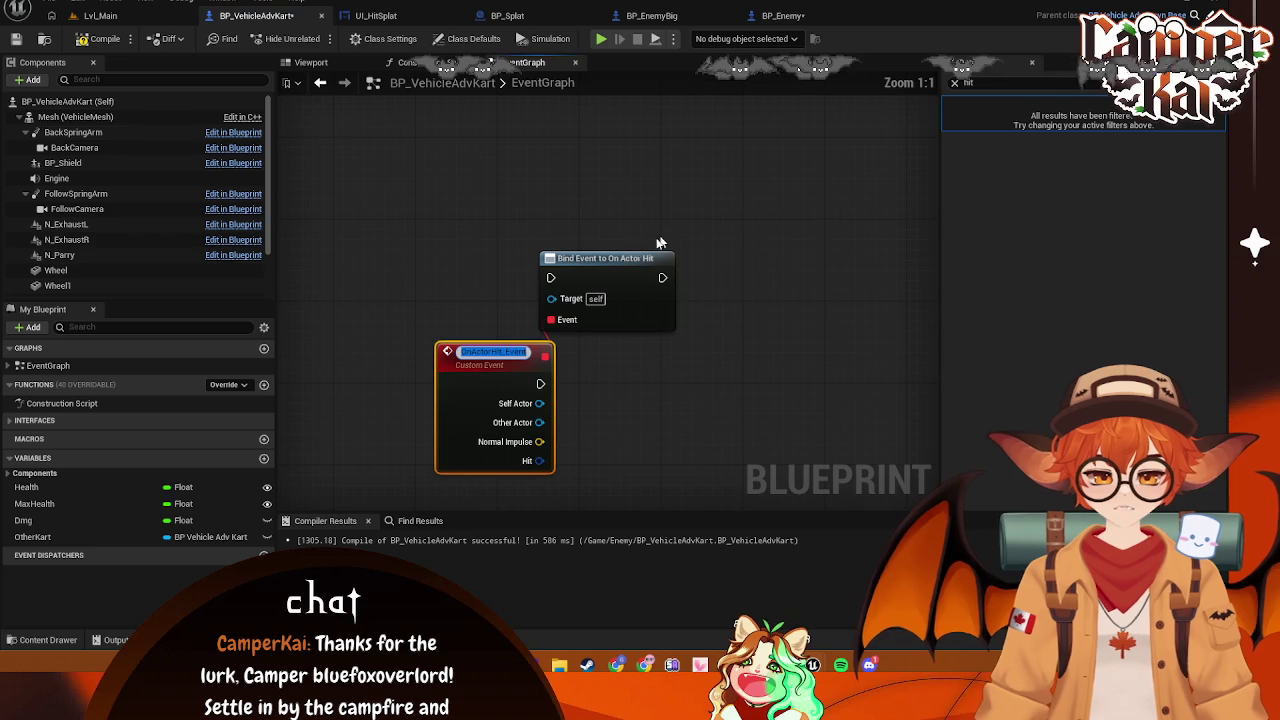
pyautogui.moveTo(456, 390)
pyautogui.mouseDown()
pyautogui.moveTo(758, 153)
pyautogui.moveTo(508, 290)
pyautogui.moveTo(538, 394)
pyautogui.moveTo(749, 255)
pyautogui.moveTo(780, 254)
pyautogui.moveTo(668, 330)
pyautogui.mouseUp()
pyautogui.scroll(-4, 668, 330)
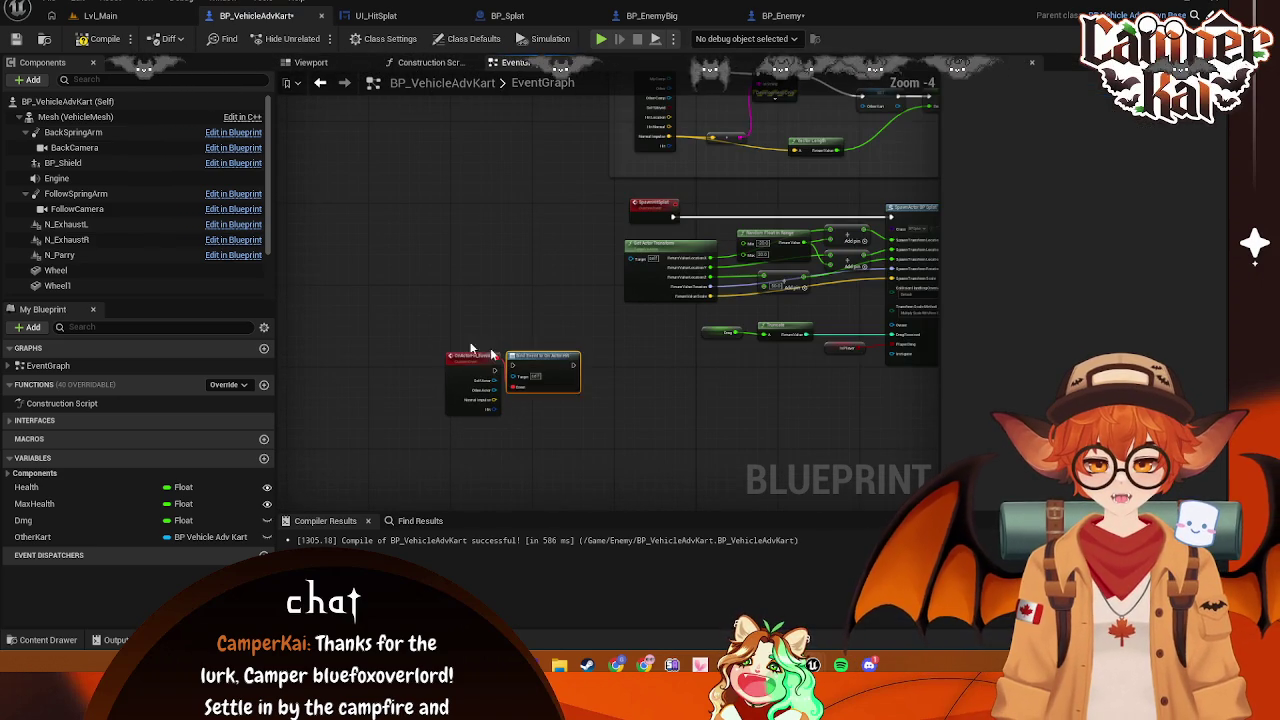
pyautogui.moveTo(423, 369); pyautogui.dragTo(585, 415)
pyautogui.press('Delete')
pyautogui.click(75, 116)
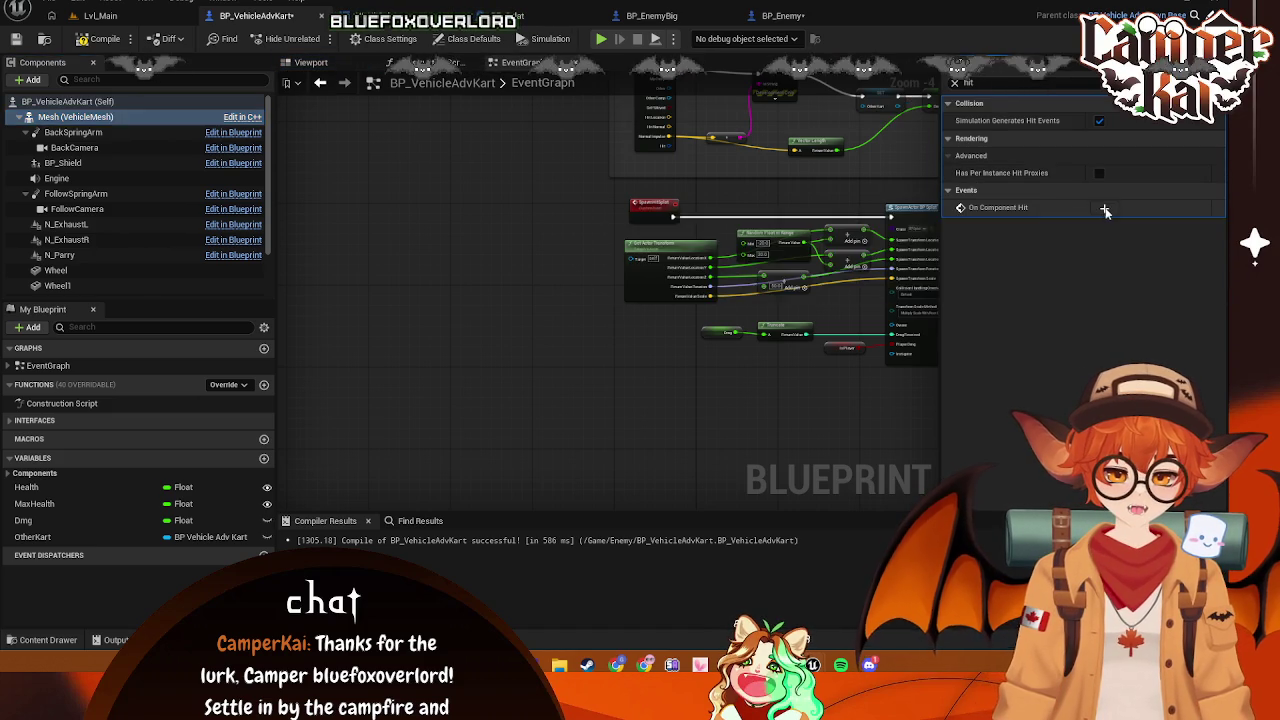
# Add an On Component Hit (Mesh) event and position it beside the Hit comment group
pyautogui.click(1104, 207)
pyautogui.scroll(-2, 395, 437)
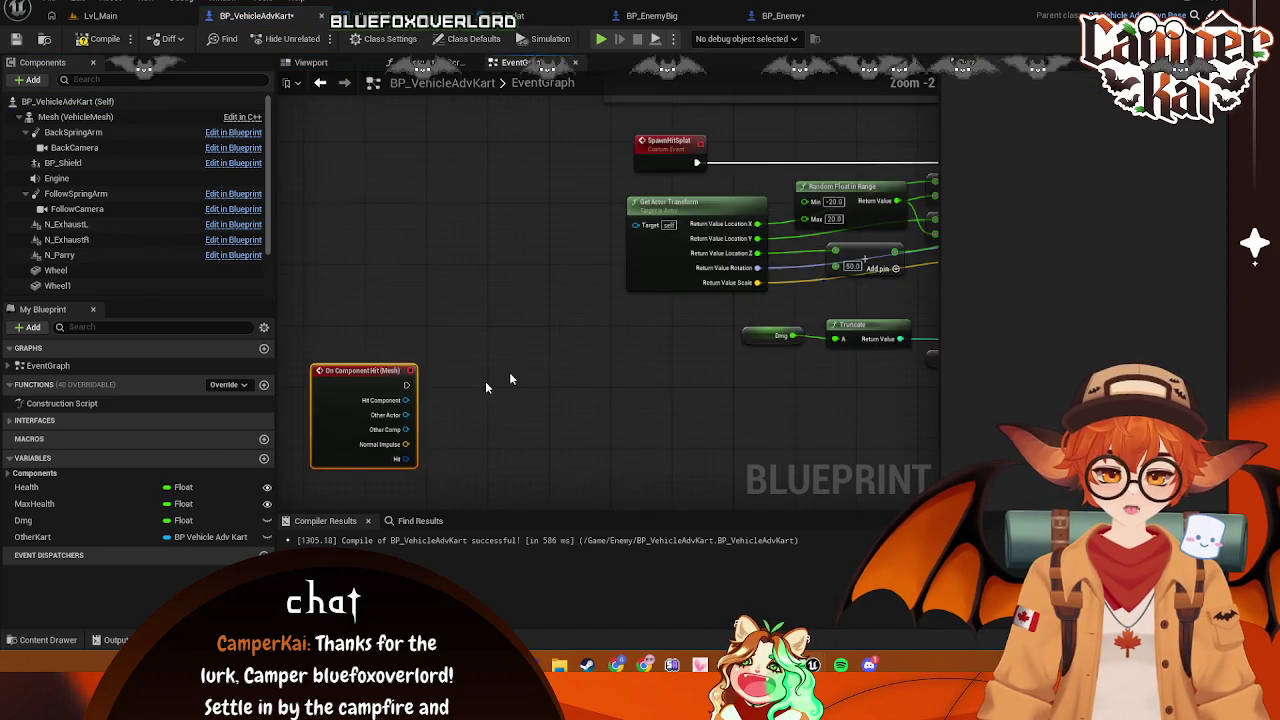
pyautogui.moveTo(460, 331)
pyautogui.mouseDown()
pyautogui.moveTo(330, 457)
pyautogui.moveTo(505, 147)
pyautogui.mouseUp()
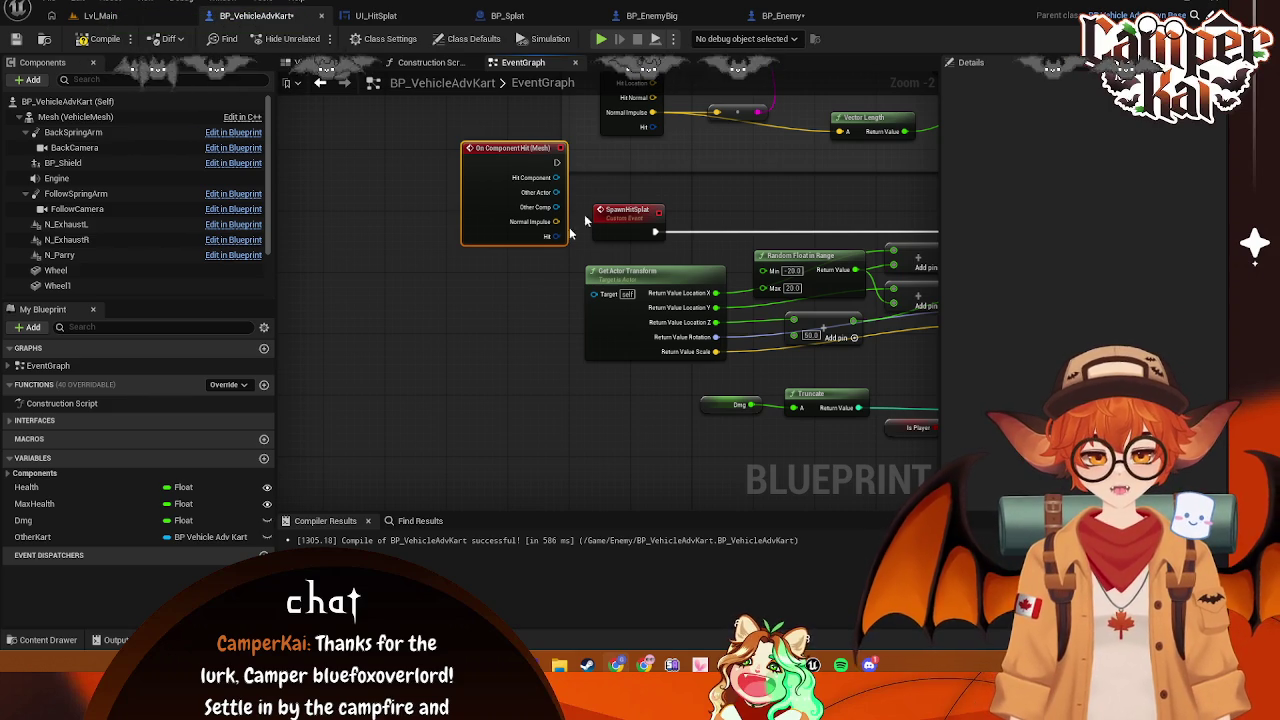
pyautogui.moveTo(491, 302); pyautogui.dragTo(337, 472)
pyautogui.moveTo(359, 332); pyautogui.dragTo(364, 210)
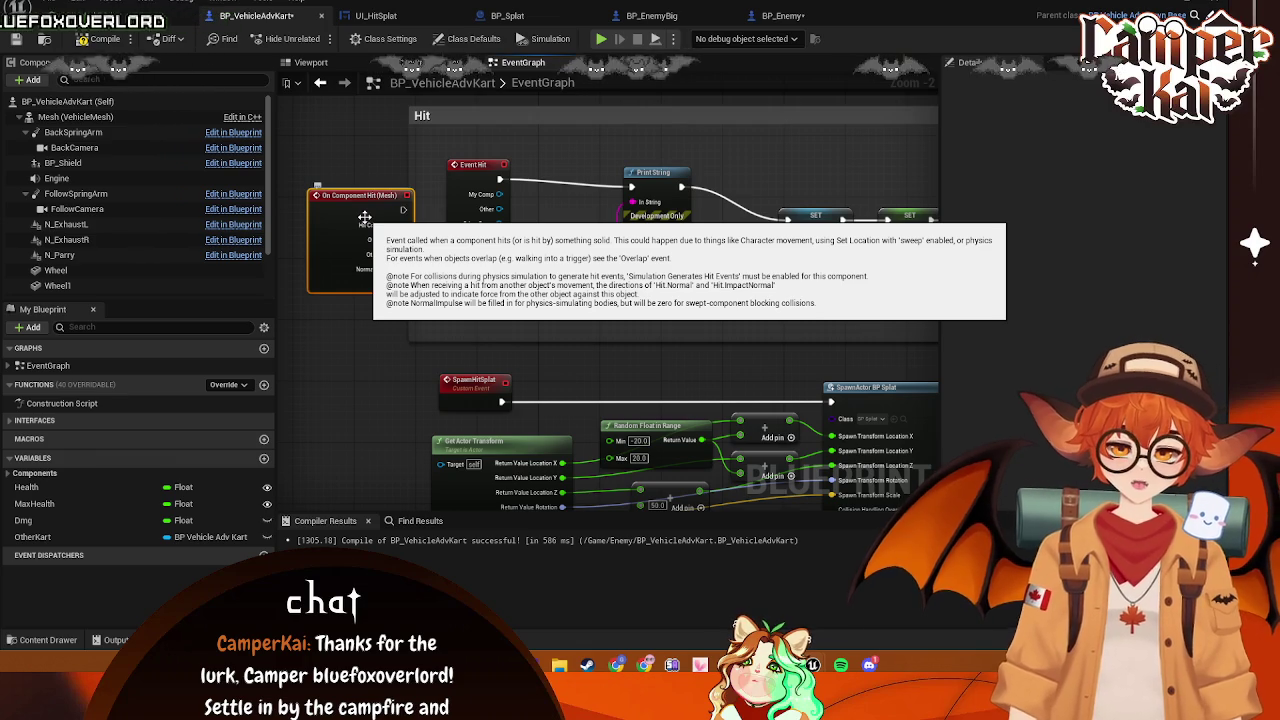
pyautogui.scroll(1, 347, 155)
pyautogui.scroll(-1, 512, 228)
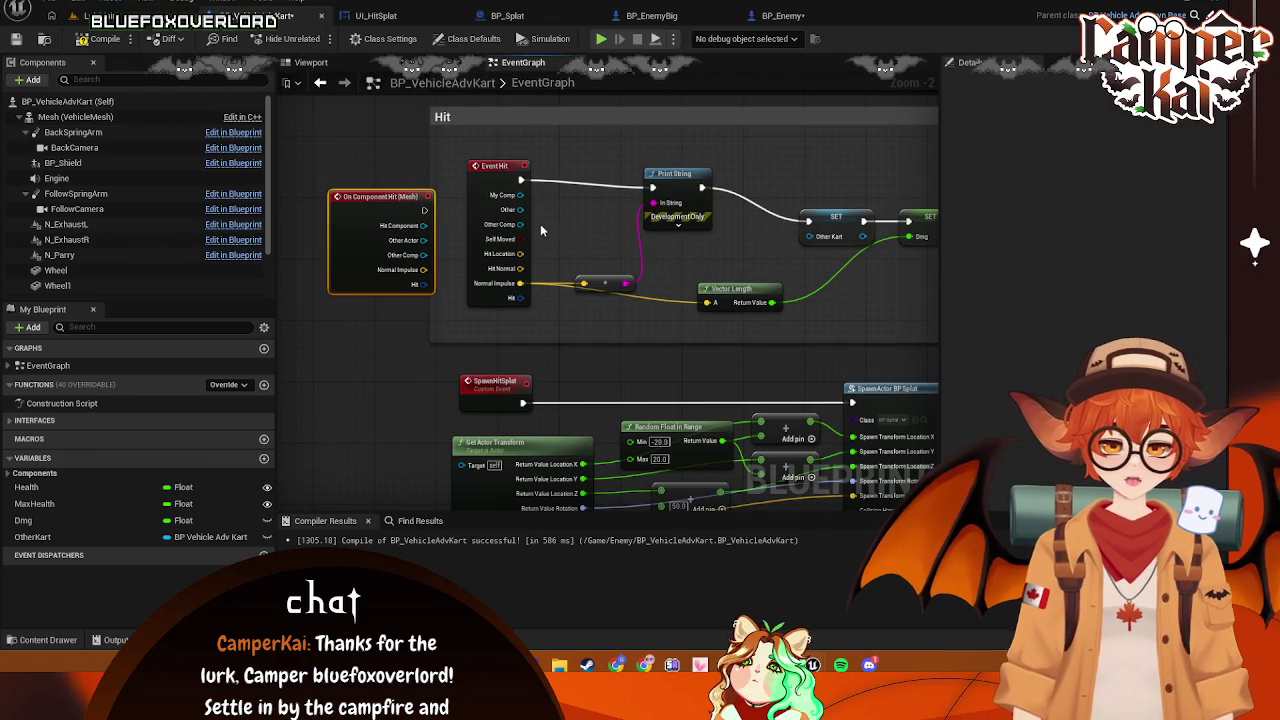
pyautogui.click(497, 176)
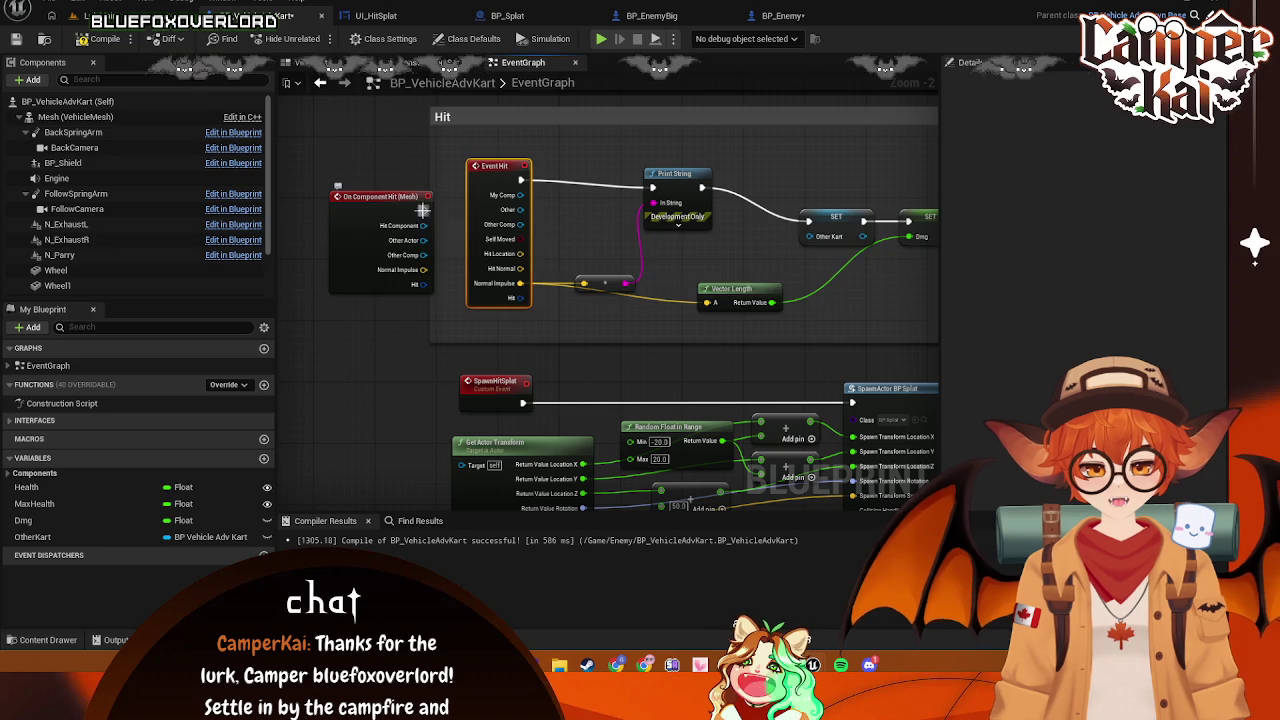
pyautogui.moveTo(396, 197); pyautogui.dragTo(322, 222)
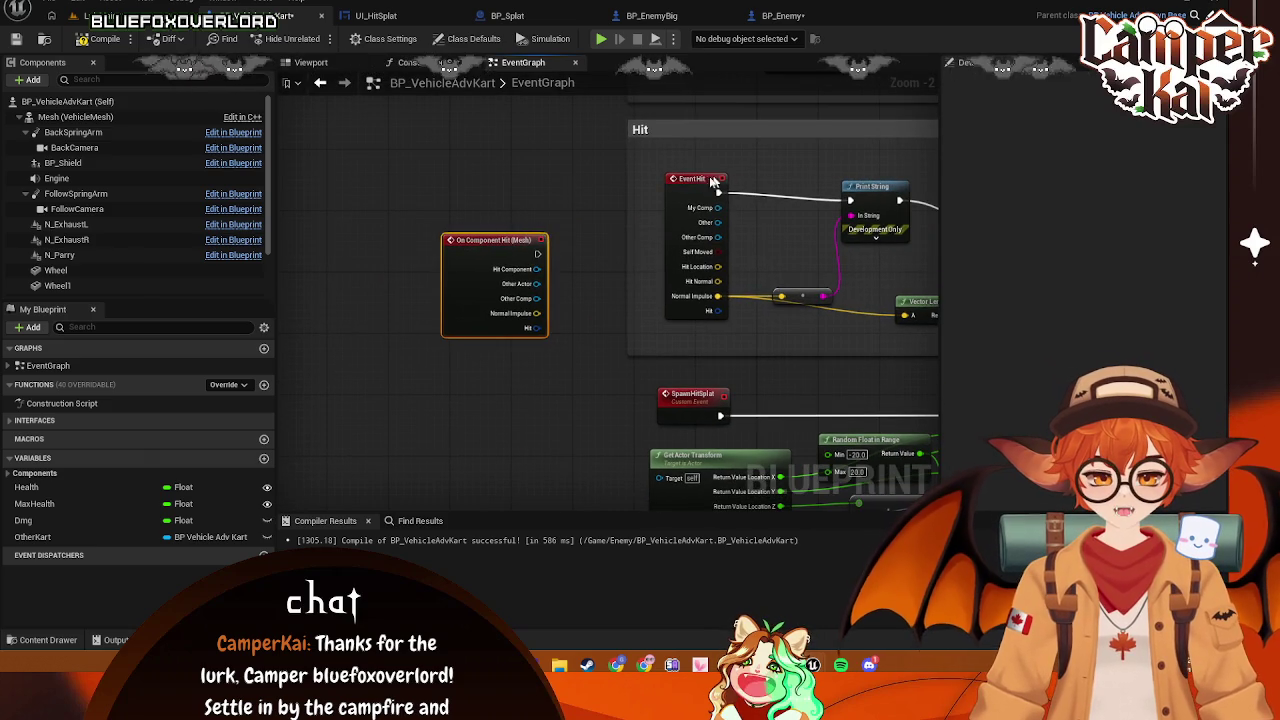
# Bind a custom event named OnActorHit_Event to On Actor Hit and arrange the new nodes
pyautogui.click(66, 102)
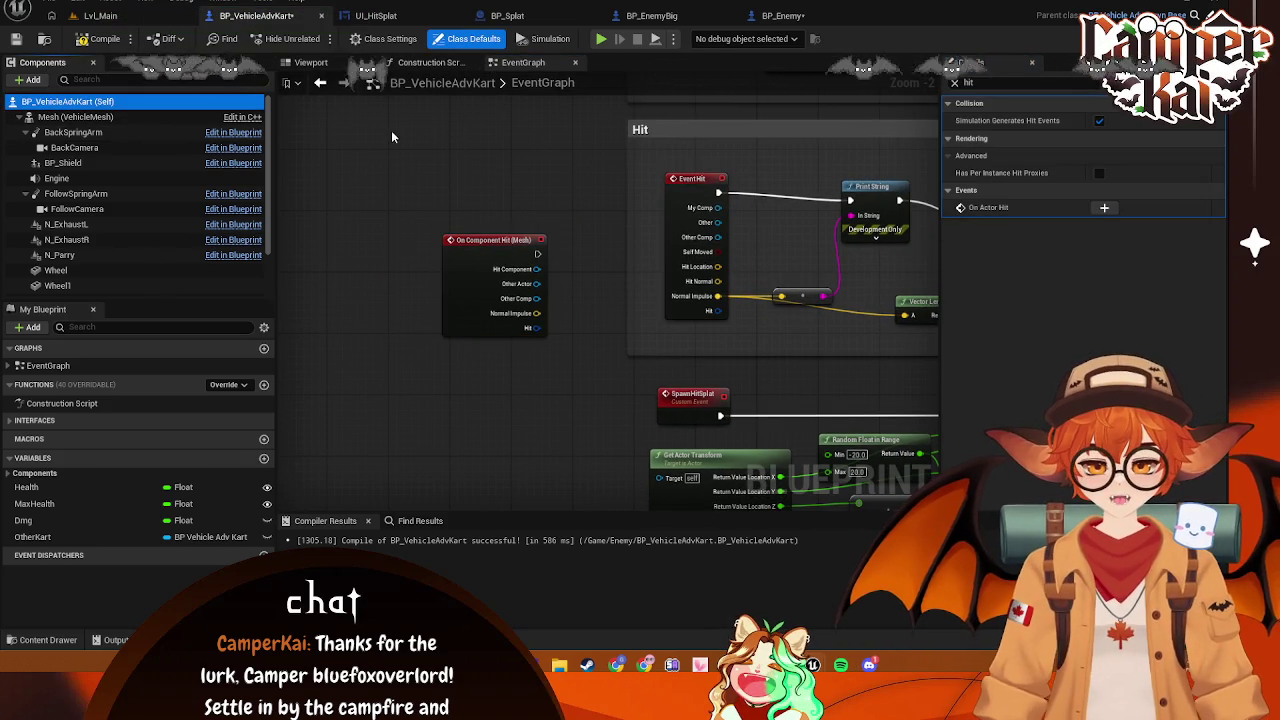
pyautogui.click(1104, 207)
pyautogui.write('OnActorHit_Event')
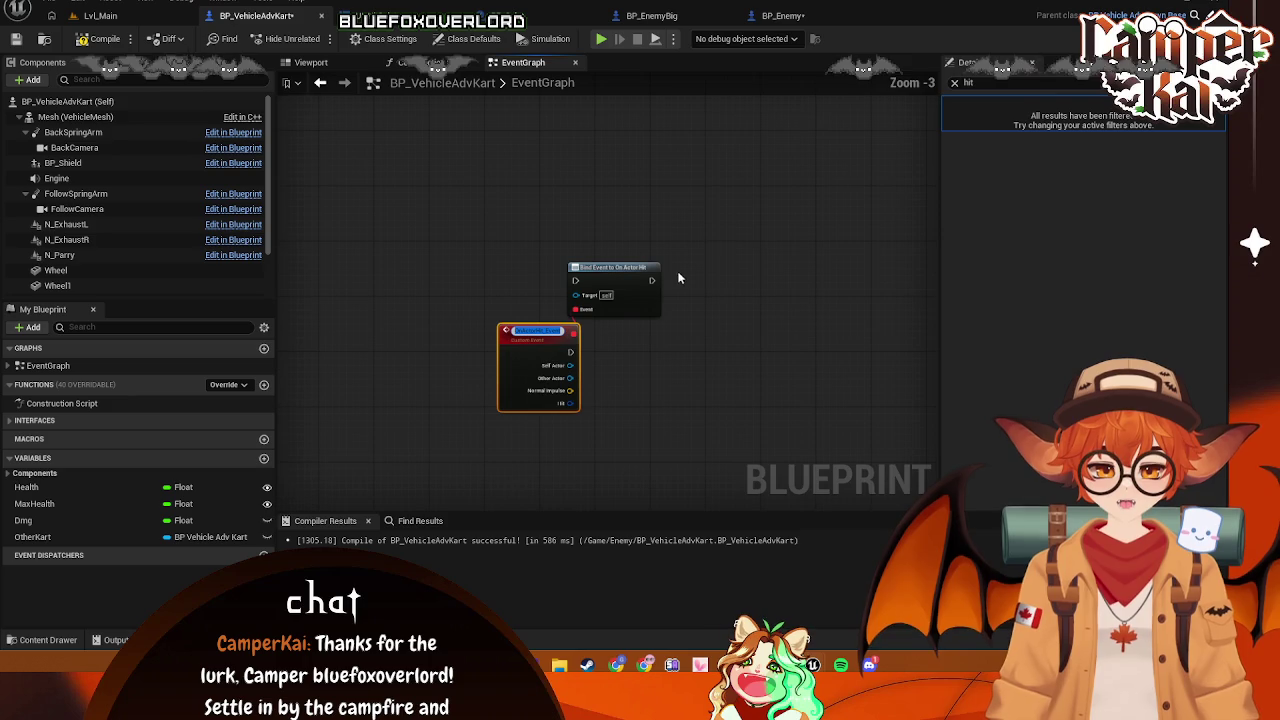
pyautogui.scroll(-1, 651, 277)
pyautogui.click(456, 307)
pyautogui.moveTo(456, 307)
pyautogui.mouseDown()
pyautogui.moveTo(614, 214)
pyautogui.moveTo(618, 367)
pyautogui.moveTo(624, 227)
pyautogui.moveTo(612, 216)
pyautogui.mouseUp()
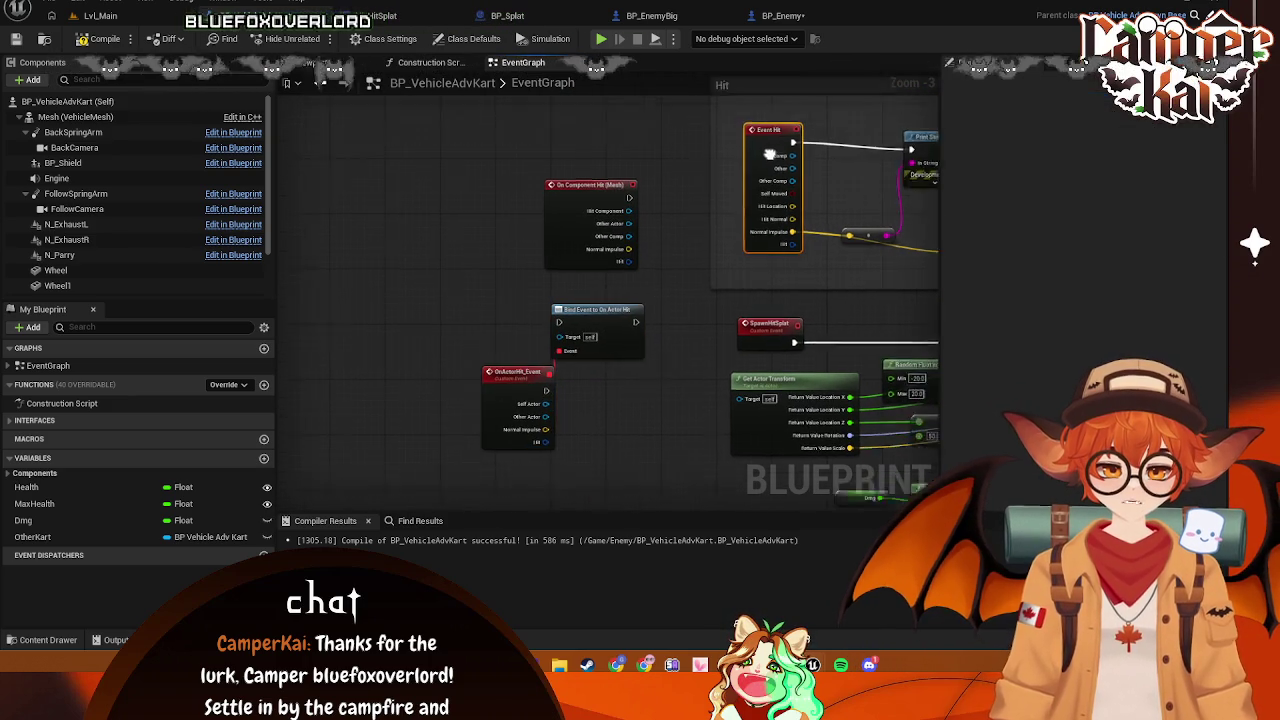
pyautogui.rightClick(718, 193)
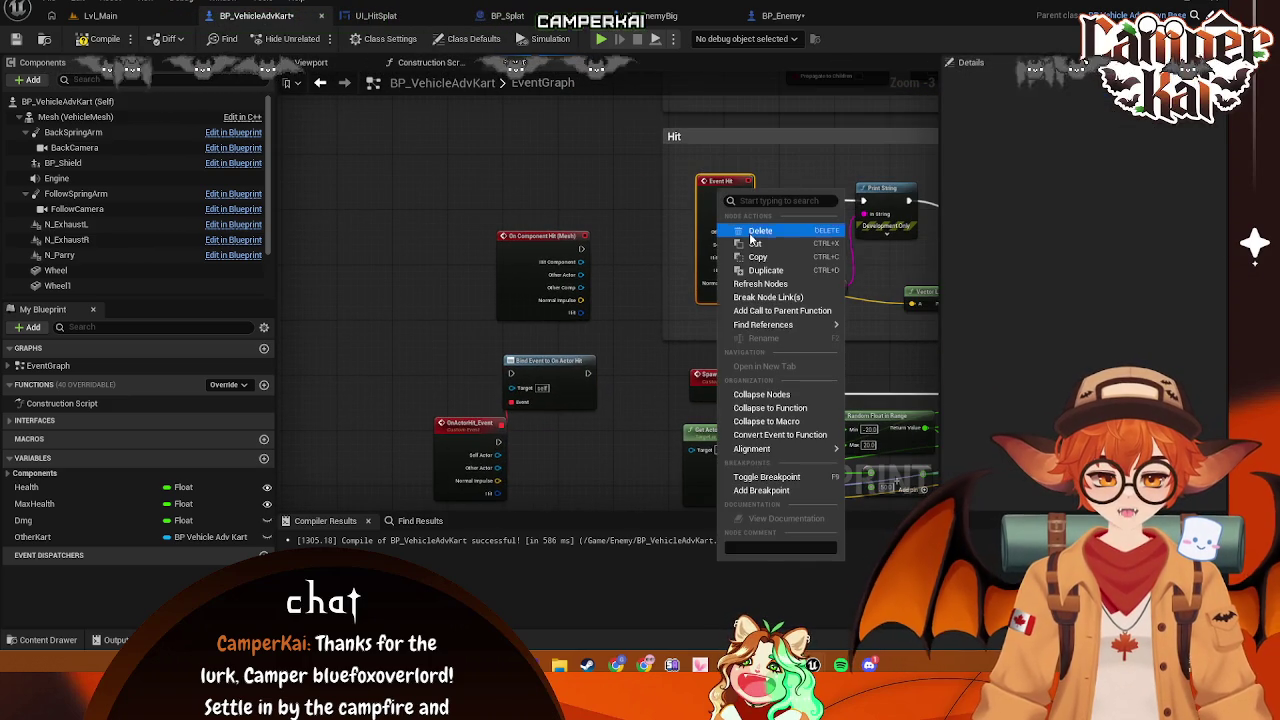
# Add an On Component Hit (Mesh) event and wire a Print String to Event Hit
pyautogui.click(756, 231)
pyautogui.rightClick(476, 161)
pyautogui.write('on component hit')
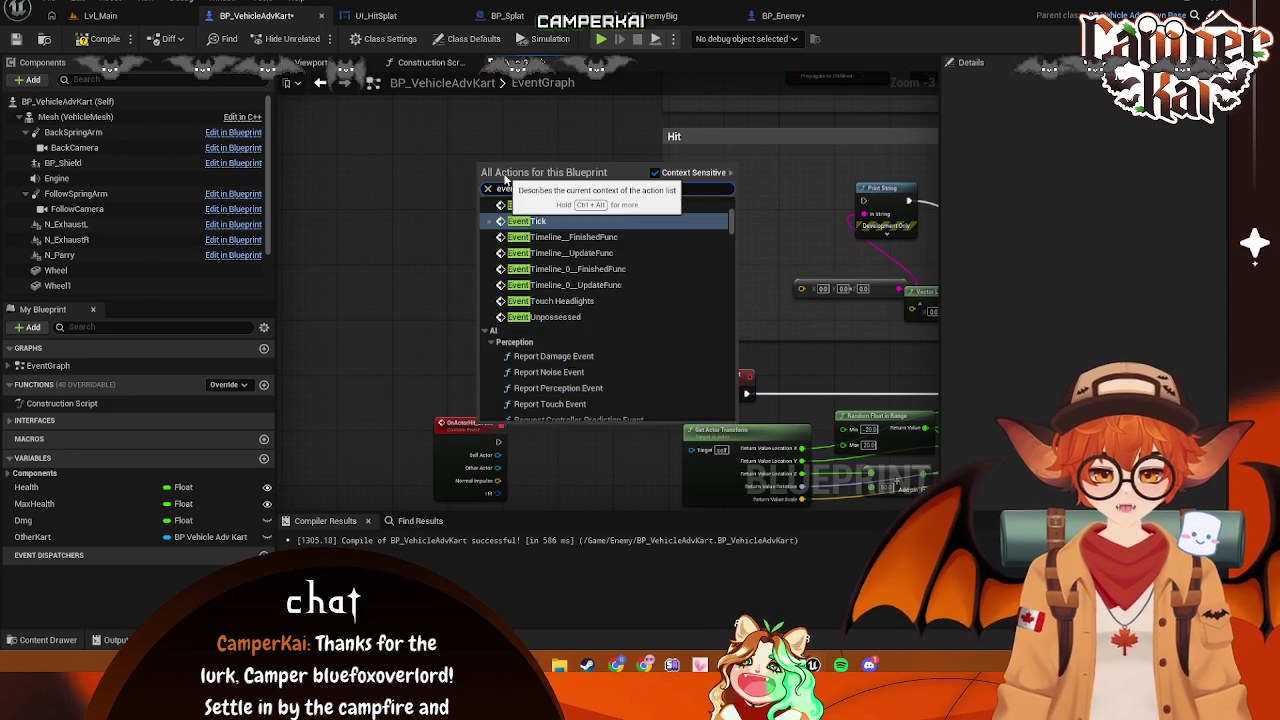
pyautogui.click(530, 230)
pyautogui.hotkey('ctrl', 'v')
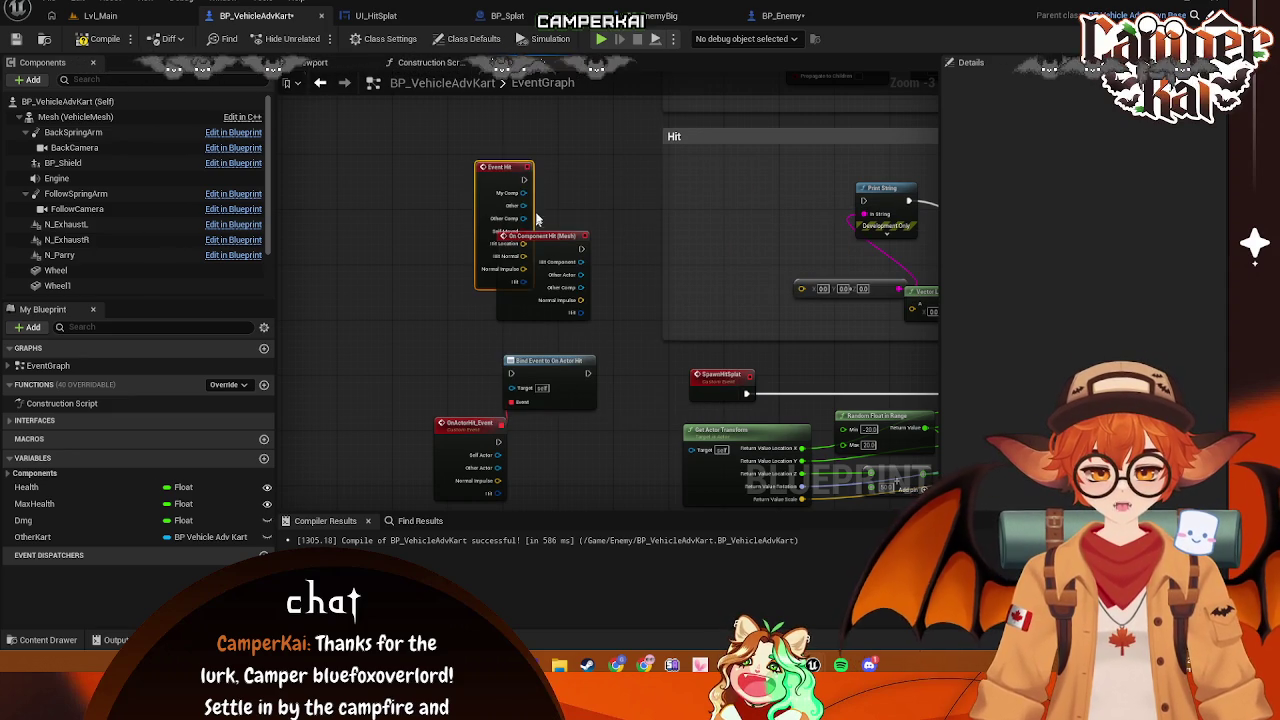
pyautogui.moveTo(496, 168)
pyautogui.mouseDown()
pyautogui.moveTo(386, 116)
pyautogui.moveTo(446, 133)
pyautogui.moveTo(364, 109)
pyautogui.moveTo(415, 134)
pyautogui.moveTo(470, 136)
pyautogui.mouseUp()
pyautogui.write('print')
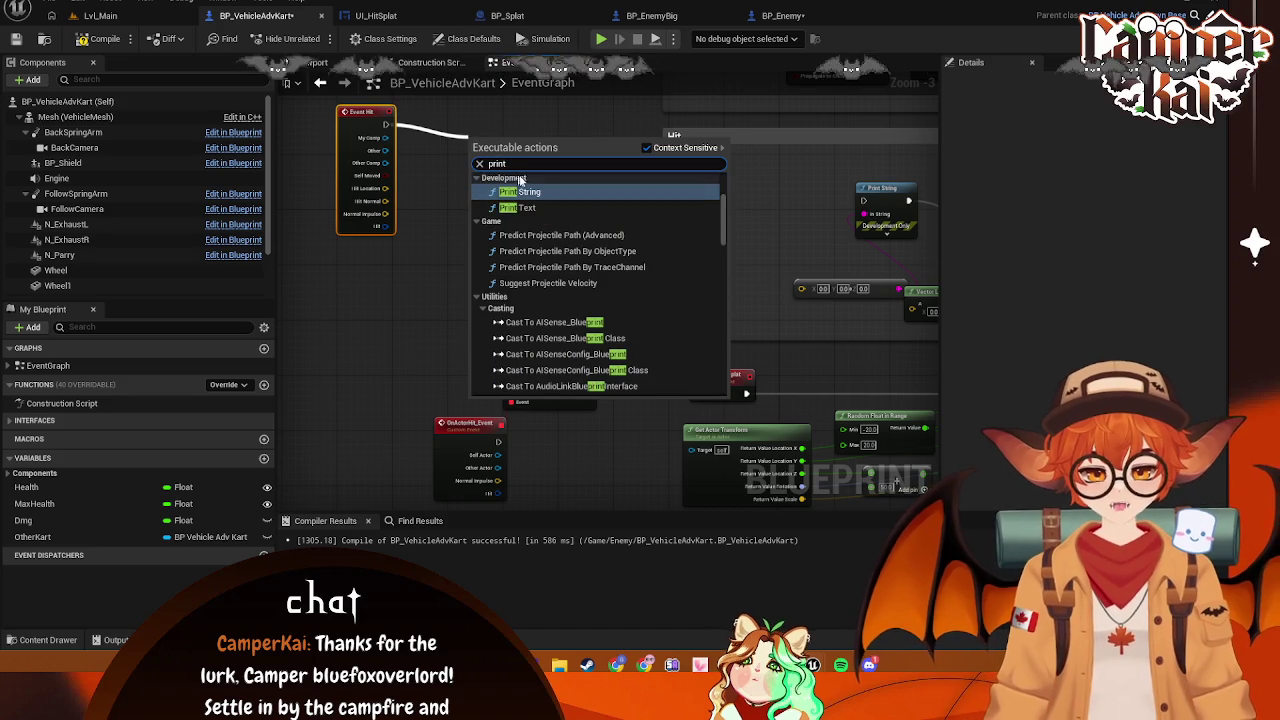
pyautogui.press('Return')
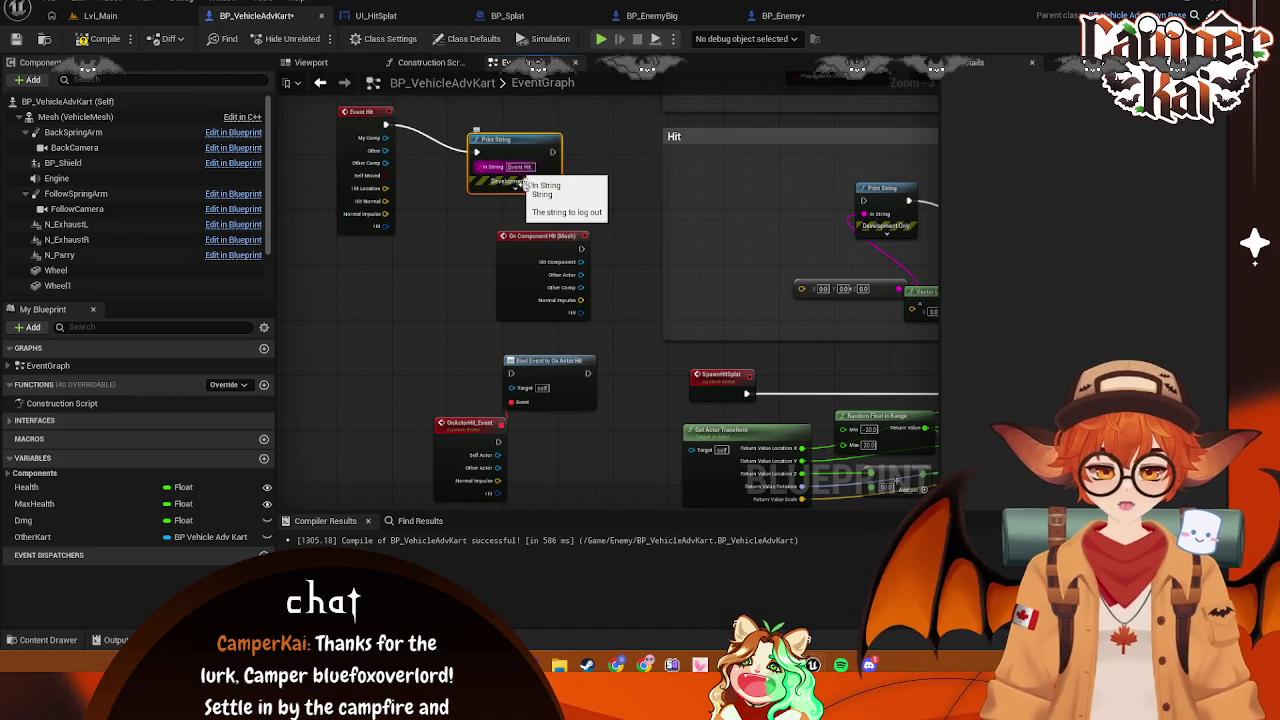
# Add a Print String from On Component Hit (Mesh) that prints 'Mesh Hit'
pyautogui.moveTo(587, 243)
pyautogui.mouseDown()
pyautogui.moveTo(441, 254)
pyautogui.moveTo(513, 263)
pyautogui.mouseUp()
pyautogui.write('prince s')
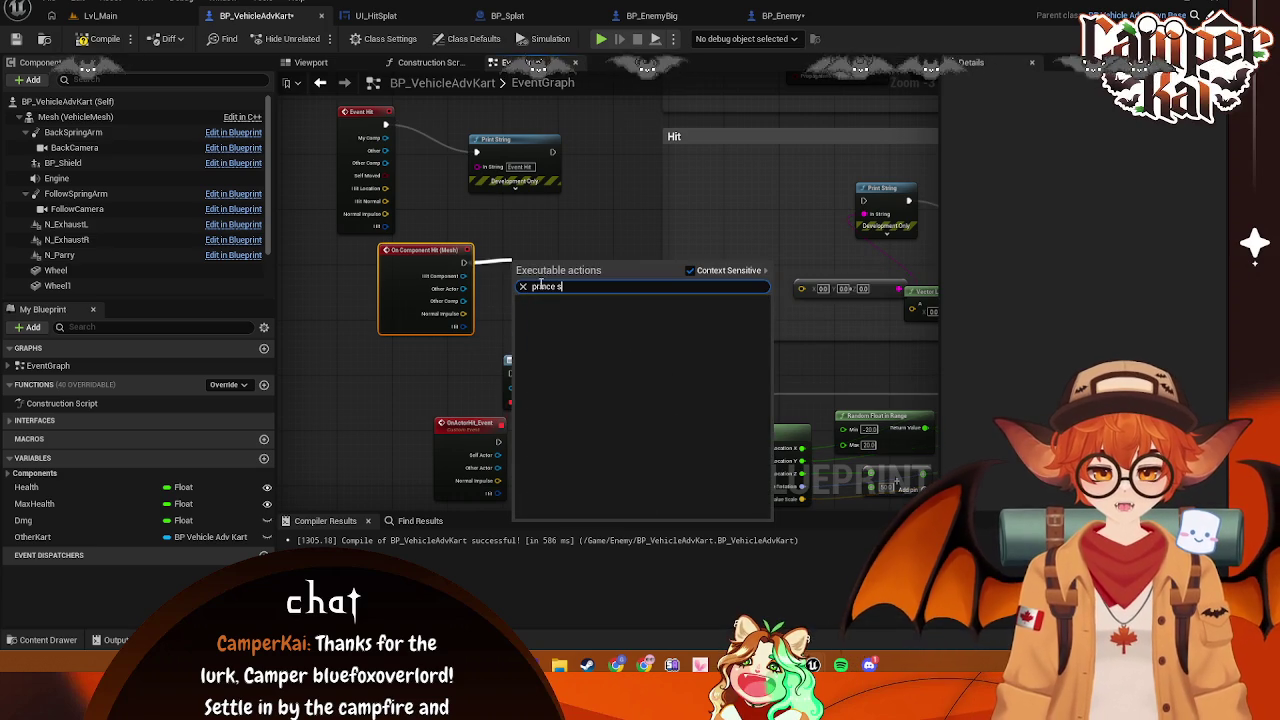
pyautogui.press('BackSpace')
pyautogui.press('BackSpace')
pyautogui.press('BackSpace')
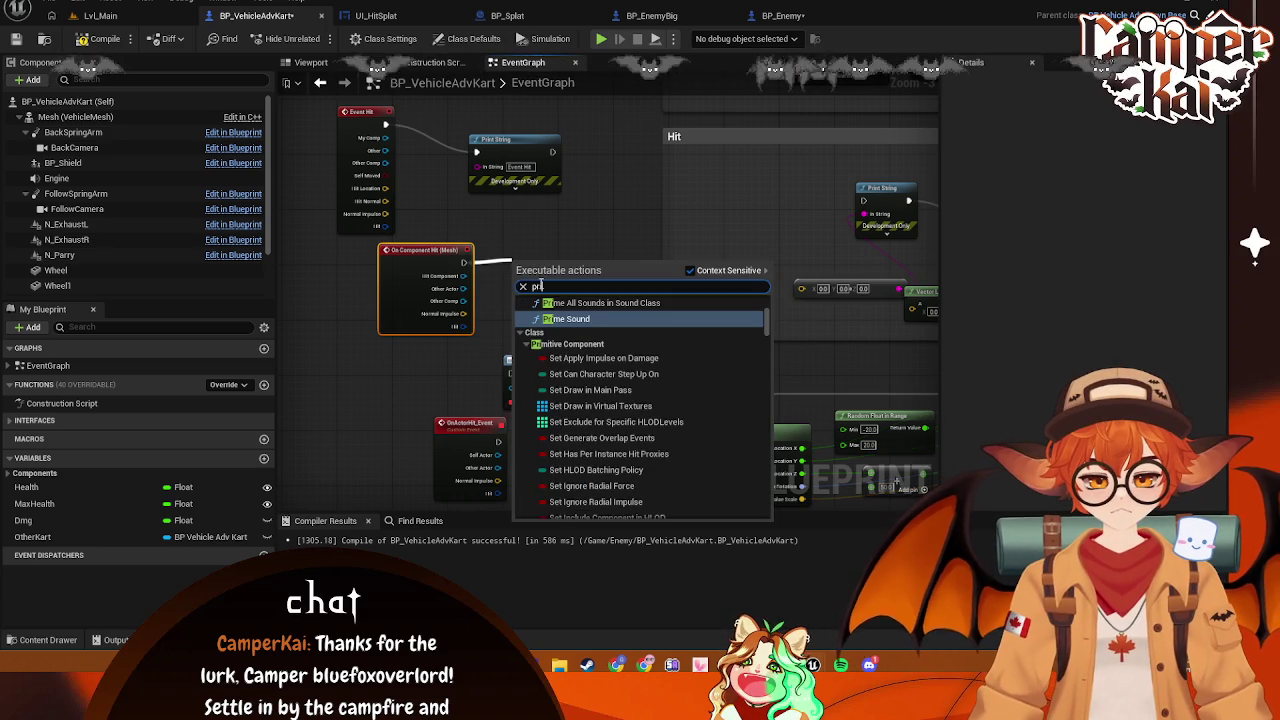
pyautogui.write('int strion')
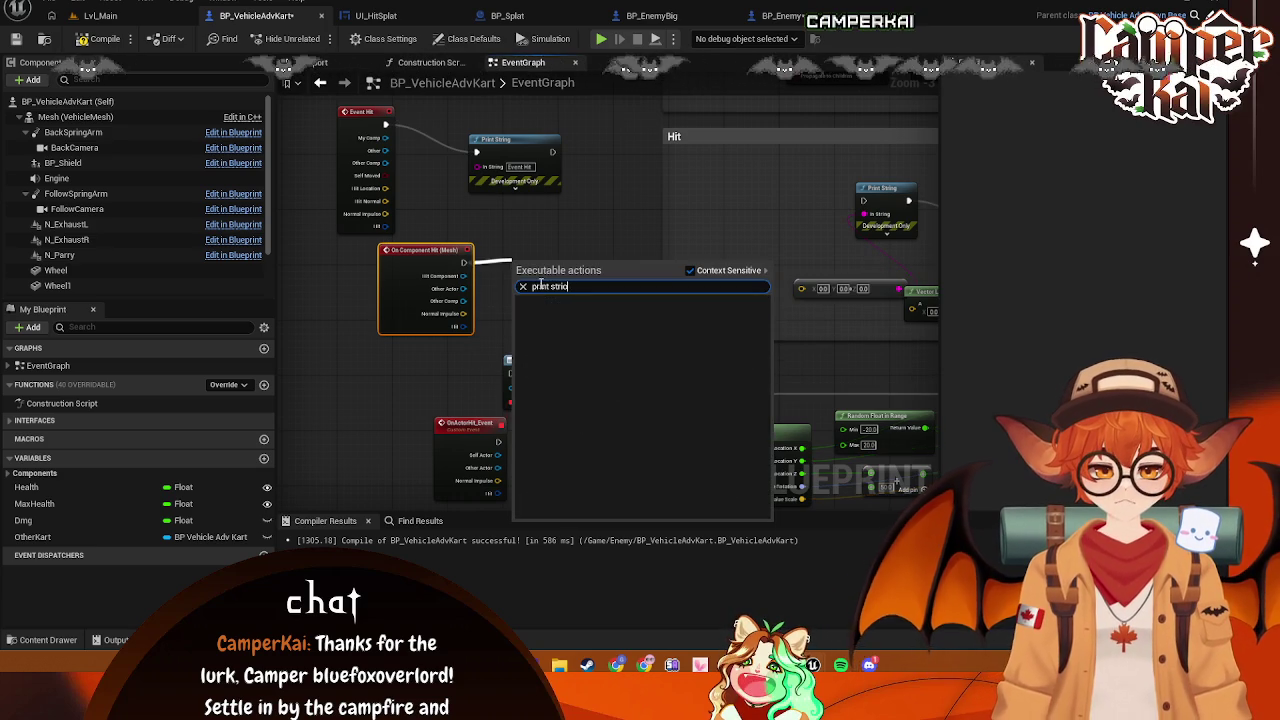
pyautogui.press('BackSpace')
pyautogui.write('ng')
pyautogui.press('Return')
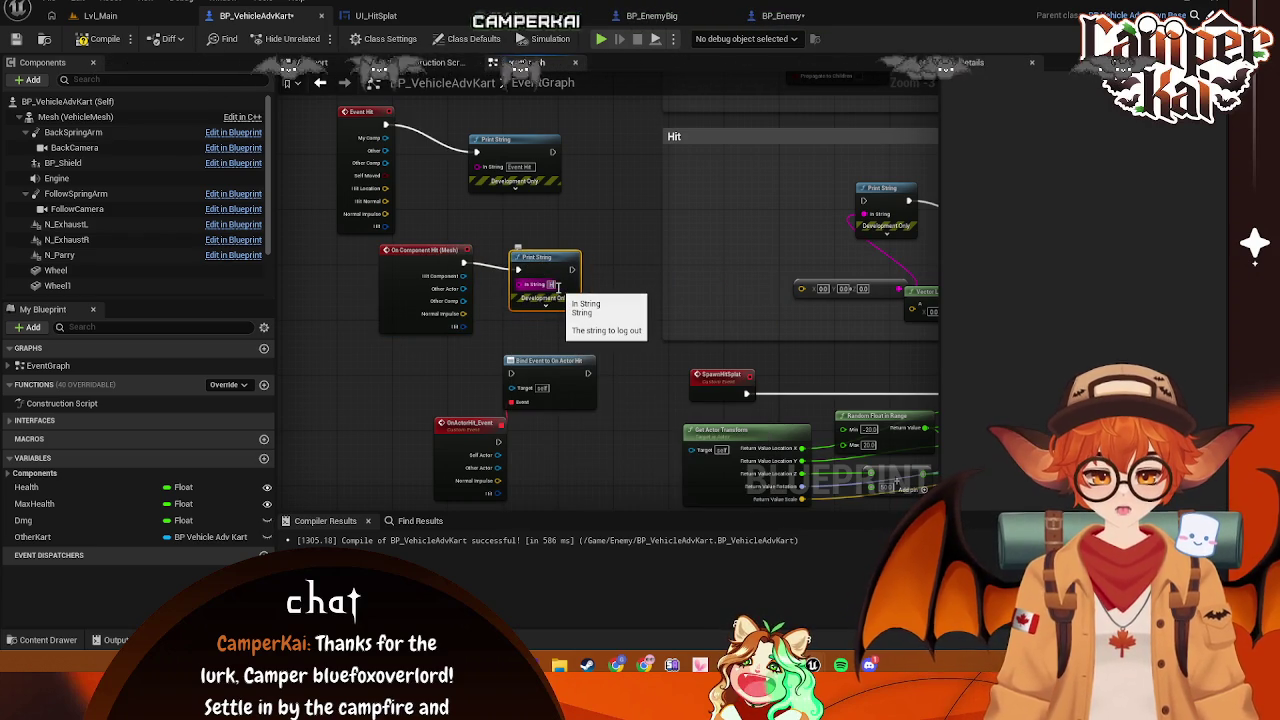
pyautogui.press('BackSpace')
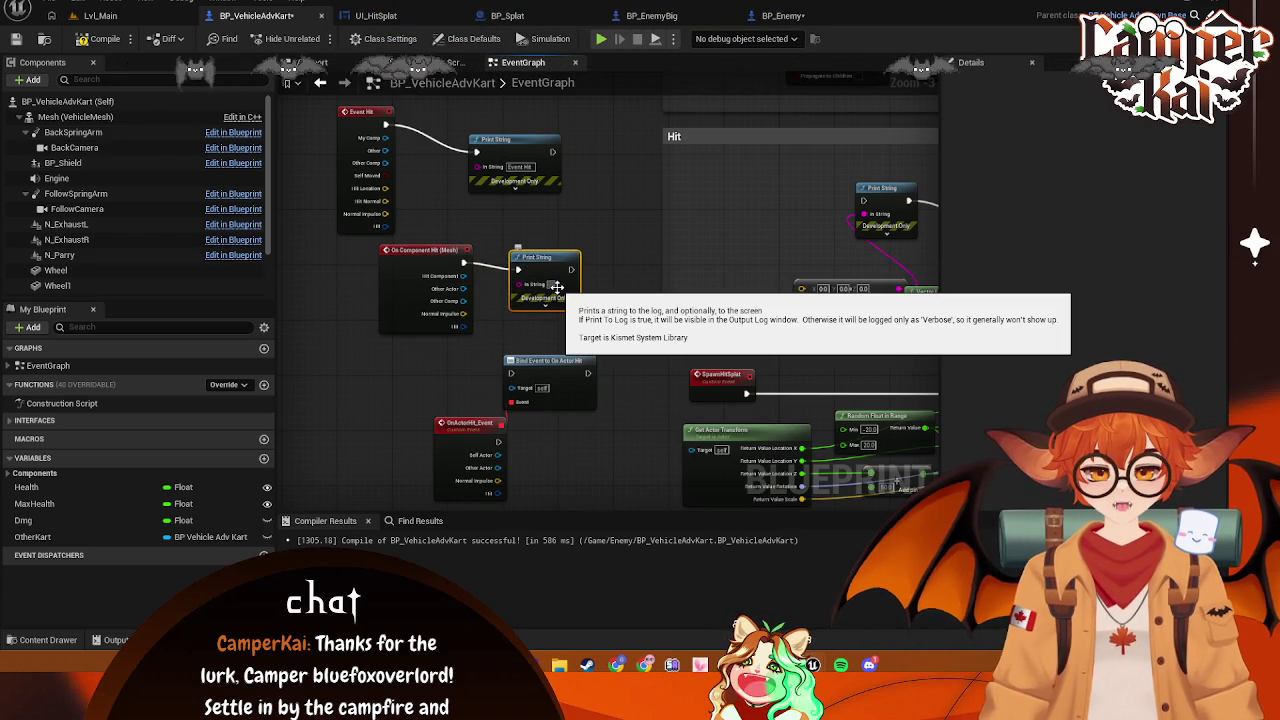
pyautogui.write('Mesh Hit')
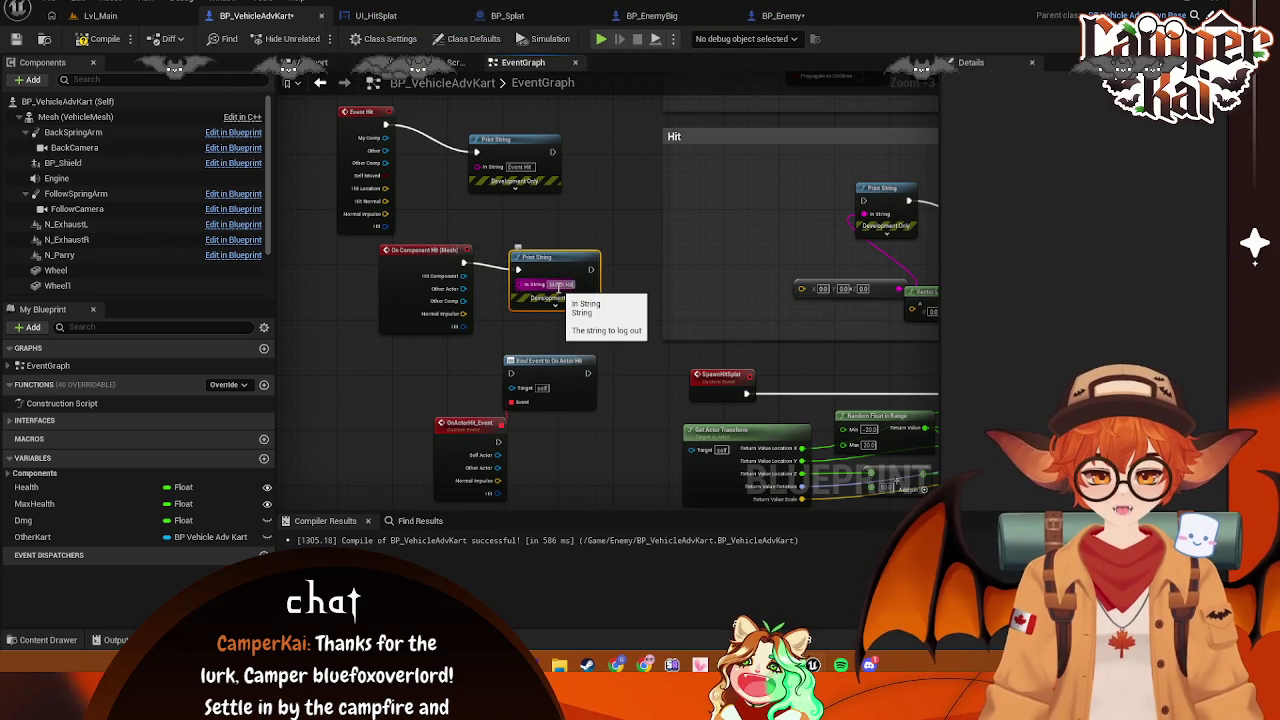
pyautogui.press('Return')
# Add a Print String from OnActorHit_Event that prints 'Actor Hit'
pyautogui.moveTo(482, 397)
pyautogui.mouseDown()
pyautogui.moveTo(508, 297)
pyautogui.moveTo(503, 331)
pyautogui.moveTo(553, 355)
pyautogui.mouseUp()
pyautogui.write('print')
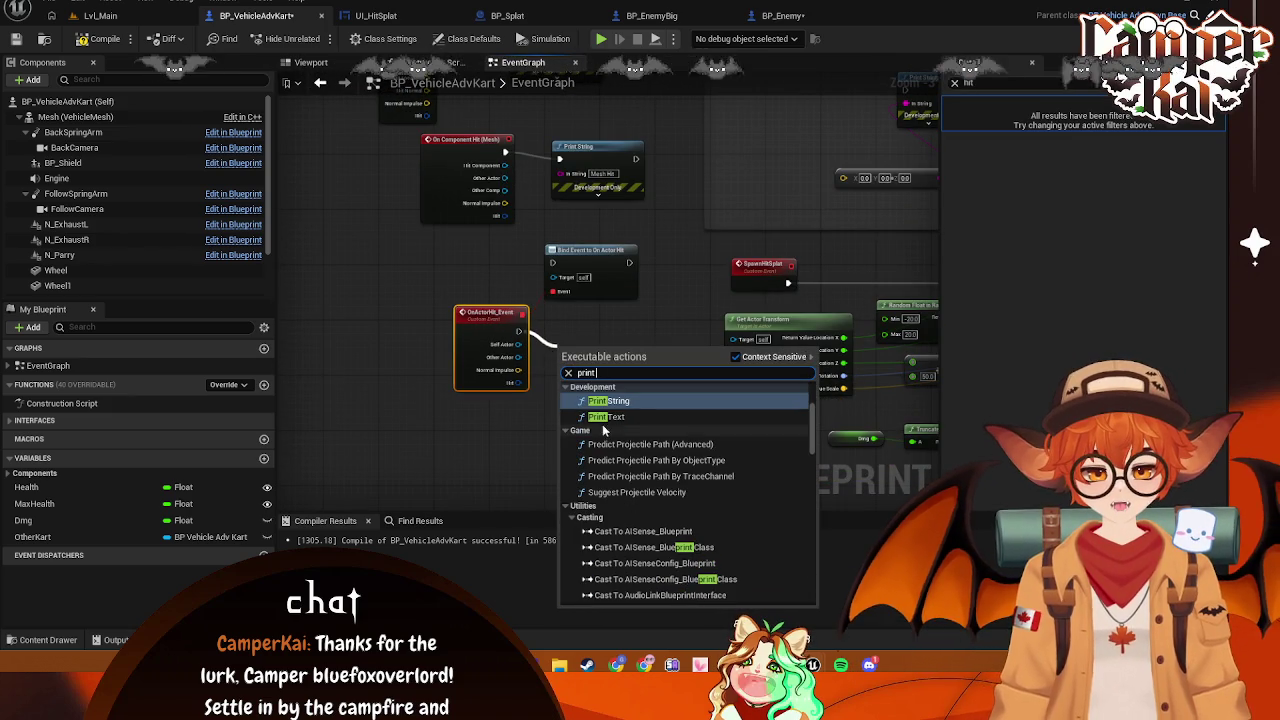
pyautogui.click(610, 400)
pyautogui.press('BackSpace')
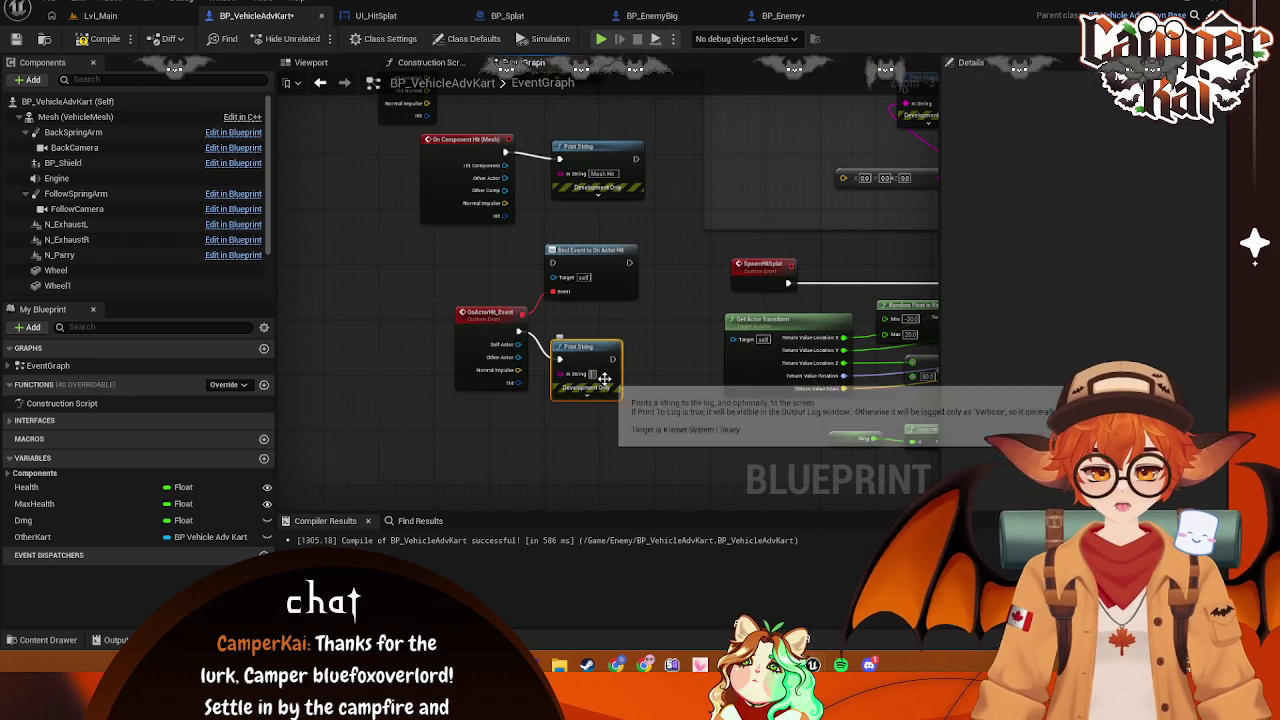
pyautogui.write('Actor Hit')
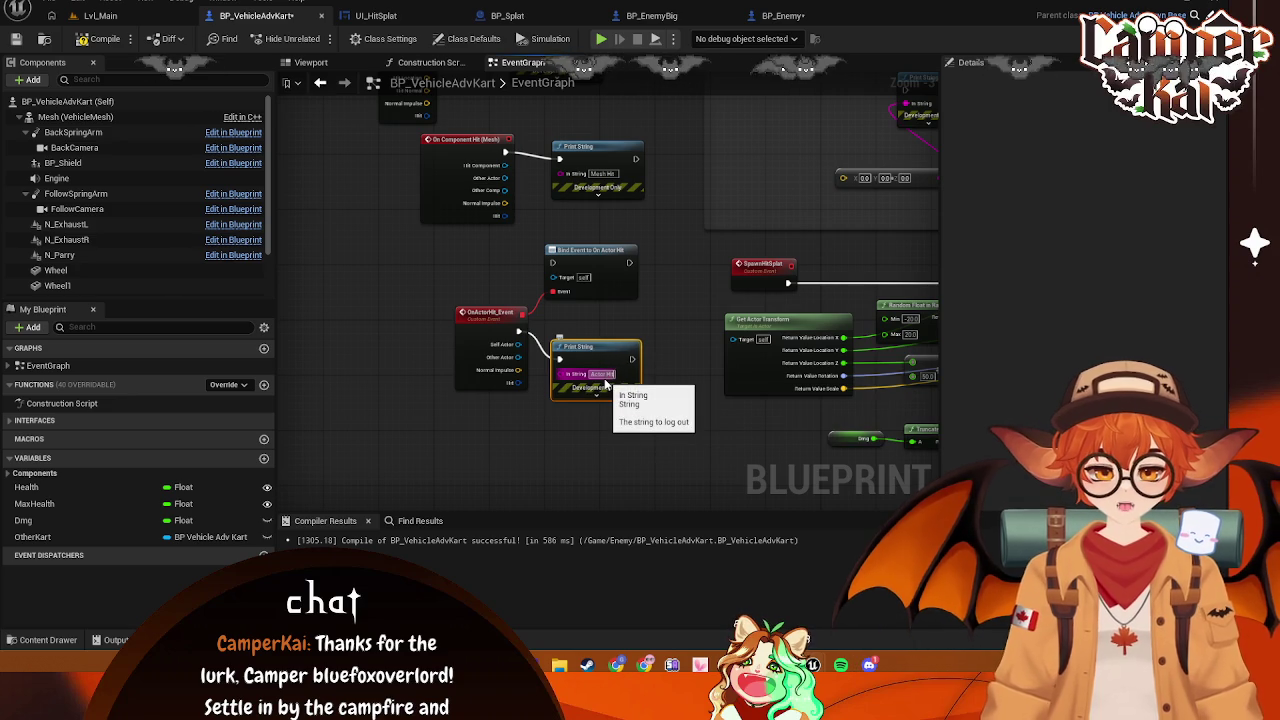
pyautogui.click(660, 450)
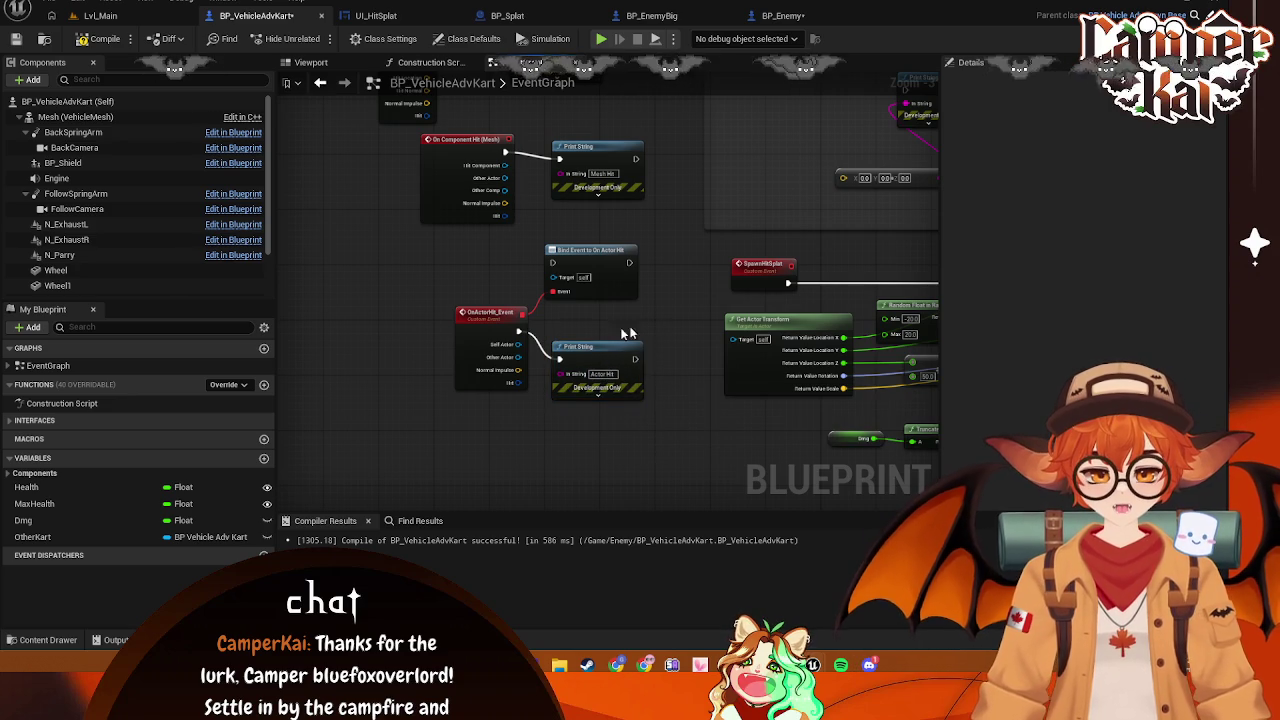
# Review the kart's components from BP_Shield through Wheel, then compile and save the blueprint
pyautogui.click(63, 164)
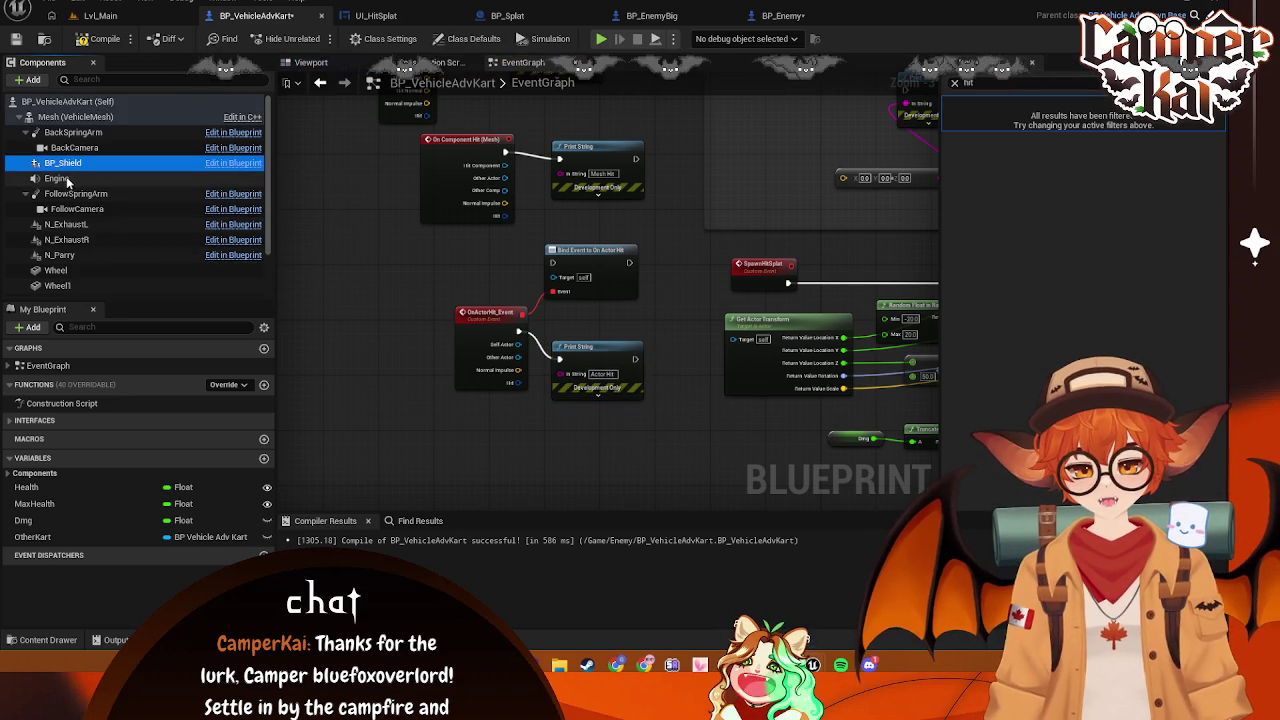
pyautogui.click(68, 179)
pyautogui.click(65, 163)
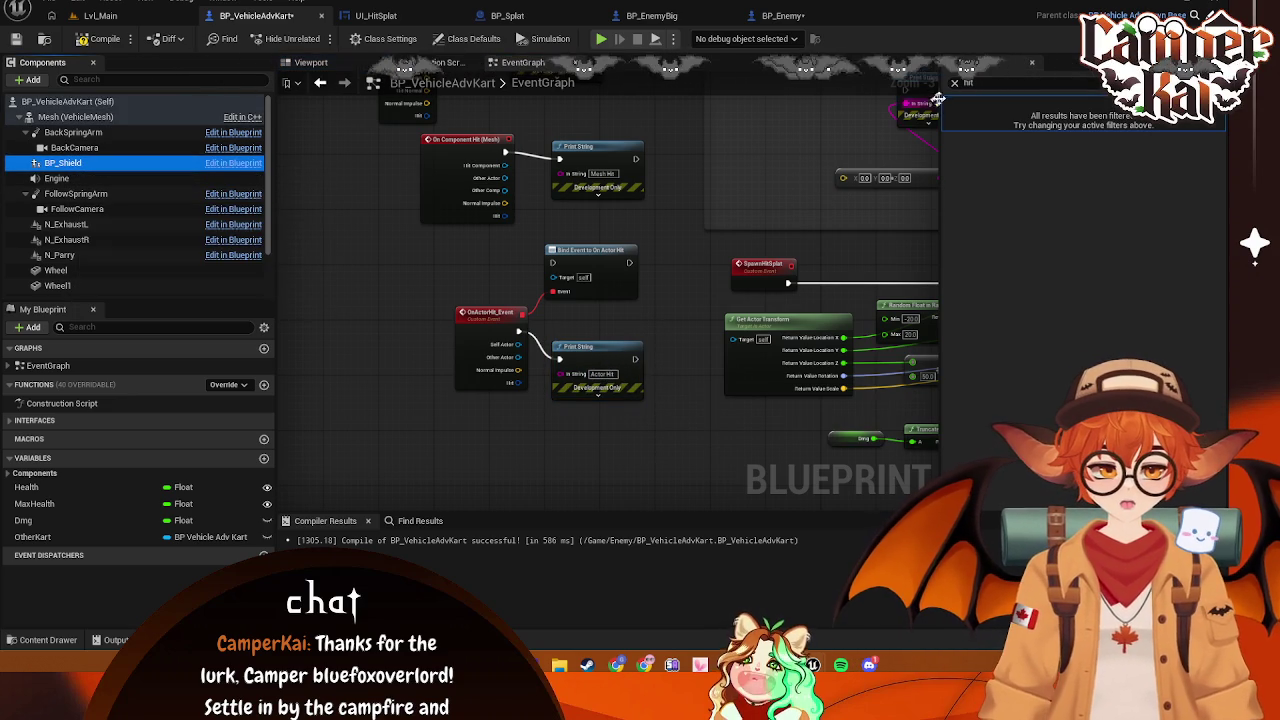
pyautogui.click(80, 133)
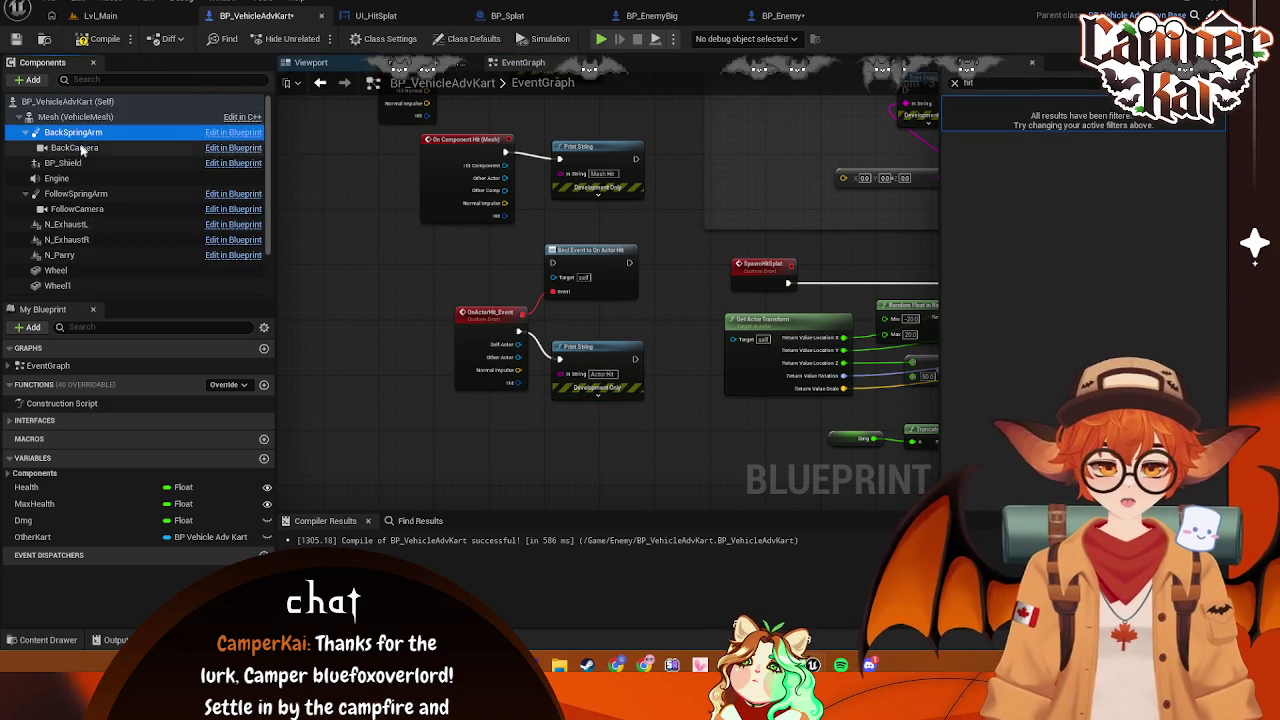
pyautogui.click(60, 180)
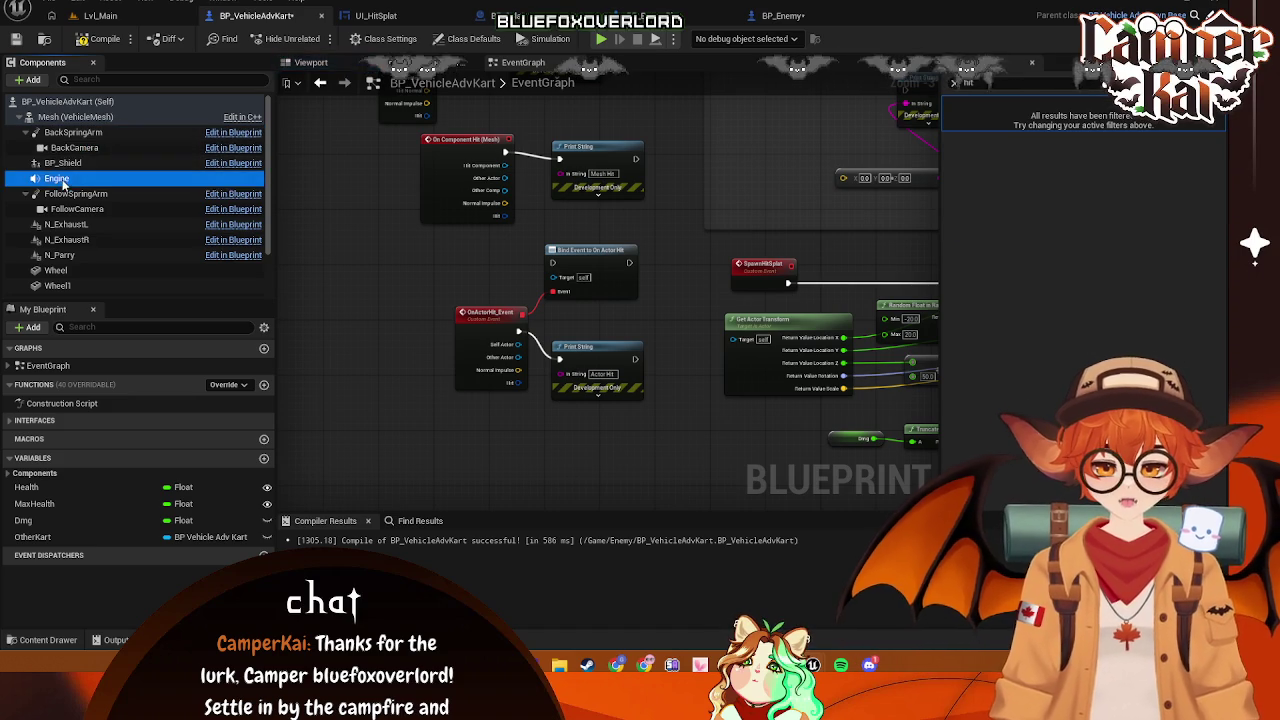
pyautogui.click(68, 194)
pyautogui.click(70, 209)
pyautogui.click(70, 224)
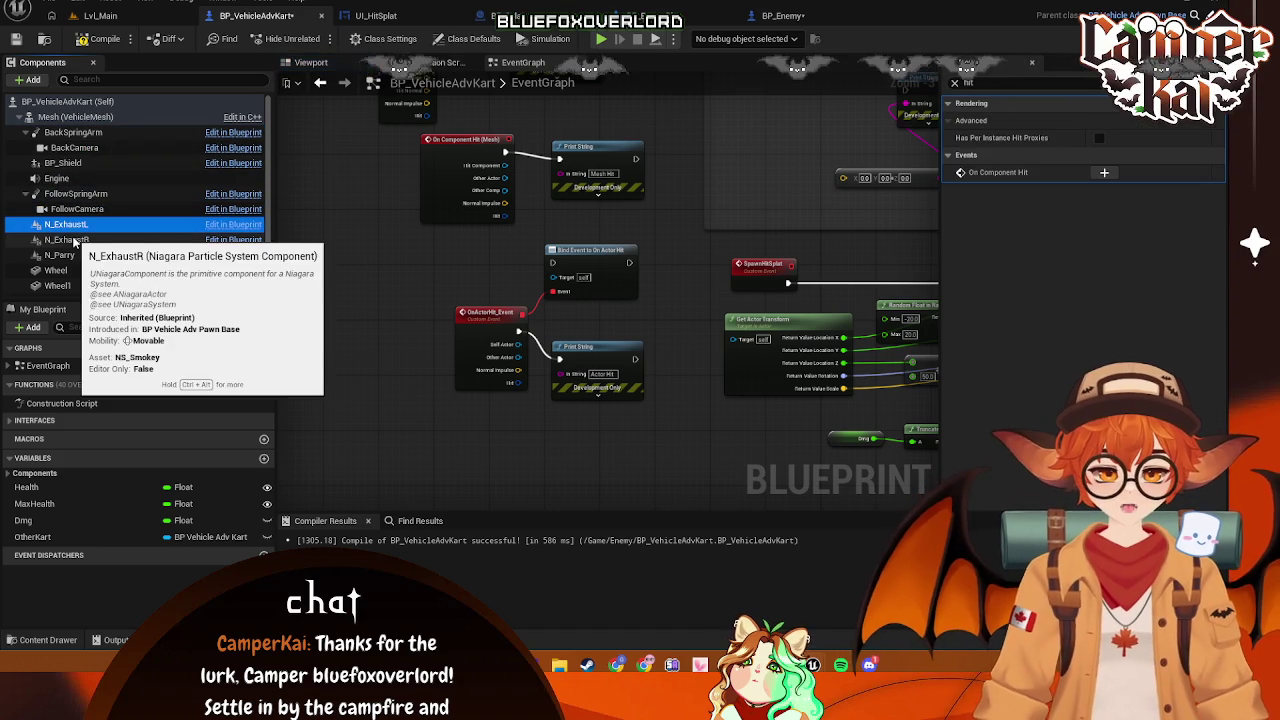
pyautogui.click(73, 241)
pyautogui.click(95, 257)
pyautogui.scroll(-1, 97, 263)
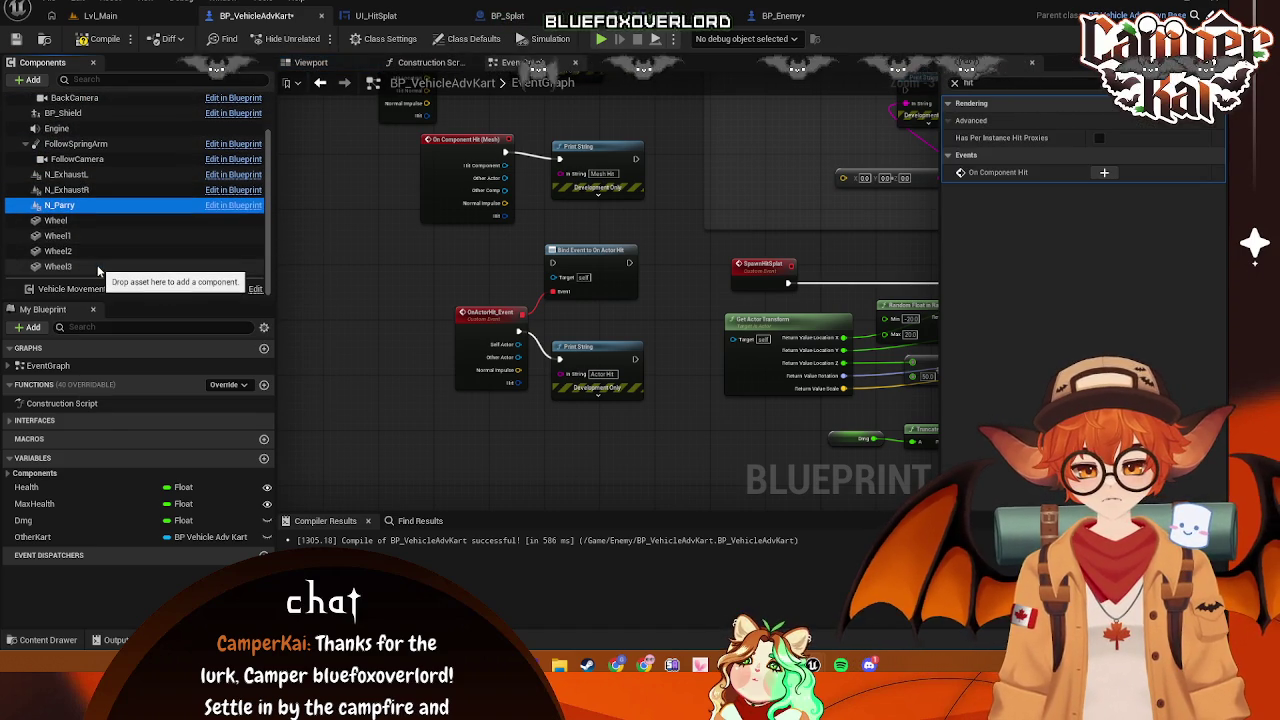
pyautogui.click(130, 224)
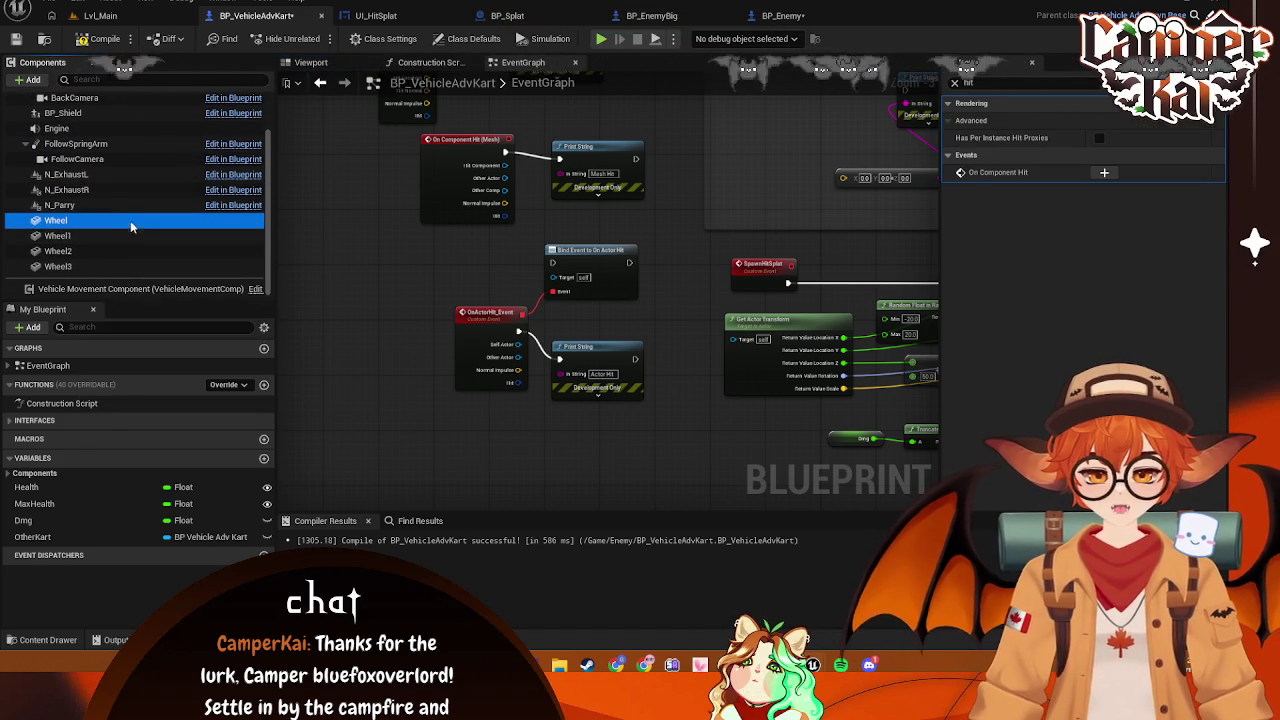
pyautogui.click(377, 278)
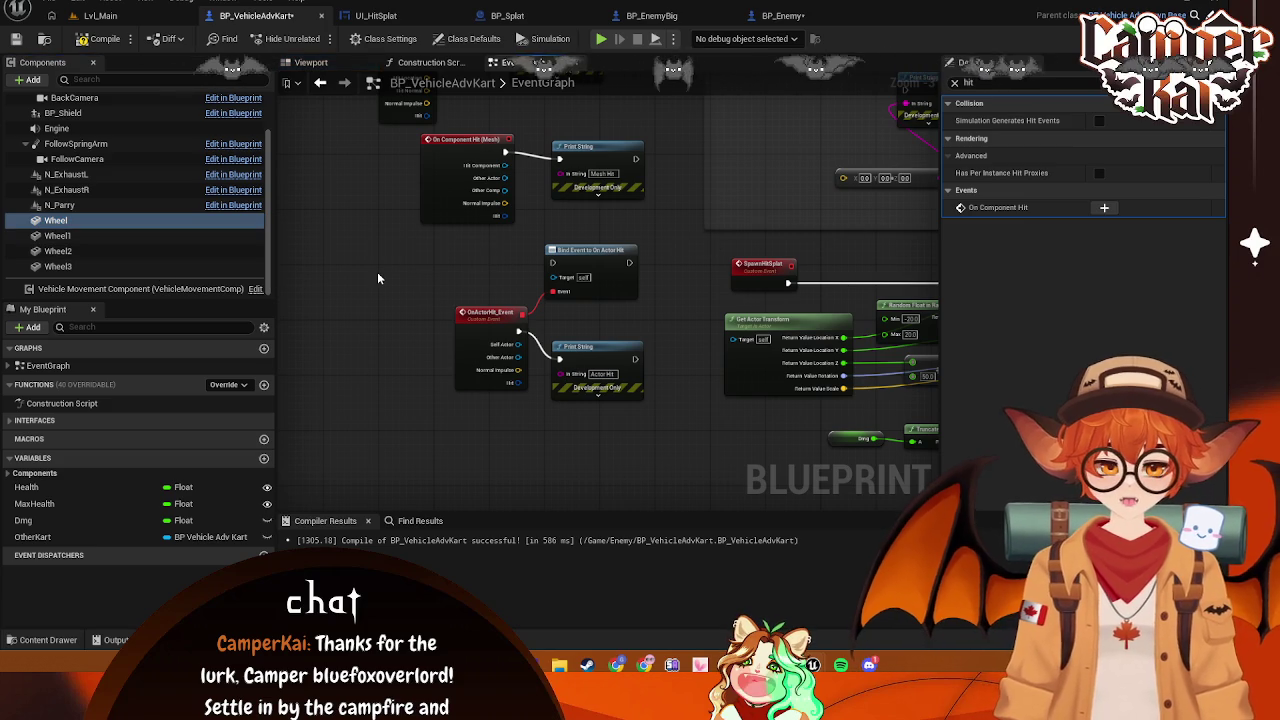
pyautogui.hotkey('ctrl', 's')
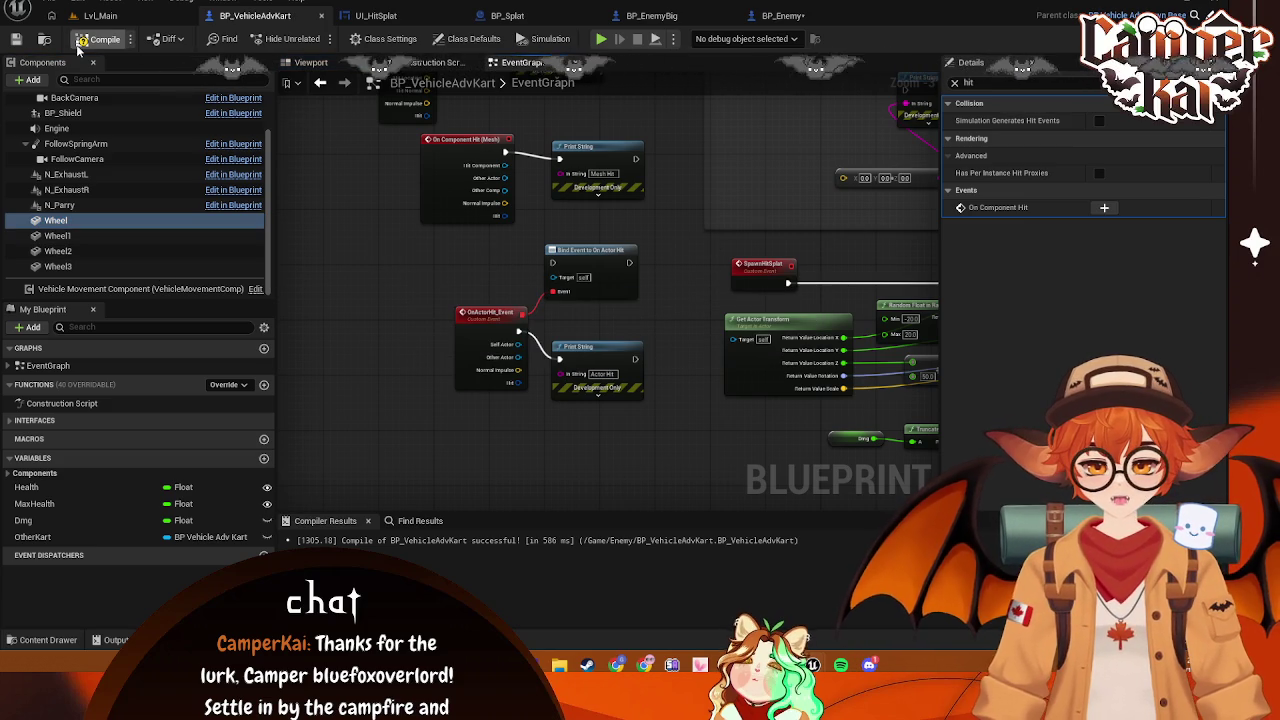
# Play Lvl_Main in the editor and start a race through the main menu and kart select
pyautogui.click(135, 24)
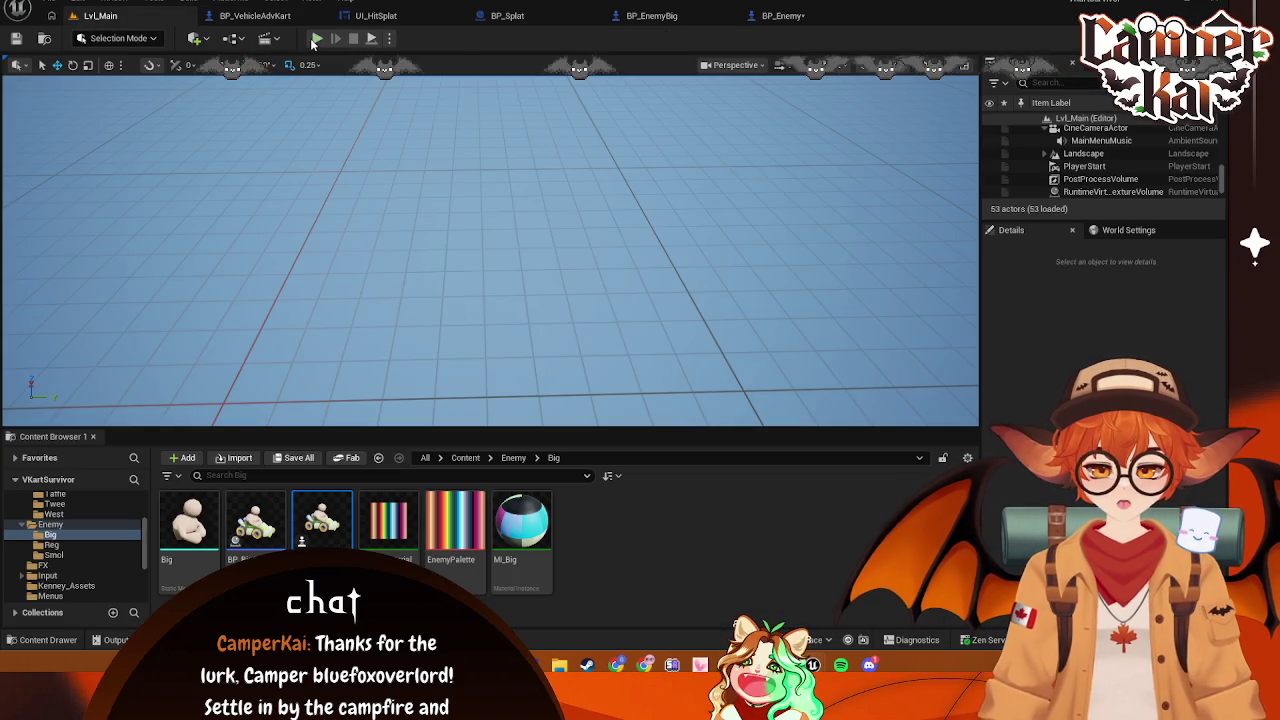
pyautogui.hotkey('alt', 'p')
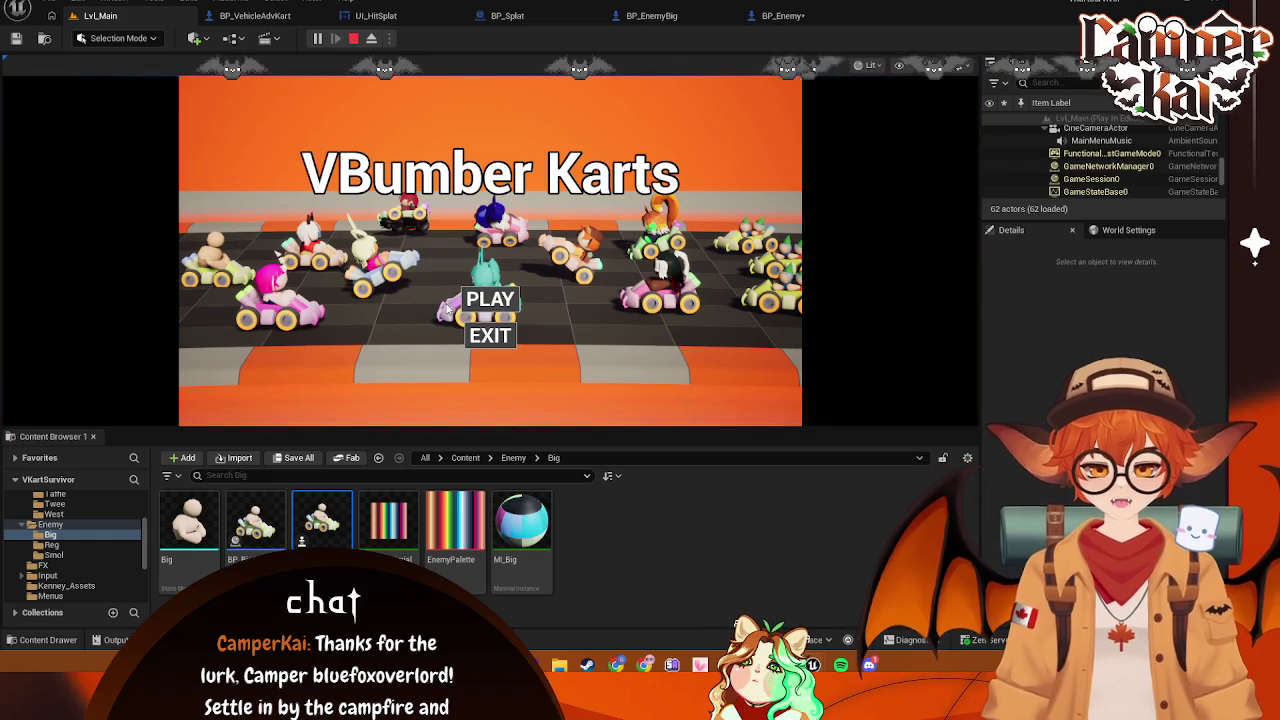
pyautogui.click(474, 302)
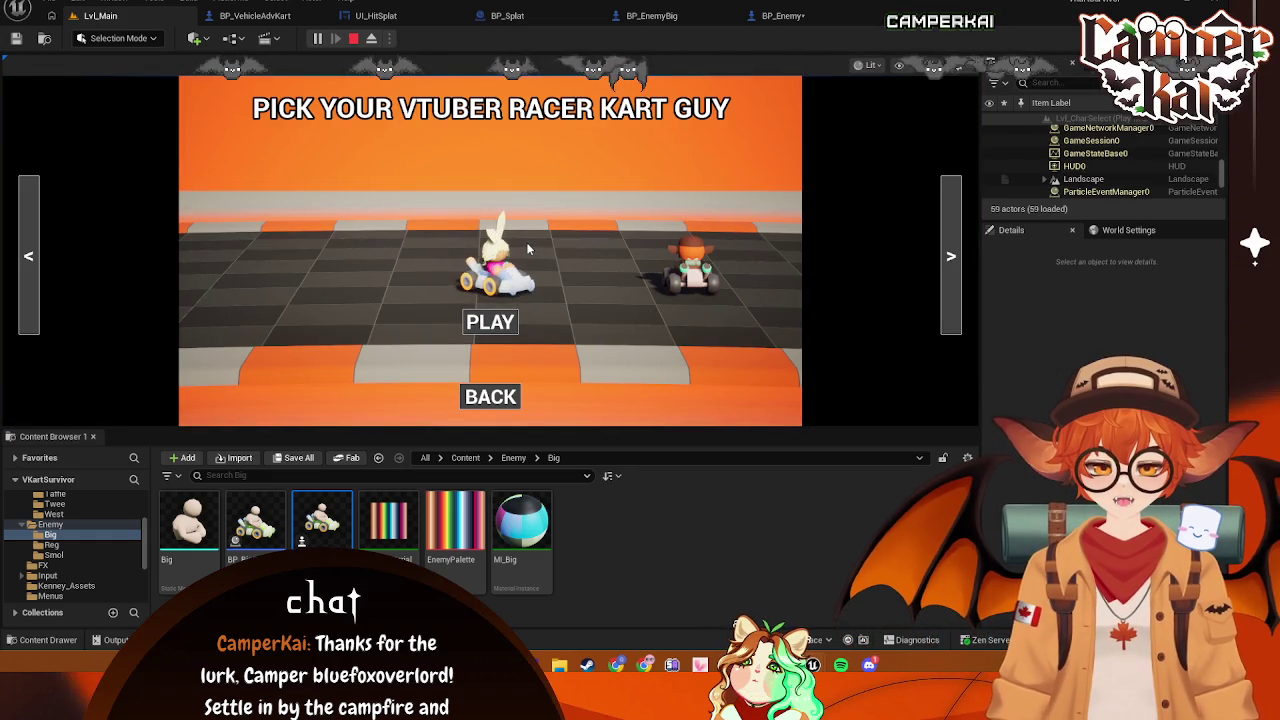
pyautogui.click(490, 322)
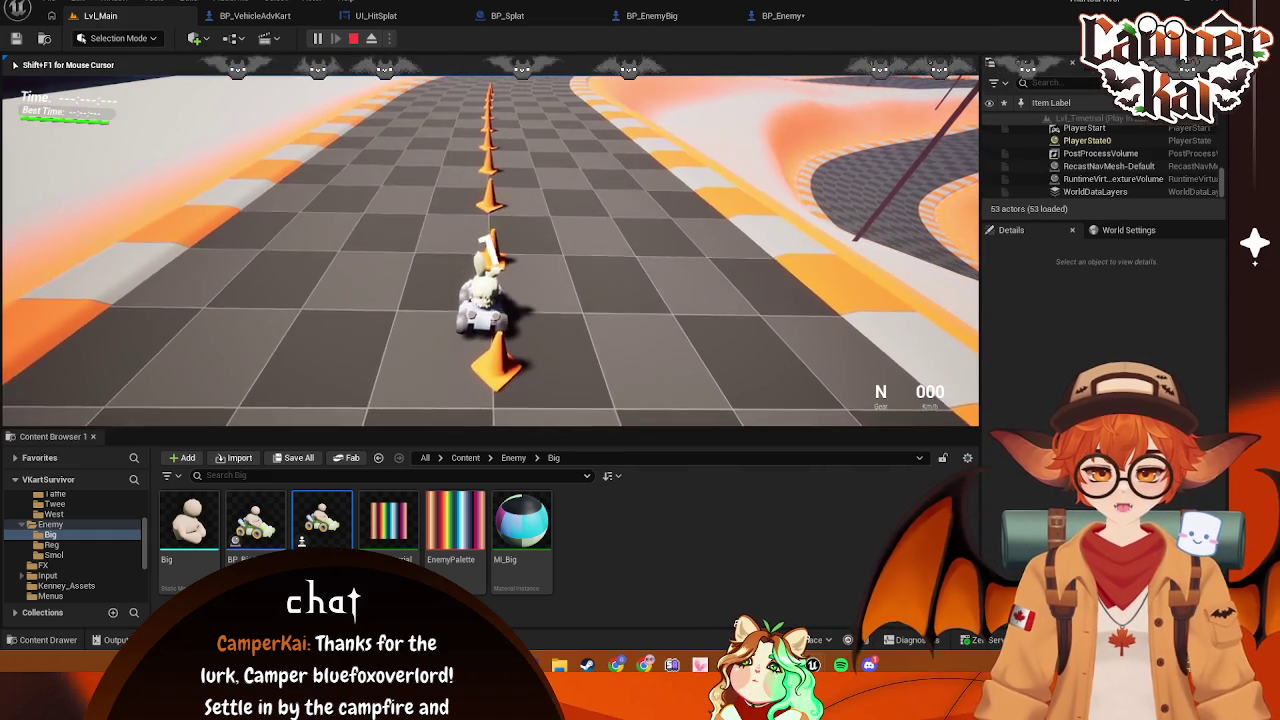
# Drive the kart forward along the track, reverse, then stop the play session
pyautogui.press('w')
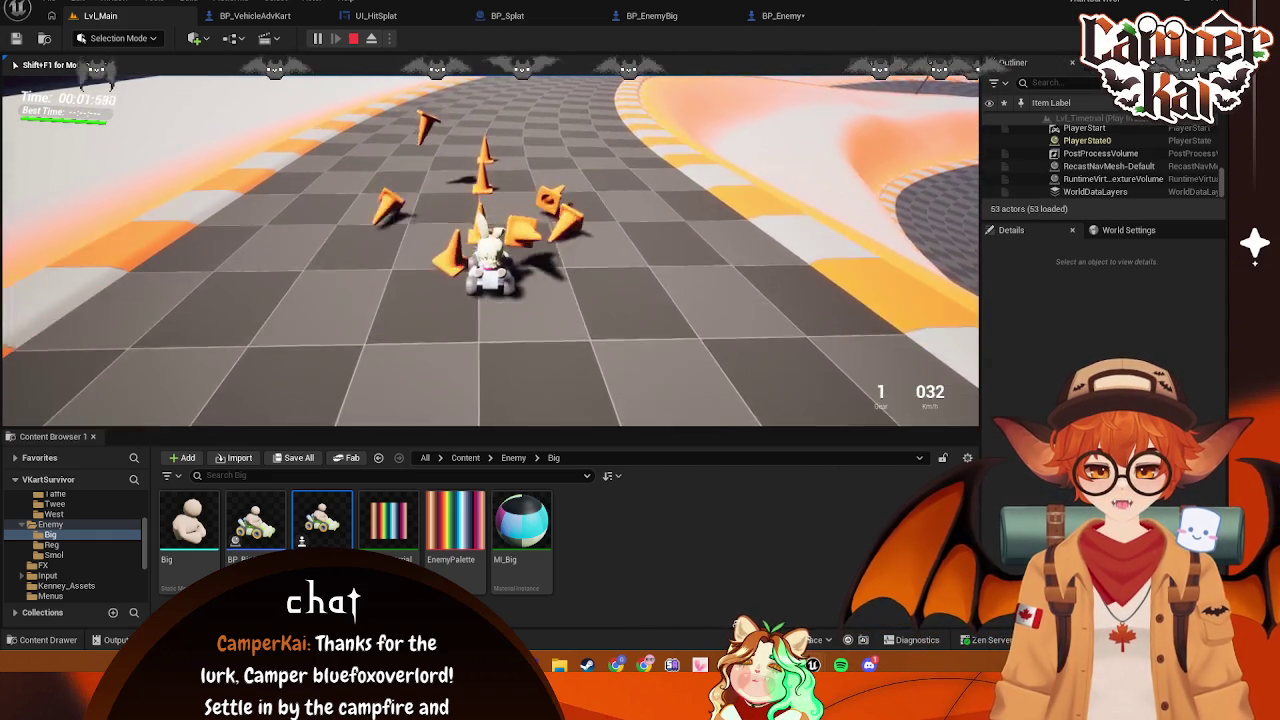
pyautogui.press('w')
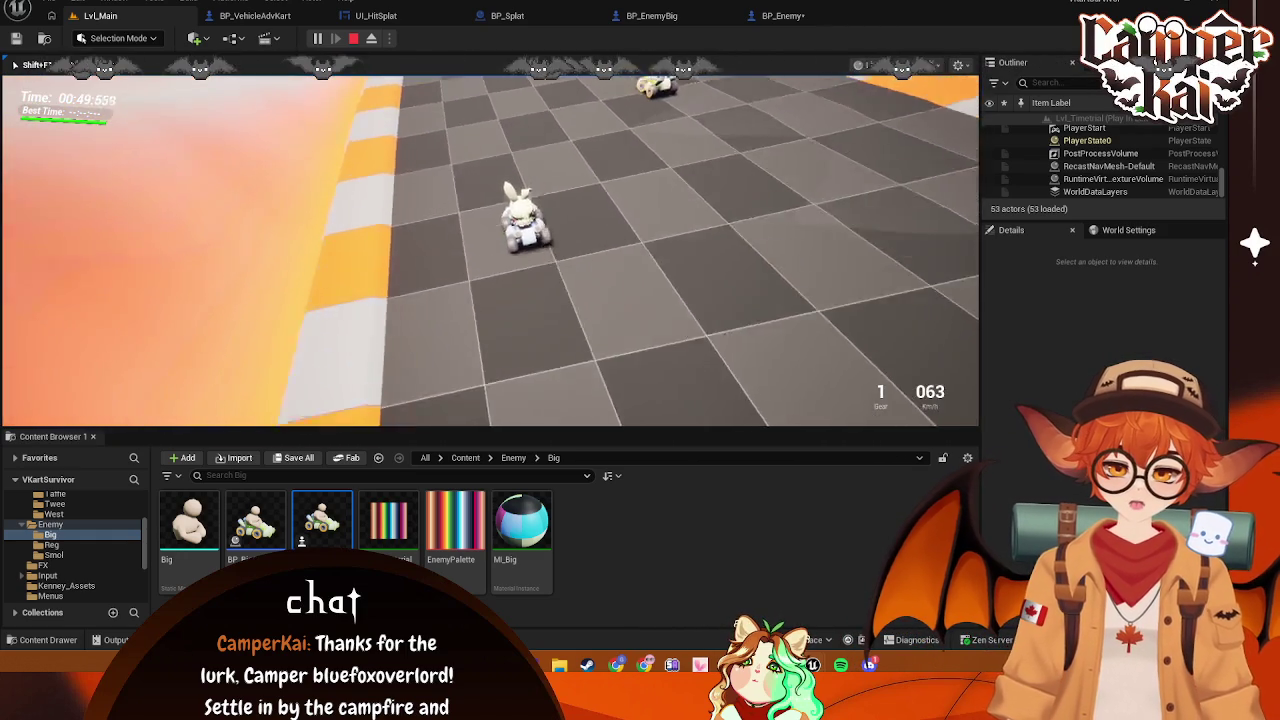
pyautogui.press('s')
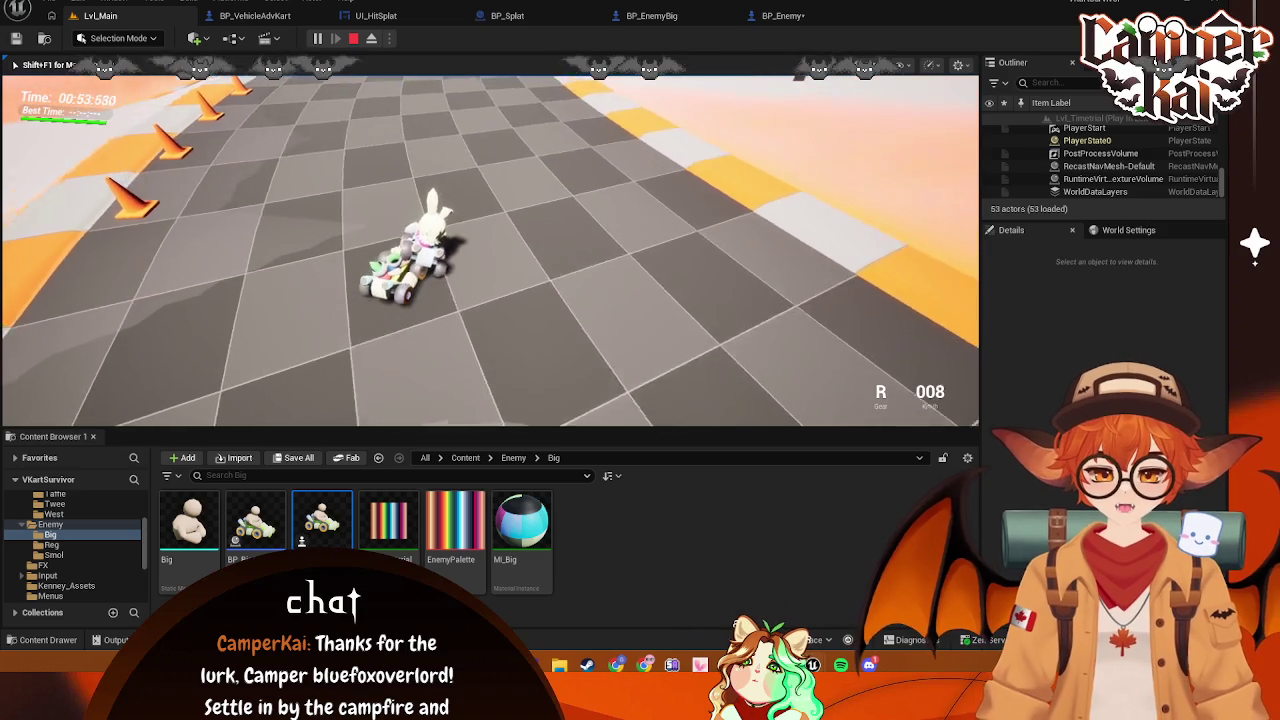
pyautogui.press('Escape')
# Compare BP_Shield in BP_VehicleAdvKart, BP_EnemyBig and BP_Enemy, then open parent BP_VehicleAdvPawnBase
pyautogui.click(255, 15)
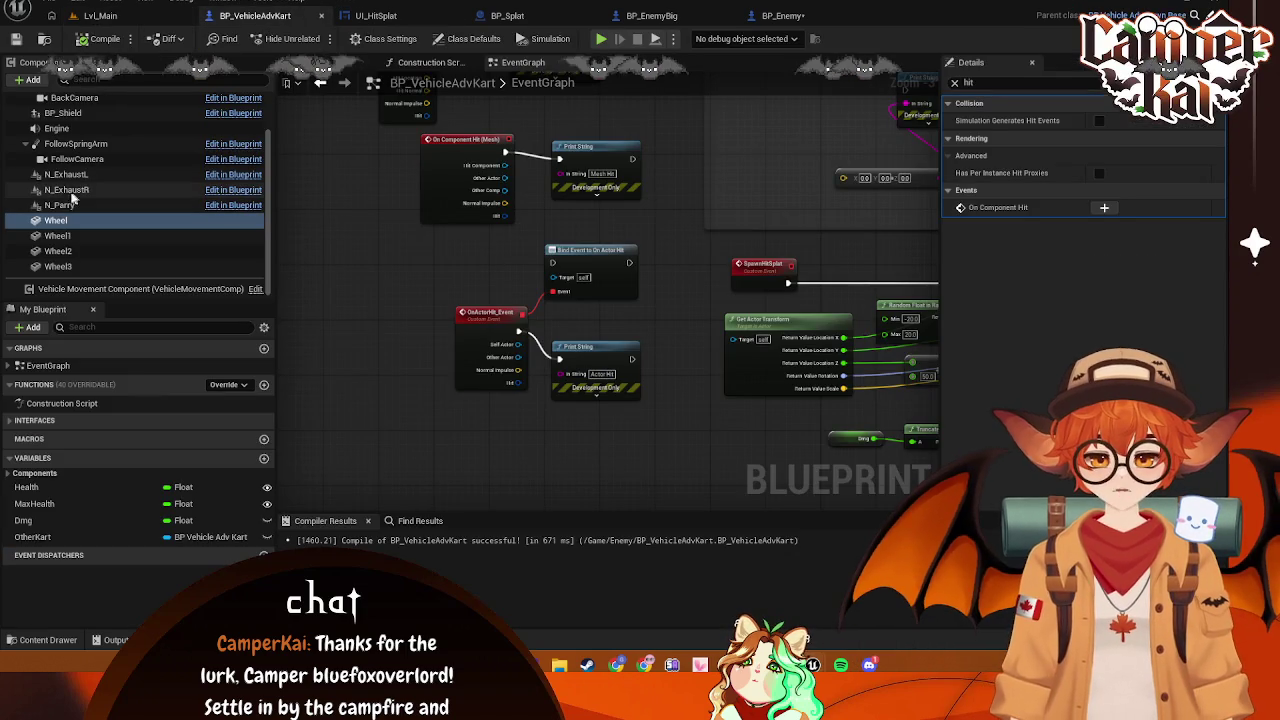
pyautogui.scroll(1, 100, 170)
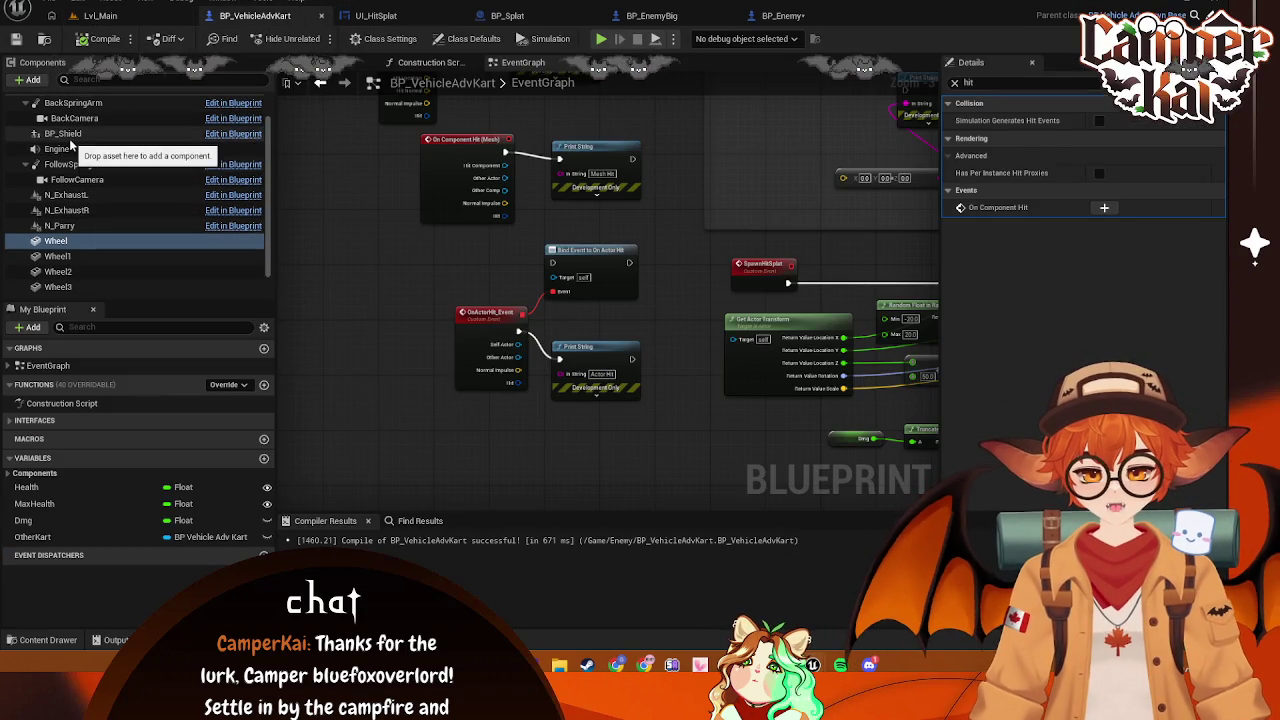
pyautogui.click(62, 133)
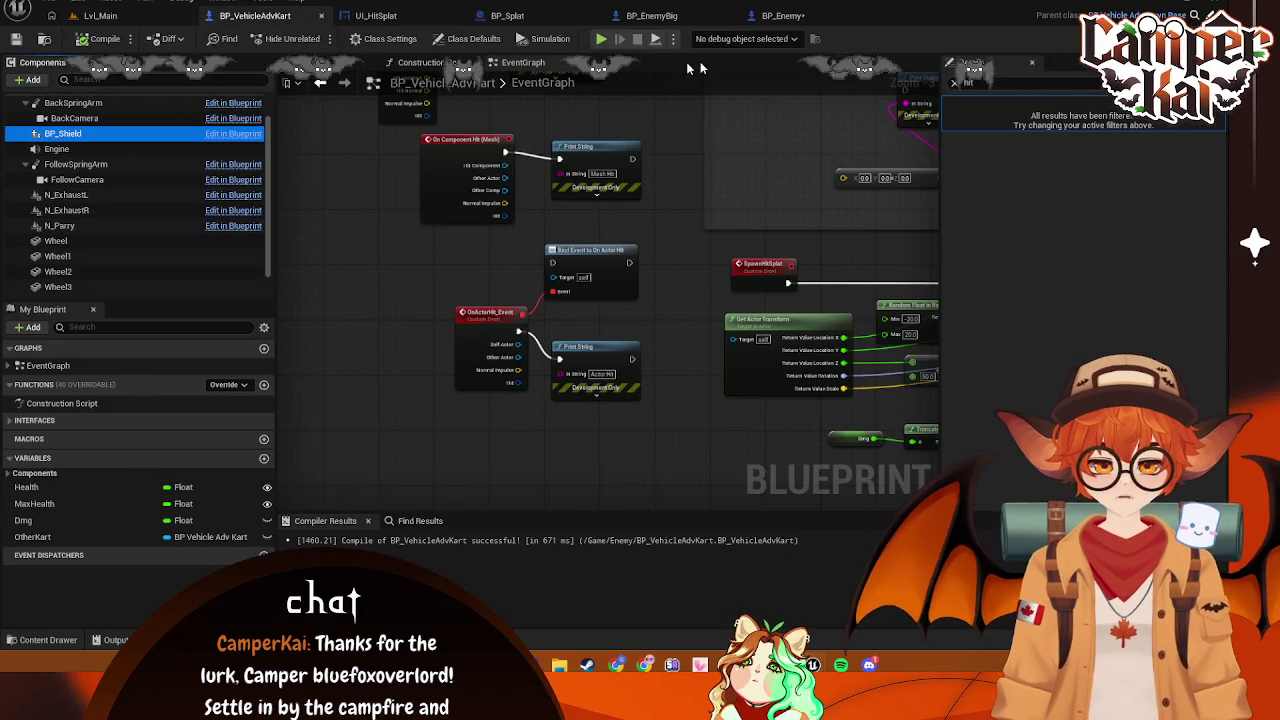
pyautogui.click(954, 83)
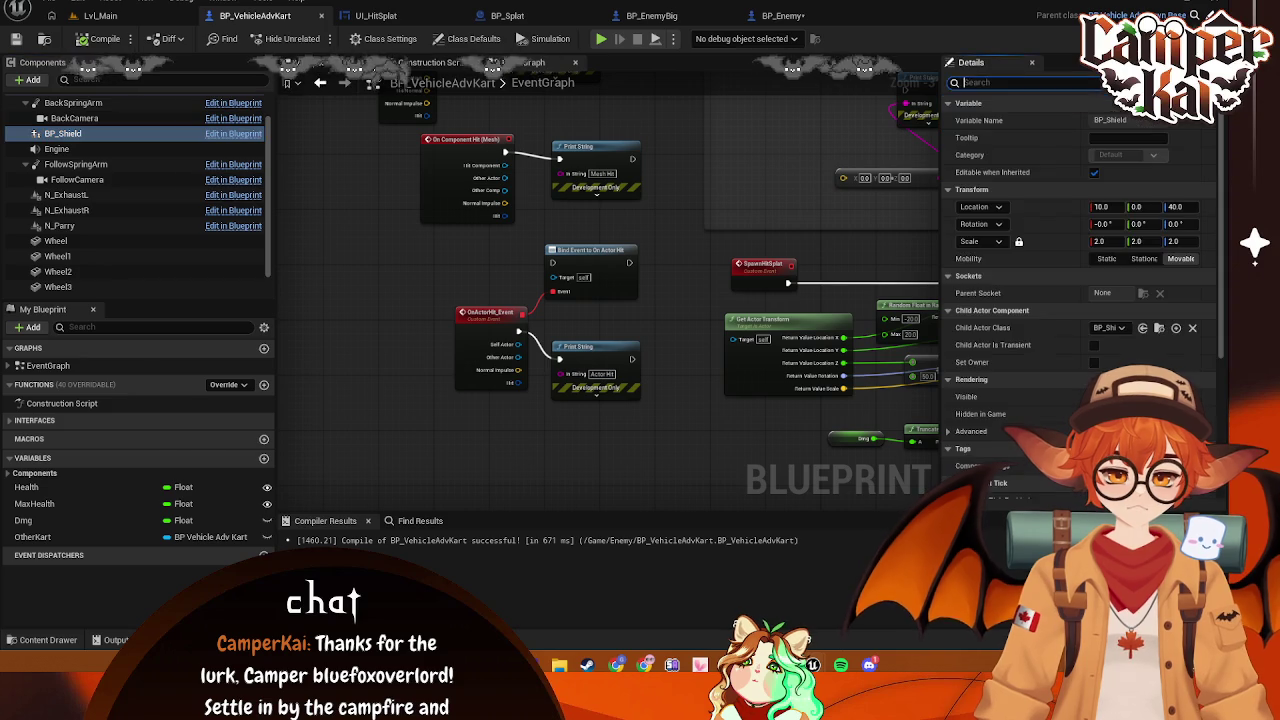
pyautogui.click(651, 15)
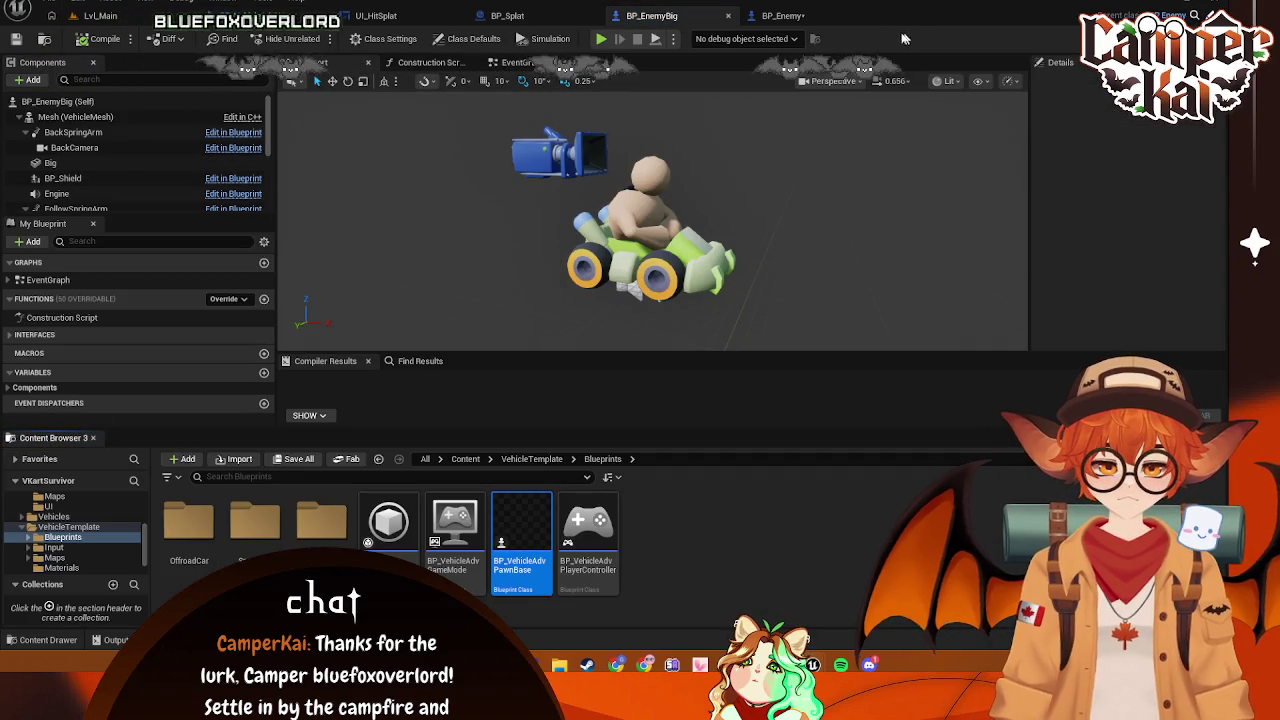
pyautogui.click(783, 15)
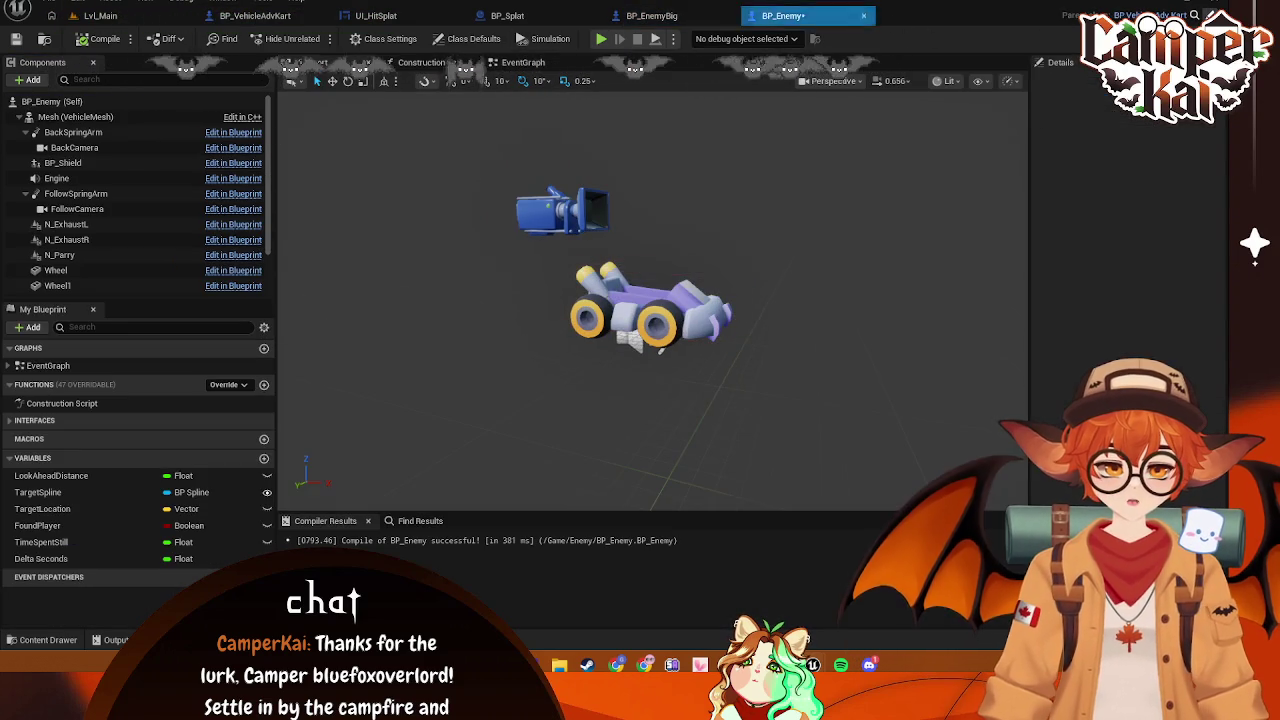
pyautogui.click(64, 163)
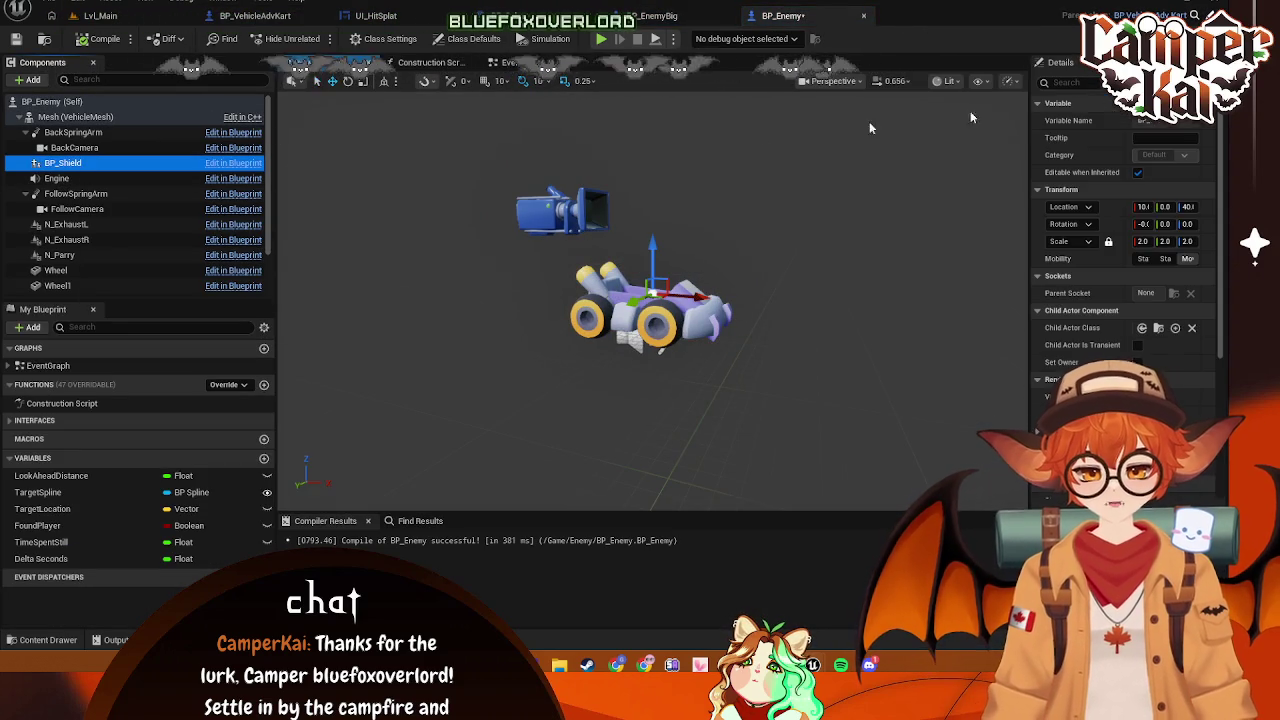
pyautogui.click(255, 15)
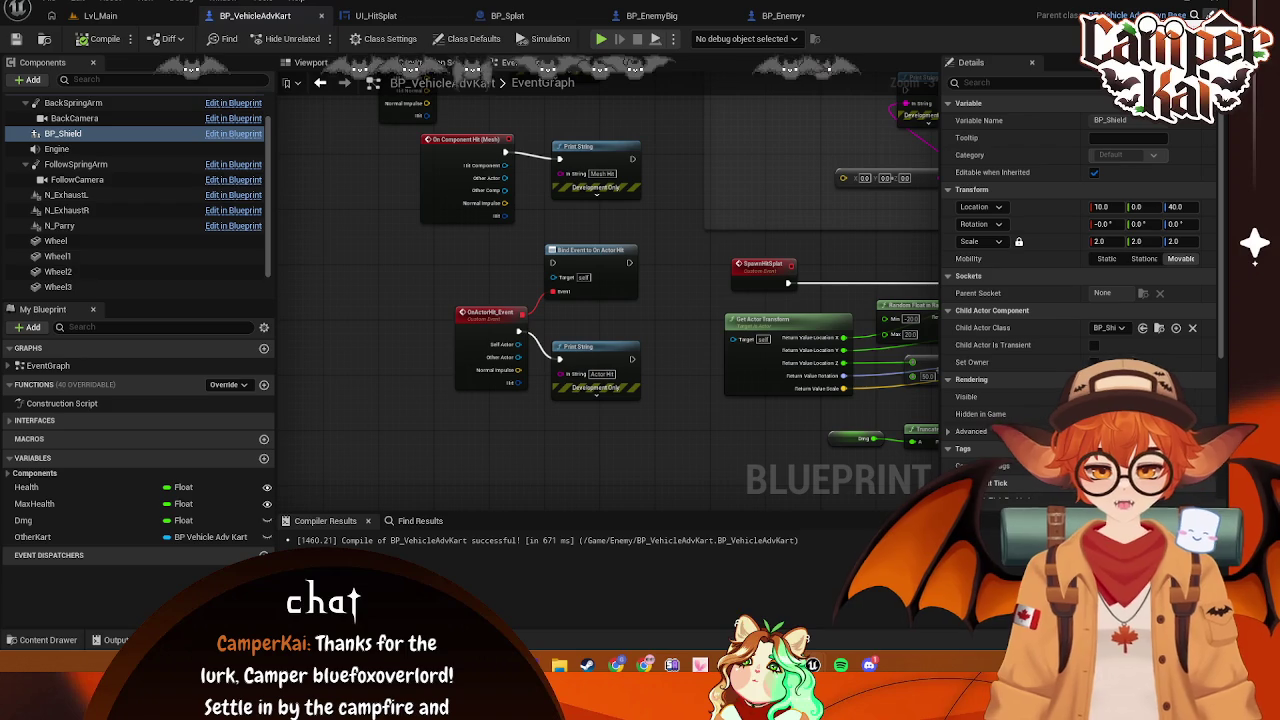
pyautogui.click(233, 225)
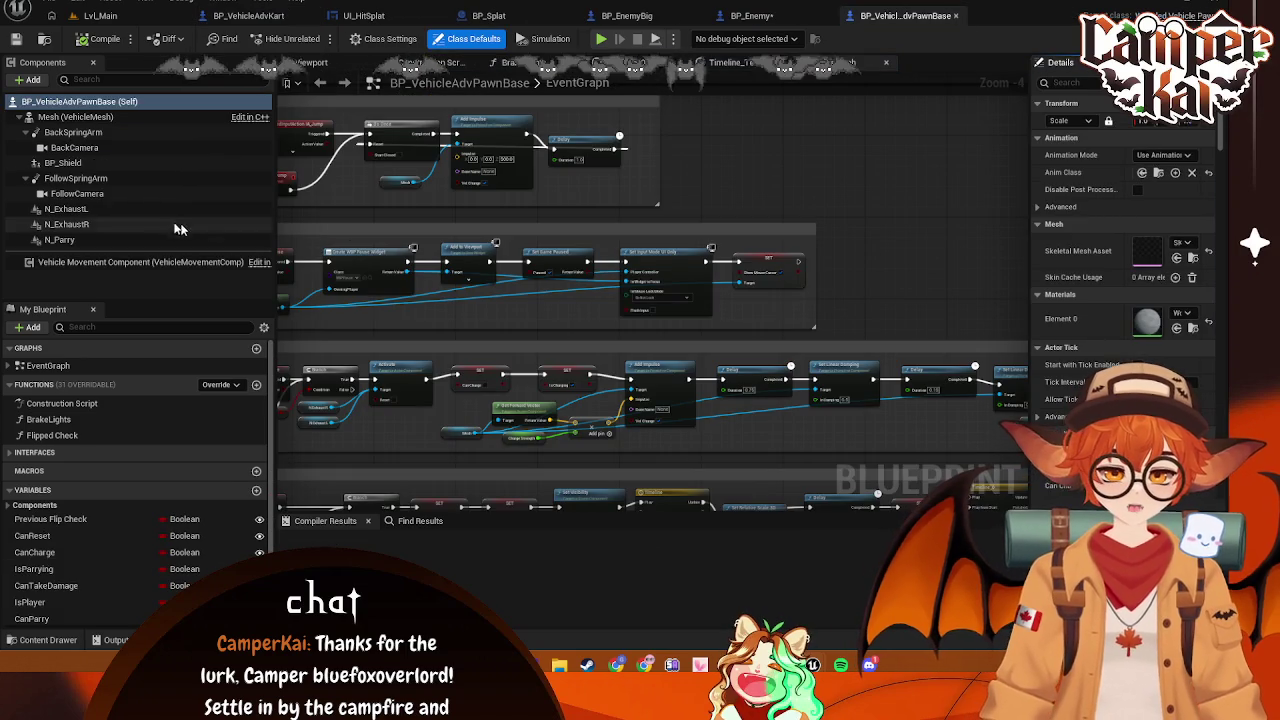
# Check BP_Shield's collision settings in the pawn base, then enable Hidden in Game under Rendering
pyautogui.click(75, 165)
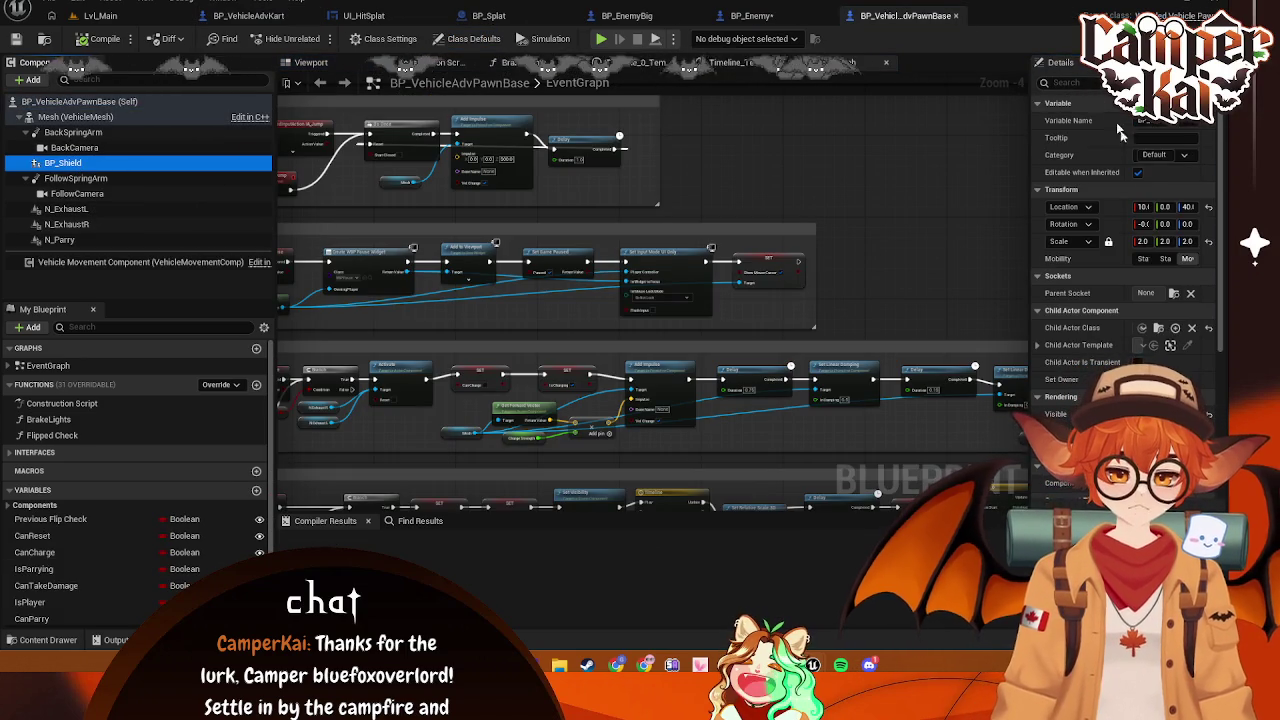
pyautogui.click(1068, 84)
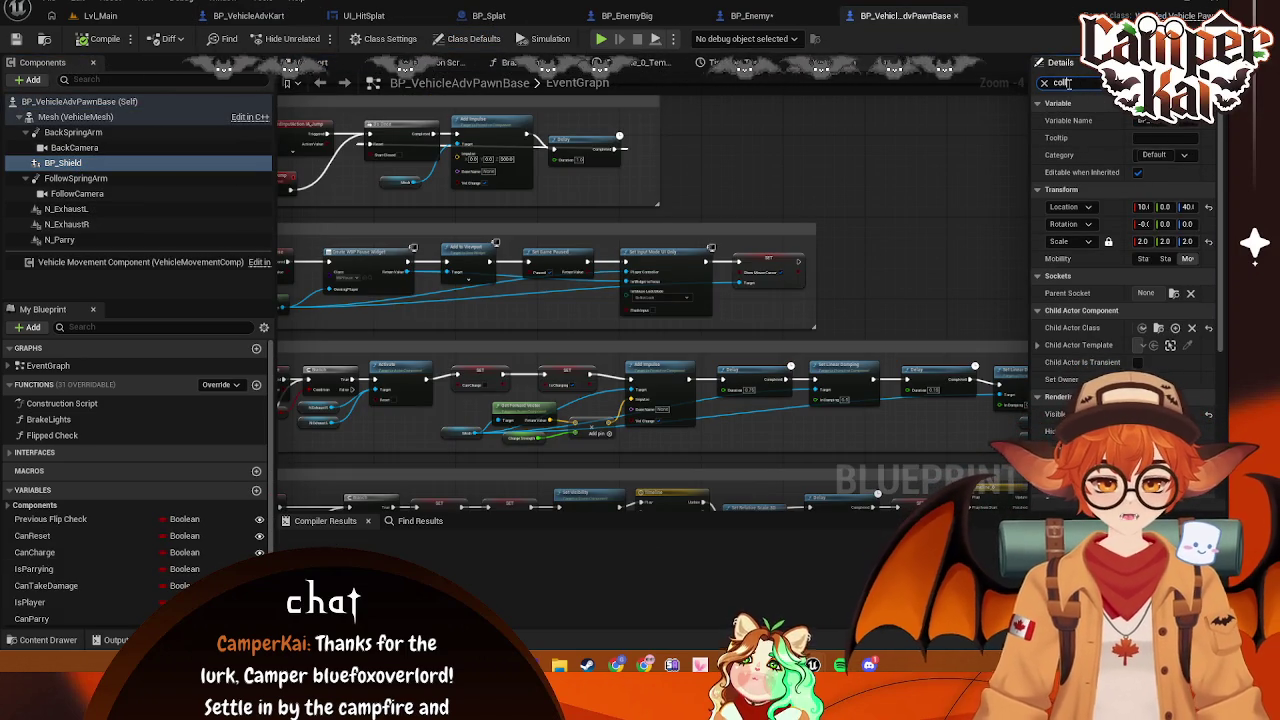
pyautogui.write('coll')
pyautogui.click(1181, 158)
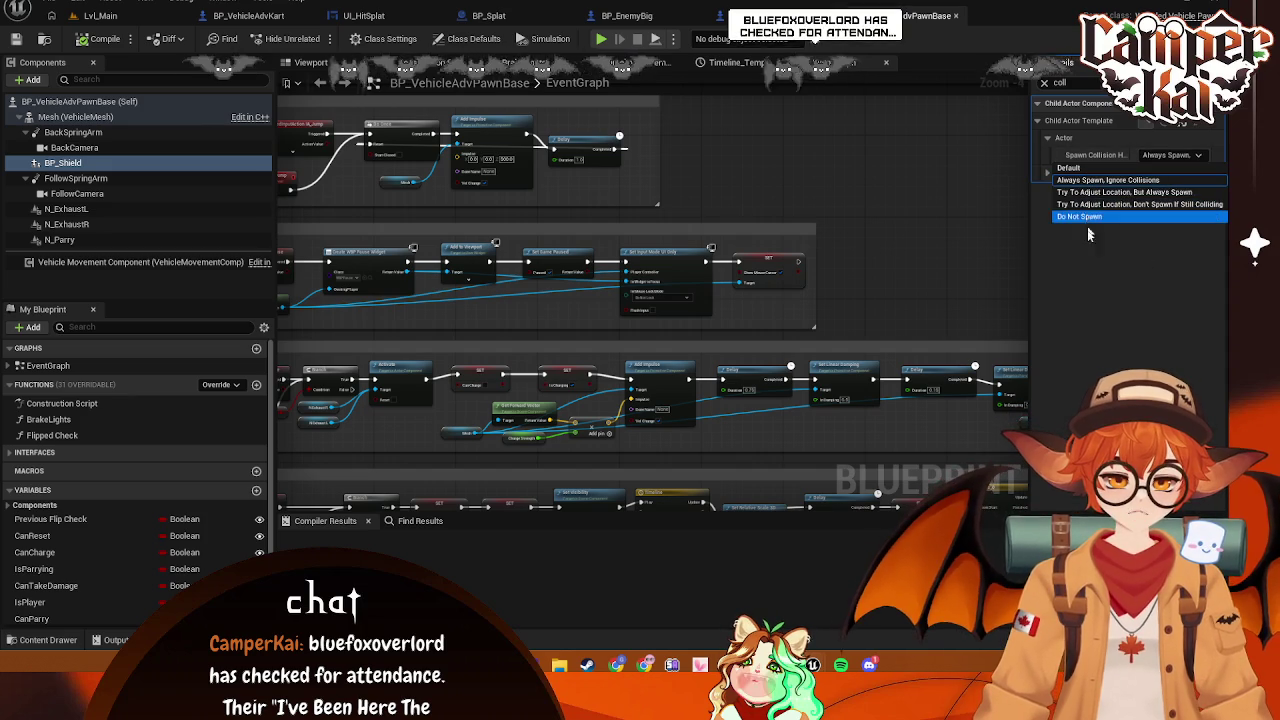
pyautogui.press('Escape')
pyautogui.click(1045, 83)
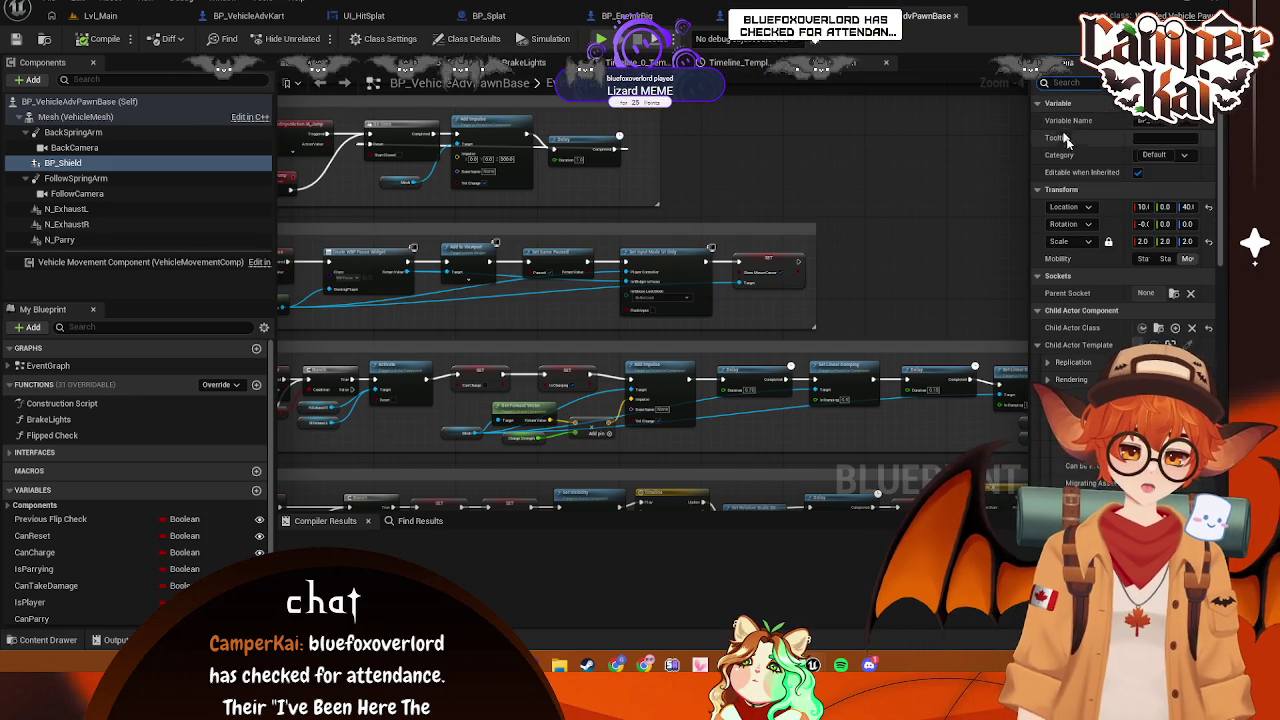
pyautogui.scroll(-10, 1128, 293)
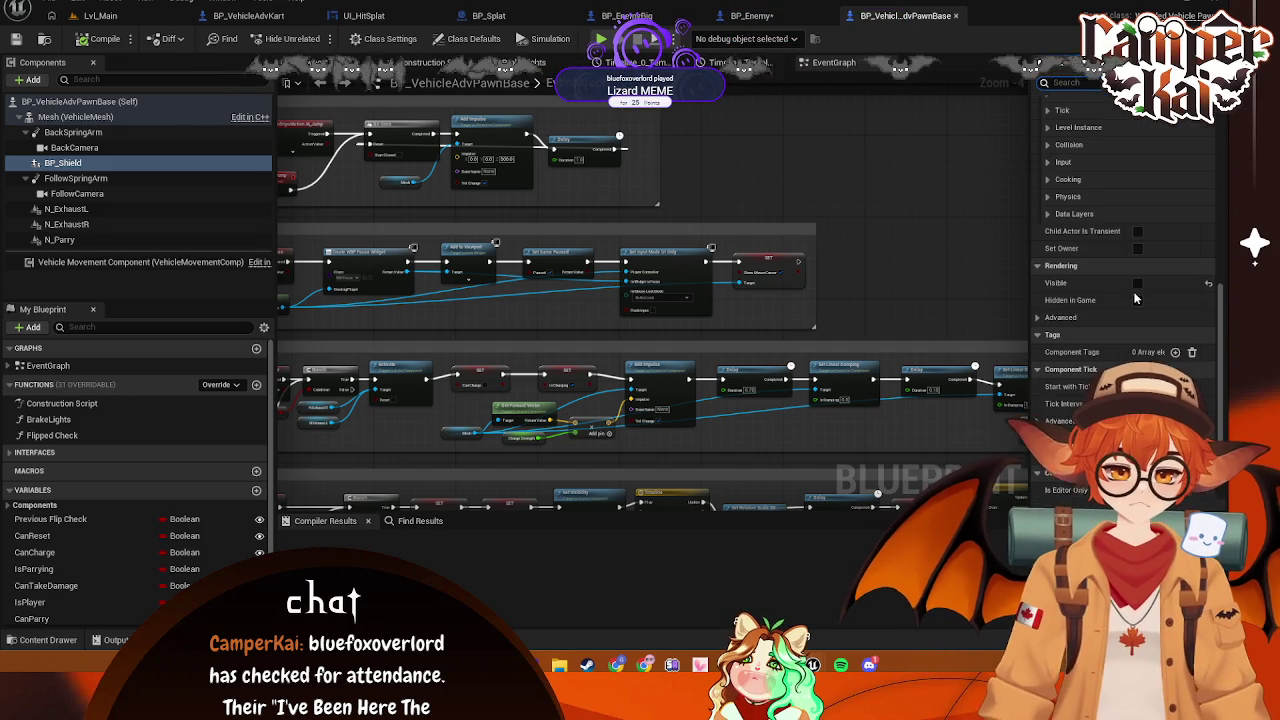
pyautogui.scroll(-2, 1140, 319)
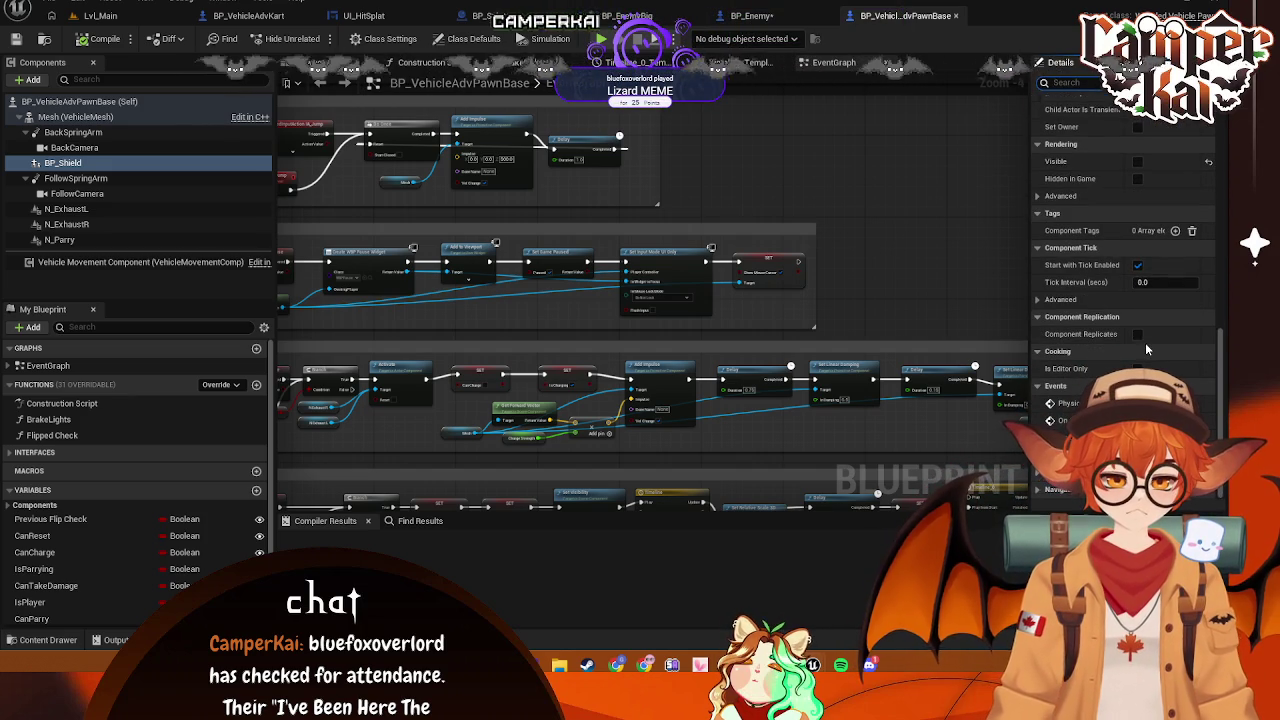
pyautogui.scroll(1, 1121, 328)
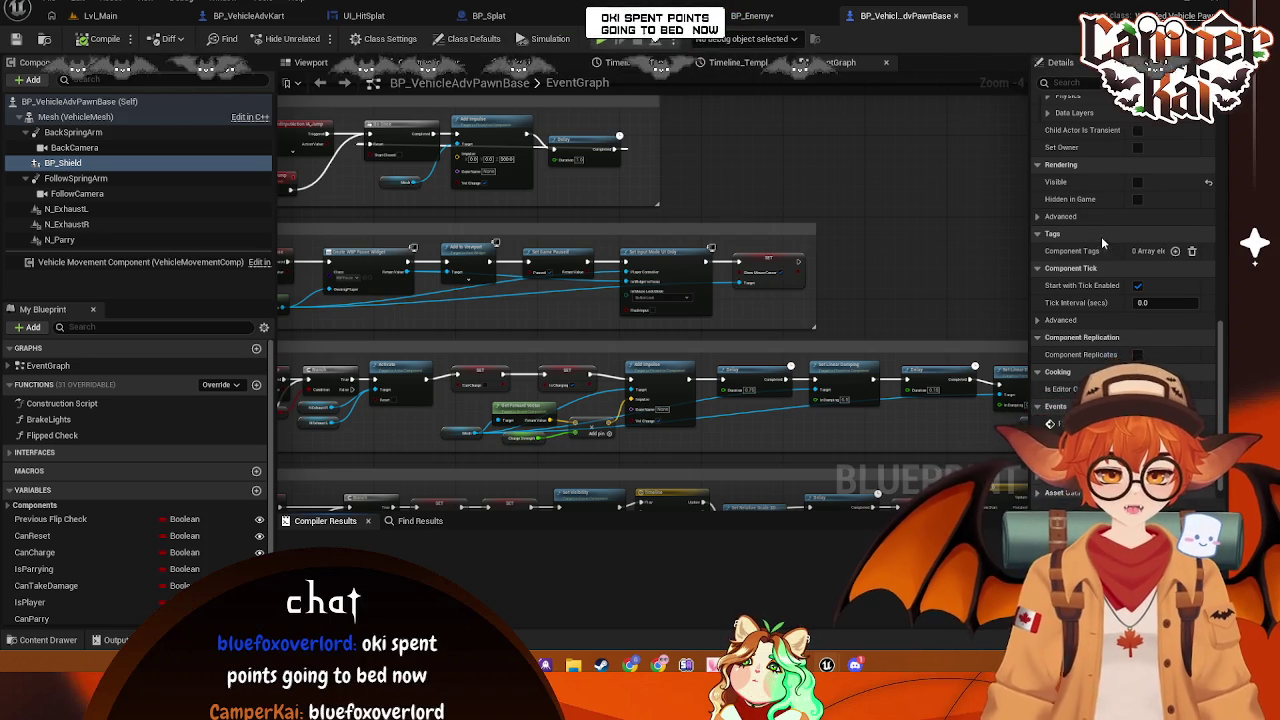
pyautogui.scroll(2, 1101, 238)
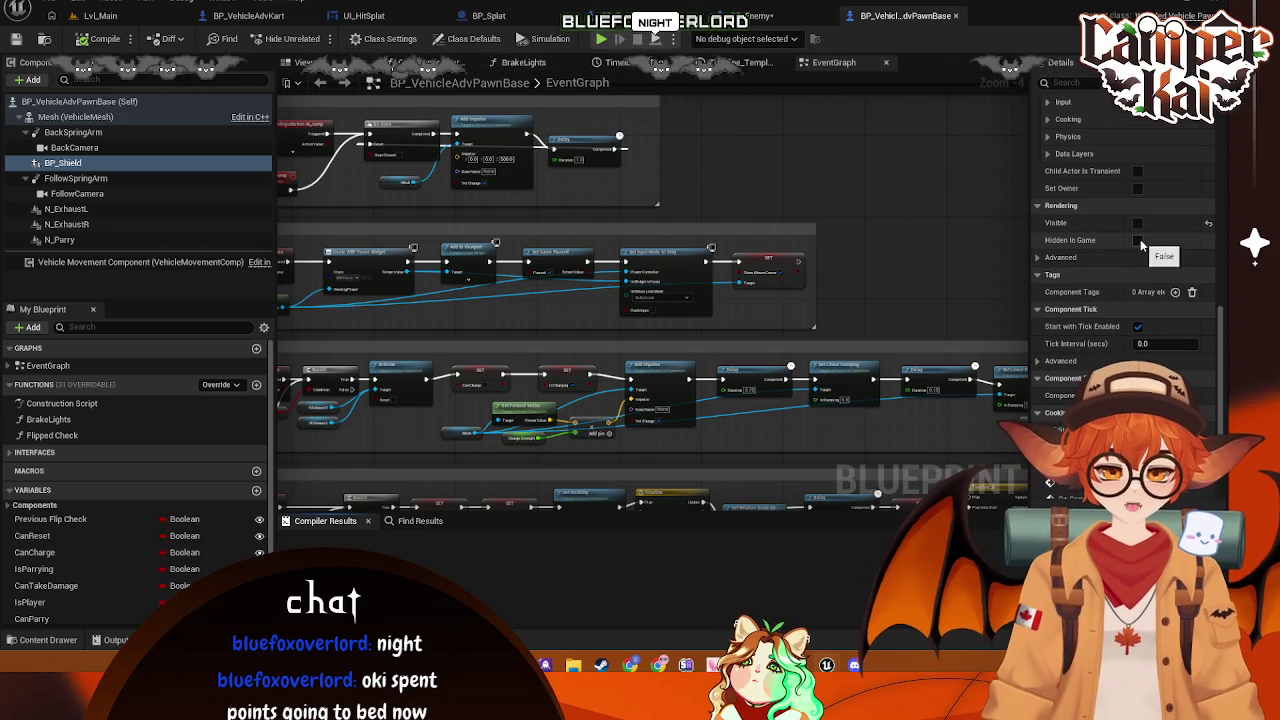
pyautogui.click(1138, 241)
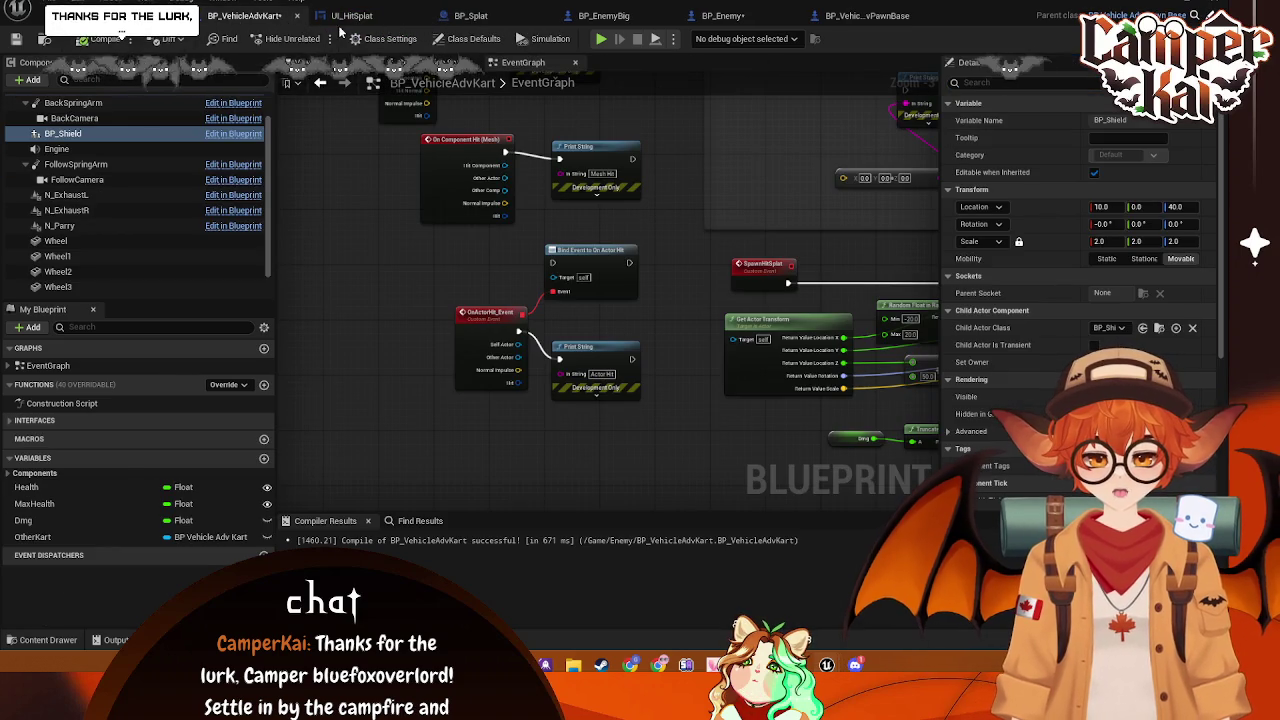
# Save the blueprints and bring up BP_VehicleAdvPawnBase's Parry graph that sets BP_Shield visibility
pyautogui.hotkey('ctrl', 's')
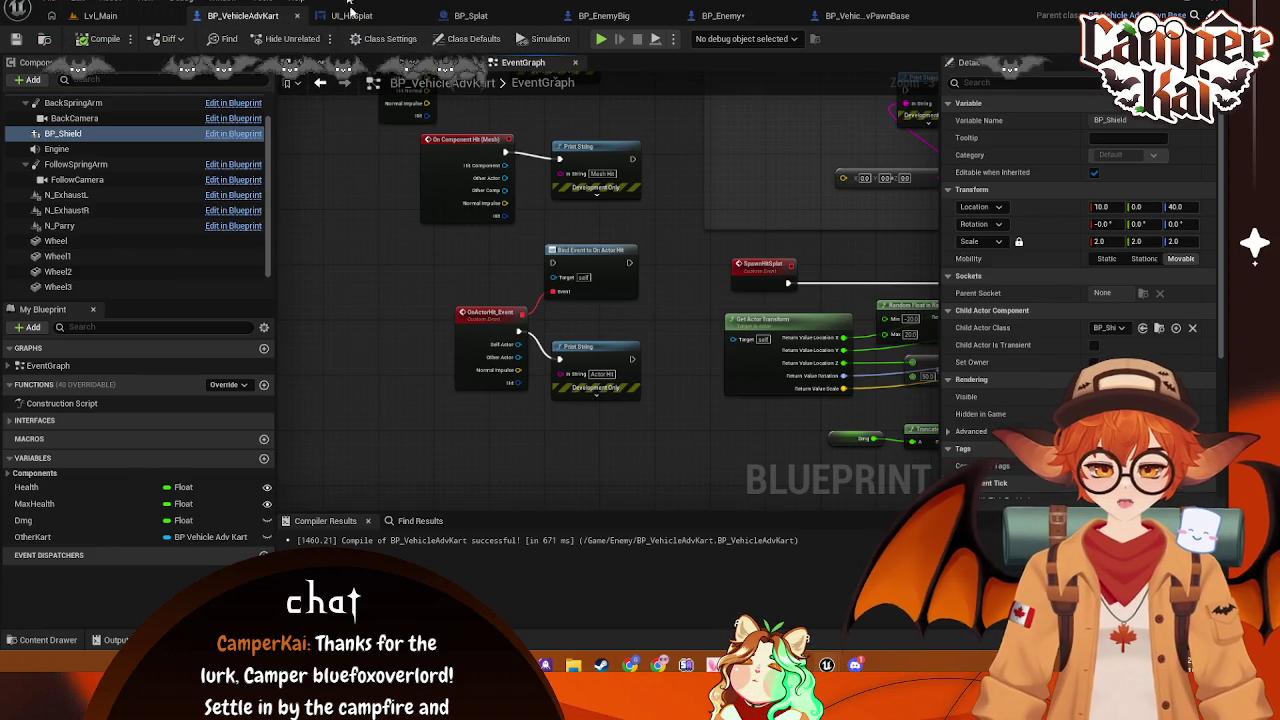
pyautogui.click(360, 16)
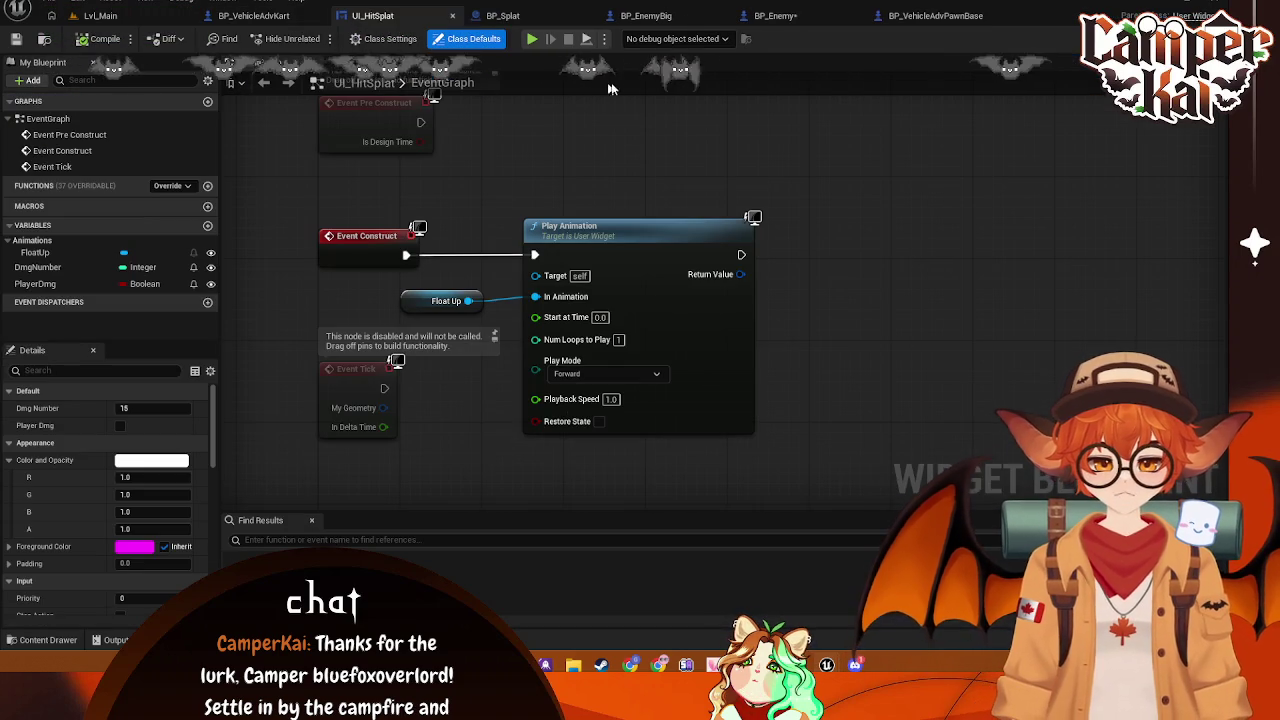
pyautogui.click(275, 18)
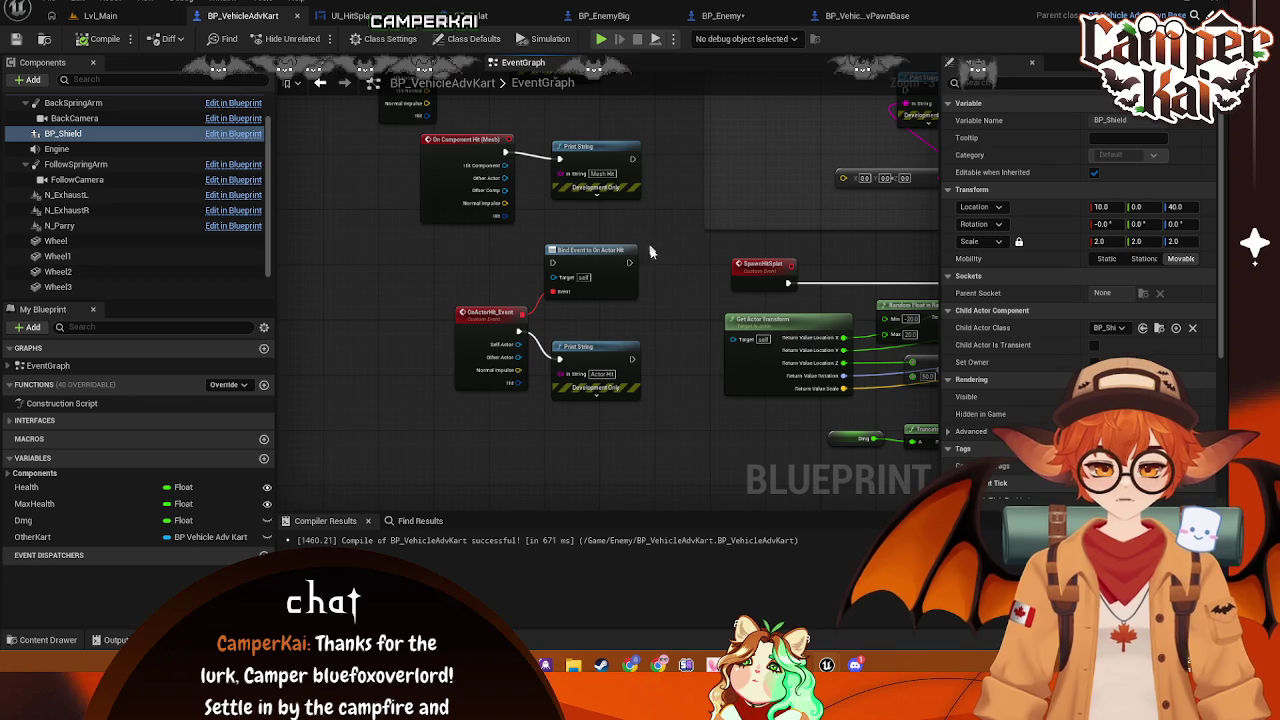
pyautogui.scroll(-4, 666, 214)
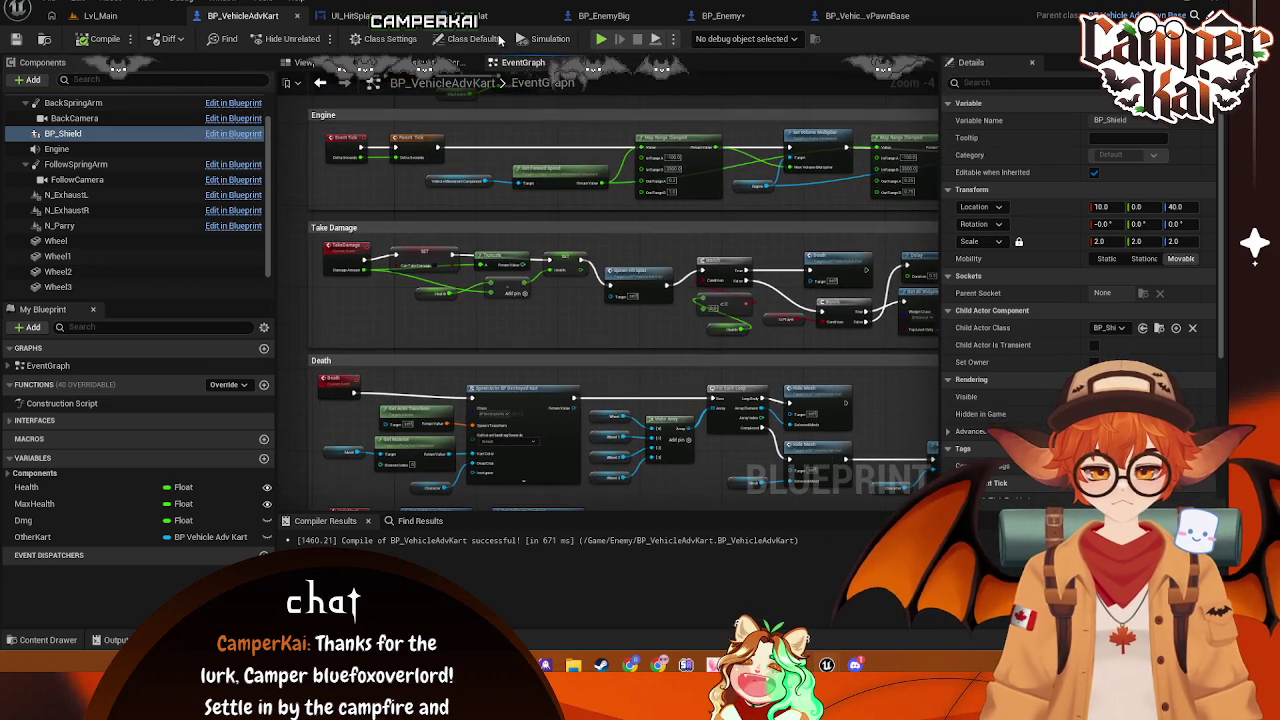
pyautogui.click(848, 17)
pyautogui.scroll(3, 619, 327)
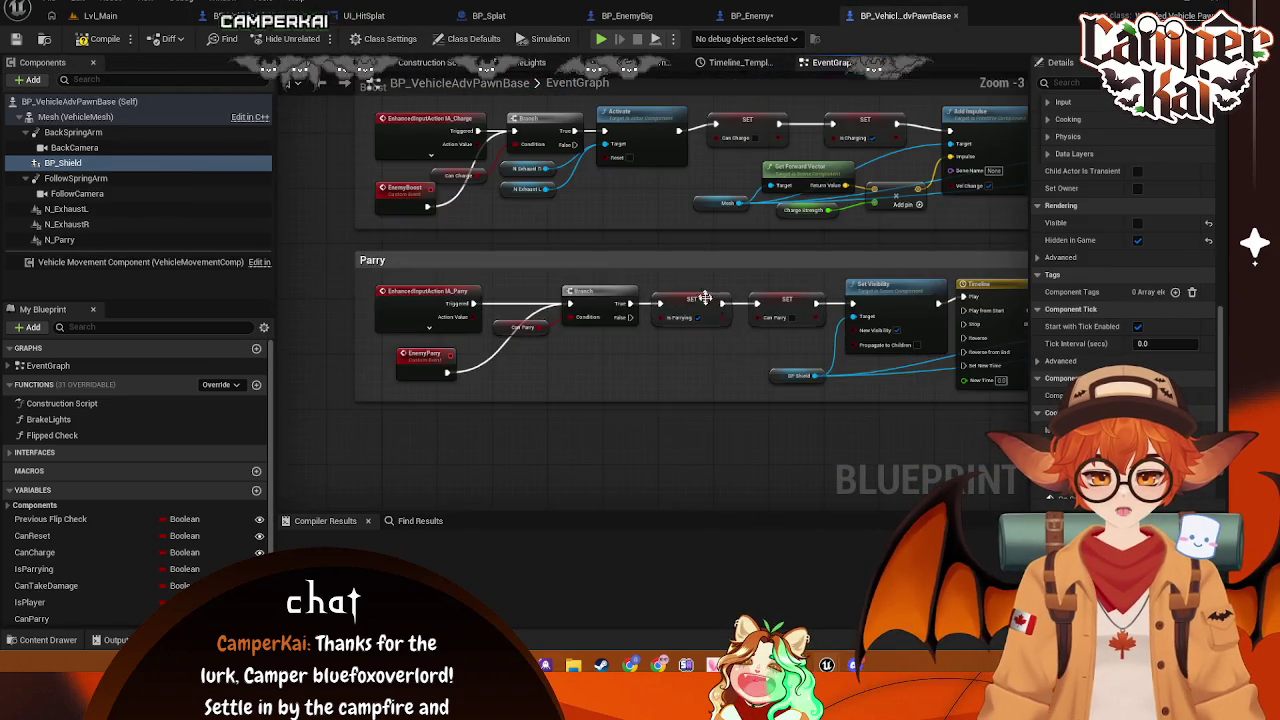
# Review BP_Shield's child actor and rendering settings alongside the Parry logic
pyautogui.moveTo(619, 327)
pyautogui.mouseDown()
pyautogui.moveTo(642, 318)
pyautogui.moveTo(571, 300)
pyautogui.mouseUp()
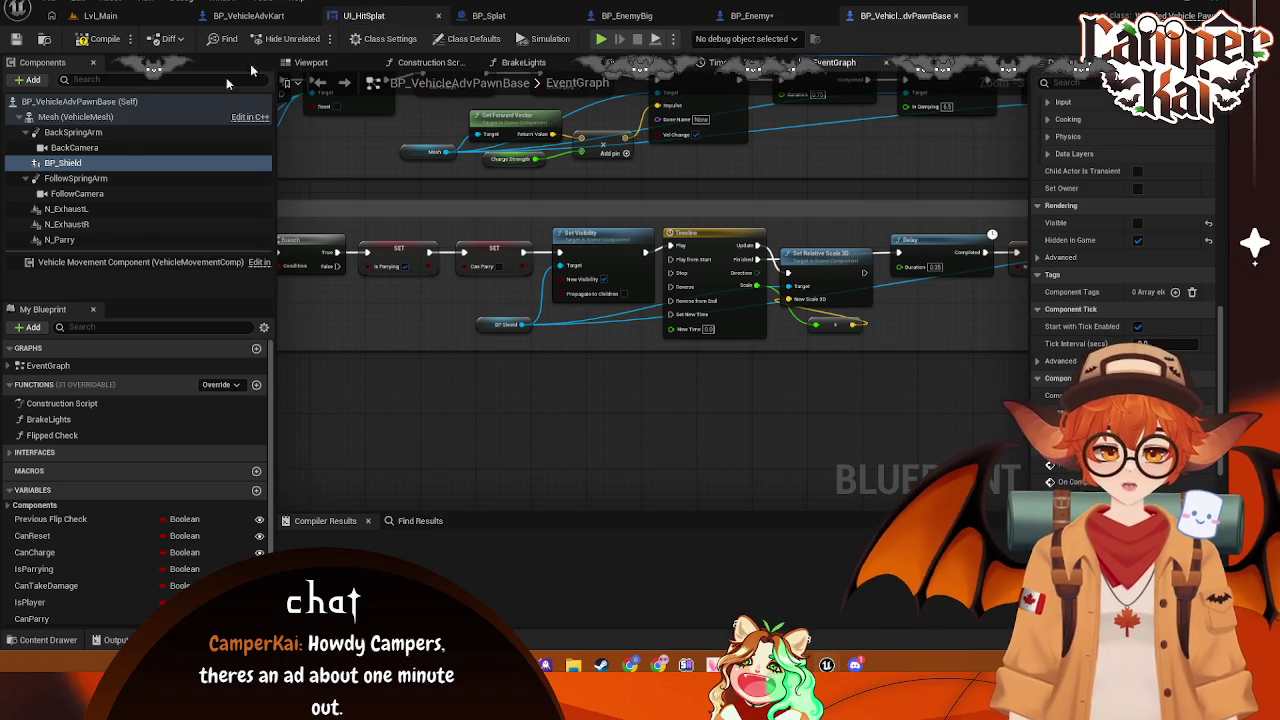
pyautogui.click(62, 163)
pyautogui.scroll(10, 1103, 127)
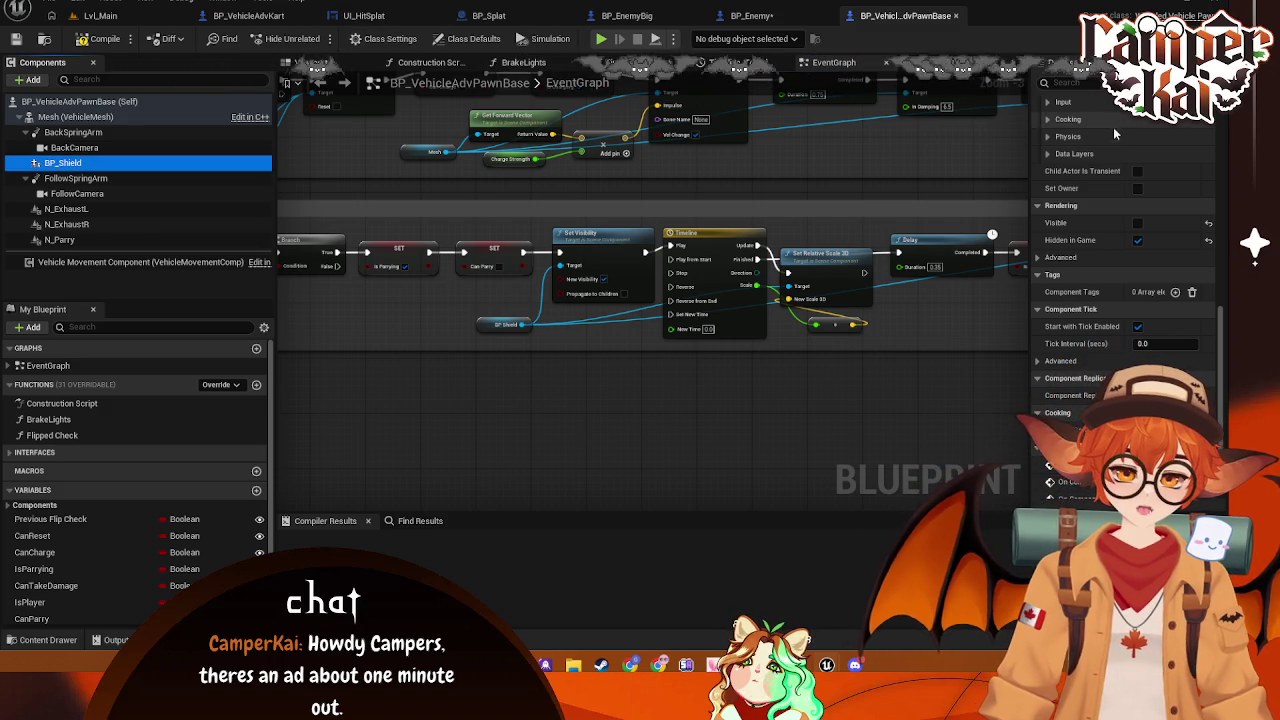
pyautogui.scroll(2, 1095, 137)
pyautogui.click(1041, 231)
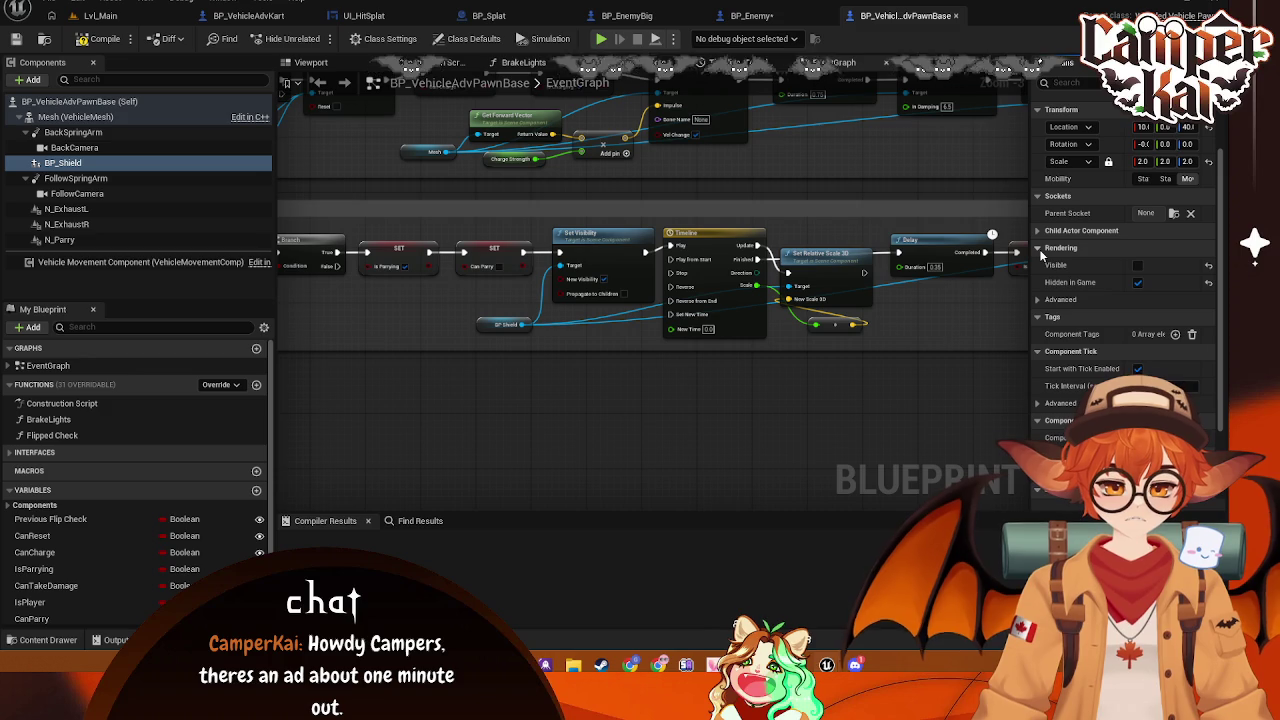
pyautogui.click(1040, 250)
pyautogui.click(1041, 249)
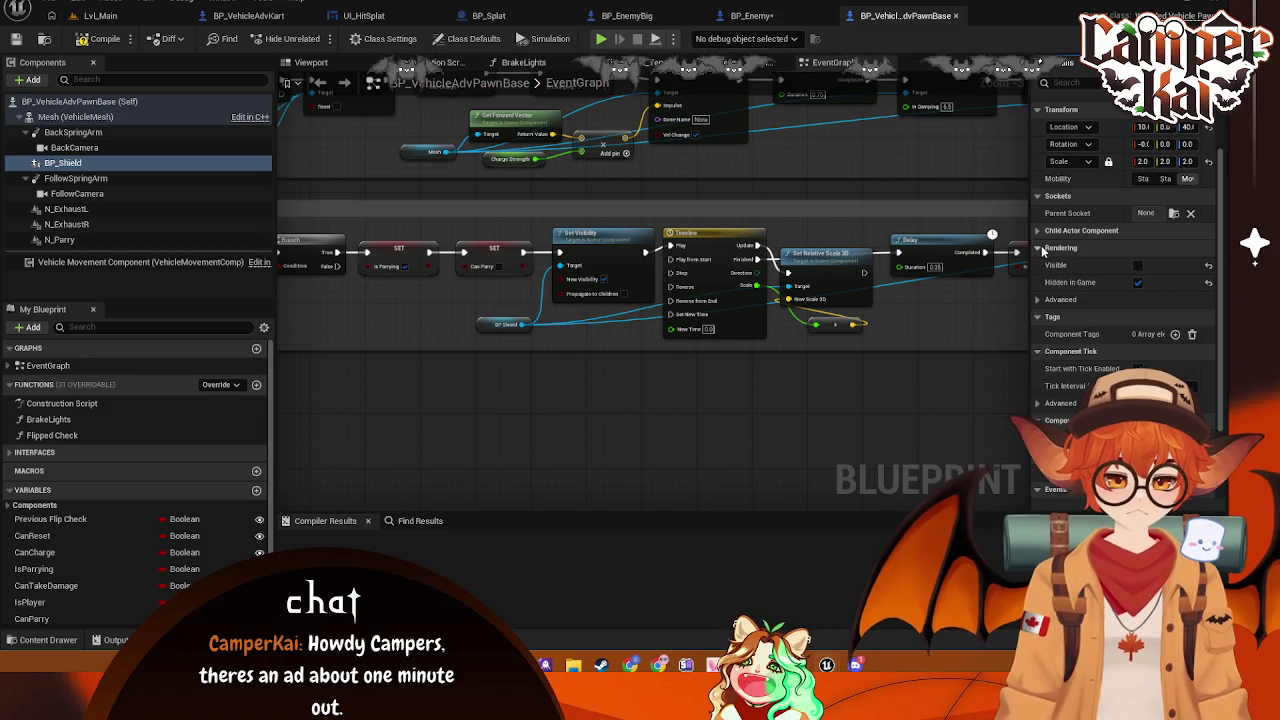
pyautogui.click(1045, 249)
pyautogui.scroll(-1, 1062, 294)
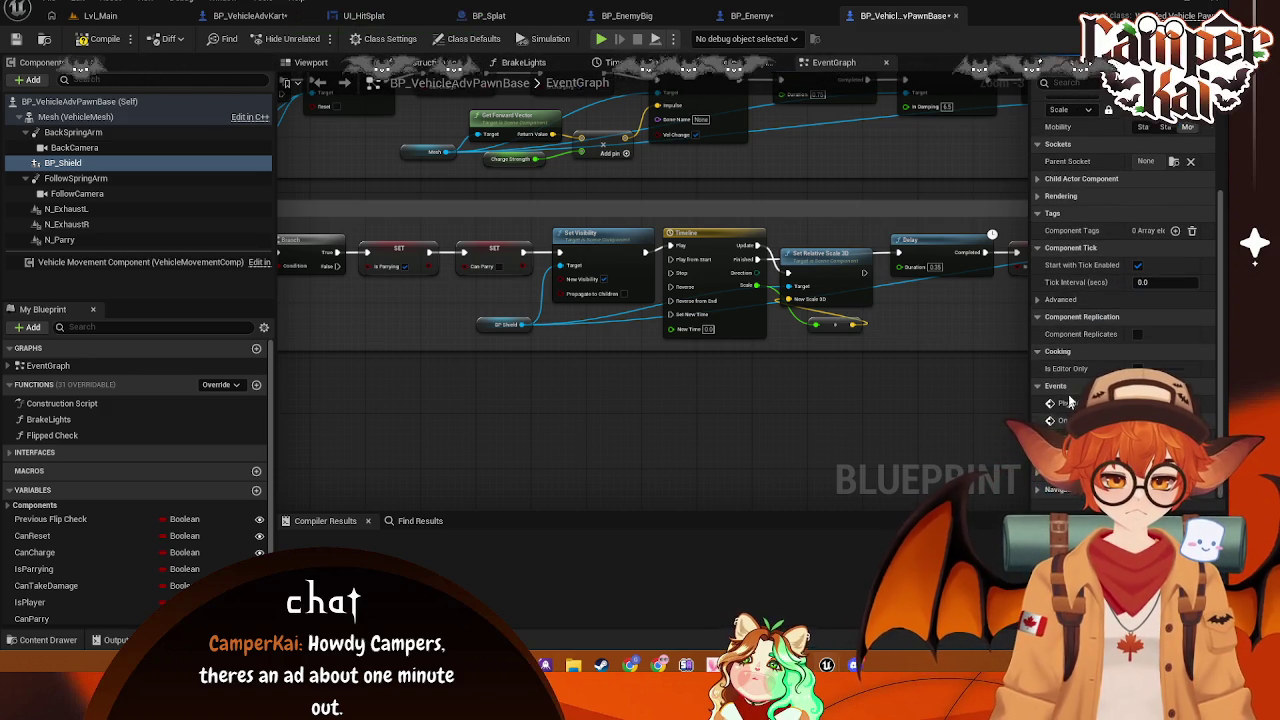
pyautogui.scroll(2, 1069, 364)
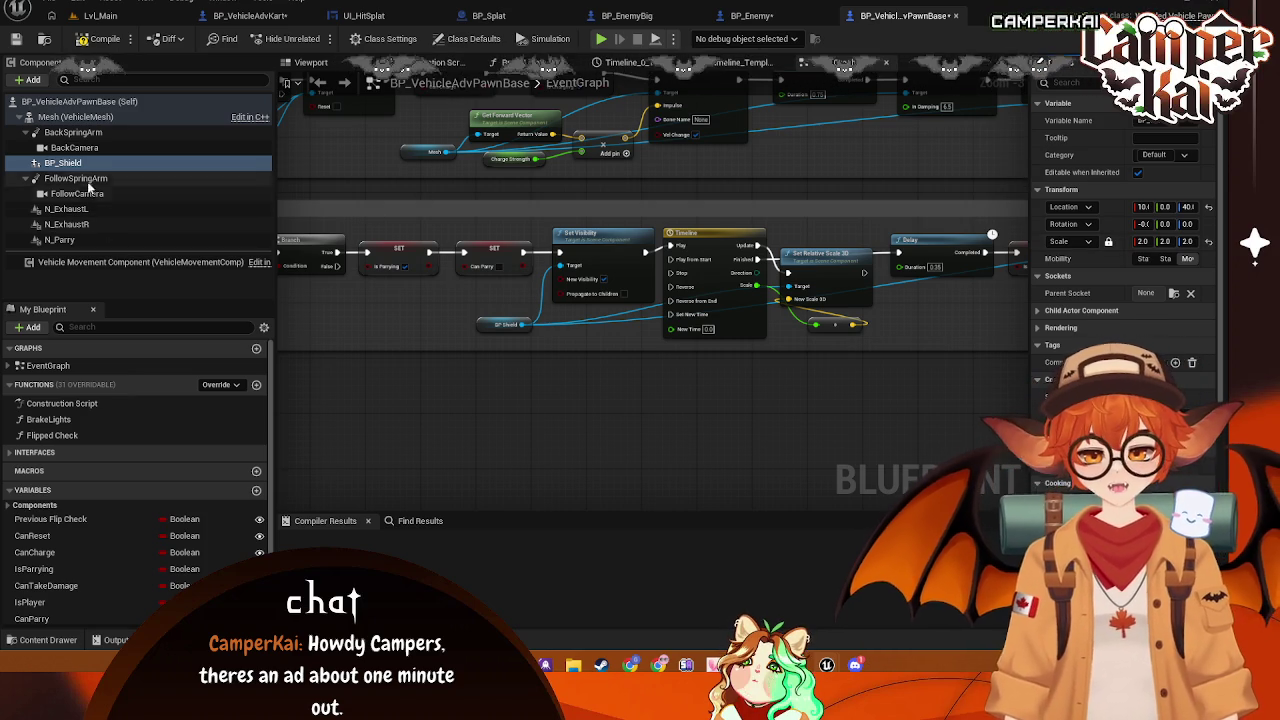
pyautogui.click(62, 162)
pyautogui.click(31, 618)
# Open the BP_Shield blueprint from the FX content folder
pyautogui.click(48, 639)
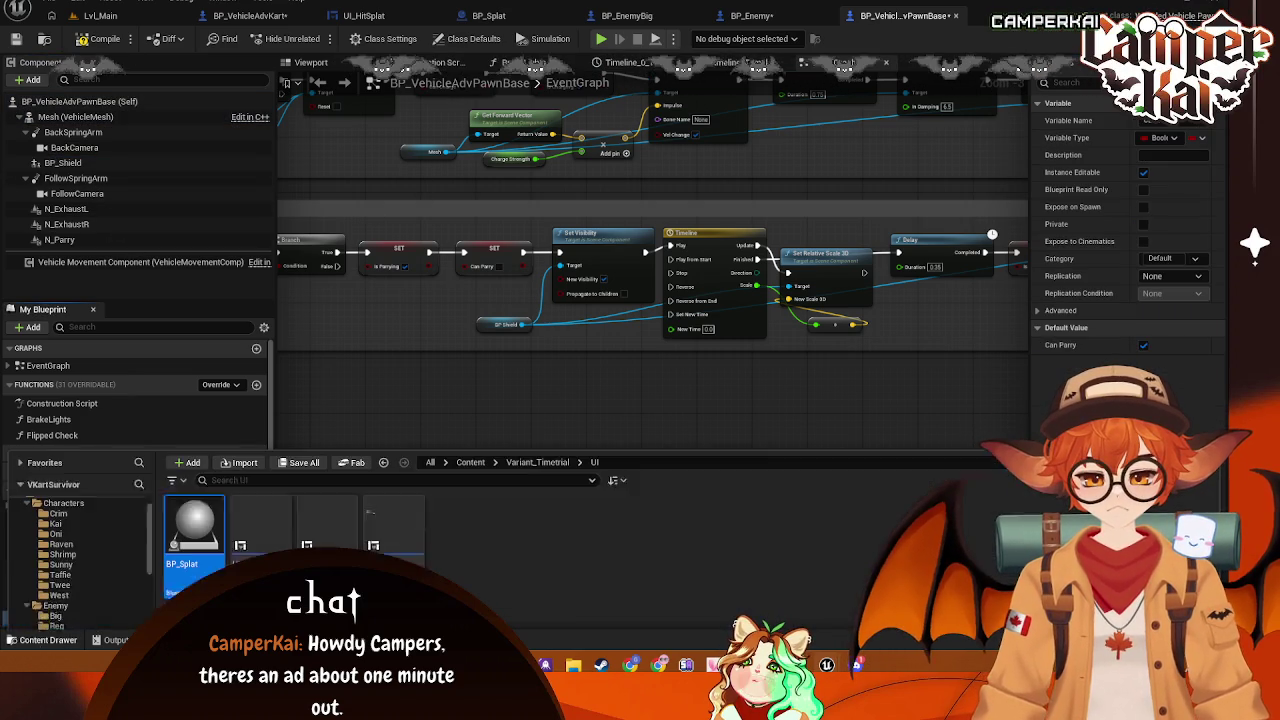
pyautogui.scroll(1, 100, 500)
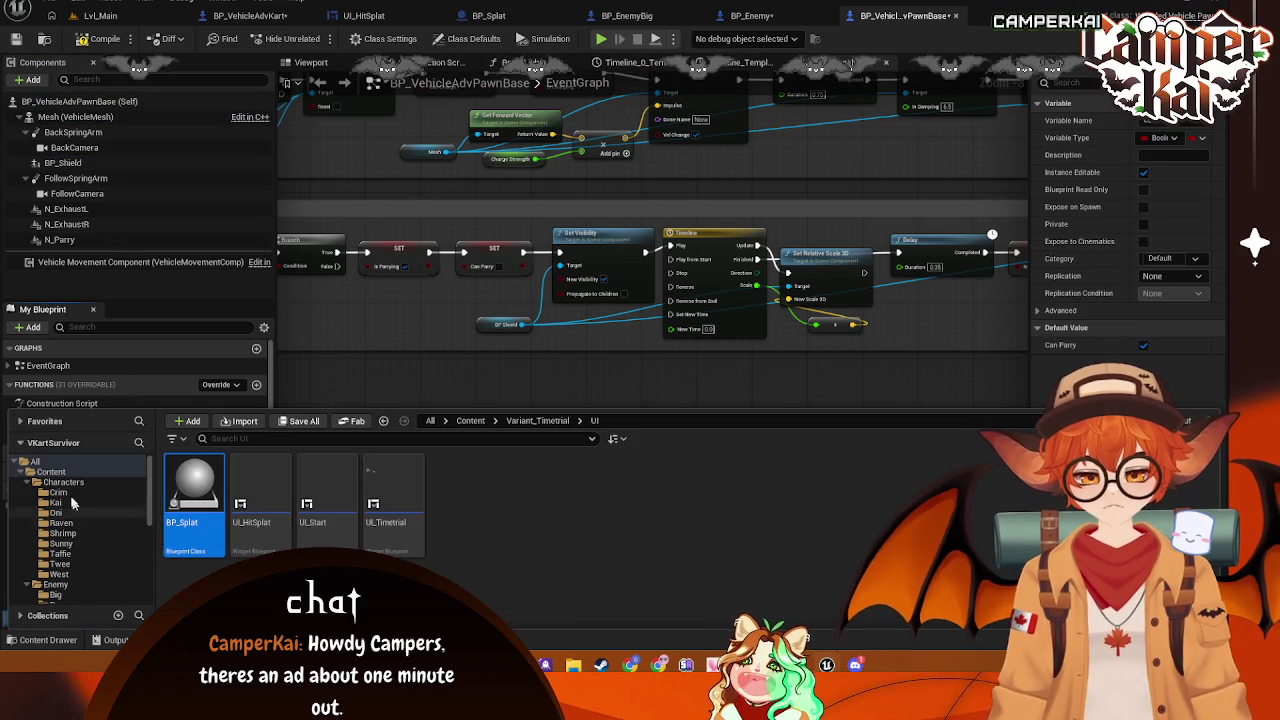
pyautogui.click(63, 482)
pyautogui.scroll(-3, 70, 580)
pyautogui.click(48, 523)
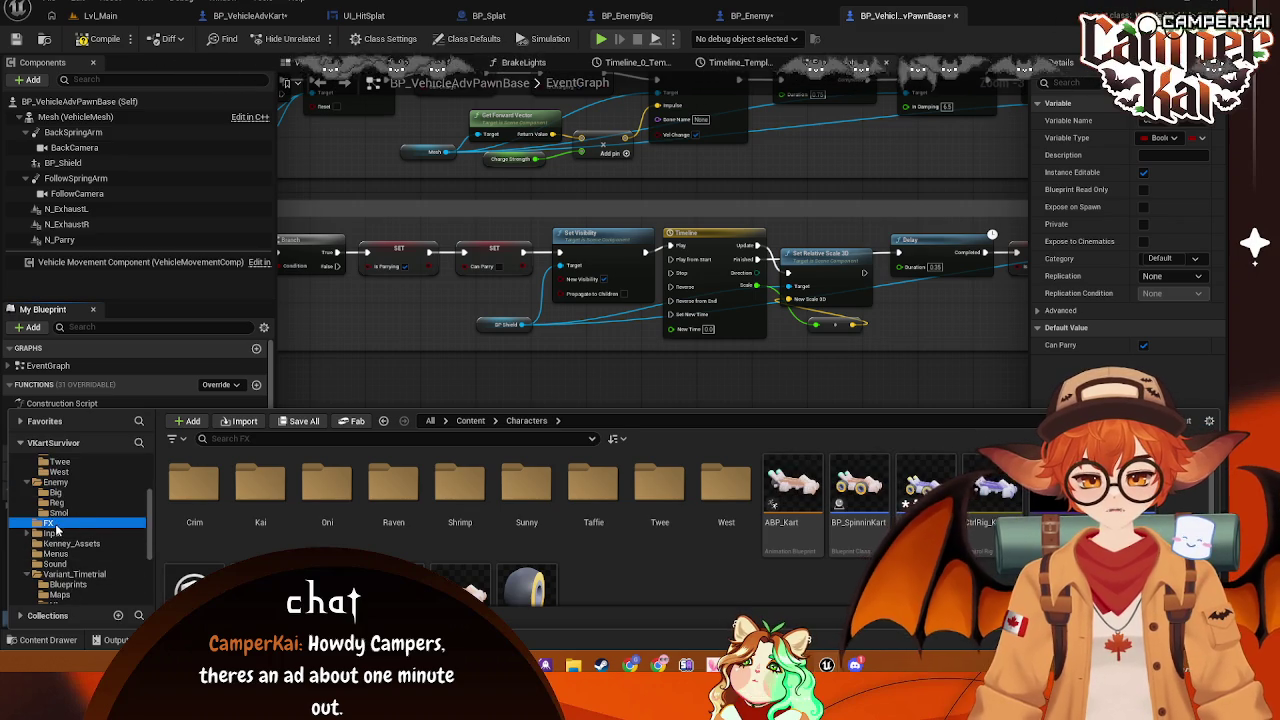
pyautogui.doubleClick(268, 500)
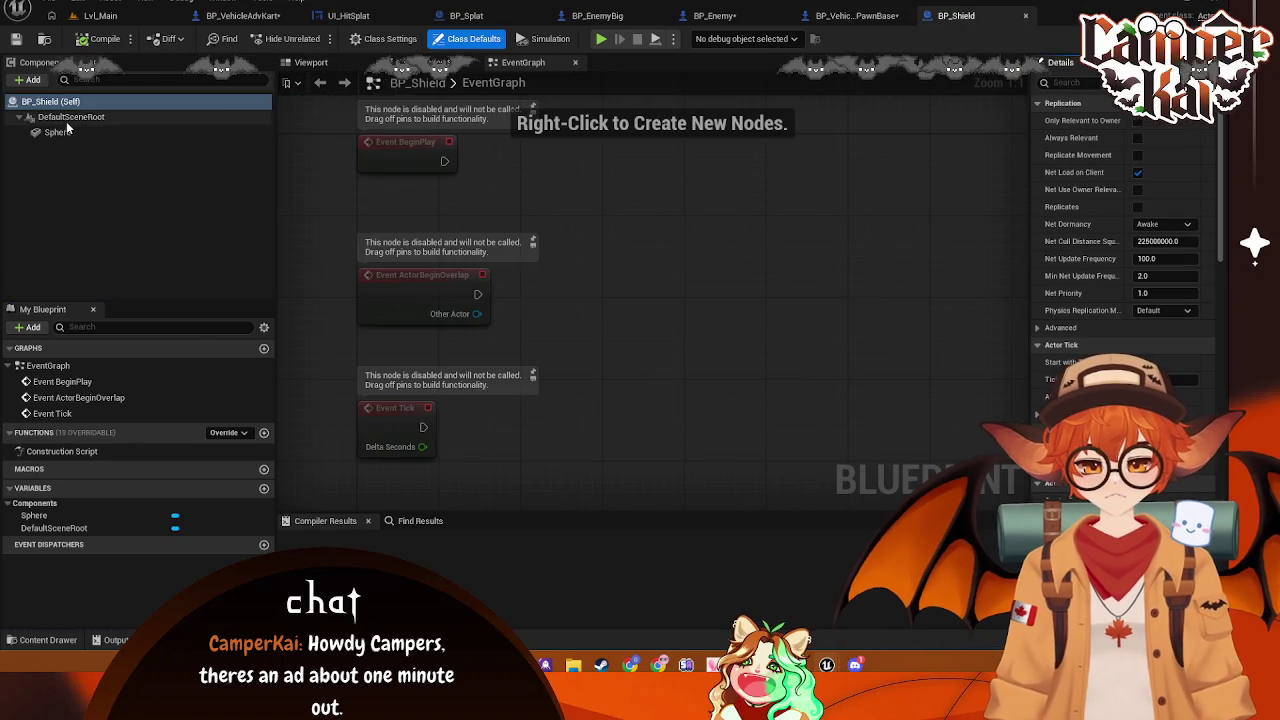
# Switch the shield Sphere's collision preset from NoCollision to UI
pyautogui.click(67, 128)
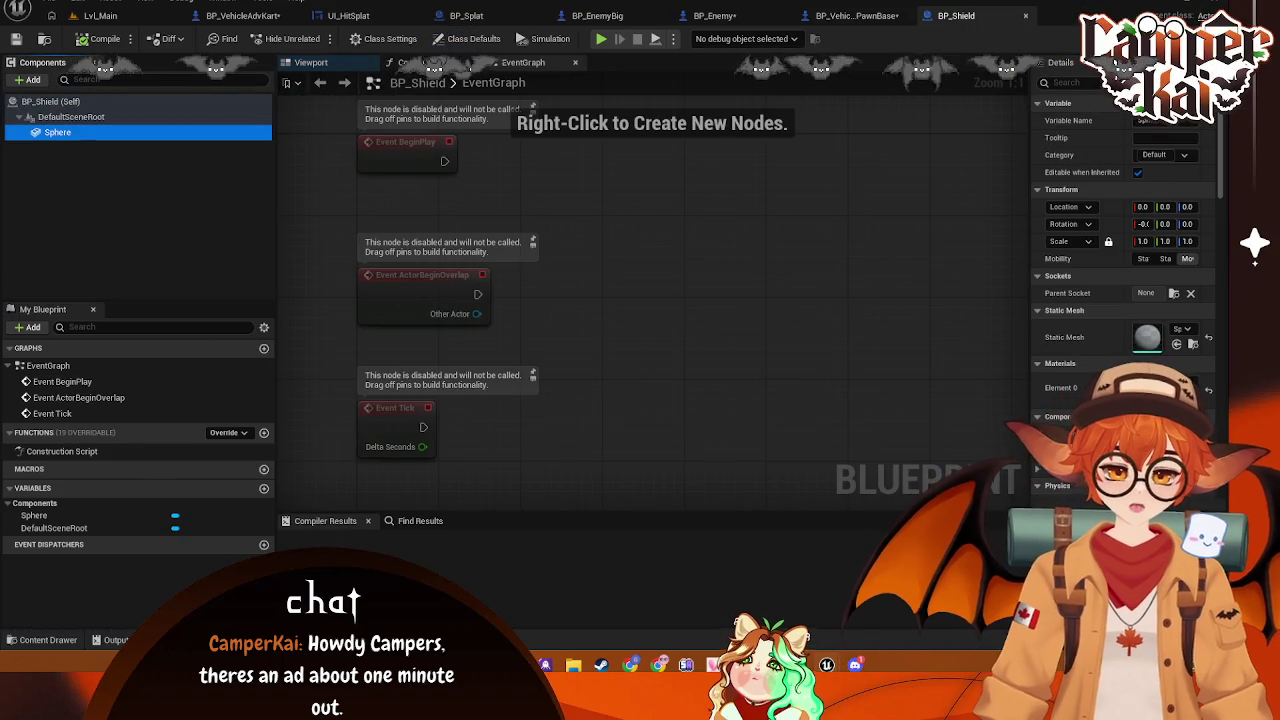
pyautogui.click(1100, 82)
pyautogui.write('coll')
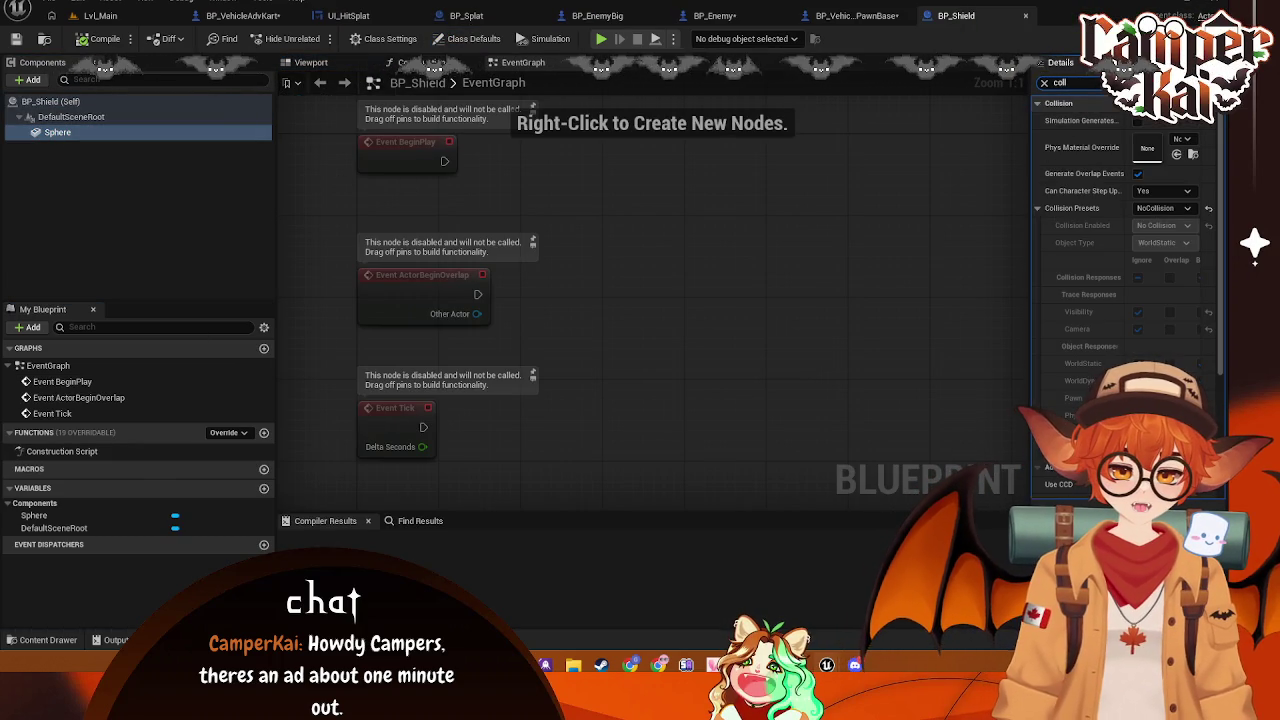
pyautogui.click(1185, 208)
pyautogui.click(1185, 208)
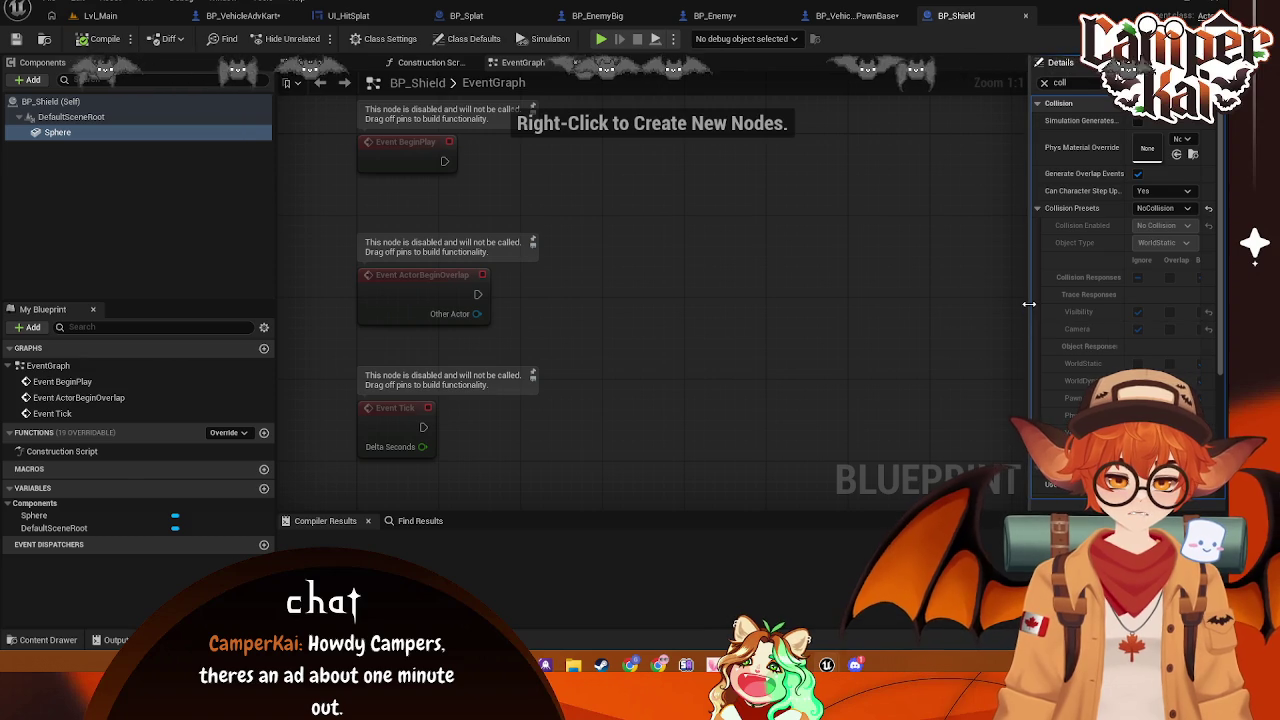
pyautogui.moveTo(1030, 302); pyautogui.dragTo(930, 300)
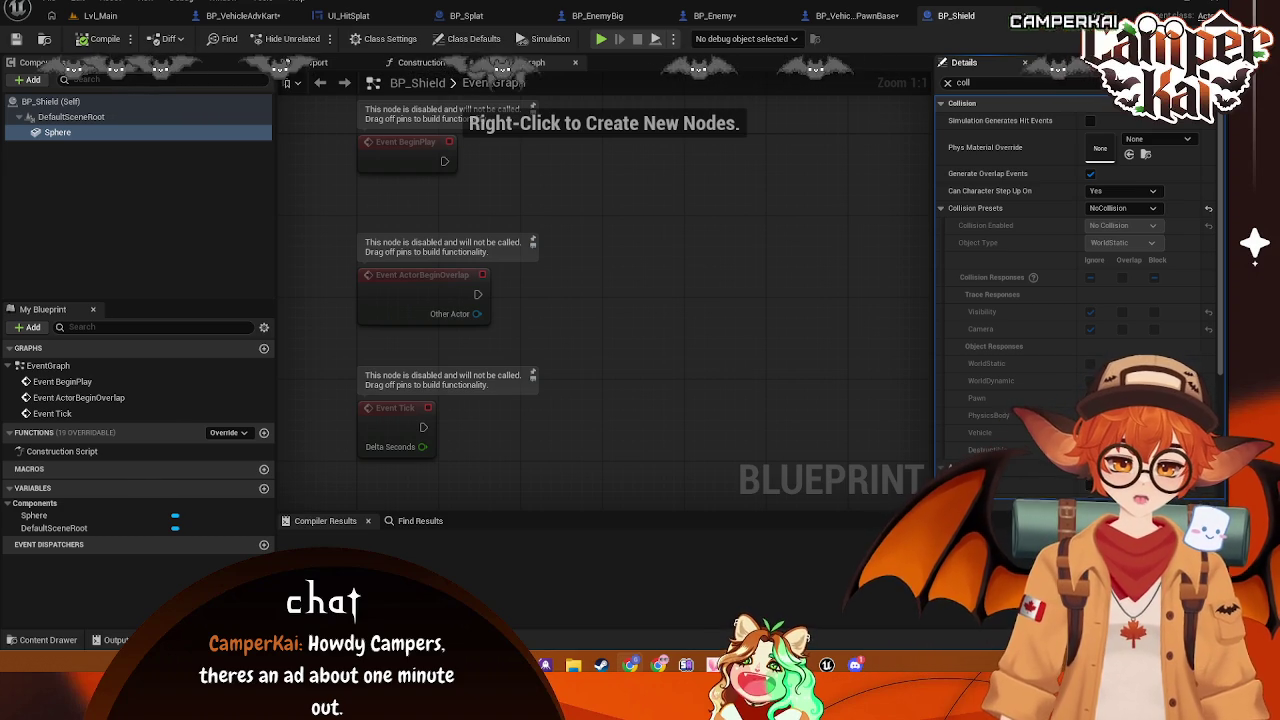
pyautogui.click(1123, 207)
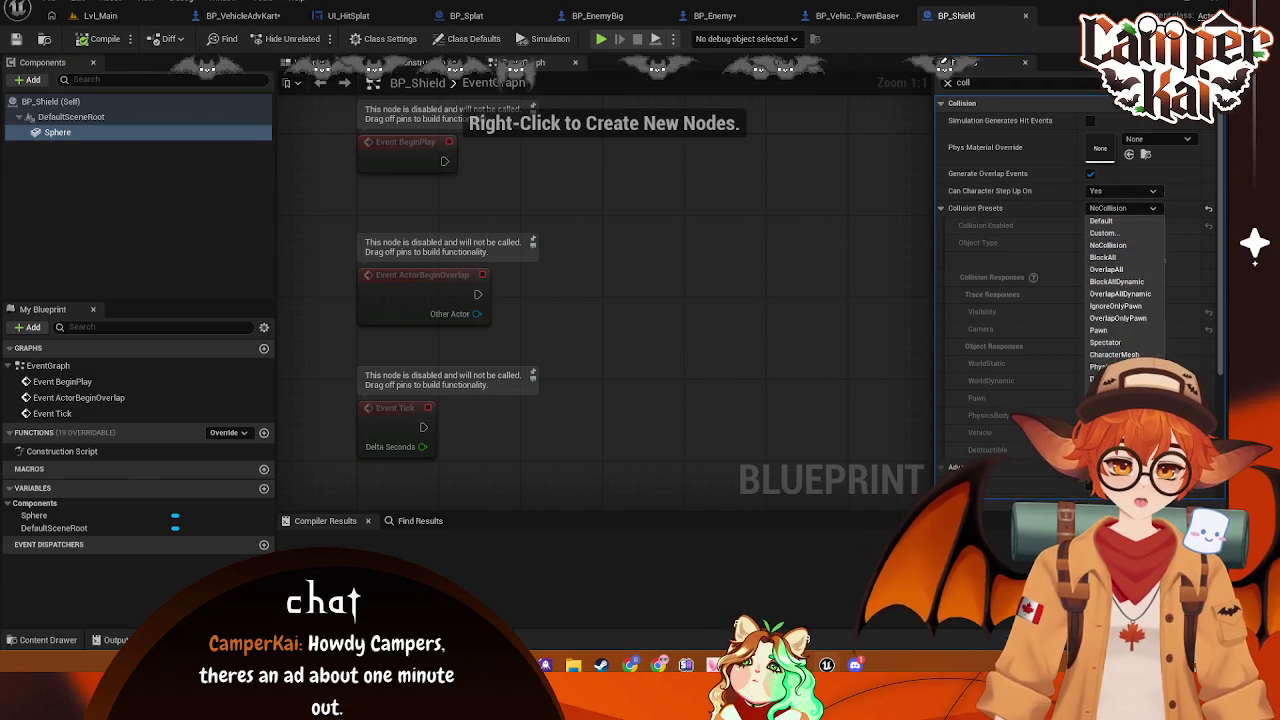
pyautogui.click(1105, 452)
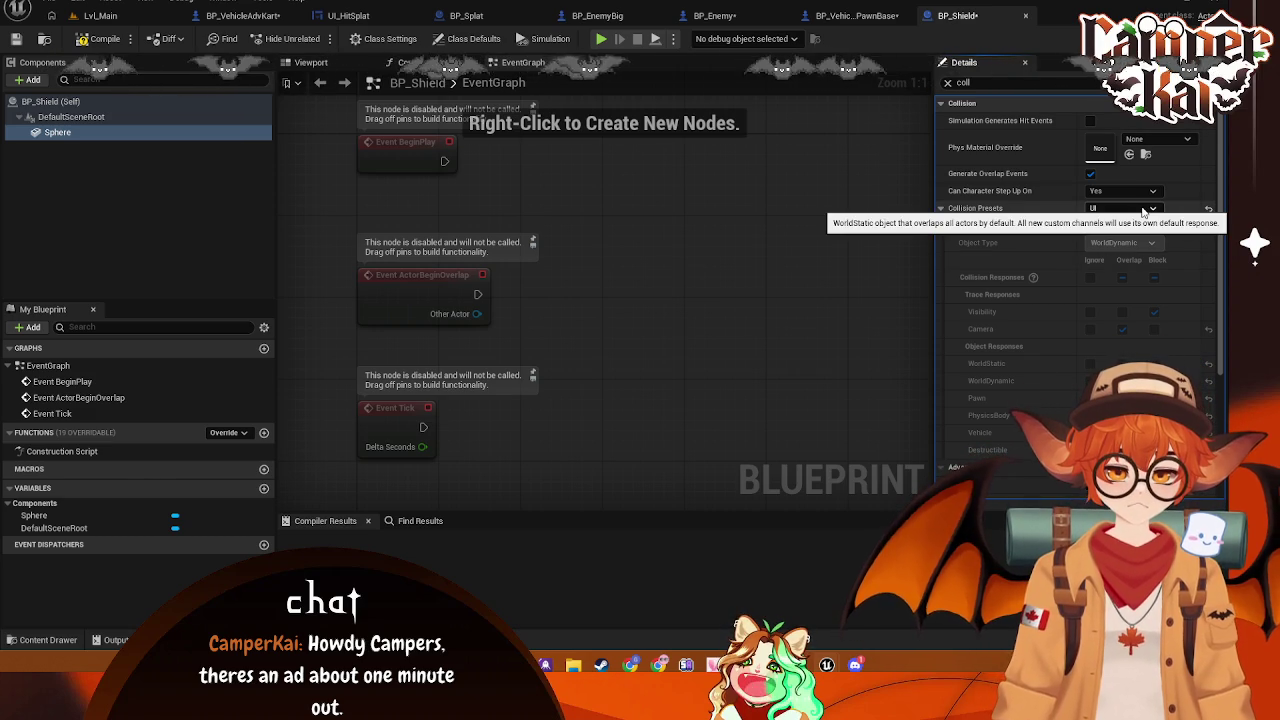
# Turn off Generate Overlap Events and set a Custom preset ignoring all responses
pyautogui.click(1090, 175)
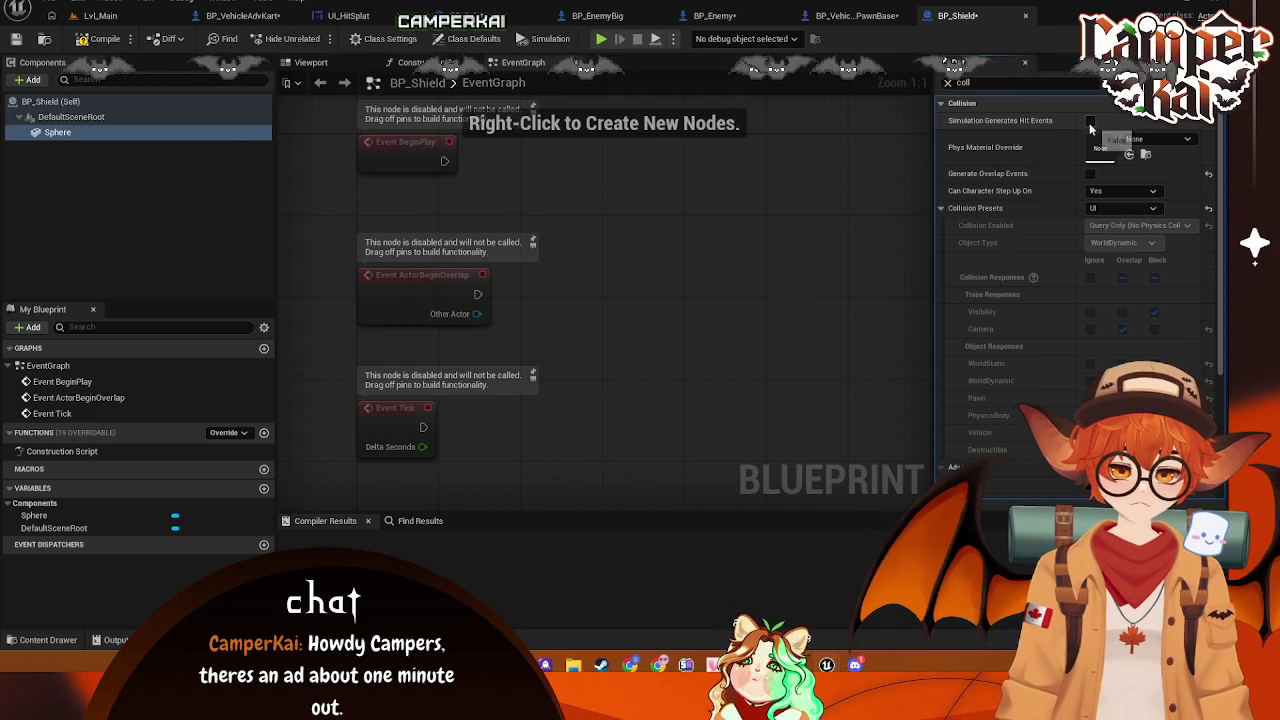
pyautogui.click(1111, 207)
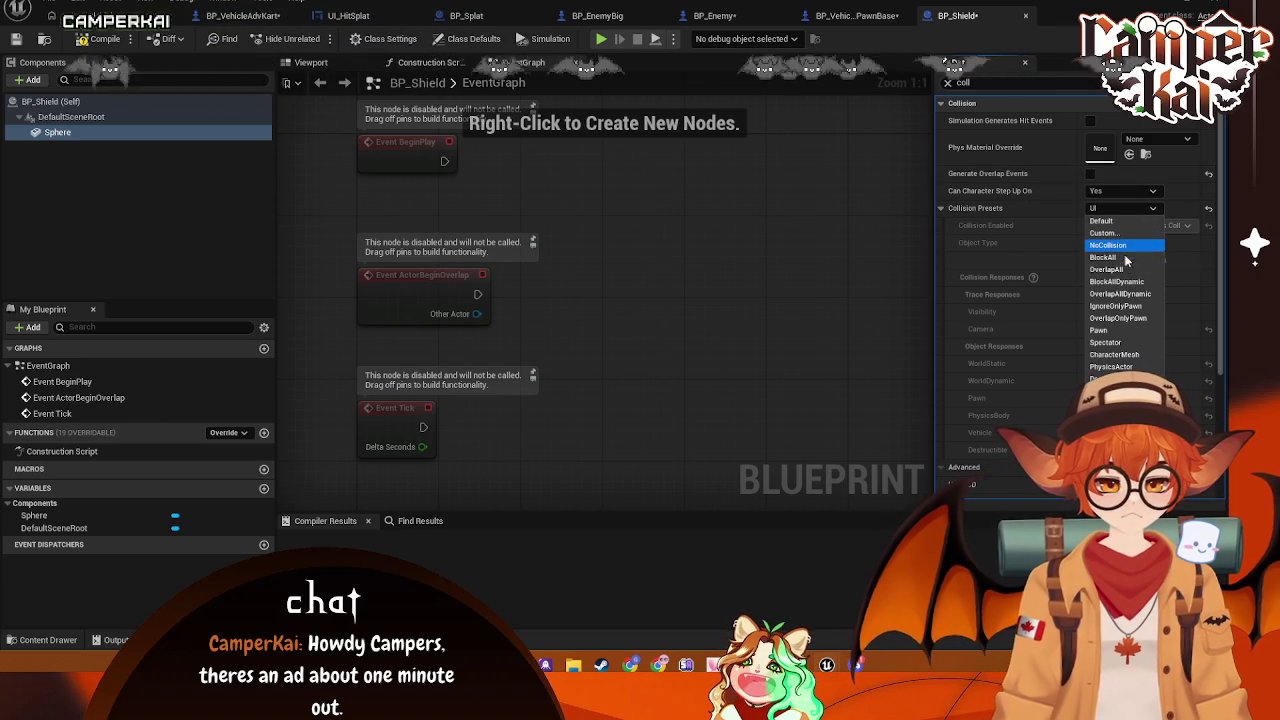
pyautogui.click(1108, 233)
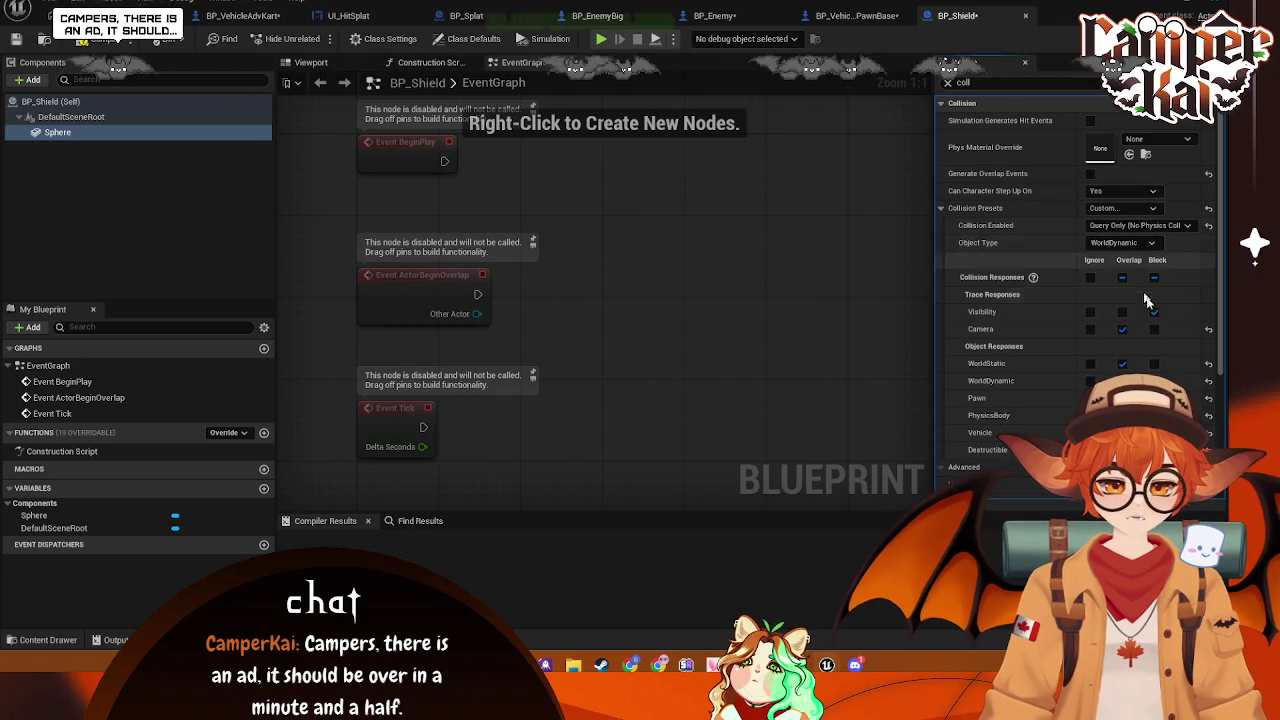
pyautogui.click(1090, 277)
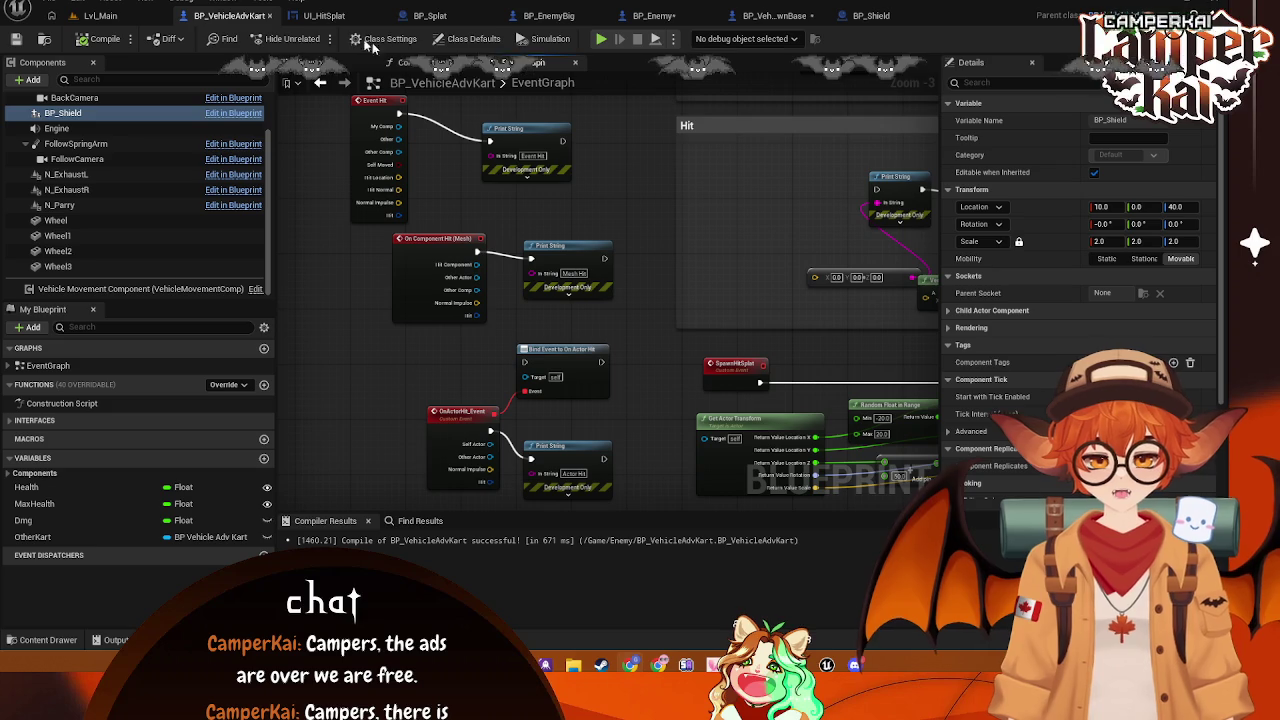
# Confirm the kart's VehicleMesh has hit event generation enabled
pyautogui.scroll(2, 100, 140)
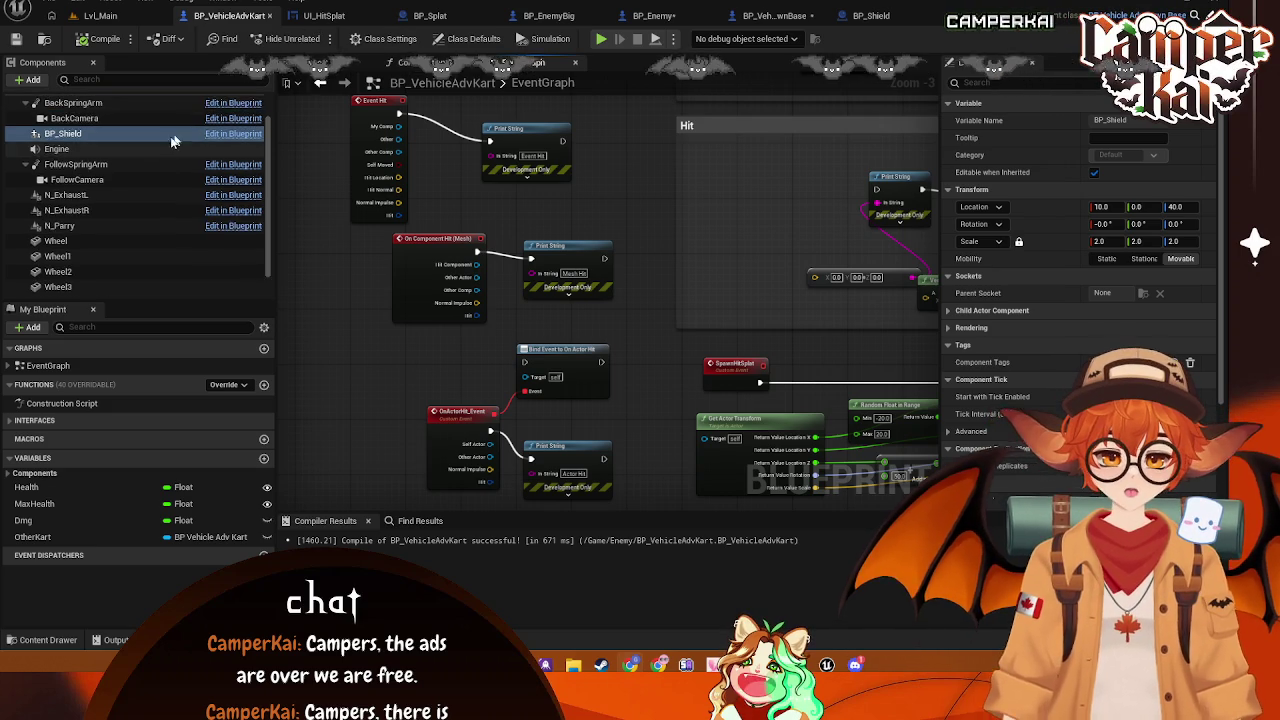
pyautogui.click(89, 116)
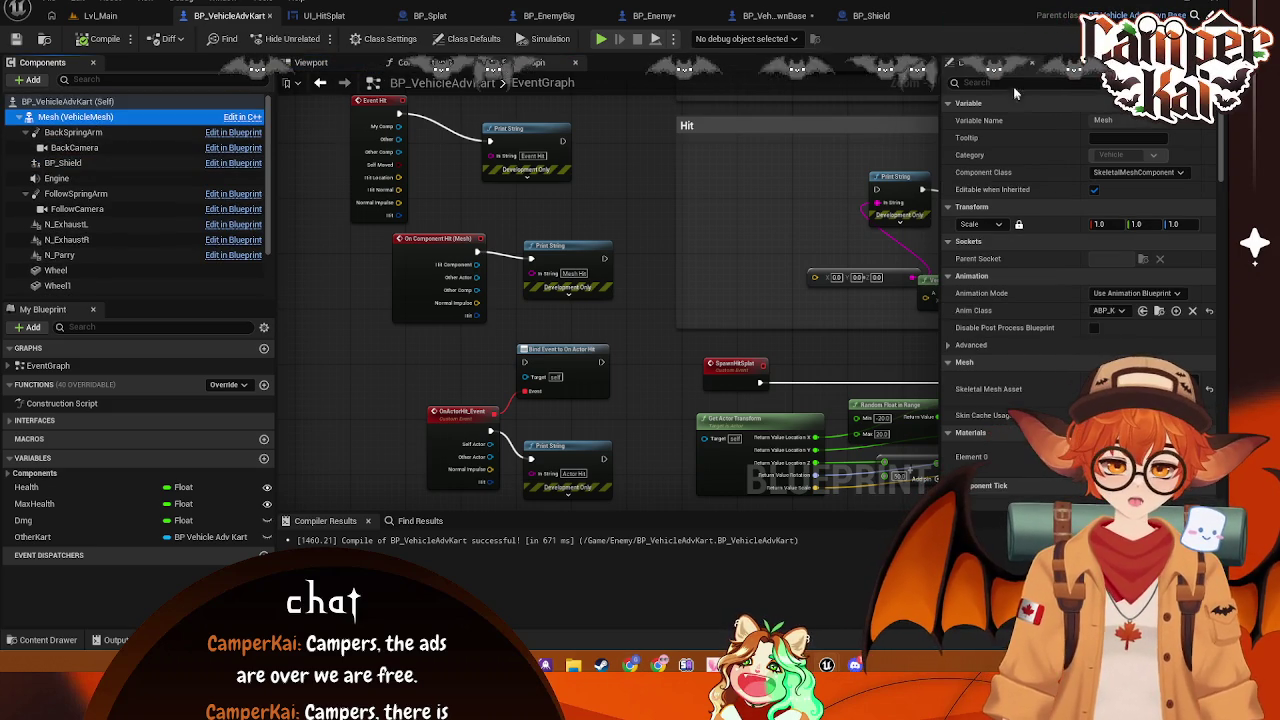
pyautogui.click(1010, 83)
pyautogui.write('Hit')
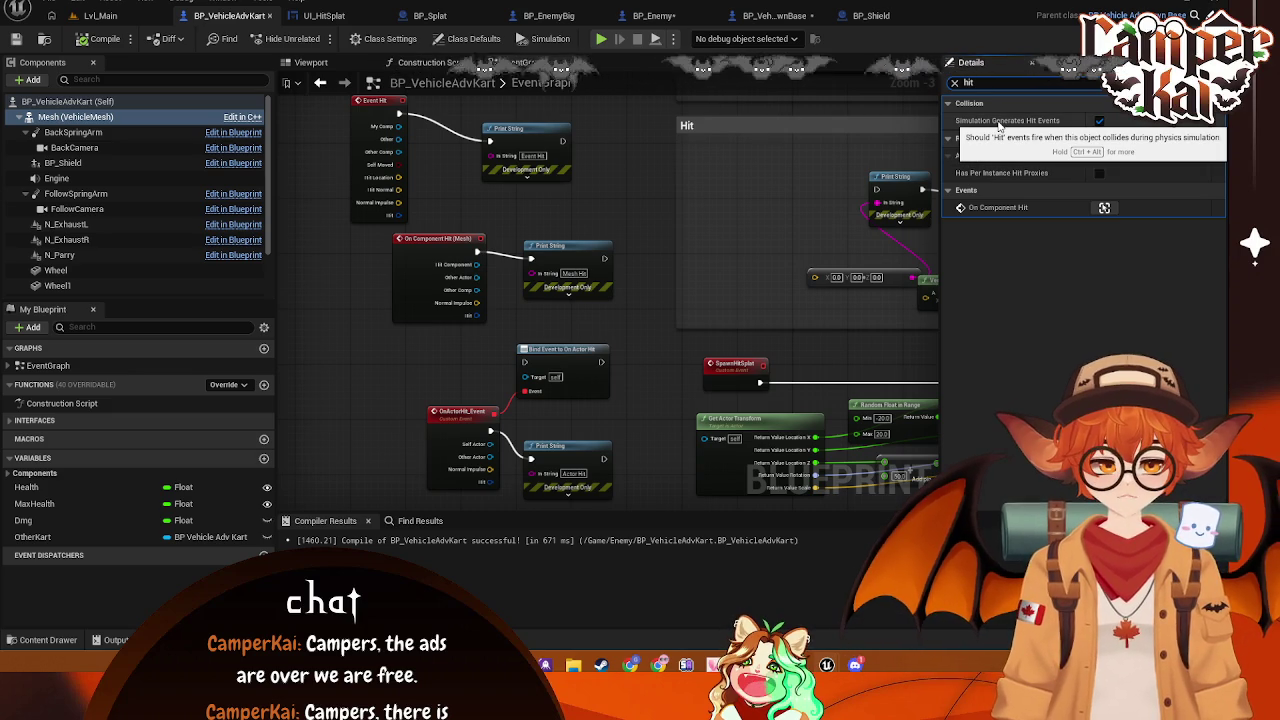
pyautogui.click(98, 116)
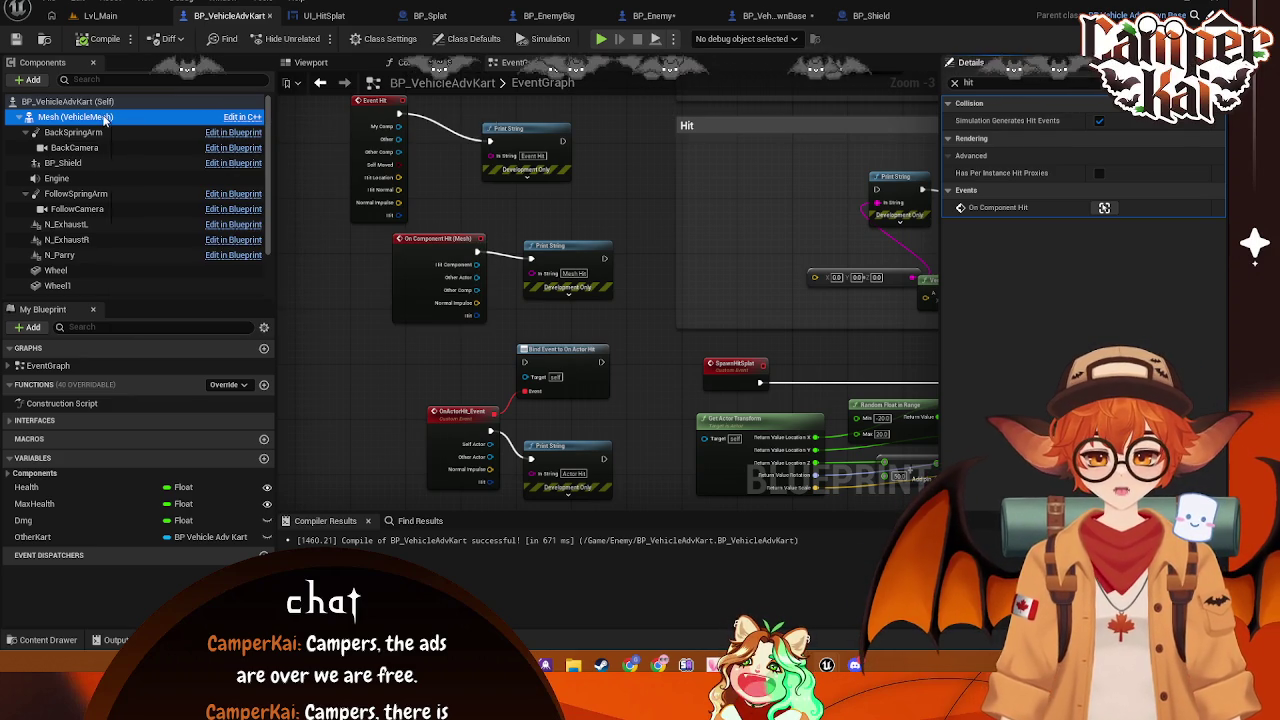
pyautogui.click(1099, 120)
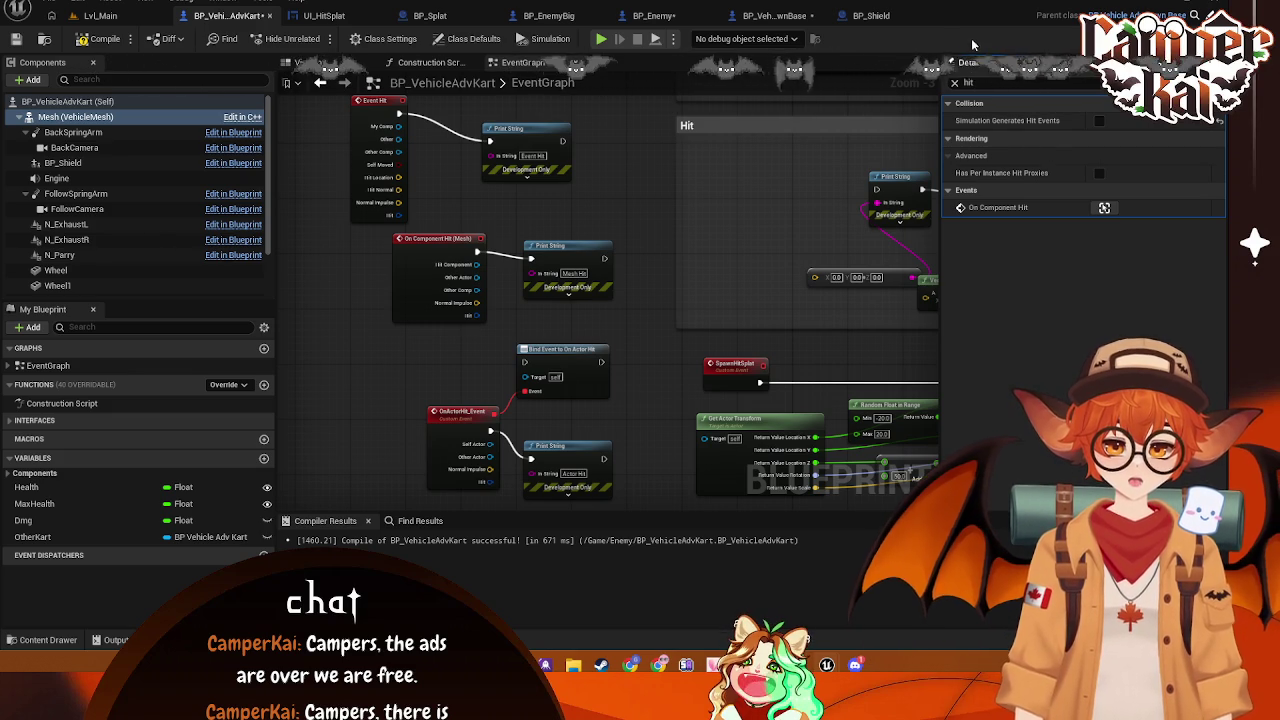
pyautogui.click(1099, 120)
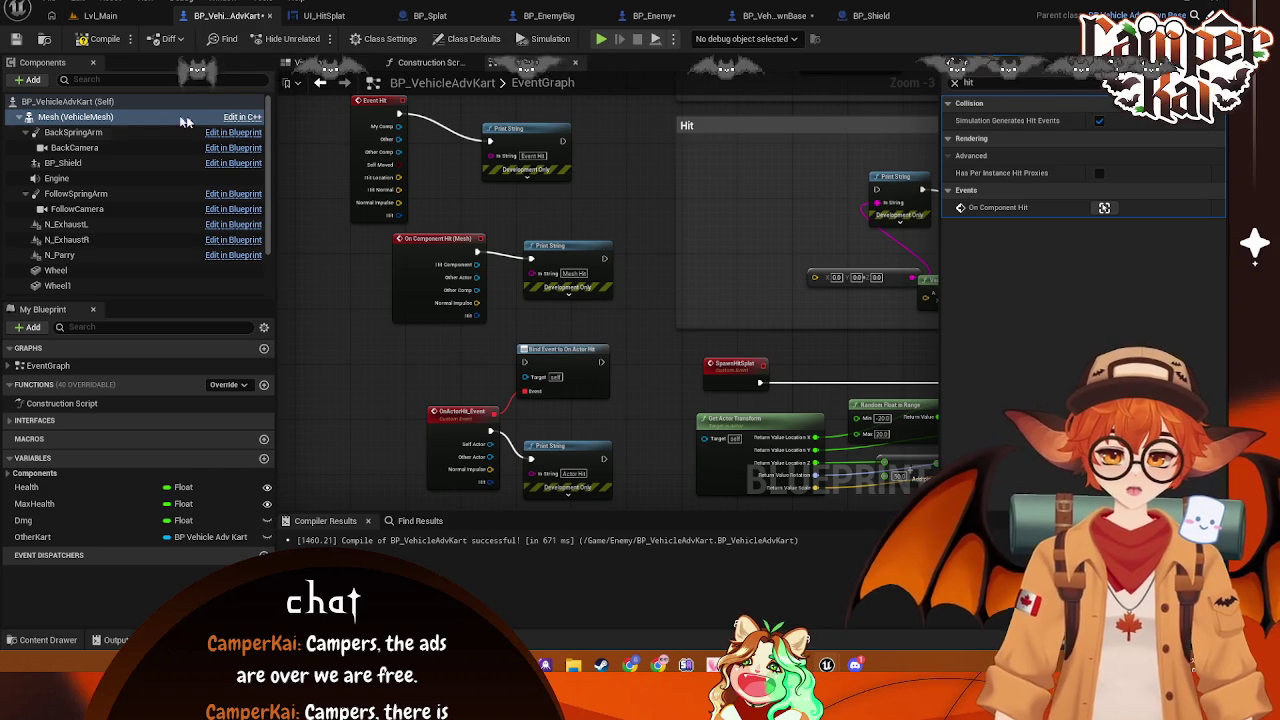
pyautogui.click(955, 85)
# Check the VehicleMesh's collision preset and Simulate Physics setting
pyautogui.click(473, 38)
pyautogui.write('coll')
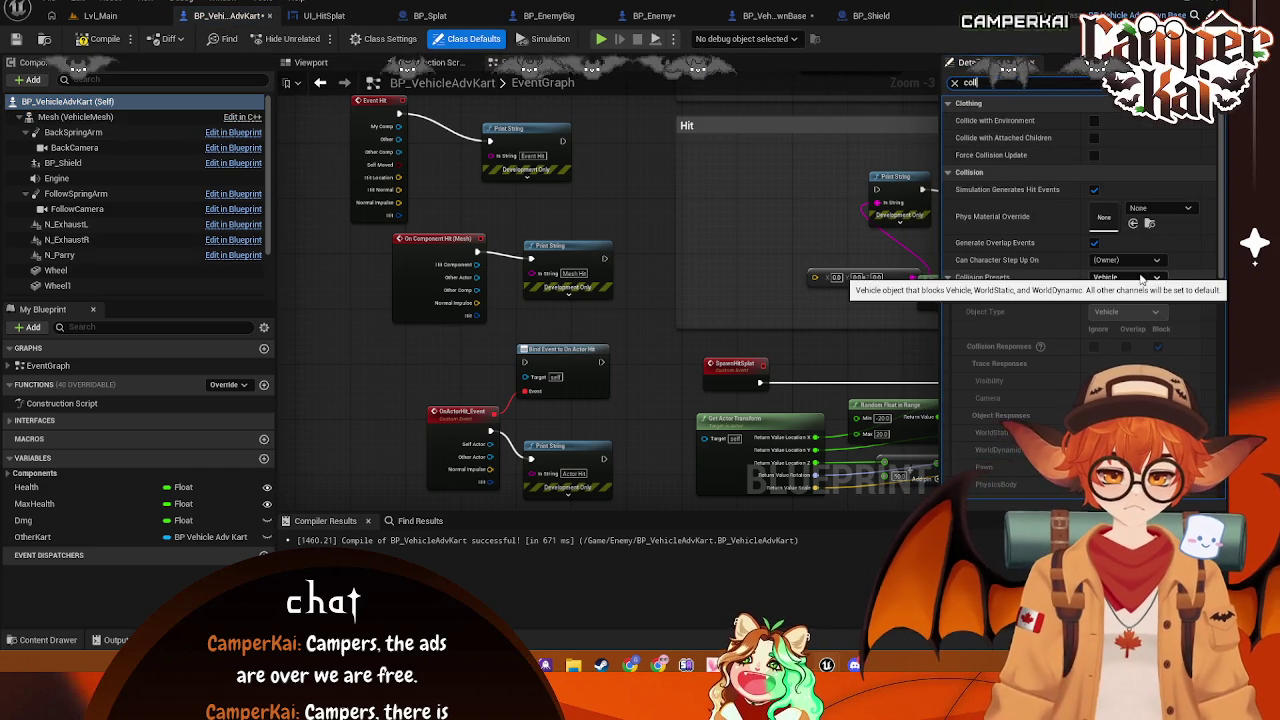
pyautogui.scroll(-3, 1141, 279)
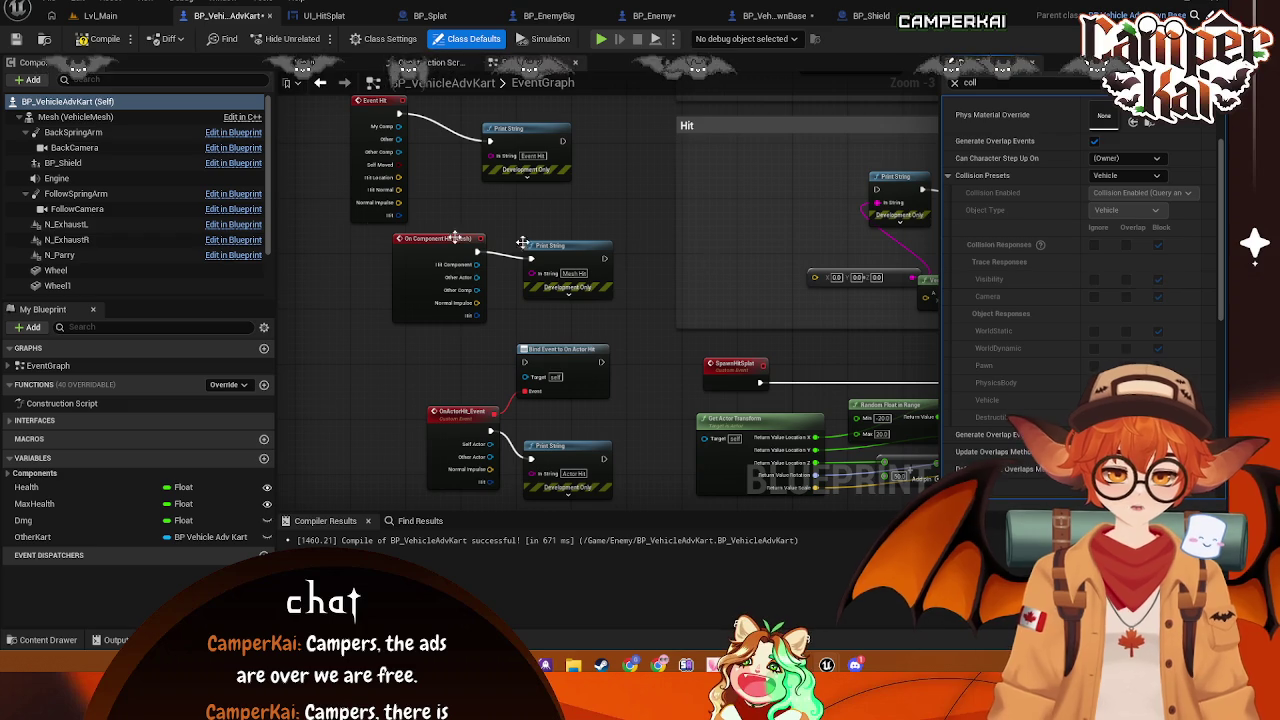
pyautogui.click(75, 116)
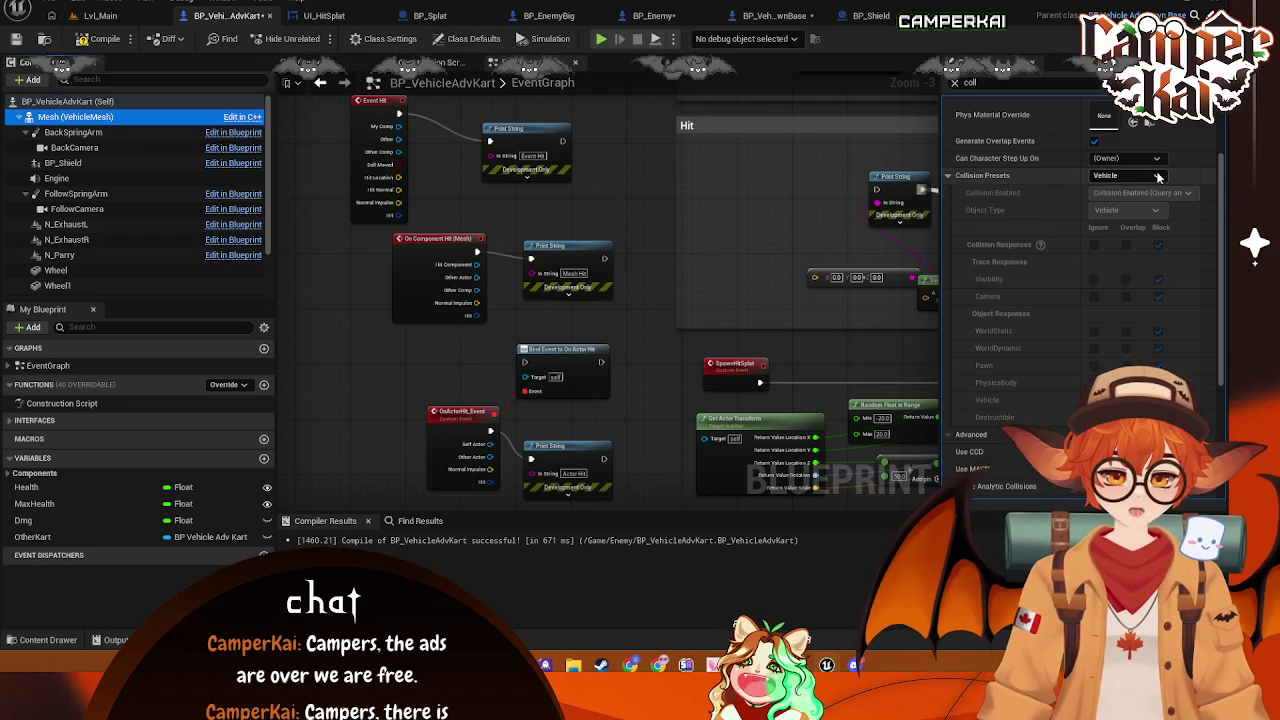
pyautogui.scroll(-2, 1119, 175)
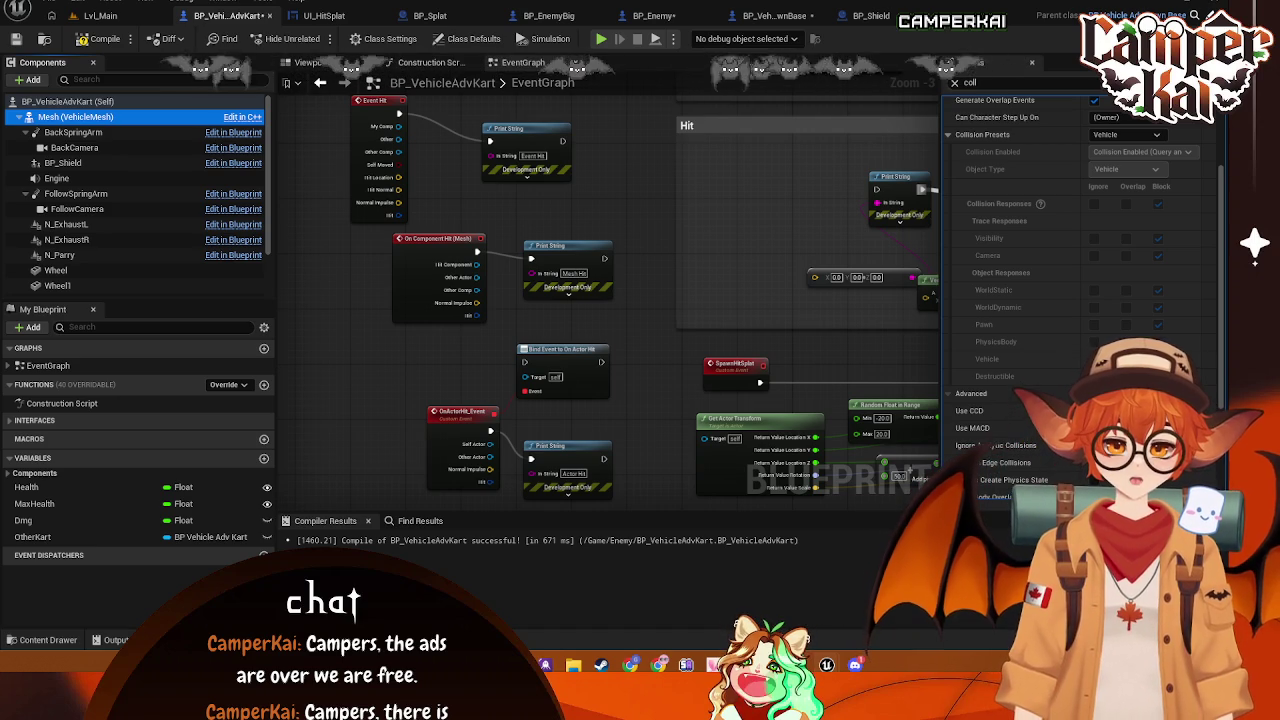
pyautogui.click(941, 85)
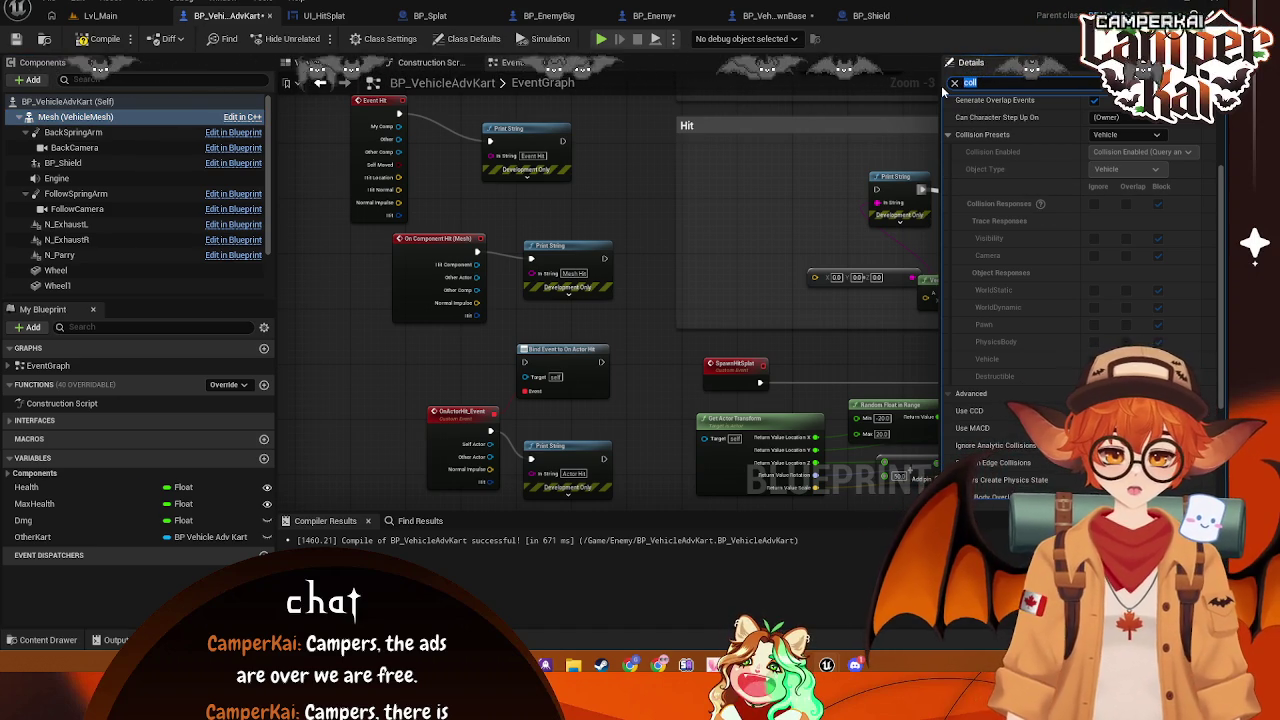
pyautogui.write('simulate')
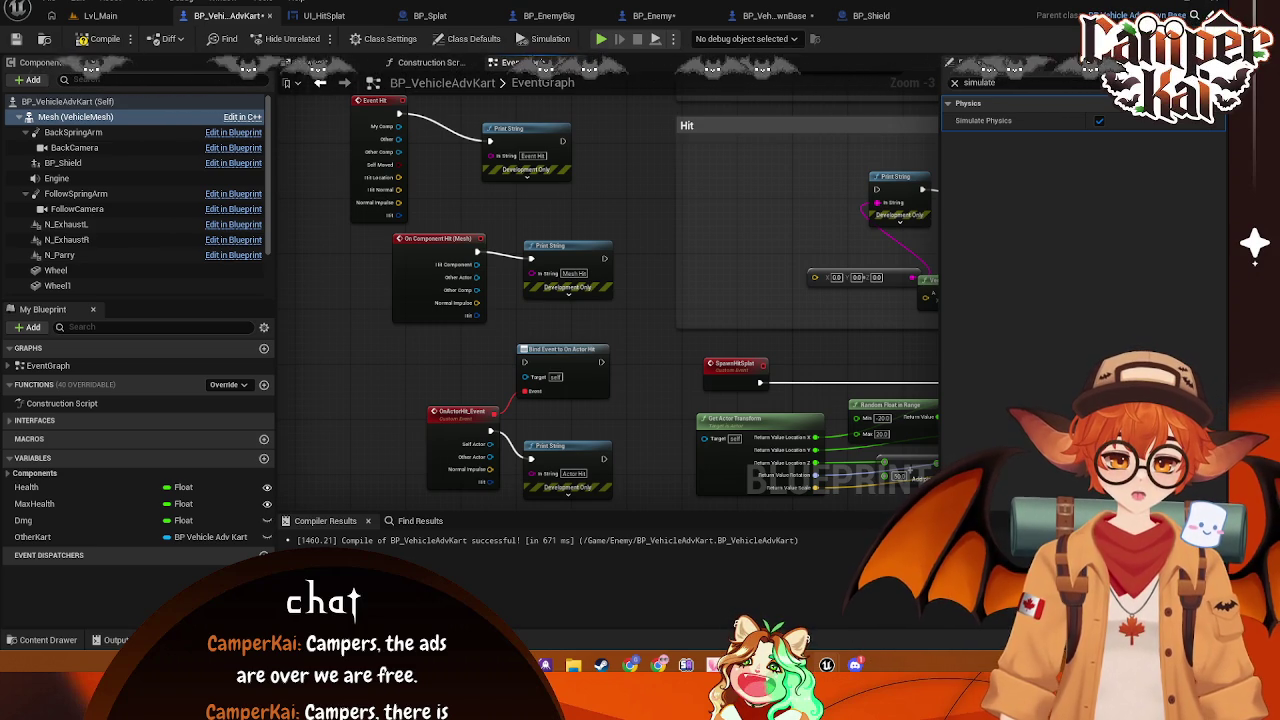
# Open Lvl_Timetrial from Content/Variant_Timetrial/Maps, saving changed assets, and survey the track
pyautogui.click(100, 15)
pyautogui.click(127, 38)
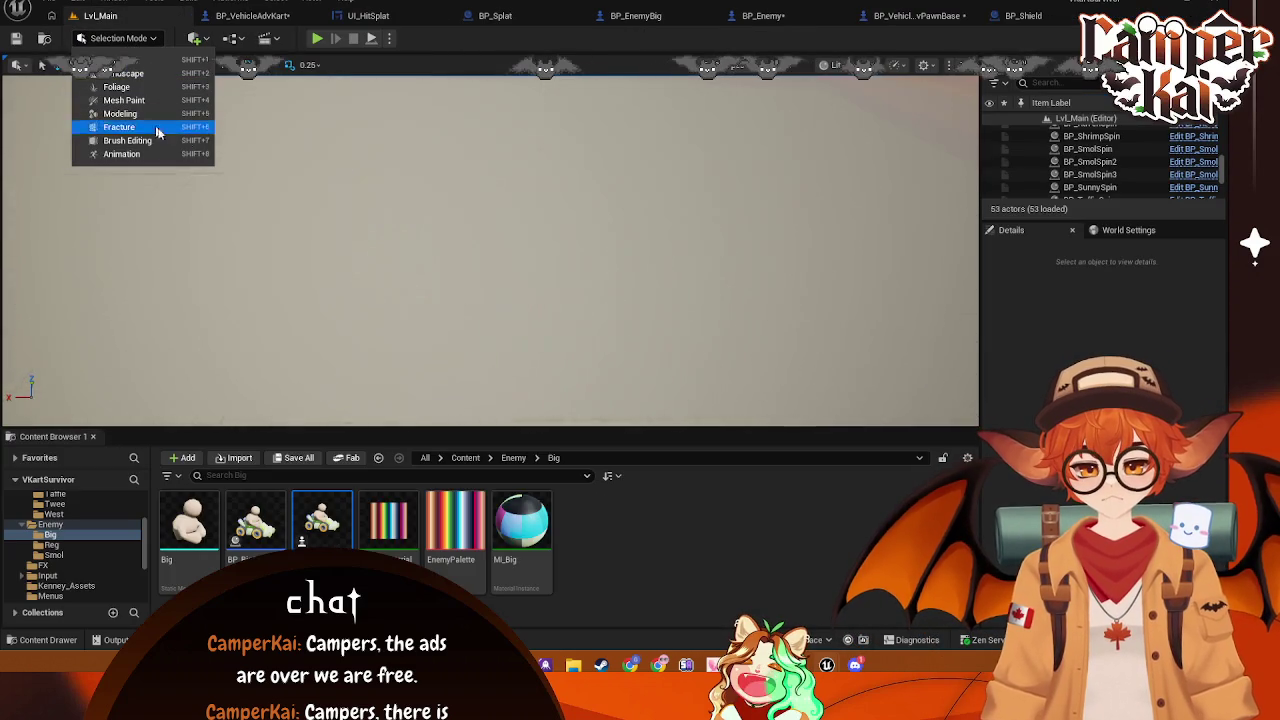
pyautogui.moveTo(453, 189)
pyautogui.mouseDown()
pyautogui.moveTo(415, 208)
pyautogui.moveTo(389, 183)
pyautogui.mouseUp()
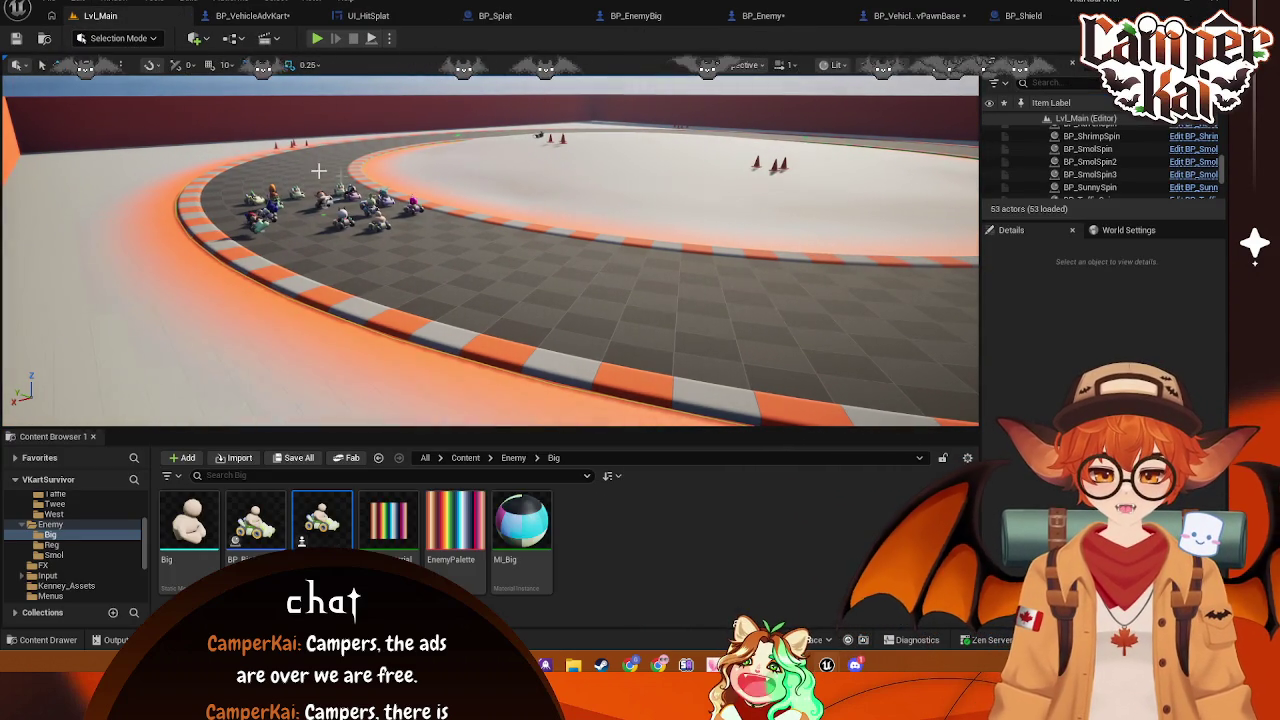
pyautogui.scroll(5, 97, 510)
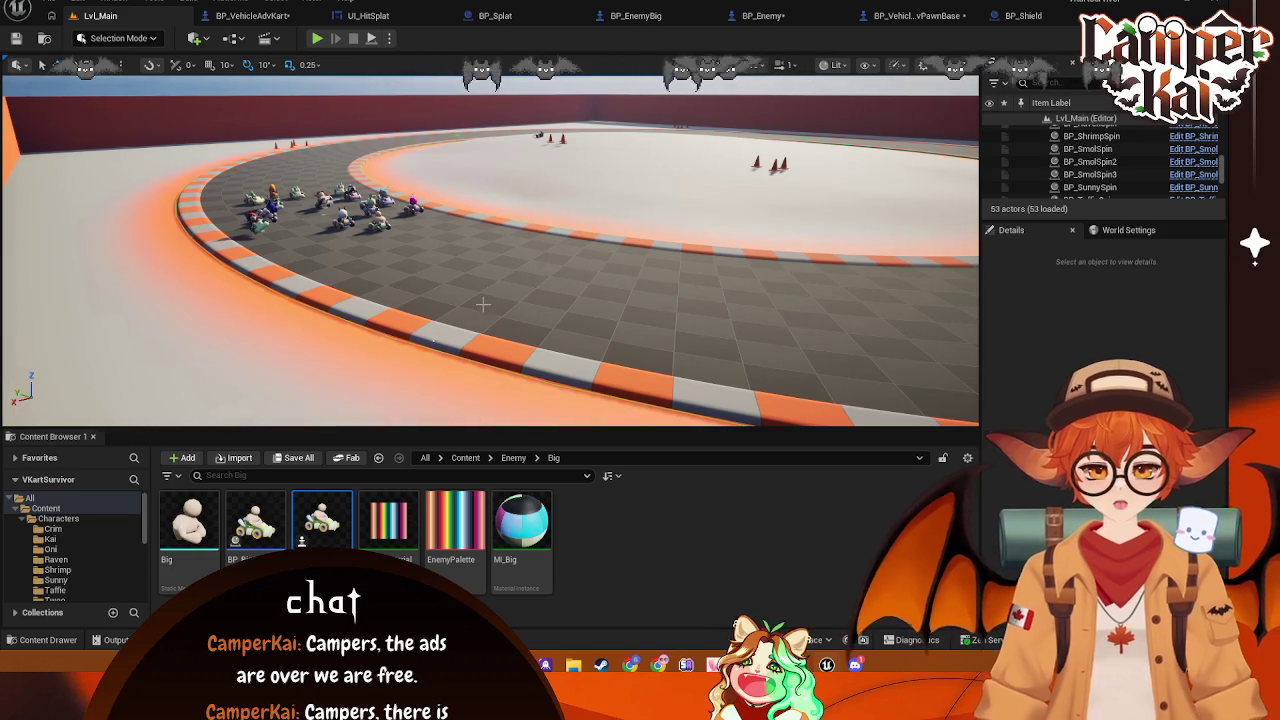
pyautogui.click(46, 508)
pyautogui.scroll(-4, 43, 555)
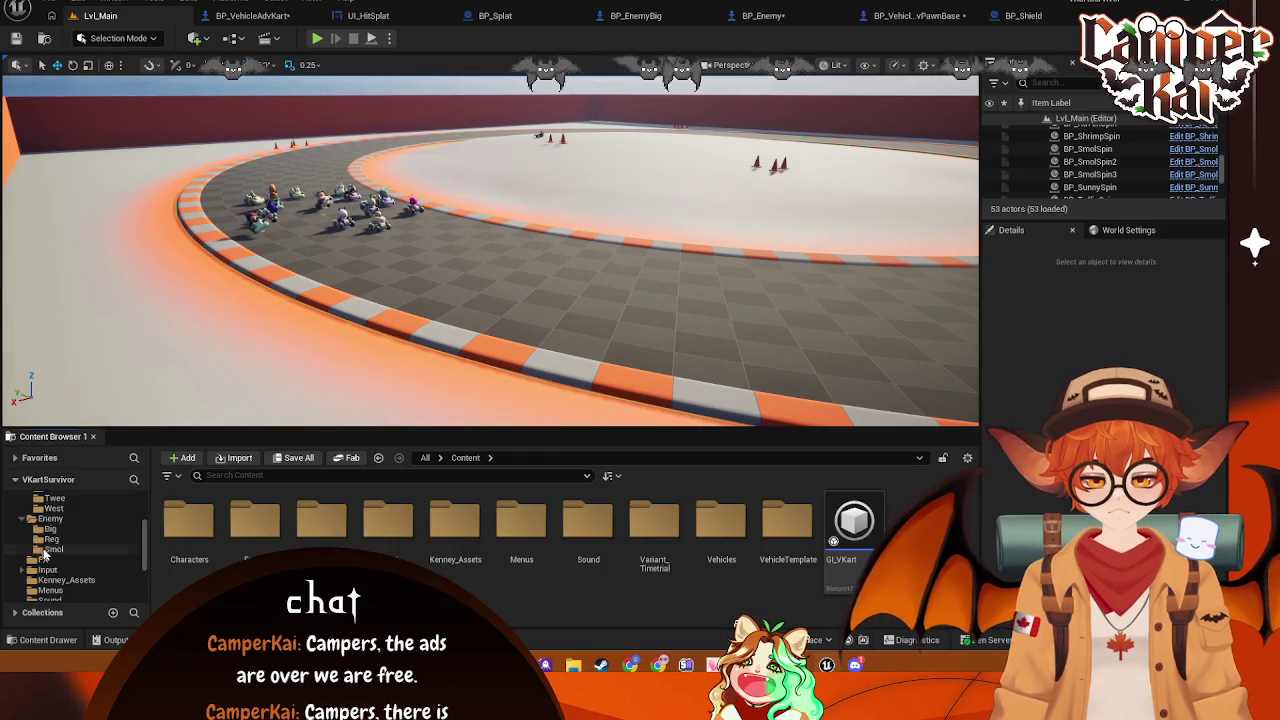
pyautogui.scroll(-3, 71, 567)
pyautogui.click(69, 549)
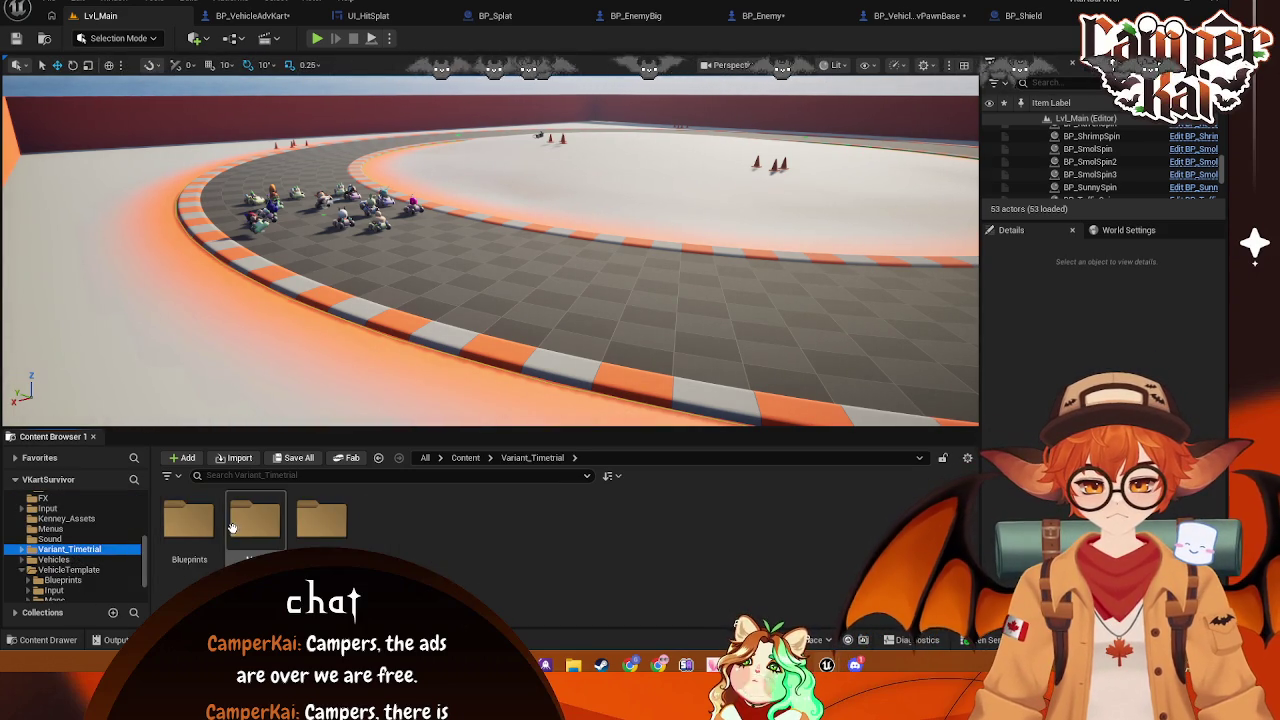
pyautogui.doubleClick(264, 520)
pyautogui.doubleClick(262, 521)
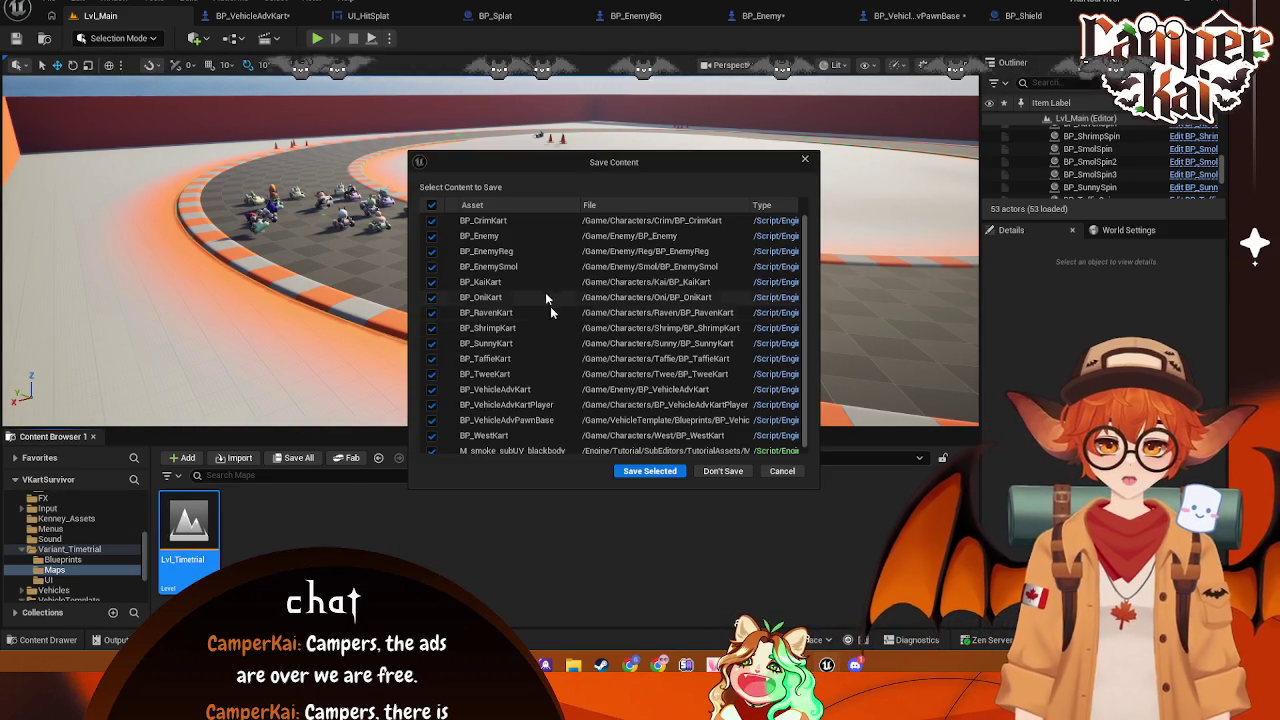
pyautogui.click(650, 471)
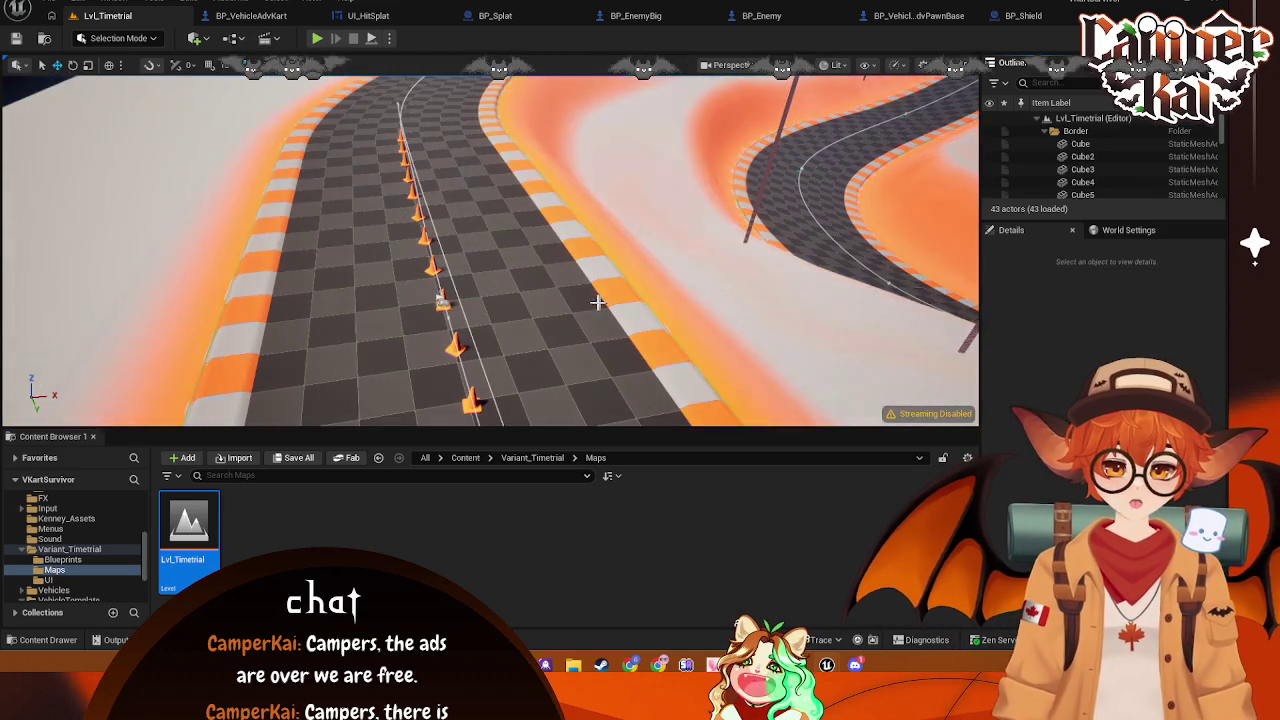
pyautogui.moveTo(597, 302); pyautogui.dragTo(535, 271)
# Add a Cube from Quick Add > Shapes and lower it onto the track beside the cones
pyautogui.rightClick(535, 271)
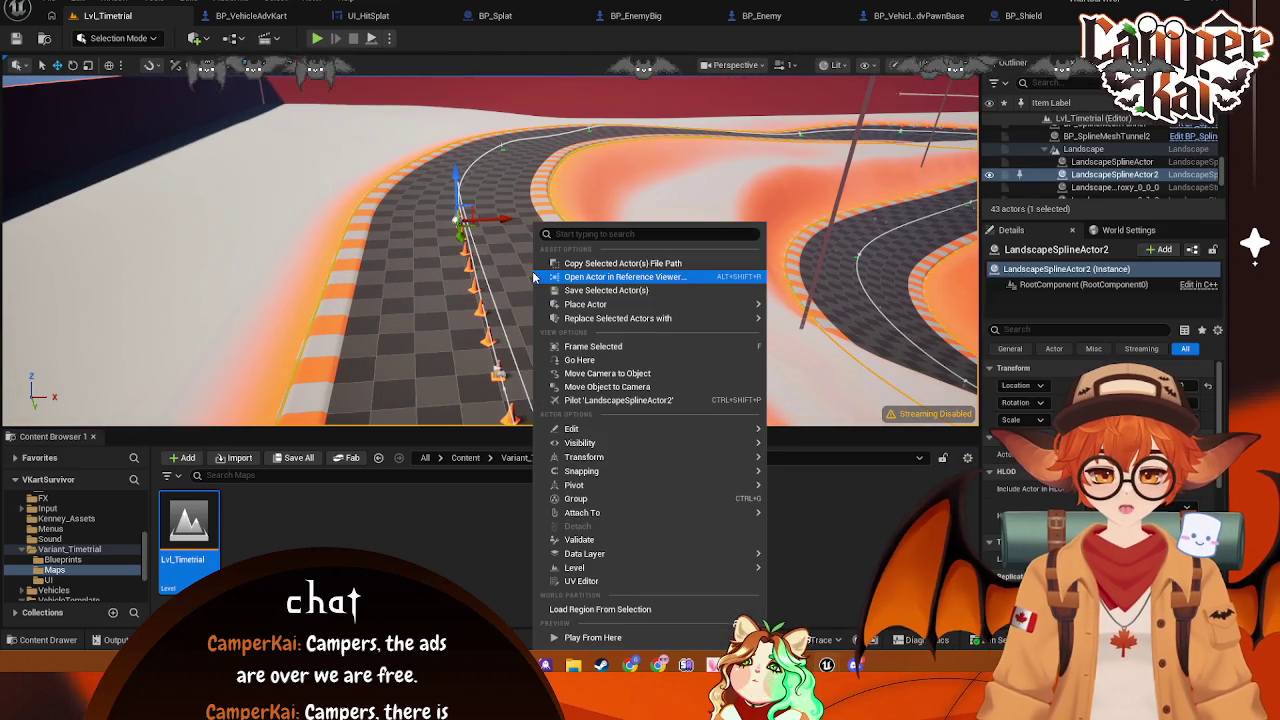
pyautogui.click(307, 40)
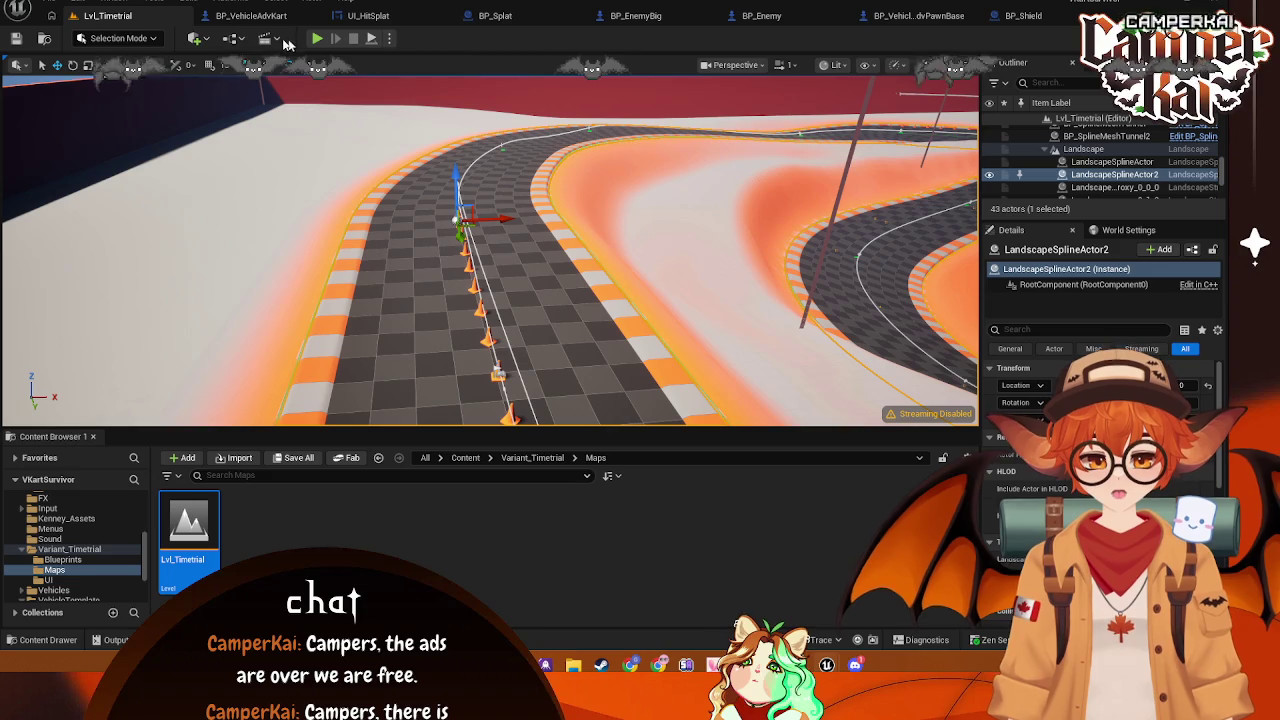
pyautogui.click(206, 41)
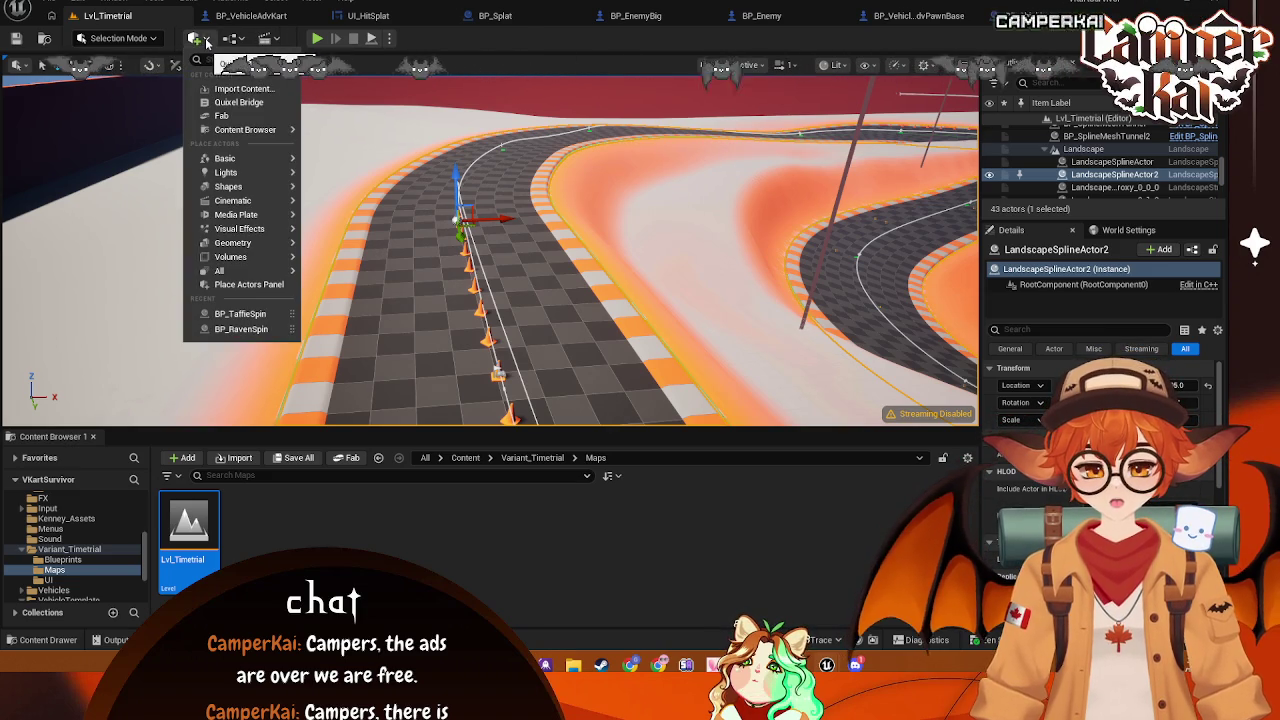
pyautogui.moveTo(254, 160)
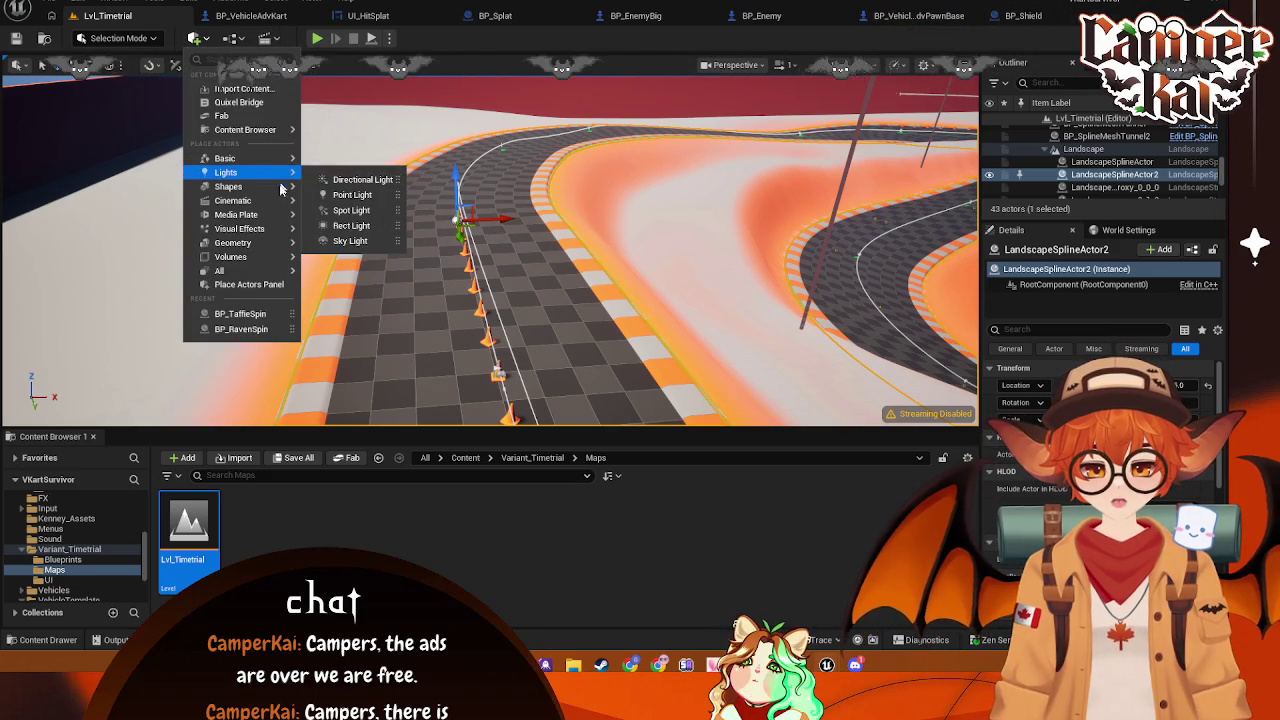
pyautogui.moveTo(285, 186)
pyautogui.click(339, 192)
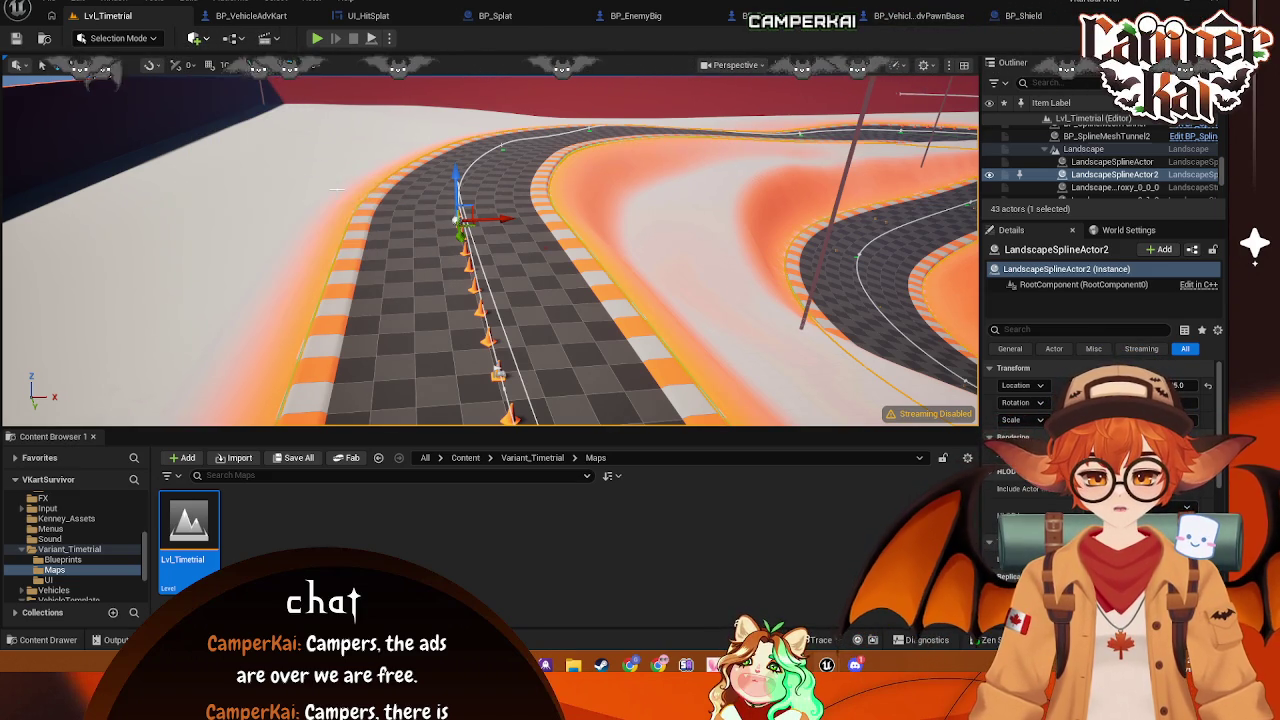
pyautogui.moveTo(489, 222); pyautogui.dragTo(498, 340)
# Focus on the cube and change its collision preset, apparently to NoCollision
pyautogui.press('f')
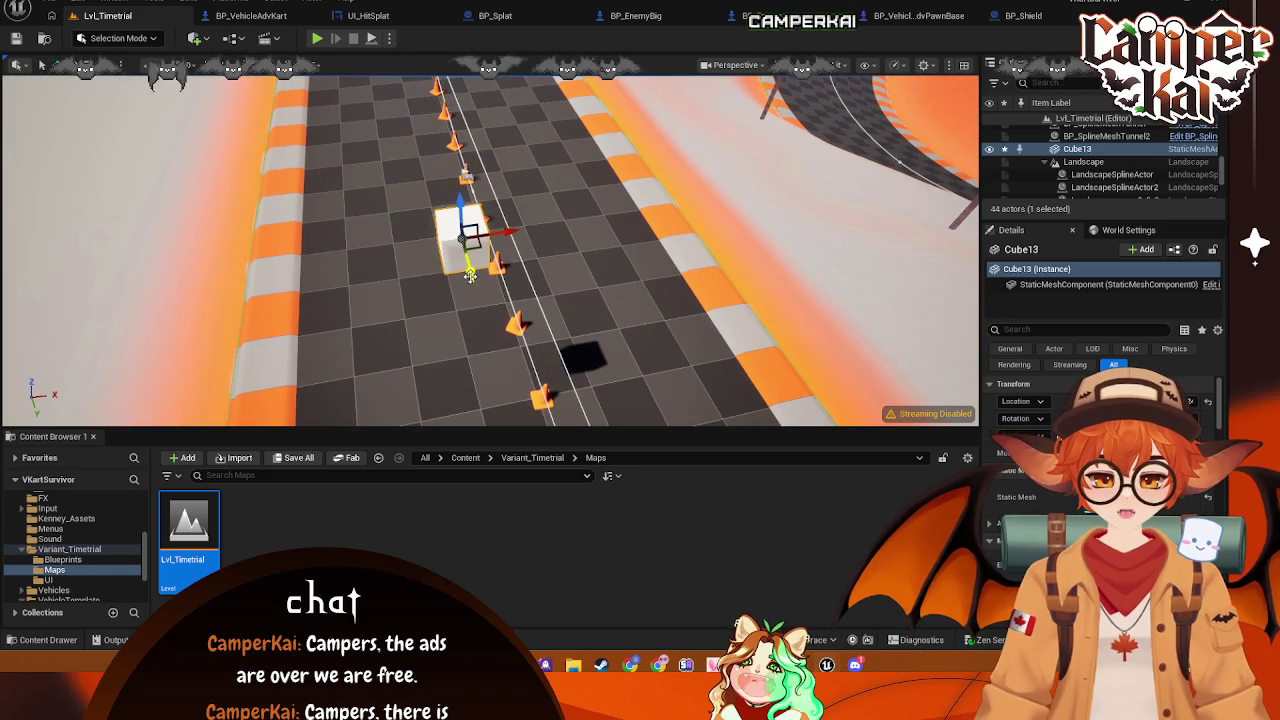
pyautogui.scroll(-5, 470, 276)
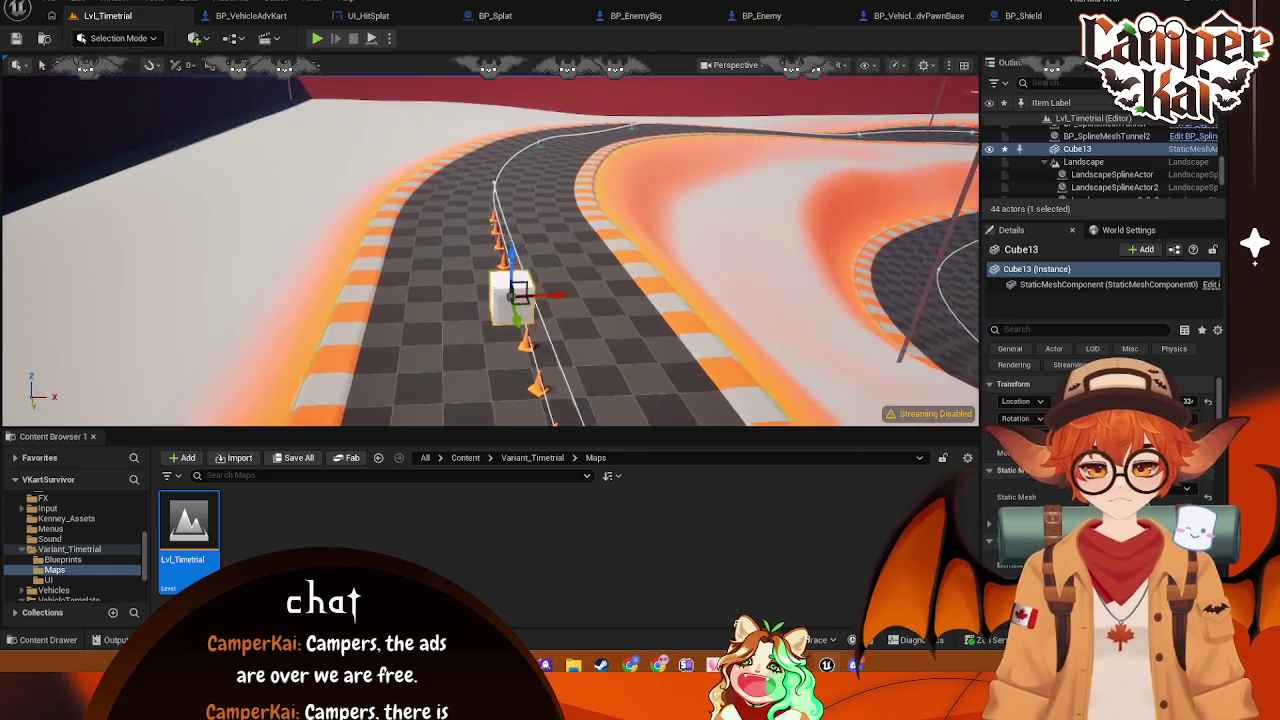
pyautogui.moveTo(520, 250)
pyautogui.mouseDown()
pyautogui.moveTo(567, 212)
pyautogui.moveTo(600, 363)
pyautogui.moveTo(175, 398)
pyautogui.moveTo(136, 395)
pyautogui.moveTo(126, 325)
pyautogui.moveTo(138, 338)
pyautogui.mouseUp()
pyautogui.scroll(-3, 598, 376)
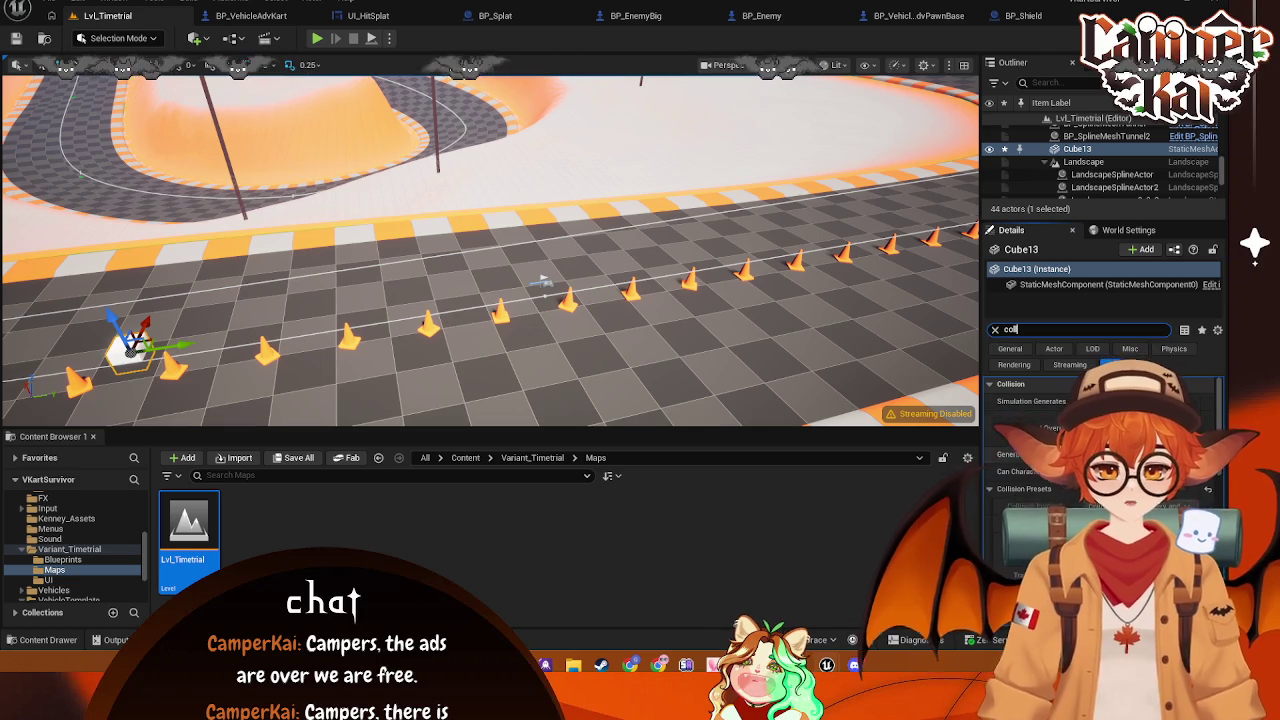
pyautogui.click(1130, 488)
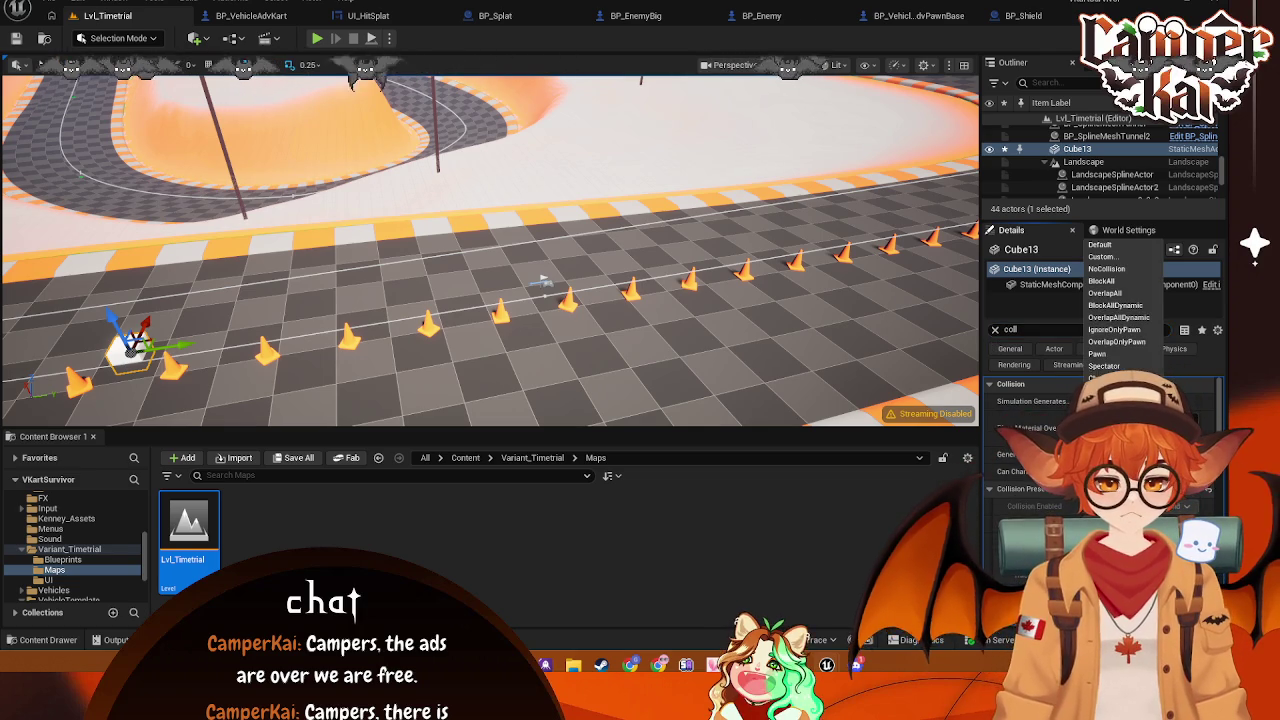
pyautogui.click(1102, 281)
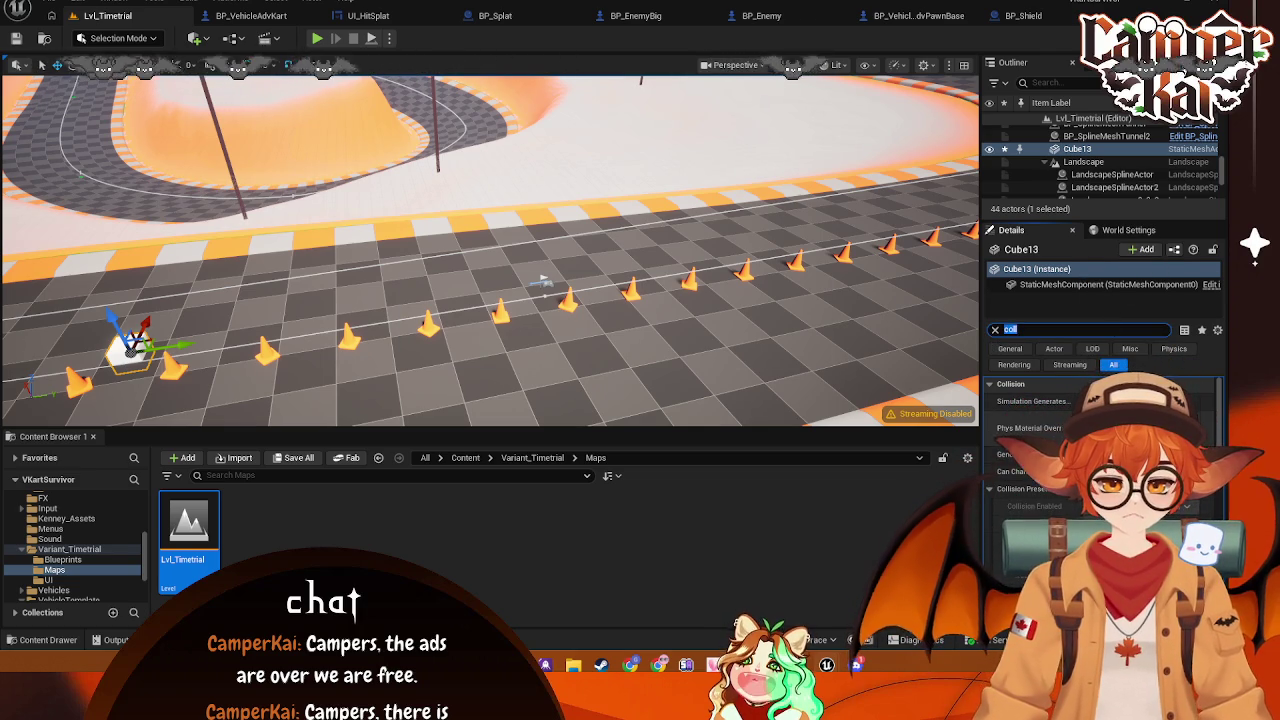
pyautogui.press('Escape')
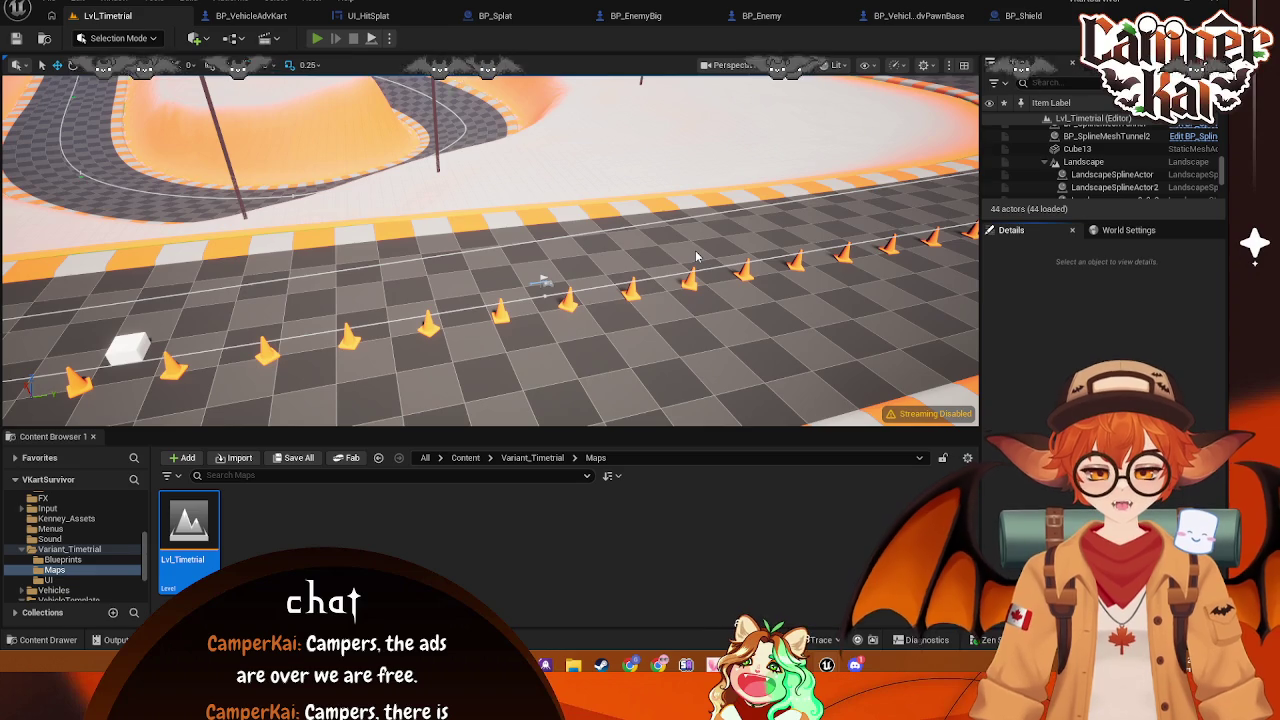
pyautogui.hotkey('alt', 'p')
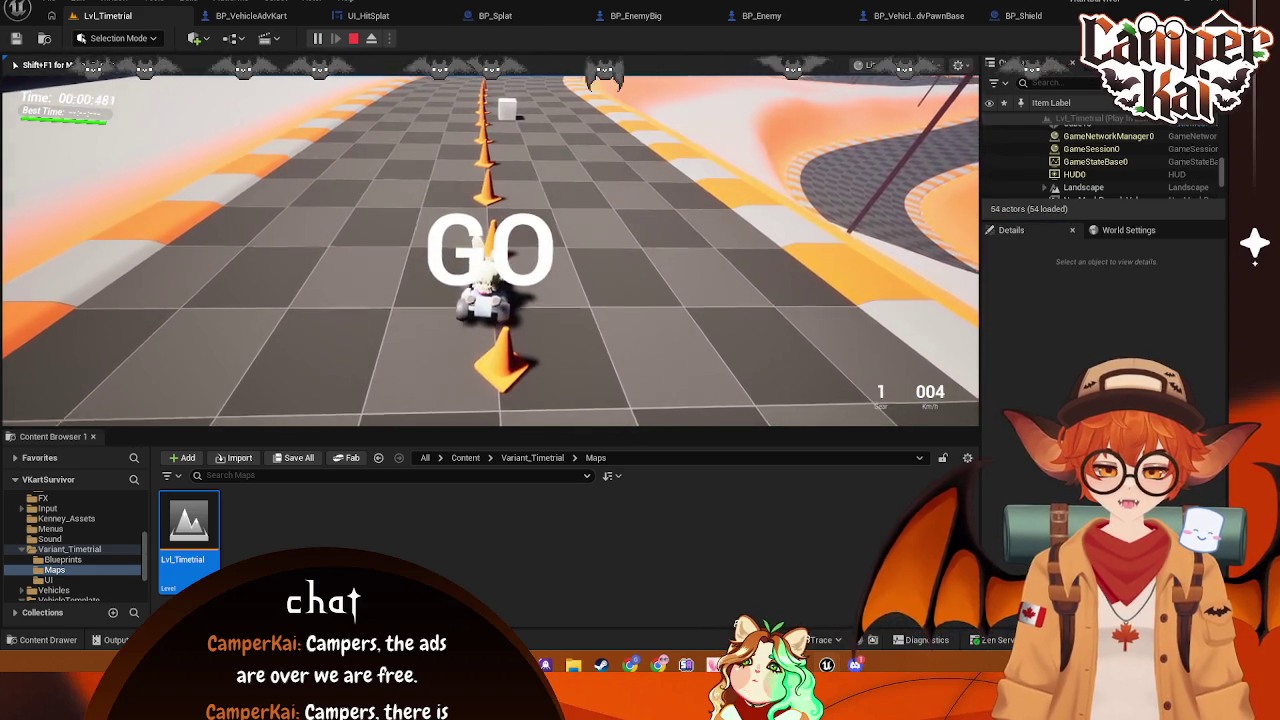
pyautogui.press('w')
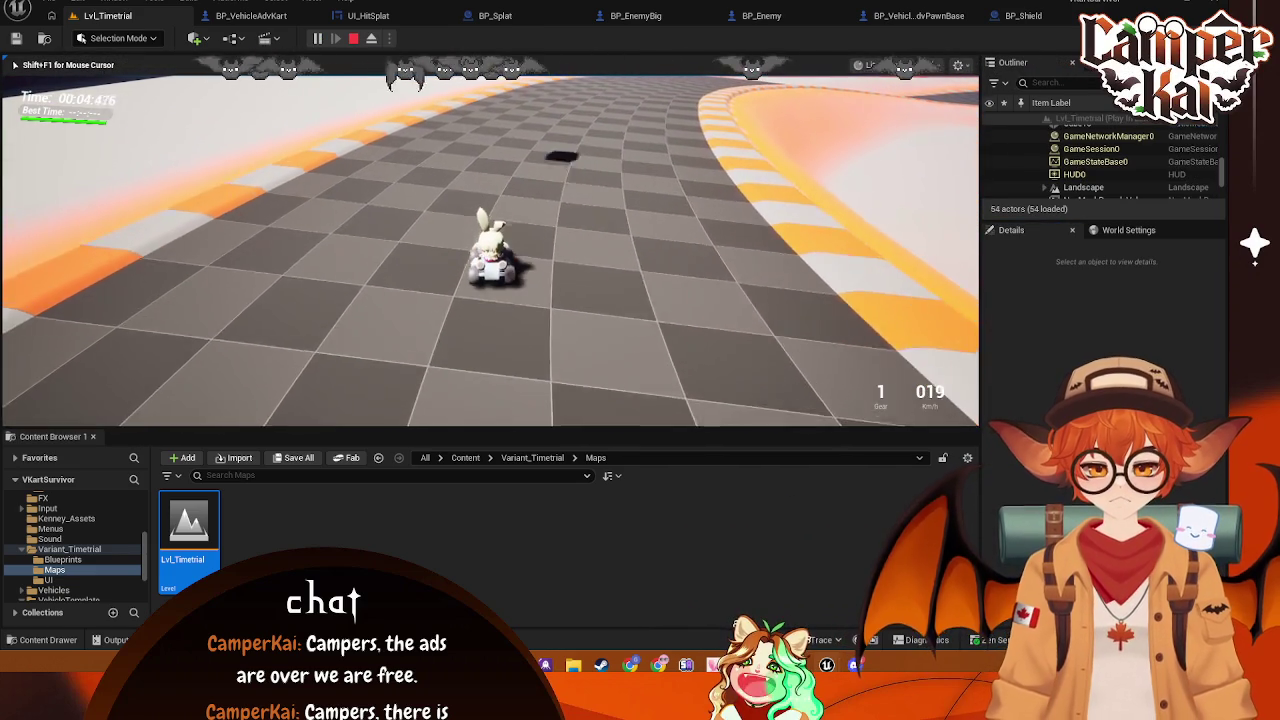
pyautogui.press('w')
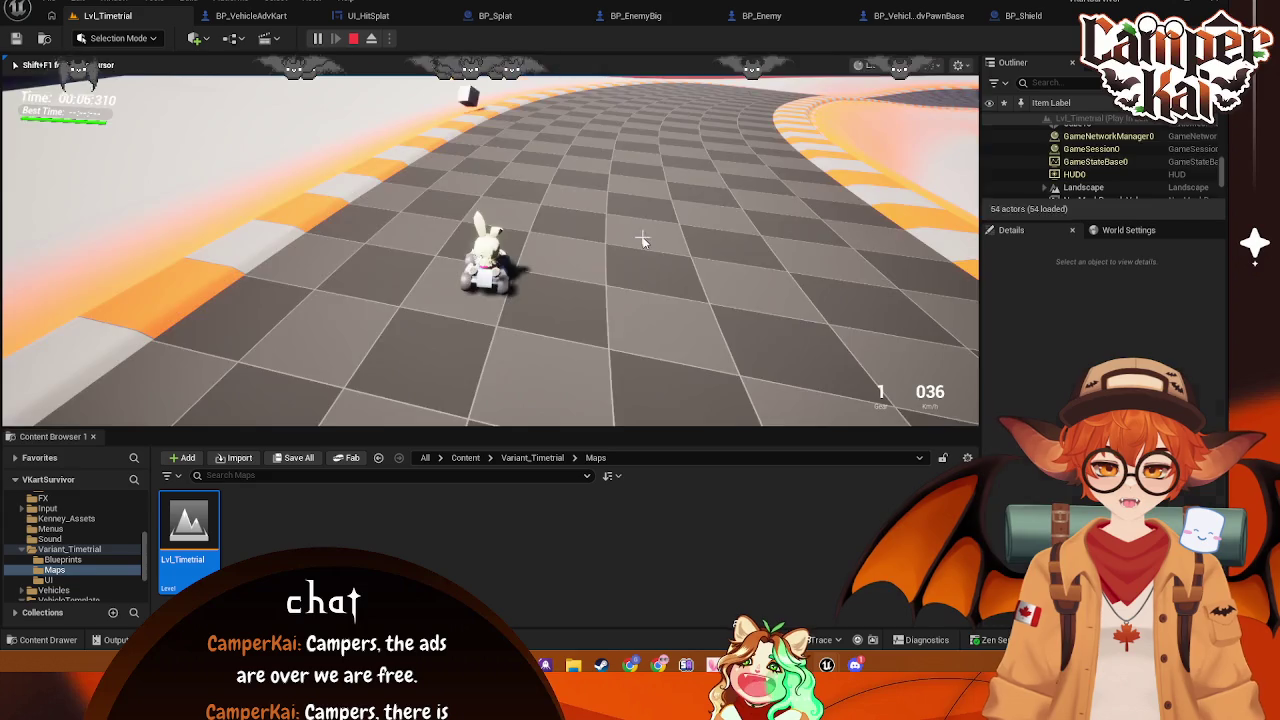
pyautogui.press('Escape')
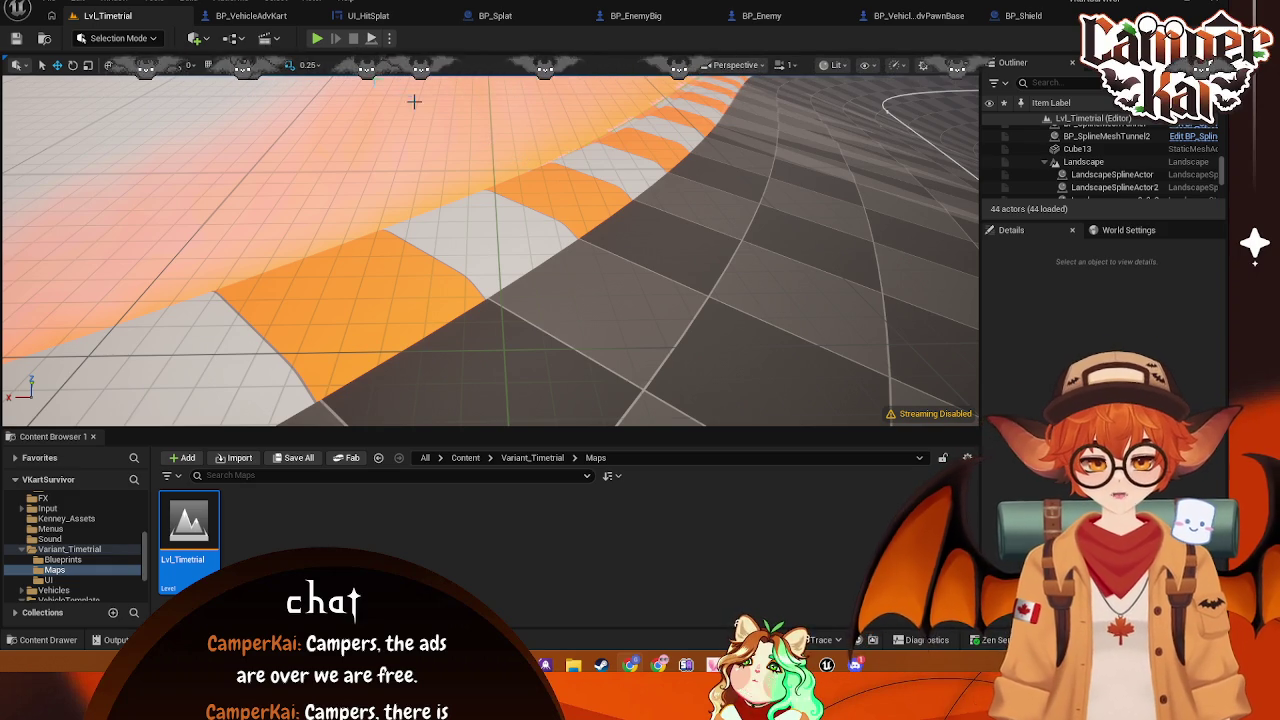
# Find and delete the test cube Cube13, then go back to the BP_VehicleAdvKart blueprint
pyautogui.moveTo(656, 220)
pyautogui.mouseDown()
pyautogui.moveTo(876, 330)
pyautogui.moveTo(850, 430)
pyautogui.moveTo(815, 355)
pyautogui.mouseUp()
pyautogui.moveTo(566, 176); pyautogui.dragTo(566, 176)
pyautogui.click(569, 177)
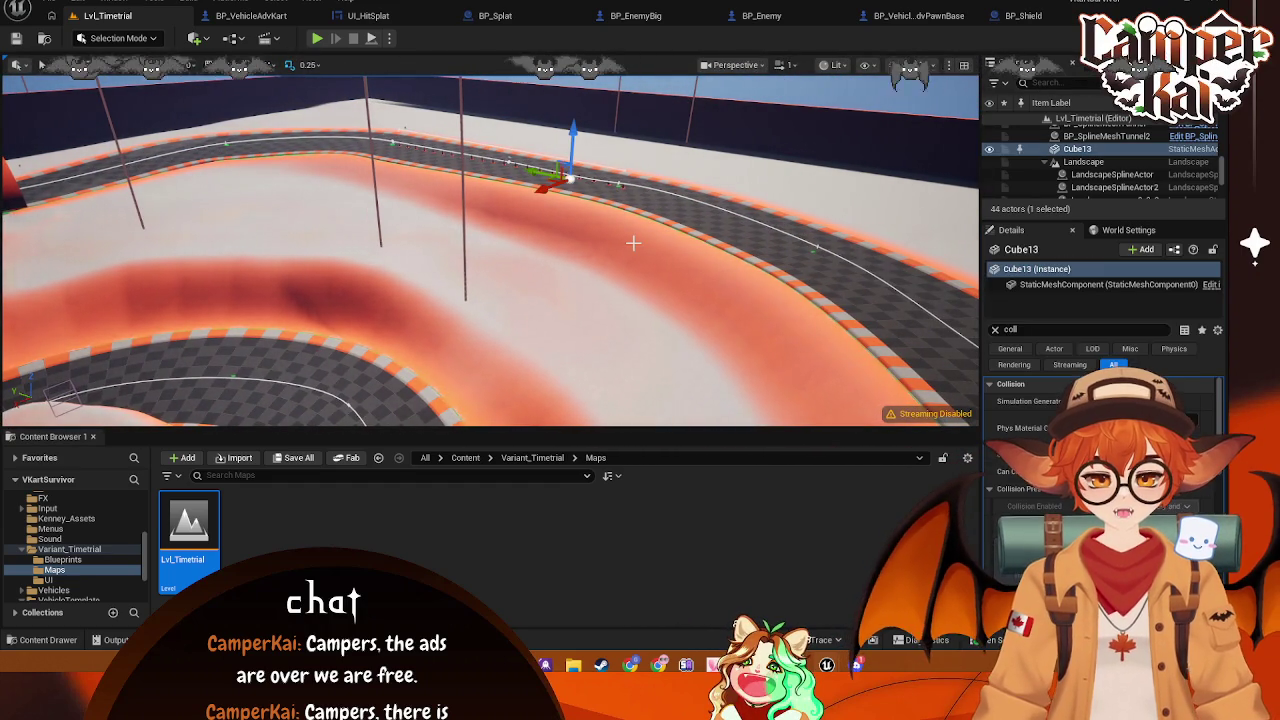
pyautogui.press('Delete')
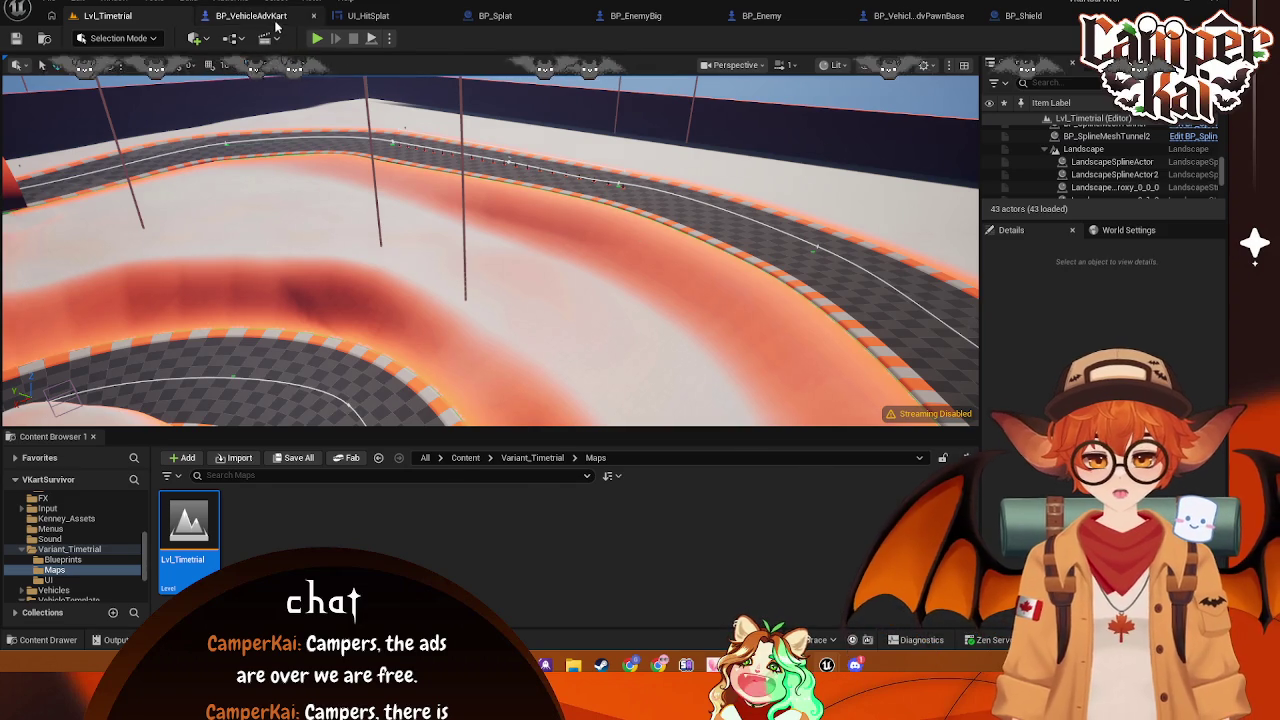
pyautogui.click(275, 20)
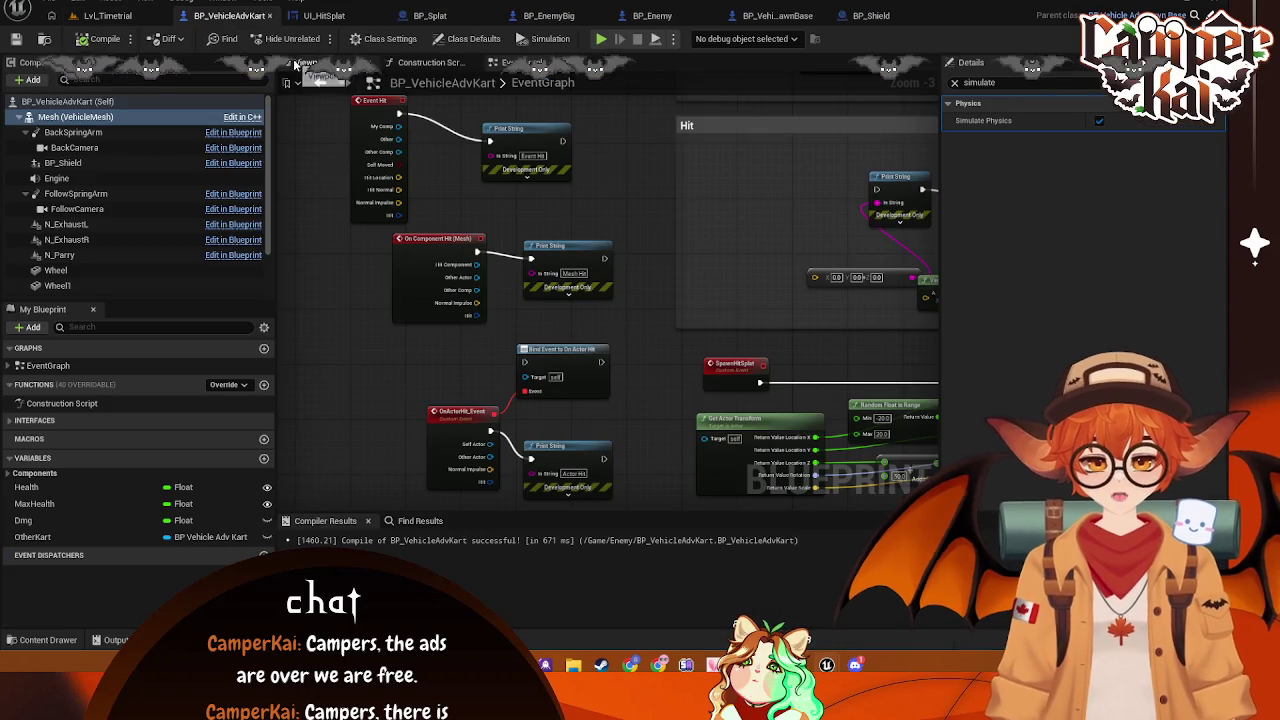
# Add a Box Collision component to the kart and raise it around the kart body
pyautogui.click(80, 103)
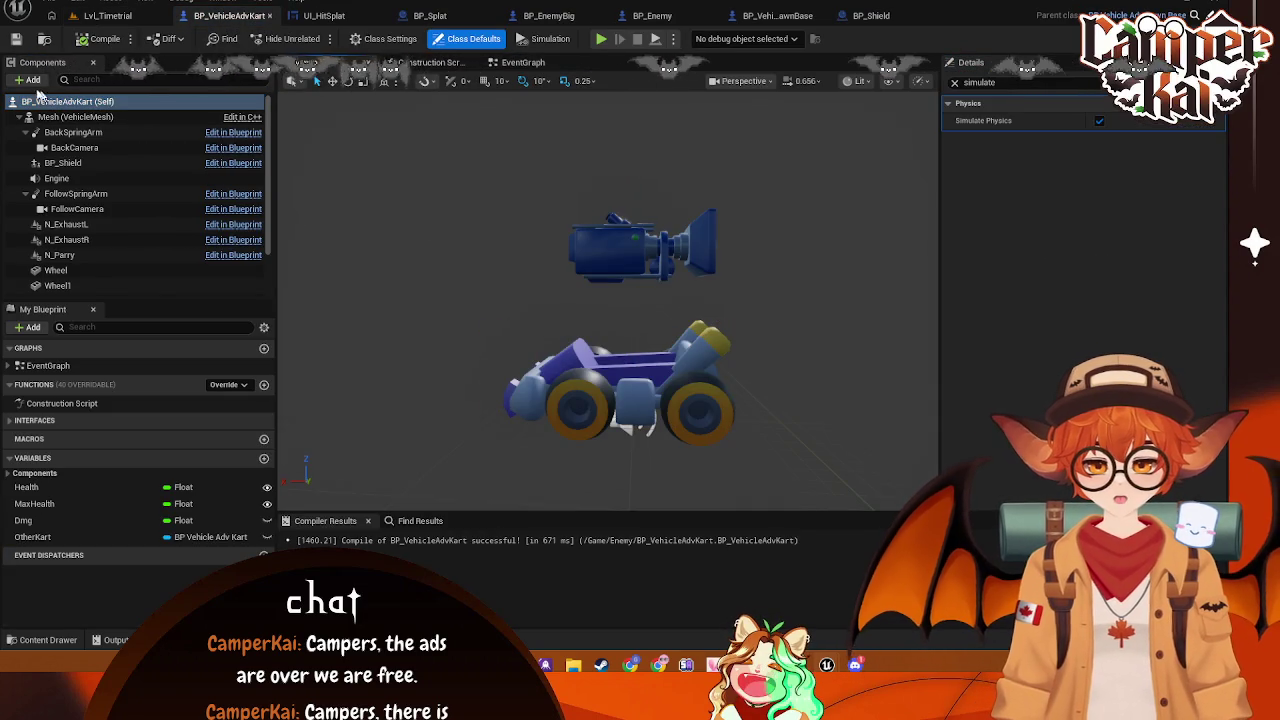
pyautogui.click(28, 79)
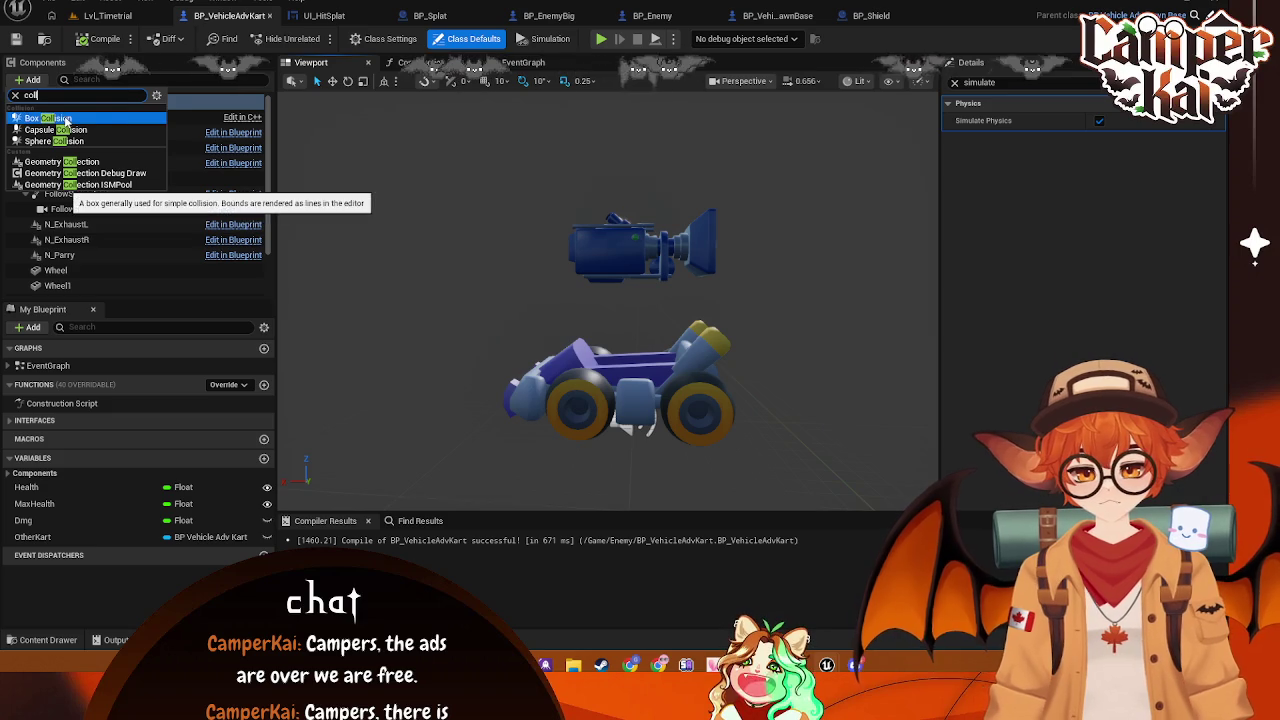
pyautogui.click(60, 160)
pyautogui.moveTo(634, 373); pyautogui.dragTo(634, 338)
pyautogui.moveTo(634, 383); pyautogui.dragTo(634, 379)
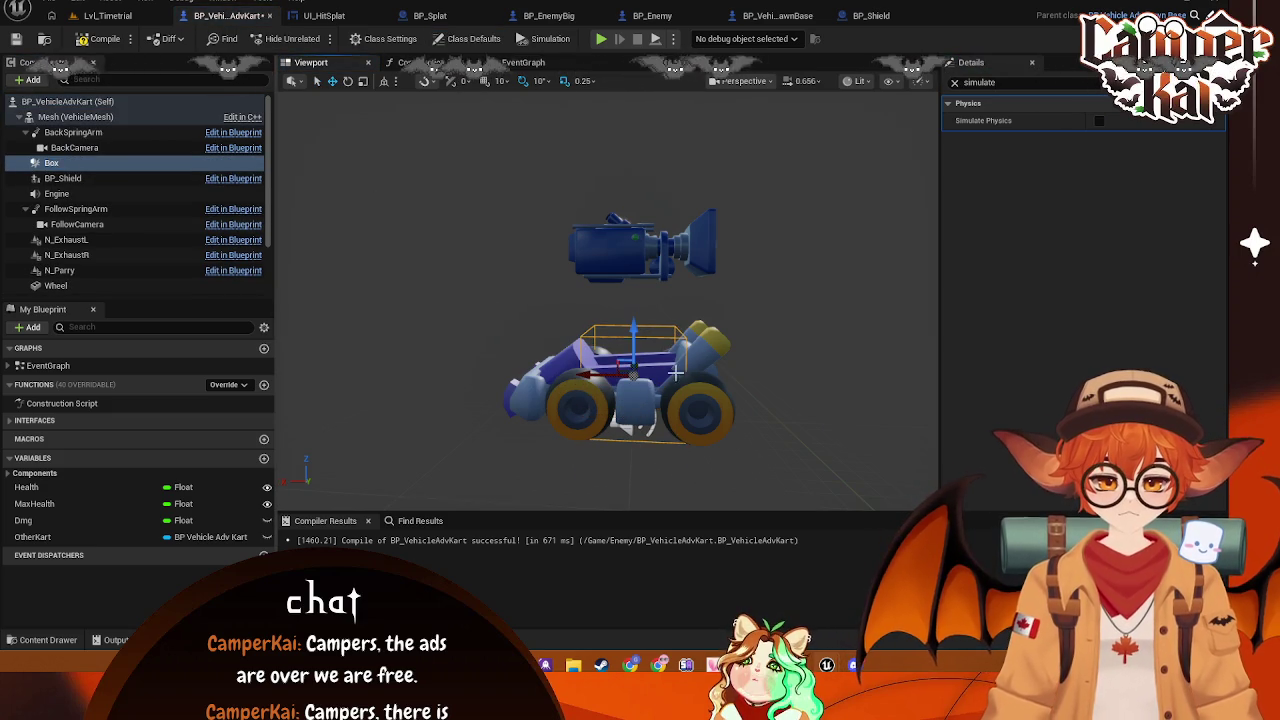
# Switch to an orthographic side view and raise the box further over the kart
pyautogui.click(858, 81)
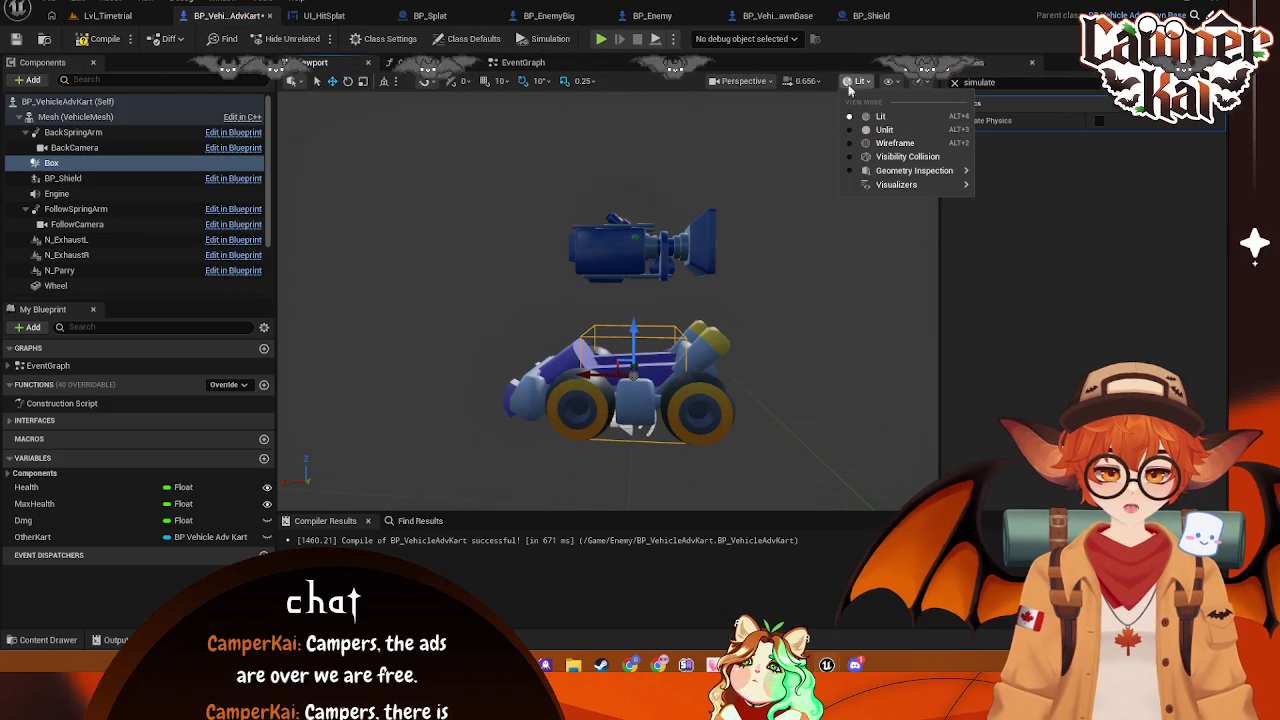
pyautogui.click(752, 82)
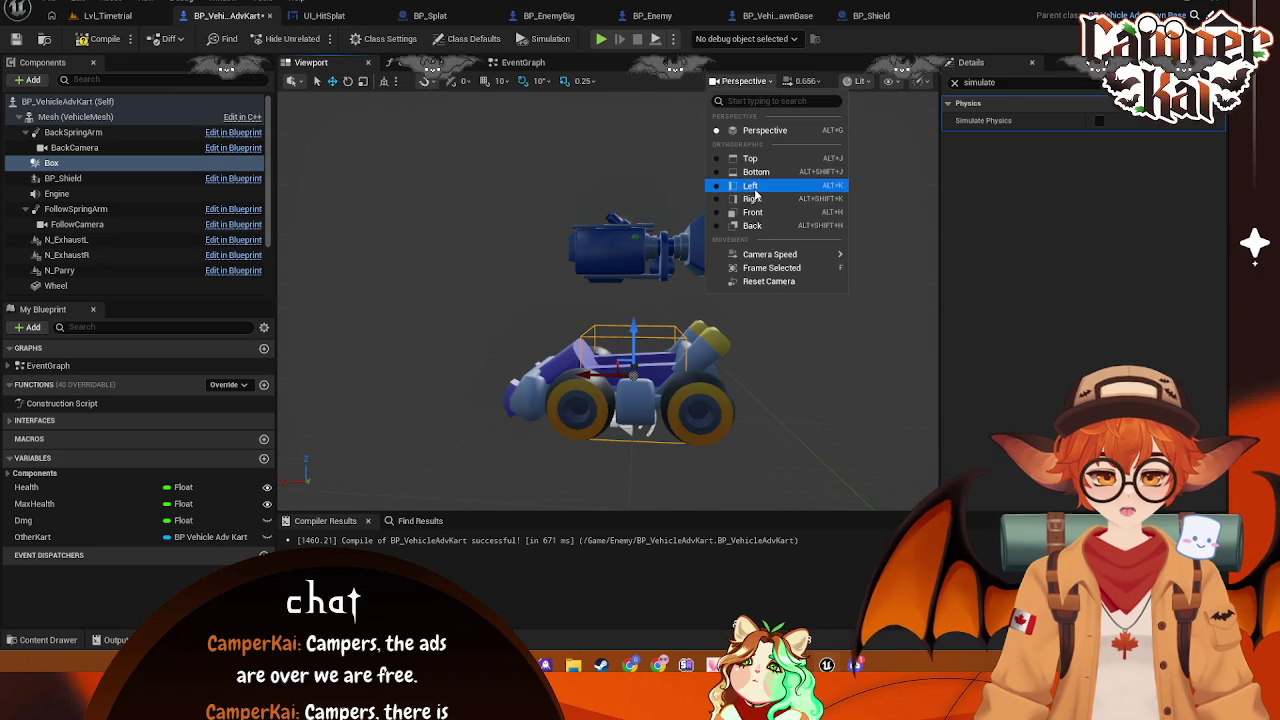
pyautogui.click(762, 184)
pyautogui.moveTo(675, 290); pyautogui.dragTo(676, 268)
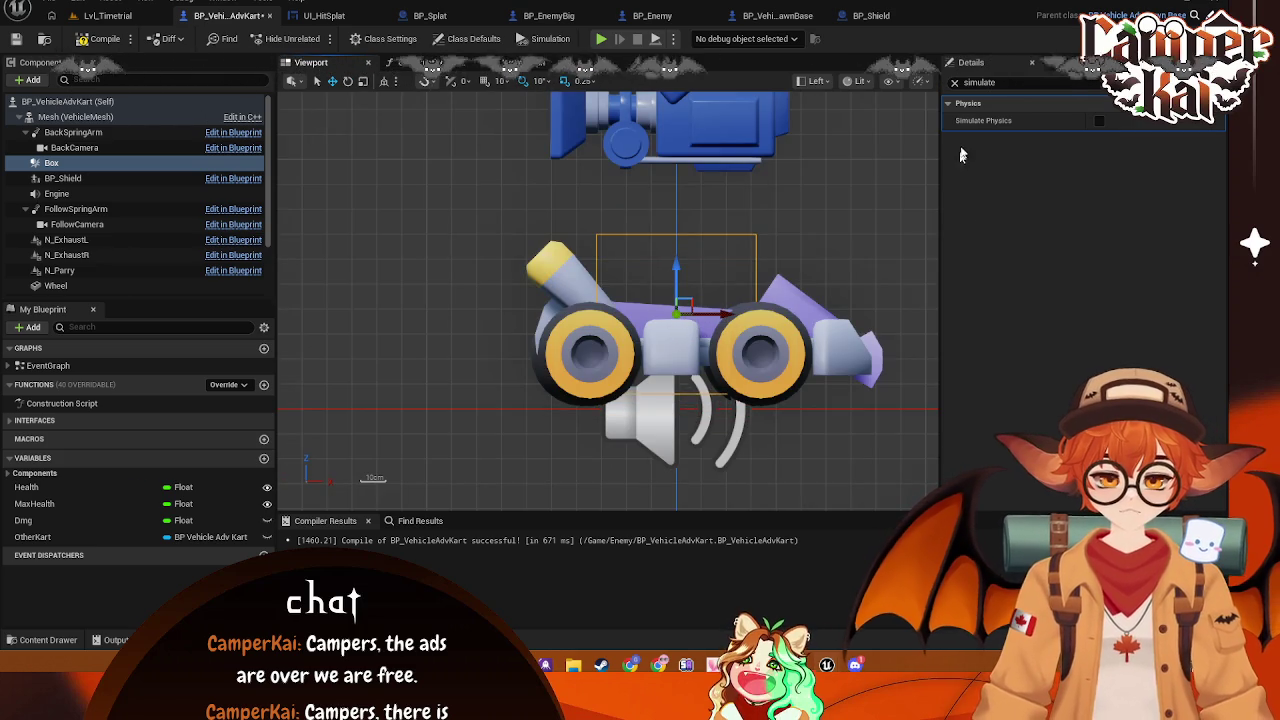
# Set the Box's X extent to 75 and shift it forward along the kart
pyautogui.click(955, 83)
pyautogui.click(181, 163)
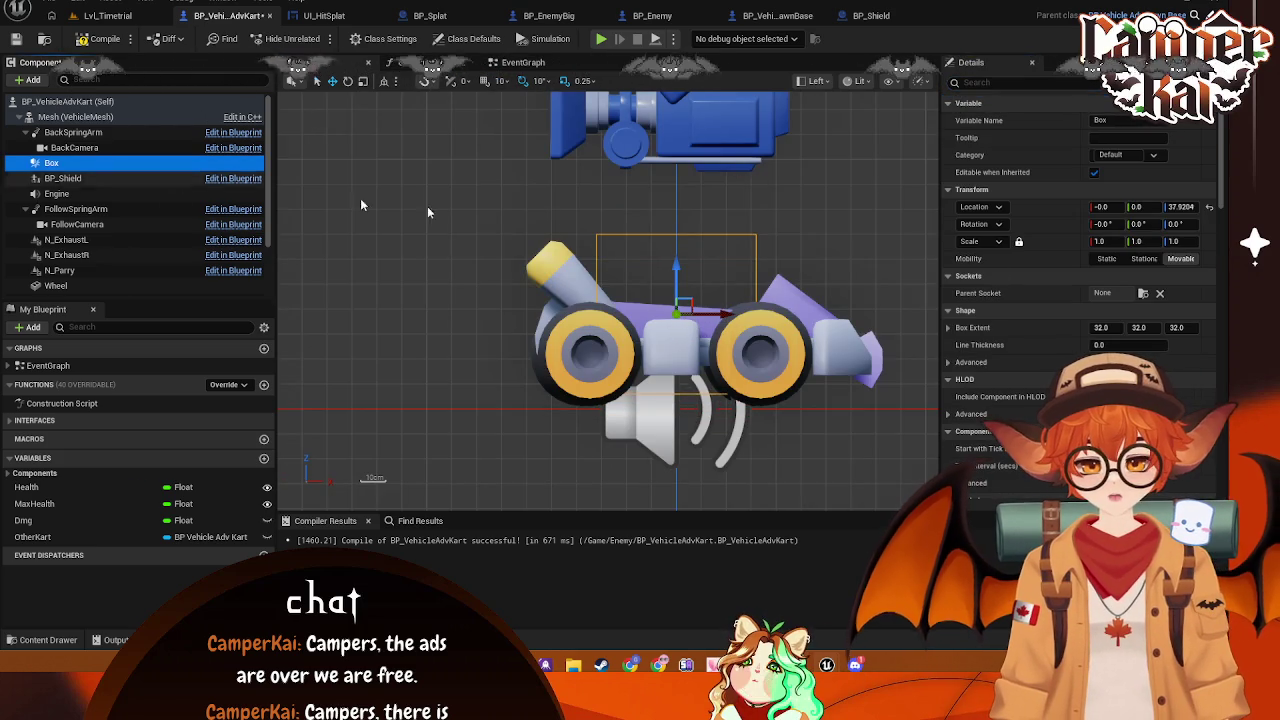
pyautogui.click(1103, 327)
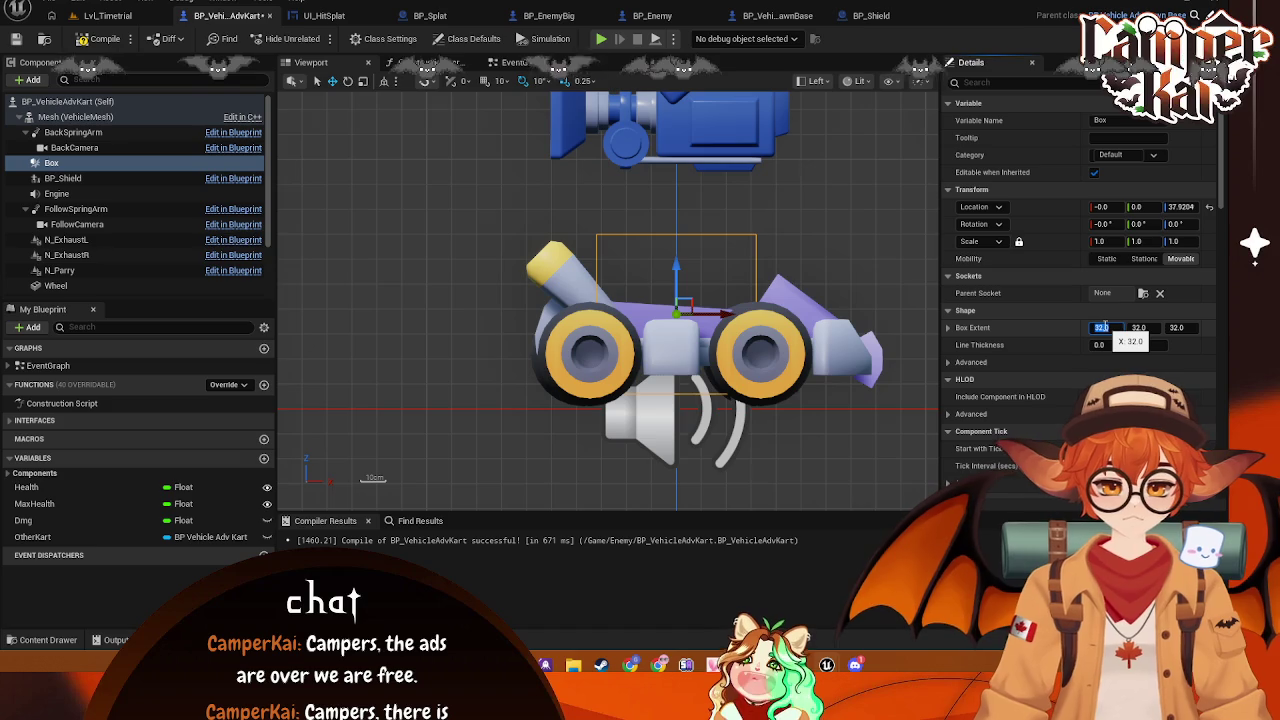
pyautogui.write('35')
pyautogui.write('50')
pyautogui.press('Return')
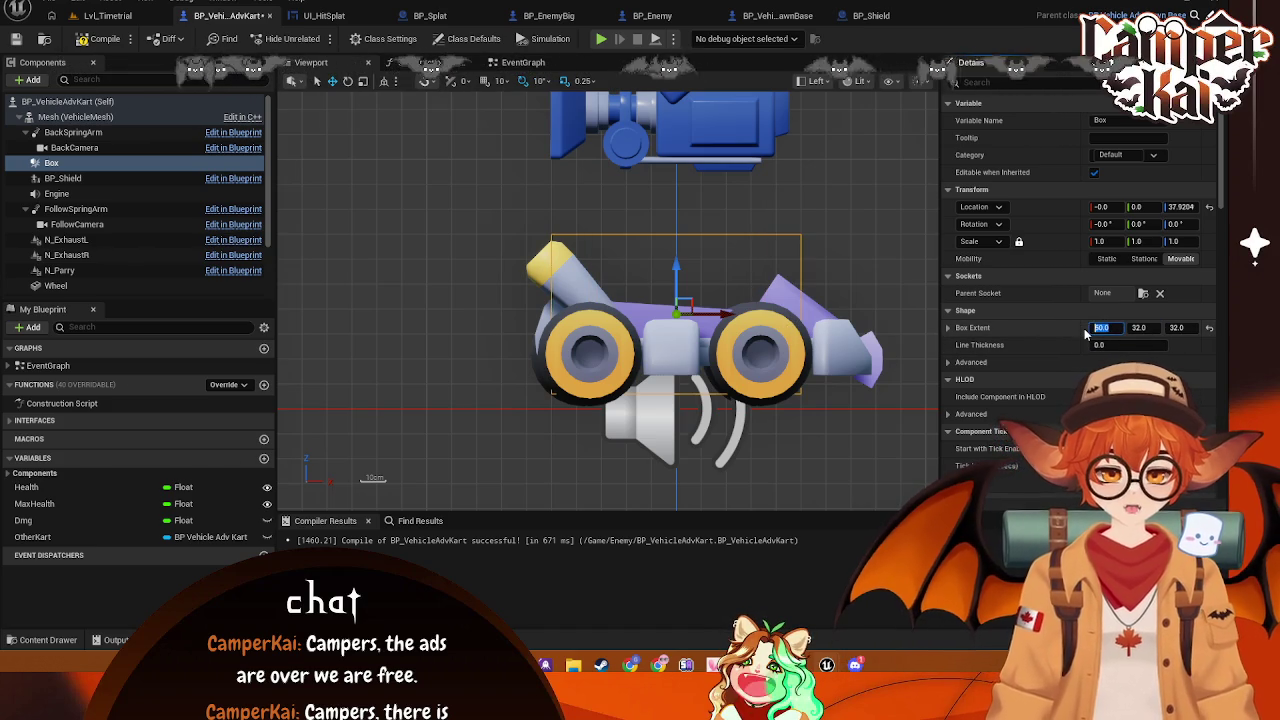
pyautogui.write('65')
pyautogui.press('Return')
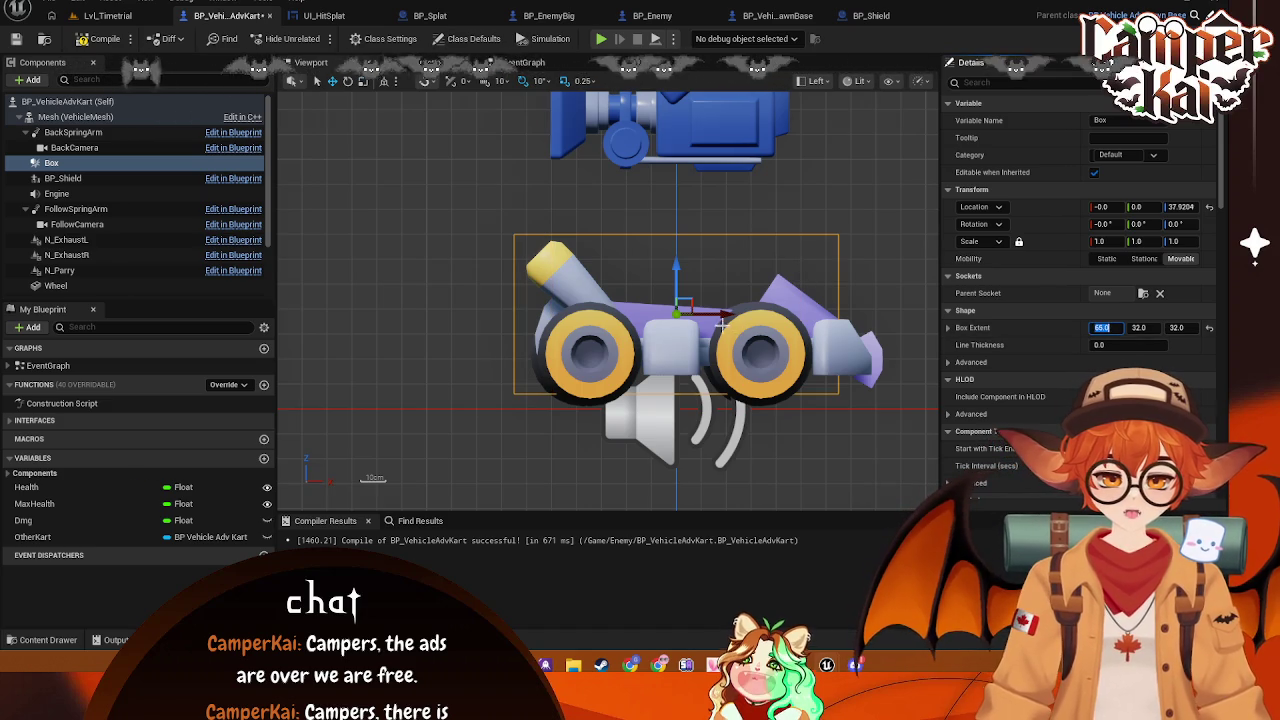
pyautogui.moveTo(726, 316); pyautogui.dragTo(791, 318)
pyautogui.click(1110, 327)
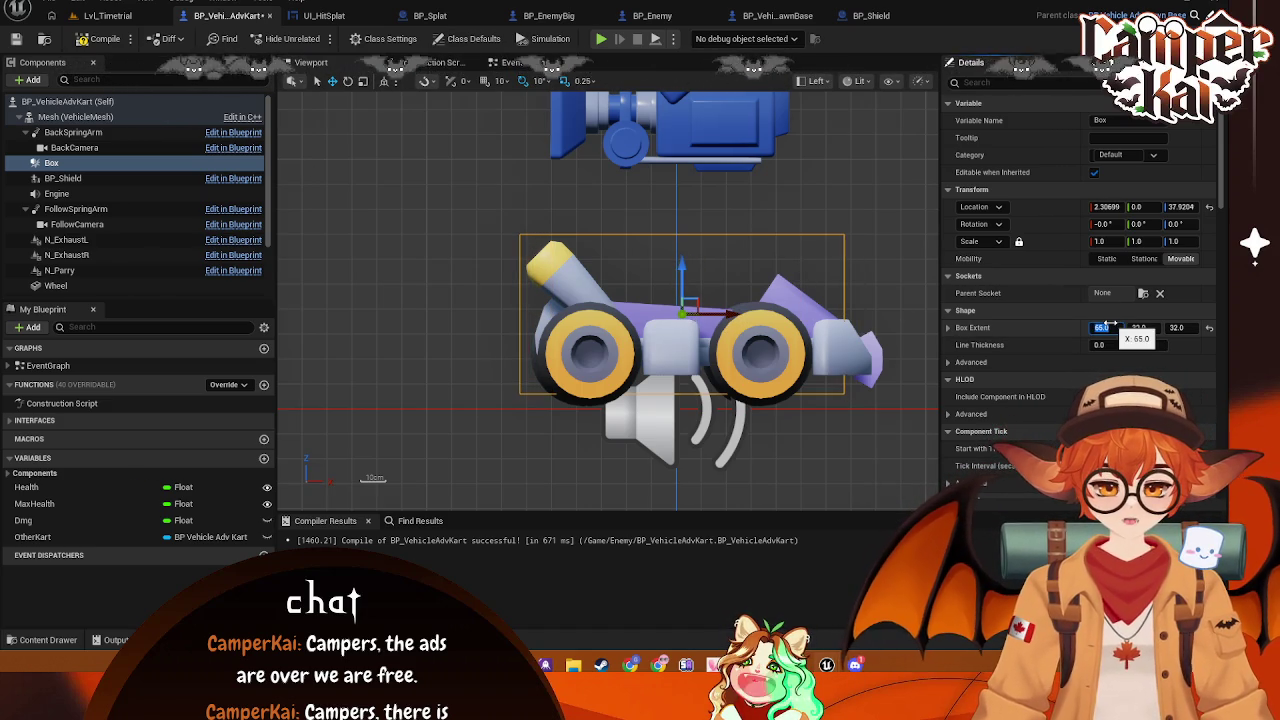
pyautogui.write('75')
pyautogui.press('Return')
pyautogui.moveTo(734, 316); pyautogui.dragTo(754, 315)
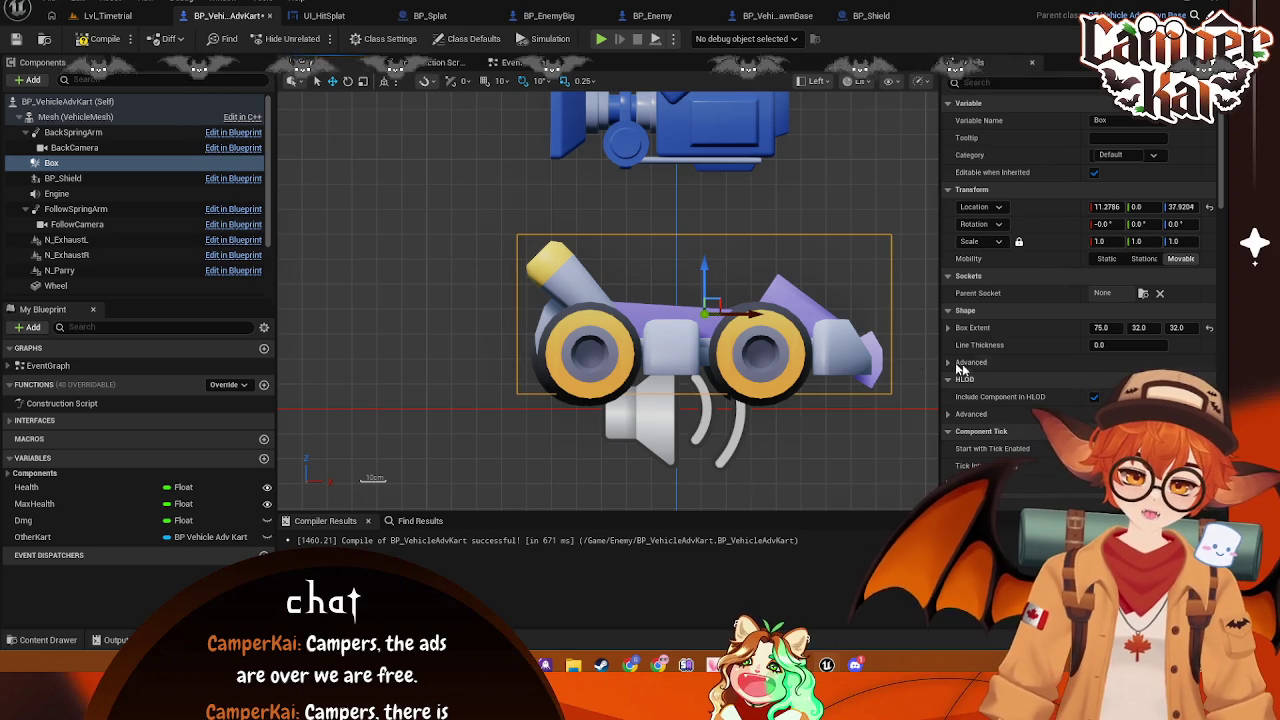
# In Top view, set the Box's Y extent to 50
pyautogui.click(817, 81)
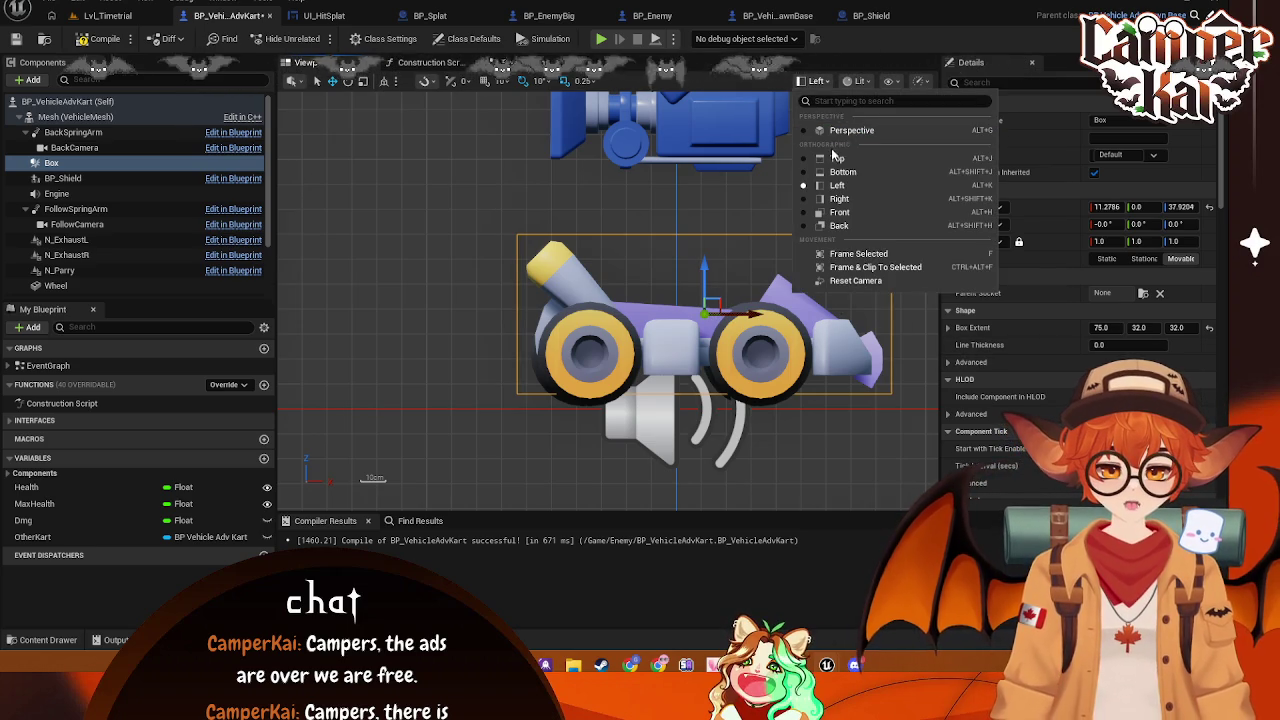
pyautogui.click(835, 160)
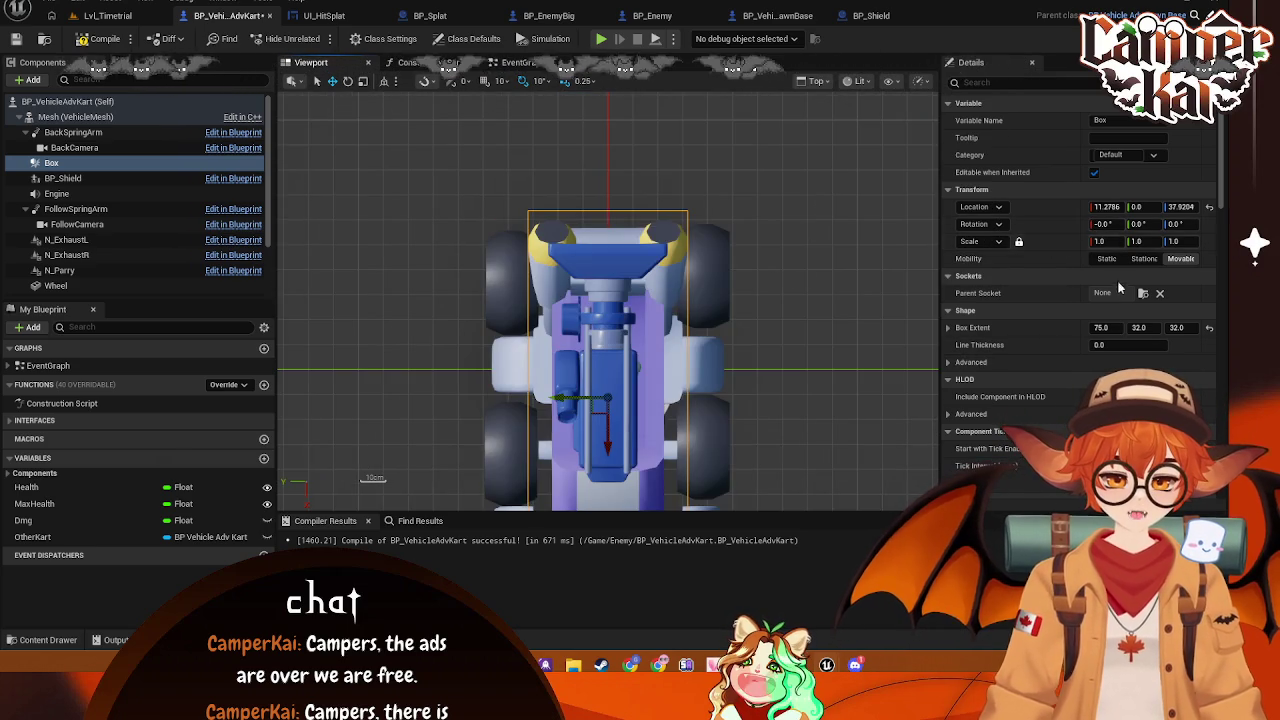
pyautogui.click(1140, 328)
pyautogui.write('85')
pyautogui.press('Return')
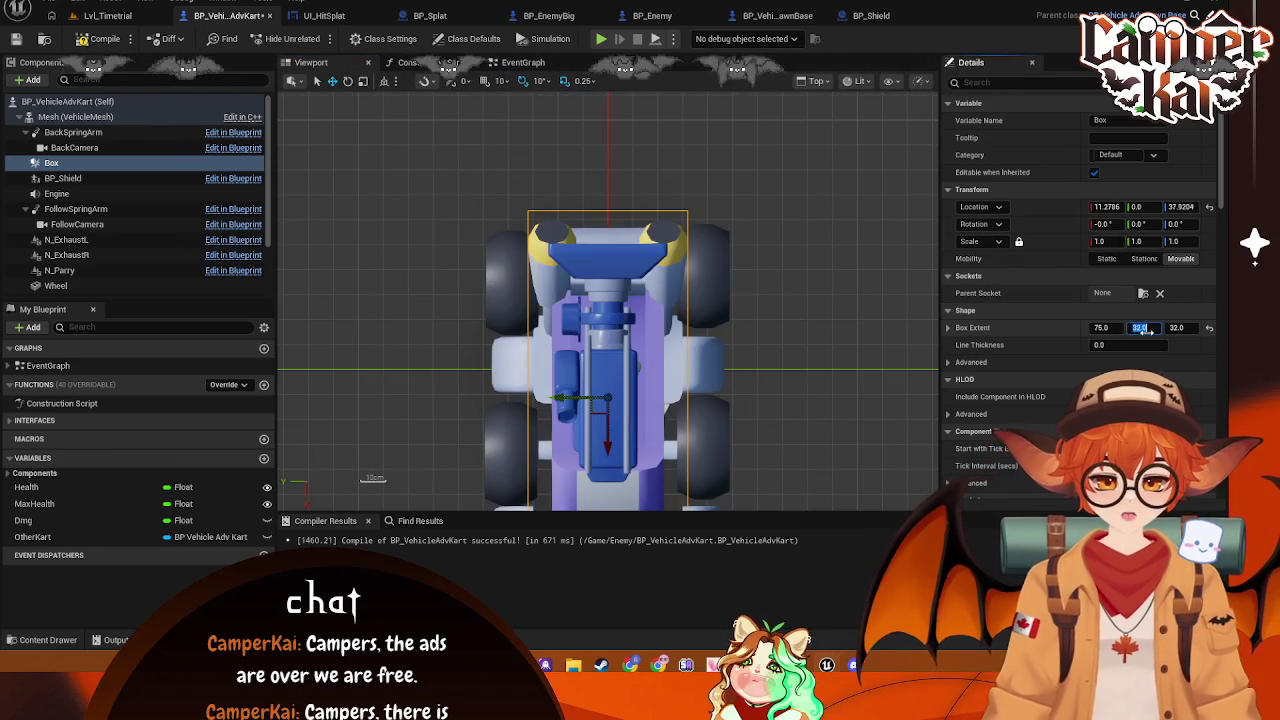
pyautogui.write('50')
pyautogui.press('Return')
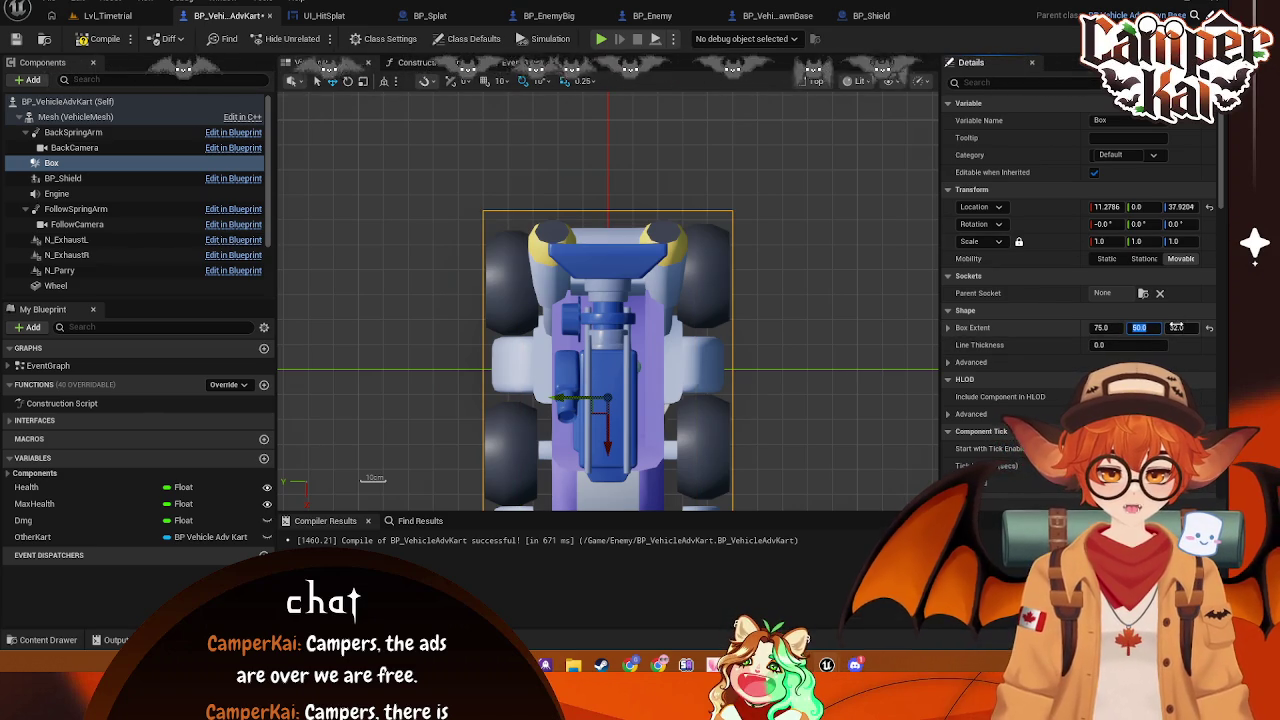
pyautogui.moveTo(766, 303); pyautogui.dragTo(775, 318)
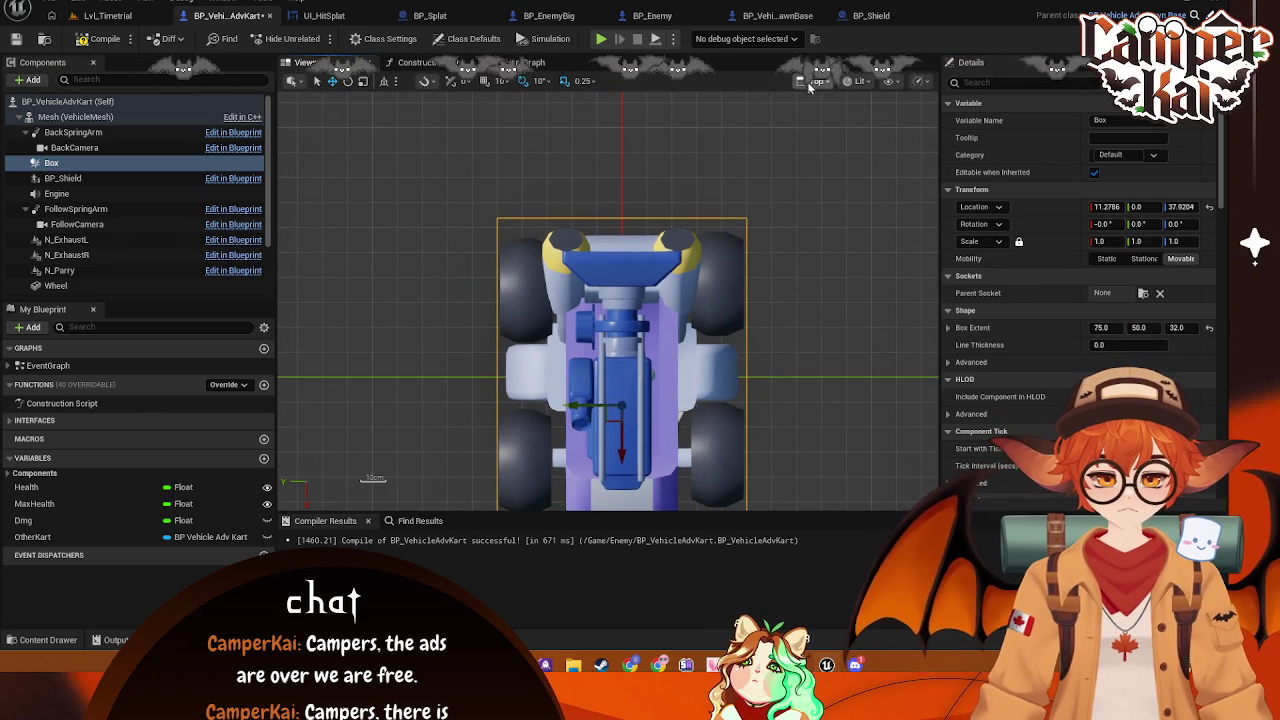
# Return to Perspective view and frame the box around the kart
pyautogui.click(852, 81)
pyautogui.click(840, 100)
pyautogui.moveTo(610, 300)
pyautogui.mouseDown()
pyautogui.moveTo(580, 300)
pyautogui.moveTo(640, 300)
pyautogui.mouseUp()
pyautogui.press('f')
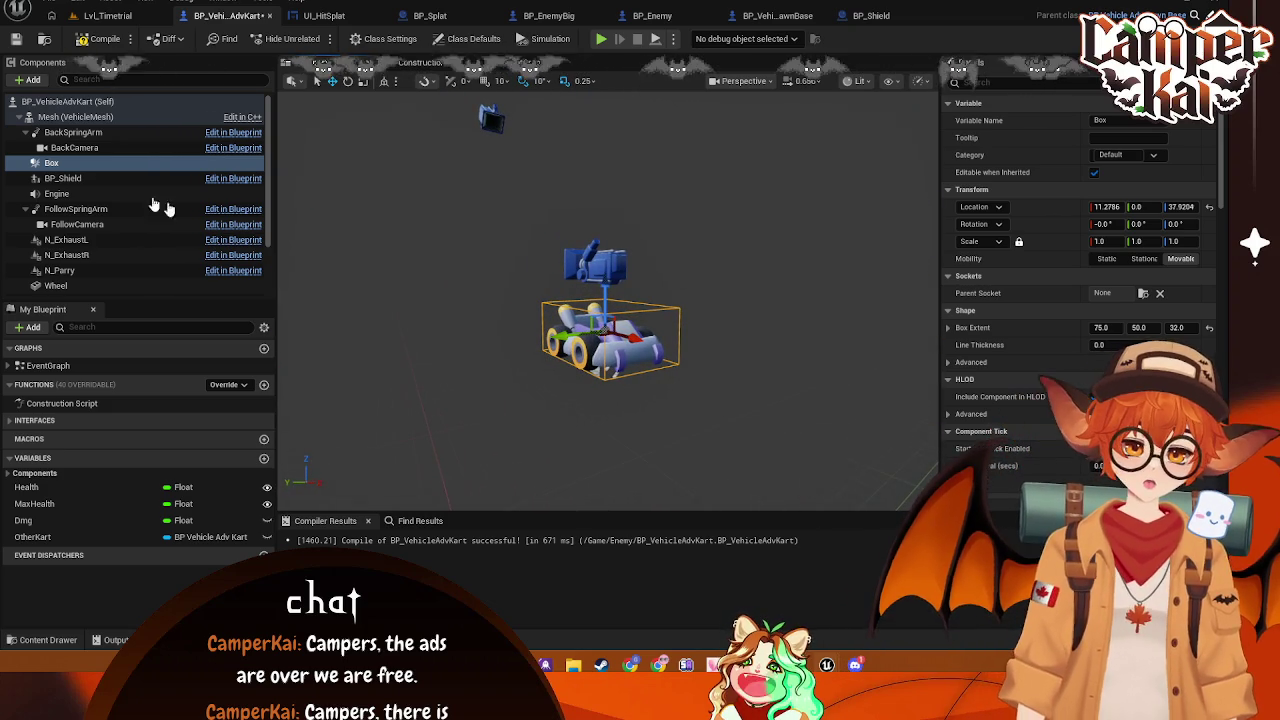
# Glance at BP_VehicleAdvPawnBase's Boost section, then open BP_VehicleAdvKart's EventGraph with its Hit nodes
pyautogui.press('super+shift+s')
pyautogui.press('Escape')
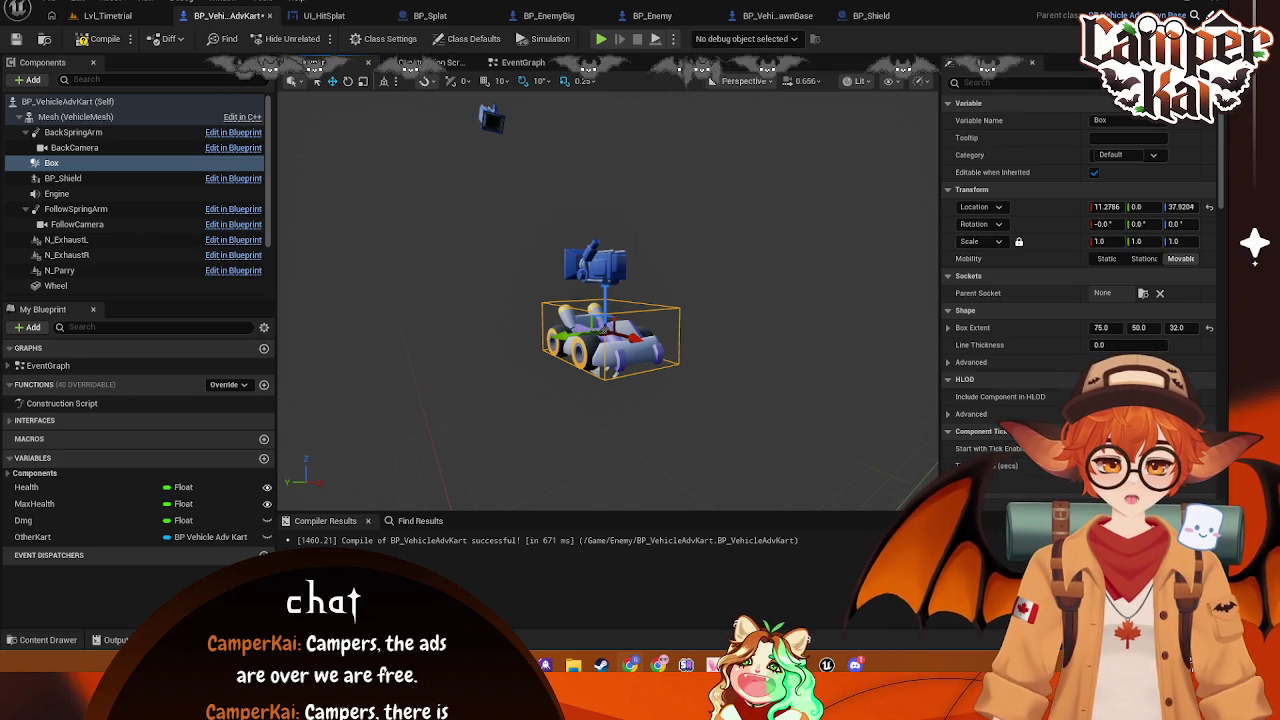
pyautogui.click(626, 218)
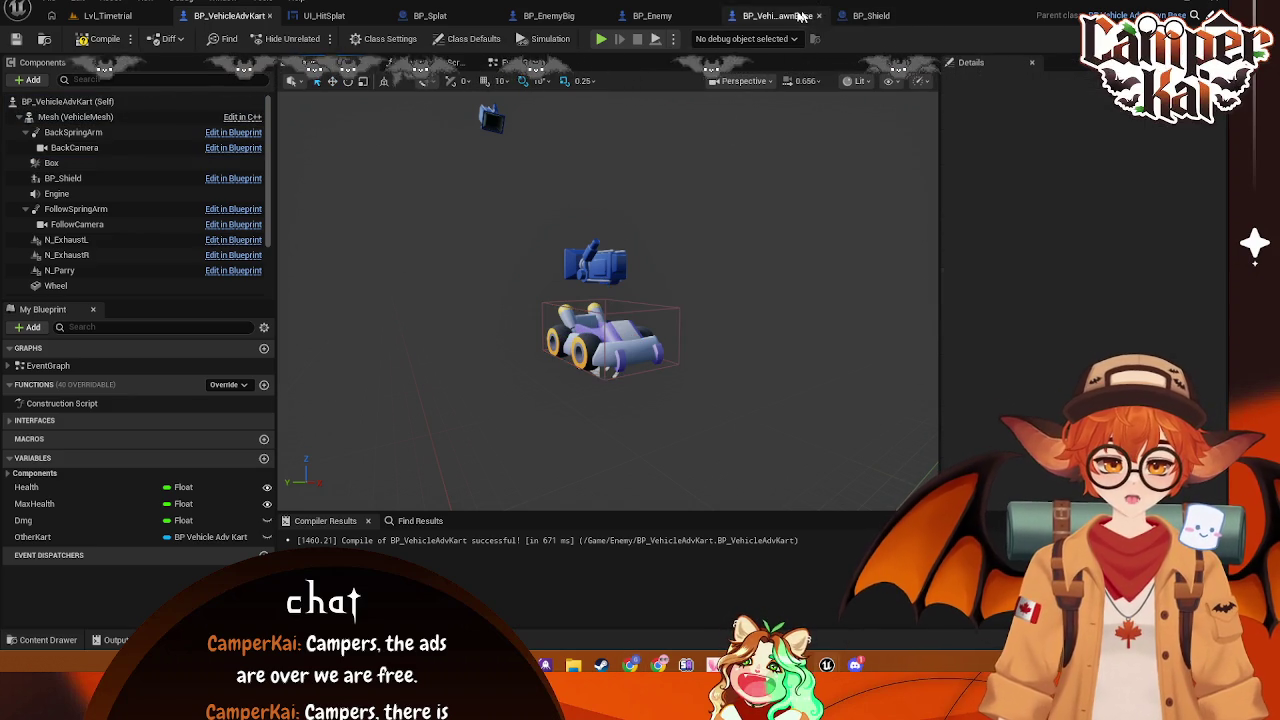
pyautogui.click(778, 15)
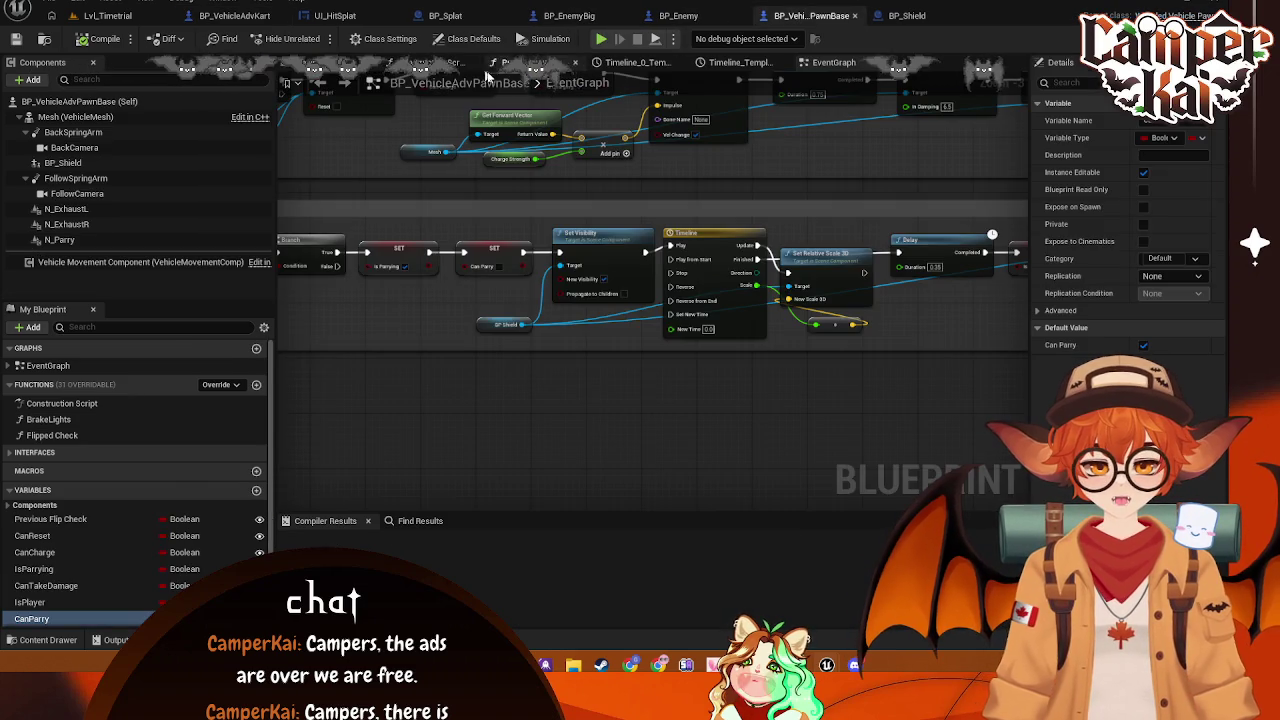
pyautogui.scroll(-3, 821, 291)
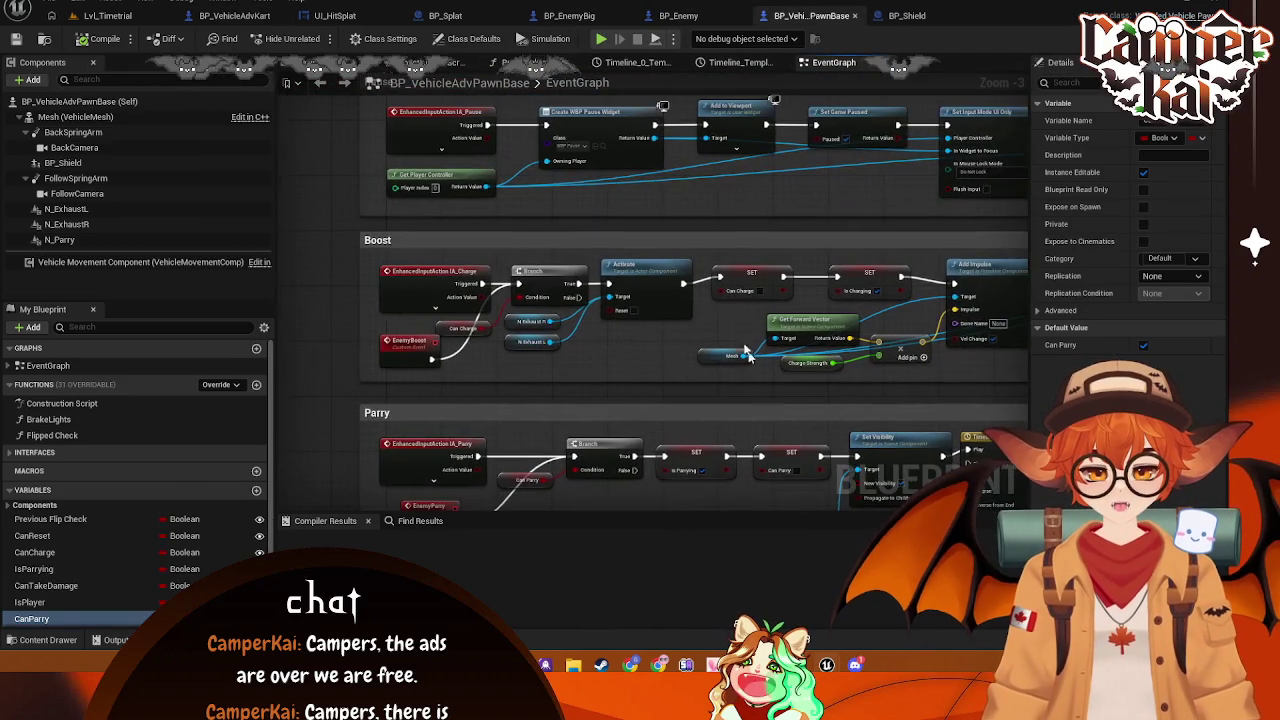
pyautogui.scroll(3, 679, 481)
pyautogui.moveTo(679, 481); pyautogui.dragTo(659, 438)
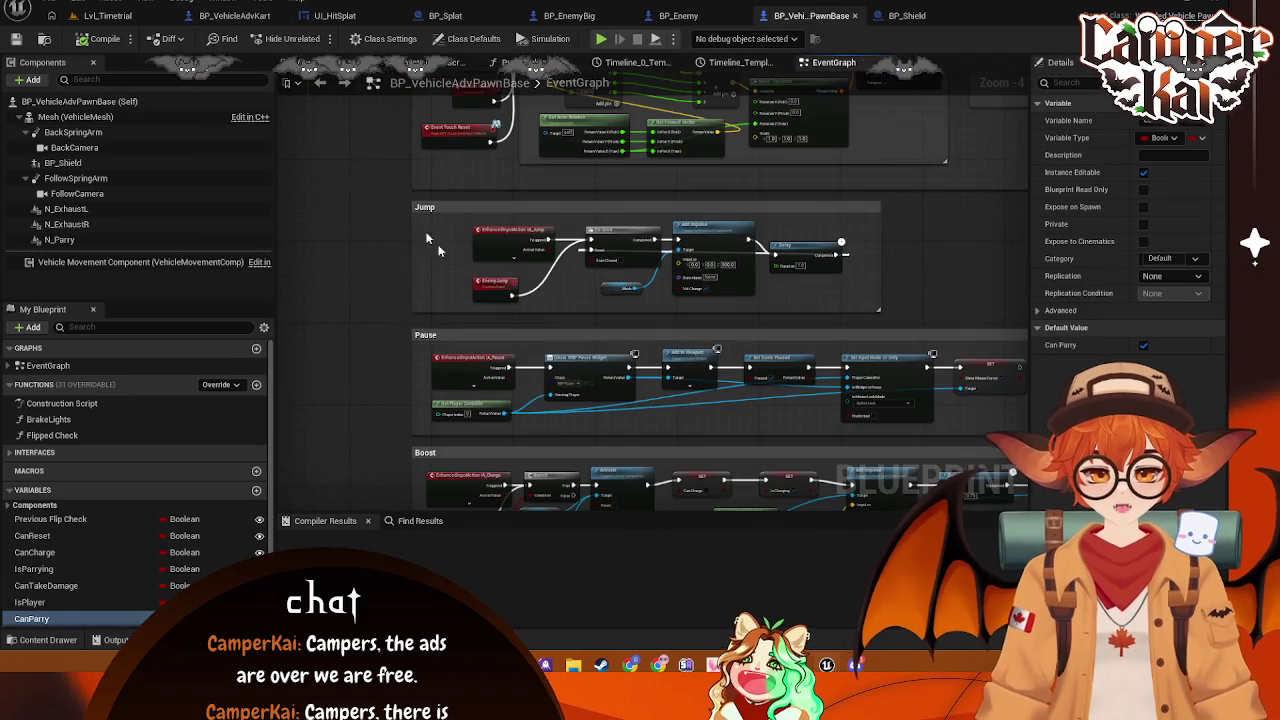
pyautogui.click(240, 16)
pyautogui.click(525, 62)
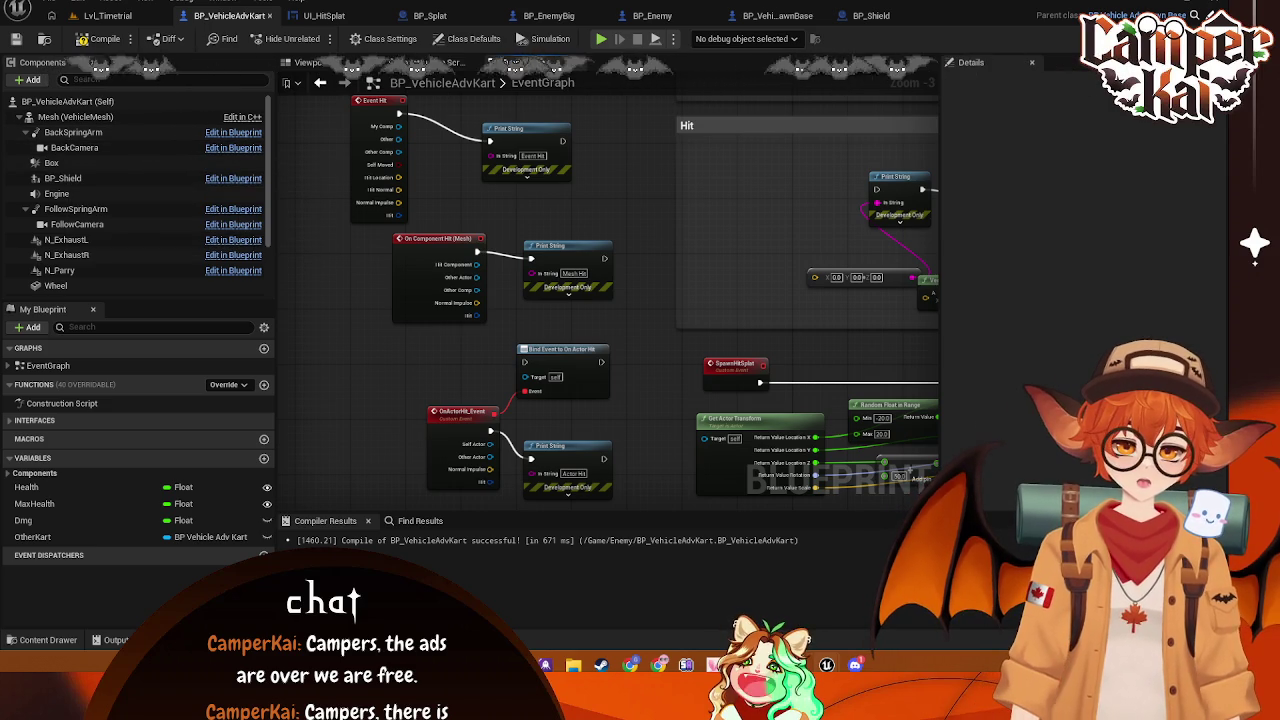
# Filter the Box's Details by 'coll', tick Simulation Generates Hit Events and choose the Vehicle preset
pyautogui.click(52, 162)
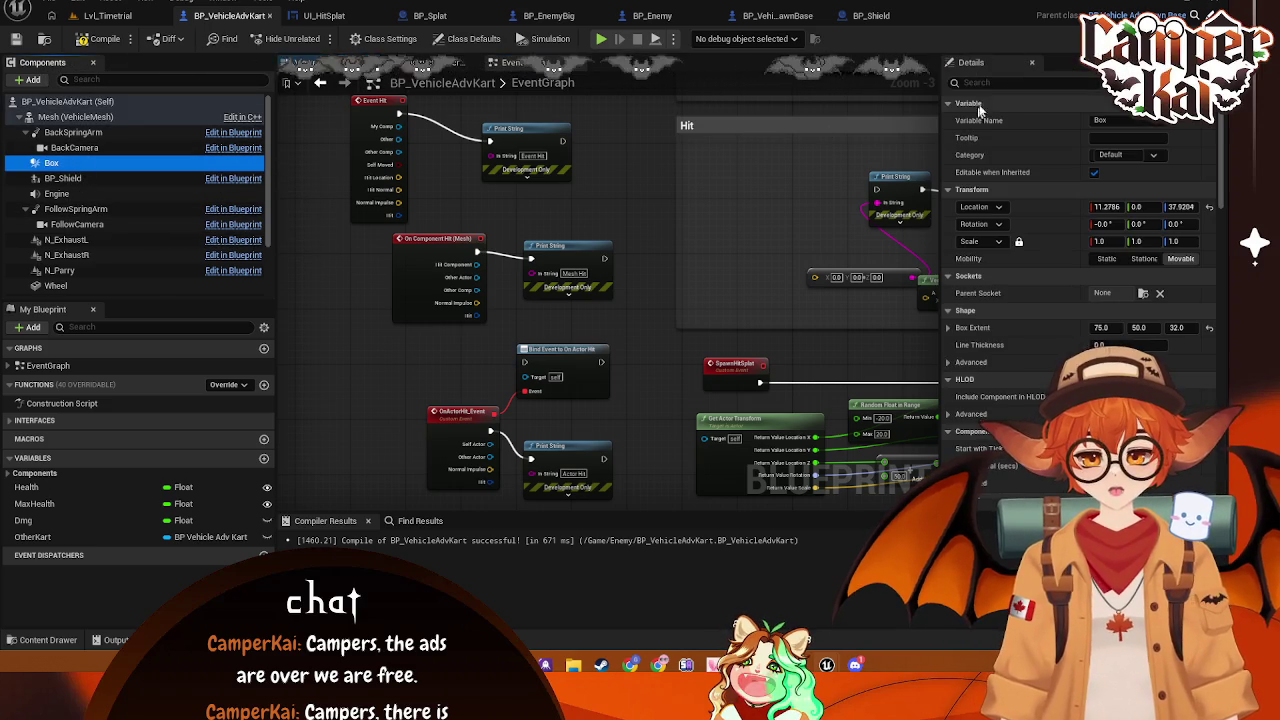
pyautogui.write('coll')
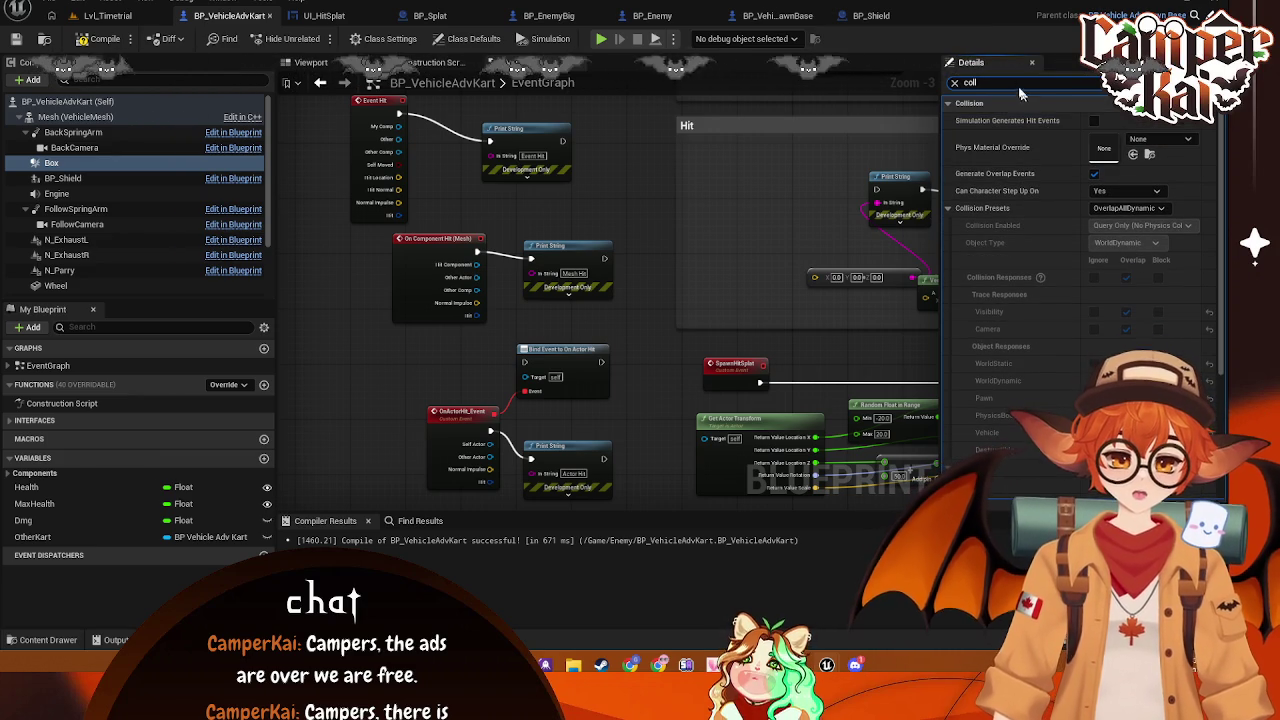
pyautogui.click(1094, 121)
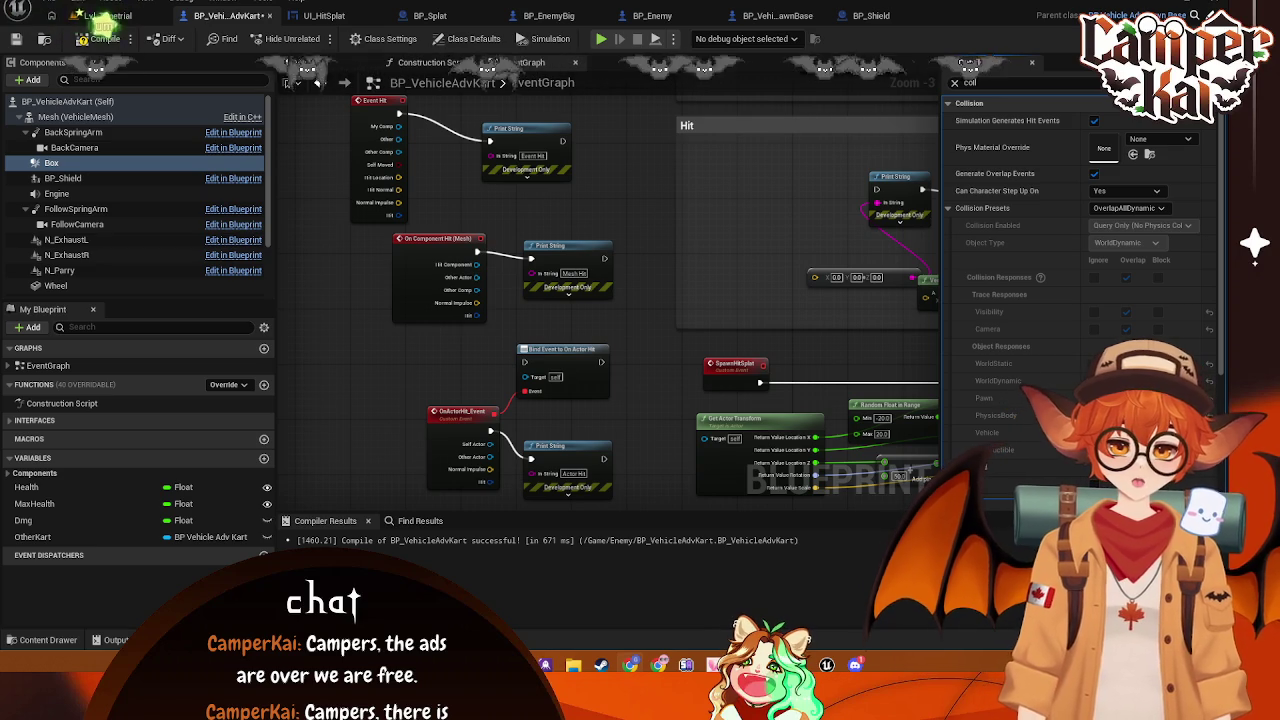
pyautogui.click(1140, 208)
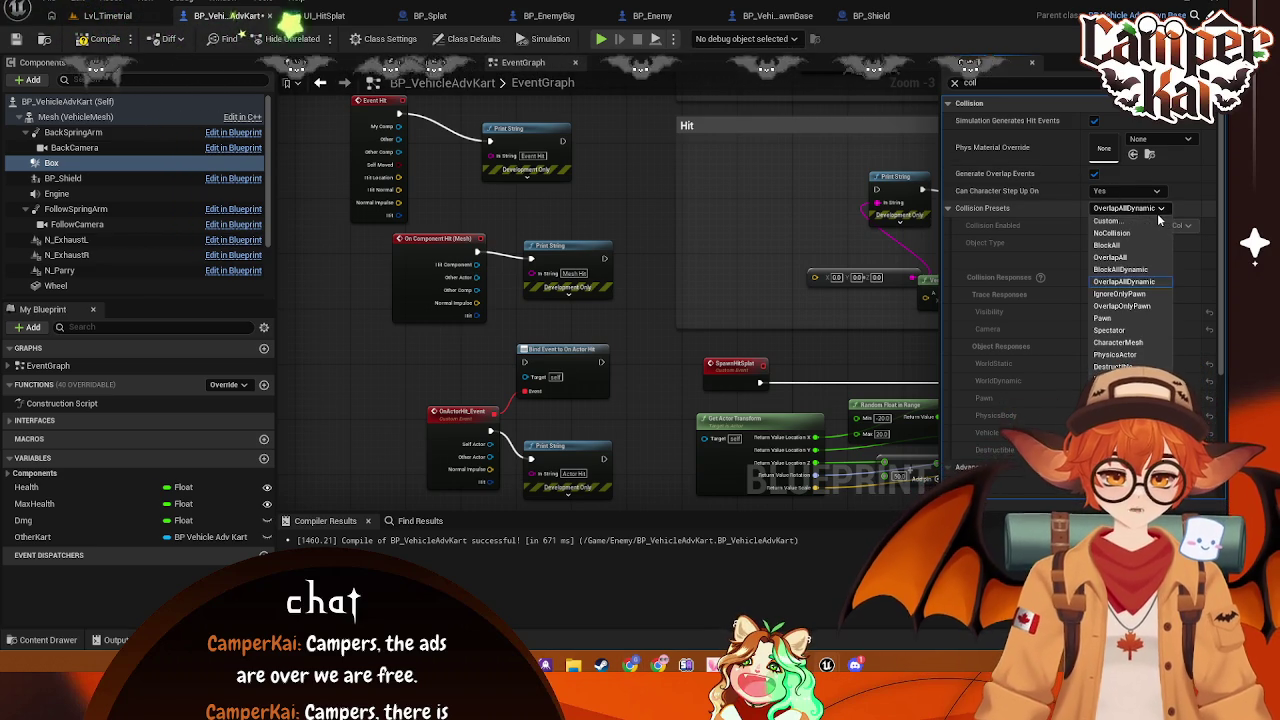
pyautogui.click(1110, 438)
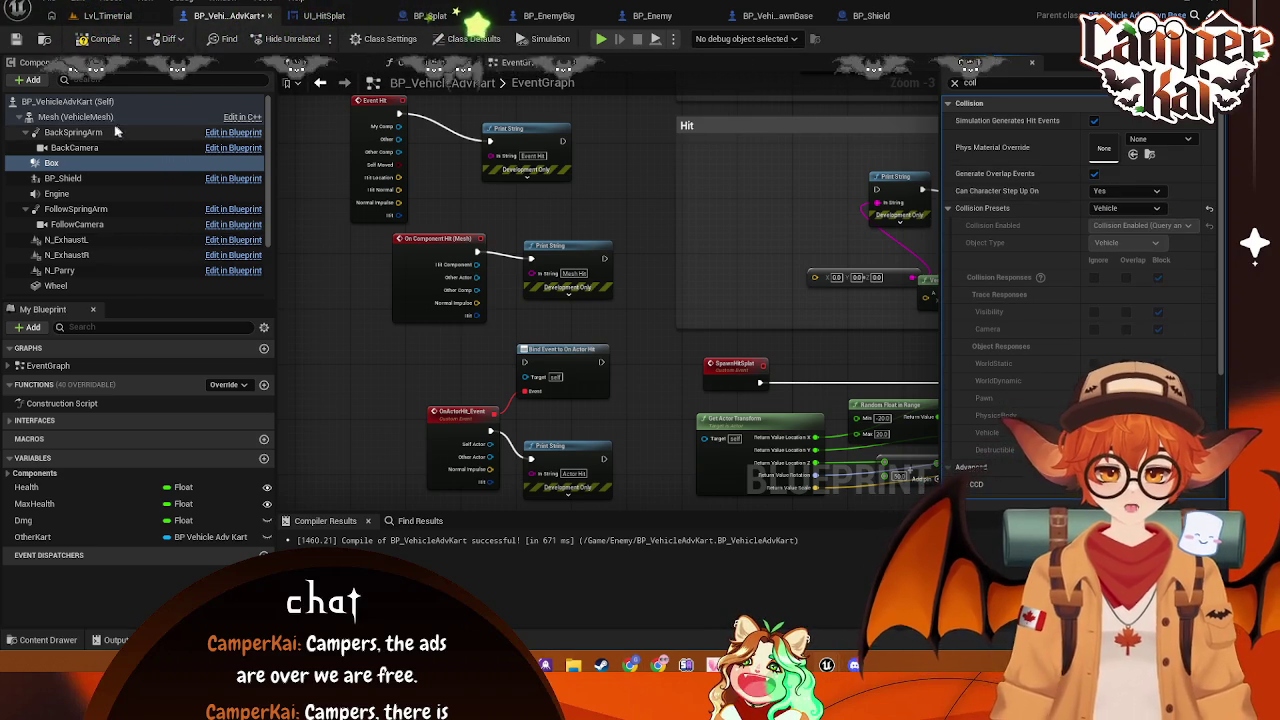
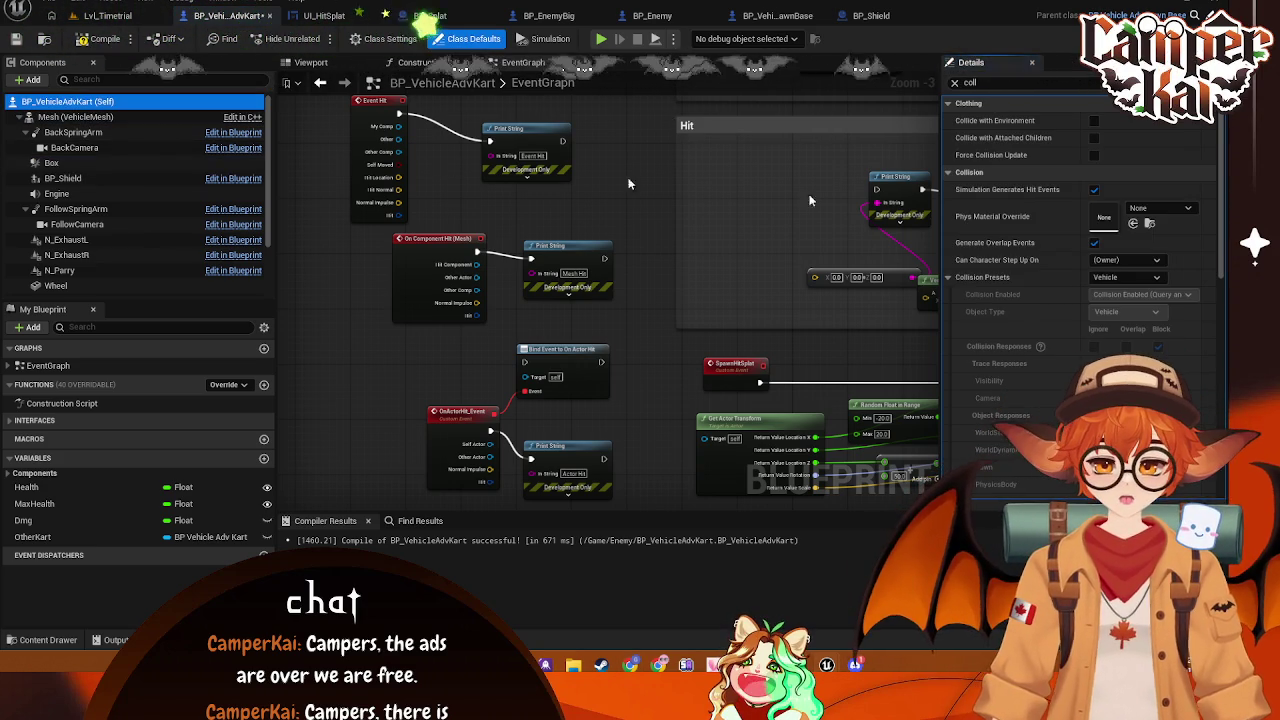
# Turn off Simulation Generates Hit Events and Generate Overlap Events in the kart's collision settings
pyautogui.click(466, 38)
pyautogui.click(1094, 189)
pyautogui.click(1094, 243)
pyautogui.click(75, 116)
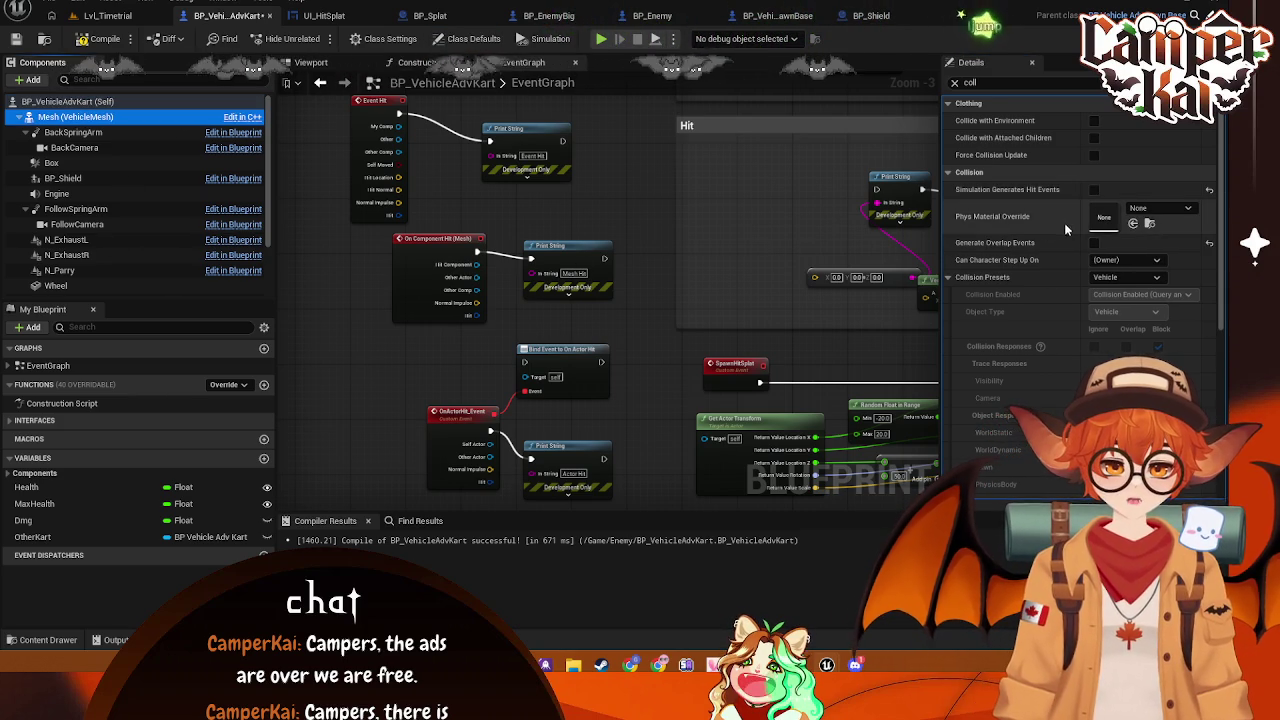
pyautogui.click(51, 162)
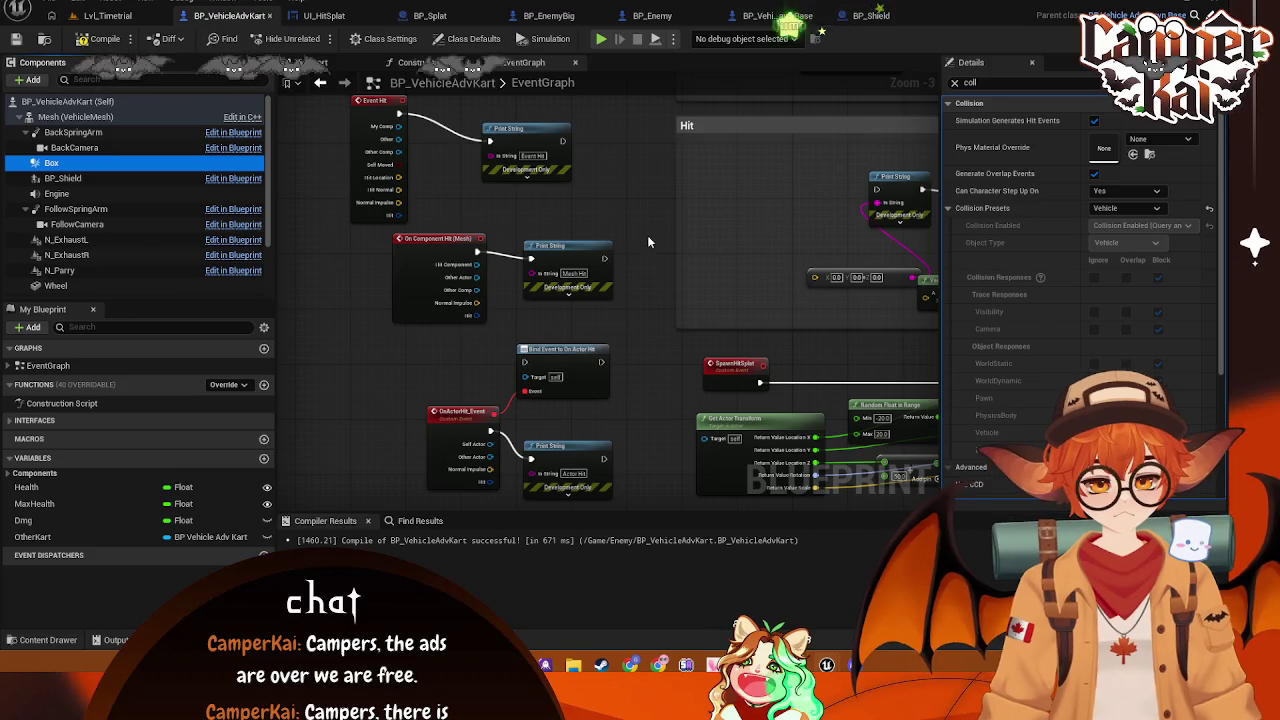
# Delete the Mesh On Component Hit event and its Mesh Hit Print String node
pyautogui.click(336, 104)
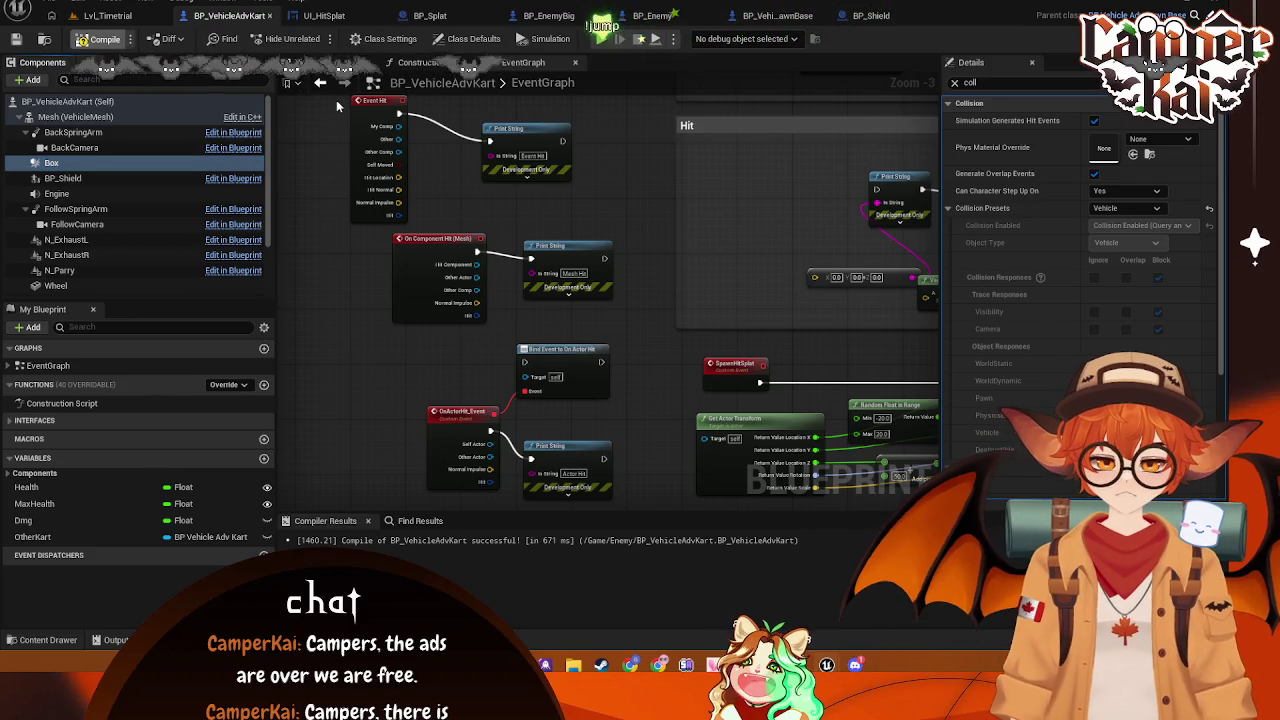
pyautogui.click(434, 251)
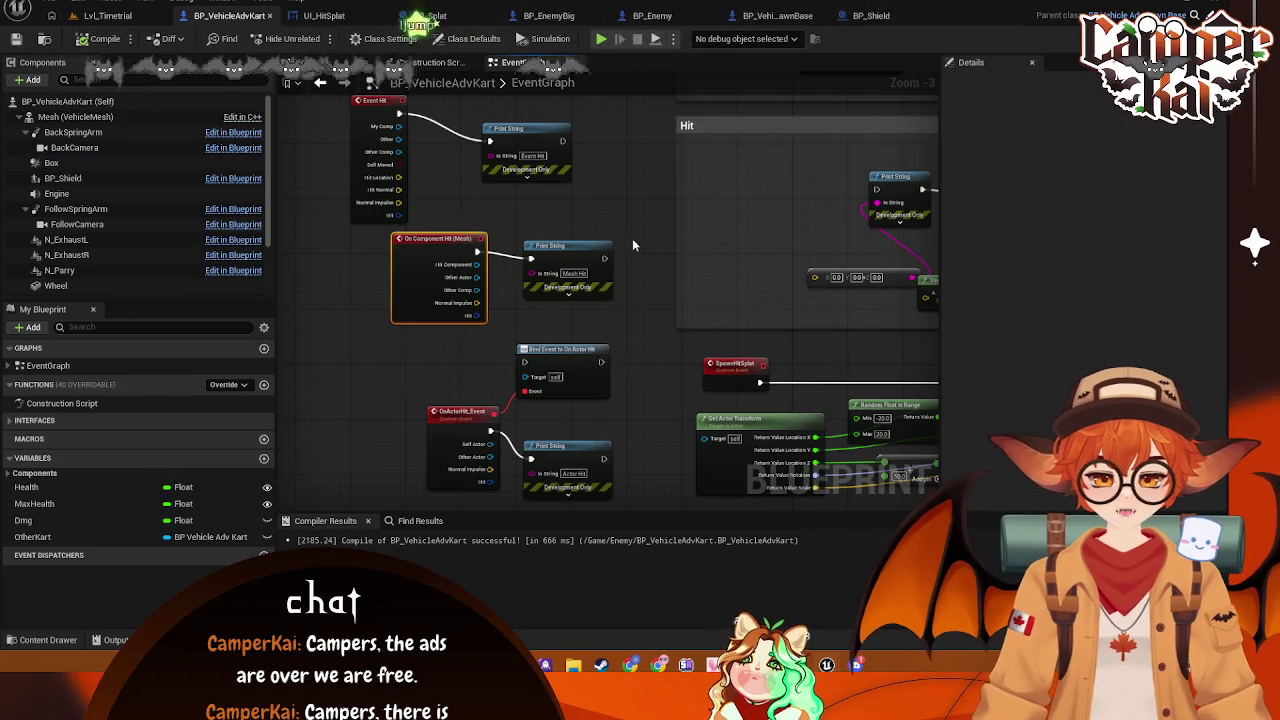
pyautogui.keyDown('shift'); pyautogui.click(595, 250); pyautogui.keyUp('shift')
pyautogui.press('Delete')
# Place a Box component reference in the graph and look through its collision events
pyautogui.moveTo(51, 163); pyautogui.dragTo(394, 259)
pyautogui.write('coll')
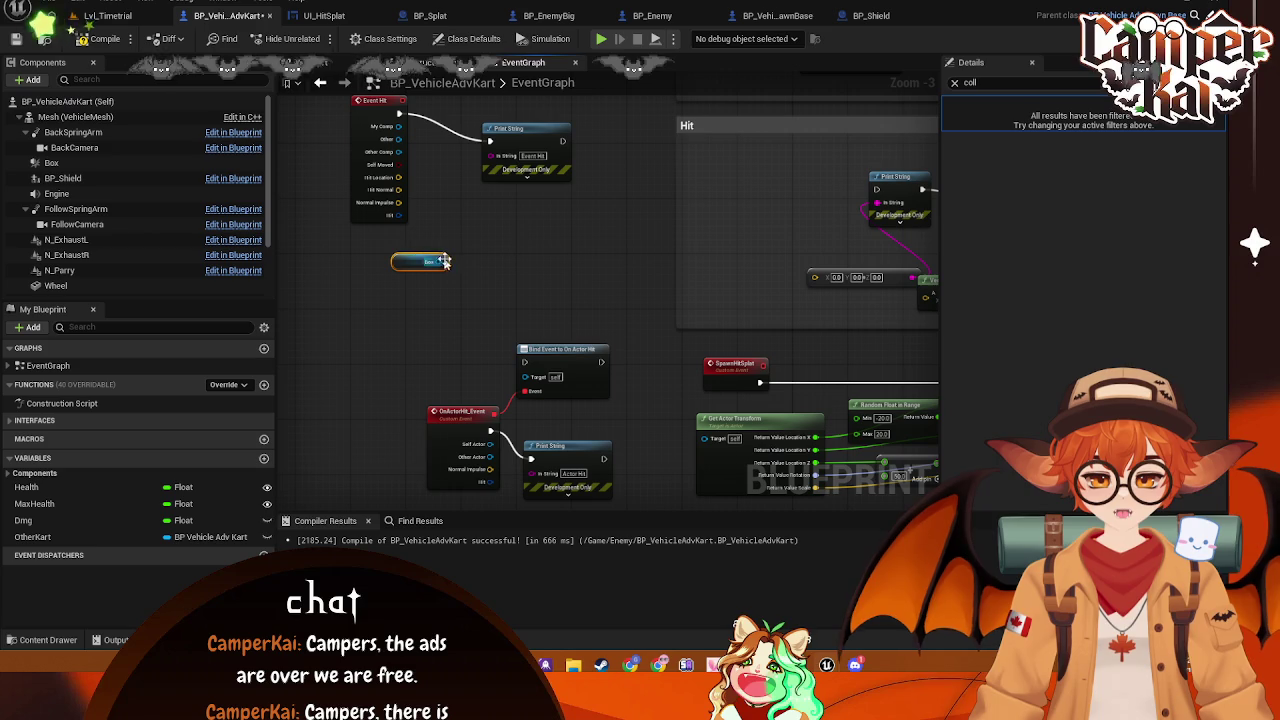
pyautogui.moveTo(442, 261); pyautogui.dragTo(501, 271)
pyautogui.write('on co')
pyautogui.click(507, 244)
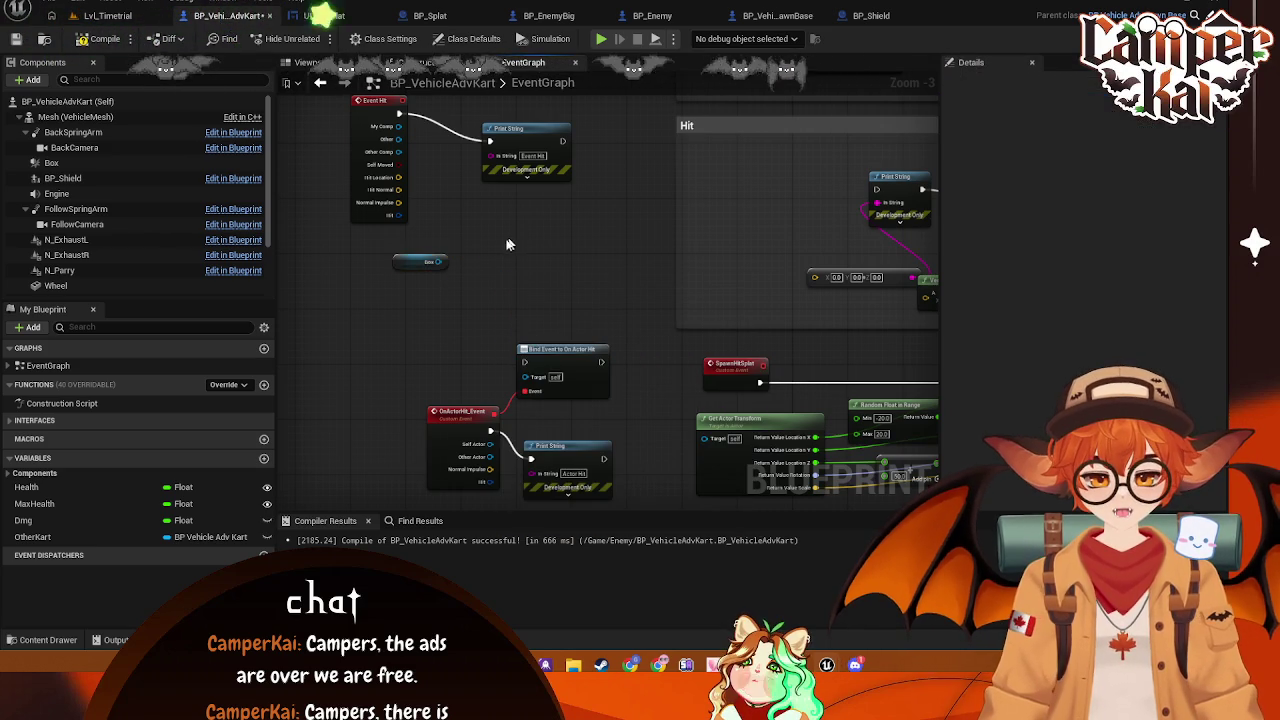
# Remove the Box reference and search actions for 'on hit', 'collider' and 'bo' without adding anything
pyautogui.press('Delete')
pyautogui.rightClick(414, 270)
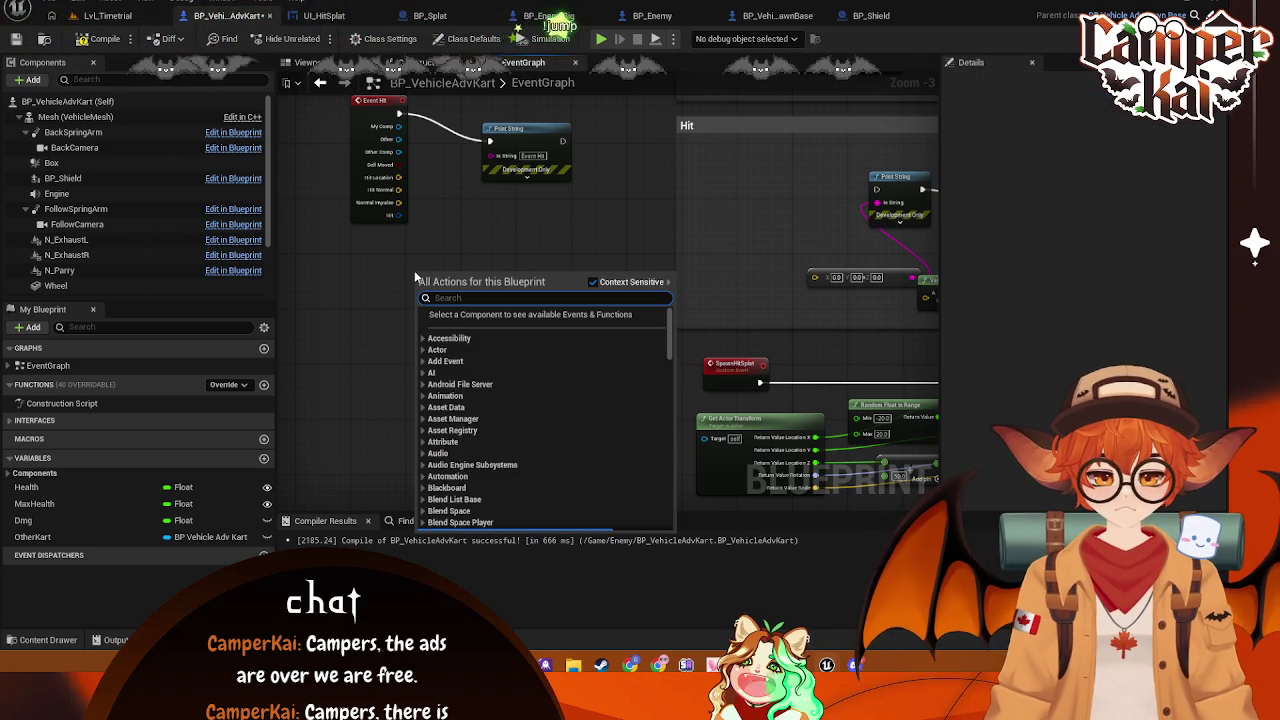
pyautogui.write('on hit')
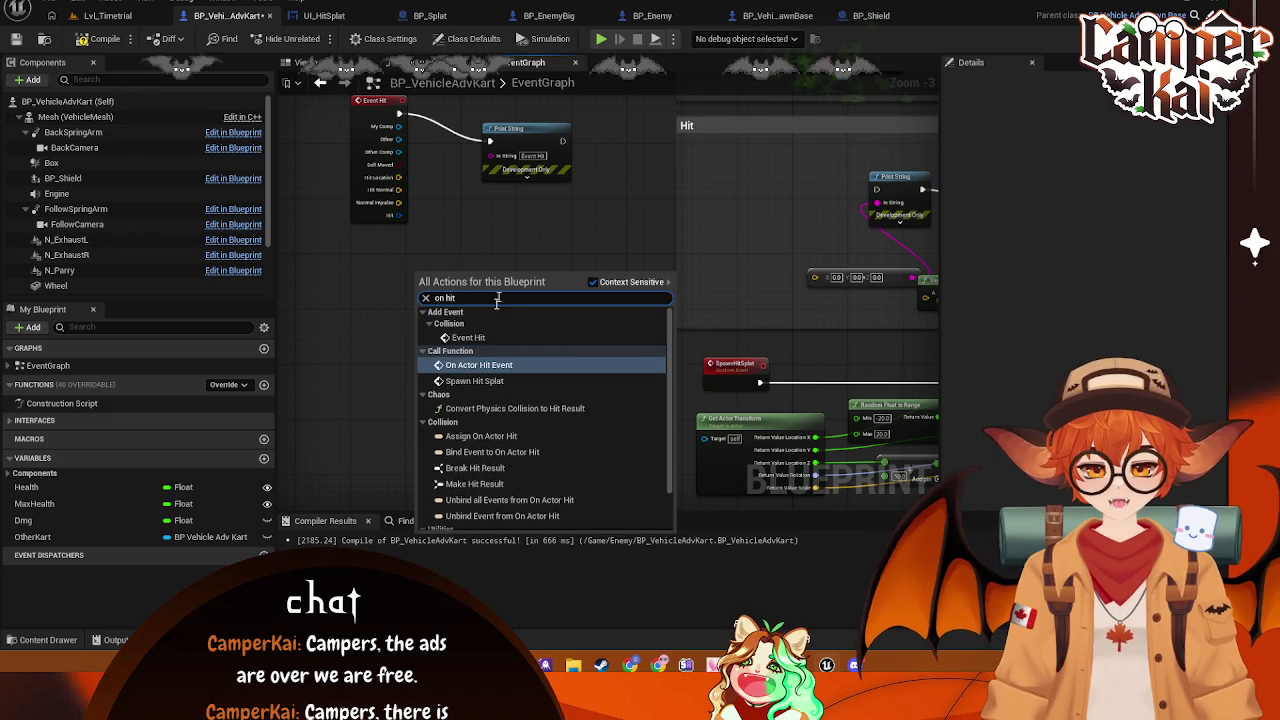
pyautogui.press('BackSpace')
pyautogui.press('BackSpace')
pyautogui.press('BackSpace')
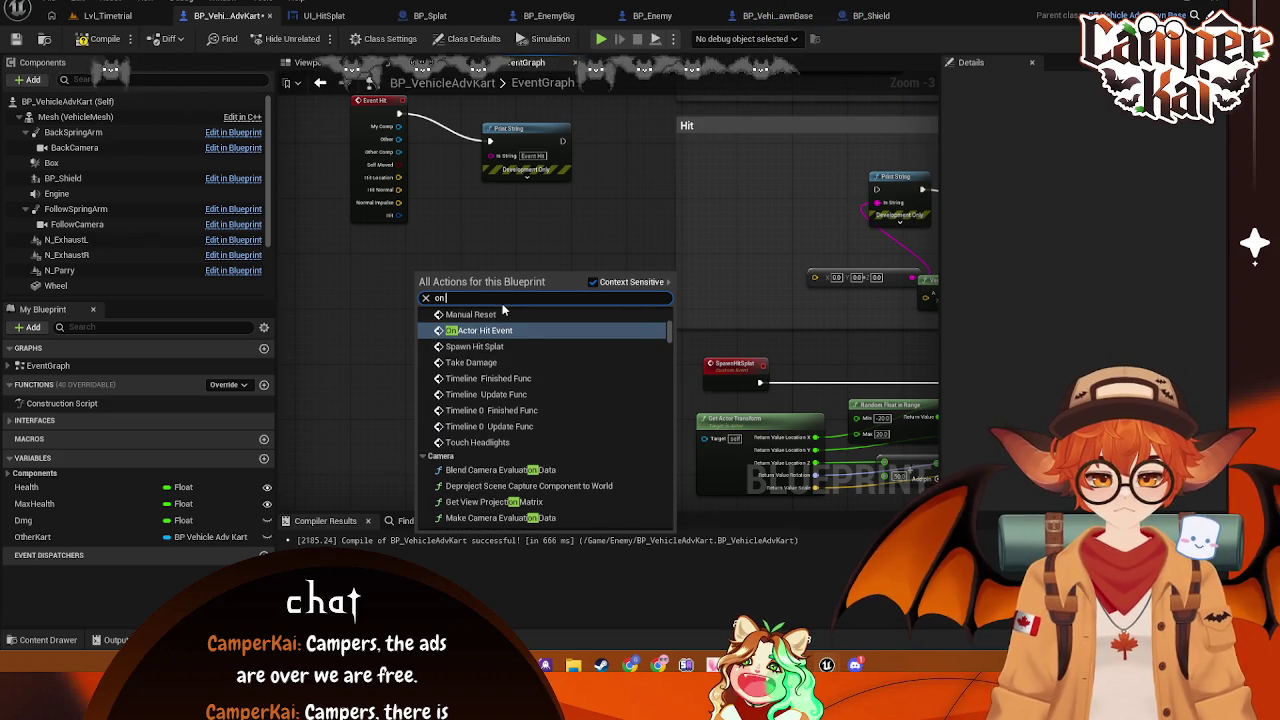
pyautogui.write(' collider')
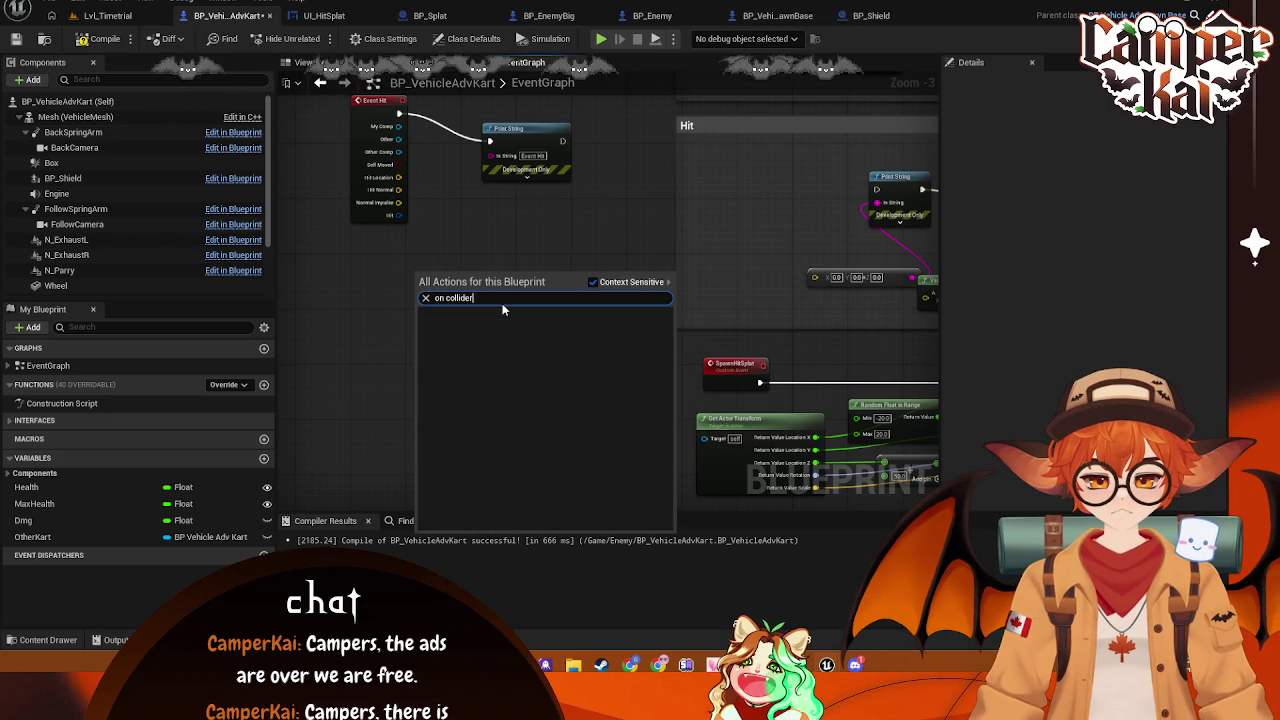
pyautogui.press('BackSpace')
pyautogui.press('BackSpace')
pyautogui.press('BackSpace')
pyautogui.press('BackSpace')
pyautogui.press('BackSpace')
pyautogui.press('BackSpace')
pyautogui.press('BackSpace')
pyautogui.press('BackSpace')
pyautogui.write('bo')
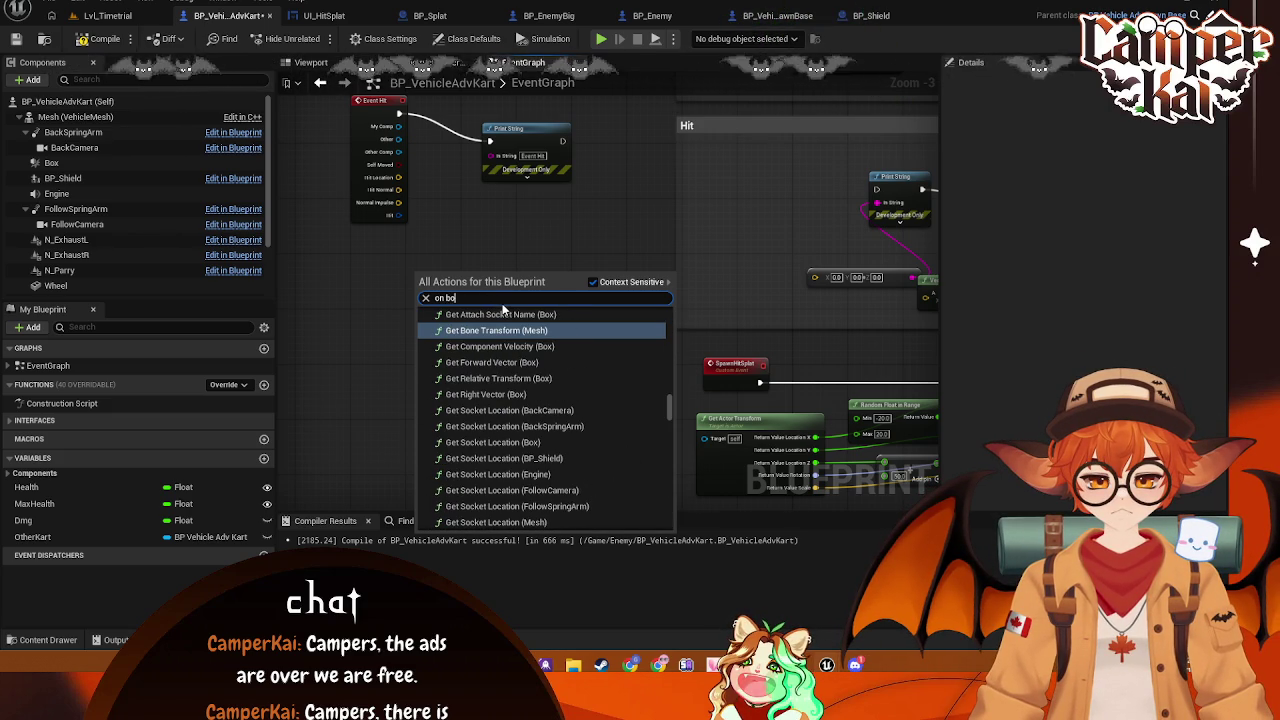
pyautogui.press('BackSpace')
pyautogui.press('BackSpace')
pyautogui.write('bo')
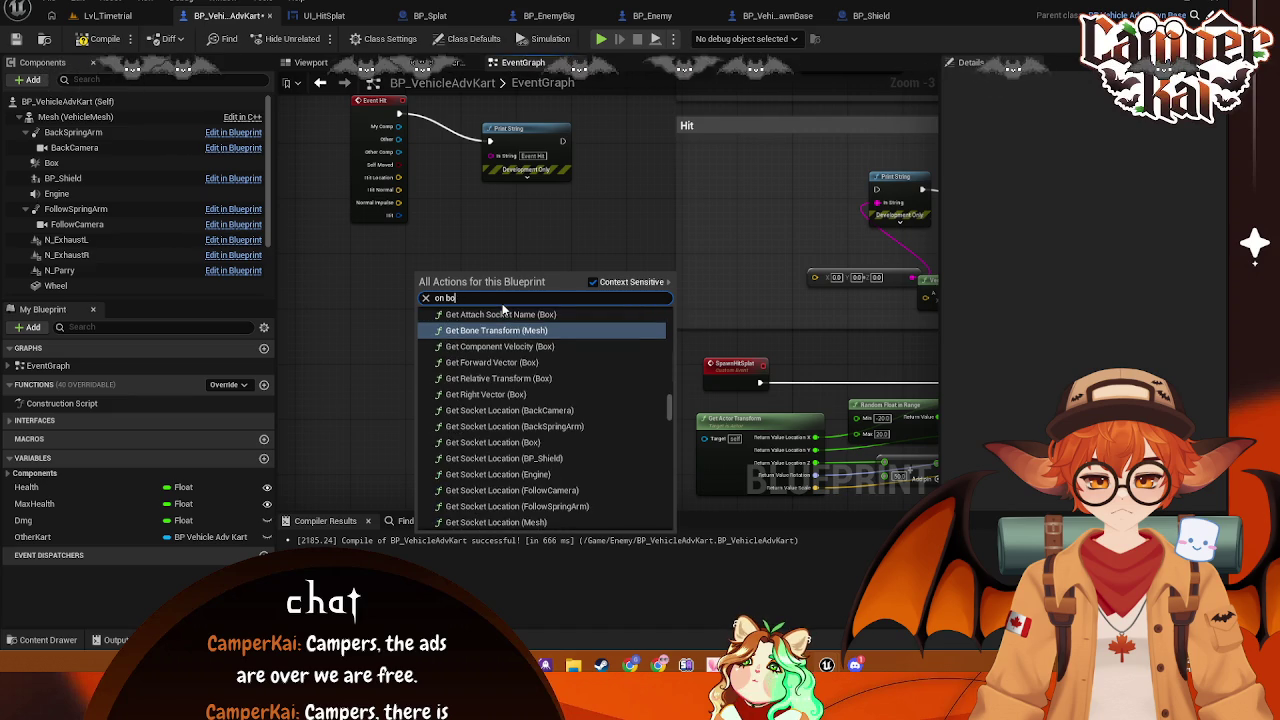
pyautogui.click(503, 330)
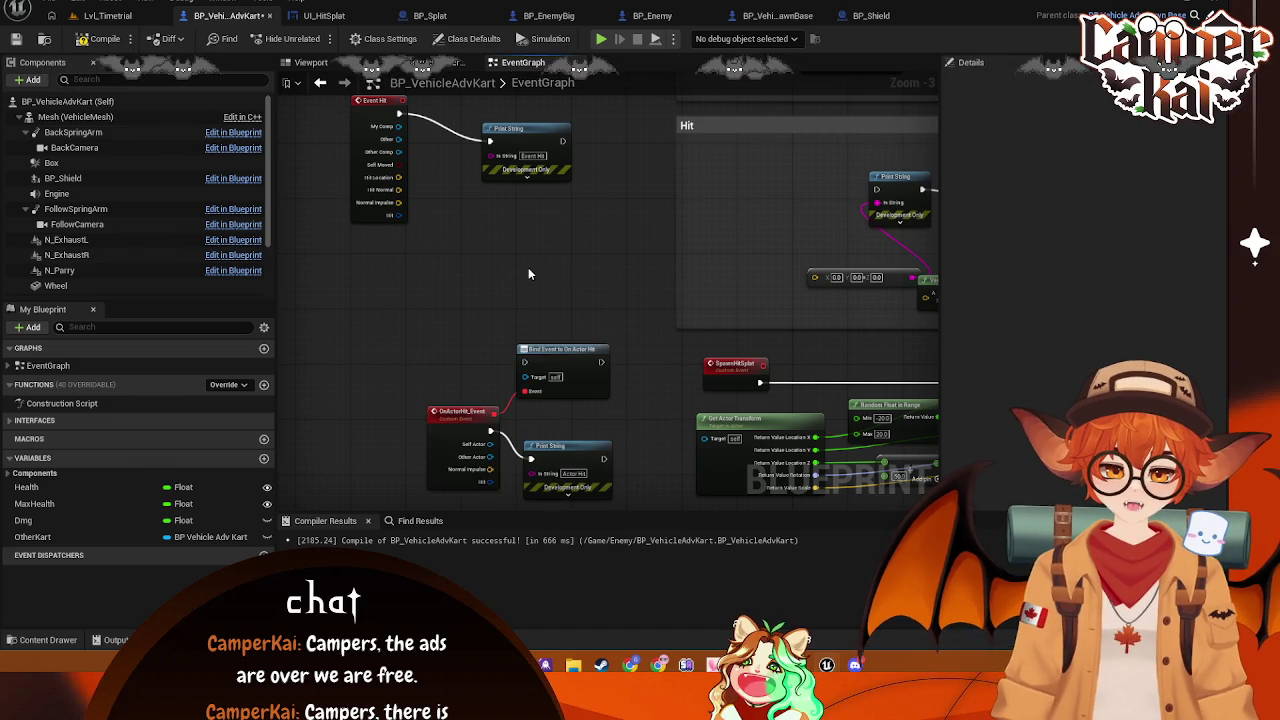
# Restore the Mesh On Component Hit event and its Mesh Hit print, then briefly search 'on over'
pyautogui.hotkey('ctrl', 'v')
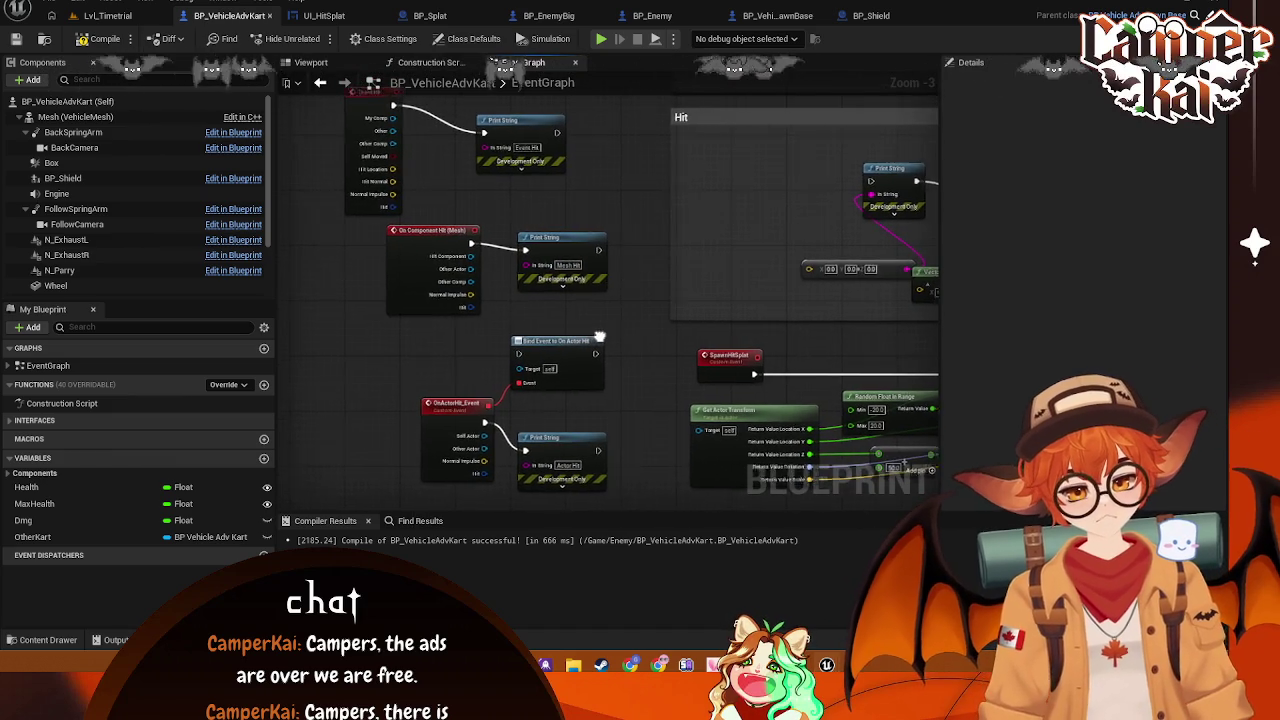
pyautogui.moveTo(603, 337); pyautogui.dragTo(562, 372)
pyautogui.moveTo(370, 160)
pyautogui.mouseDown()
pyautogui.moveTo(406, 162)
pyautogui.moveTo(445, 219)
pyautogui.mouseUp()
pyautogui.rightClick(465, 146)
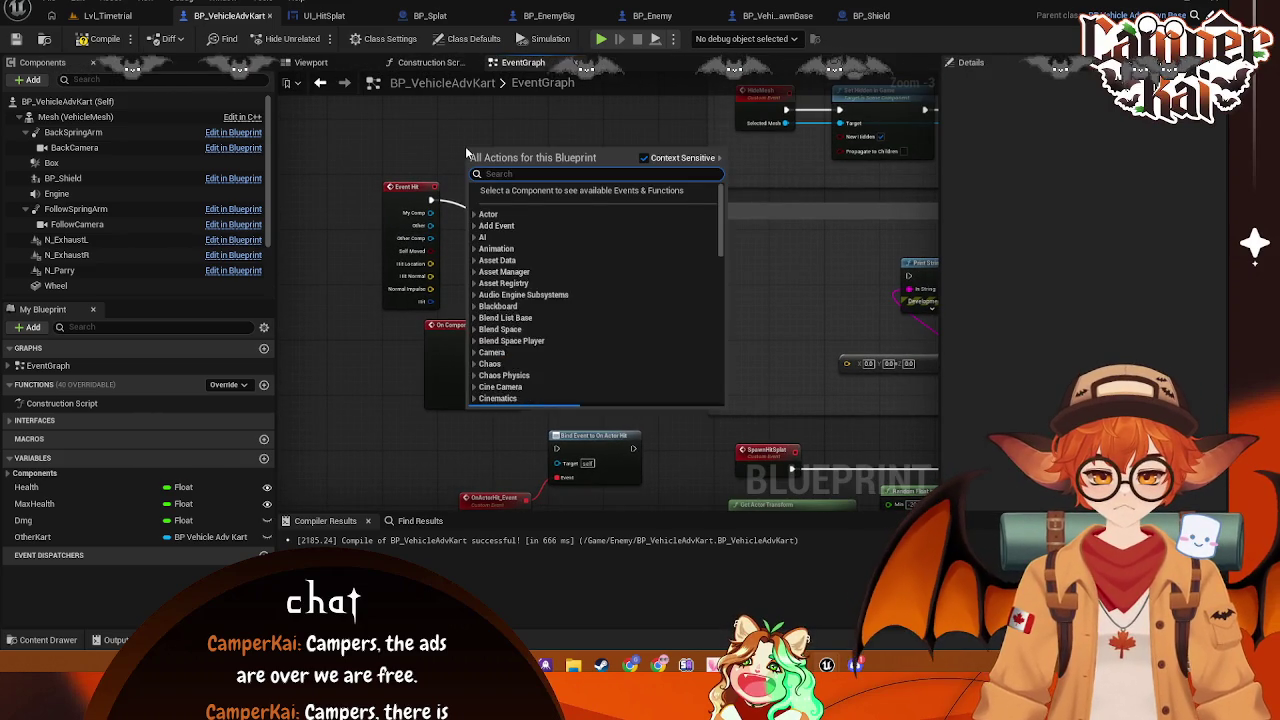
pyautogui.write('on over')
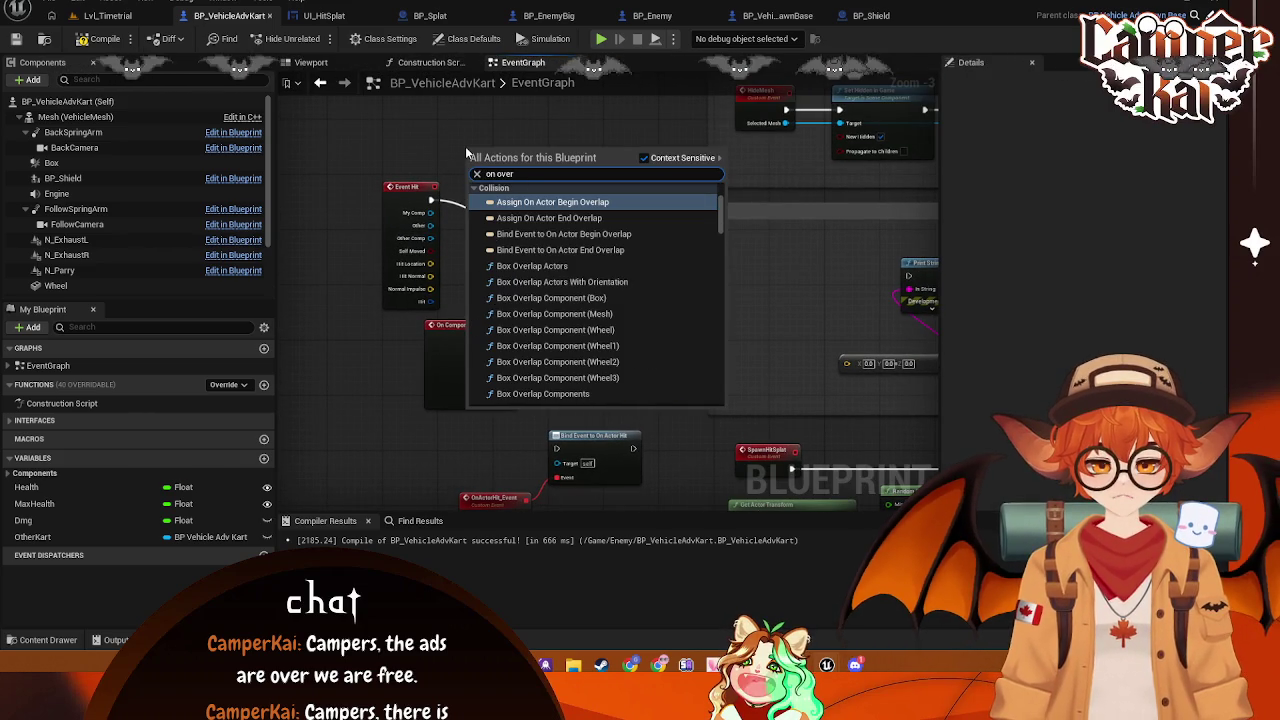
pyautogui.press('BackSpace')
pyautogui.press('BackSpace')
pyautogui.press('BackSpace')
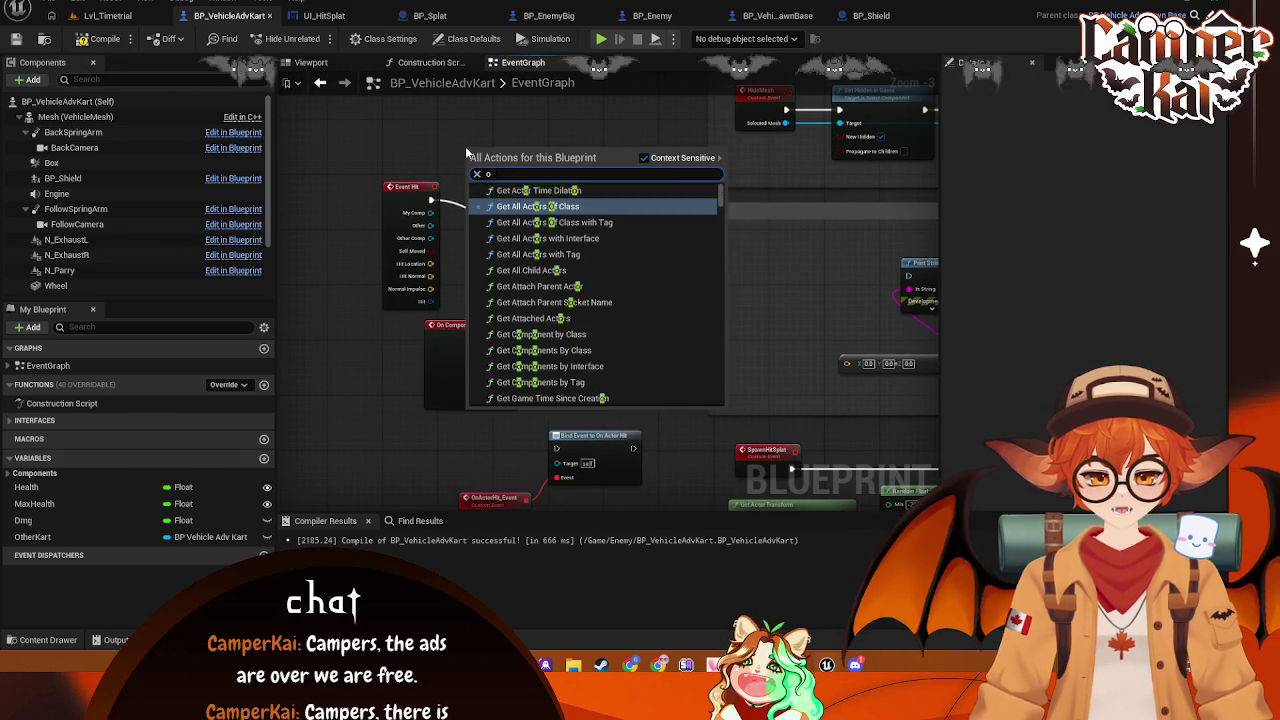
pyautogui.press('BackSpace')
# Select the Box component and clear the Details filter to show all its properties
pyautogui.click(229, 161)
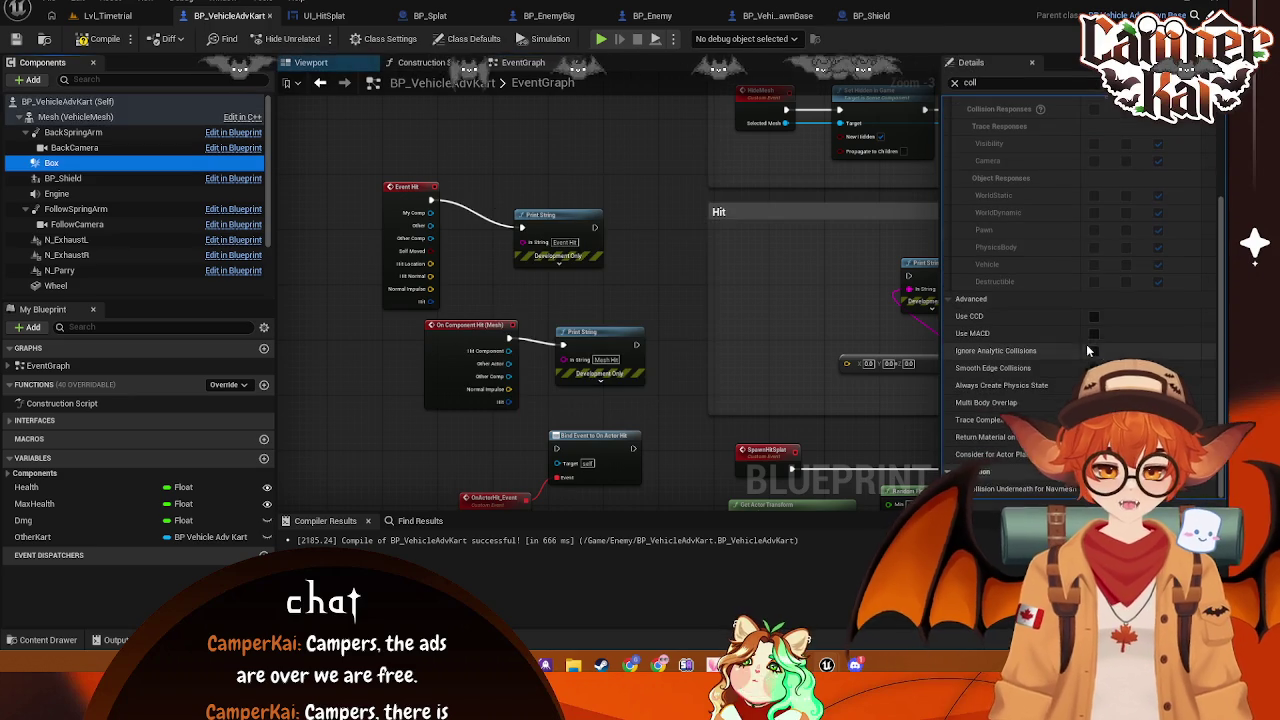
pyautogui.scroll(3, 1110, 310)
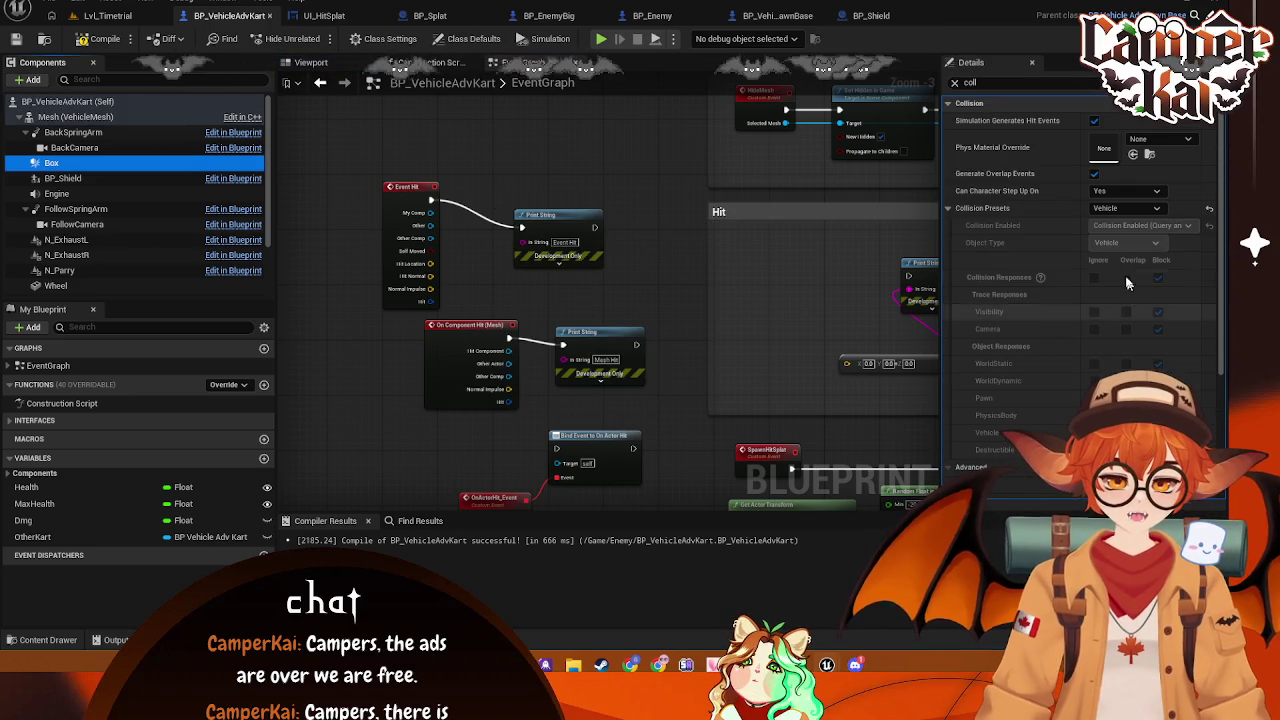
pyautogui.click(975, 83)
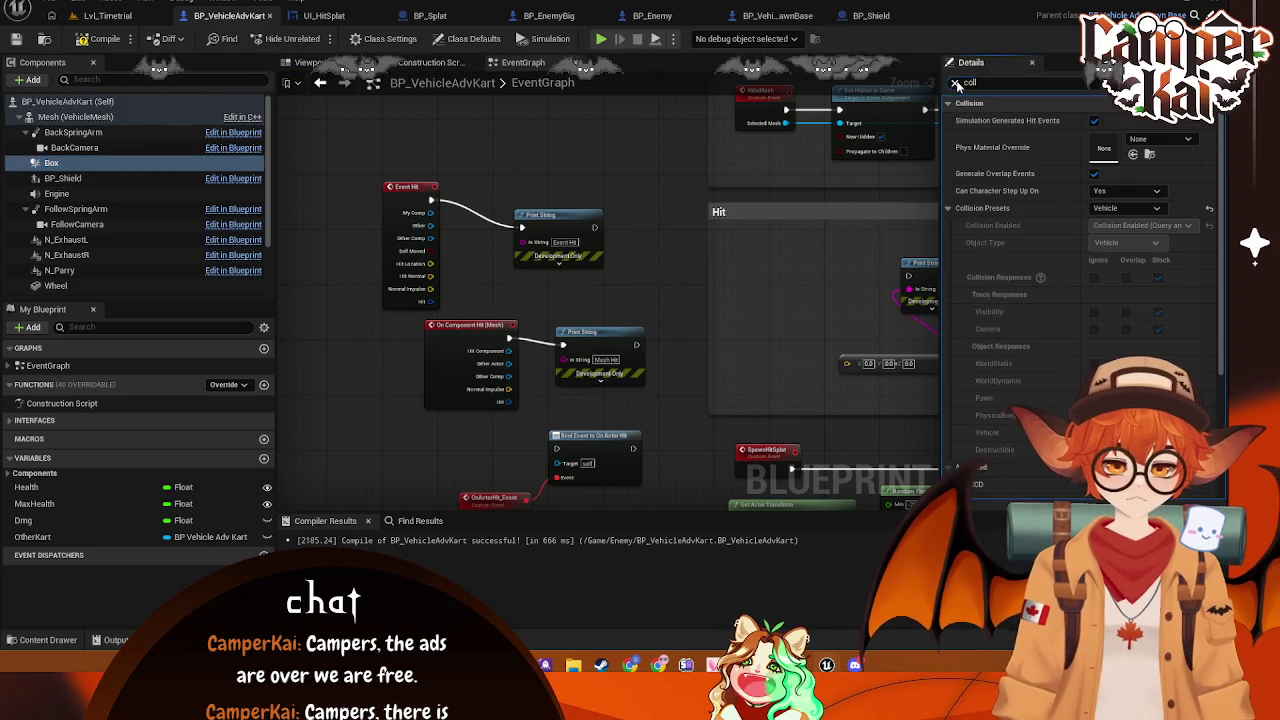
pyautogui.click(955, 83)
pyautogui.scroll(-5, 1080, 250)
pyautogui.scroll(10, 1080, 250)
pyautogui.write('Bo')
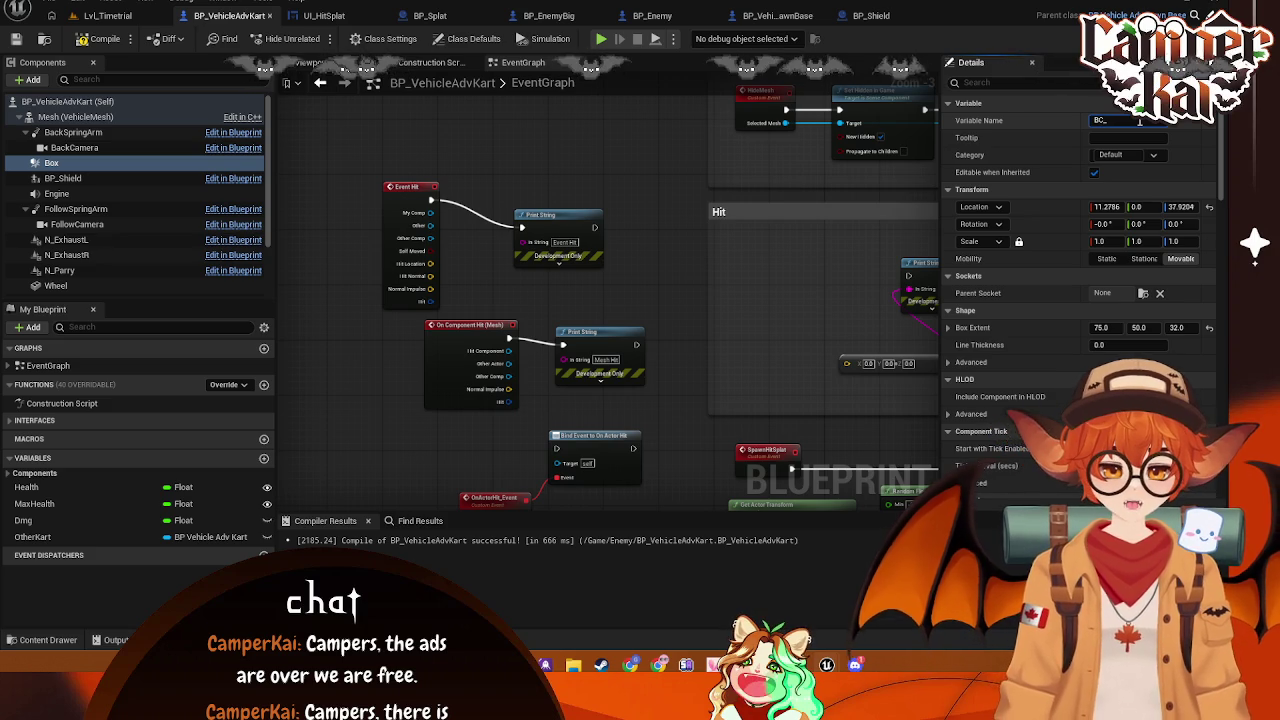
# Set the Box's Variable Name to BC_HitBox and scroll Details down to its Events
pyautogui.write('HitBox')
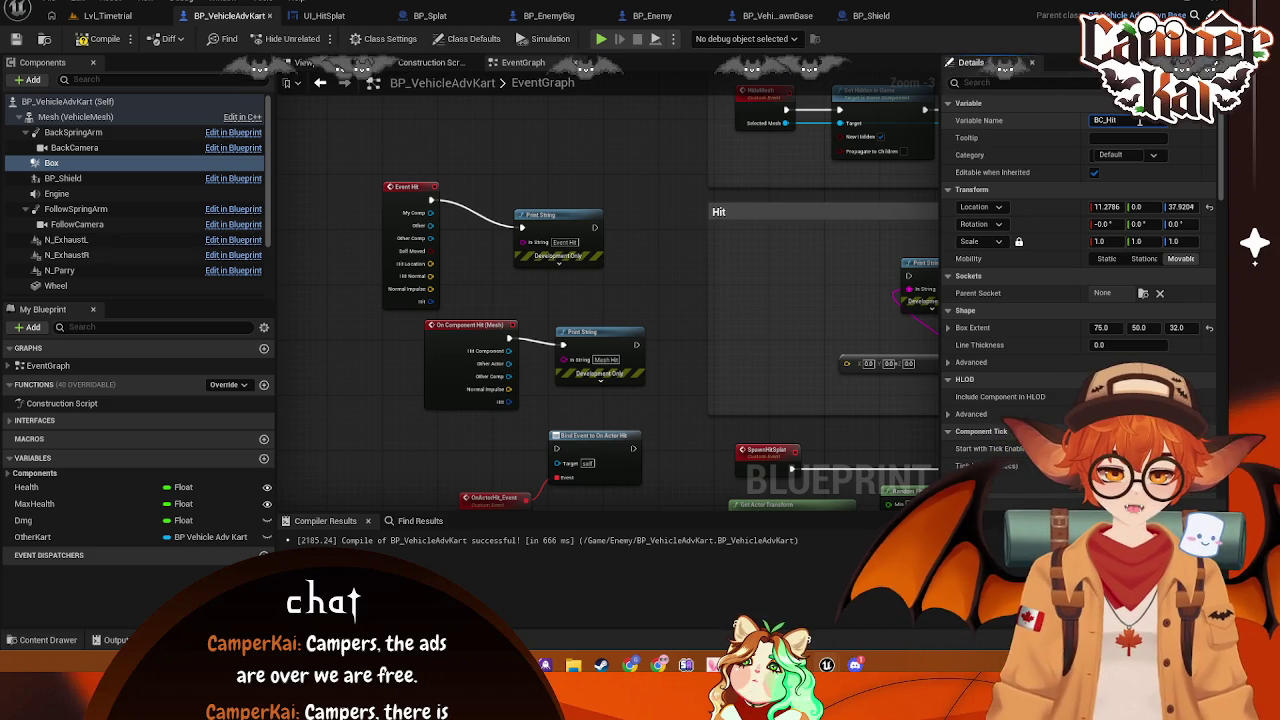
pyautogui.press('Return')
pyautogui.scroll(-5, 1140, 200)
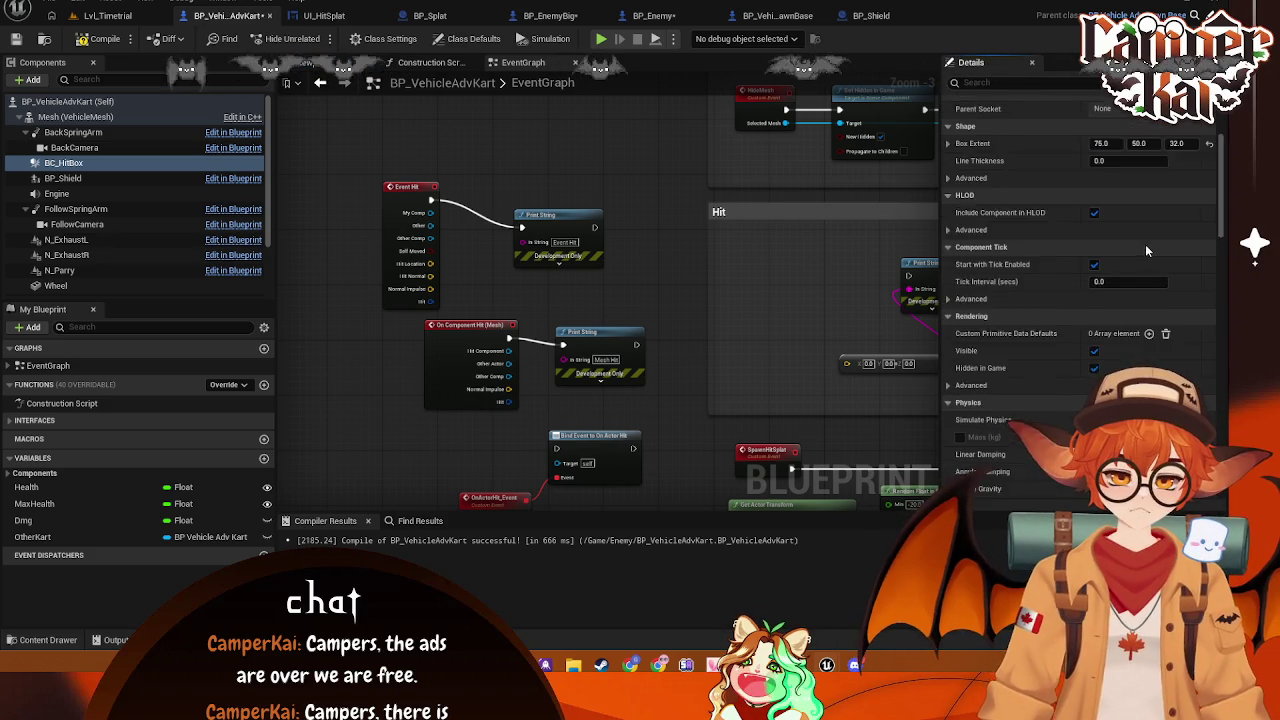
pyautogui.scroll(5, 1162, 220)
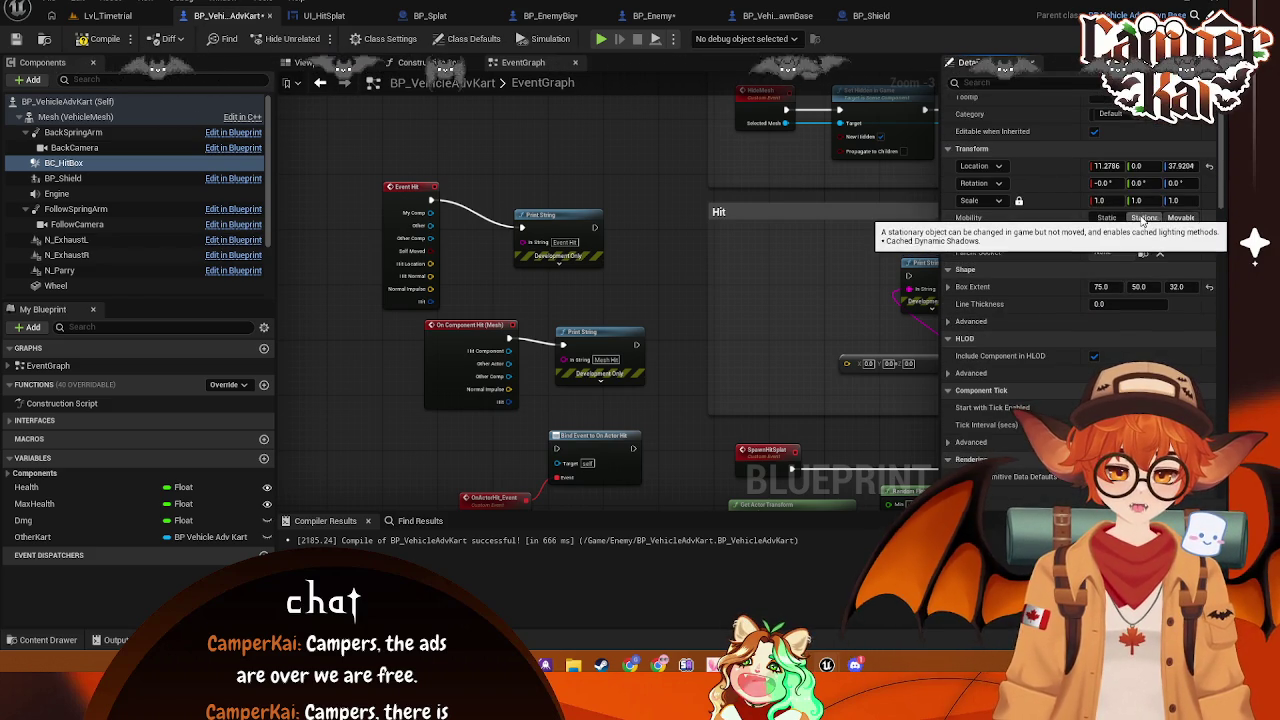
pyautogui.moveTo(1218, 188); pyautogui.dragTo(1223, 325)
pyautogui.scroll(-5, 1135, 309)
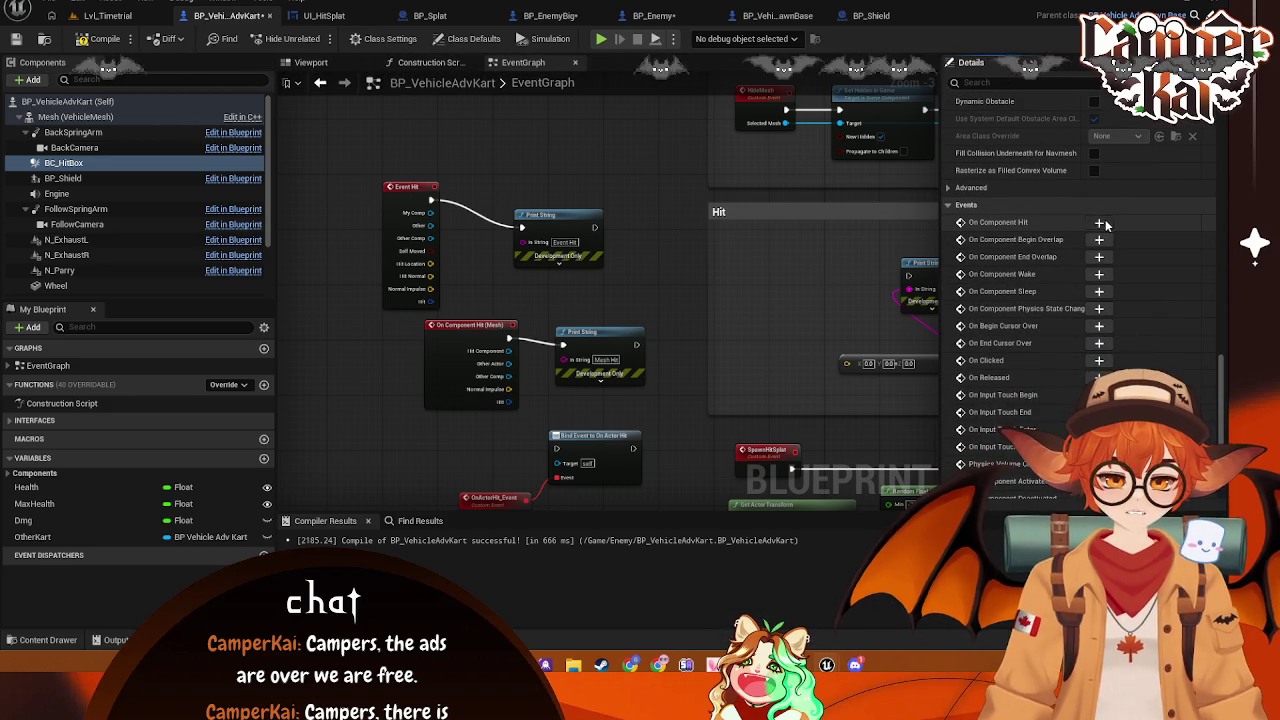
# Add an On Component Hit event for BC_HitBox that prints 'Box Hit'
pyautogui.click(1101, 224)
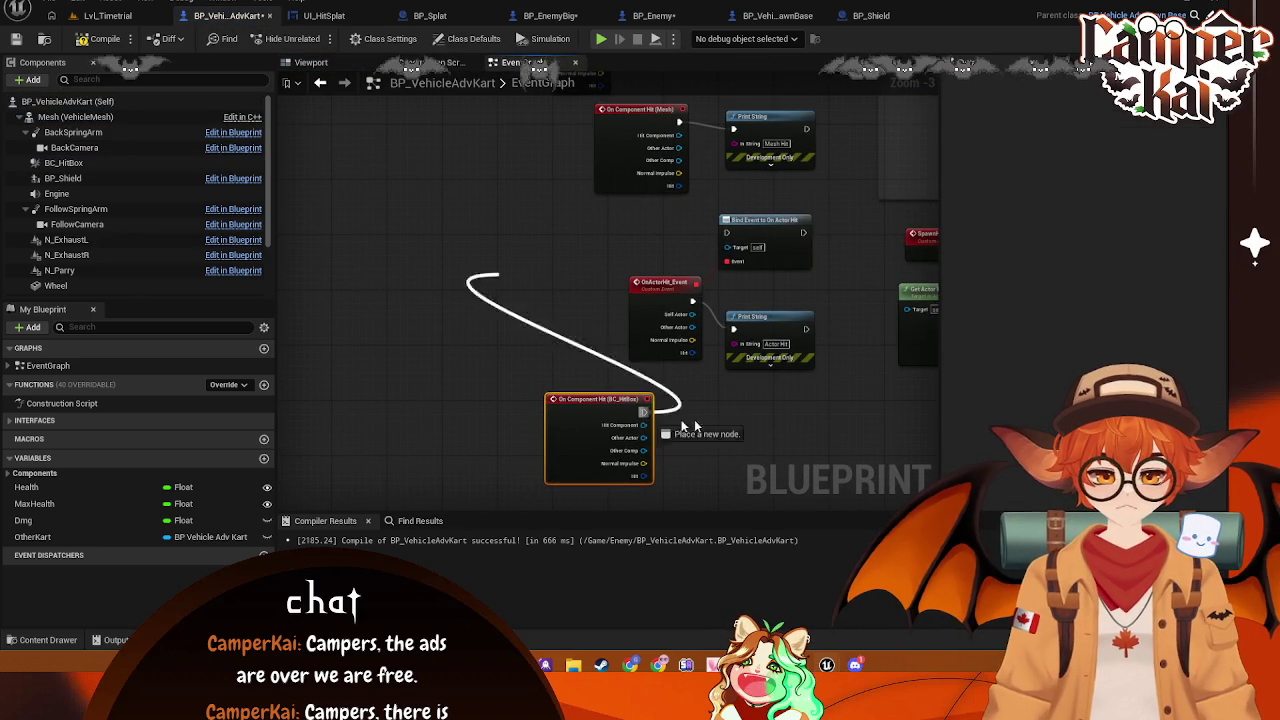
pyautogui.moveTo(644, 412); pyautogui.dragTo(718, 422)
pyautogui.write('print string')
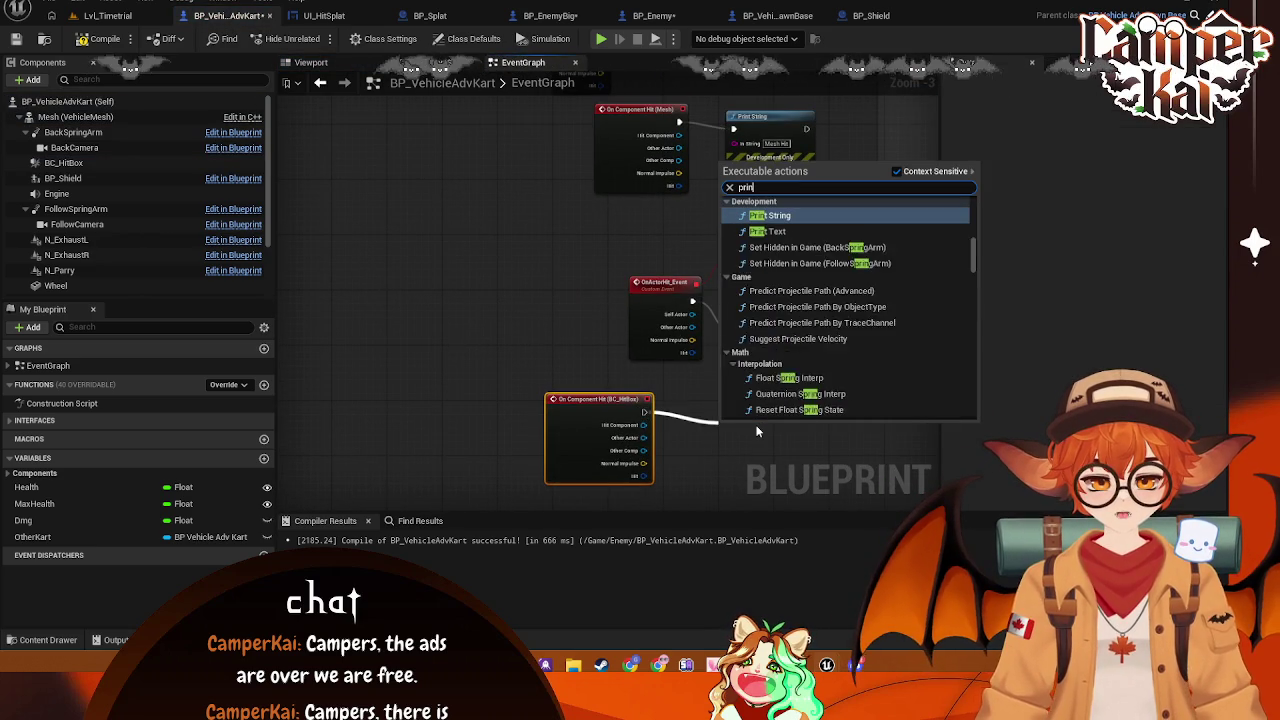
pyautogui.press('Return')
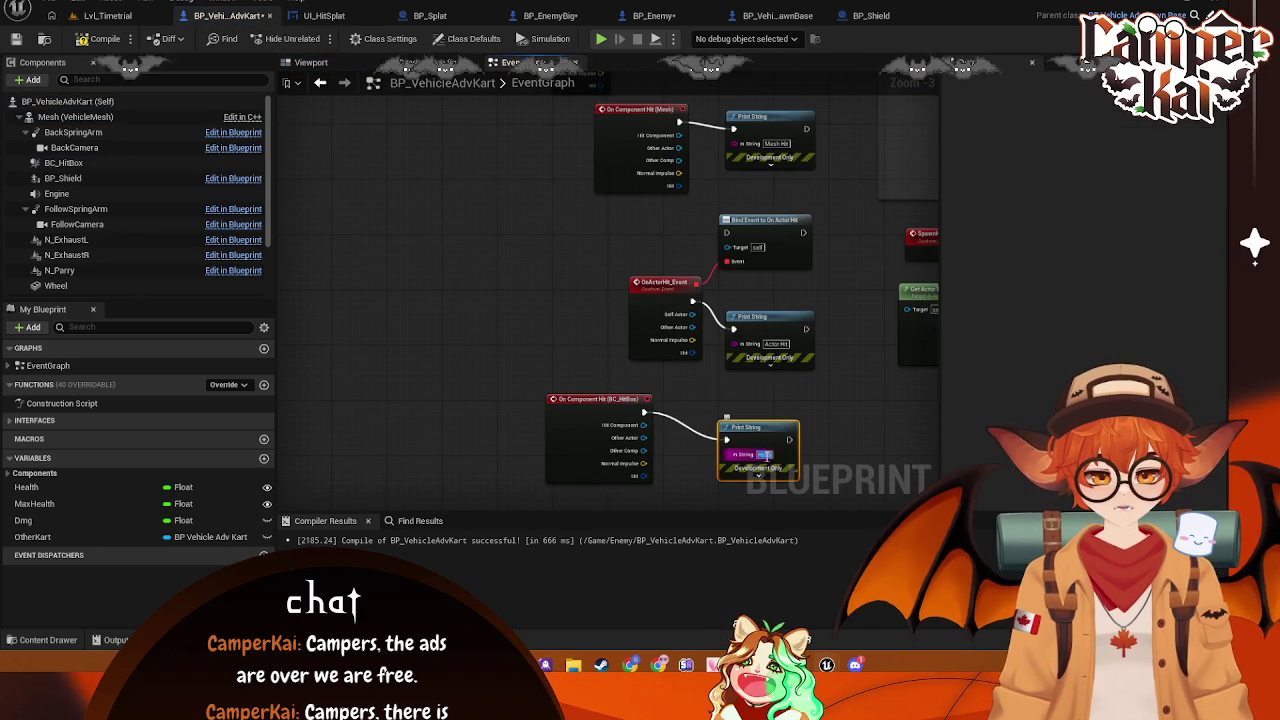
pyautogui.write('Box Hit')
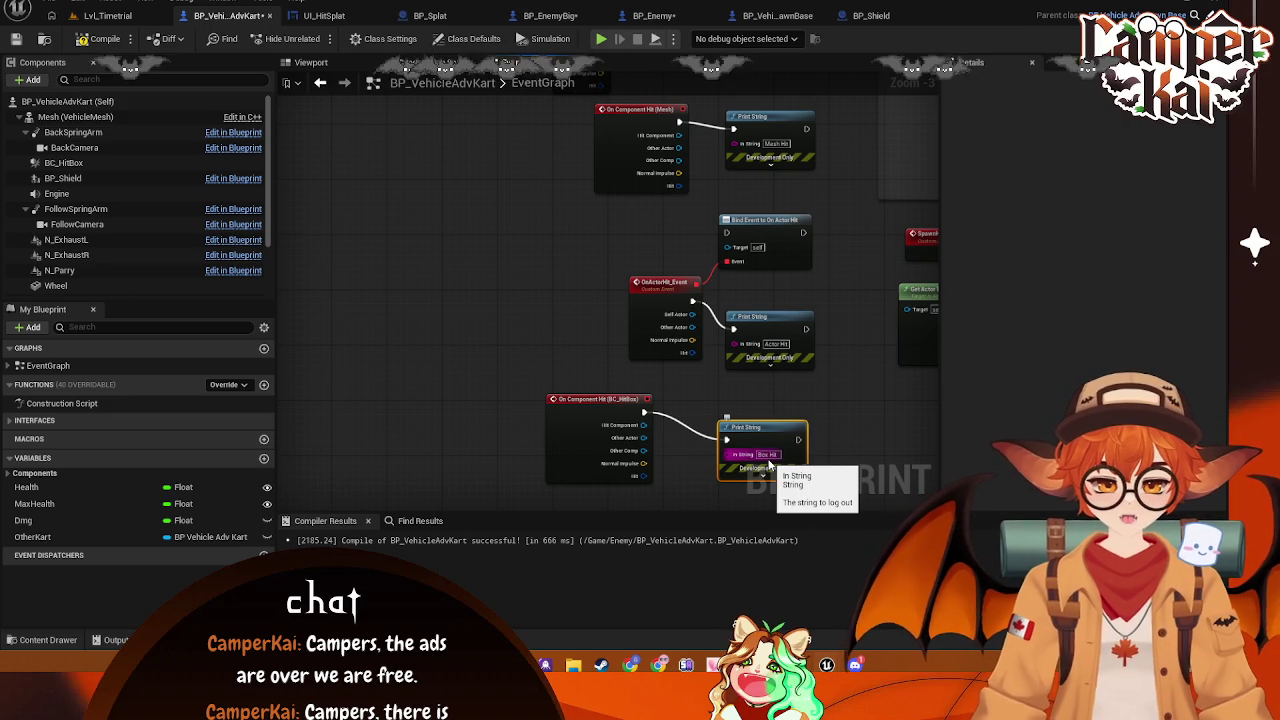
# Show Class Defaults, then select BC_HitBox to view its available events
pyautogui.click(67, 101)
pyautogui.scroll(-15, 1080, 393)
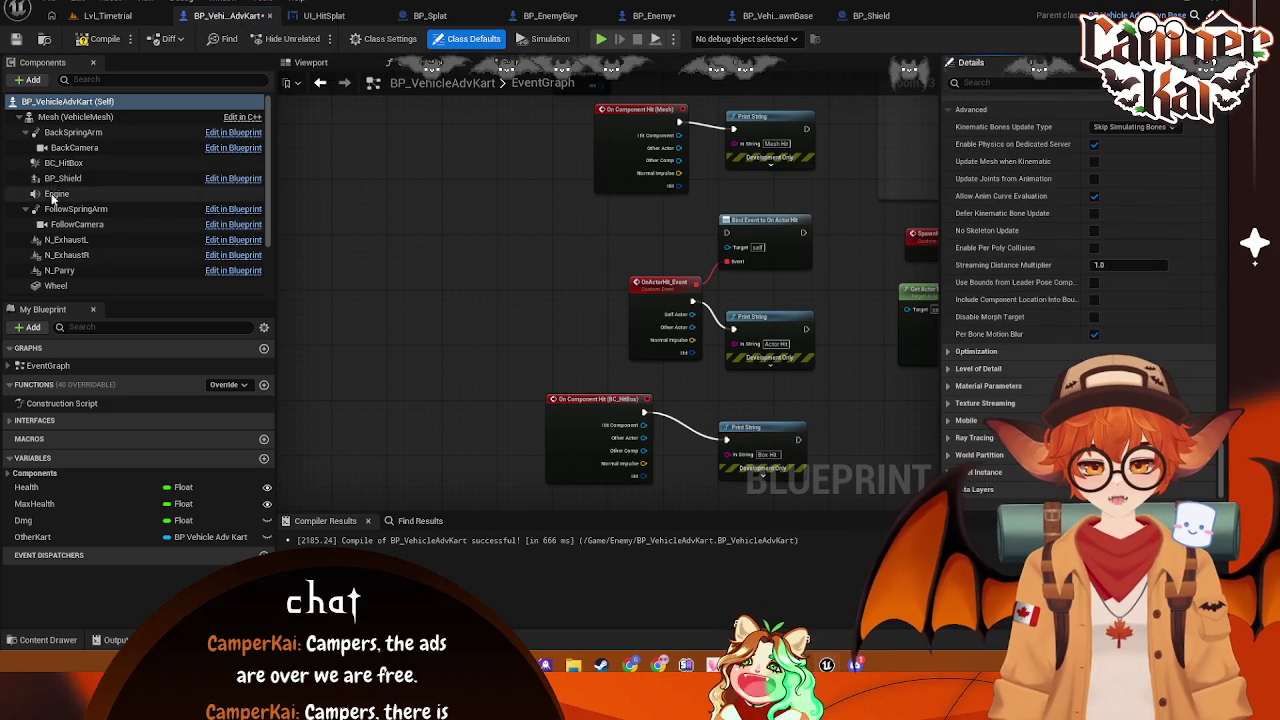
pyautogui.click(70, 162)
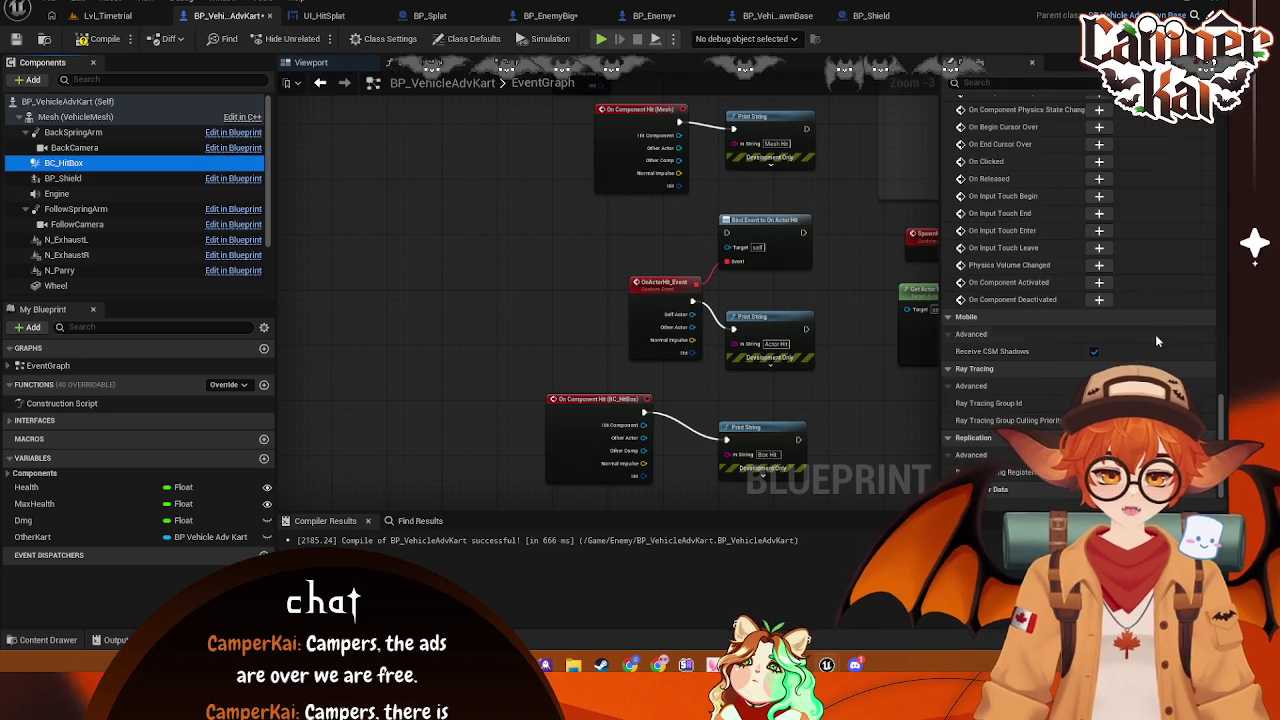
pyautogui.scroll(3, 1149, 327)
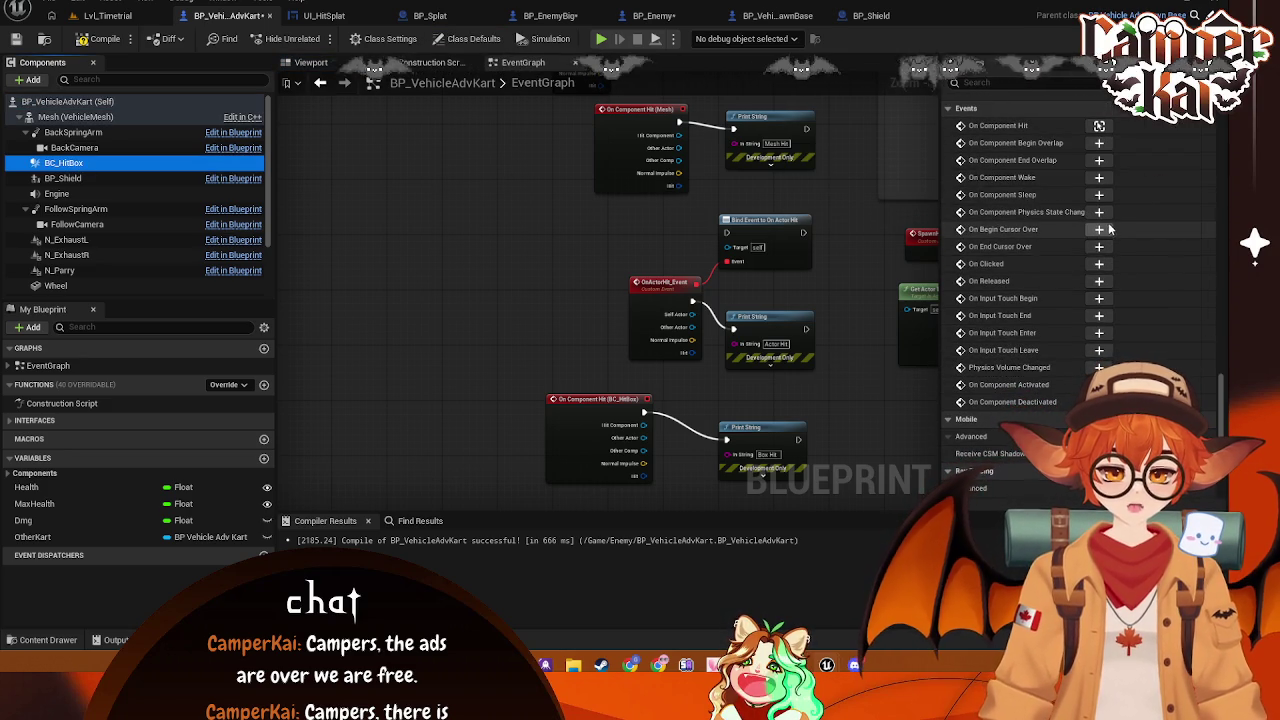
# Add a BC_HitBox On Component Begin Overlap event with a Print String reading 'Box Overlap'
pyautogui.click(1099, 143)
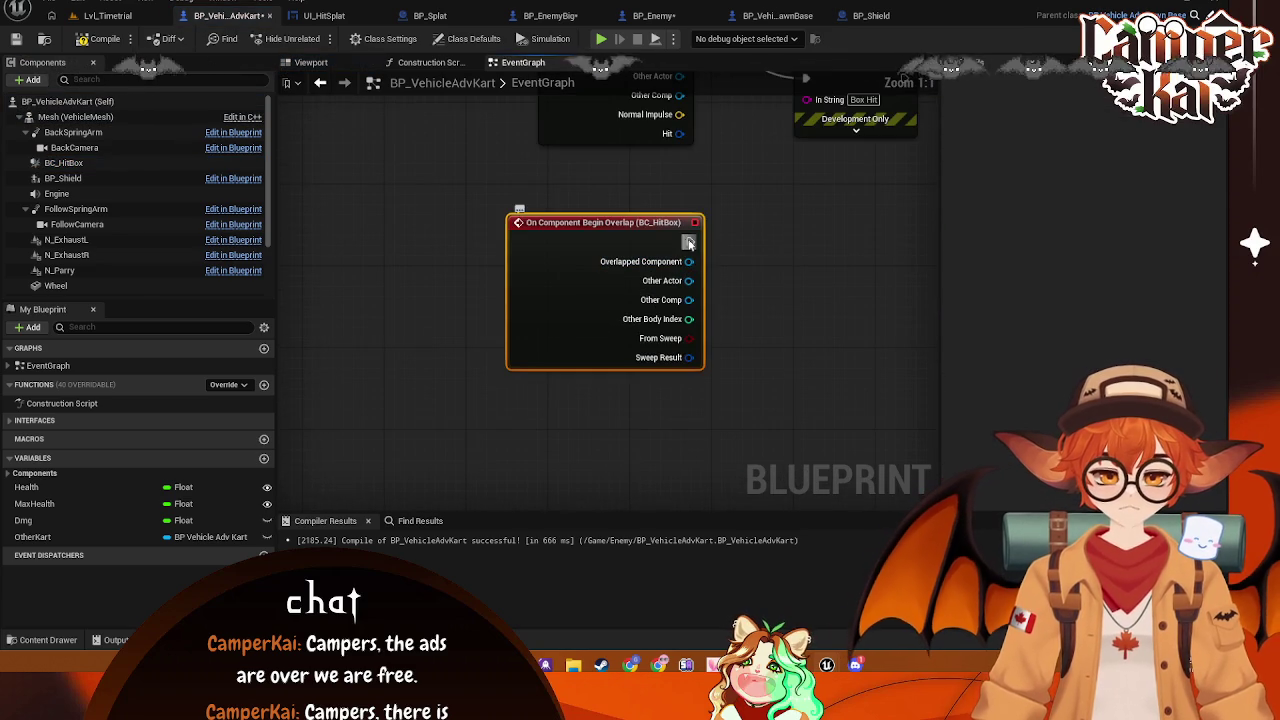
pyautogui.moveTo(688, 242); pyautogui.dragTo(800, 243)
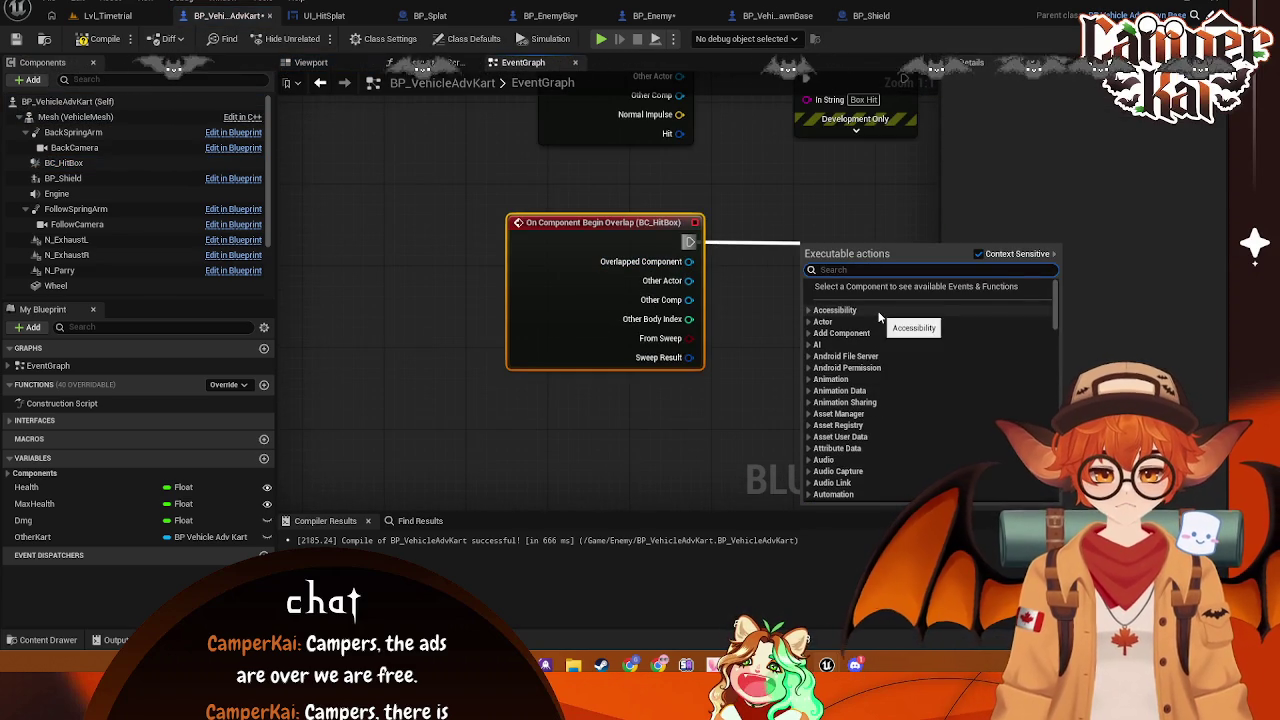
pyautogui.write('print strin')
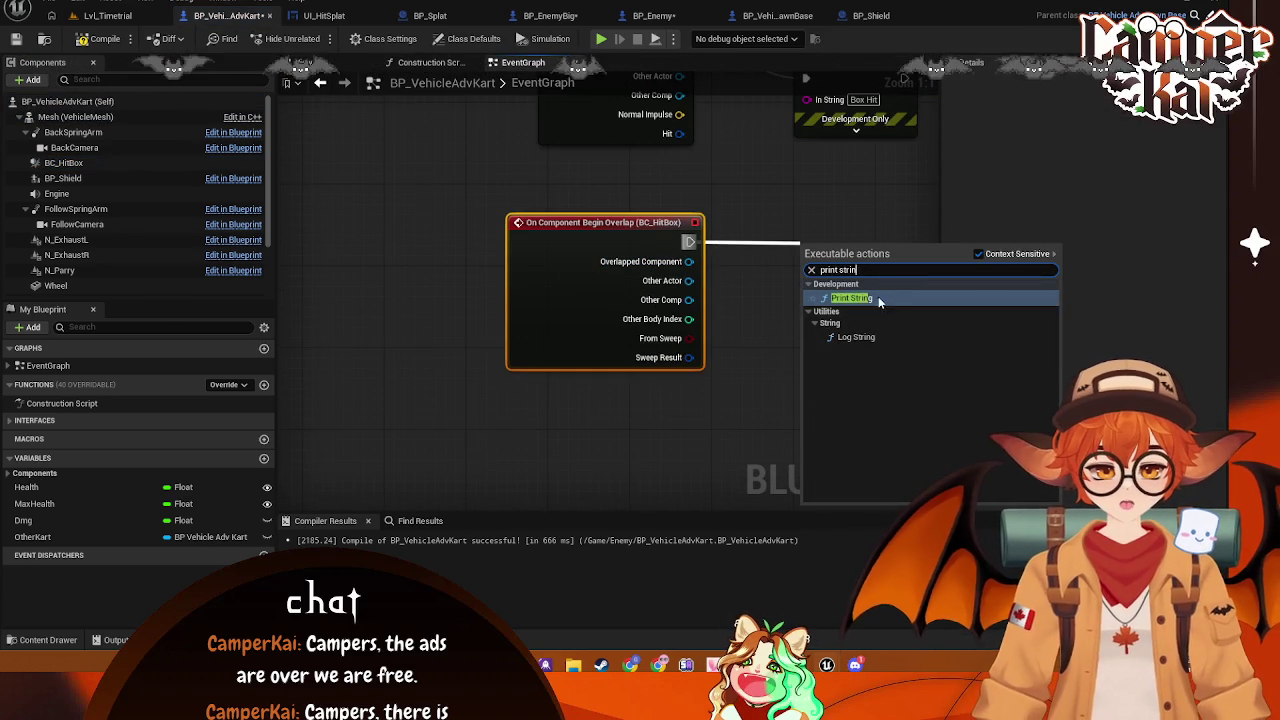
pyautogui.click(879, 297)
pyautogui.write('Box Overlap')
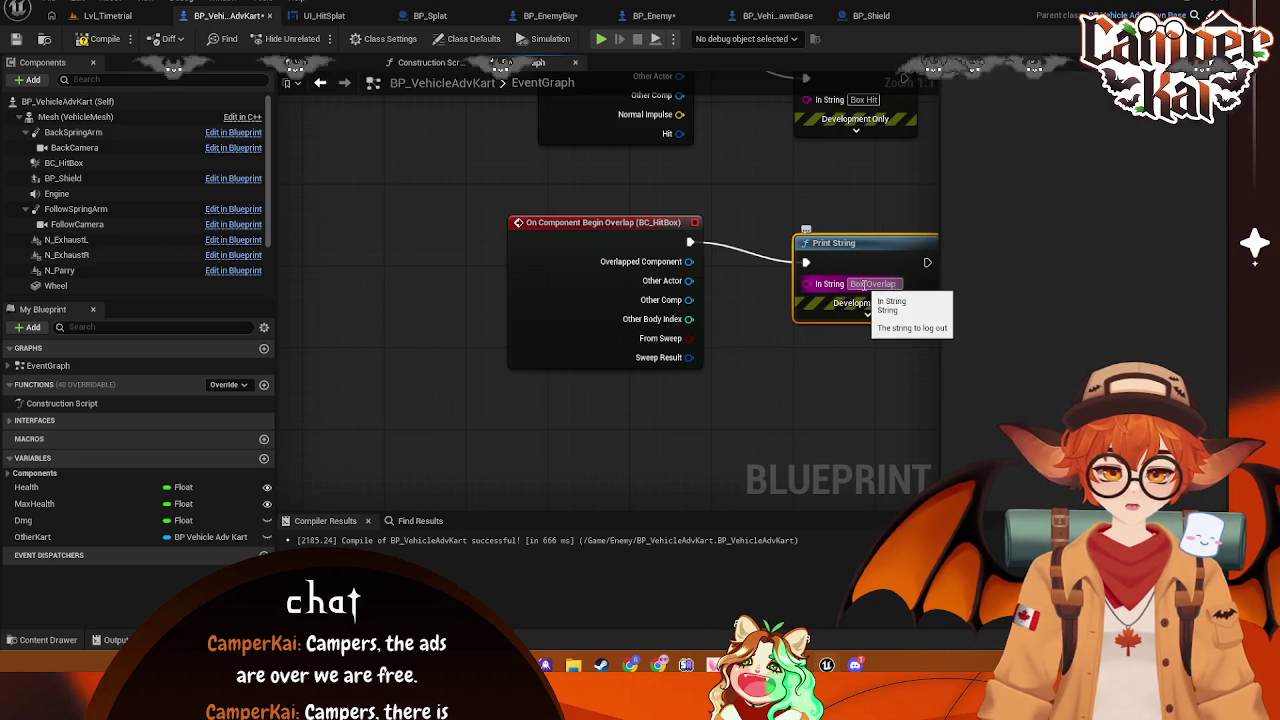
pyautogui.click(766, 180)
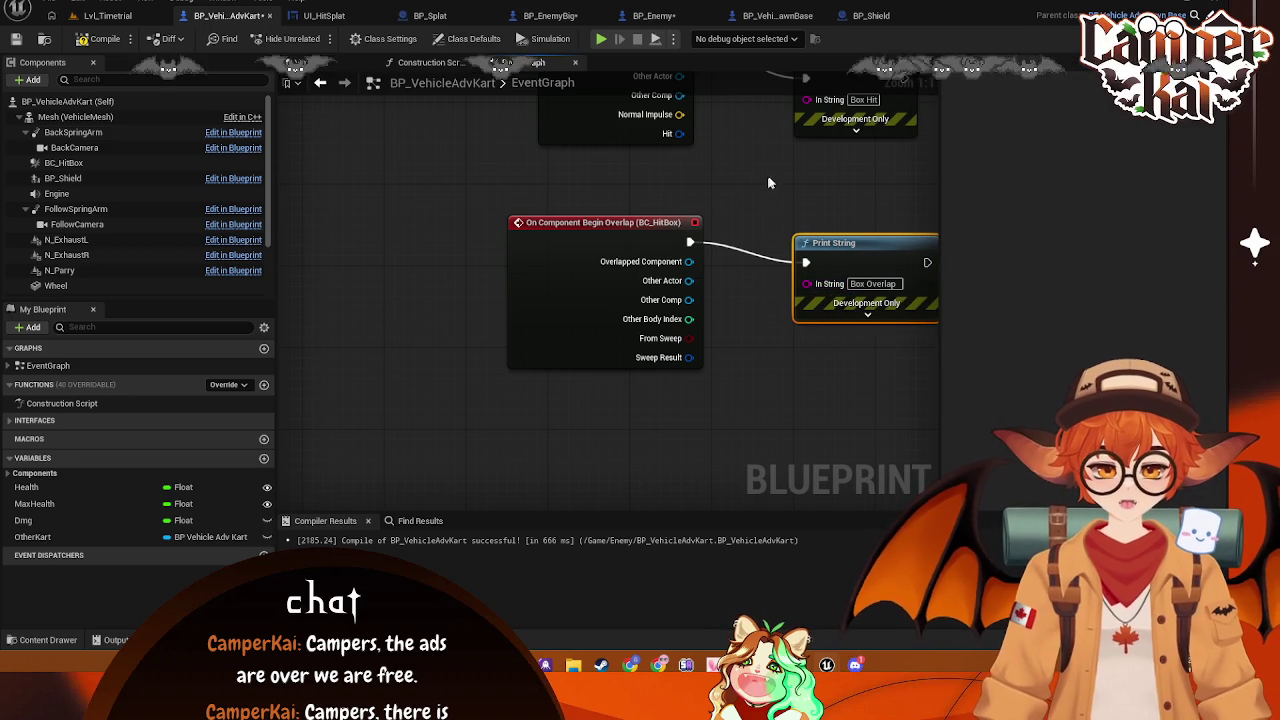
pyautogui.click(108, 16)
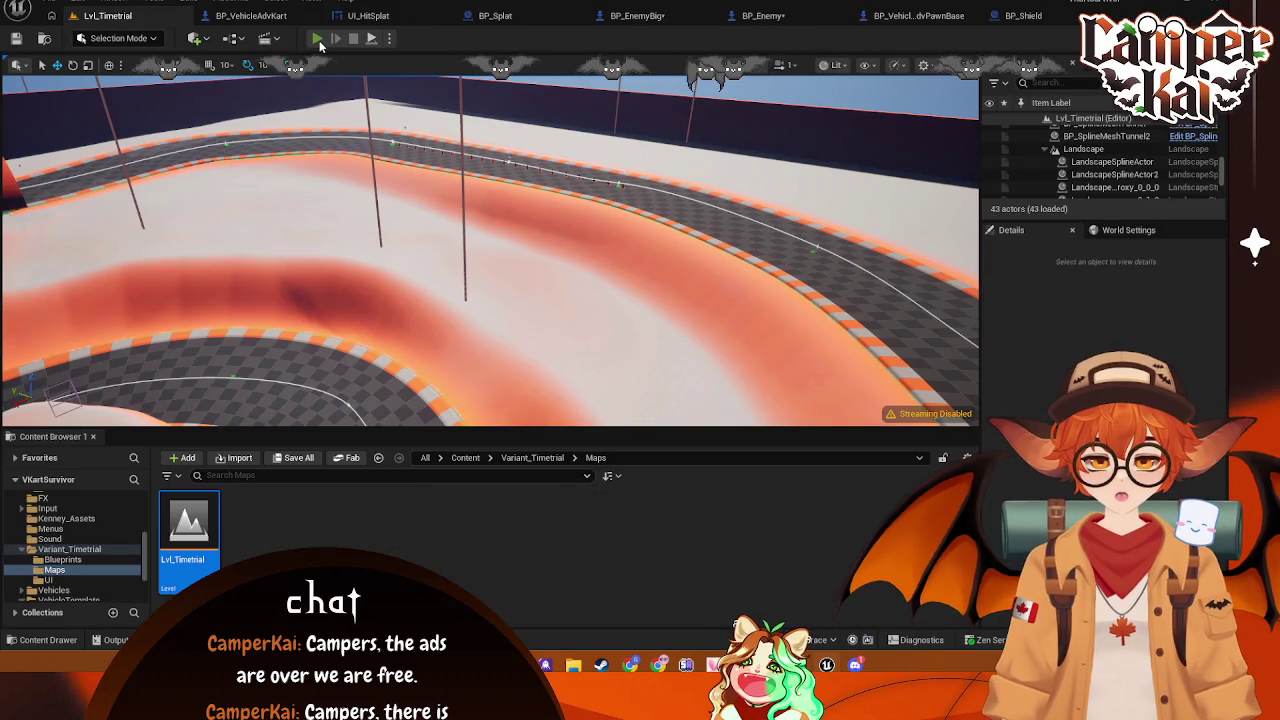
# Playtest Lvl_Timetrial, driving the kart through the cones and across the curb, then return to BP_VehicleAdvKart
pyautogui.hotkey('alt', 'p')
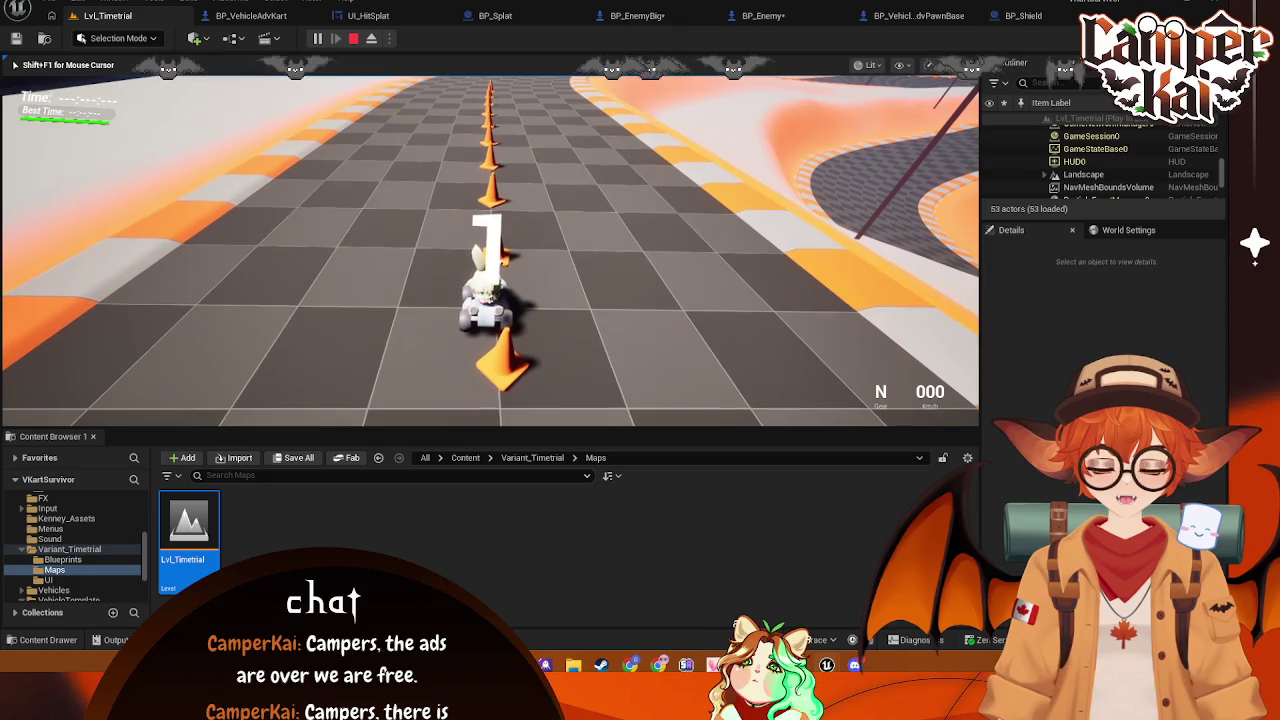
pyautogui.press('w')
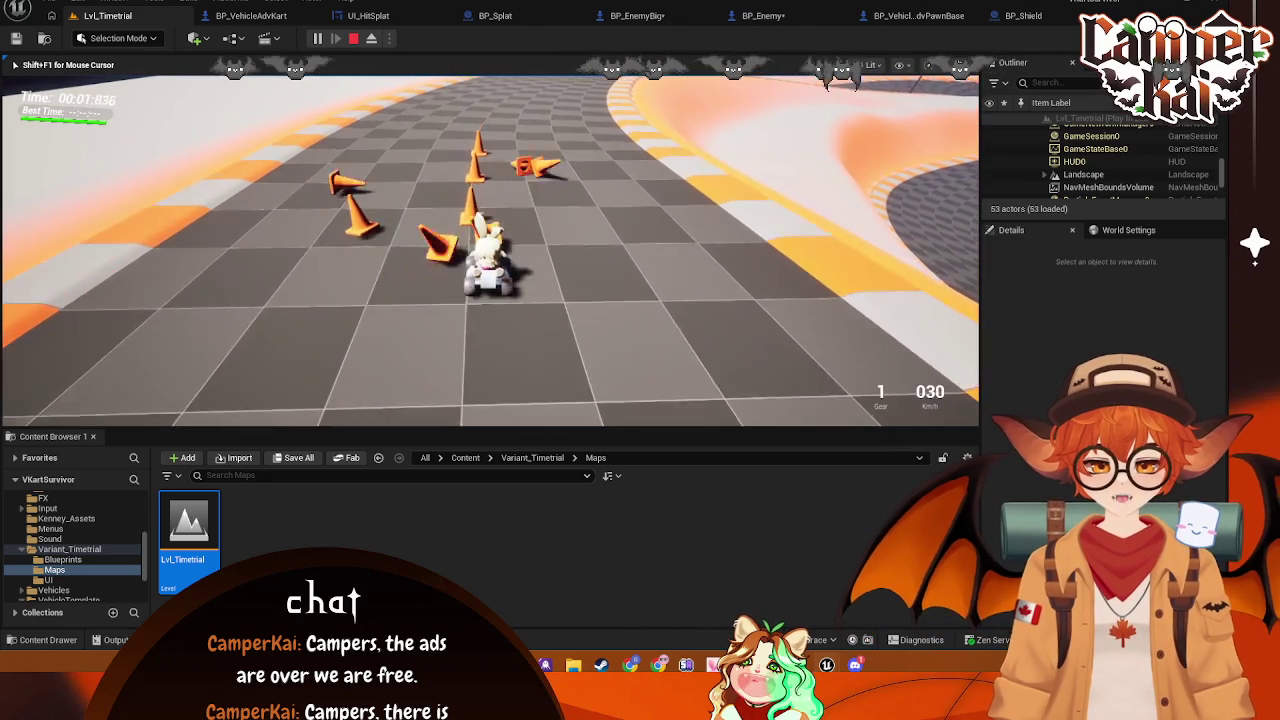
pyautogui.press('w')
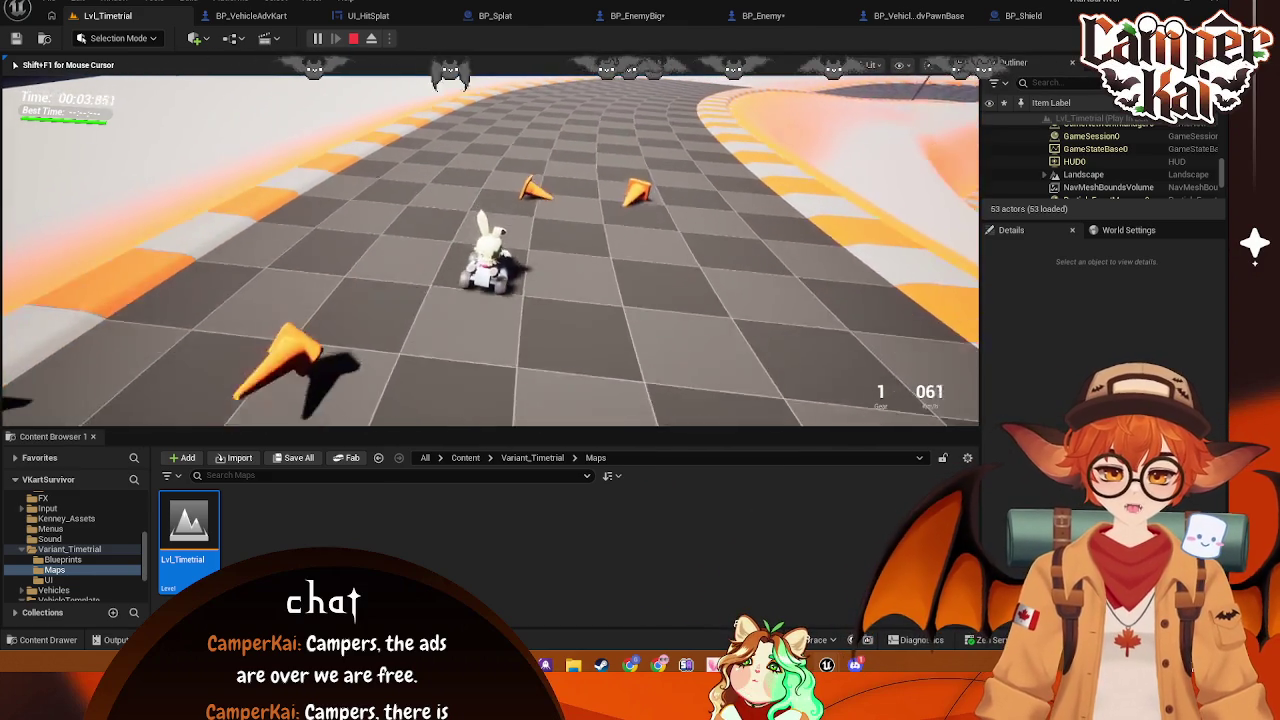
pyautogui.press('w')
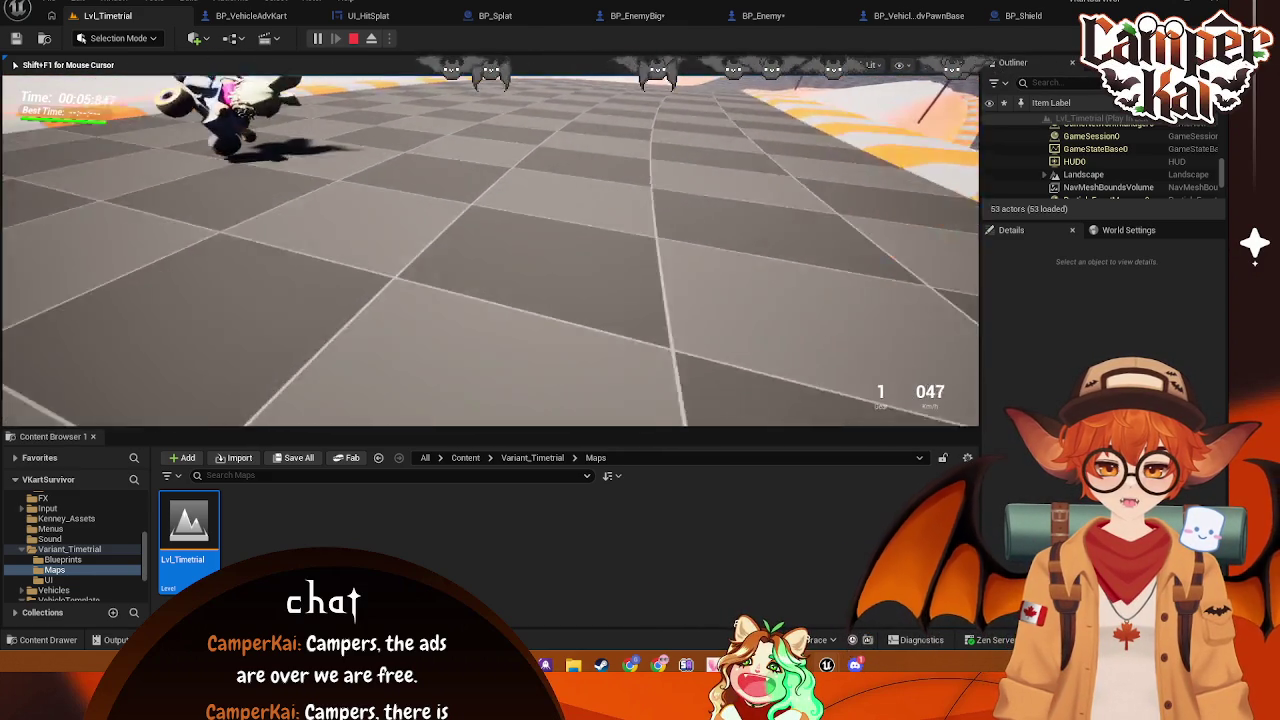
pyautogui.press('w')
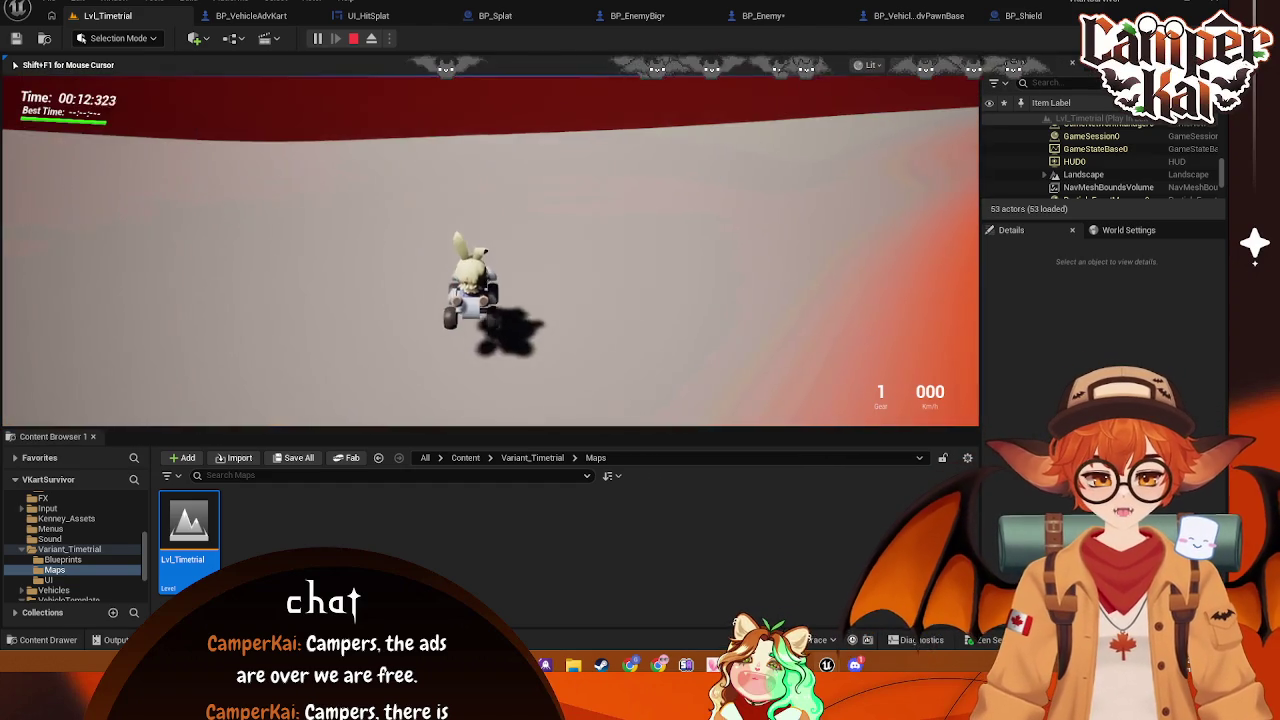
pyautogui.press('w')
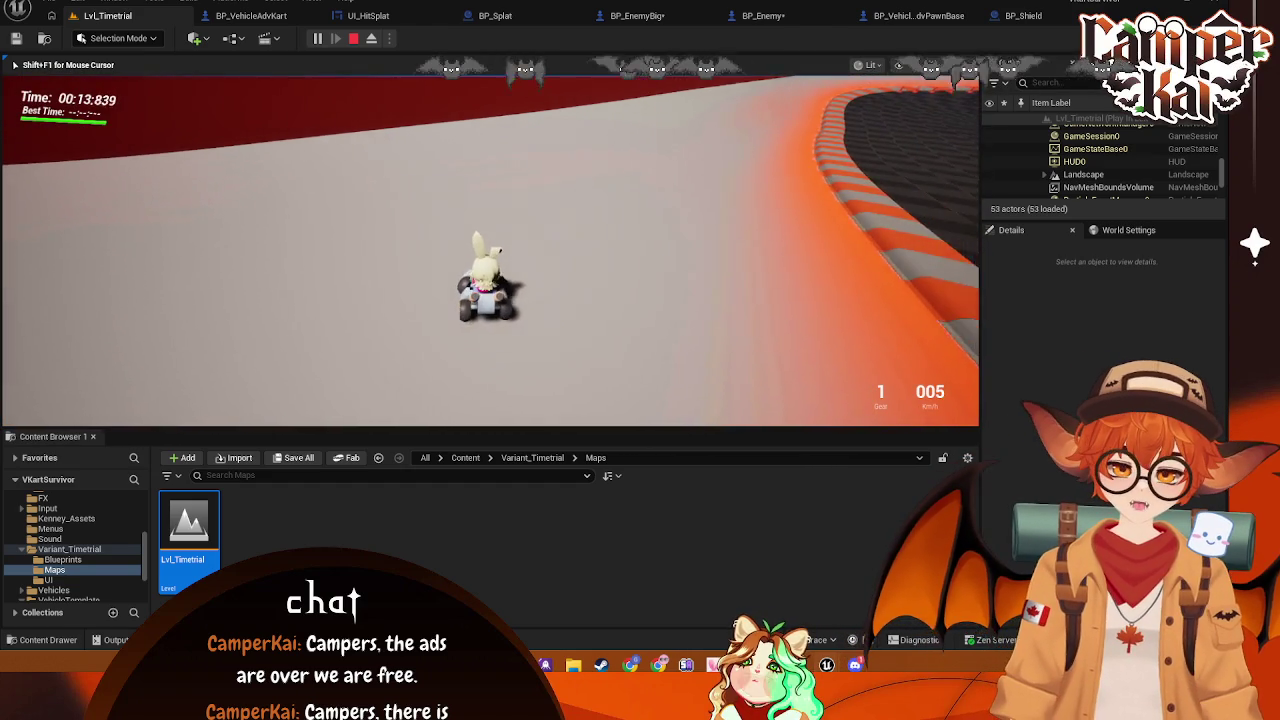
pyautogui.press('d')
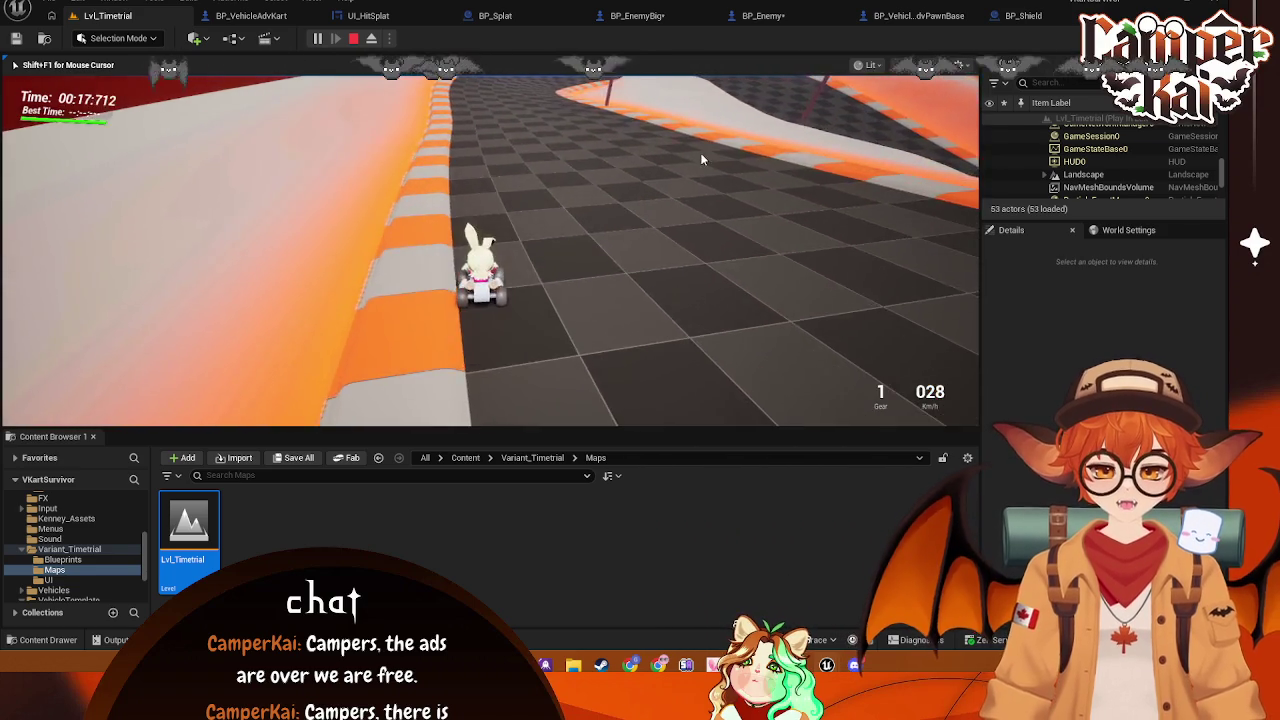
pyautogui.press('Escape')
pyautogui.click(250, 15)
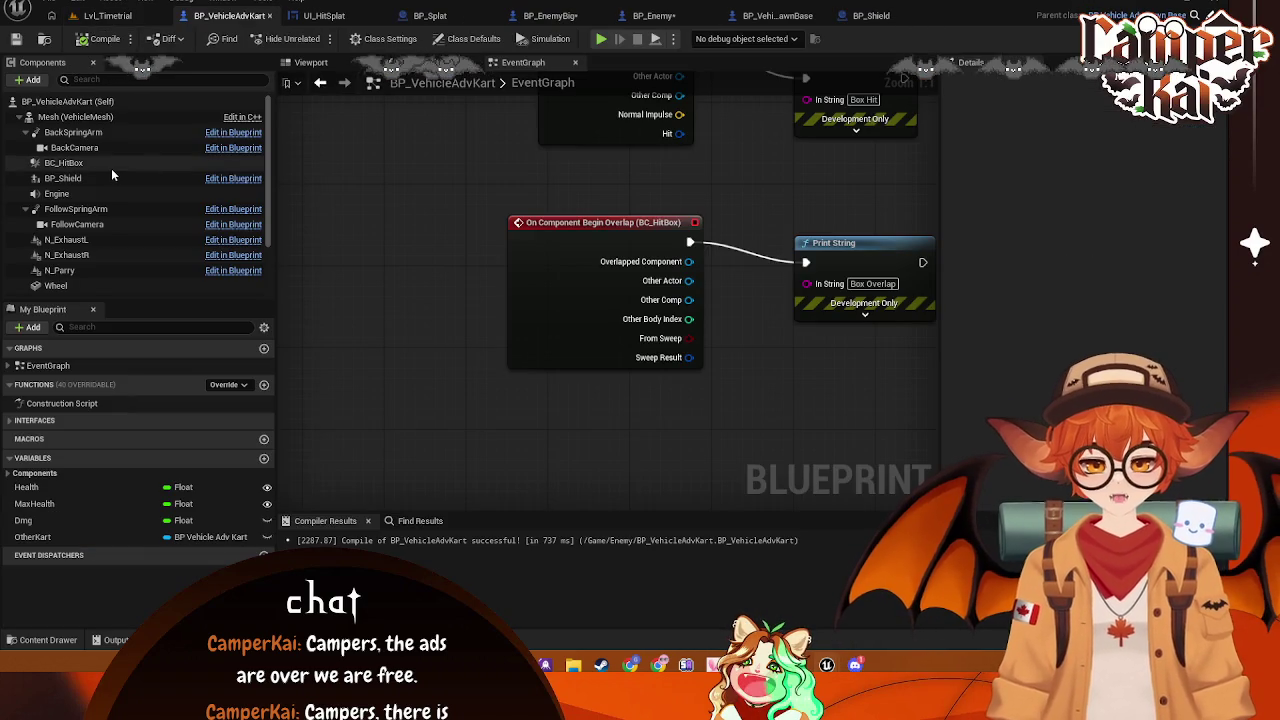
# Inspect FollowCamera's -35° tilt and FollowSpringArm's 450 Target Arm Length
pyautogui.click(87, 221)
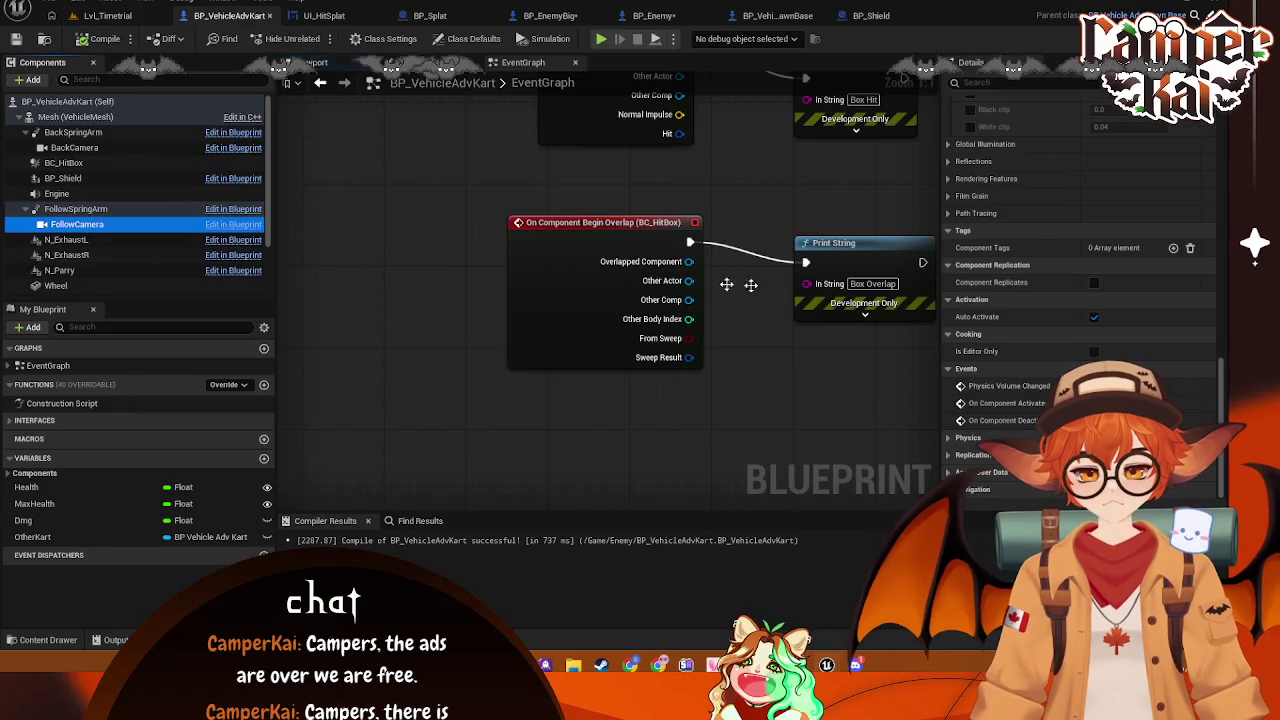
pyautogui.scroll(8, 1090, 340)
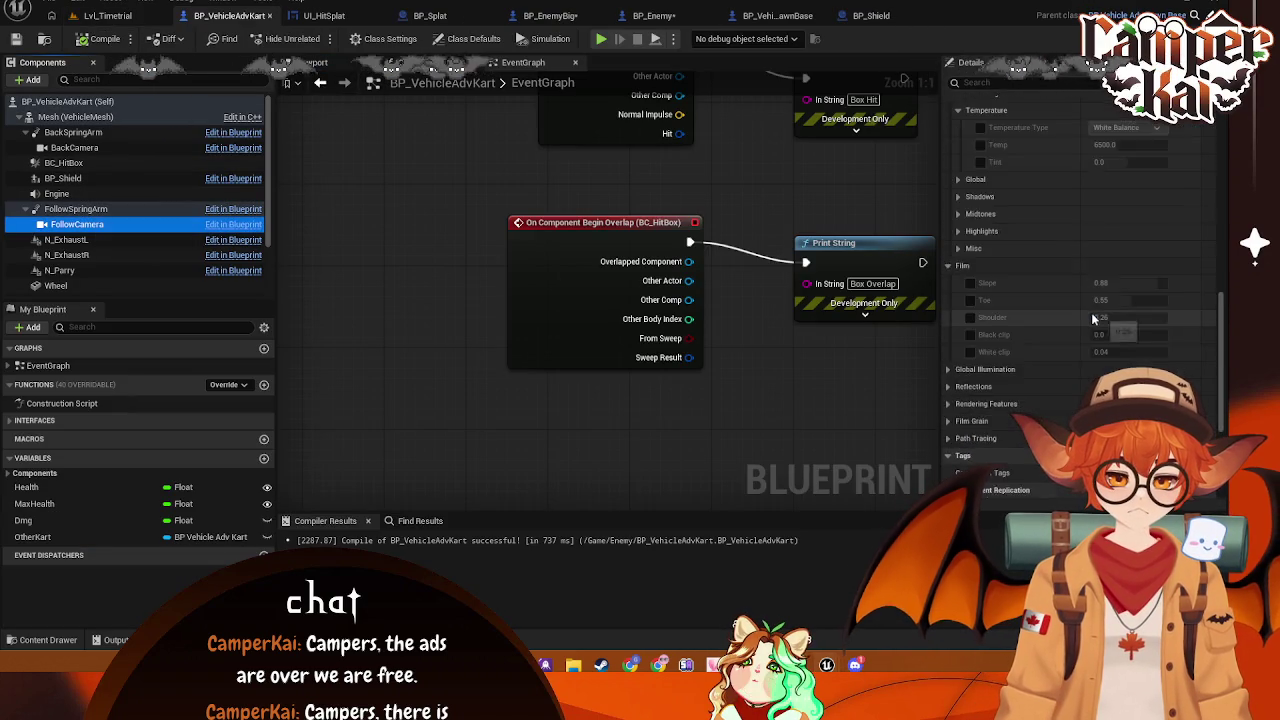
pyautogui.scroll(6, 1110, 290)
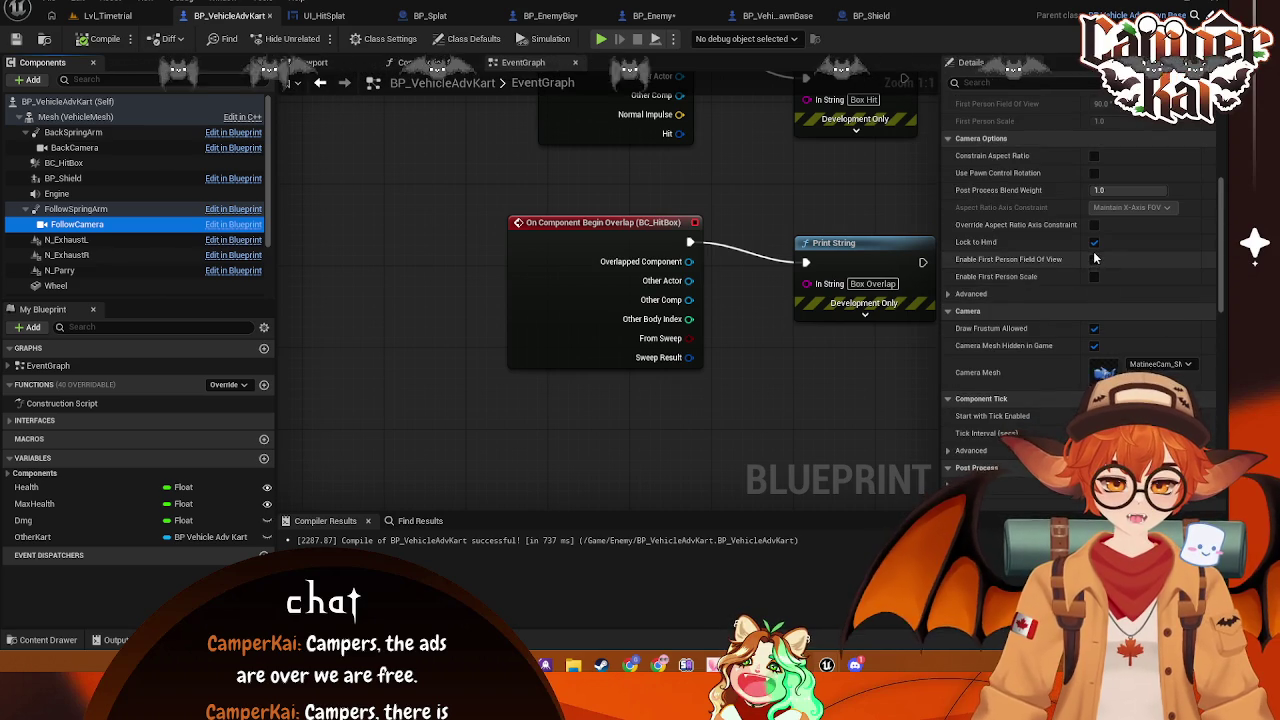
pyautogui.scroll(3, 1097, 258)
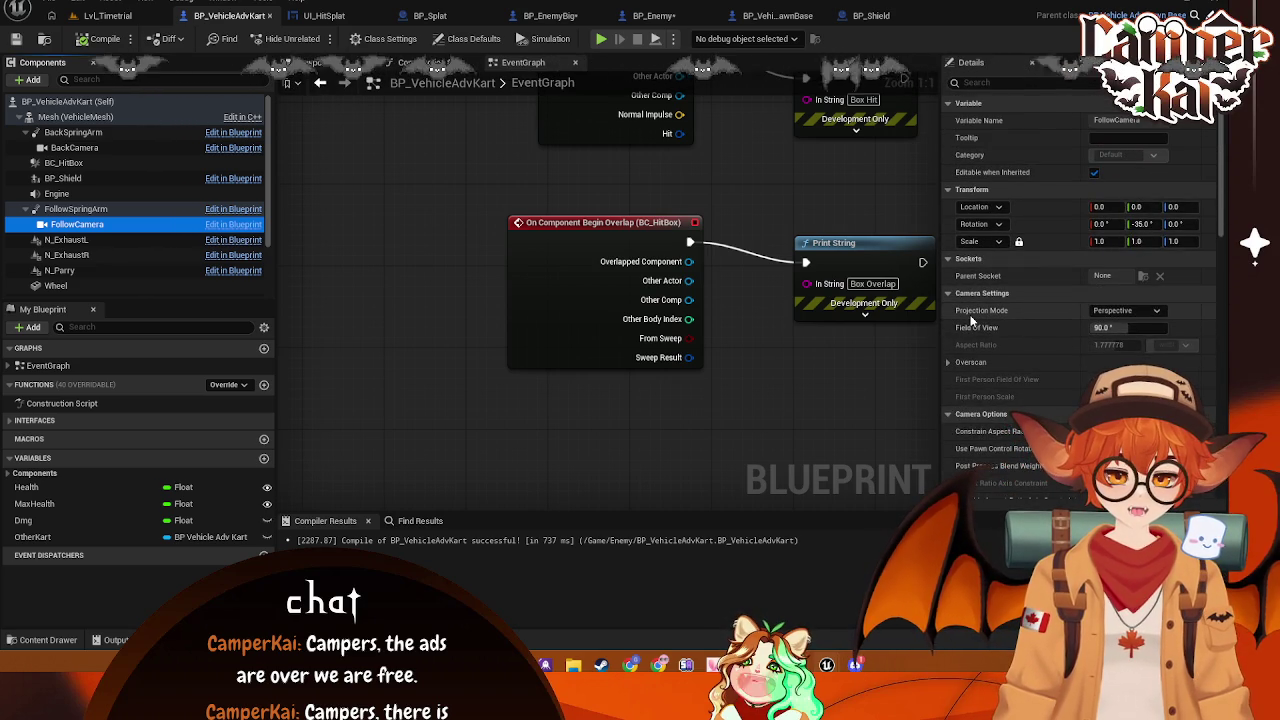
pyautogui.click(75, 208)
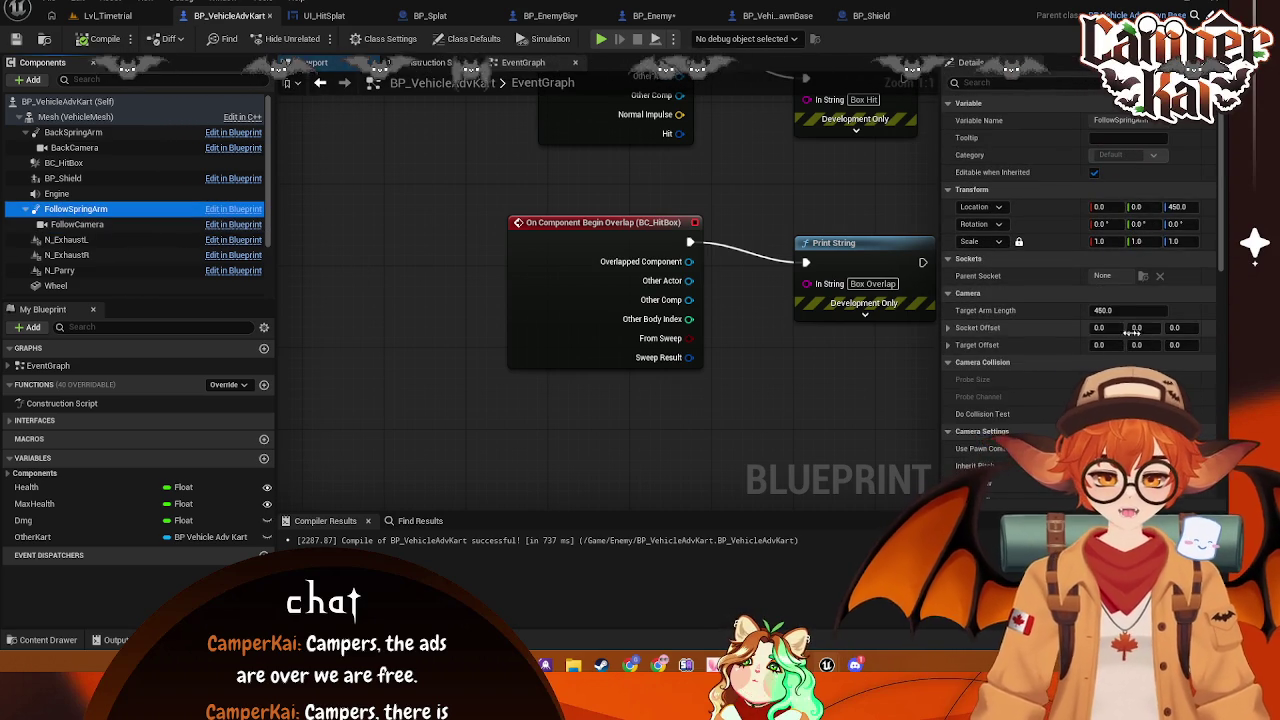
pyautogui.scroll(-2, 1100, 380)
pyautogui.click(360, 281)
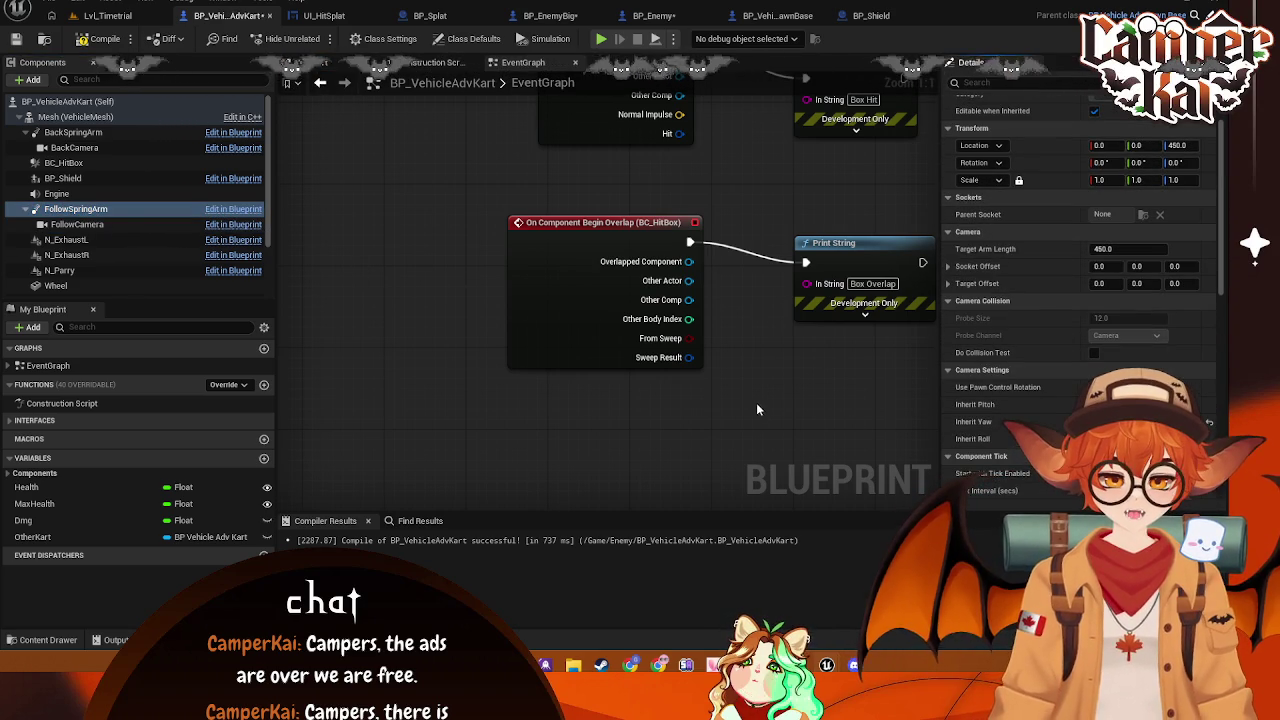
pyautogui.click(108, 15)
# Run another Lvl_Timetrial playtest through the cones and banked curve, then reopen BP_VehicleAdvKart's event graph
pyautogui.hotkey('alt', 'p')
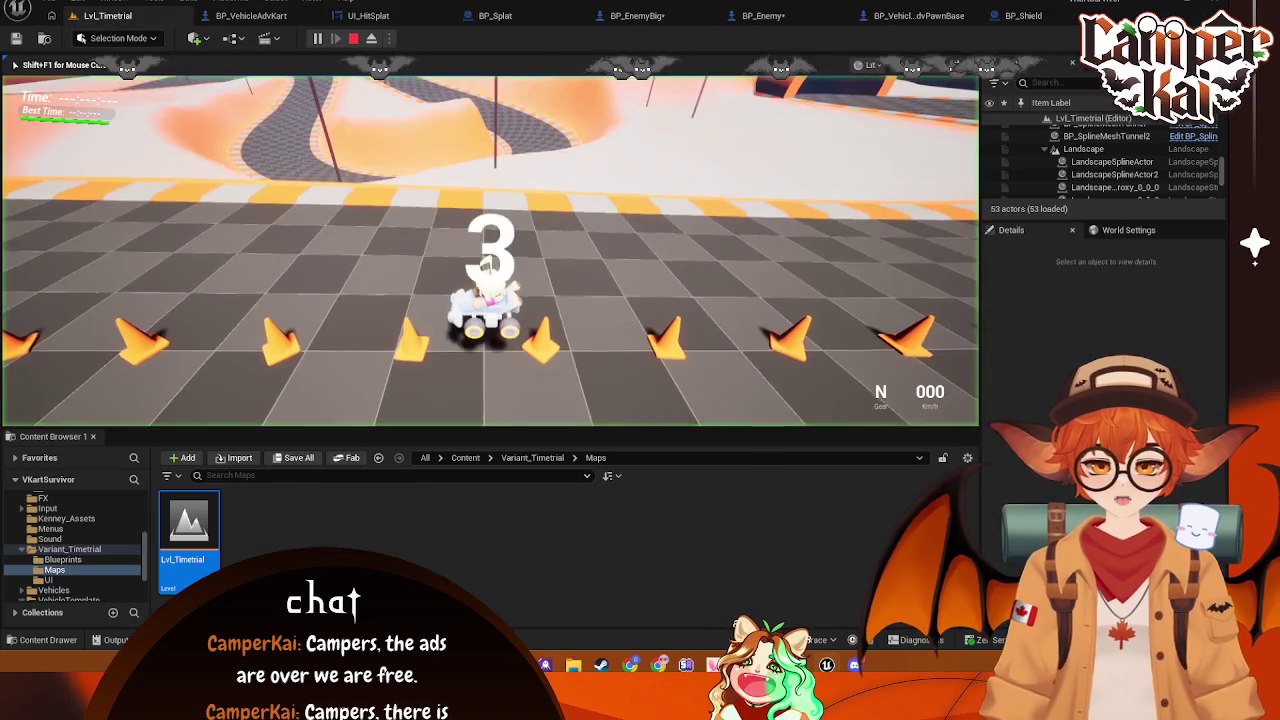
pyautogui.press('w')
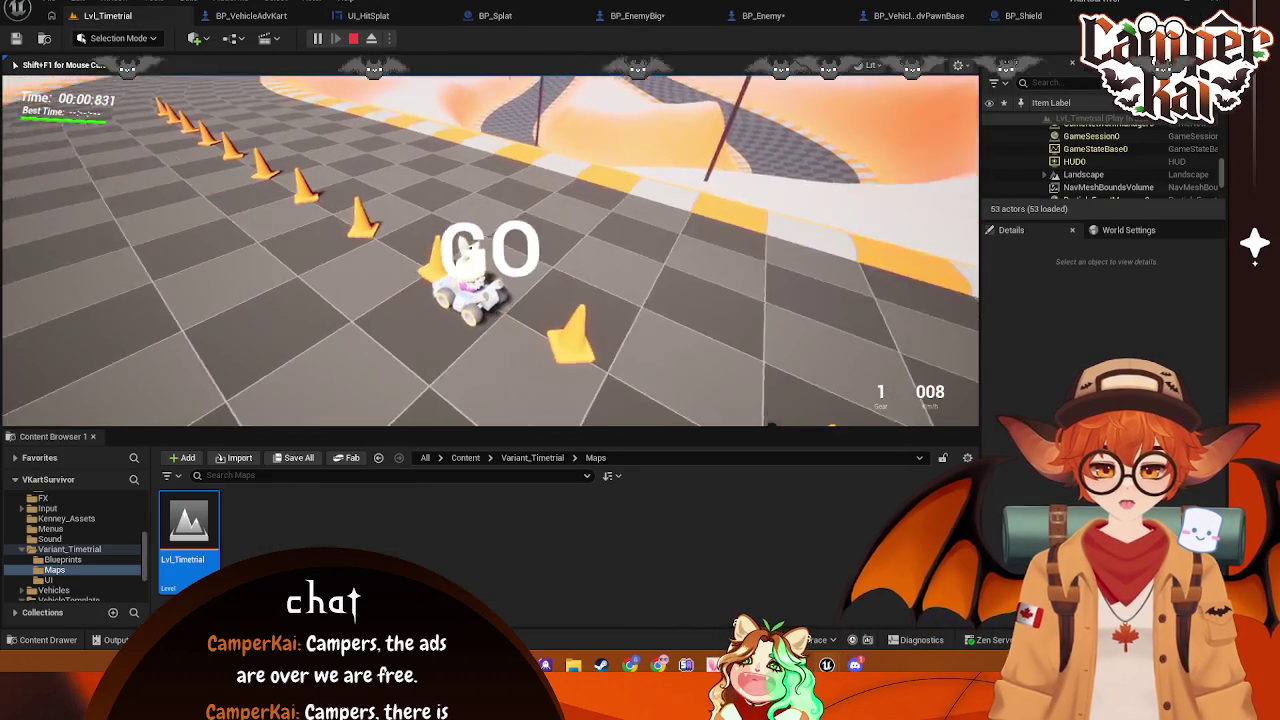
pyautogui.press('d')
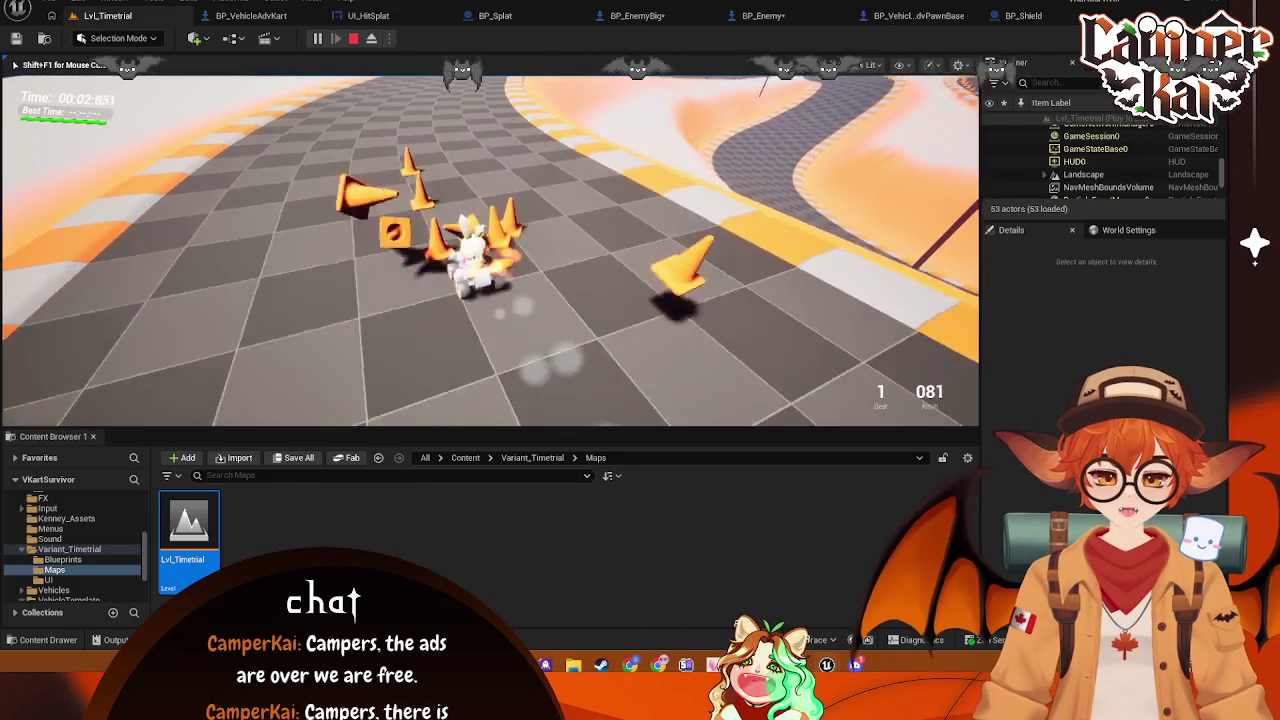
pyautogui.press('w')
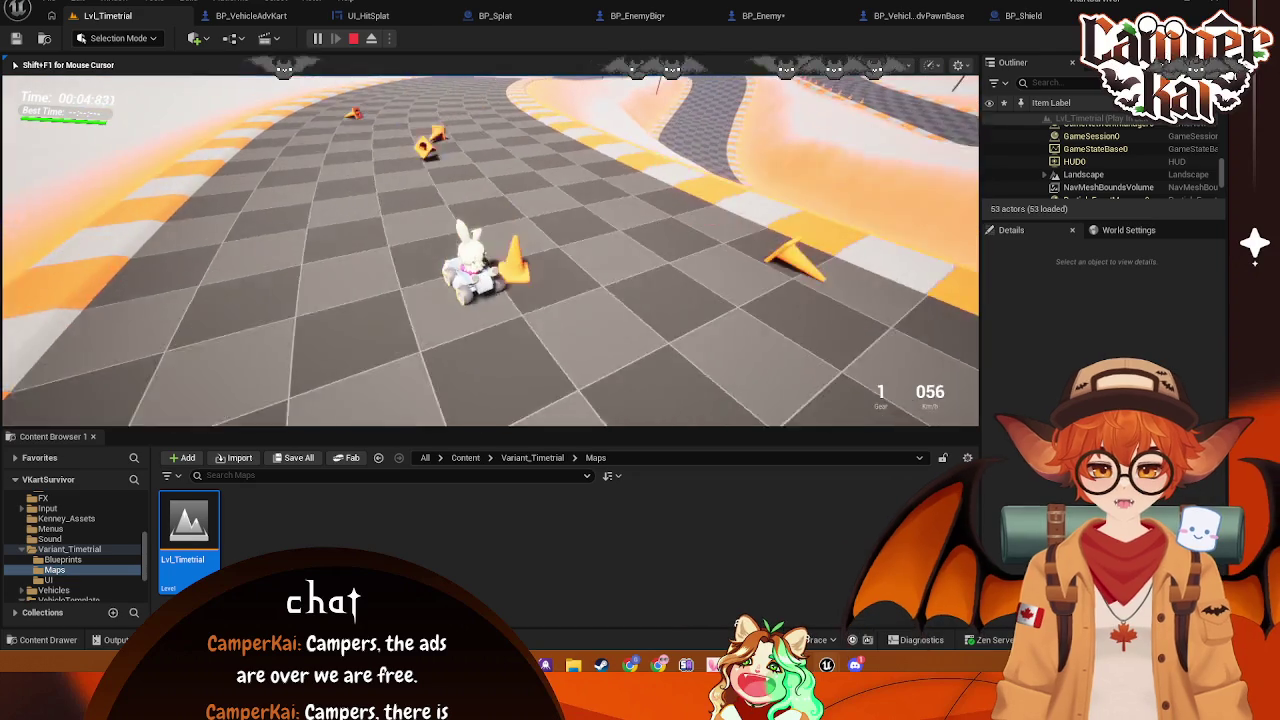
pyautogui.press('a')
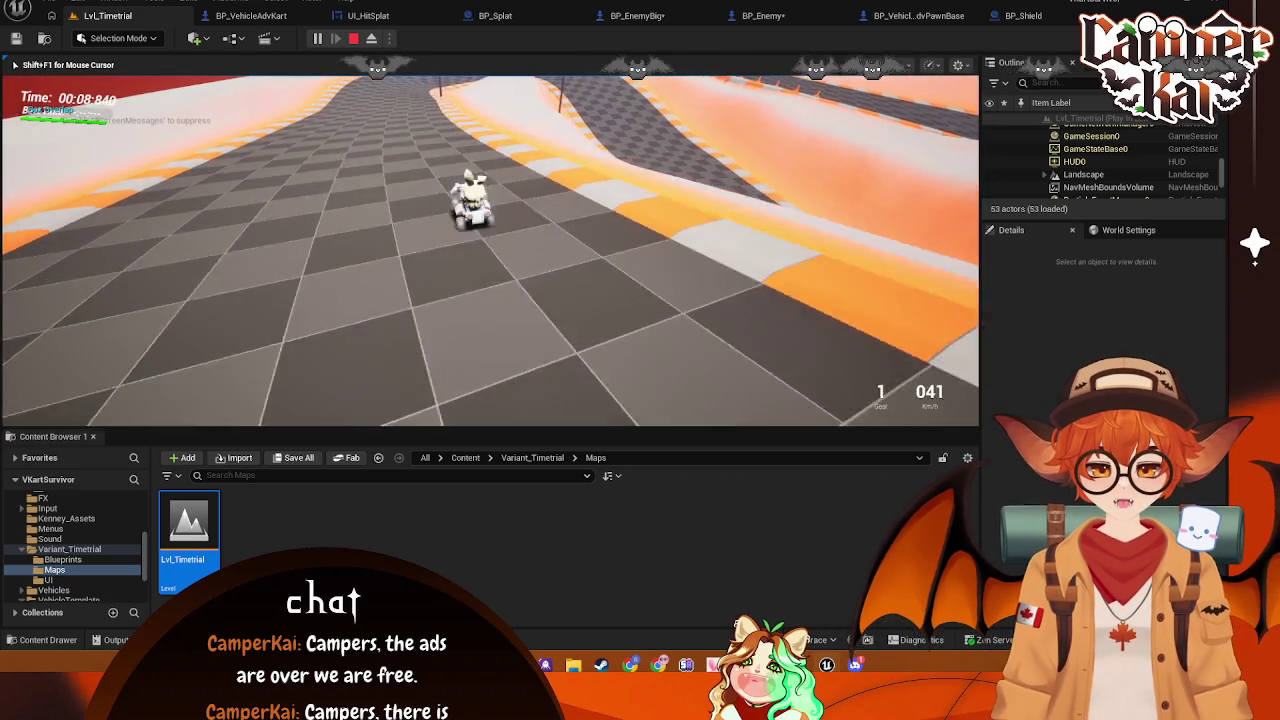
pyautogui.press('w')
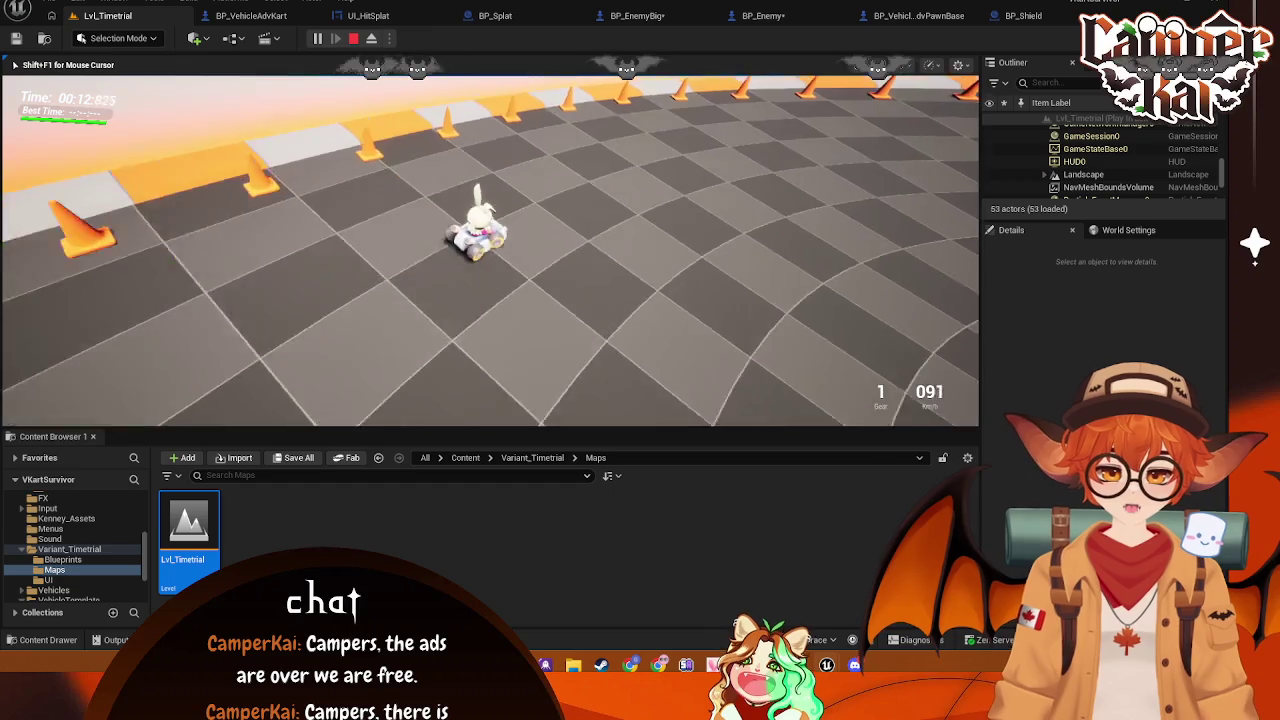
pyautogui.press('d')
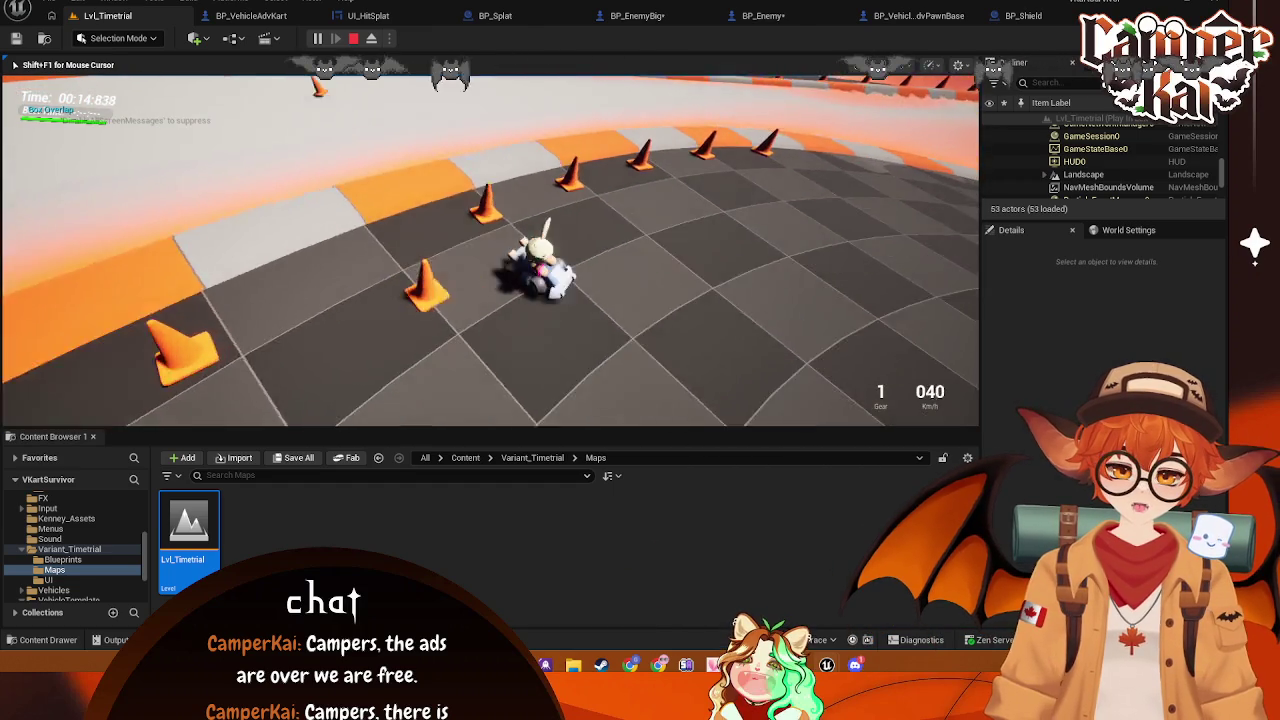
pyautogui.press('a')
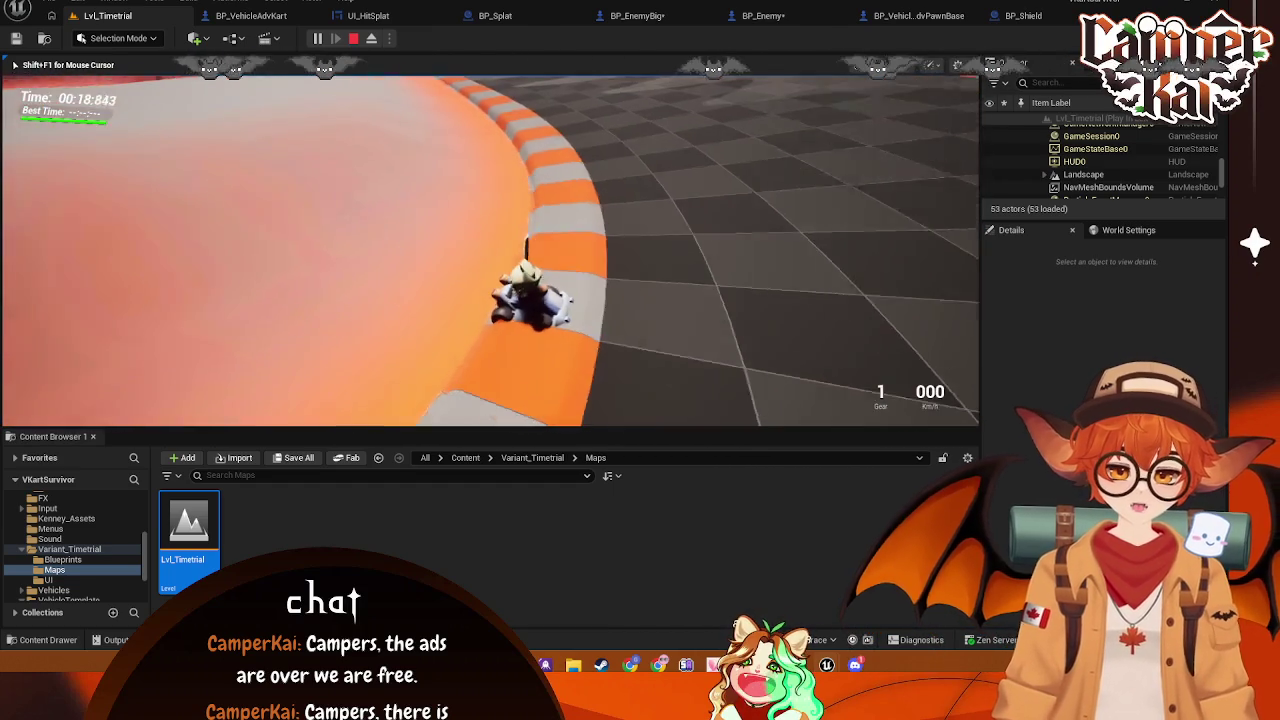
pyautogui.press('Escape')
pyautogui.click(252, 12)
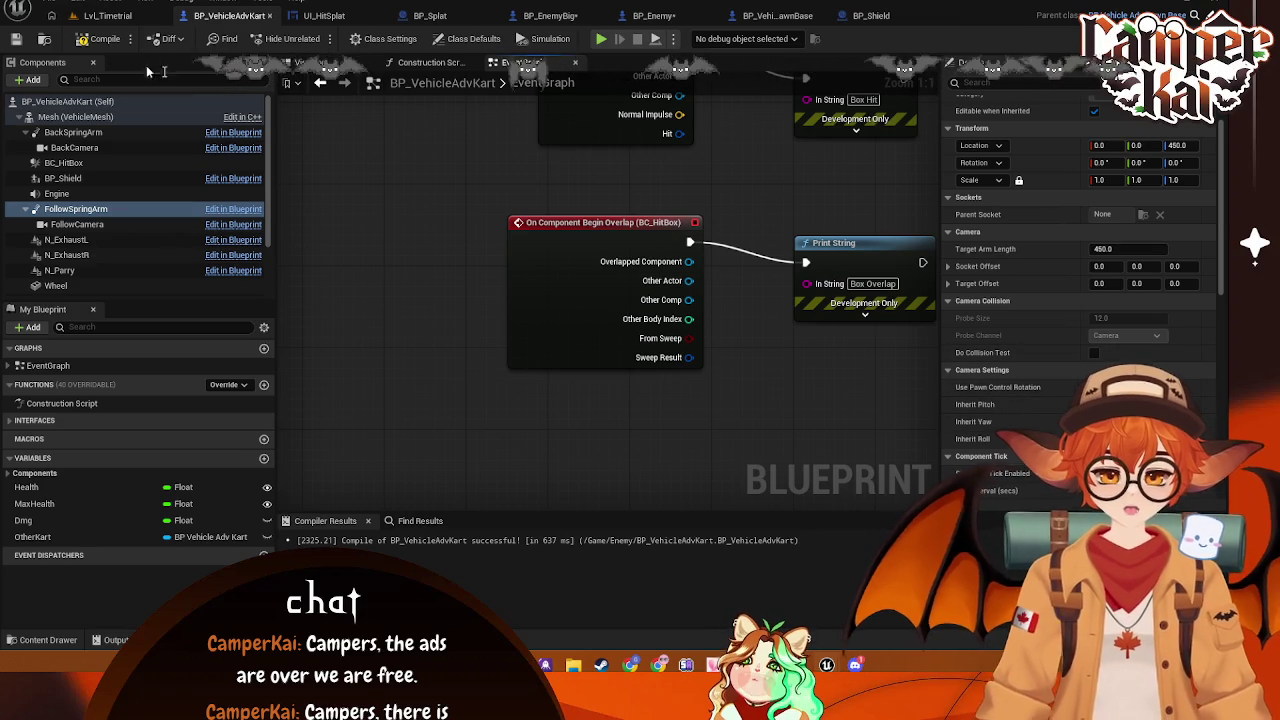
# Start a Lvl_Timetrial playtest and drive the kart through the cones and along the curving track
pyautogui.click(98, 16)
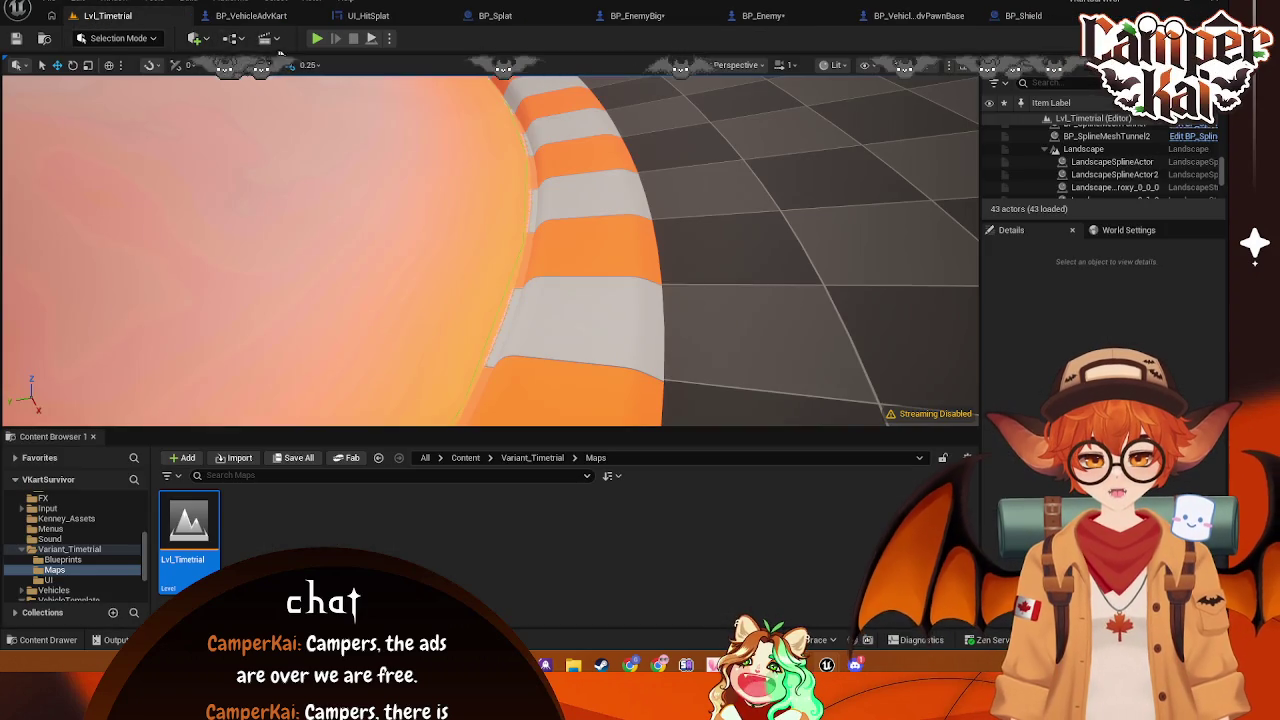
pyautogui.hotkey('alt', 'p')
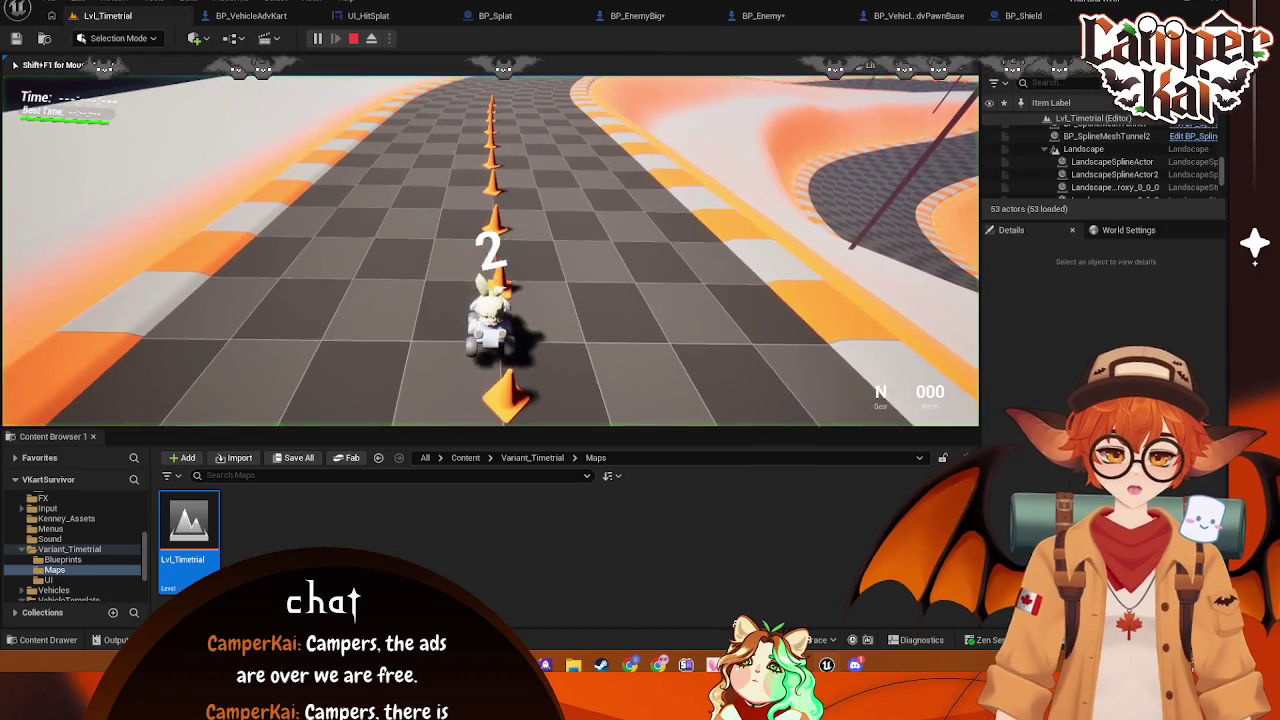
pyautogui.press('w')
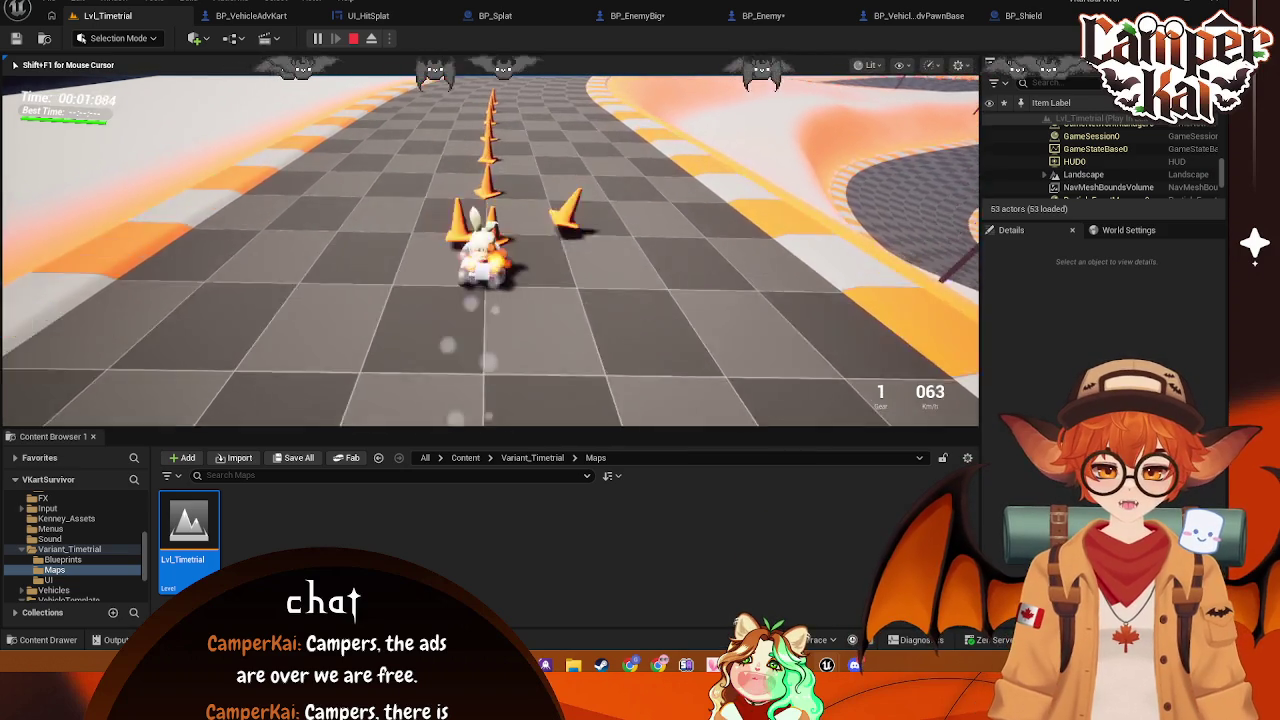
pyautogui.press('d')
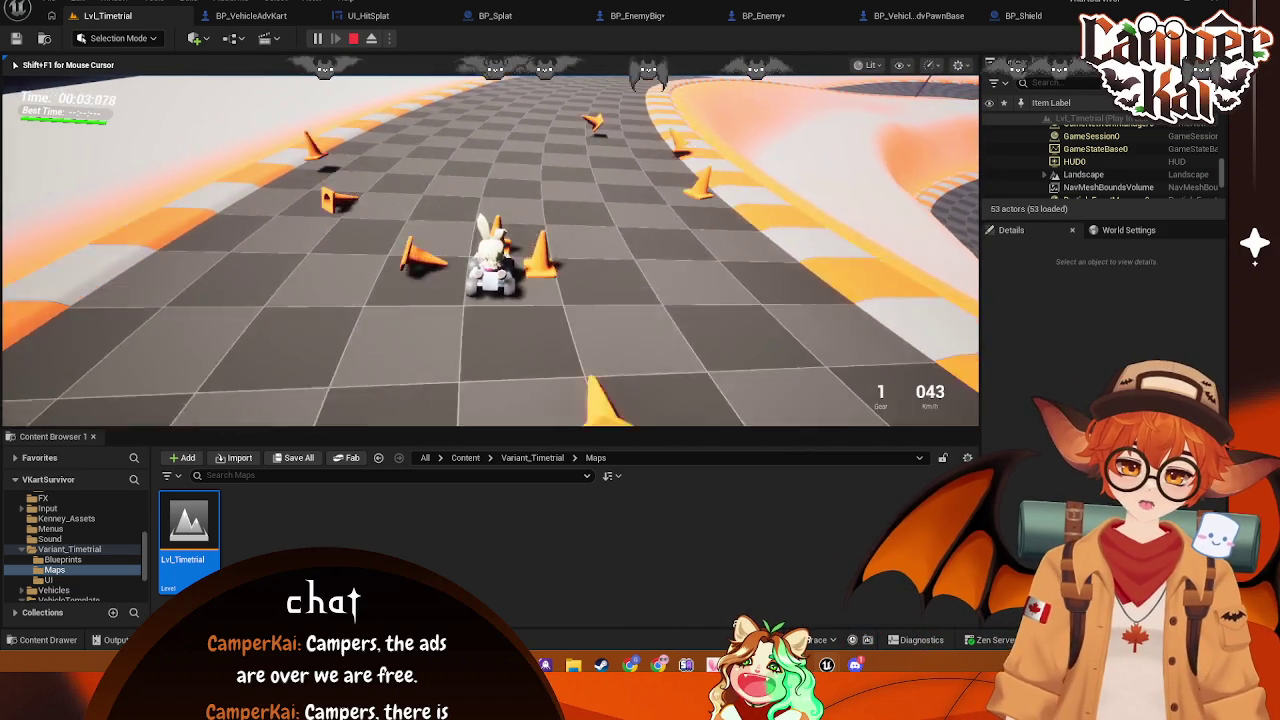
pyautogui.press('w')
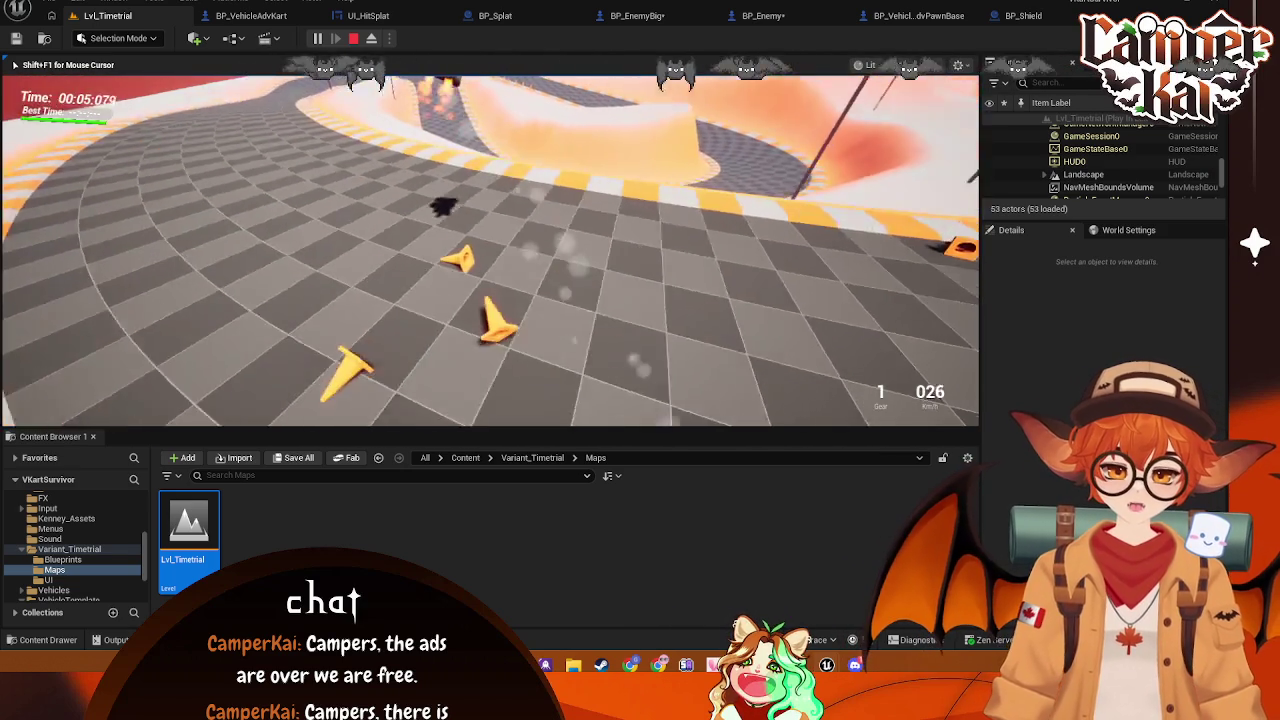
pyautogui.press('w')
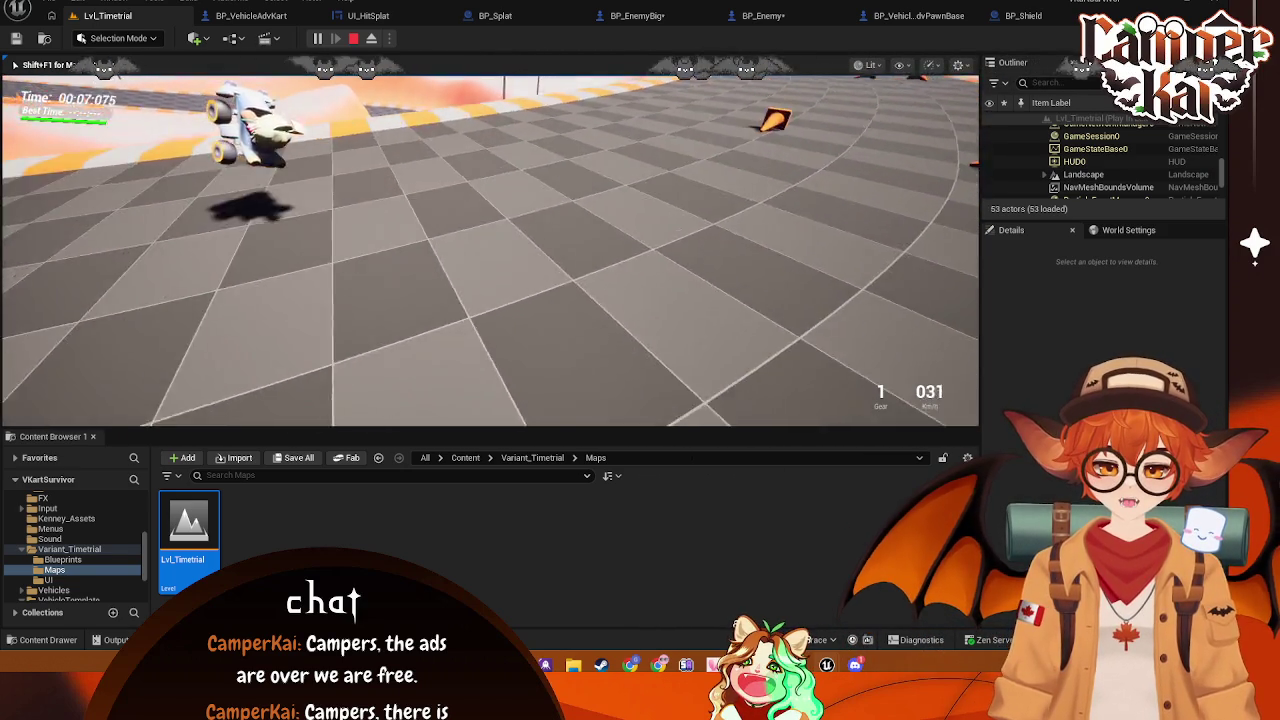
pyautogui.press('w')
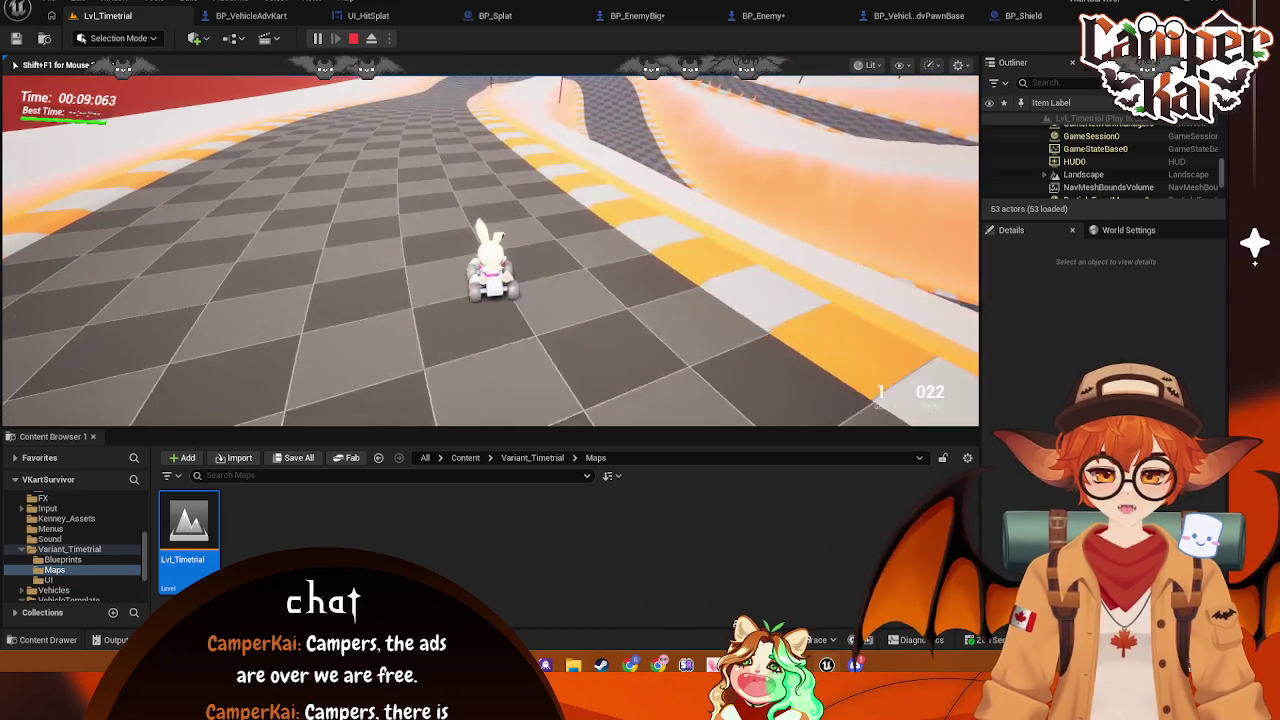
pyautogui.press('w')
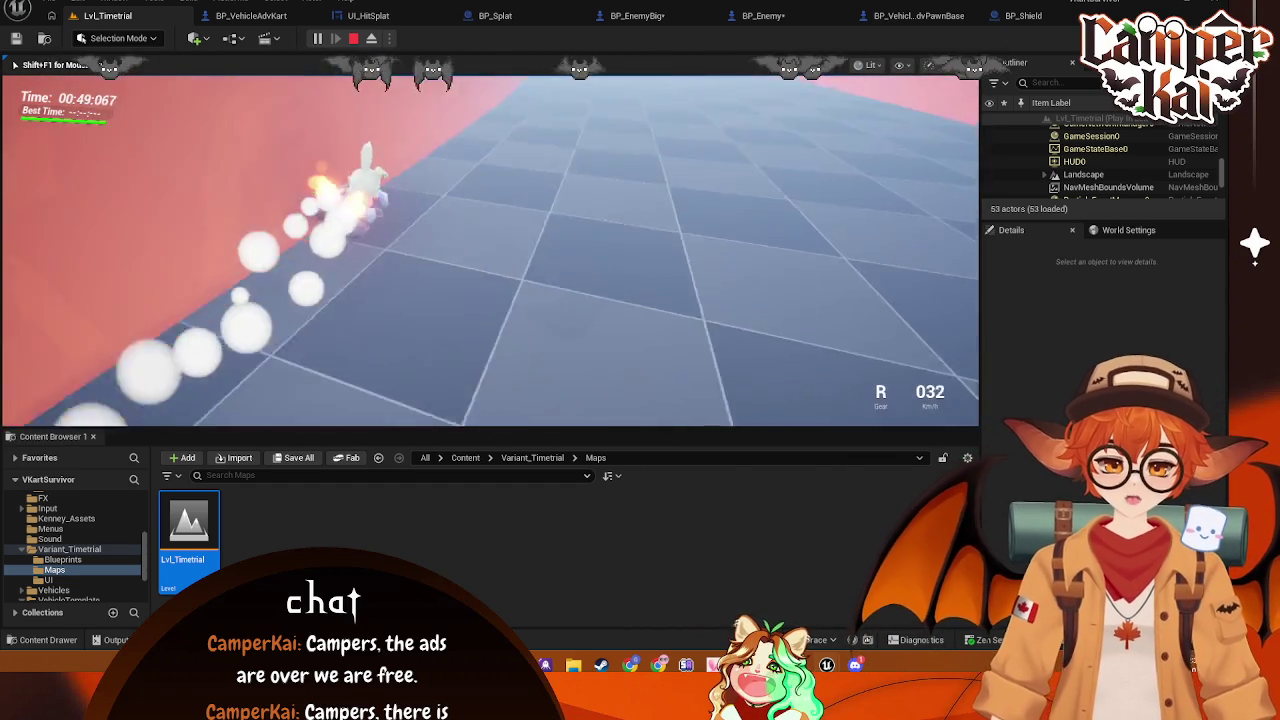
# Ram the other kart twice to trigger 'Box Overlap', then stop and reopen the kart blueprint
pyautogui.press('w')
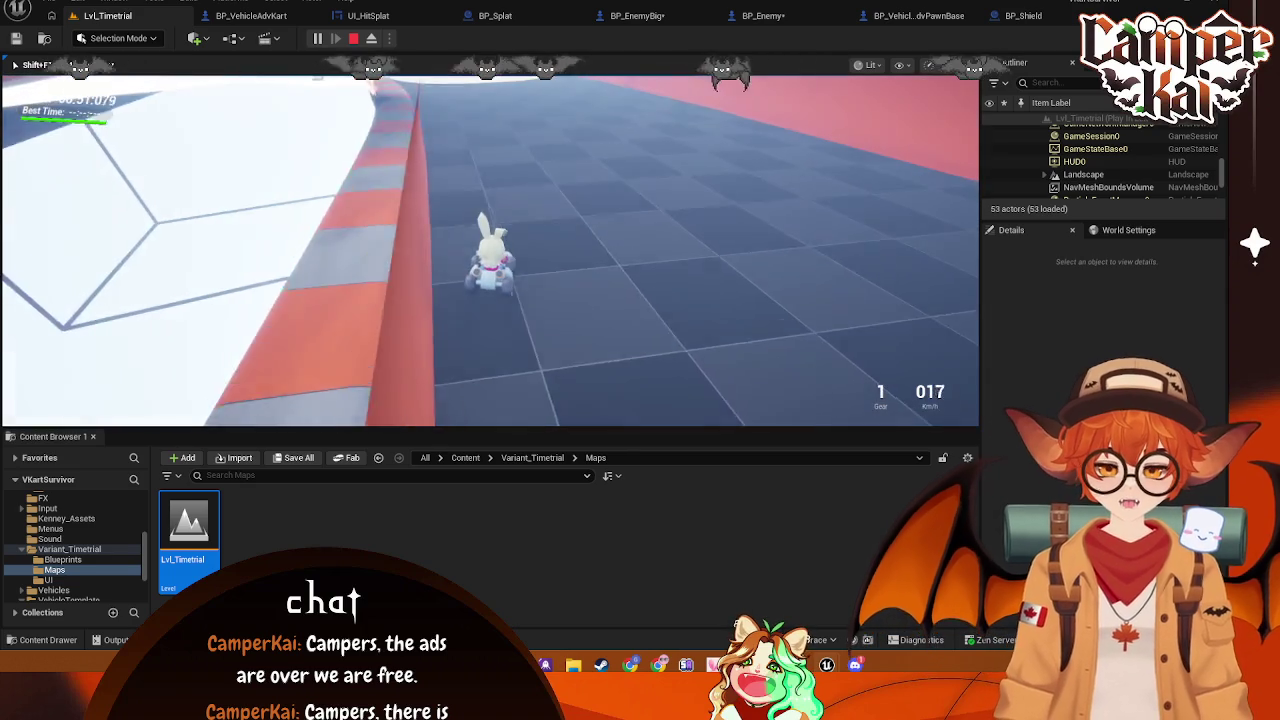
pyautogui.press('d')
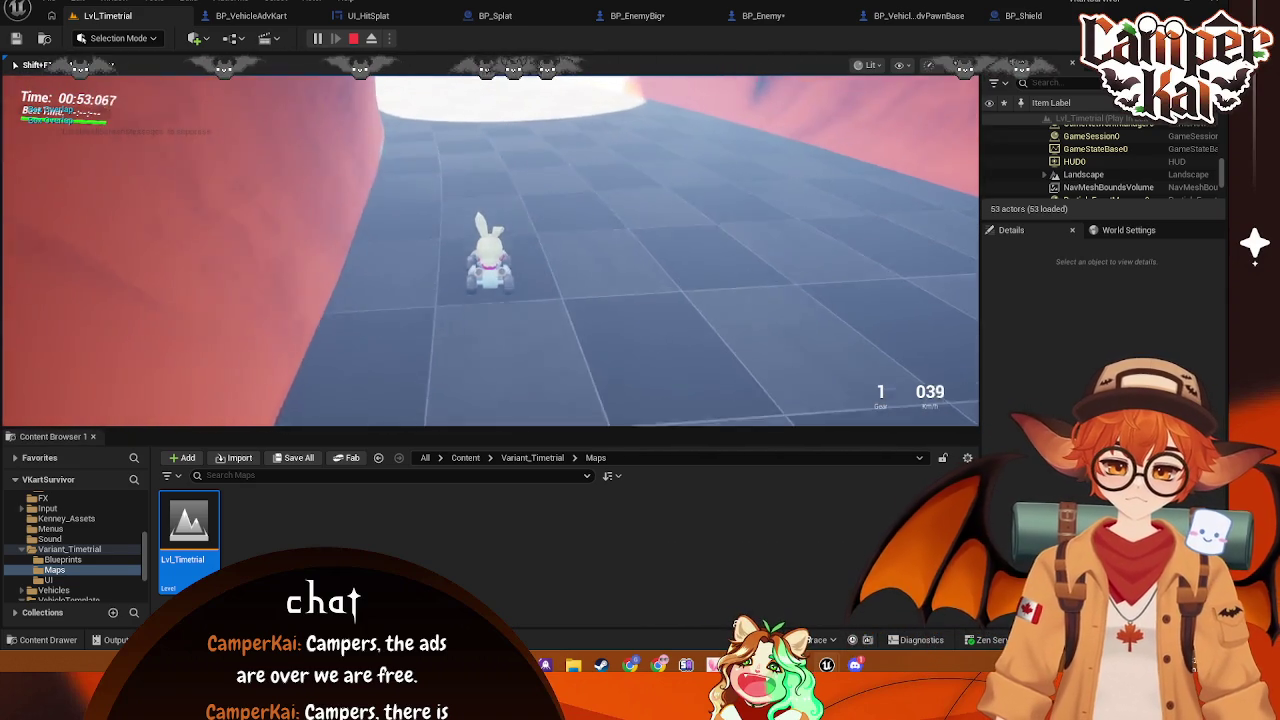
pyautogui.press('w')
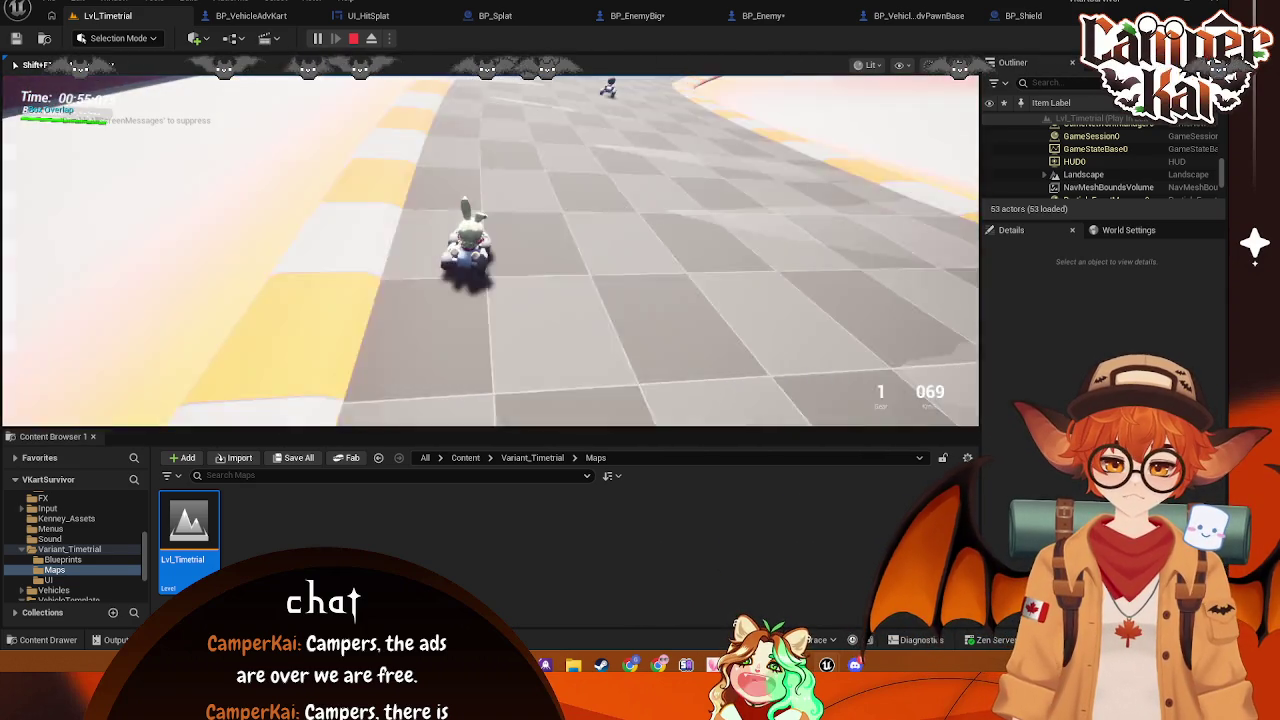
pyautogui.press('s')
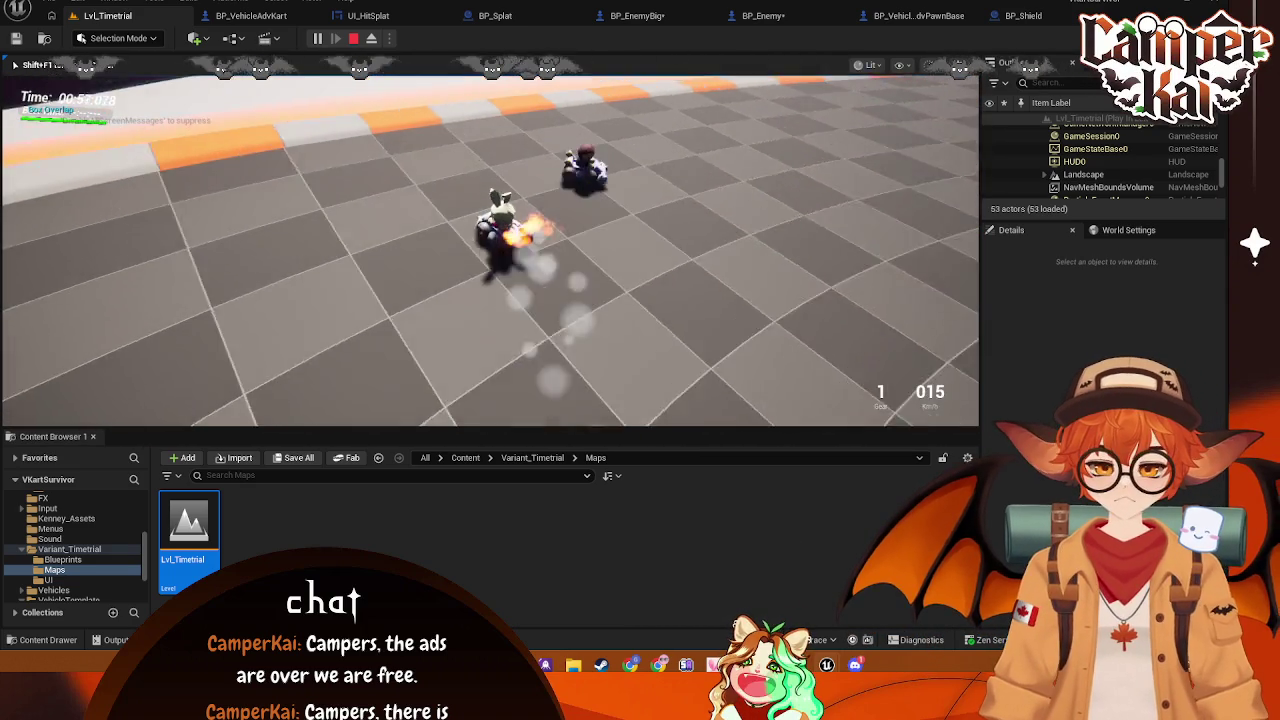
pyautogui.press('w')
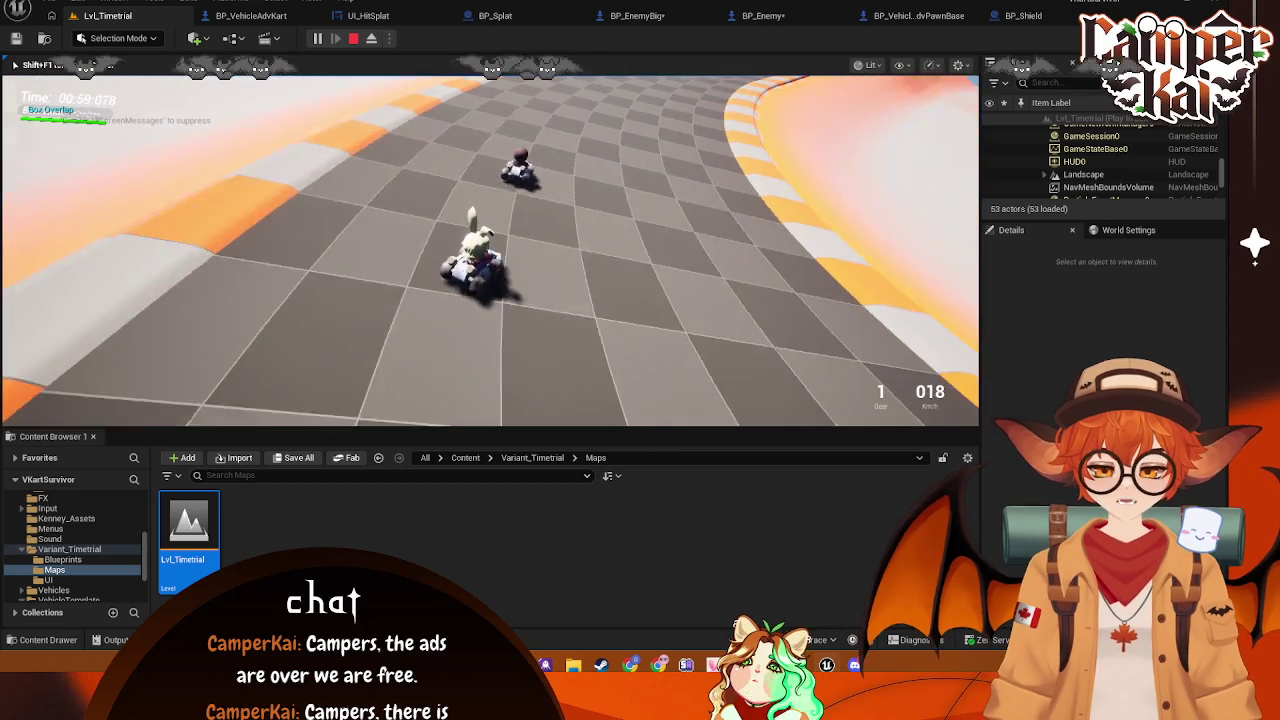
pyautogui.press('a')
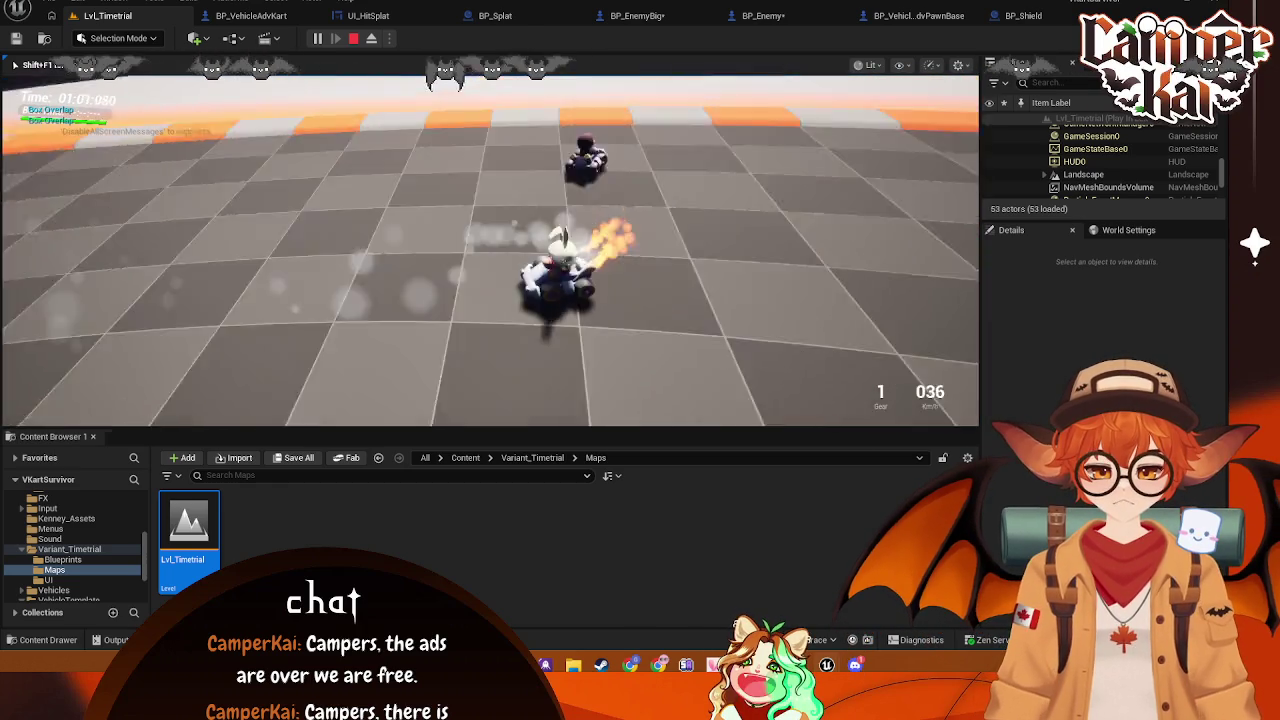
pyautogui.press('Escape')
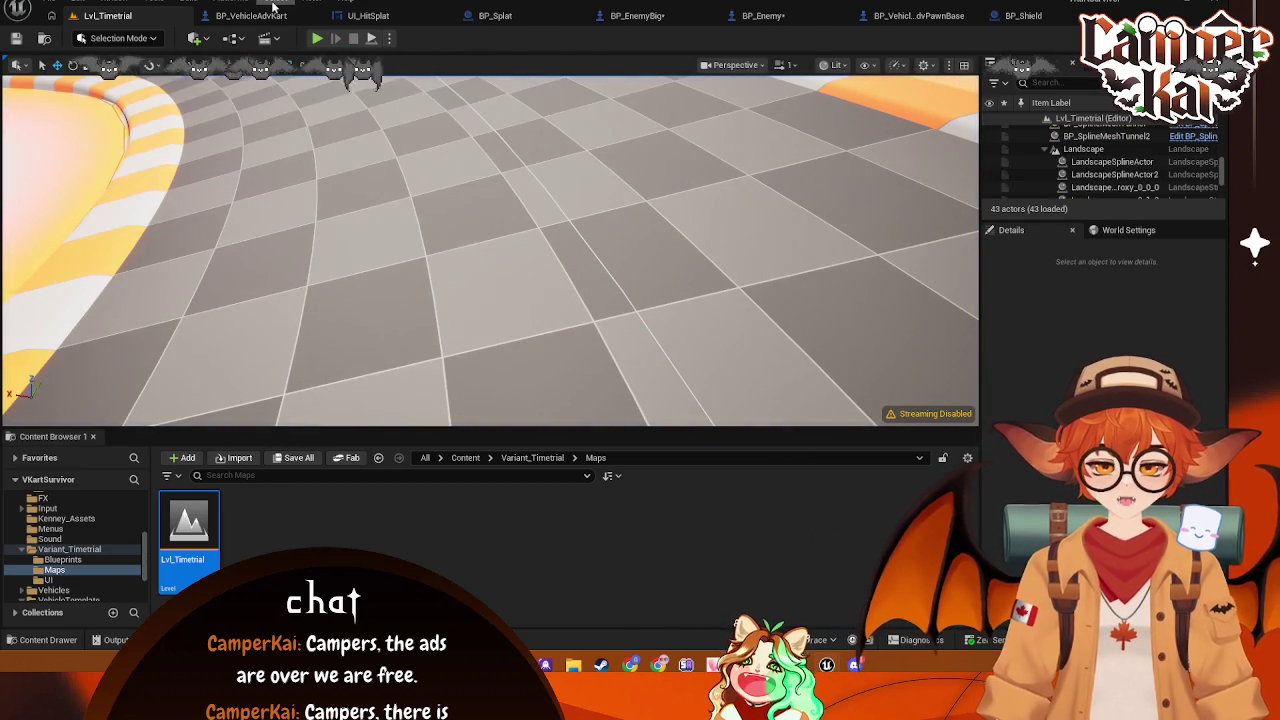
pyautogui.click(275, 15)
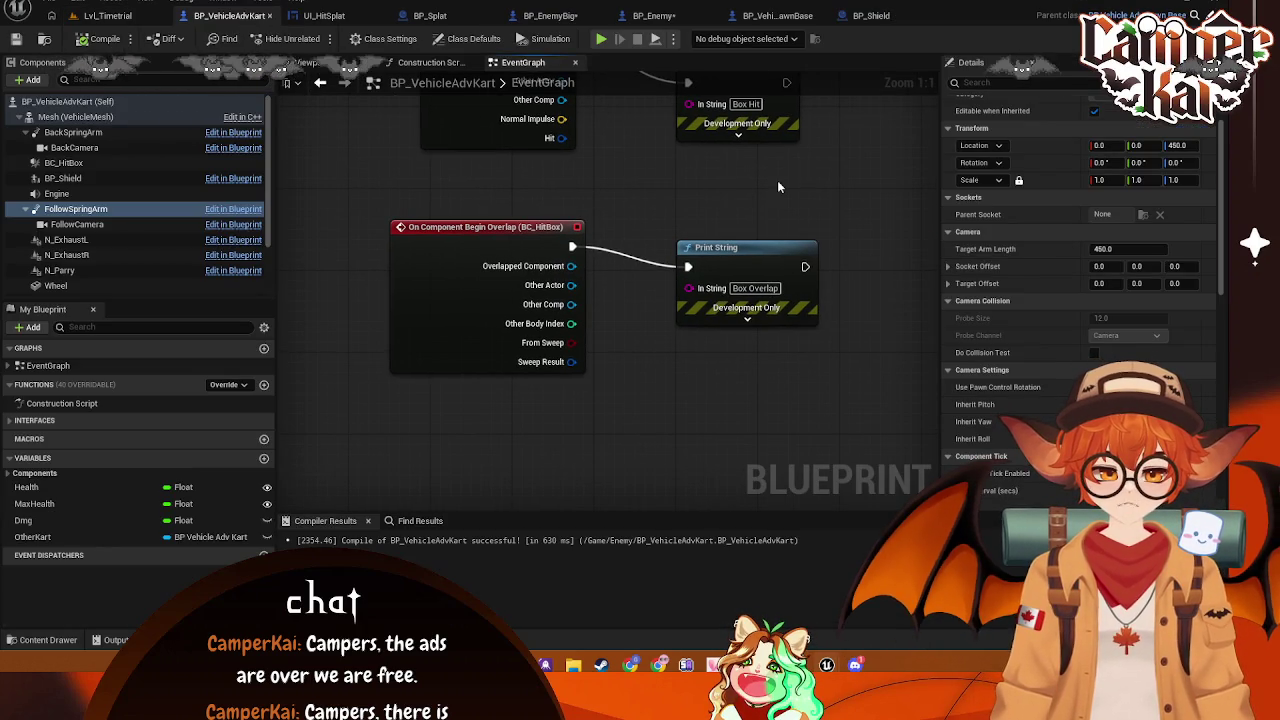
# Delete the Begin Overlap event node, then undo to restore it
pyautogui.scroll(-2, 790, 185)
pyautogui.click(575, 218)
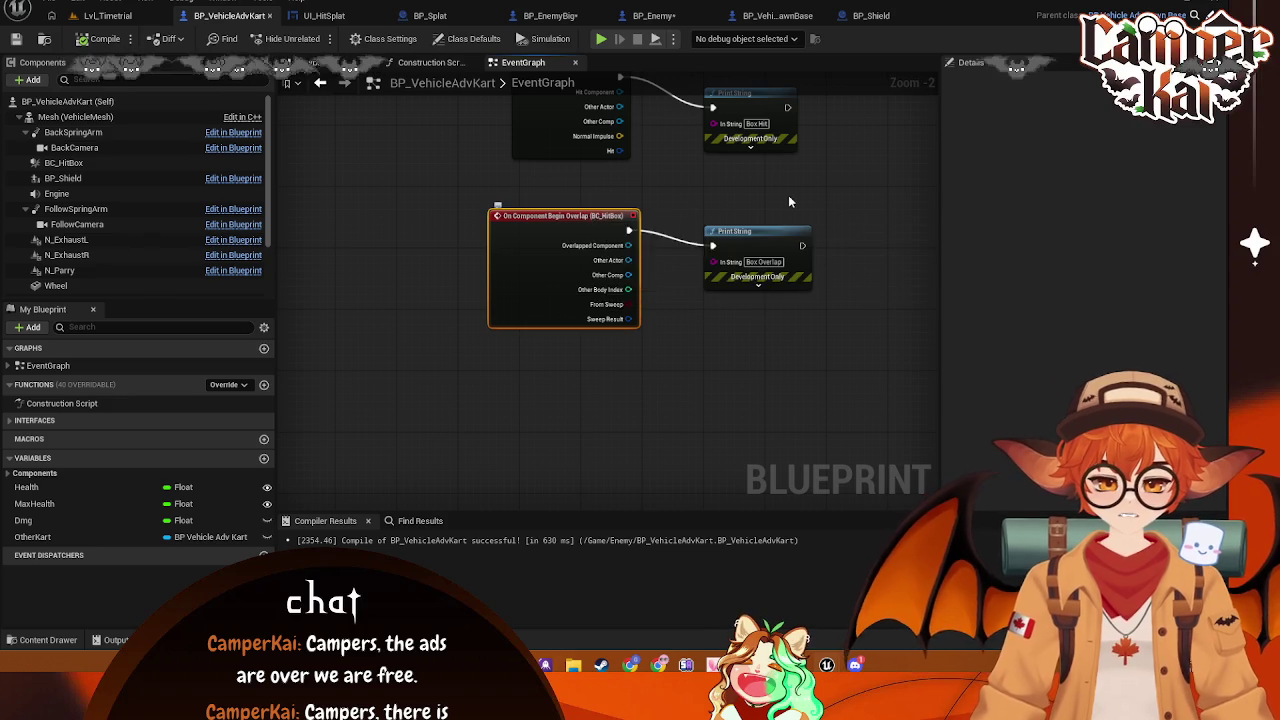
pyautogui.press('Delete')
pyautogui.moveTo(788, 194); pyautogui.dragTo(658, 244)
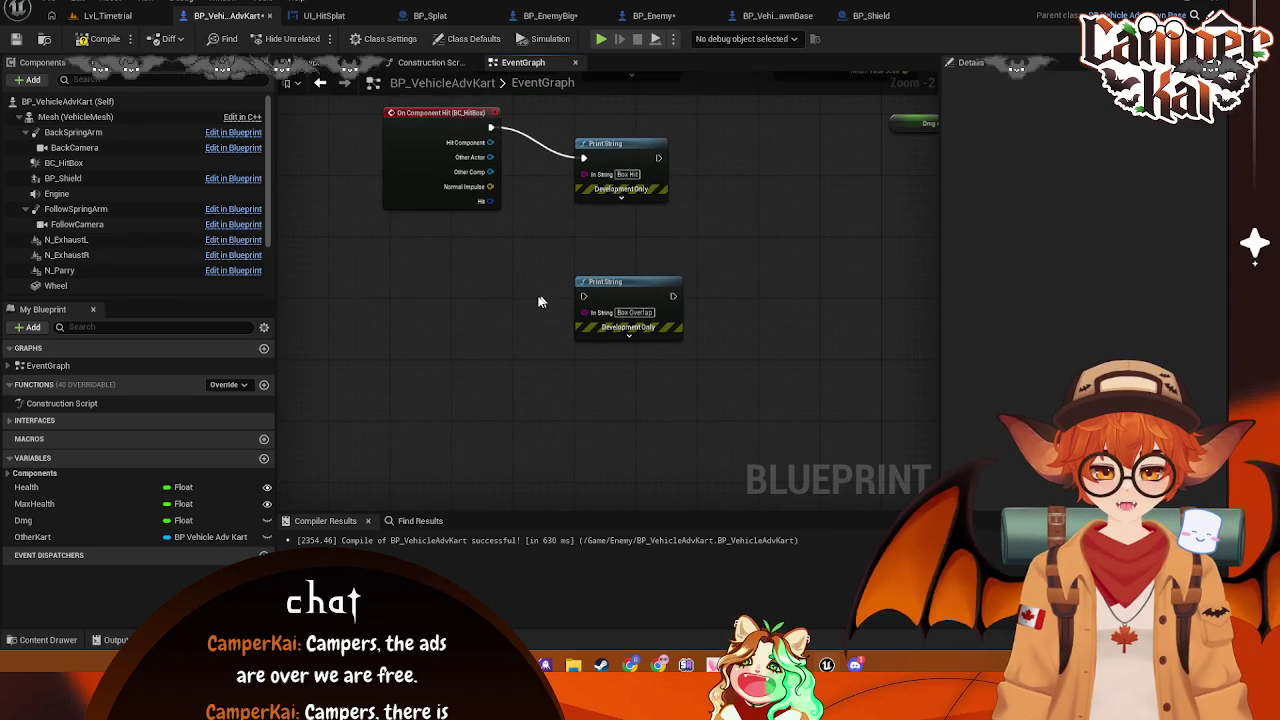
pyautogui.hotkey('ctrl', 'z')
# Bring the Hit section into view, paste a copied Custom Event there, then remove it
pyautogui.click(437, 295)
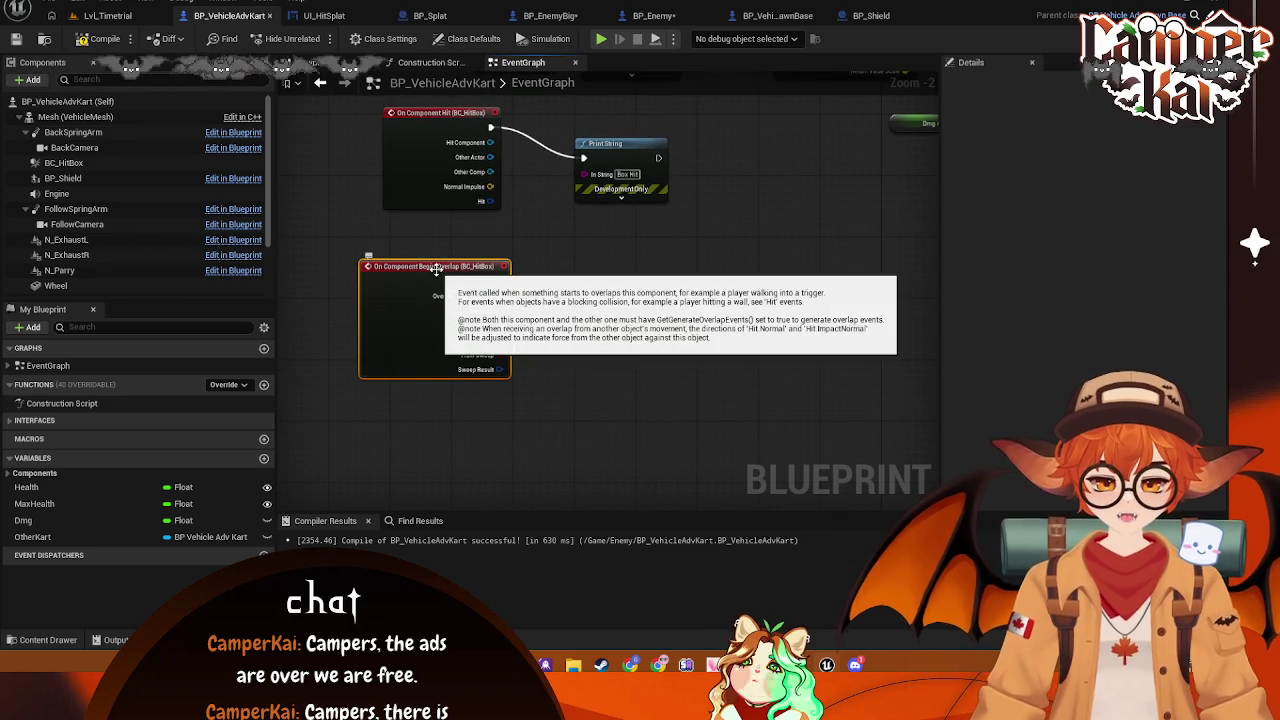
pyautogui.moveTo(729, 216); pyautogui.dragTo(444, 456)
pyautogui.moveTo(565, 308); pyautogui.dragTo(525, 593)
pyautogui.rightClick(558, 316)
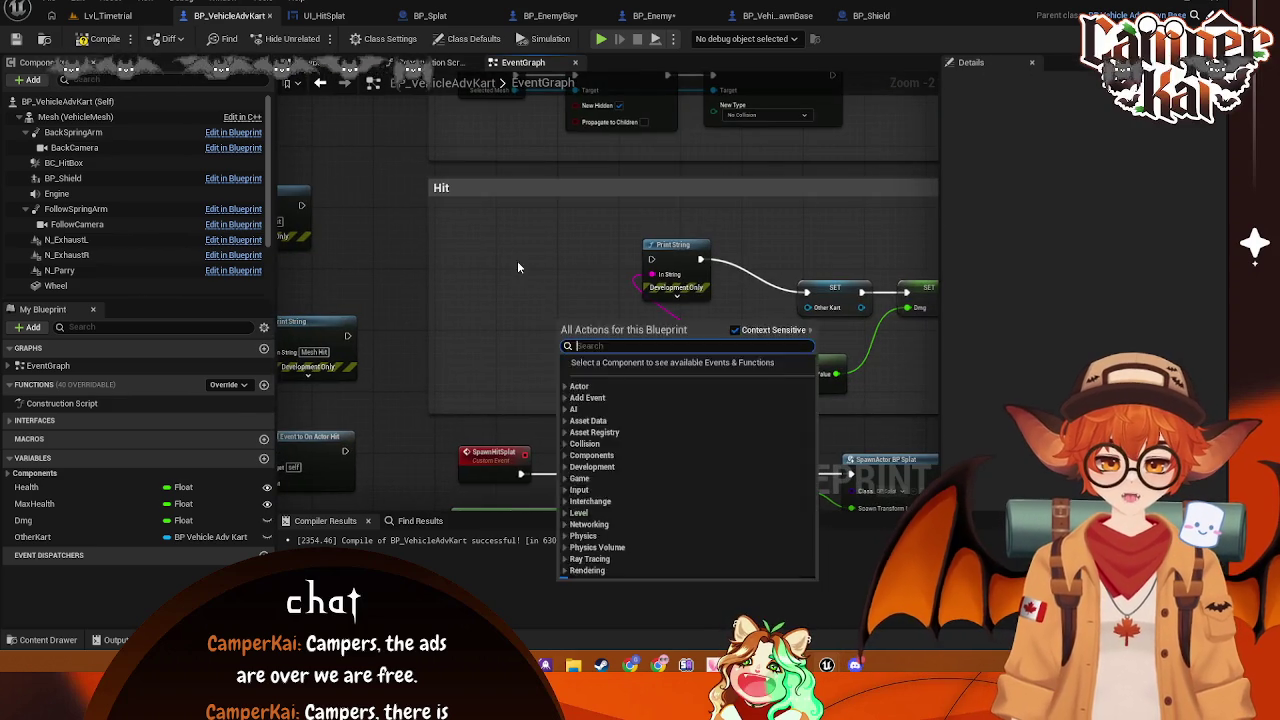
pyautogui.rightClick(510, 268)
pyautogui.hotkey('ctrl', 'v')
pyautogui.press('Escape')
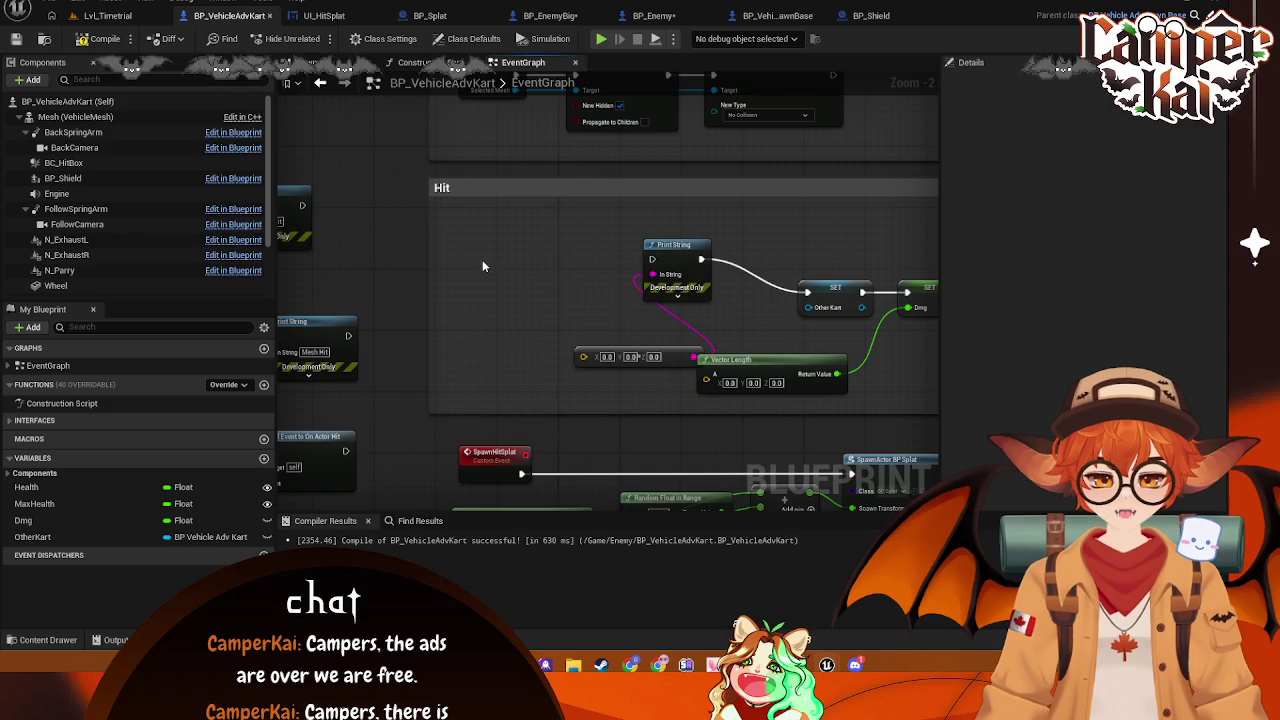
pyautogui.hotkey('ctrl', 'v')
pyautogui.moveTo(495, 262); pyautogui.dragTo(451, 244)
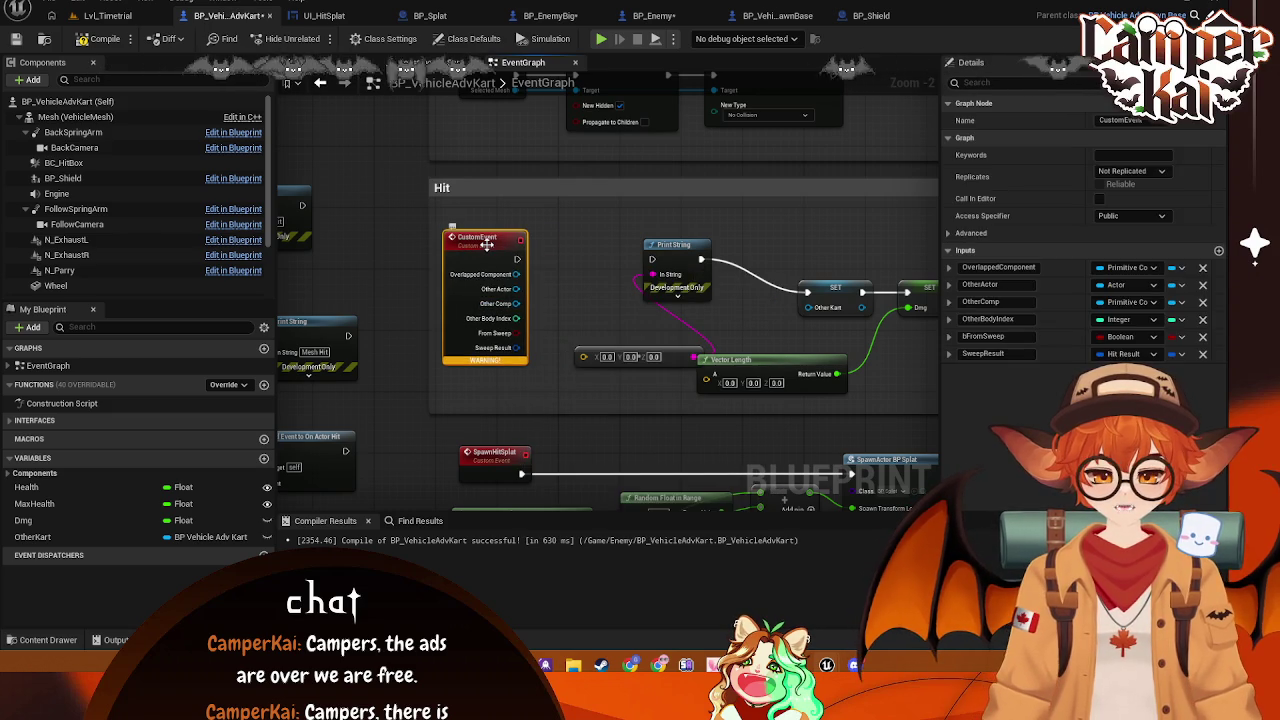
pyautogui.press('Delete')
# Drag the Begin Overlap event and its Print String together into the Hit comment box
pyautogui.moveTo(560, 420); pyautogui.dragTo(460, 315)
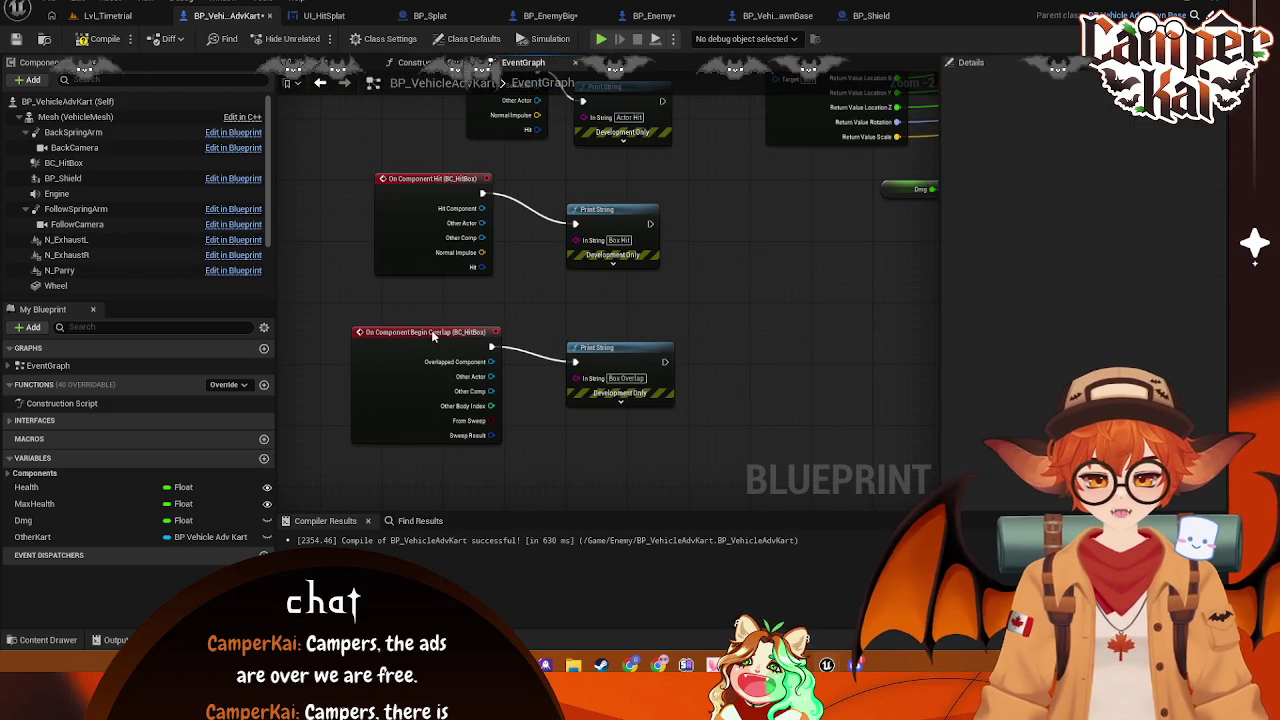
pyautogui.click(432, 331)
pyautogui.keyDown('ctrl'); pyautogui.click(600, 347); pyautogui.keyUp('ctrl')
pyautogui.moveTo(600, 347)
pyautogui.mouseDown()
pyautogui.moveTo(653, 355)
pyautogui.moveTo(419, 350)
pyautogui.moveTo(348, 313)
pyautogui.moveTo(704, 420)
pyautogui.moveTo(638, 418)
pyautogui.moveTo(655, 420)
pyautogui.moveTo(603, 220)
pyautogui.moveTo(568, 185)
pyautogui.mouseUp()
pyautogui.click(590, 251)
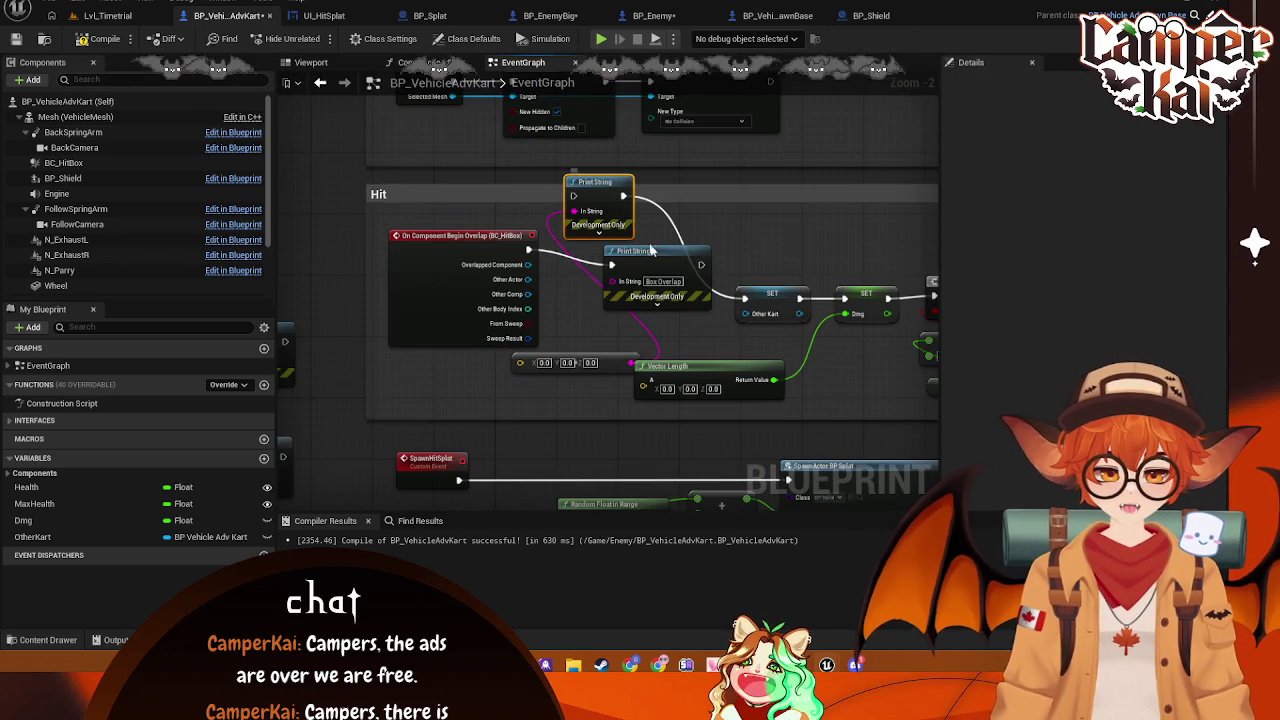
# Delete both Print String nodes plus the Vector Length and Make Vector nodes, then view Class Defaults
pyautogui.press('Delete')
pyautogui.click(633, 252)
pyautogui.press('Delete')
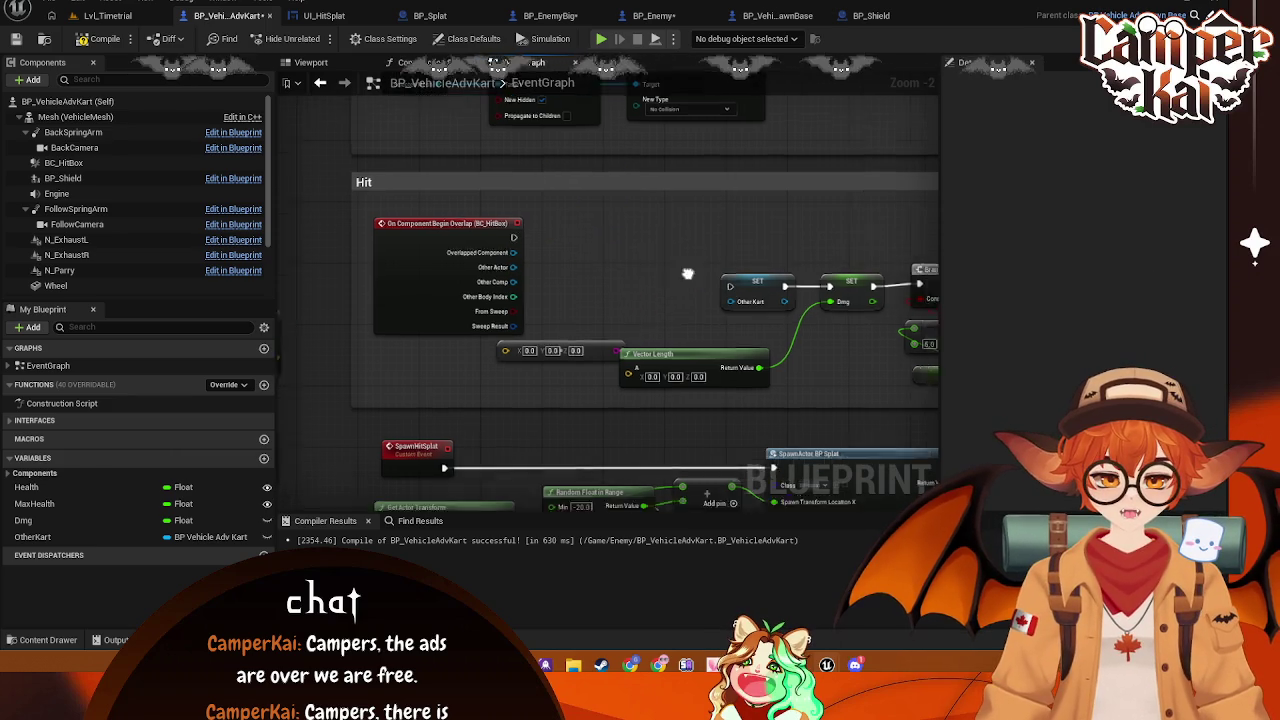
pyautogui.press('Delete')
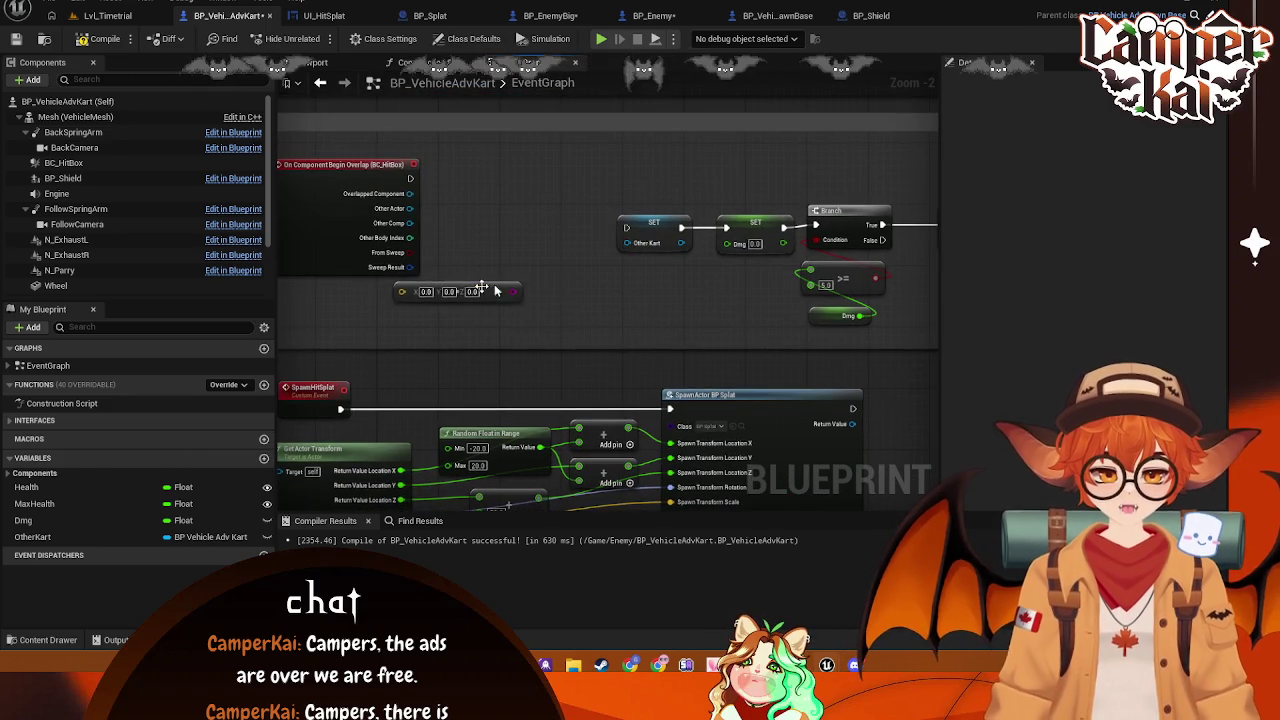
pyautogui.press('Delete')
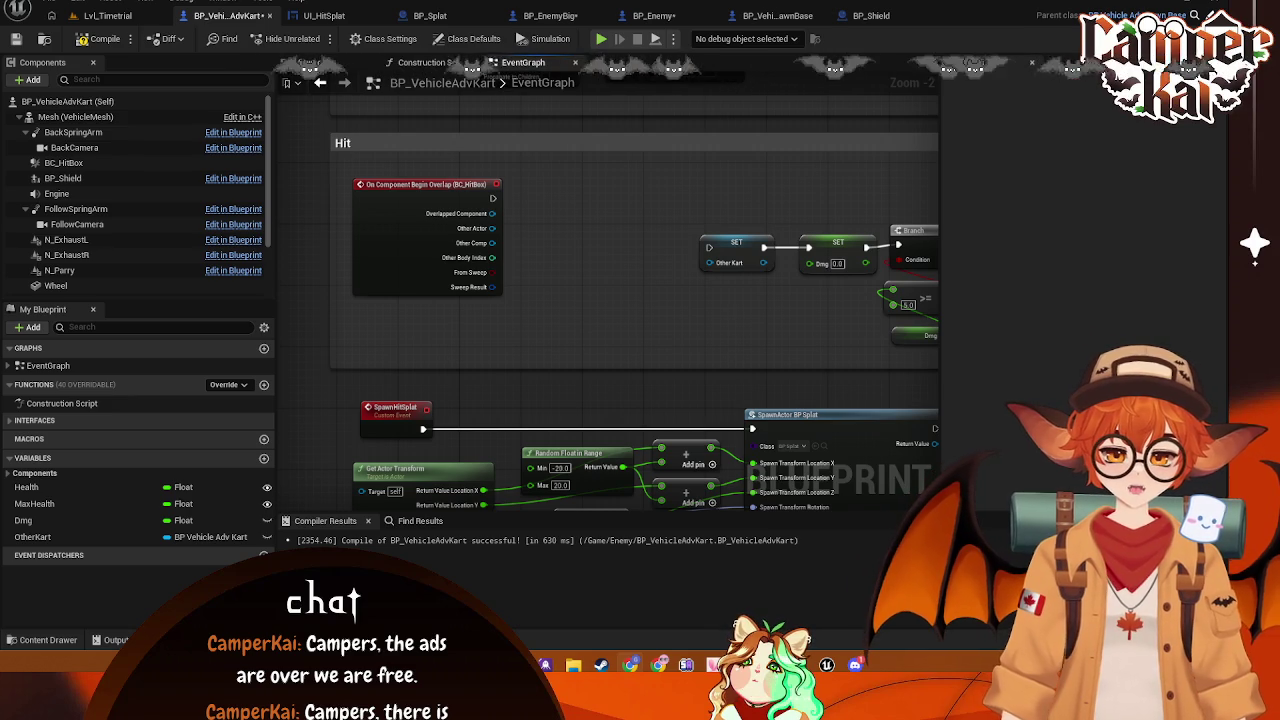
pyautogui.click(141, 102)
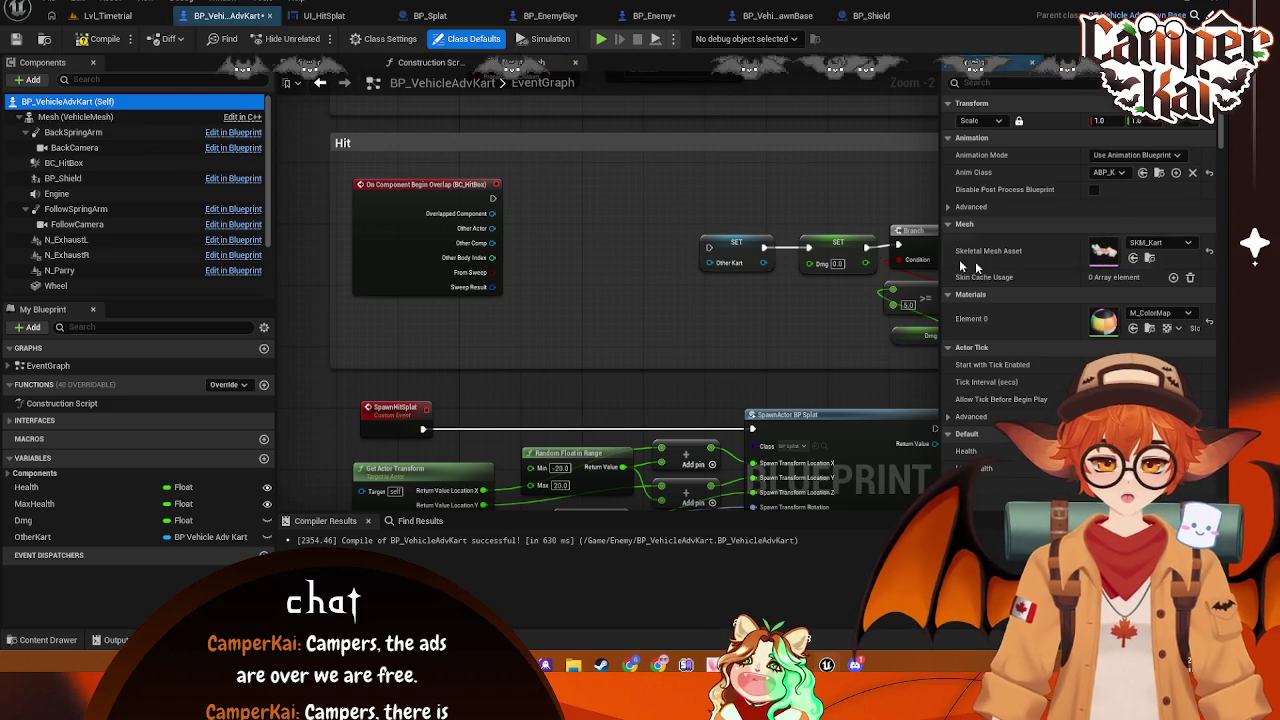
# Filter the VehicleMesh Details by 'coll' to review its Vehicle preset, then select BC_HitBox
pyautogui.click(42, 117)
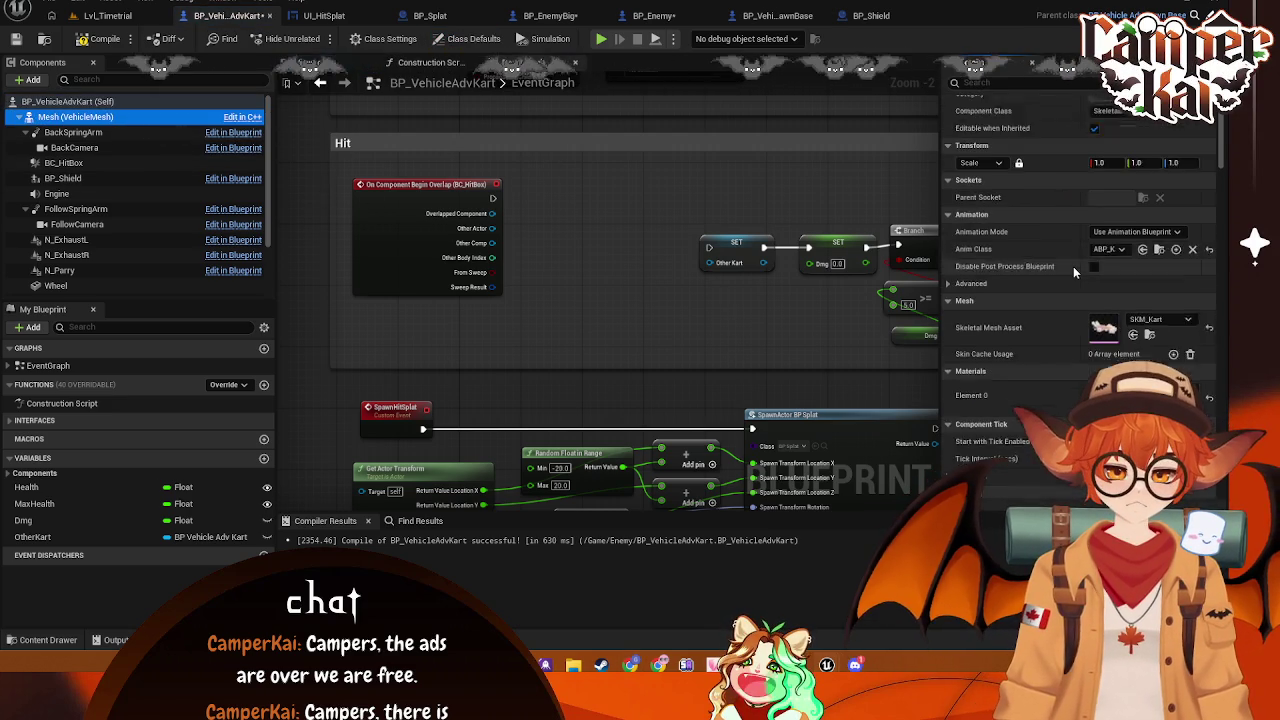
pyautogui.write('coll')
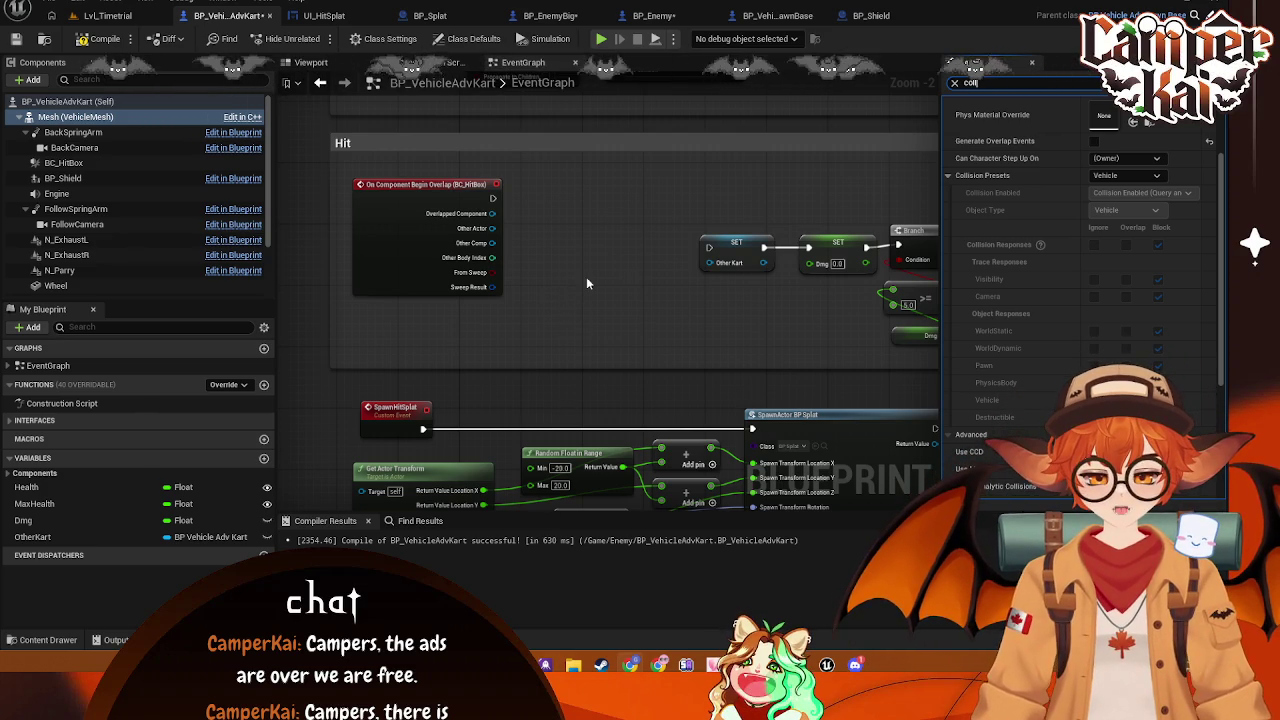
pyautogui.scroll(-2, 586, 284)
pyautogui.moveTo(735, 300); pyautogui.dragTo(846, 272)
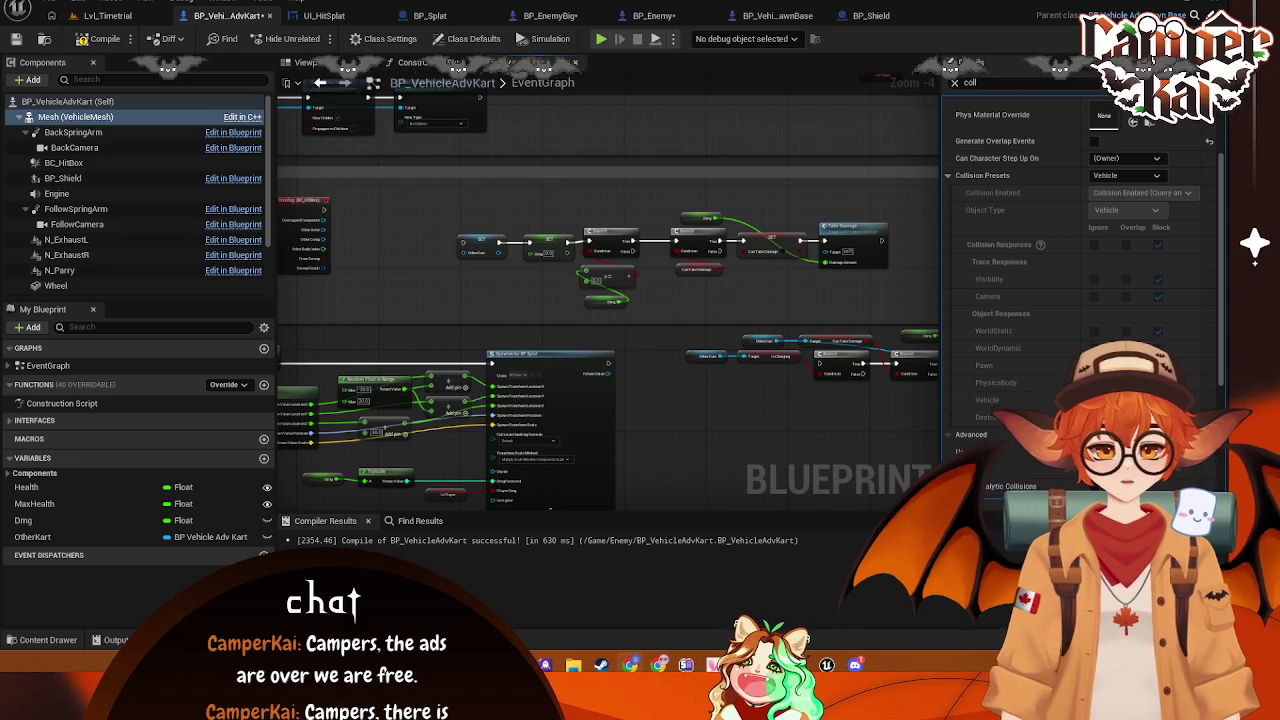
pyautogui.click(81, 165)
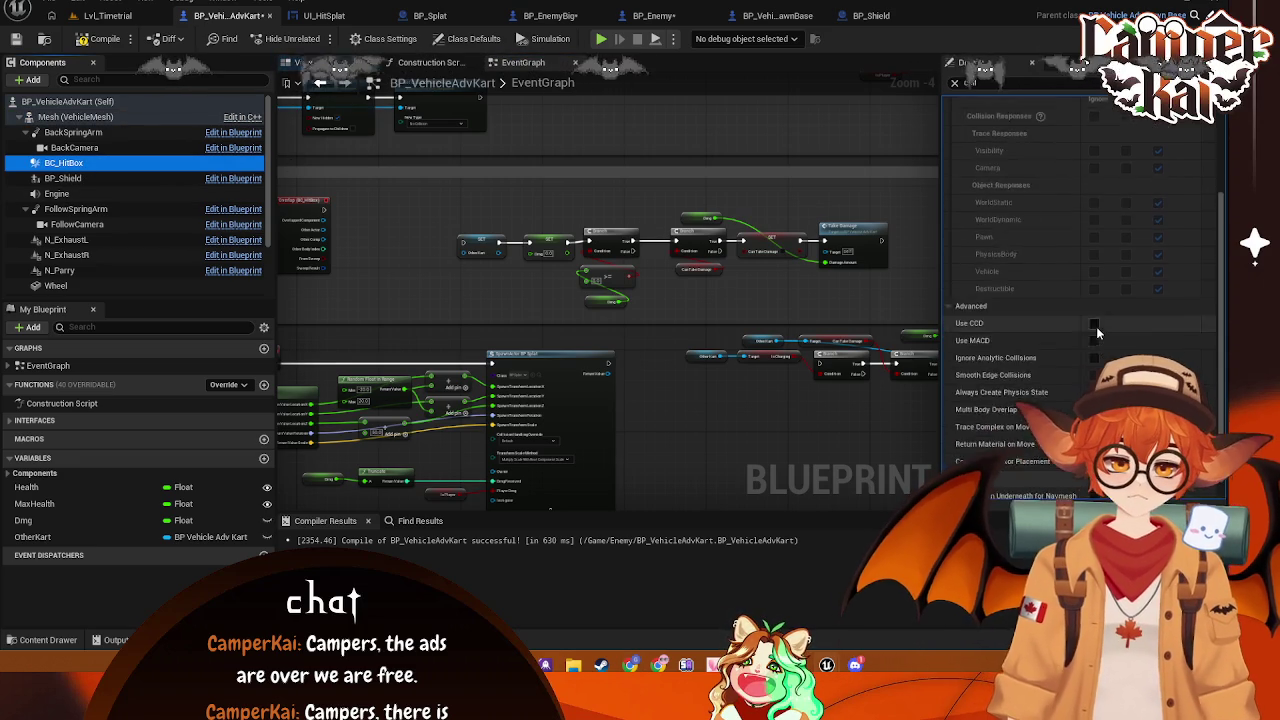
# Switch BC_HitBox's collision preset to Custom and turn off Simulation Generates Hit Events
pyautogui.click(1125, 183)
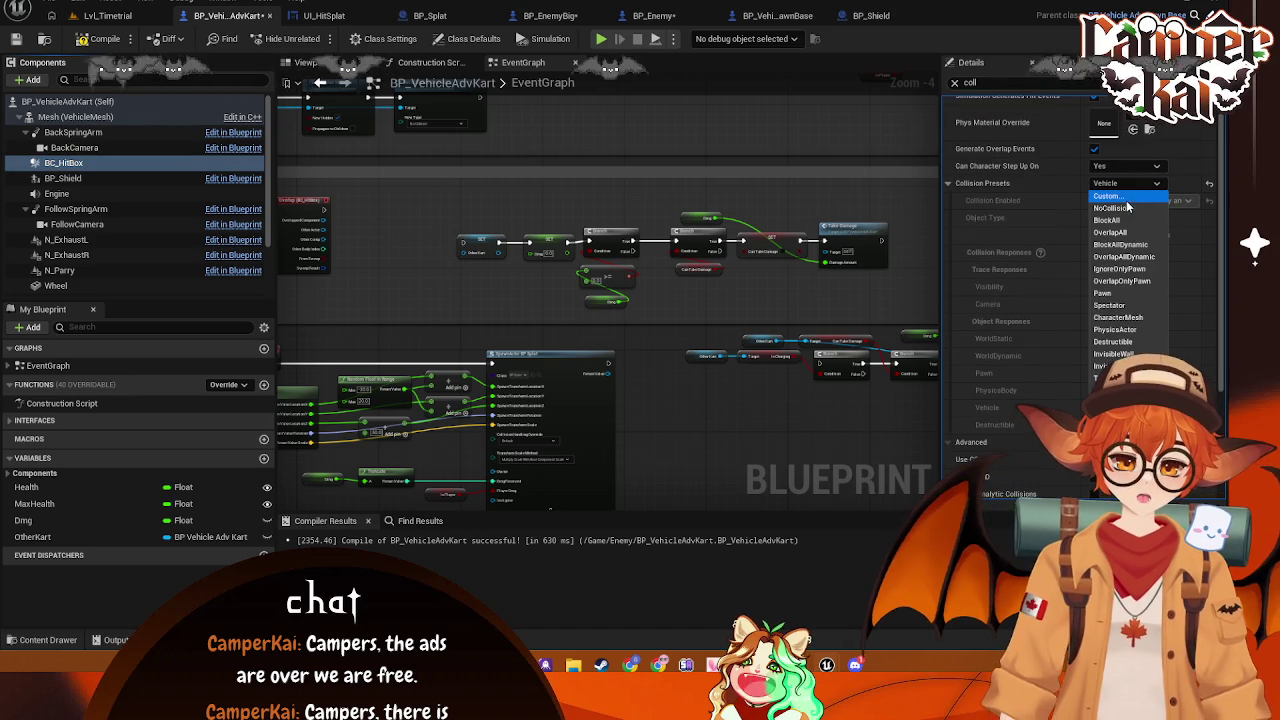
pyautogui.click(1108, 196)
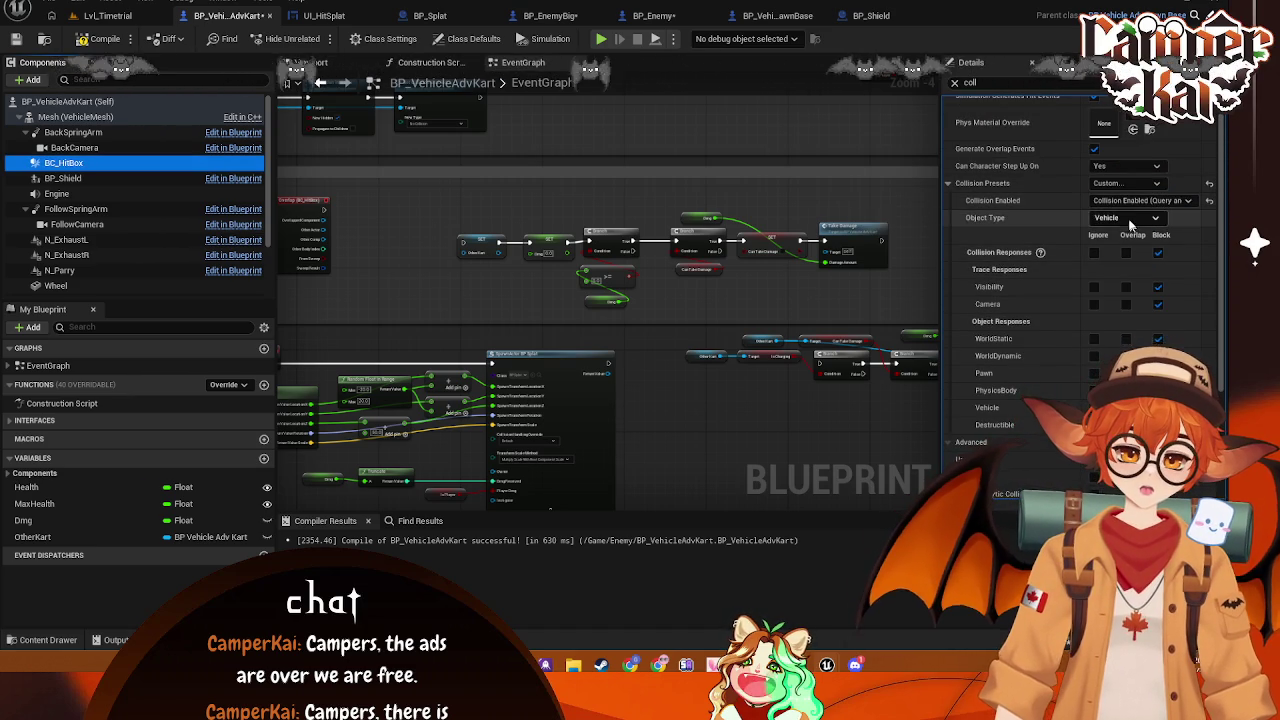
pyautogui.scroll(1, 1077, 214)
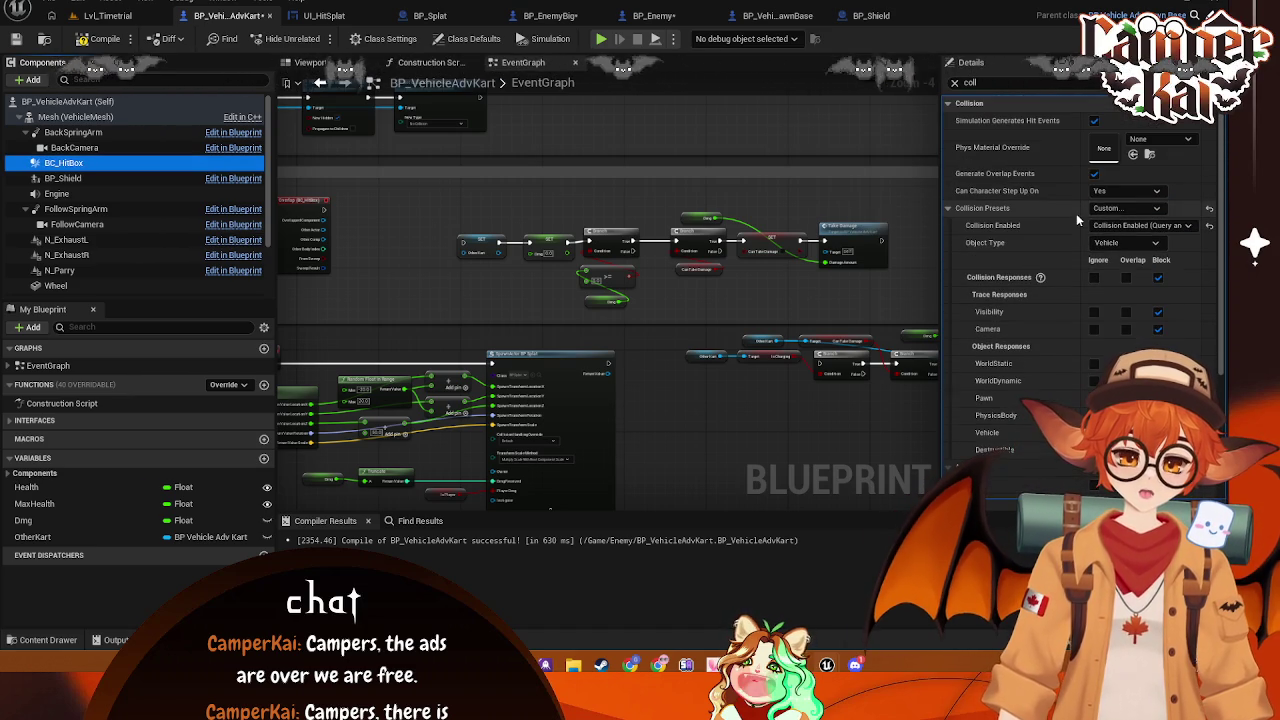
pyautogui.click(1094, 121)
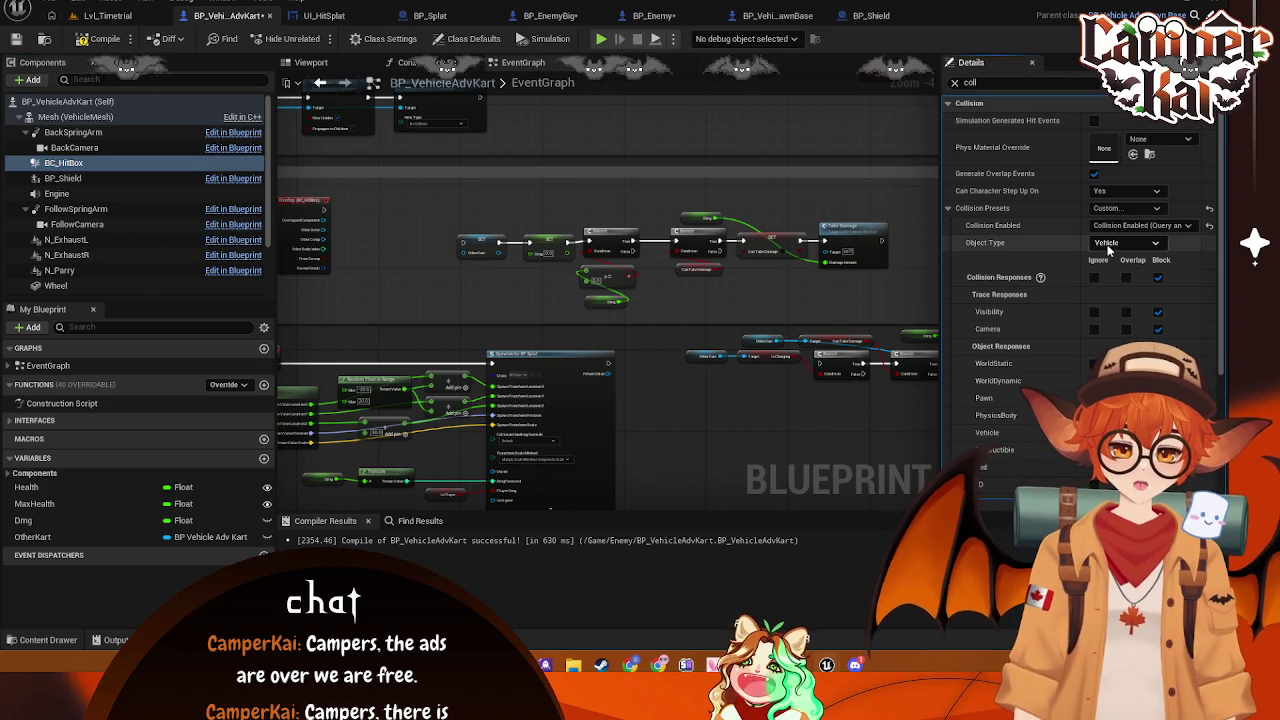
pyautogui.scroll(-1, 1108, 245)
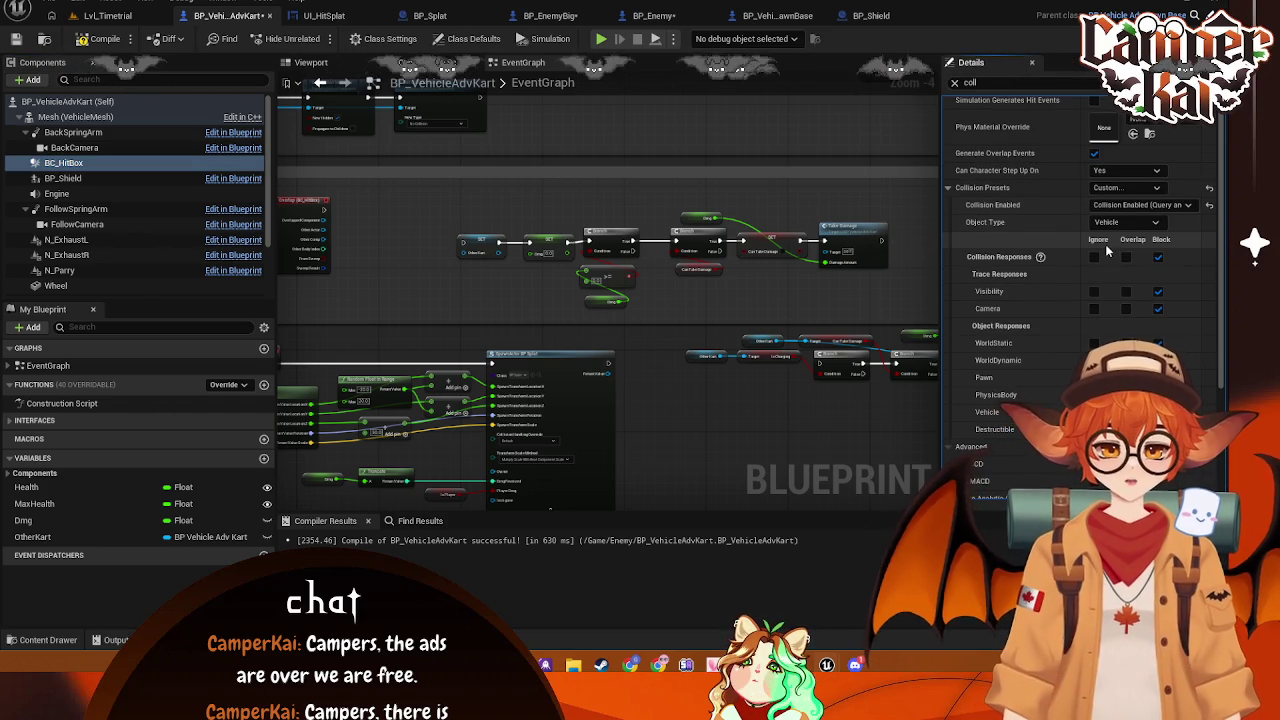
# Keep the Vehicle object type, set Collision Enabled to Query Only, and make all responses Overlap
pyautogui.click(1125, 222)
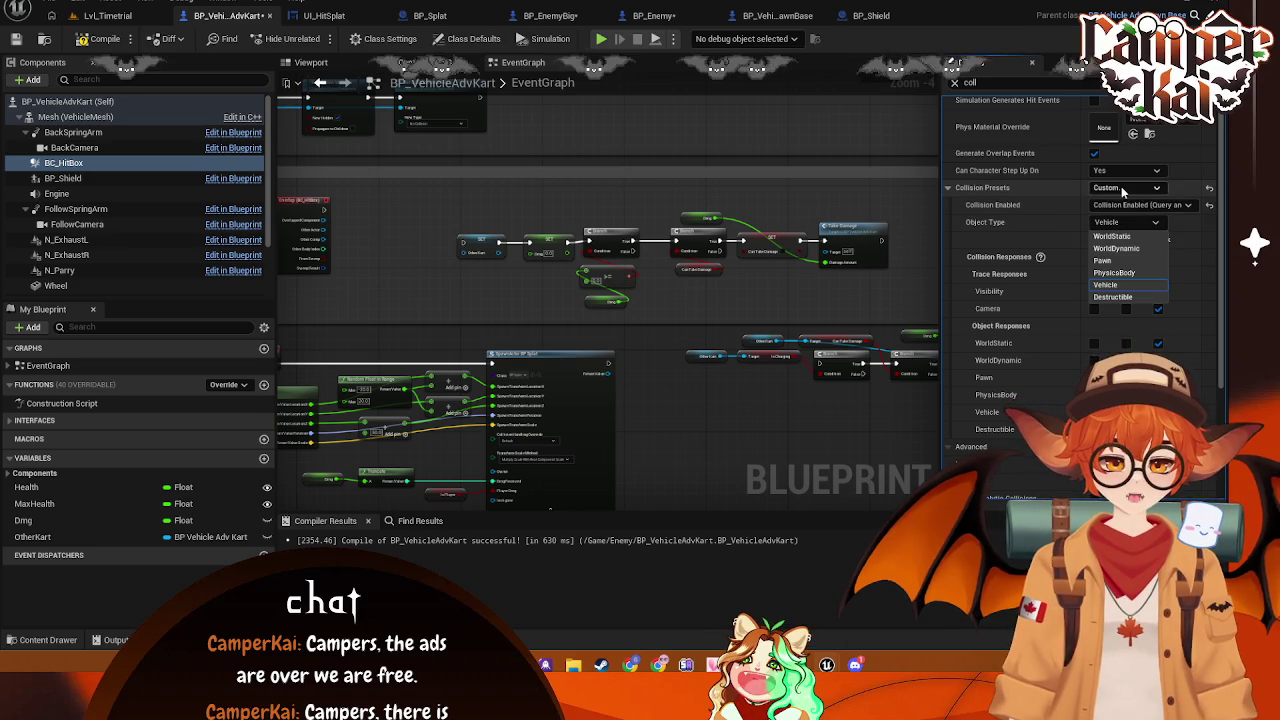
pyautogui.click(1051, 204)
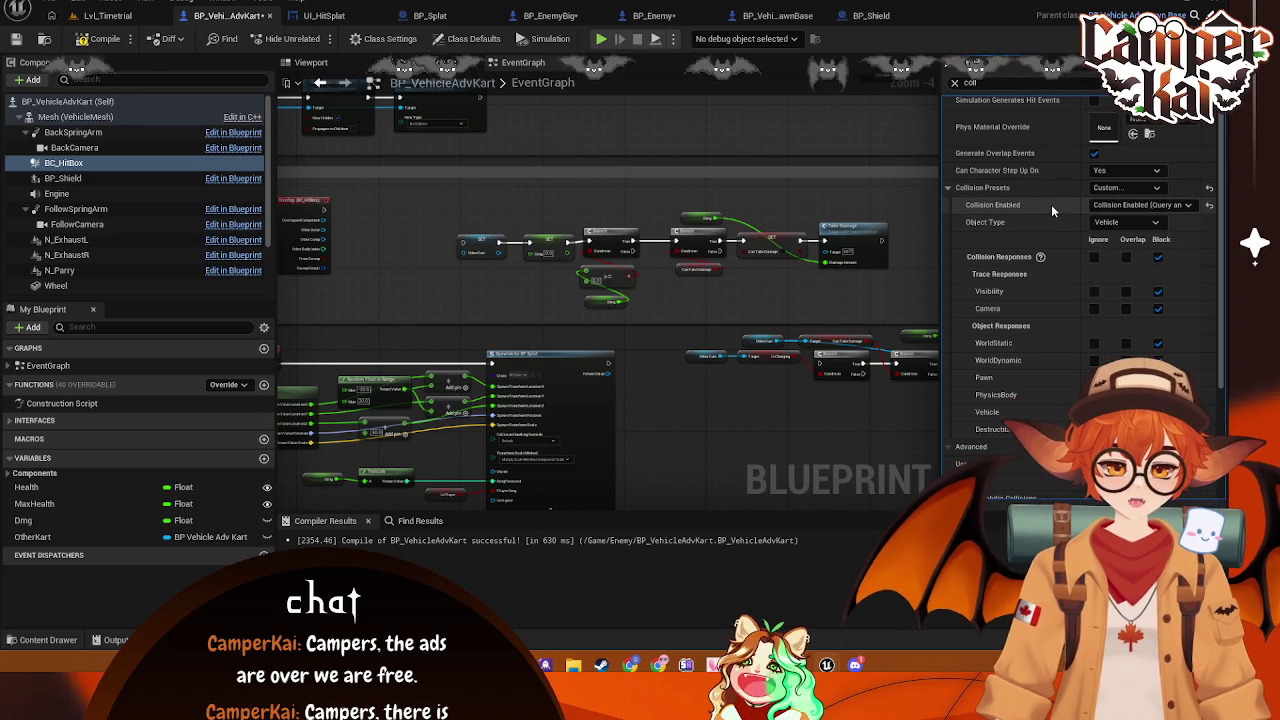
pyautogui.click(1172, 205)
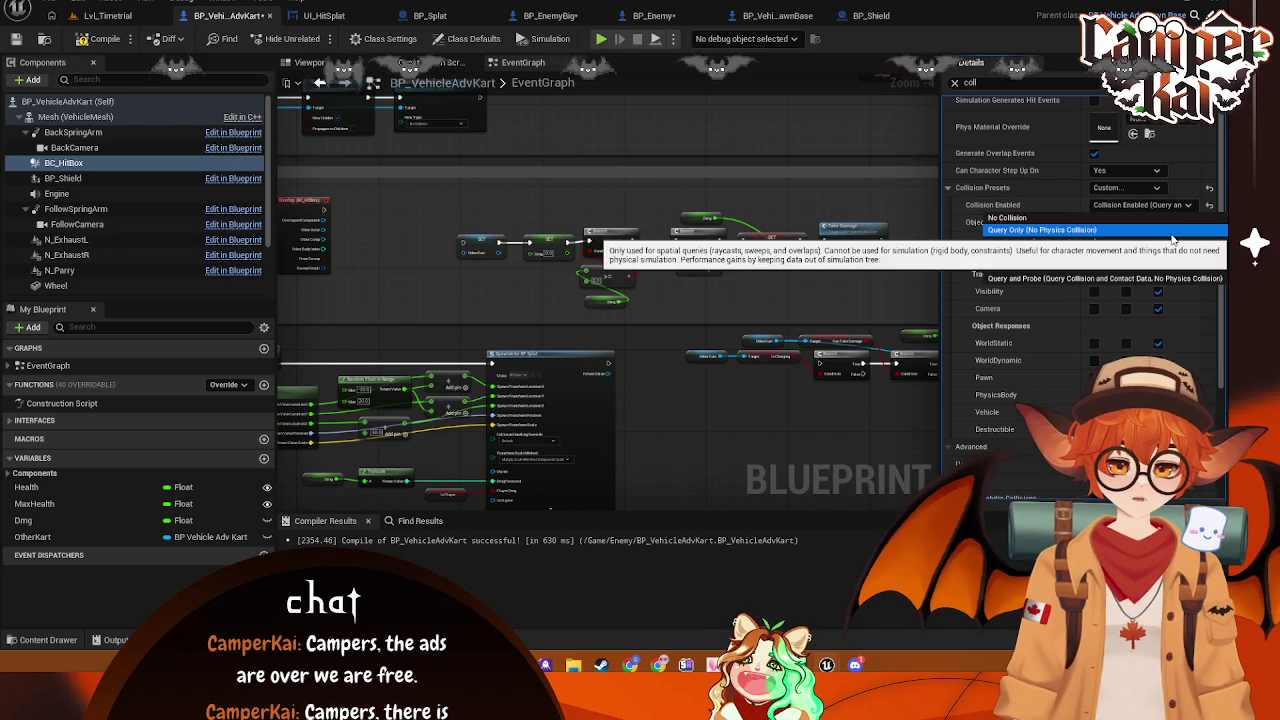
pyautogui.click(1146, 230)
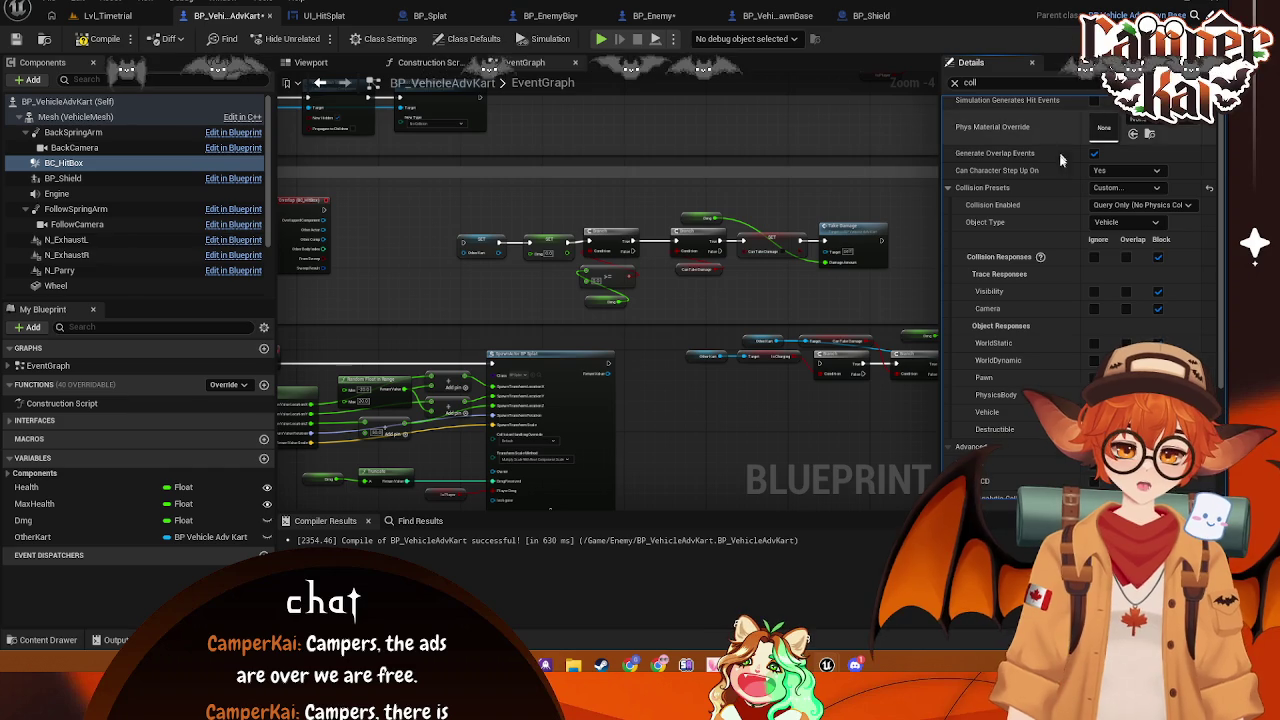
pyautogui.click(1126, 257)
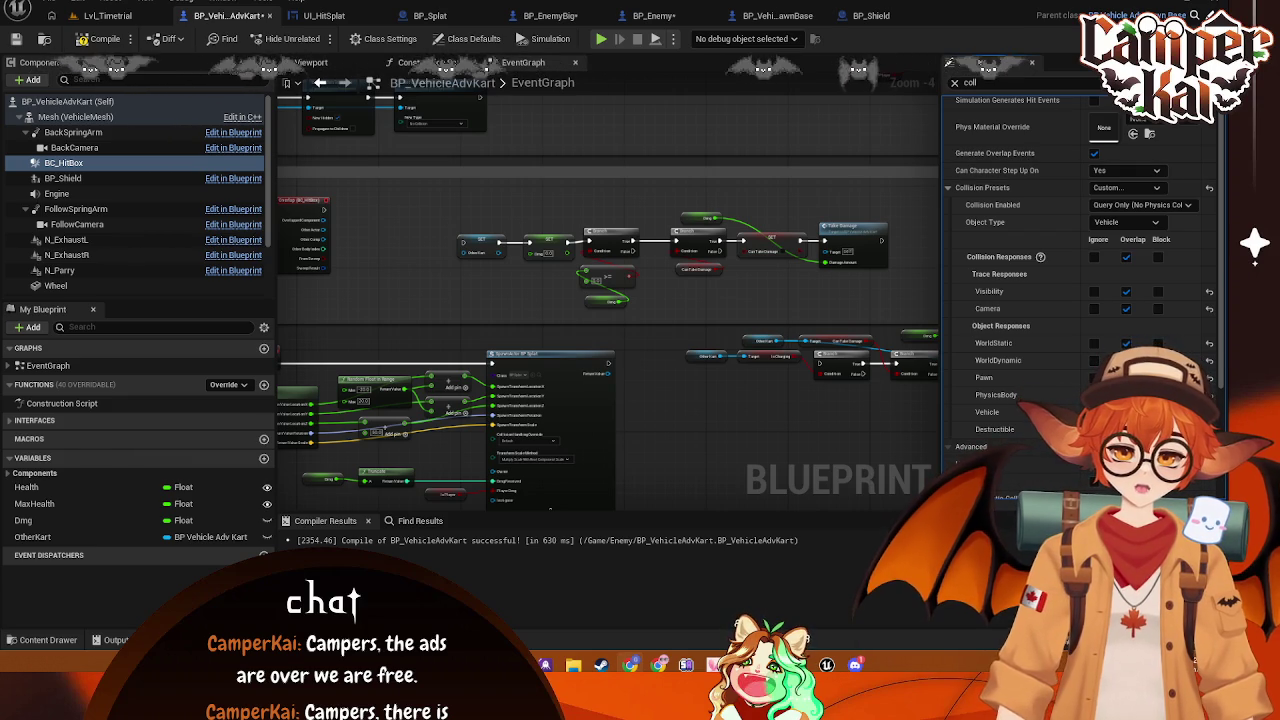
pyautogui.scroll(2, 357, 229)
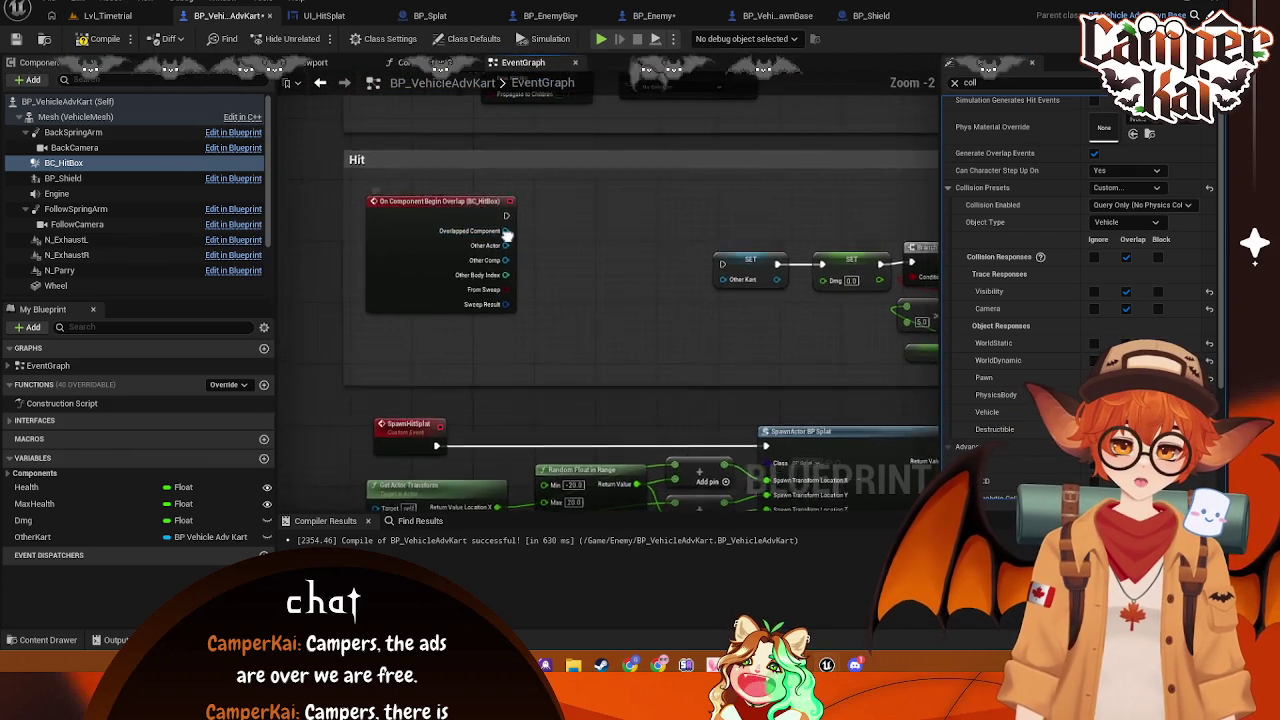
# Add Cast To BP_VehicleAdvKart after the overlap event, wiring Other Actor in and its result into SET Other Kart
pyautogui.moveTo(481, 213)
pyautogui.mouseDown()
pyautogui.moveTo(536, 228)
pyautogui.moveTo(539, 208)
pyautogui.moveTo(558, 208)
pyautogui.mouseUp()
pyautogui.write('cast to BP_')
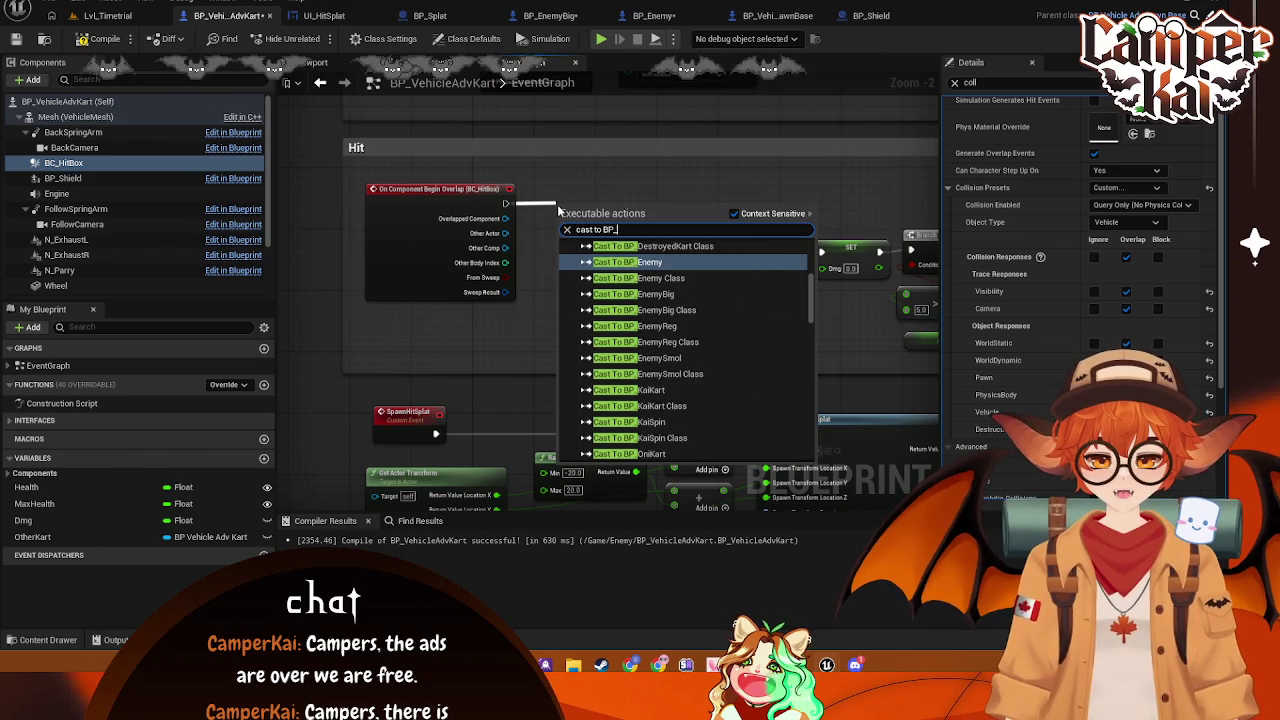
pyautogui.write('Vehi')
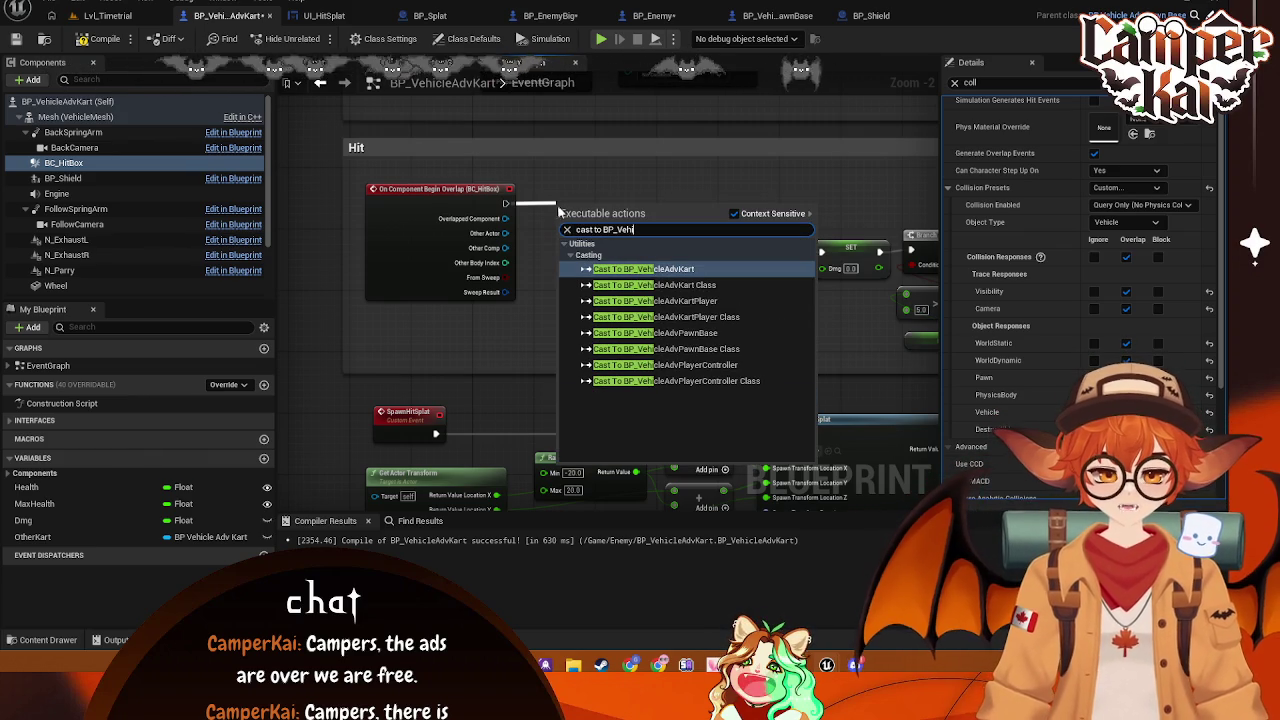
pyautogui.click(668, 270)
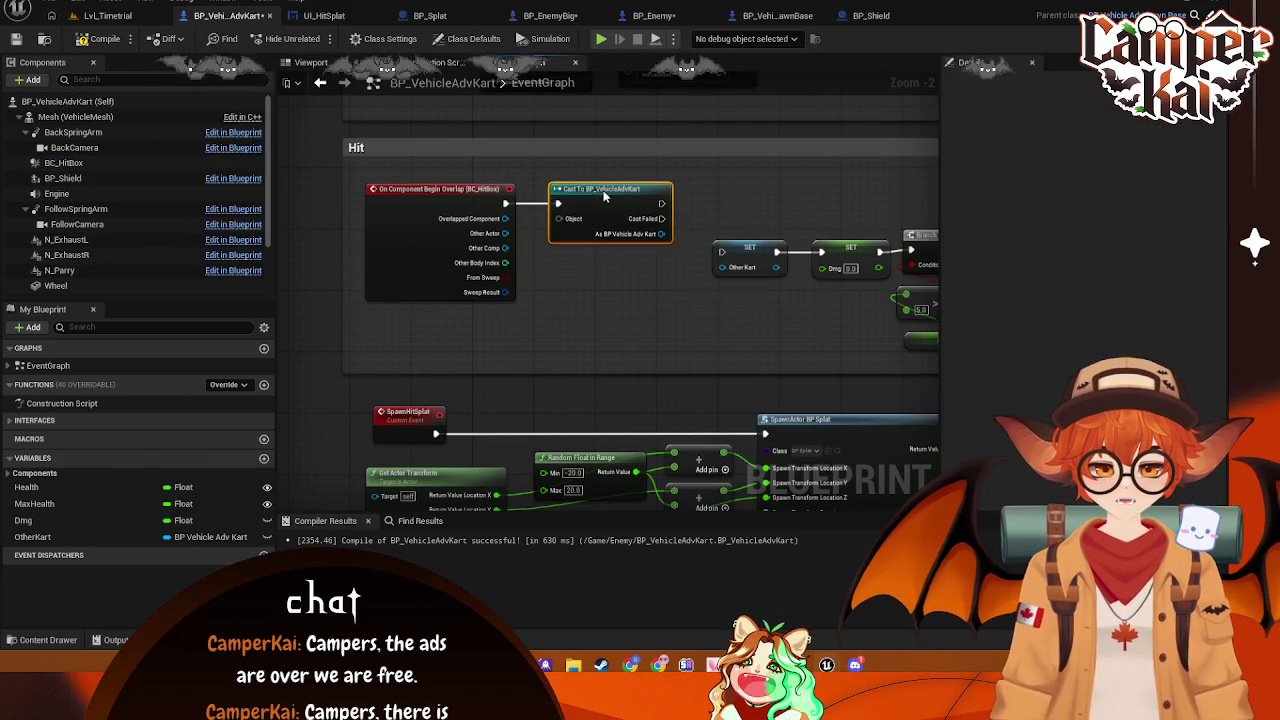
pyautogui.moveTo(505, 233); pyautogui.dragTo(558, 218)
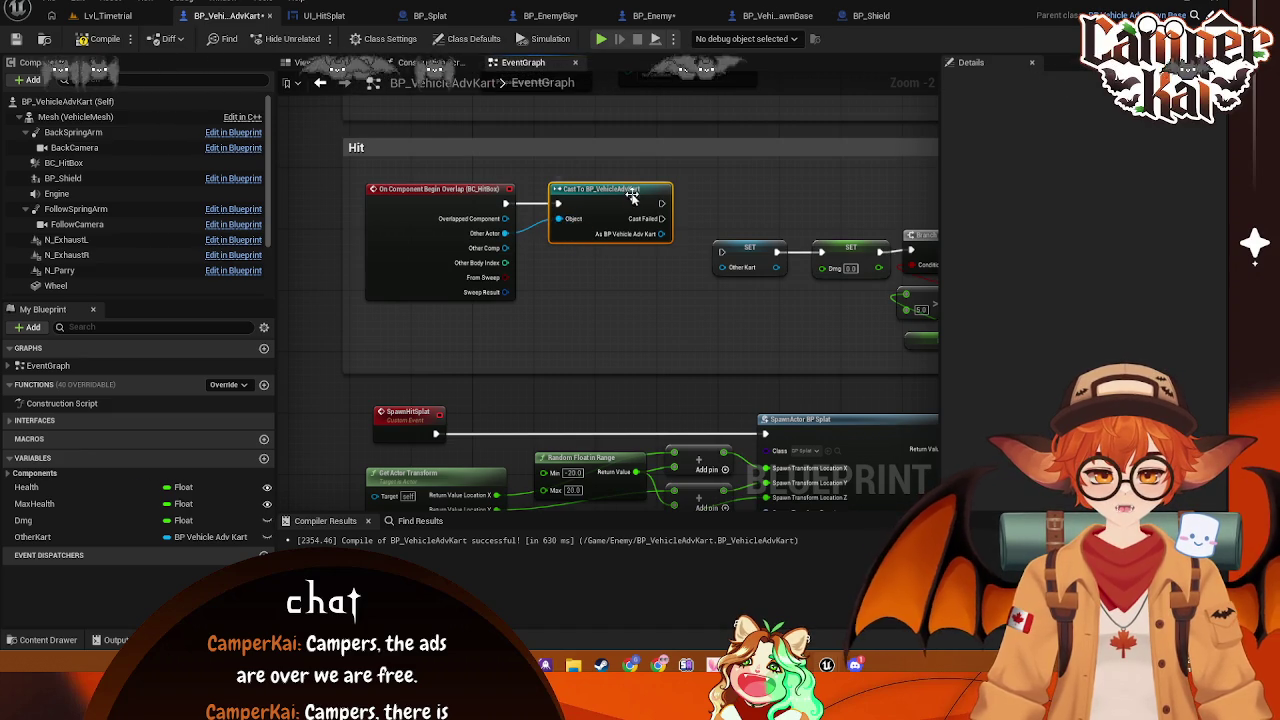
pyautogui.moveTo(630, 194); pyautogui.dragTo(638, 202)
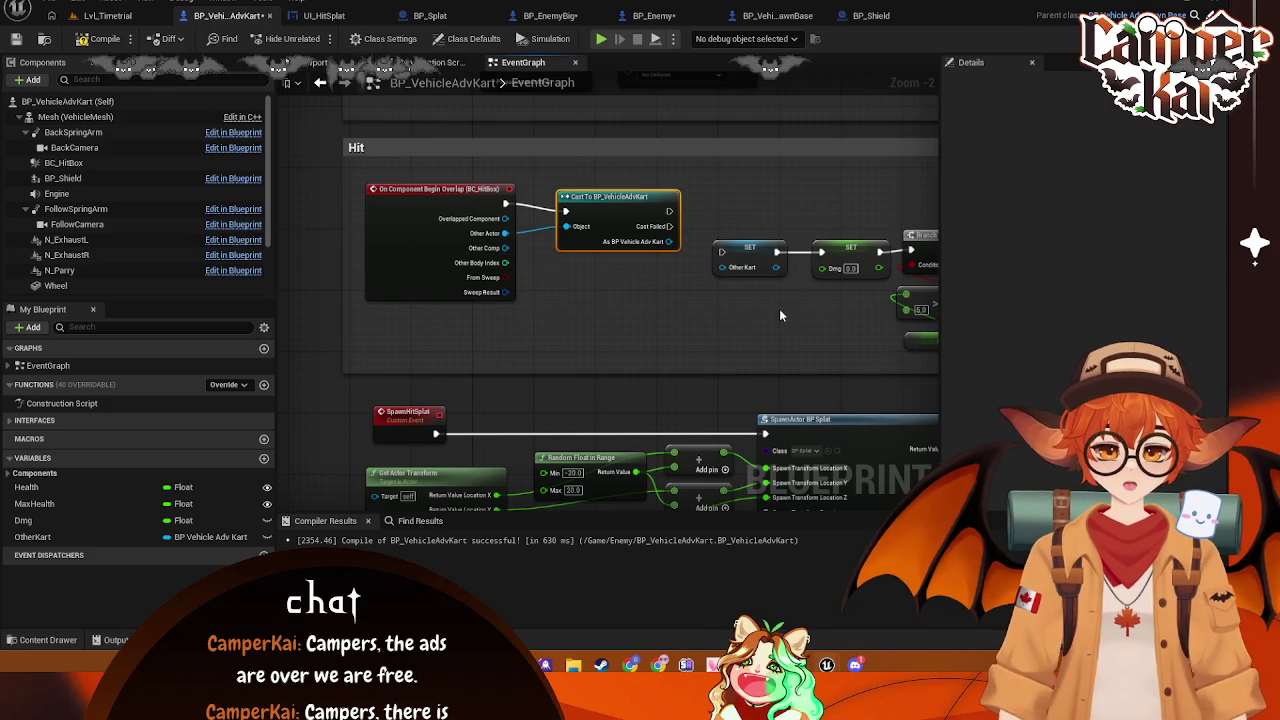
pyautogui.moveTo(779, 304); pyautogui.dragTo(697, 299)
pyautogui.moveTo(591, 235)
pyautogui.mouseDown()
pyautogui.moveTo(650, 255)
pyautogui.moveTo(641, 272)
pyautogui.moveTo(644, 261)
pyautogui.mouseUp()
pyautogui.moveTo(718, 295)
pyautogui.mouseDown()
pyautogui.moveTo(638, 282)
pyautogui.moveTo(581, 248)
pyautogui.moveTo(720, 278)
pyautogui.mouseUp()
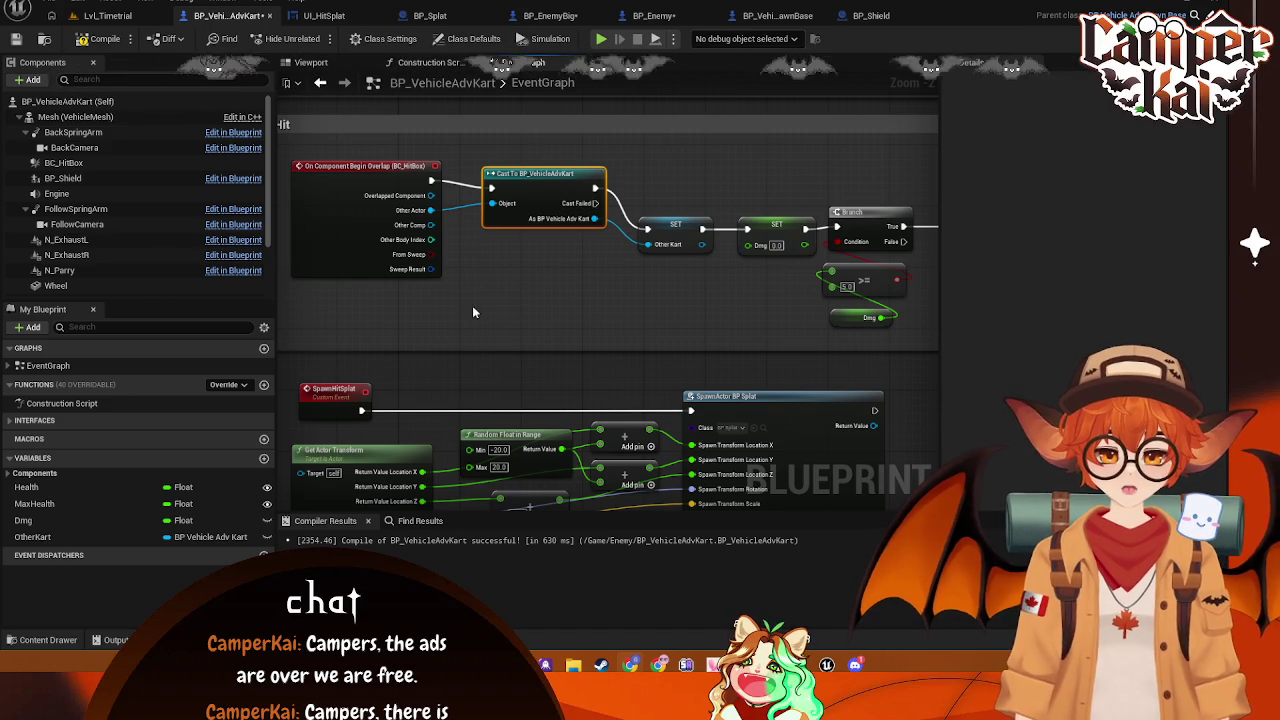
# Add a Get Forward Speed node for the vehicle movement, discarding a mistaken Get Velocity node
pyautogui.rightClick(490, 287)
pyautogui.write('get veloc')
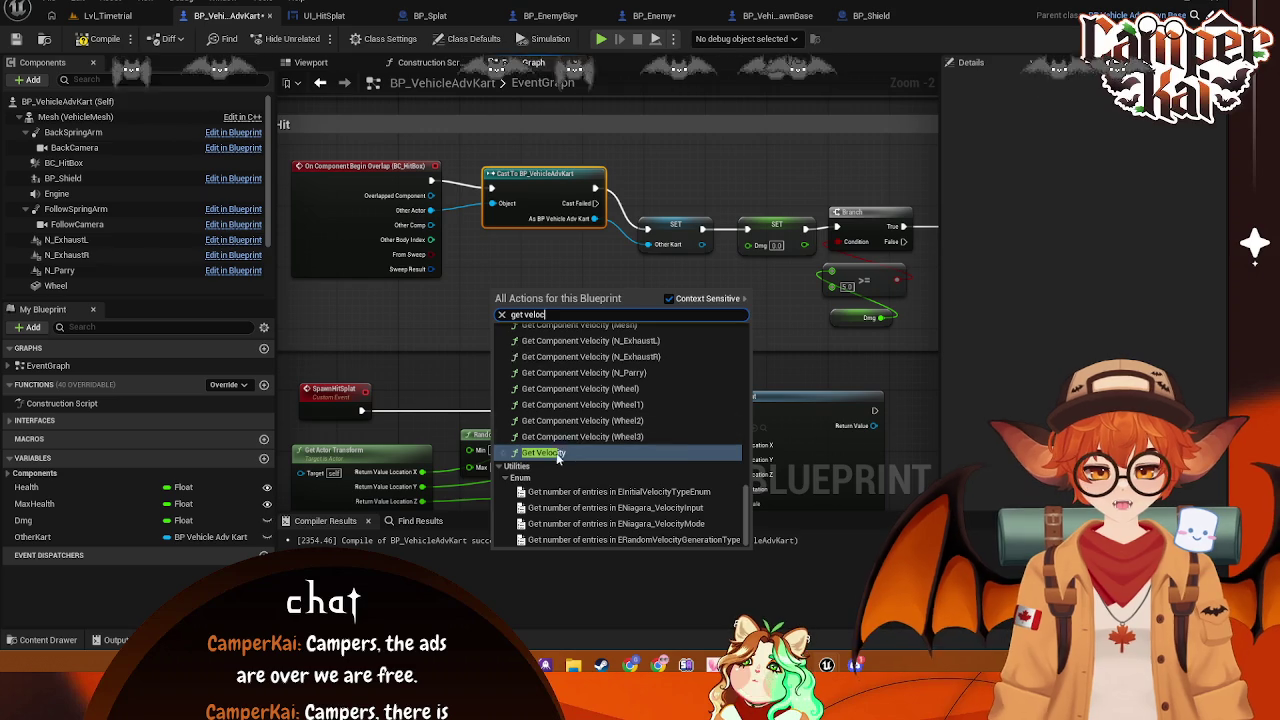
pyautogui.click(543, 404)
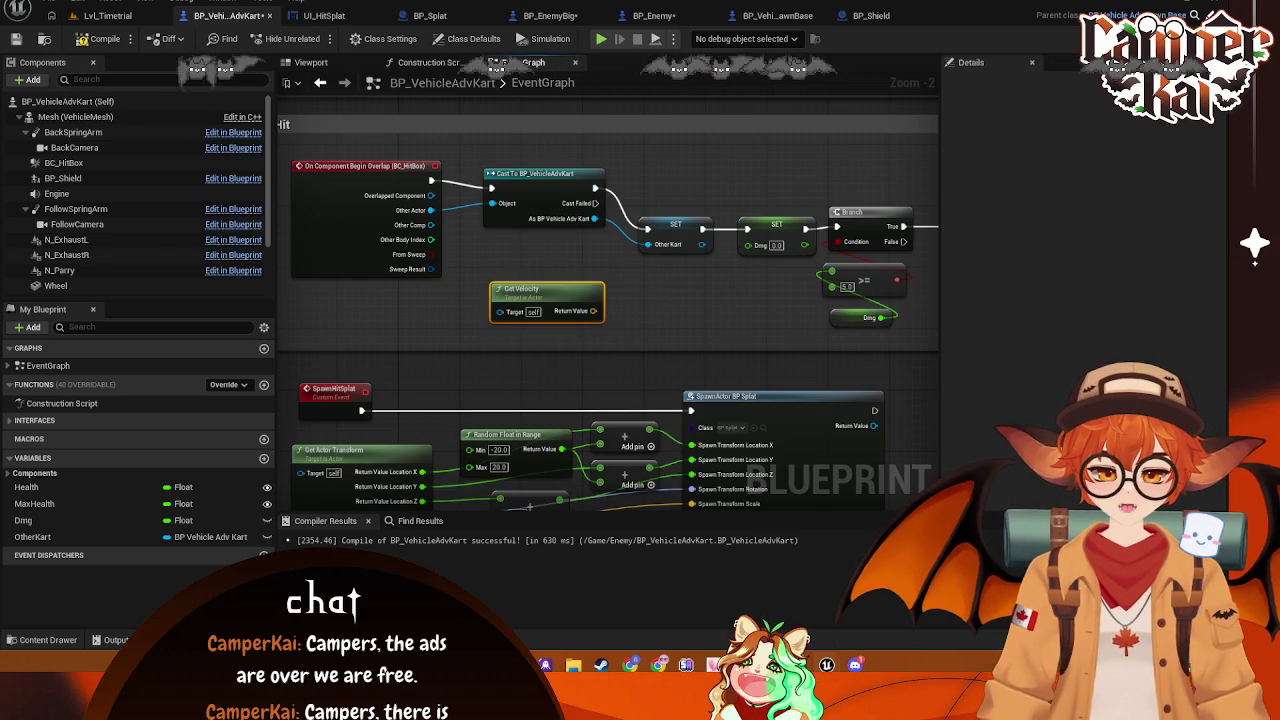
pyautogui.press('Delete')
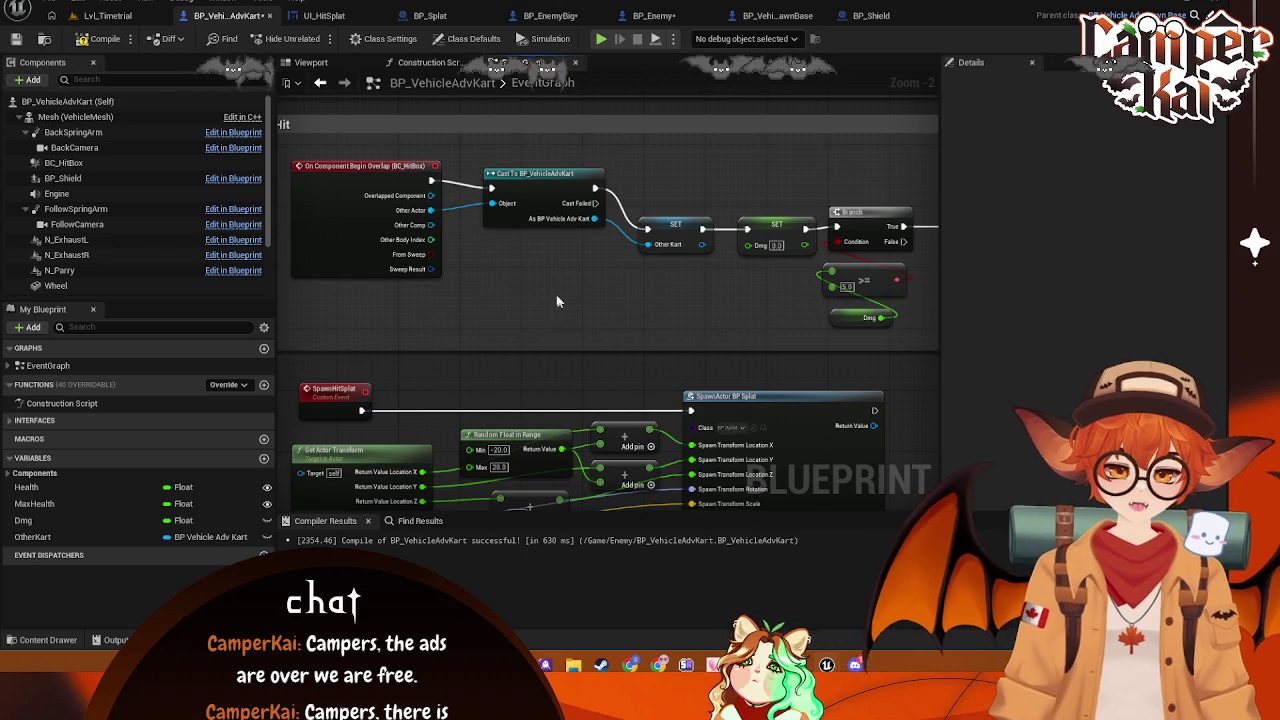
pyautogui.rightClick(557, 300)
pyautogui.write('get speed')
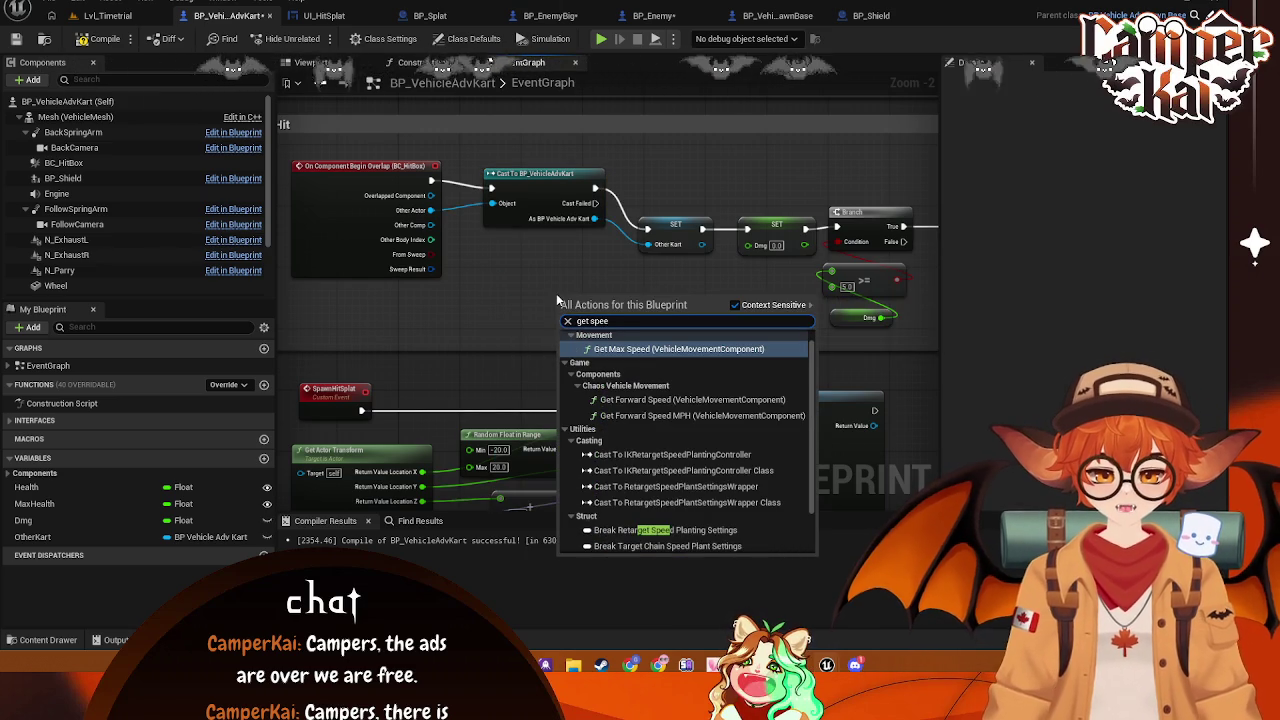
pyautogui.click(672, 398)
pyautogui.moveTo(460, 276)
pyautogui.mouseDown()
pyautogui.moveTo(466, 294)
pyautogui.moveTo(378, 322)
pyautogui.mouseUp()
pyautogui.click(466, 294)
pyautogui.moveTo(633, 316)
pyautogui.mouseDown()
pyautogui.moveTo(573, 314)
pyautogui.moveTo(668, 294)
pyautogui.mouseUp()
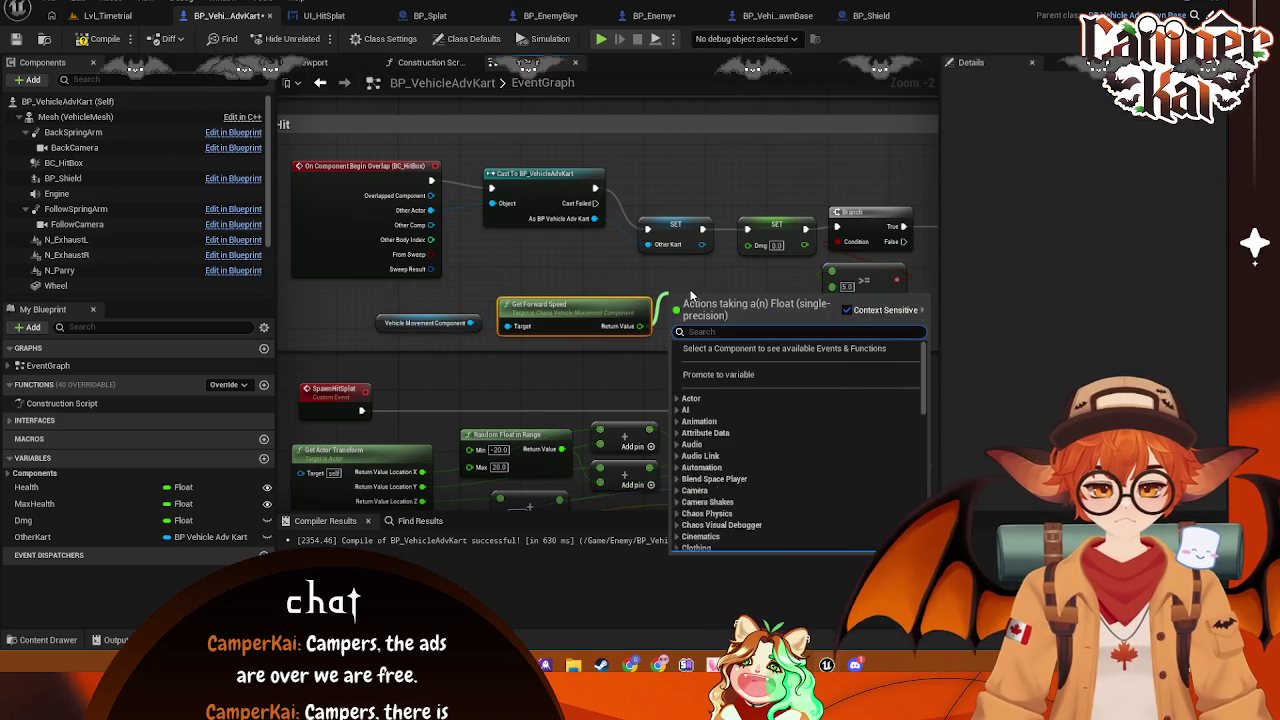
# Print the forward speed with a Print String, feed it into SET Dmg, and save the blueprint
pyautogui.write('print strong')
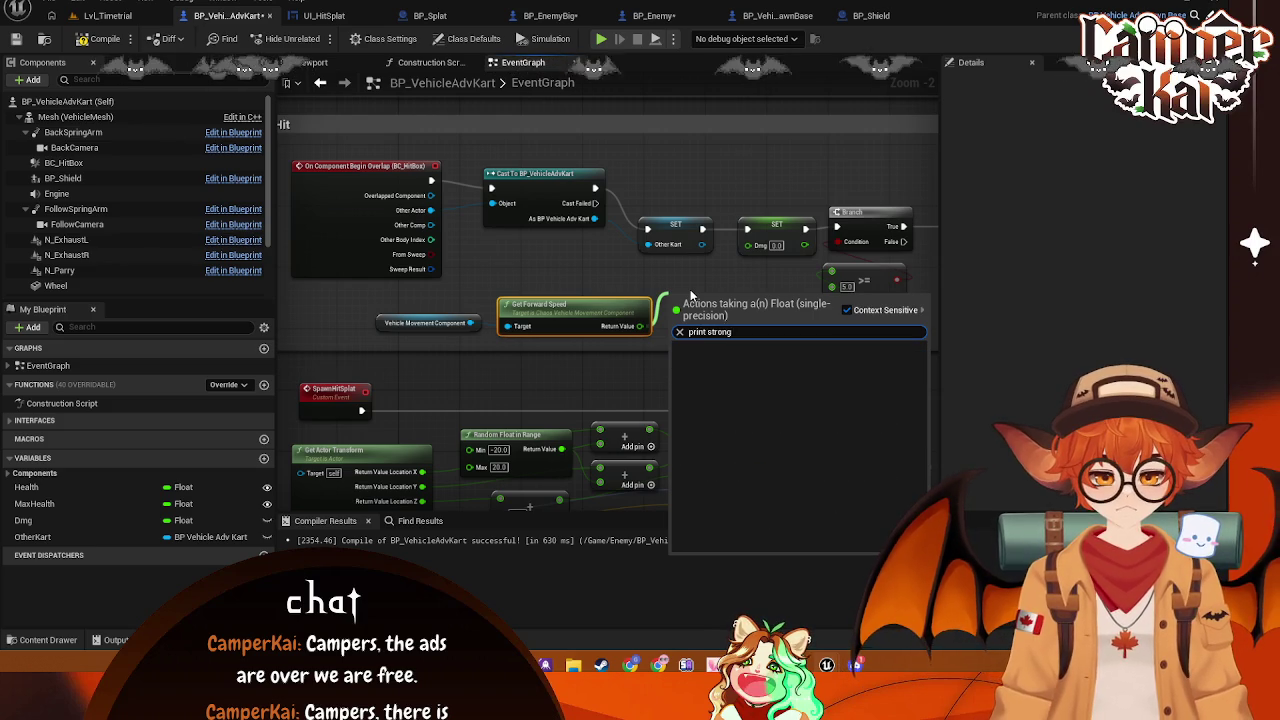
pyautogui.press('BackSpace')
pyautogui.press('BackSpace')
pyautogui.press('BackSpace')
pyautogui.press('Return')
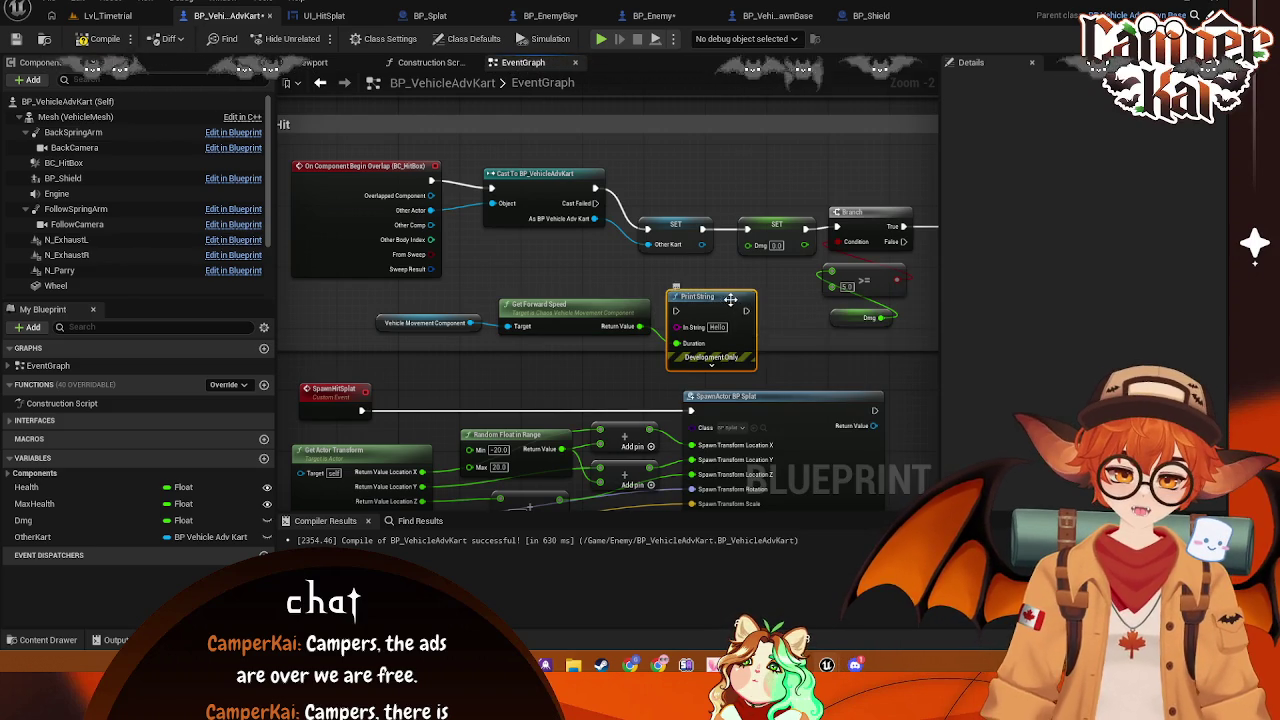
pyautogui.moveTo(640, 326); pyautogui.dragTo(732, 282)
pyautogui.rightClick(679, 334)
pyautogui.click(720, 383)
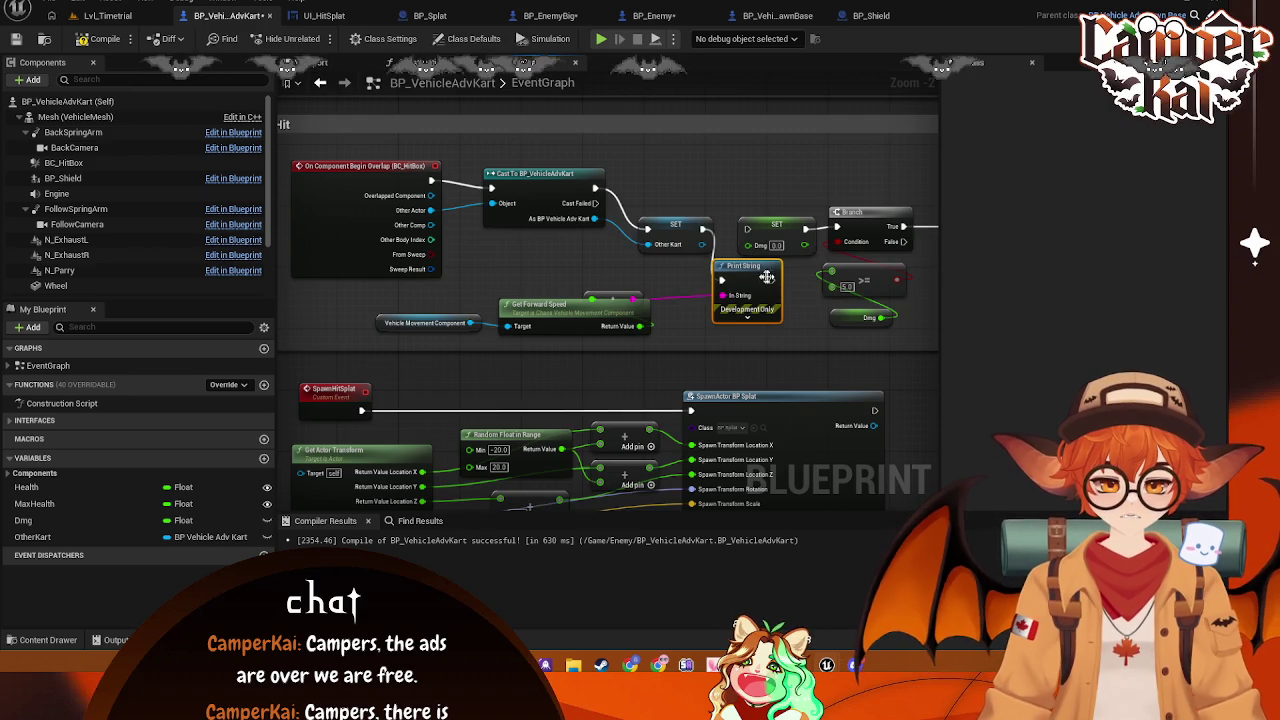
pyautogui.moveTo(765, 277); pyautogui.dragTo(743, 278)
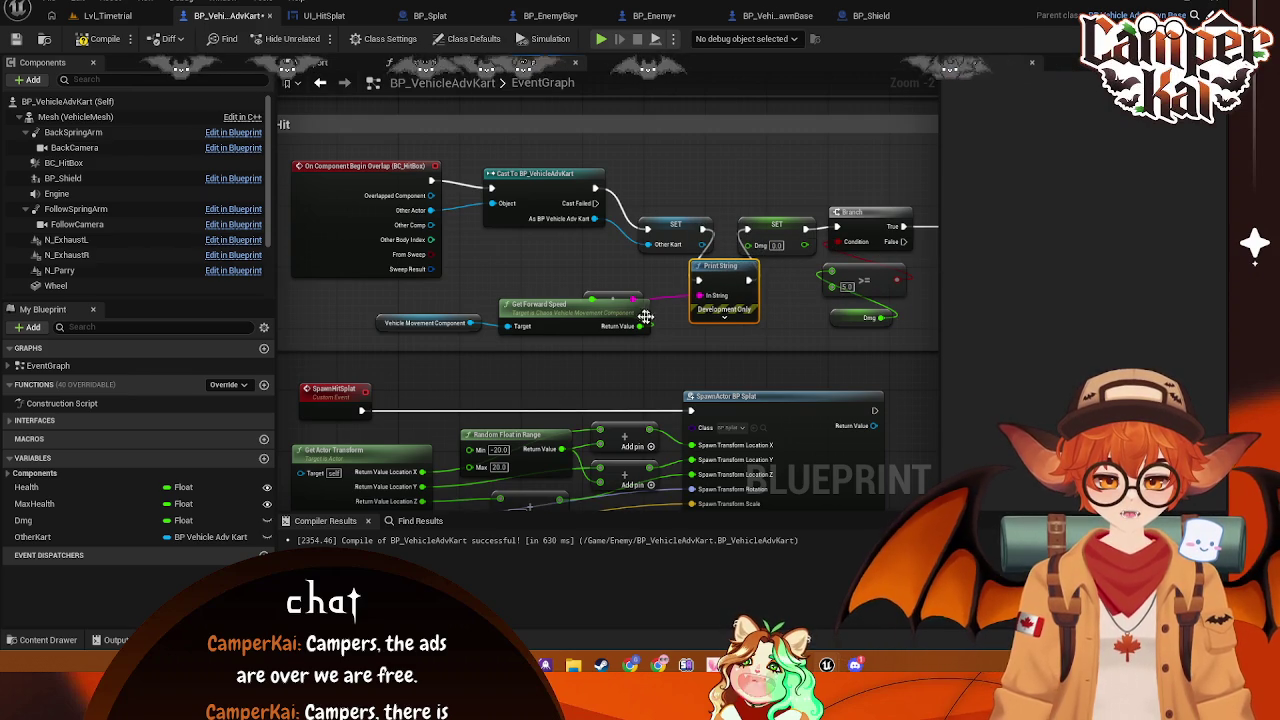
pyautogui.moveTo(632, 333)
pyautogui.mouseDown()
pyautogui.moveTo(757, 272)
pyautogui.moveTo(749, 244)
pyautogui.mouseUp()
pyautogui.hotkey('ctrl', 's')
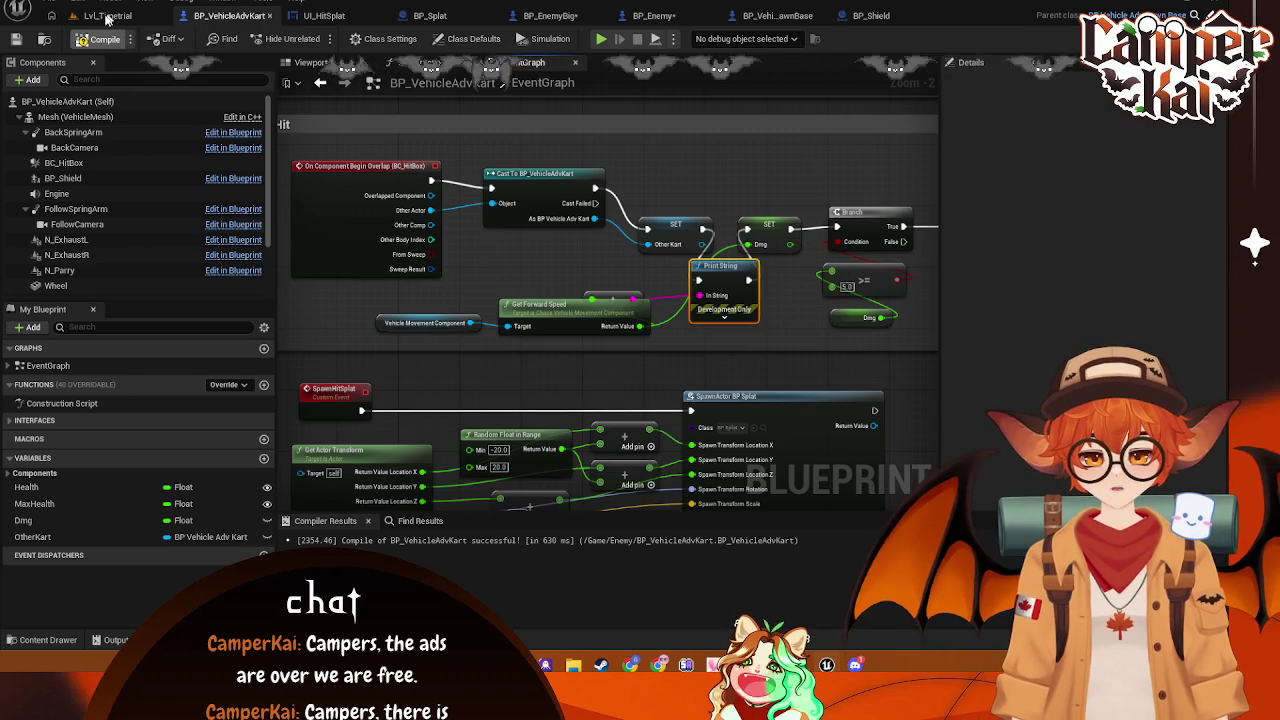
# Compile the kart blueprint and start a play session in Lvl_Timetrial
pyautogui.click(101, 39)
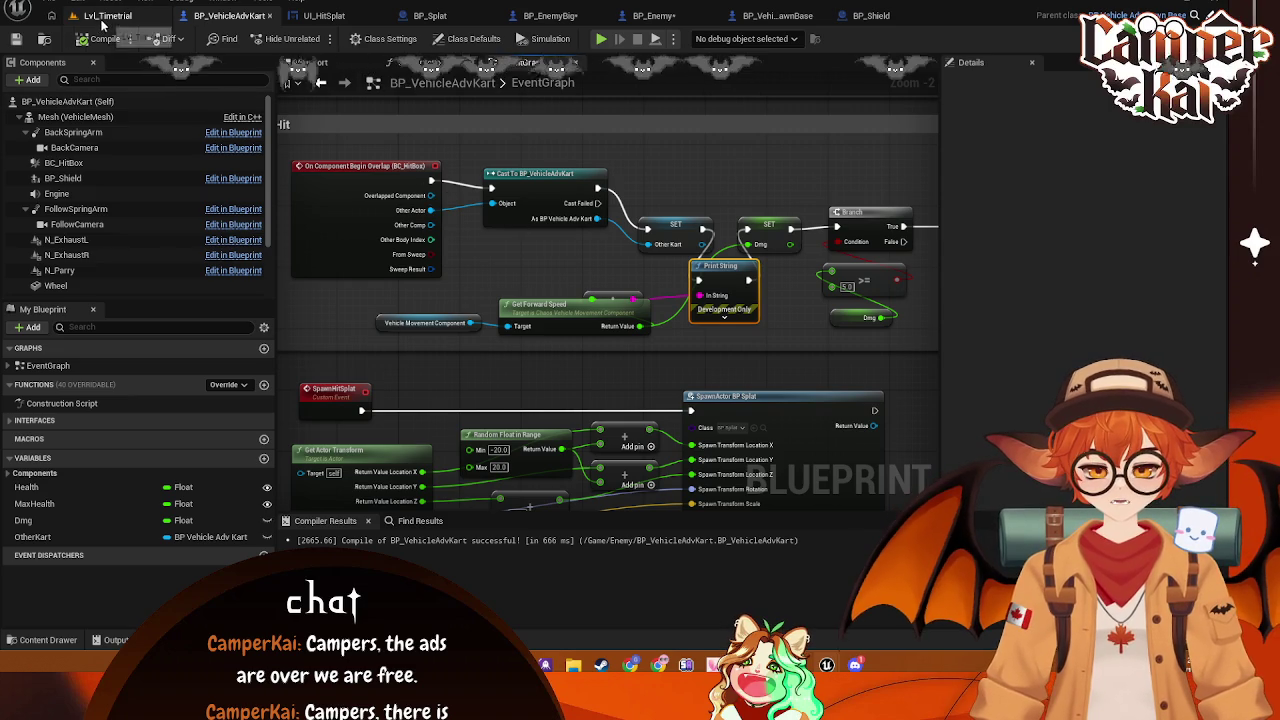
pyautogui.click(105, 15)
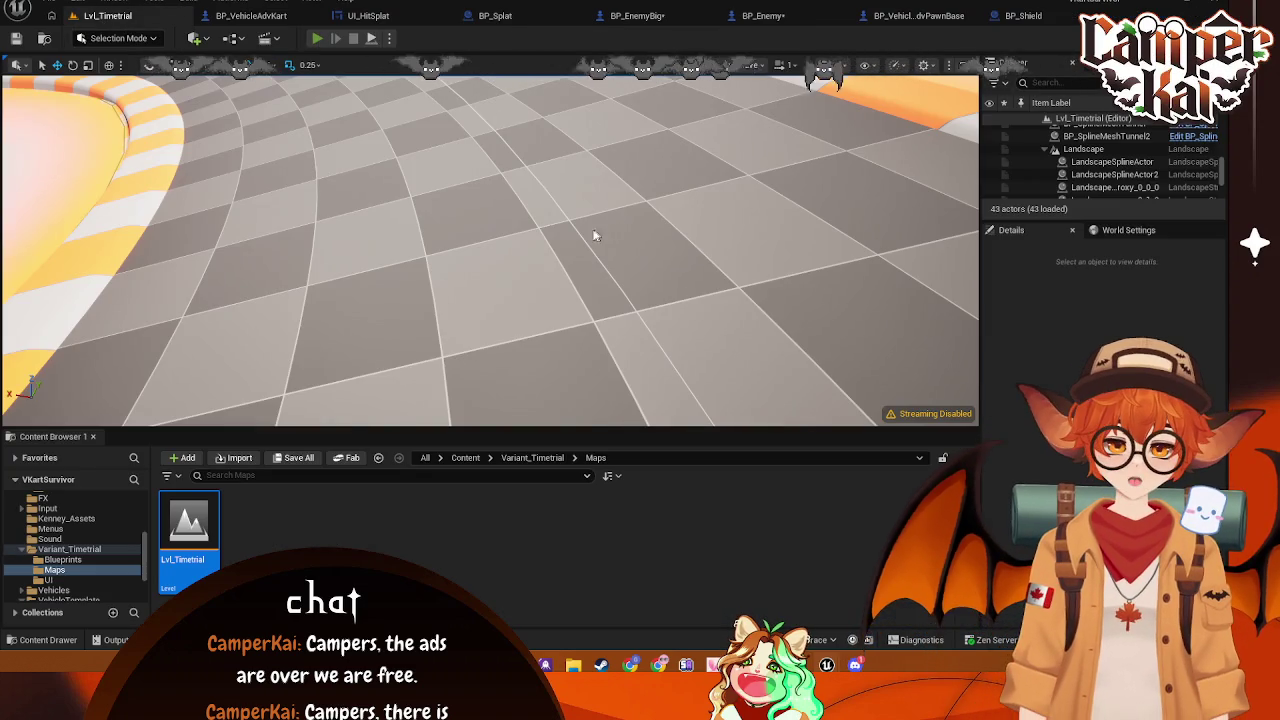
pyautogui.hotkey('alt', 'p')
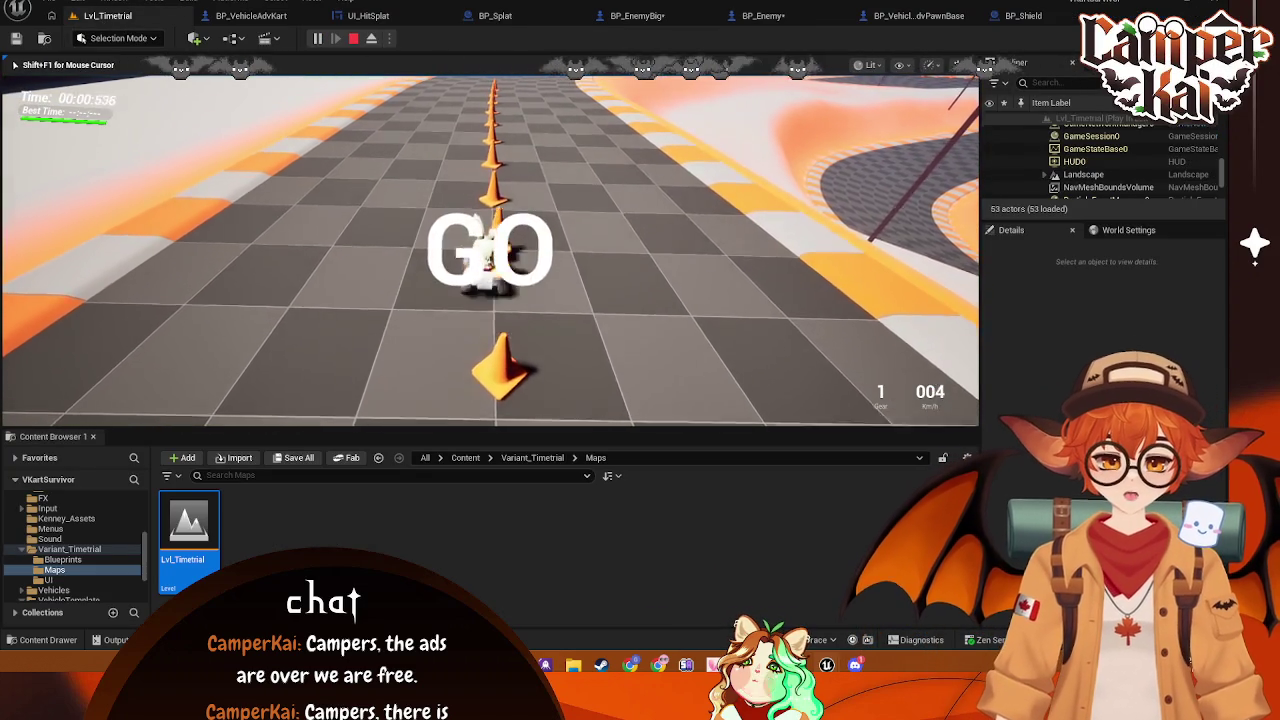
# Drive the kart through the cones toward the enemy karts, then end the play session
pyautogui.press('w')
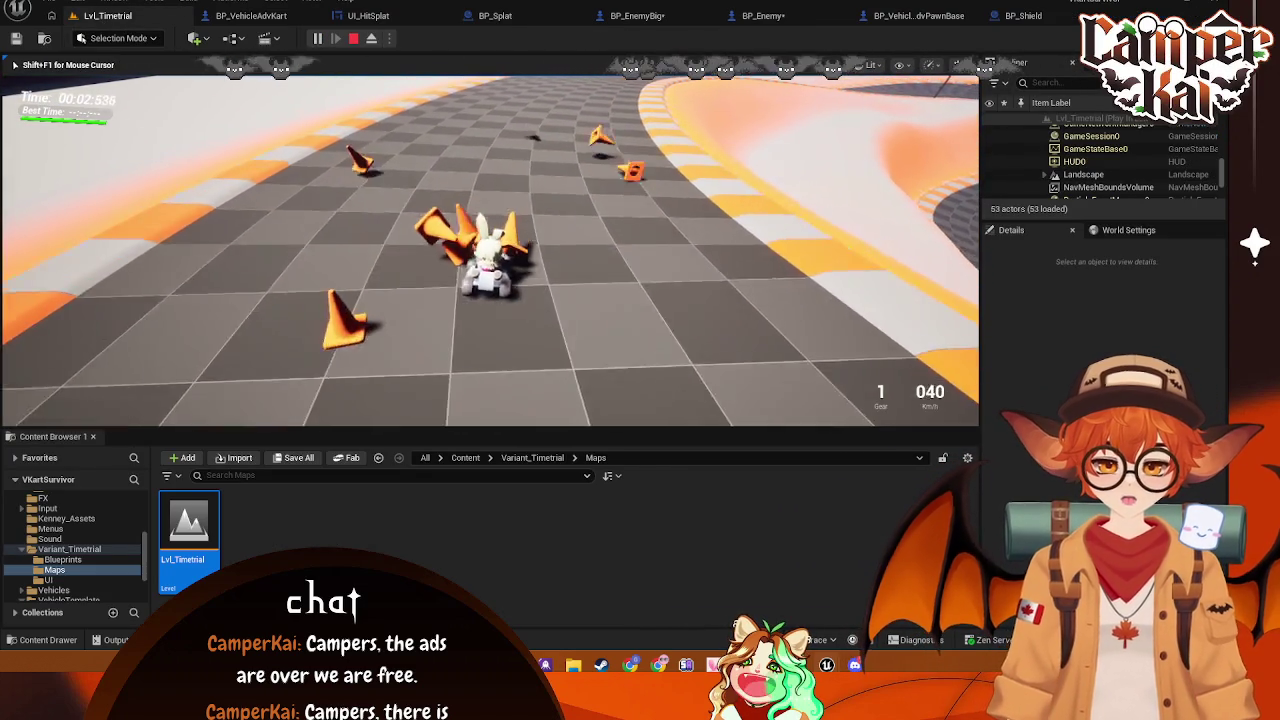
pyautogui.press('s')
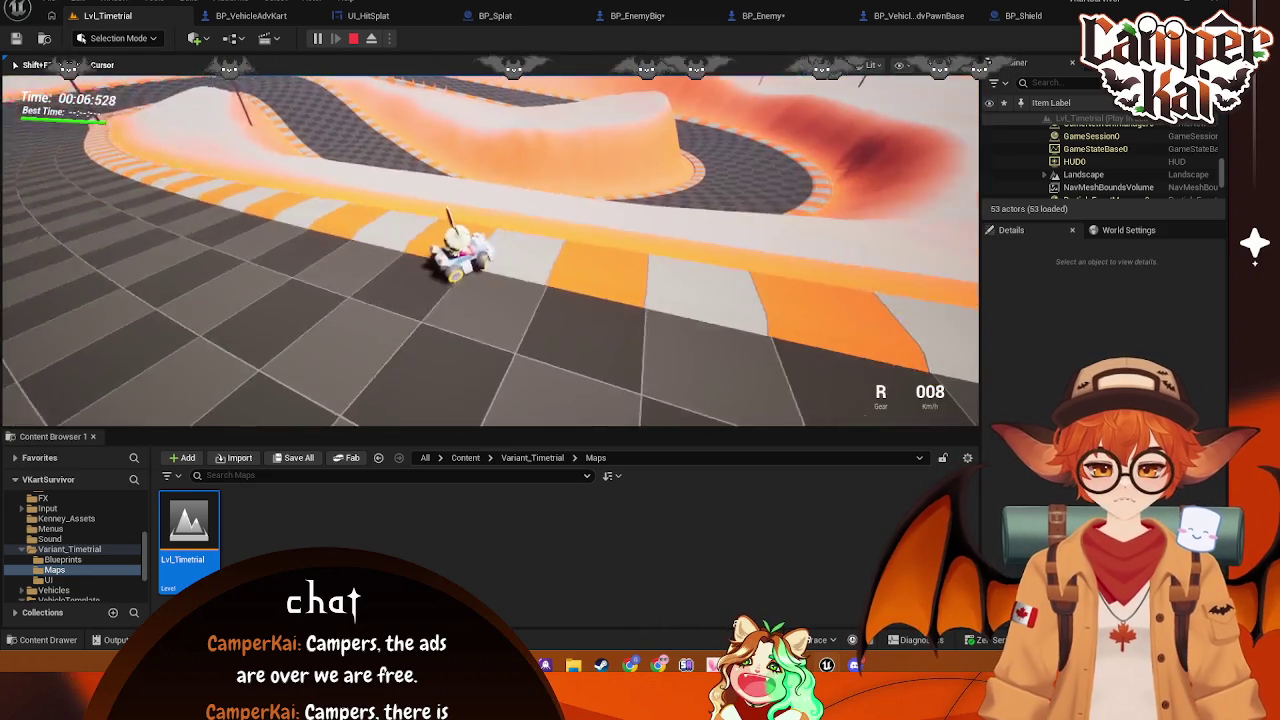
pyautogui.press('w')
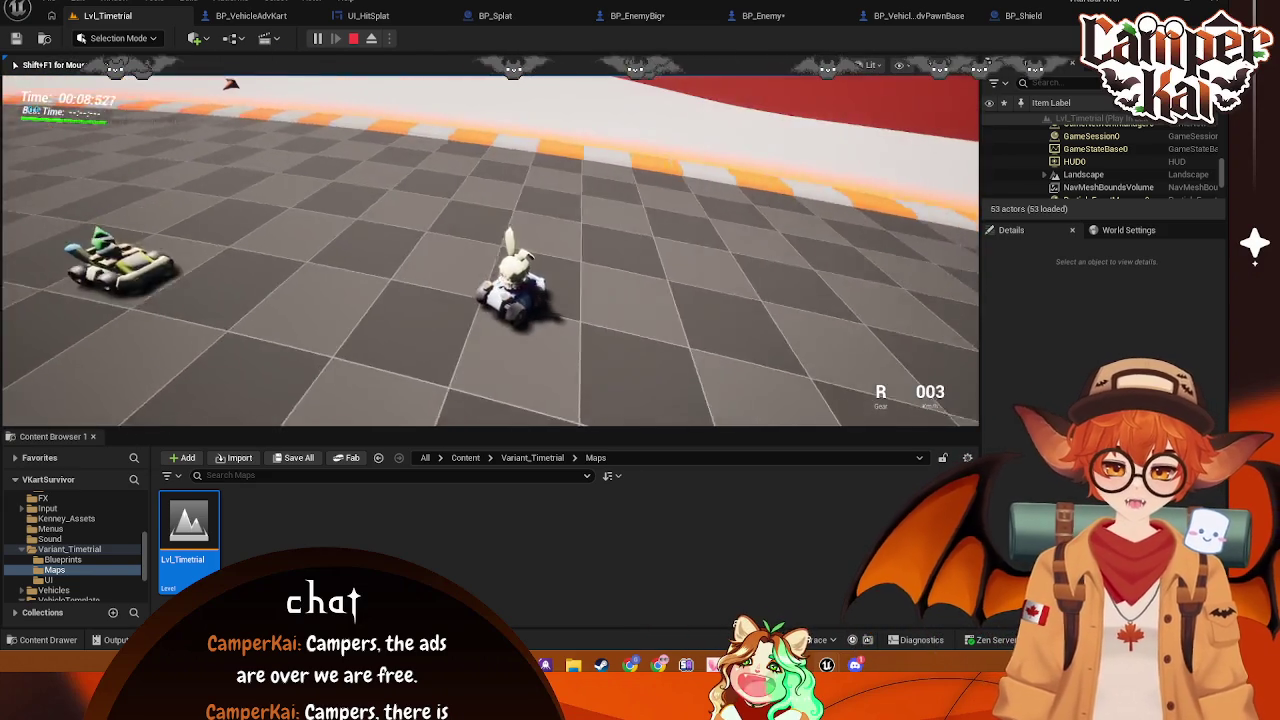
pyautogui.press('w')
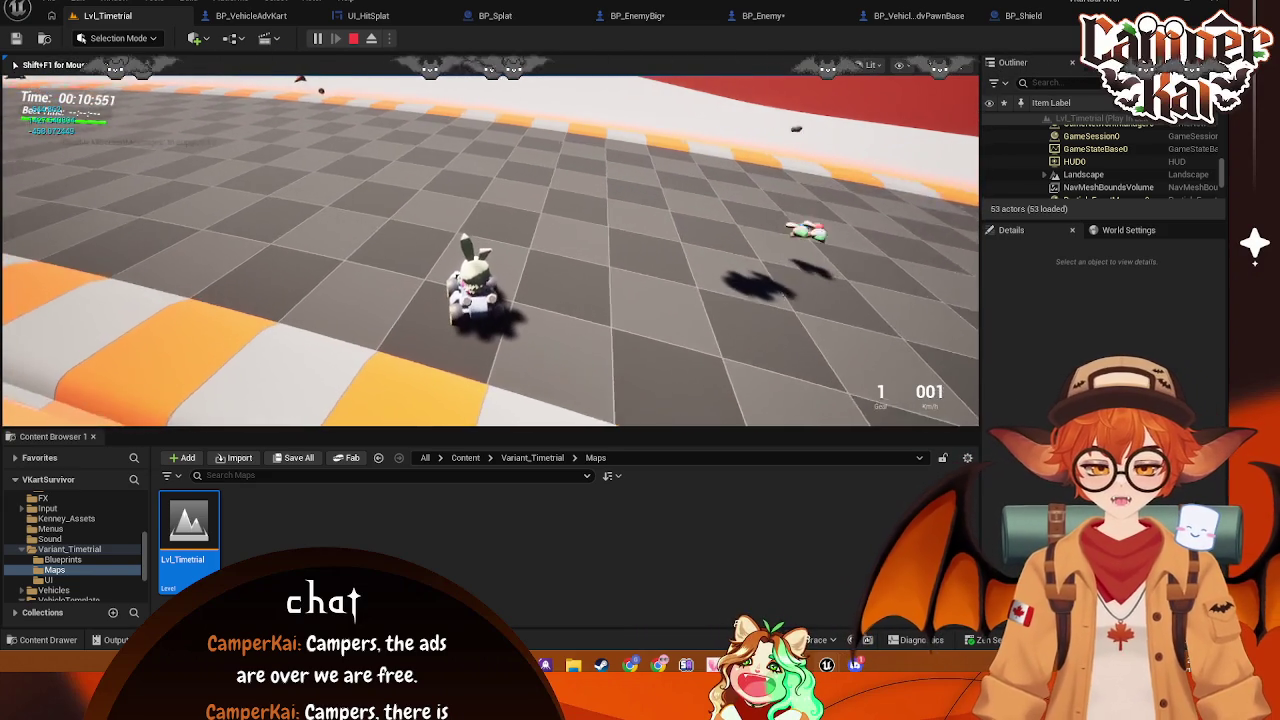
pyautogui.press('w')
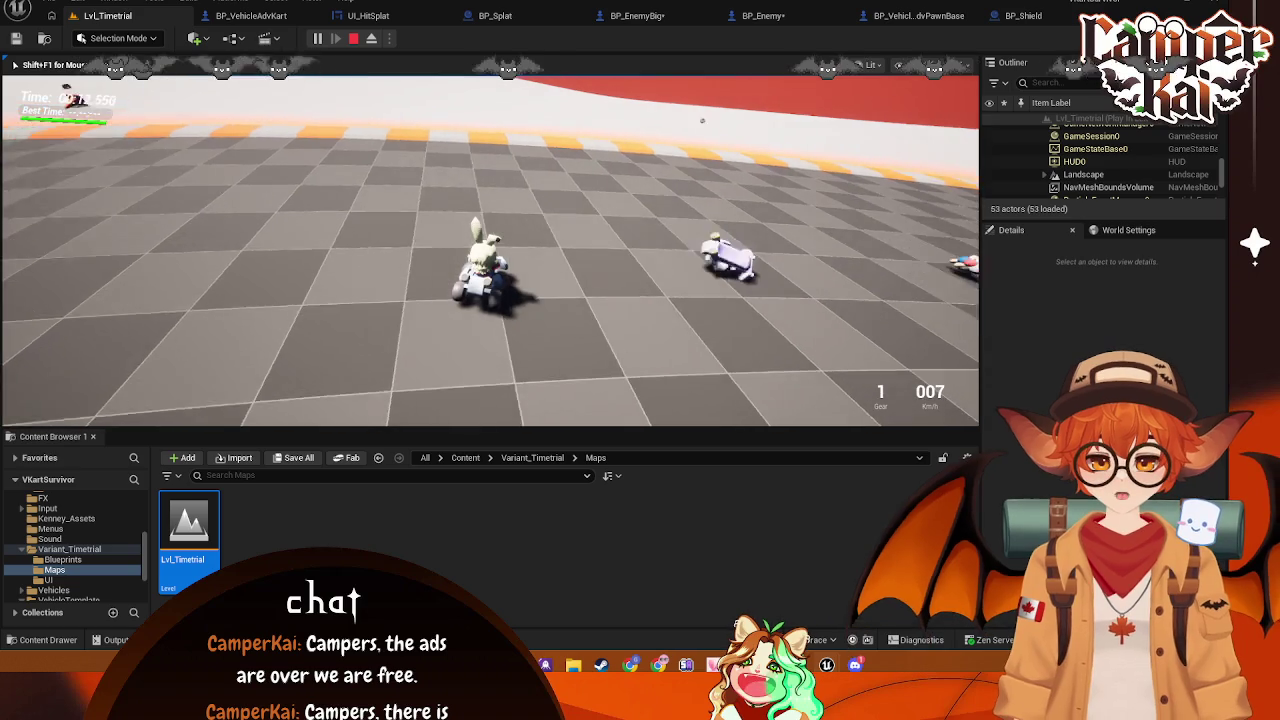
pyautogui.press('w')
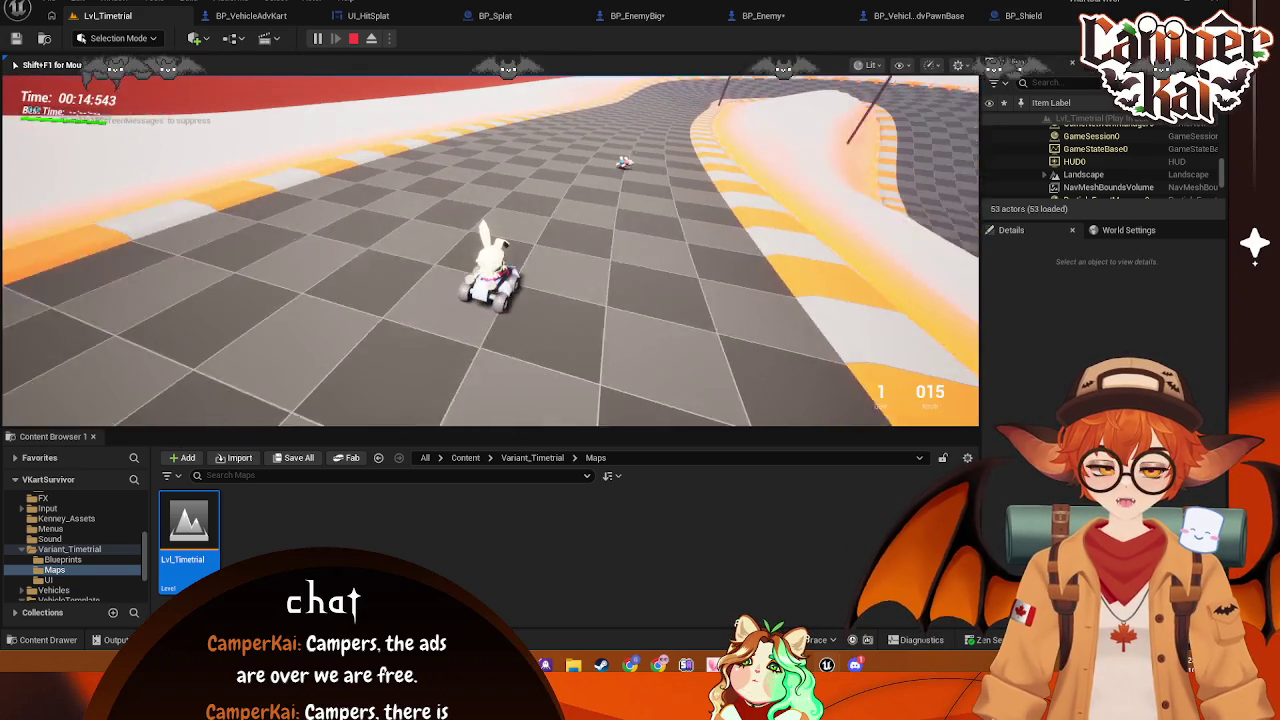
pyautogui.press('Escape')
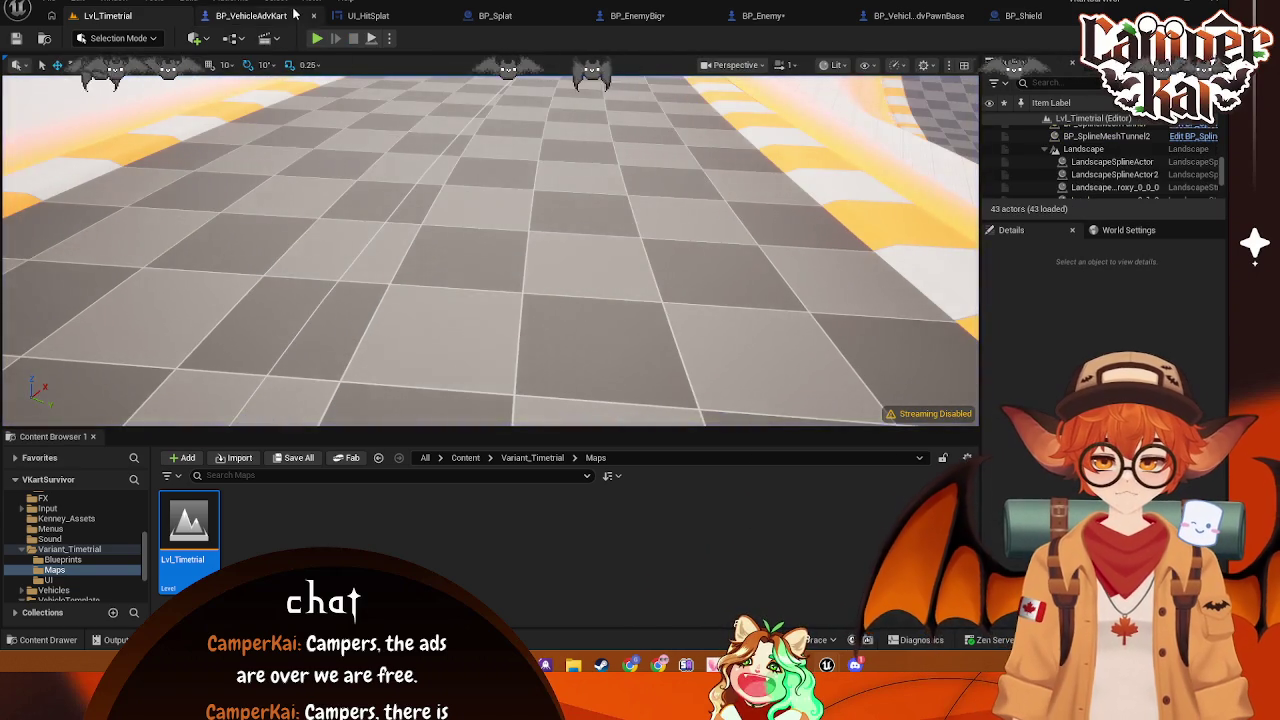
# Nudge the Get Forward Speed node in the blueprint, then start another Lvl_Timetrial playtest
pyautogui.click(295, 14)
pyautogui.moveTo(564, 319); pyautogui.dragTo(568, 332)
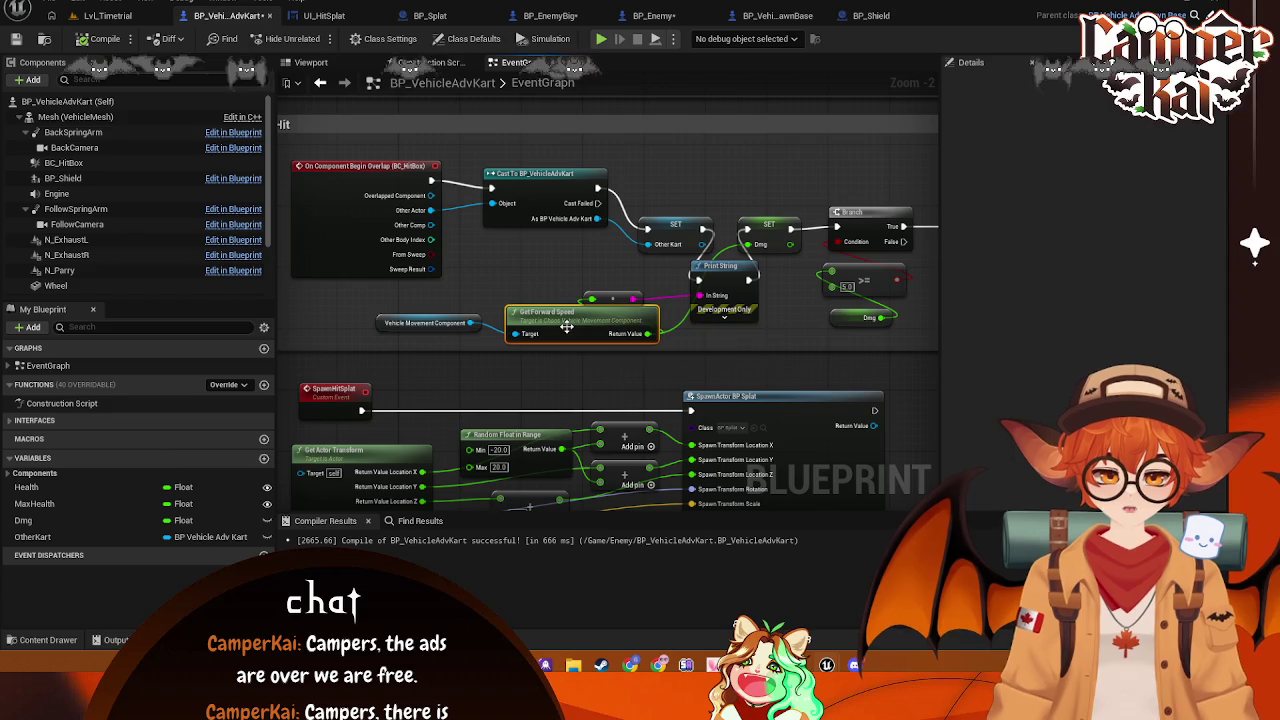
pyautogui.click(107, 15)
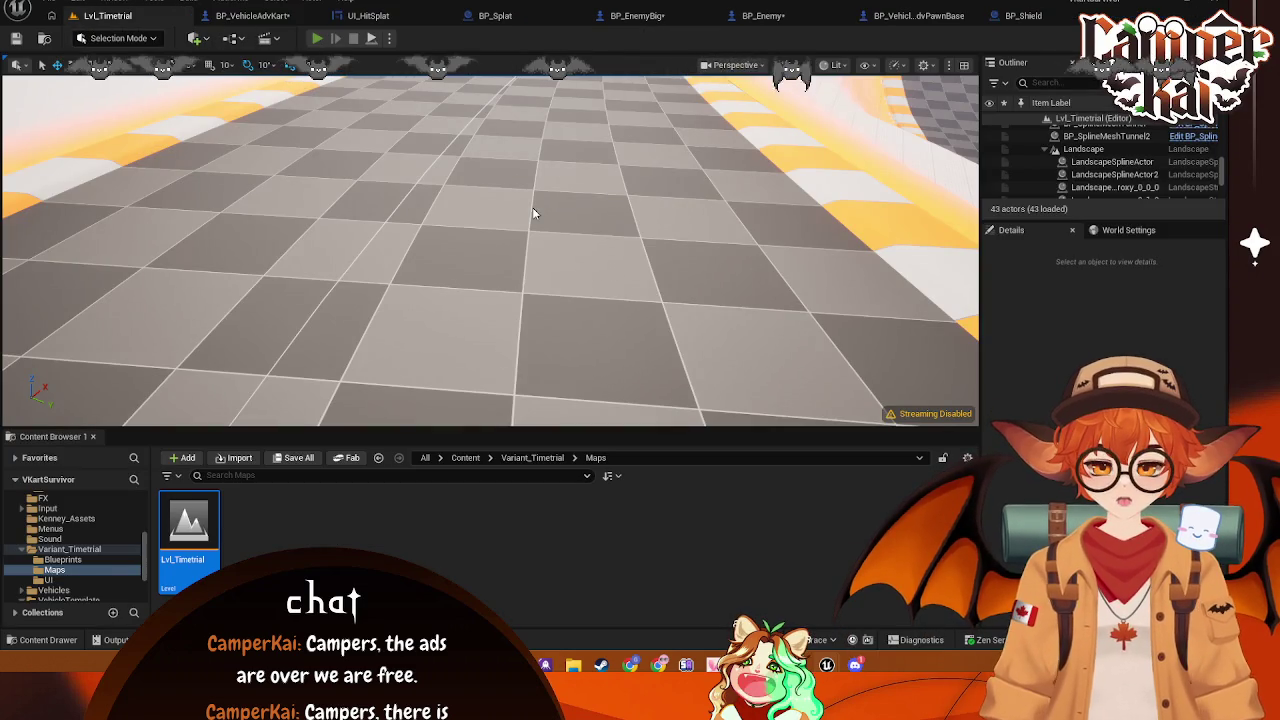
pyautogui.hotkey('alt', 'p')
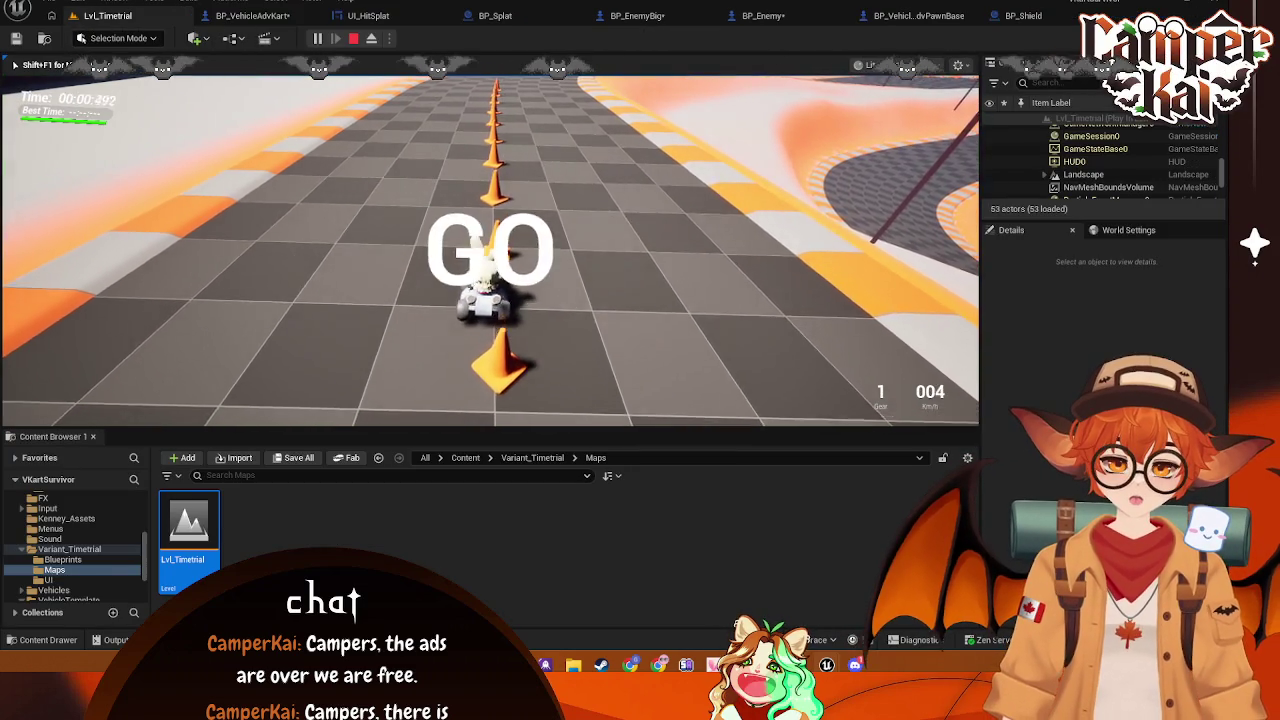
# Drive into the enemy karts until wasted, pause, and copy a screenshot of the game view
pyautogui.press('w')
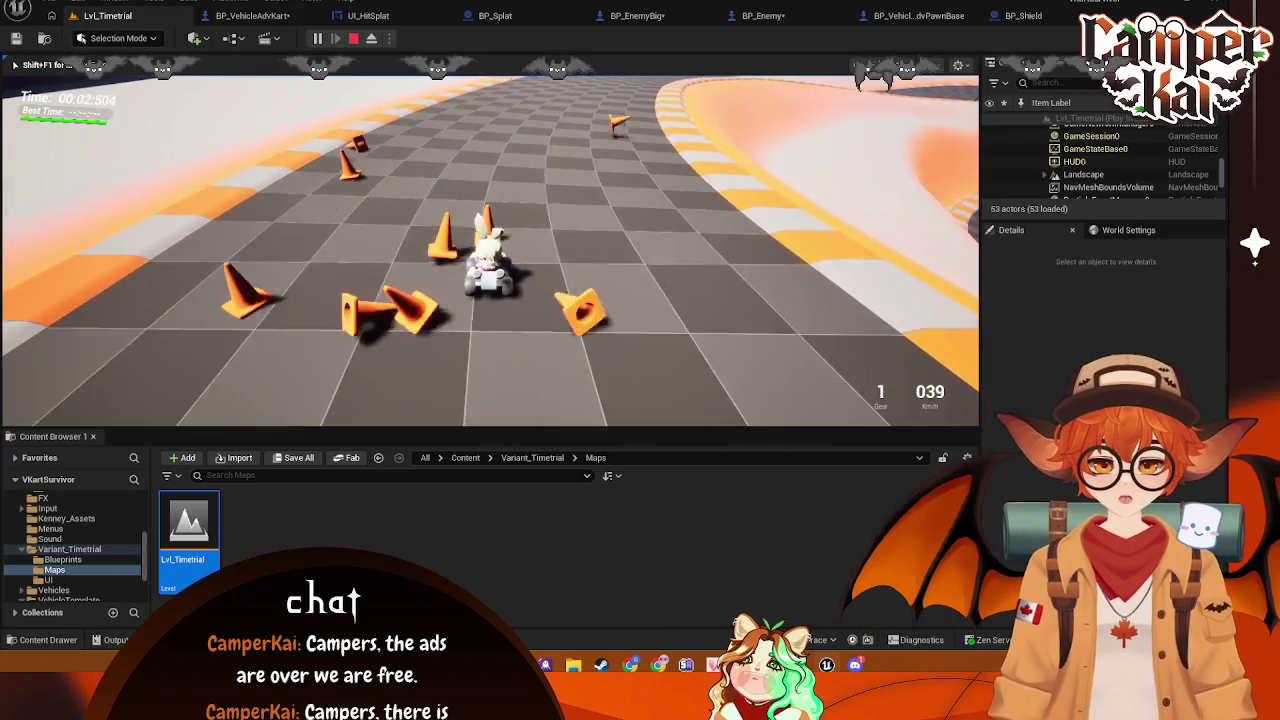
pyautogui.press('w')
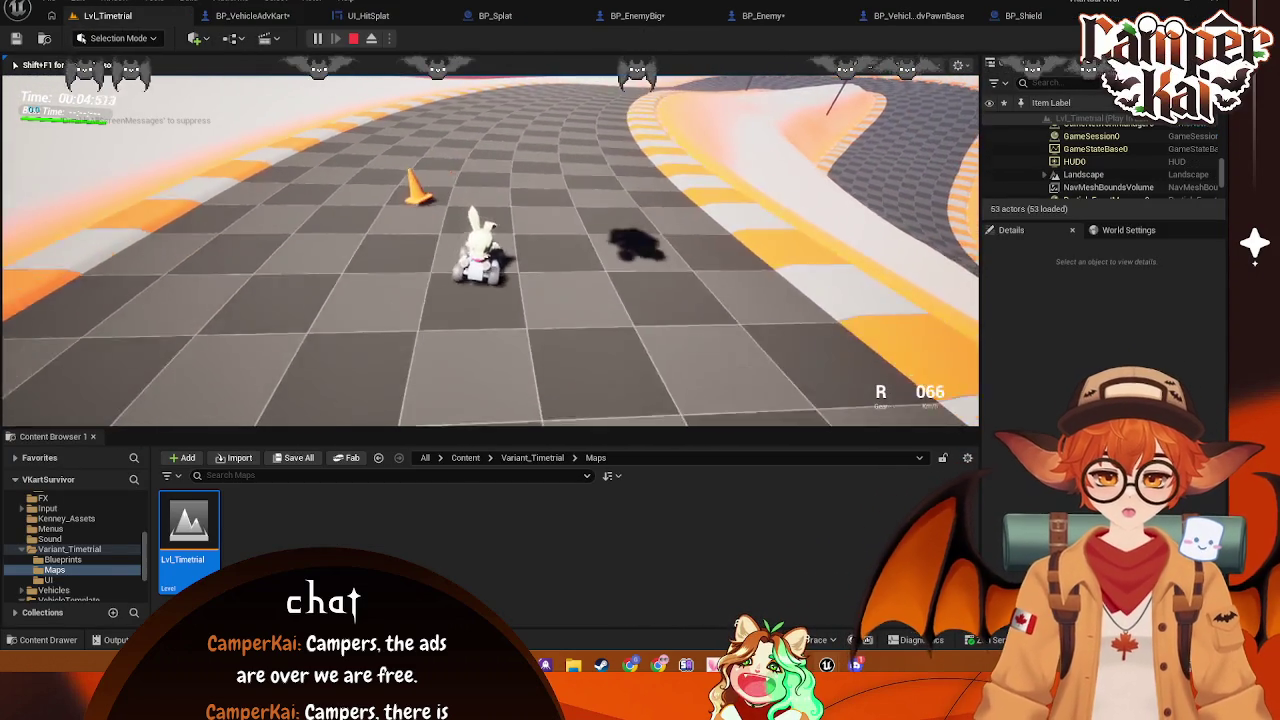
pyautogui.press('s')
pyautogui.press('w')
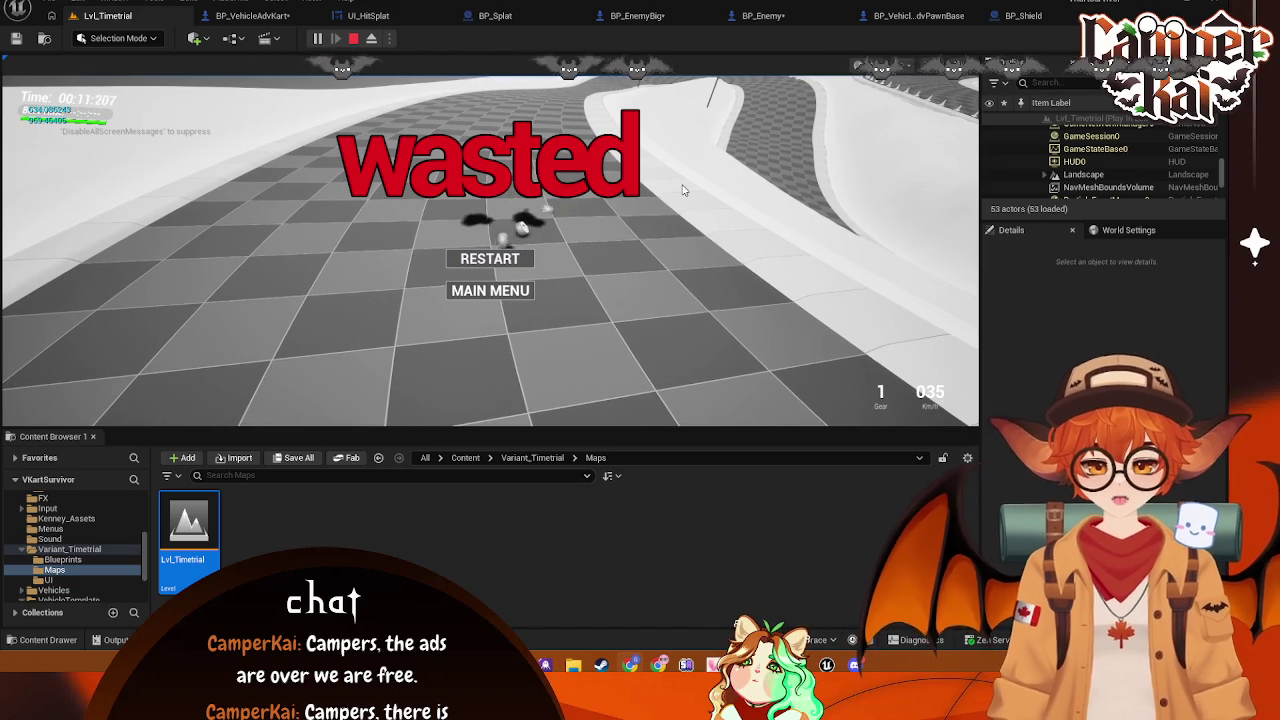
pyautogui.press('Pause')
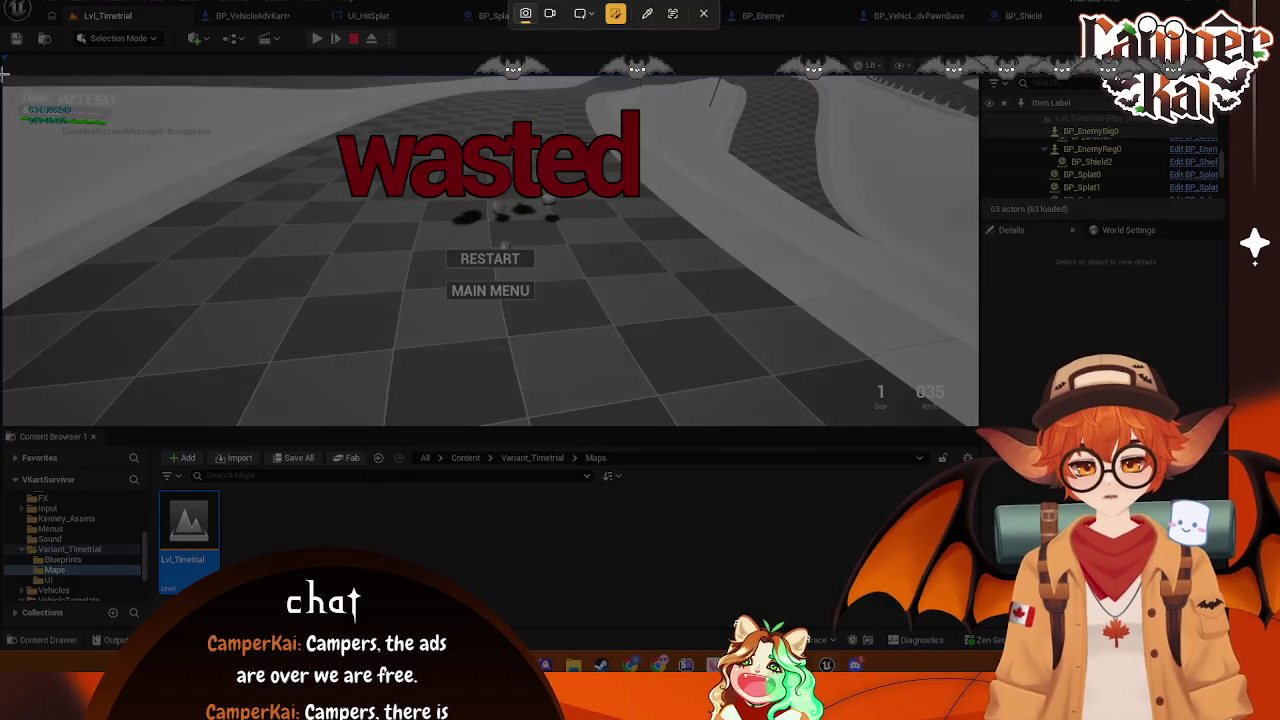
pyautogui.moveTo(4, 71)
pyautogui.mouseDown()
pyautogui.moveTo(786, 416)
pyautogui.moveTo(978, 432)
pyautogui.mouseUp()
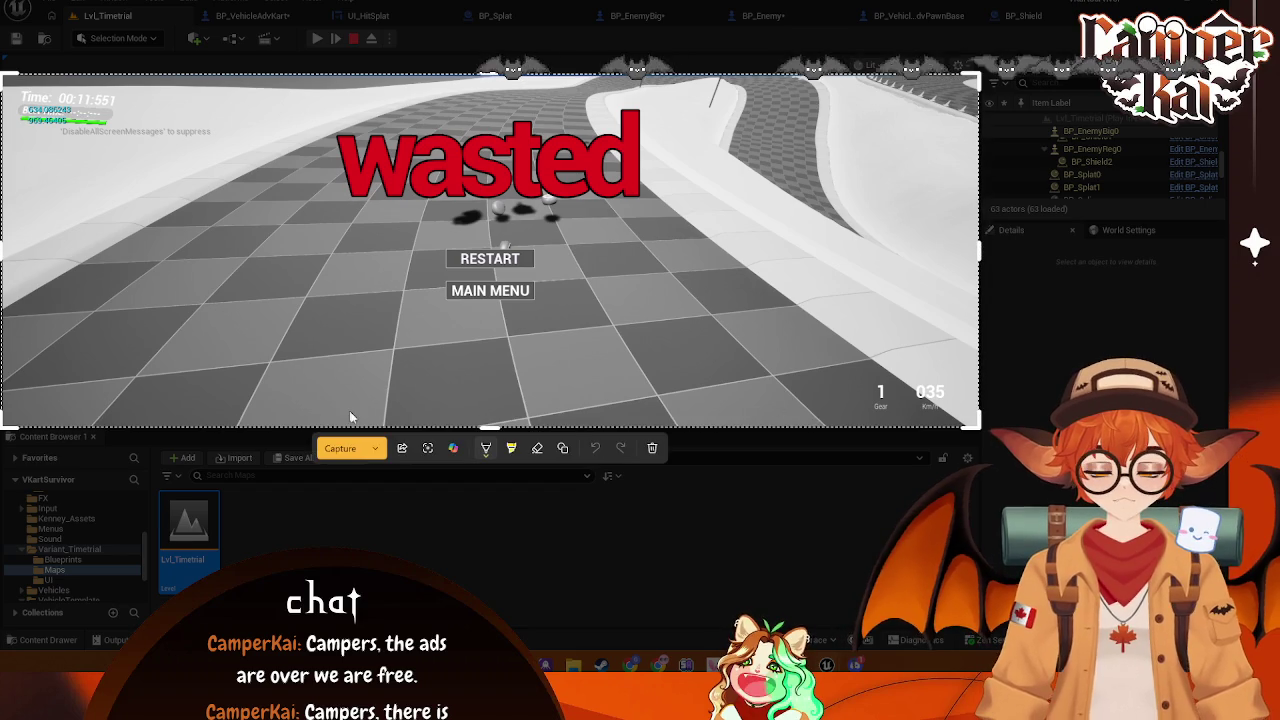
pyautogui.hotkey('ctrl', 'c')
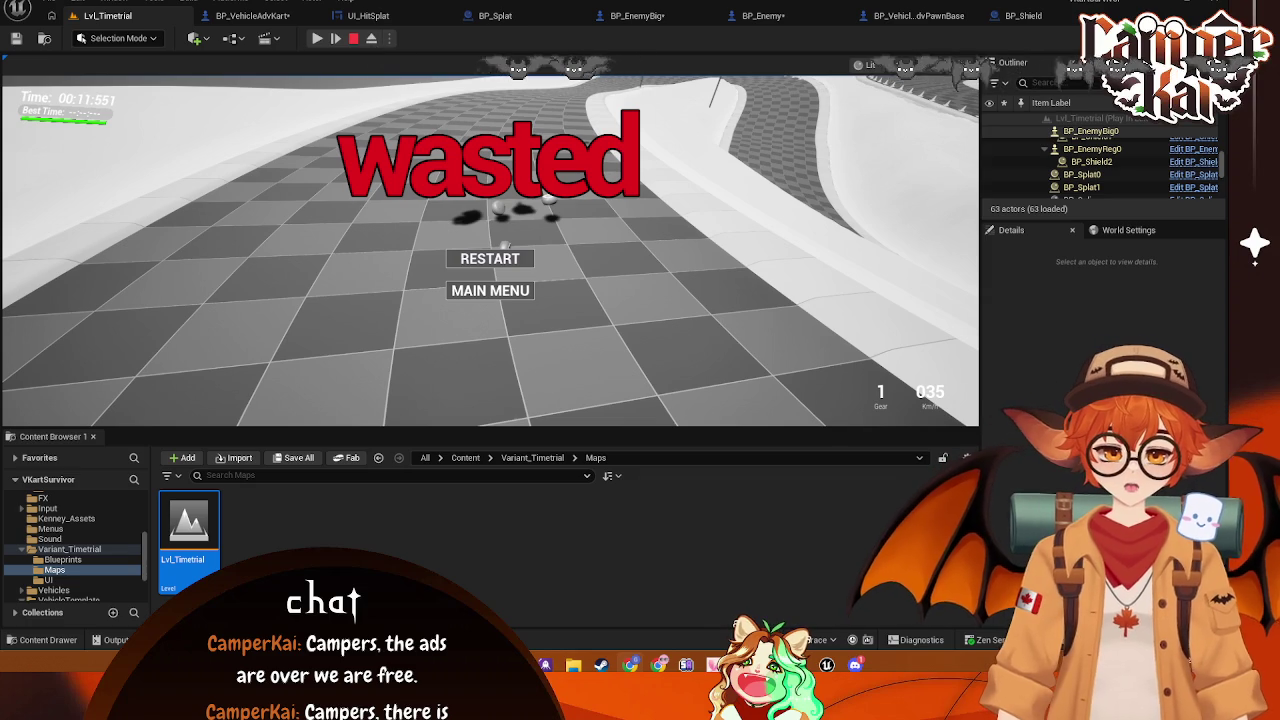
# In the kart blueprint, reposition Get Forward Speed and select the conversion node above it
pyautogui.click(253, 15)
pyautogui.moveTo(581, 325)
pyautogui.mouseDown()
pyautogui.moveTo(498, 314)
pyautogui.moveTo(563, 316)
pyautogui.mouseUp()
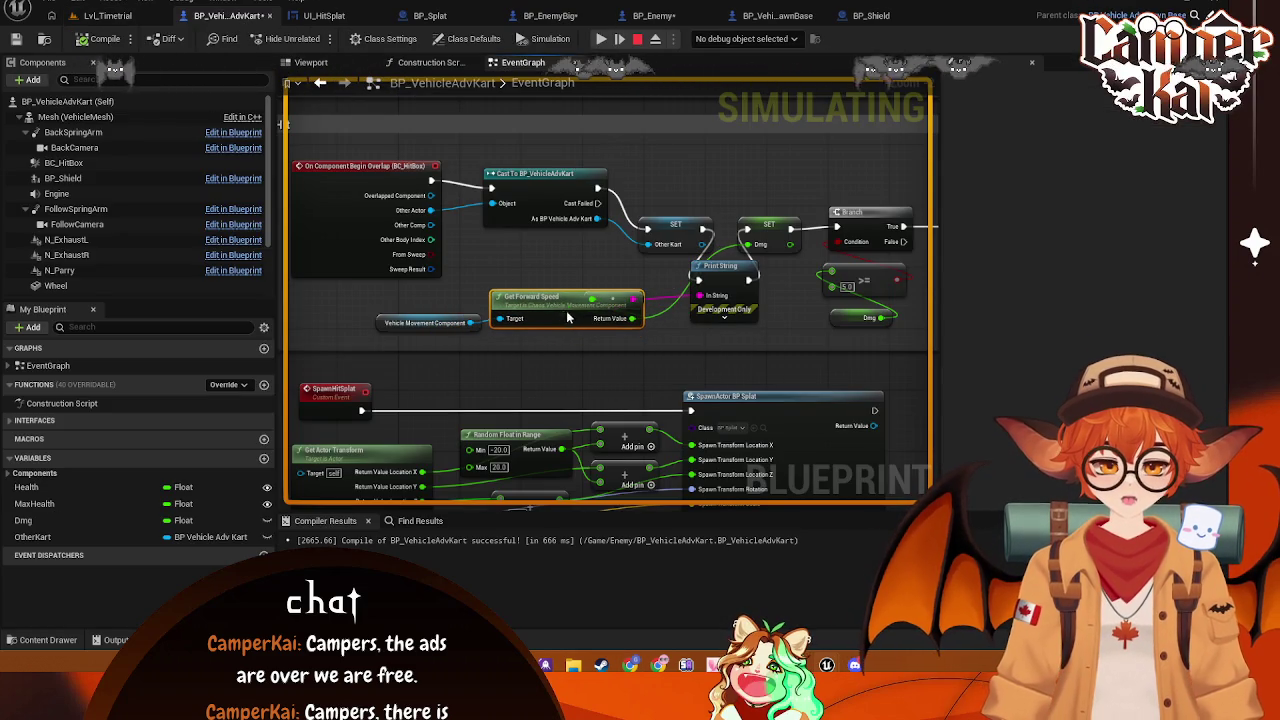
pyautogui.click(622, 282)
# Nudge the conversion node, return to the kart blueprint graph, and stop the paused simulation
pyautogui.moveTo(630, 271); pyautogui.dragTo(641, 274)
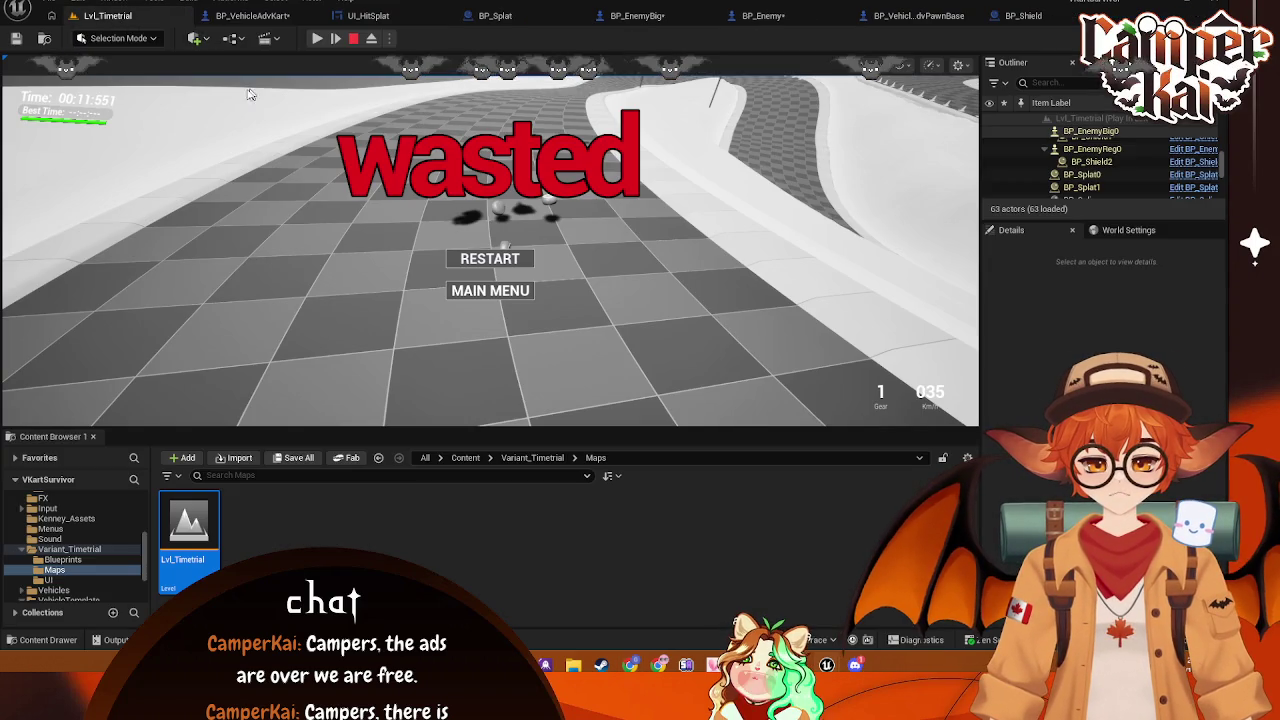
pyautogui.click(252, 15)
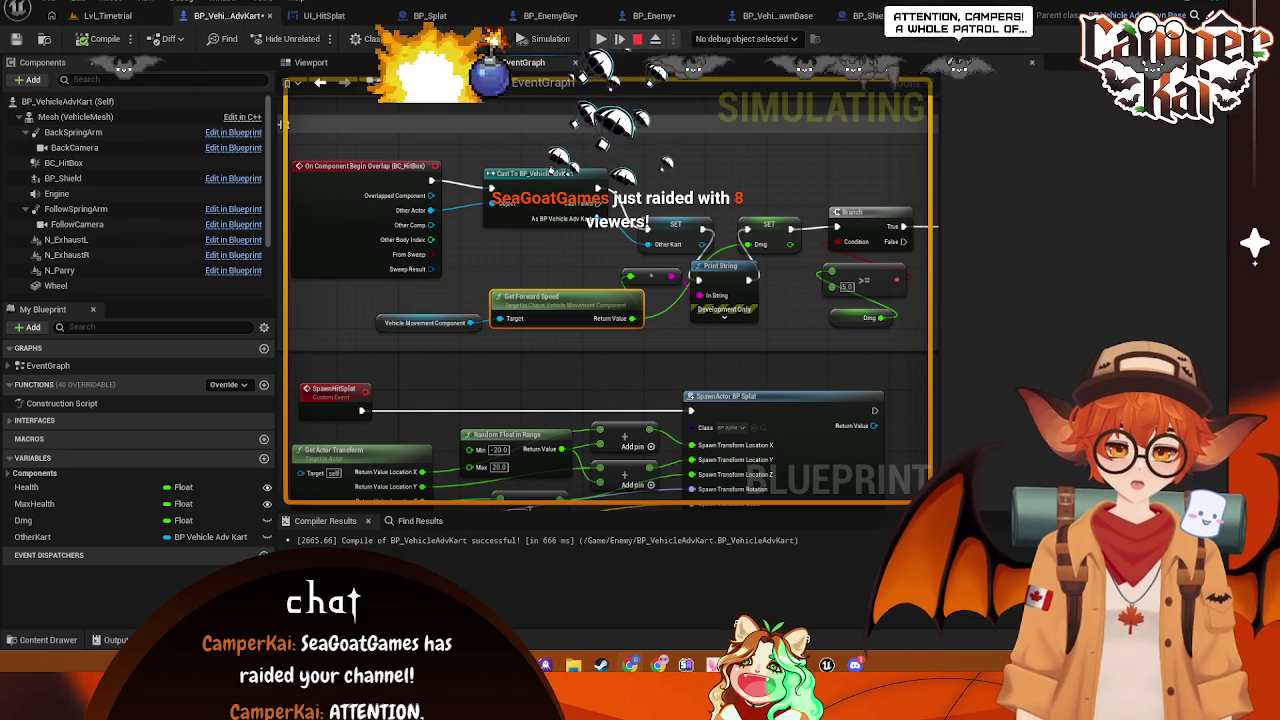
pyautogui.moveTo(680, 268)
pyautogui.mouseDown()
pyautogui.moveTo(616, 262)
pyautogui.moveTo(710, 288)
pyautogui.mouseUp()
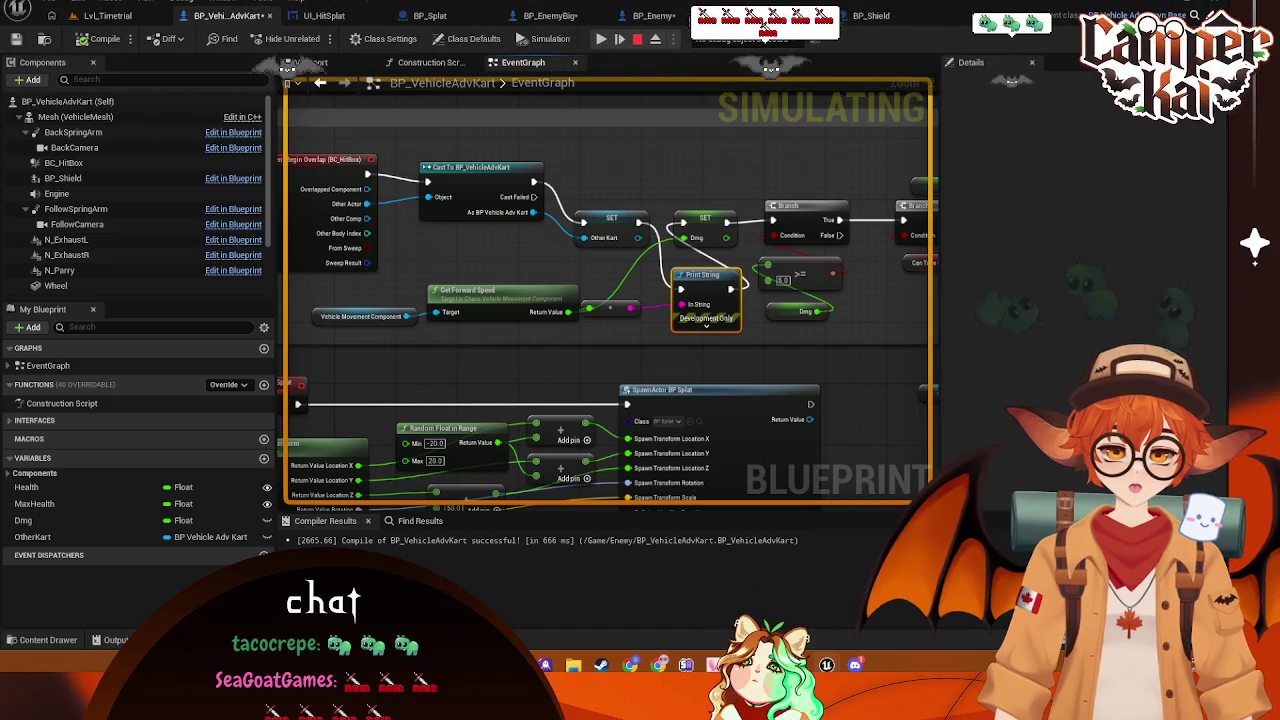
pyautogui.press('Escape')
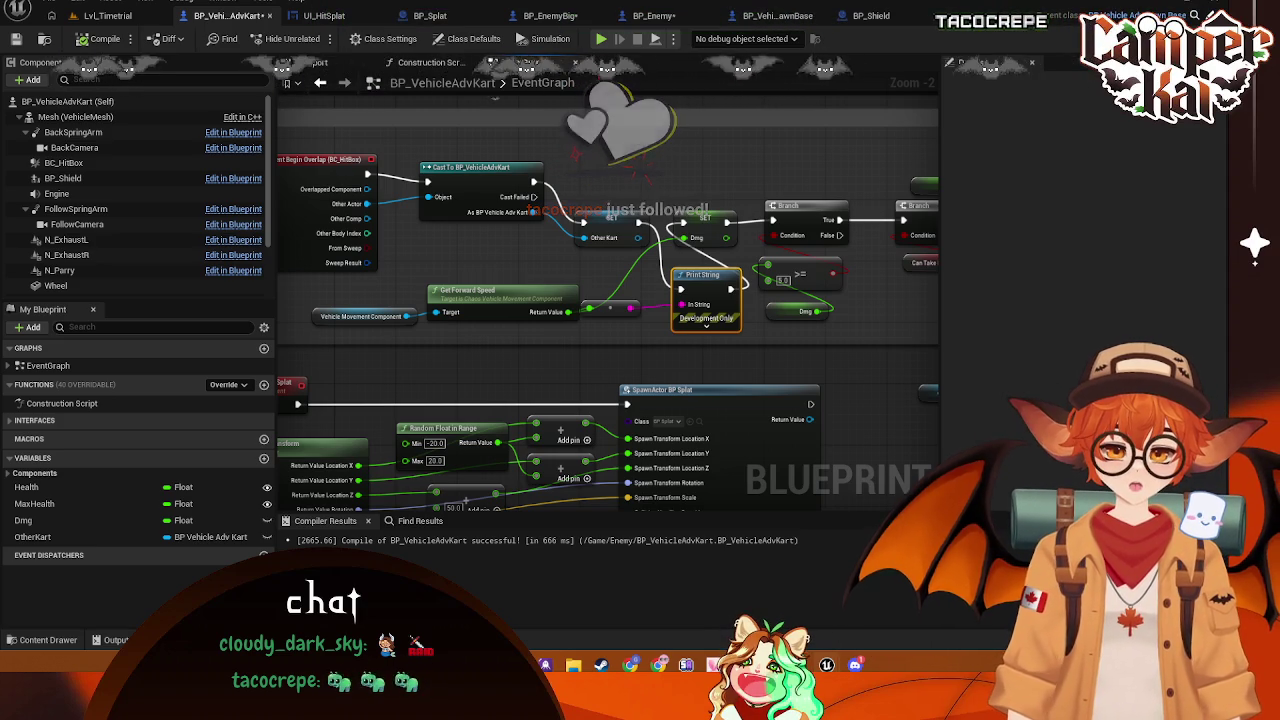
# Nudge the Print String node and pan across the Take Damage, overlap and hit event nodes
pyautogui.moveTo(700, 281); pyautogui.dragTo(691, 270)
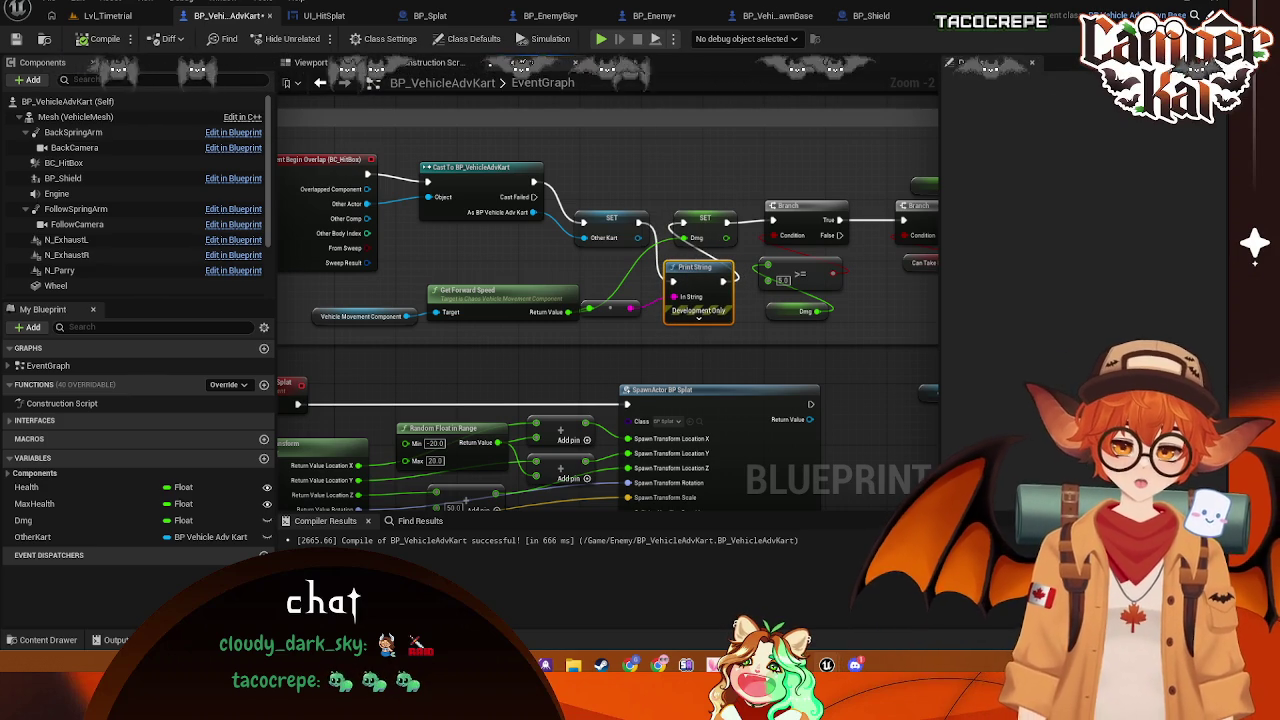
pyautogui.moveTo(828, 283); pyautogui.dragTo(504, 260)
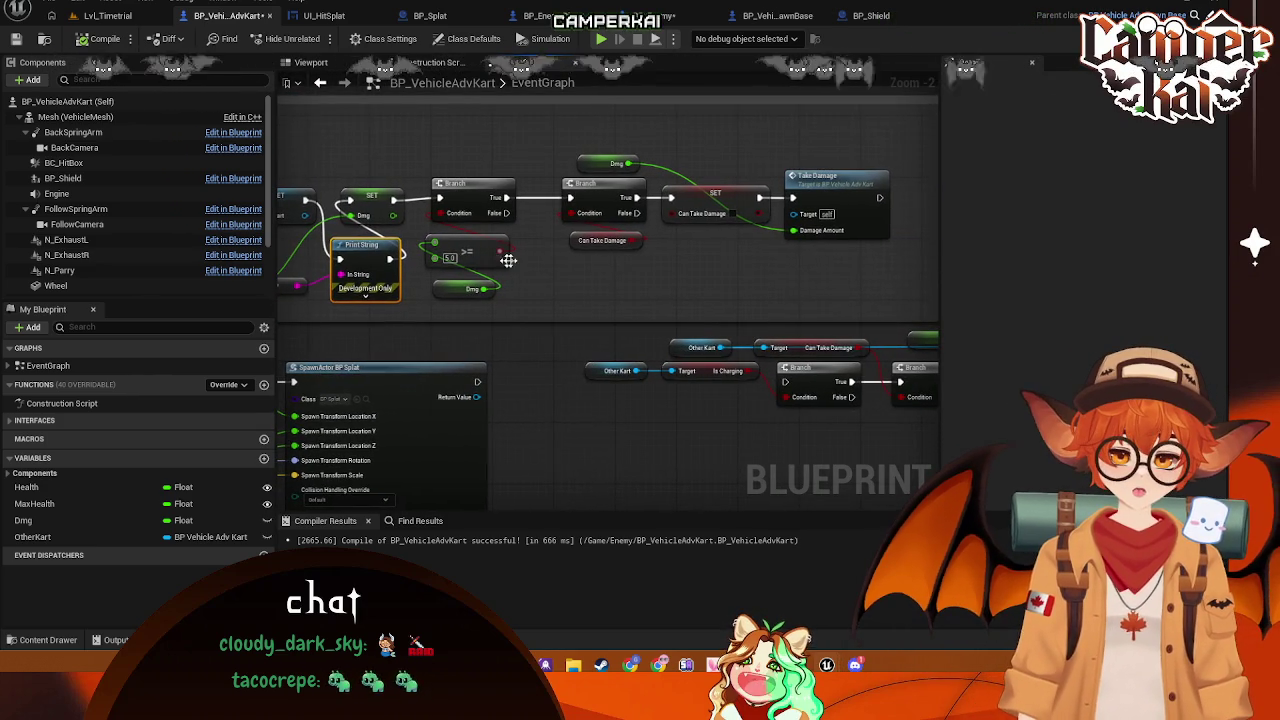
pyautogui.moveTo(393, 287)
pyautogui.mouseDown()
pyautogui.moveTo(625, 287)
pyautogui.moveTo(803, 209)
pyautogui.moveTo(623, 274)
pyautogui.moveTo(700, 180)
pyautogui.moveTo(726, 232)
pyautogui.moveTo(639, 291)
pyautogui.moveTo(743, 353)
pyautogui.moveTo(737, 300)
pyautogui.moveTo(640, 368)
pyautogui.moveTo(1010, 210)
pyautogui.mouseUp()
pyautogui.moveTo(340, 112); pyautogui.dragTo(665, 472)
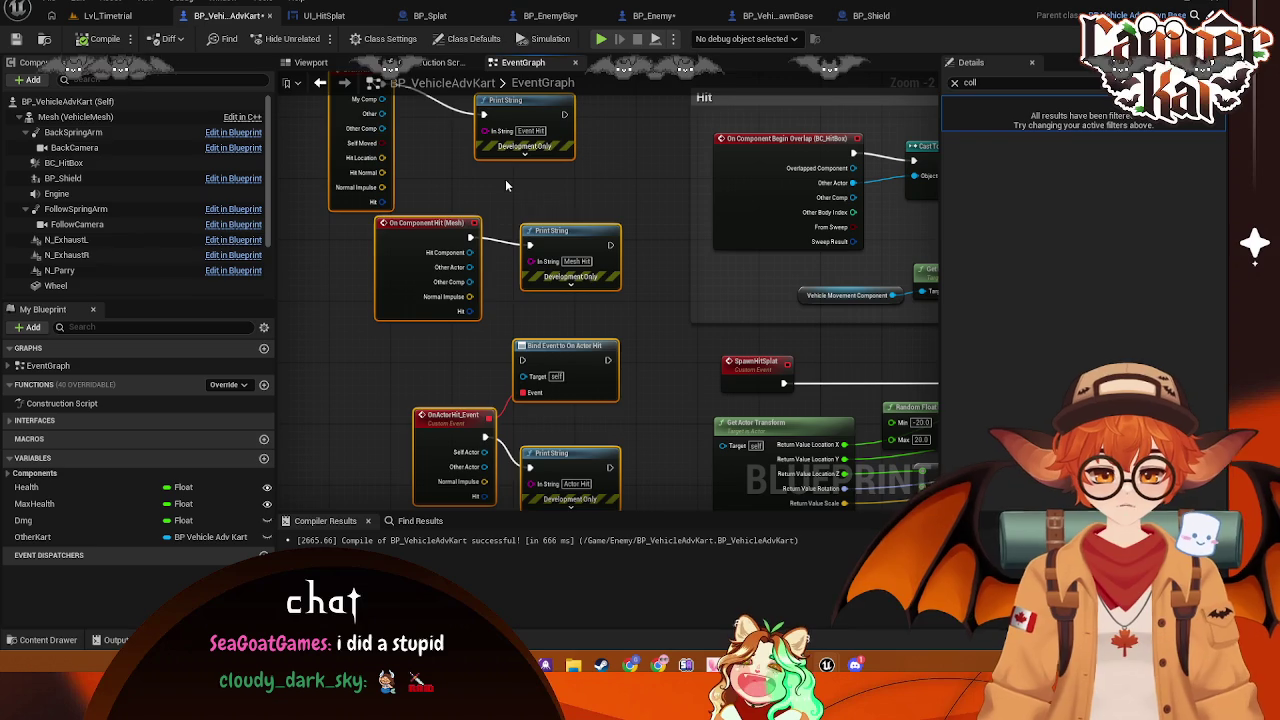
pyautogui.moveTo(628, 300)
pyautogui.mouseDown()
pyautogui.moveTo(540, 166)
pyautogui.moveTo(563, 274)
pyautogui.moveTo(732, 205)
pyautogui.moveTo(781, 374)
pyautogui.moveTo(386, 391)
pyautogui.moveTo(529, 371)
pyautogui.moveTo(540, 409)
pyautogui.moveTo(580, 434)
pyautogui.moveTo(552, 402)
pyautogui.mouseUp()
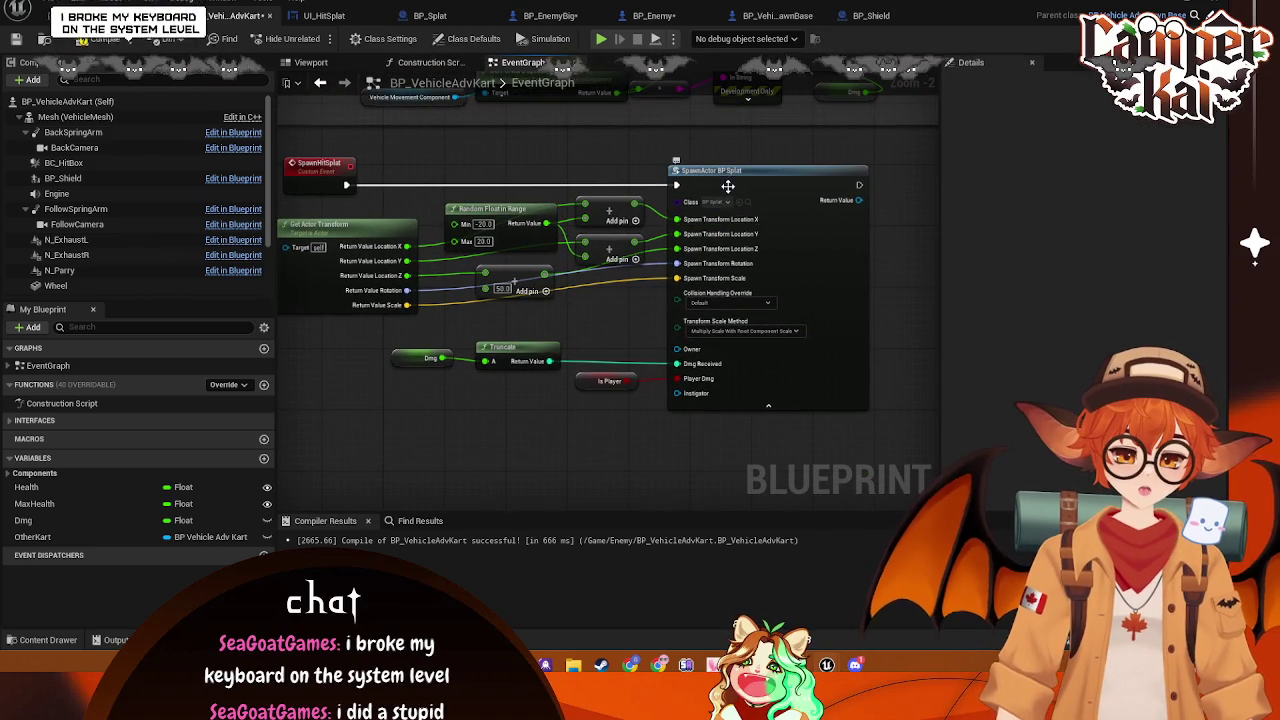
pyautogui.moveTo(671, 139)
pyautogui.mouseDown()
pyautogui.moveTo(692, 289)
pyautogui.moveTo(583, 315)
pyautogui.mouseUp()
# Line up the Vehicle Movement Component and Get Forward Speed nodes, then select BC_HitBox
pyautogui.moveTo(457, 299); pyautogui.dragTo(382, 307)
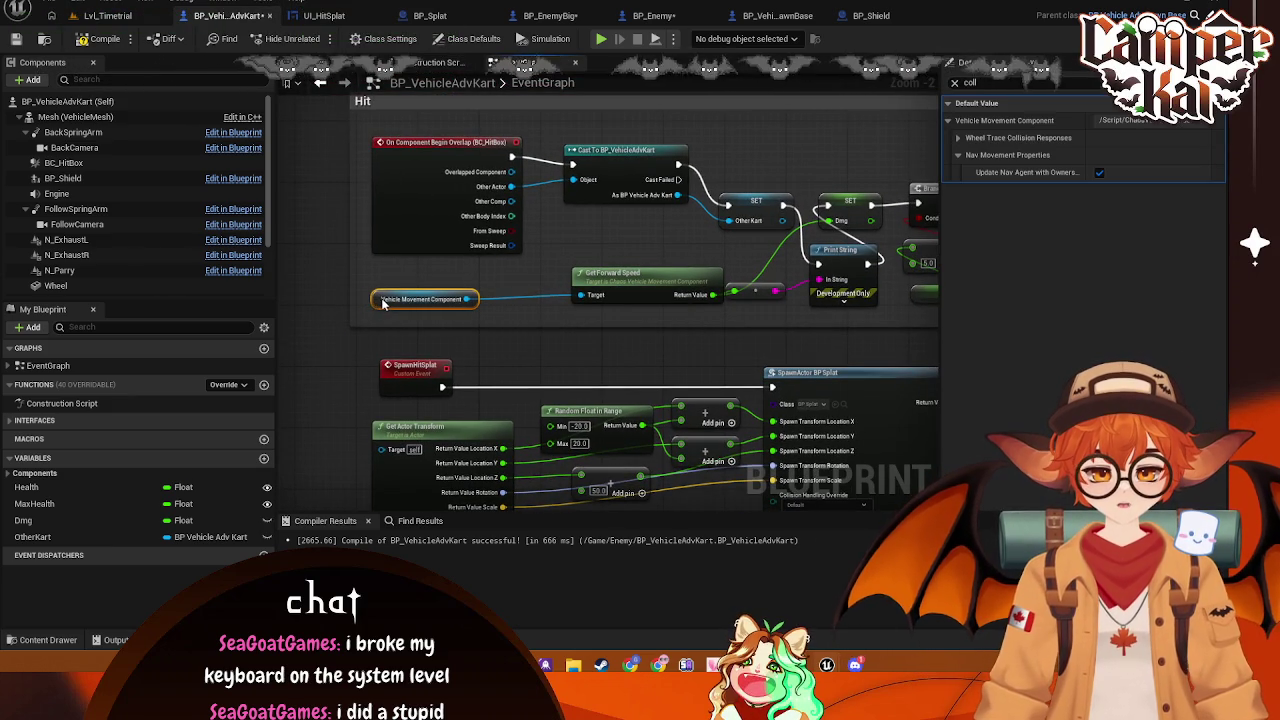
pyautogui.moveTo(640, 277)
pyautogui.mouseDown()
pyautogui.moveTo(592, 285)
pyautogui.moveTo(602, 277)
pyautogui.mouseUp()
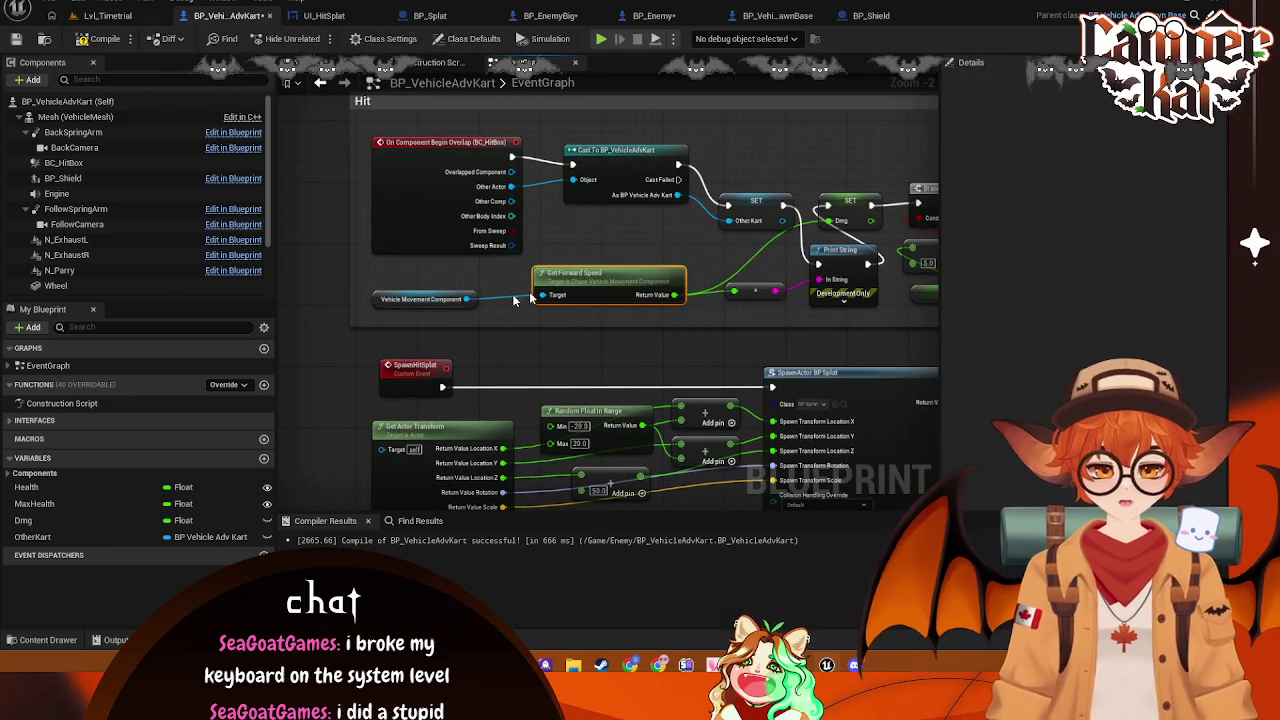
pyautogui.moveTo(425, 305); pyautogui.dragTo(460, 290)
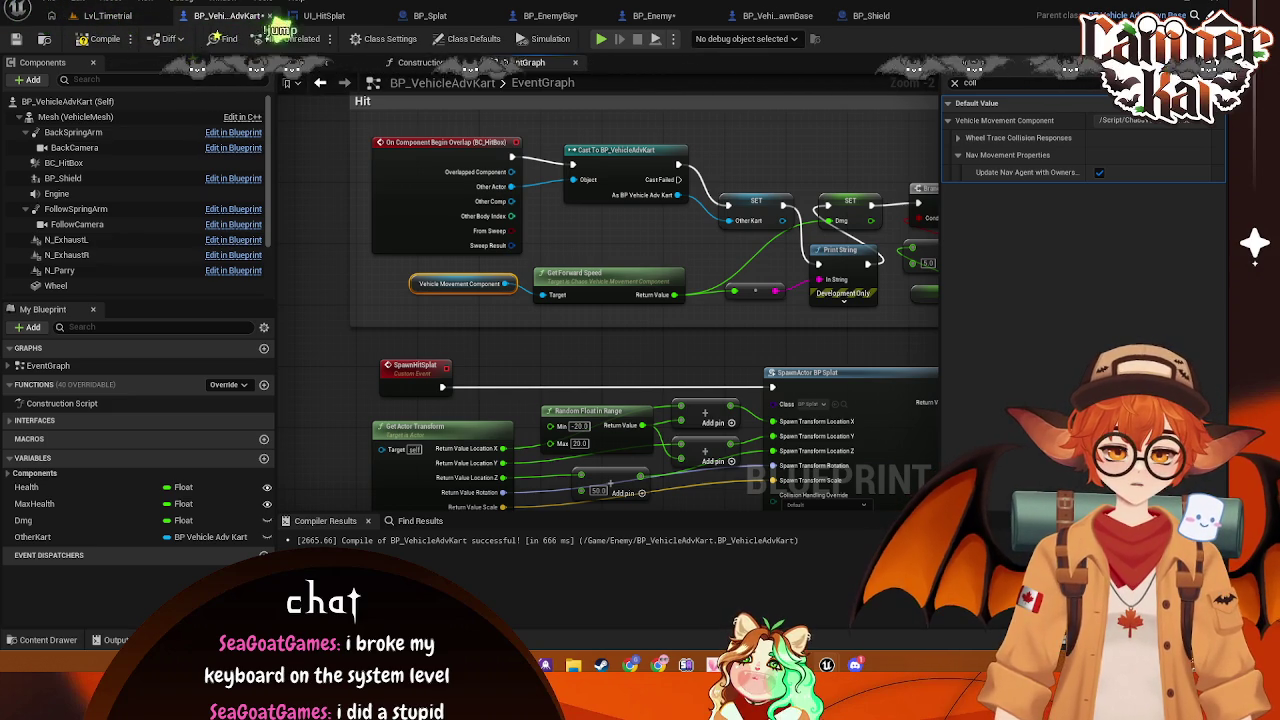
pyautogui.click(424, 161)
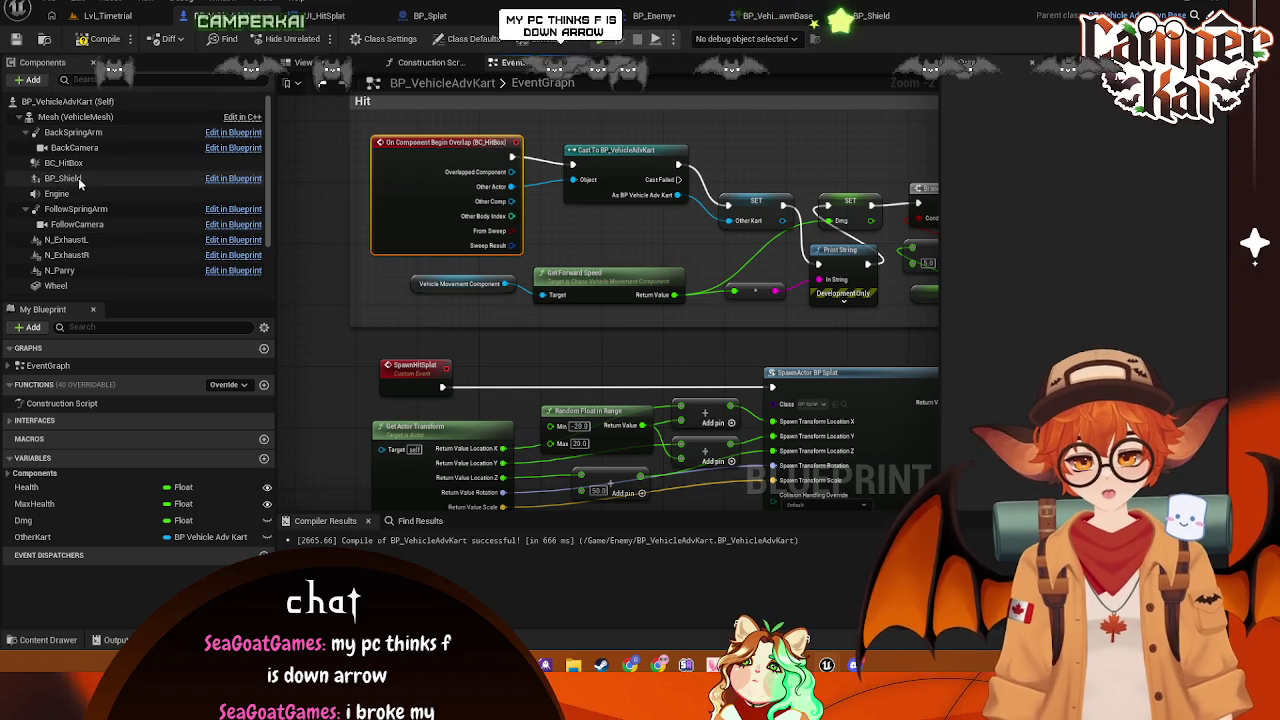
pyautogui.click(70, 162)
# Filter BC_HitBox's Details by 'coll' then 'mal' to check collision and material, then clear it
pyautogui.click(980, 83)
pyautogui.write('coll')
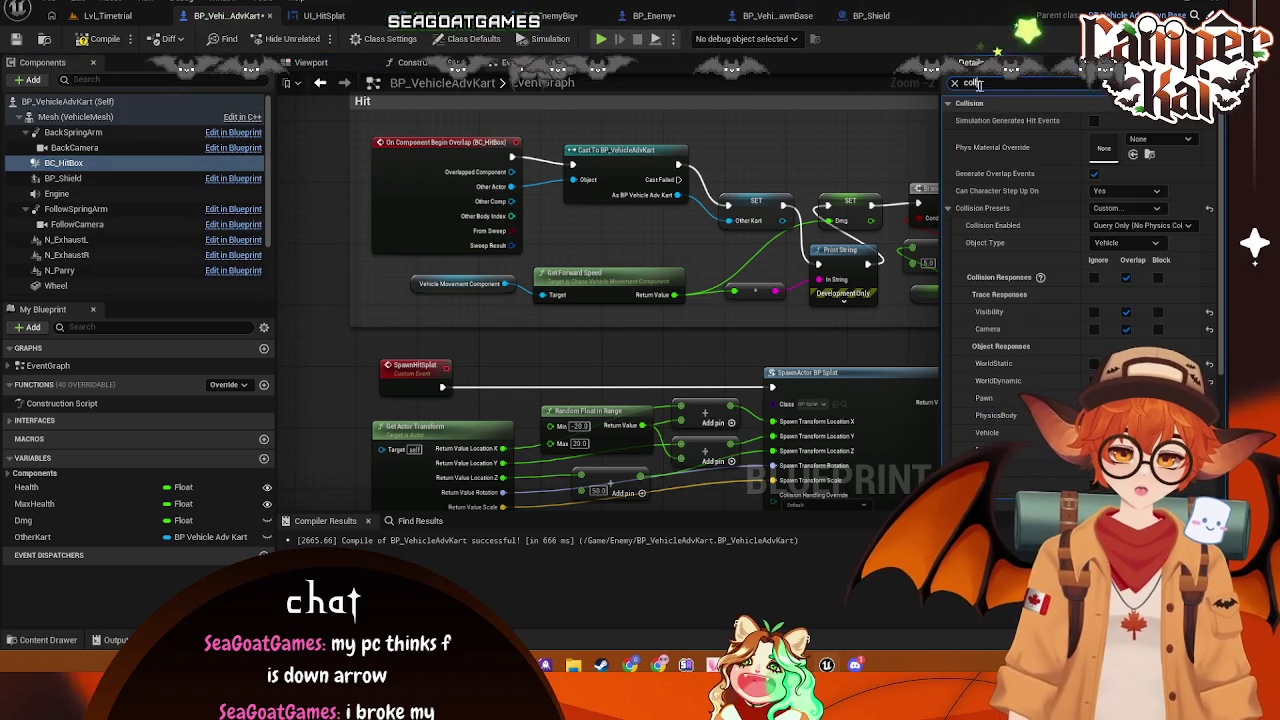
pyautogui.press('BackSpace')
pyautogui.press('BackSpace')
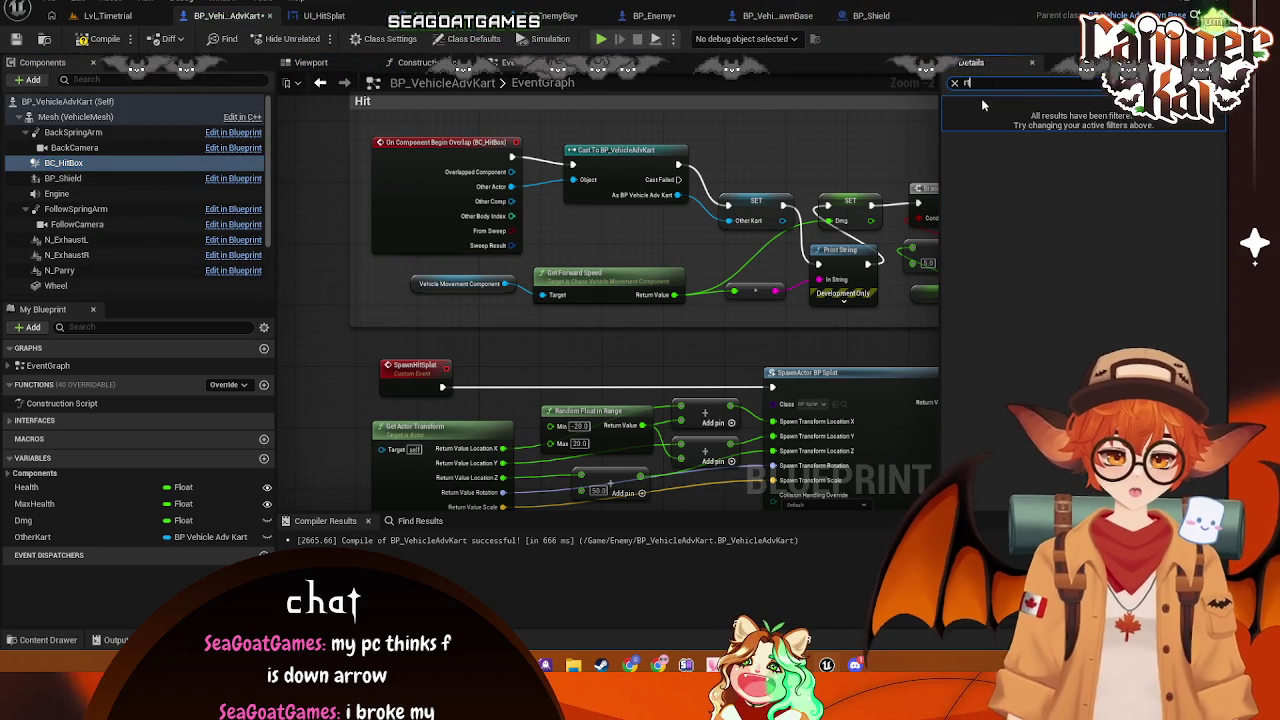
pyautogui.press('BackSpace')
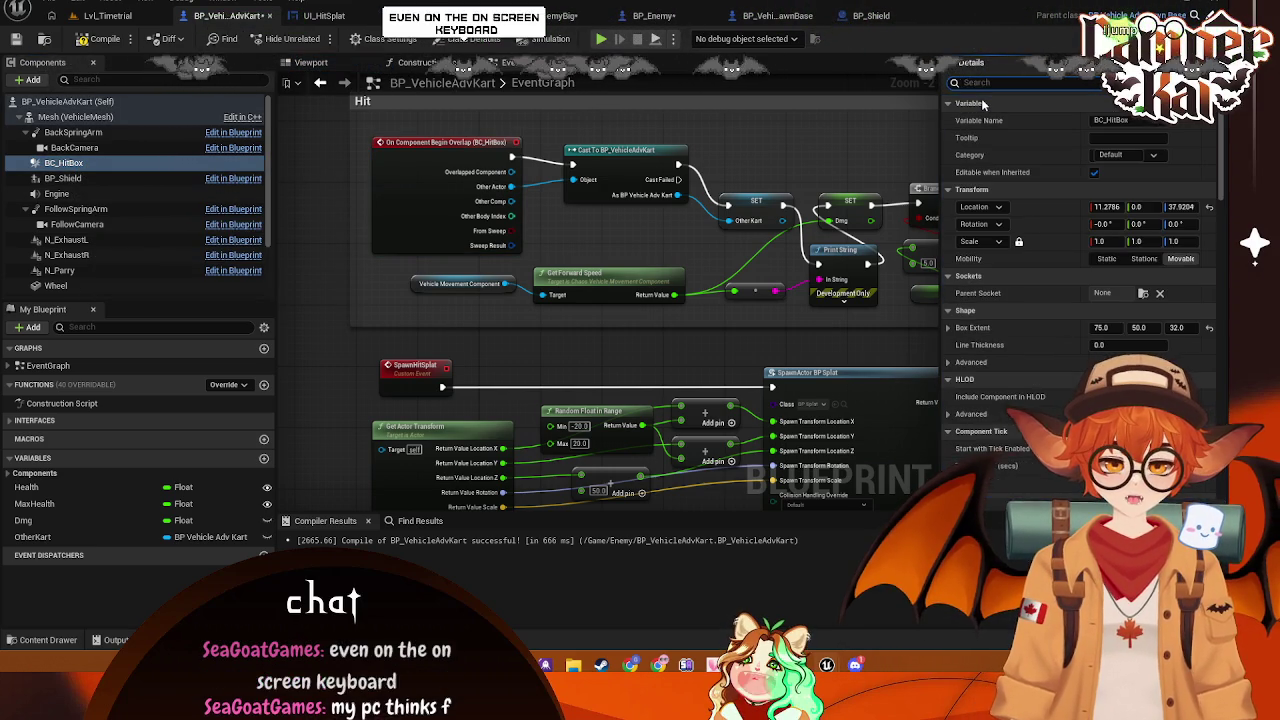
pyautogui.write('material')
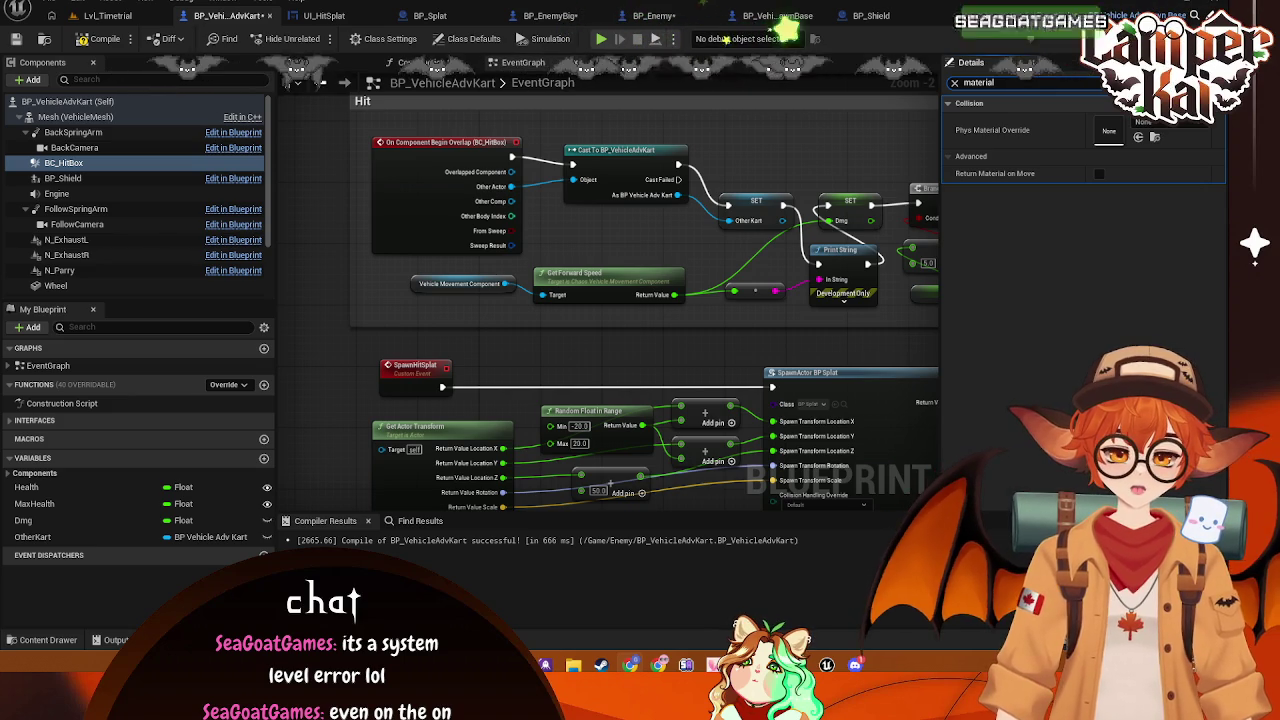
pyautogui.click(954, 82)
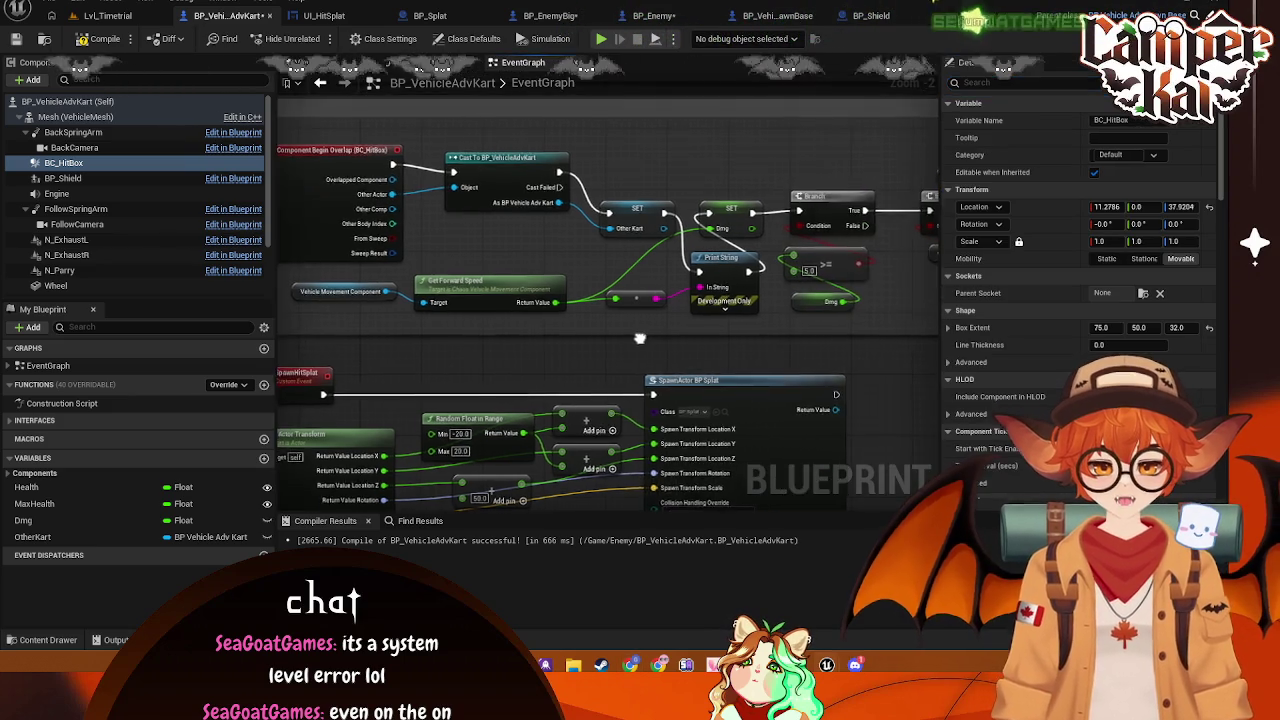
# Add a Get Forward Speed node off the cast As BP Vehicle Adv Kart reference
pyautogui.moveTo(393, 283)
pyautogui.mouseDown()
pyautogui.moveTo(381, 297)
pyautogui.moveTo(294, 296)
pyautogui.mouseUp()
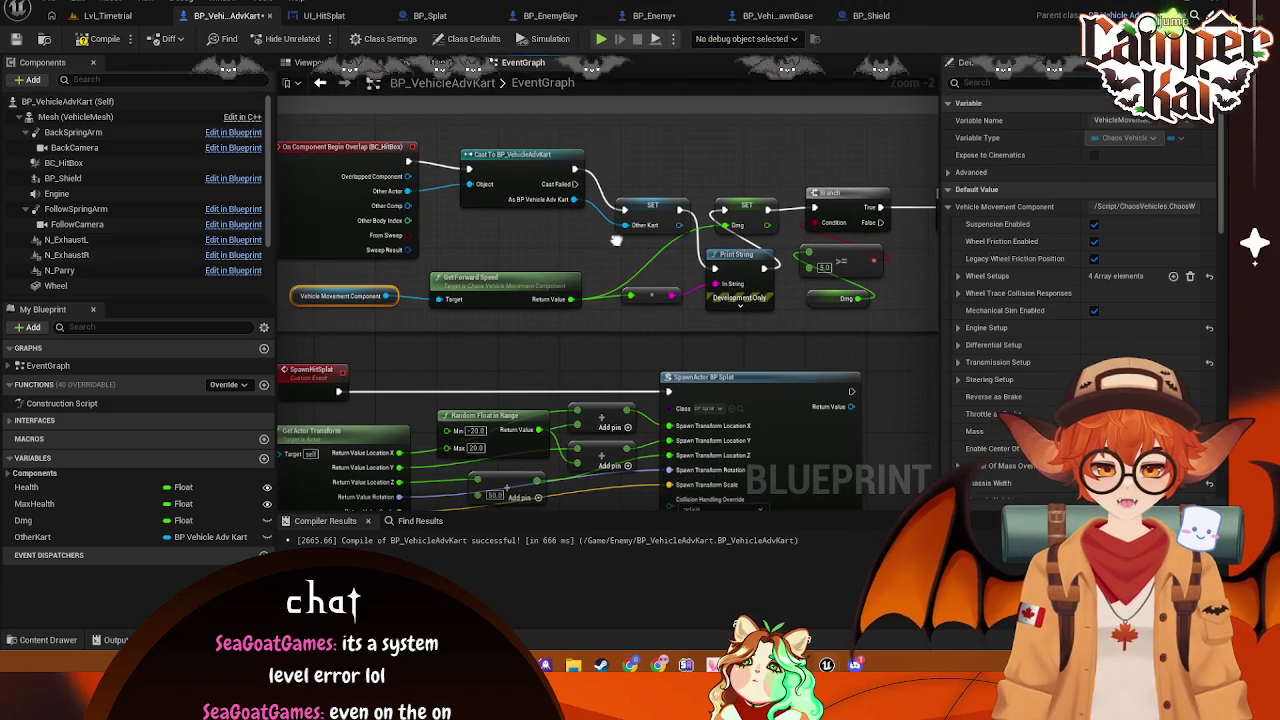
pyautogui.moveTo(574, 199); pyautogui.dragTo(533, 245)
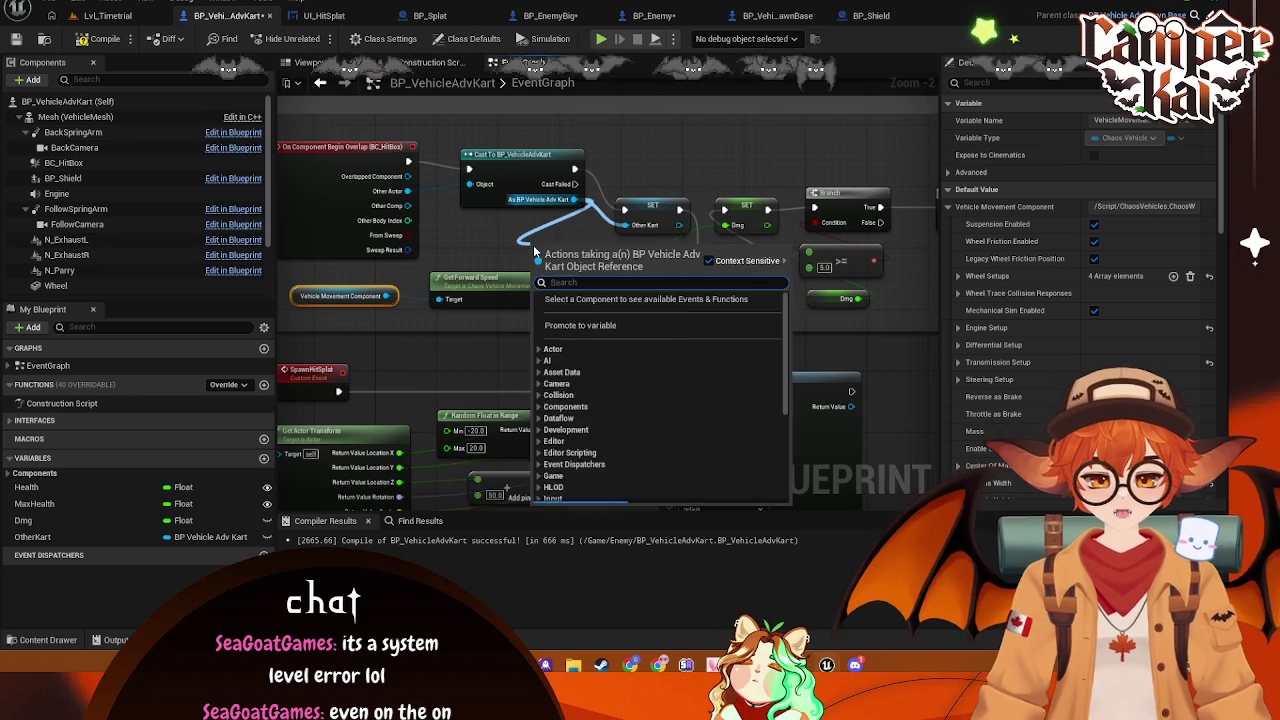
pyautogui.write('get vehicle movem')
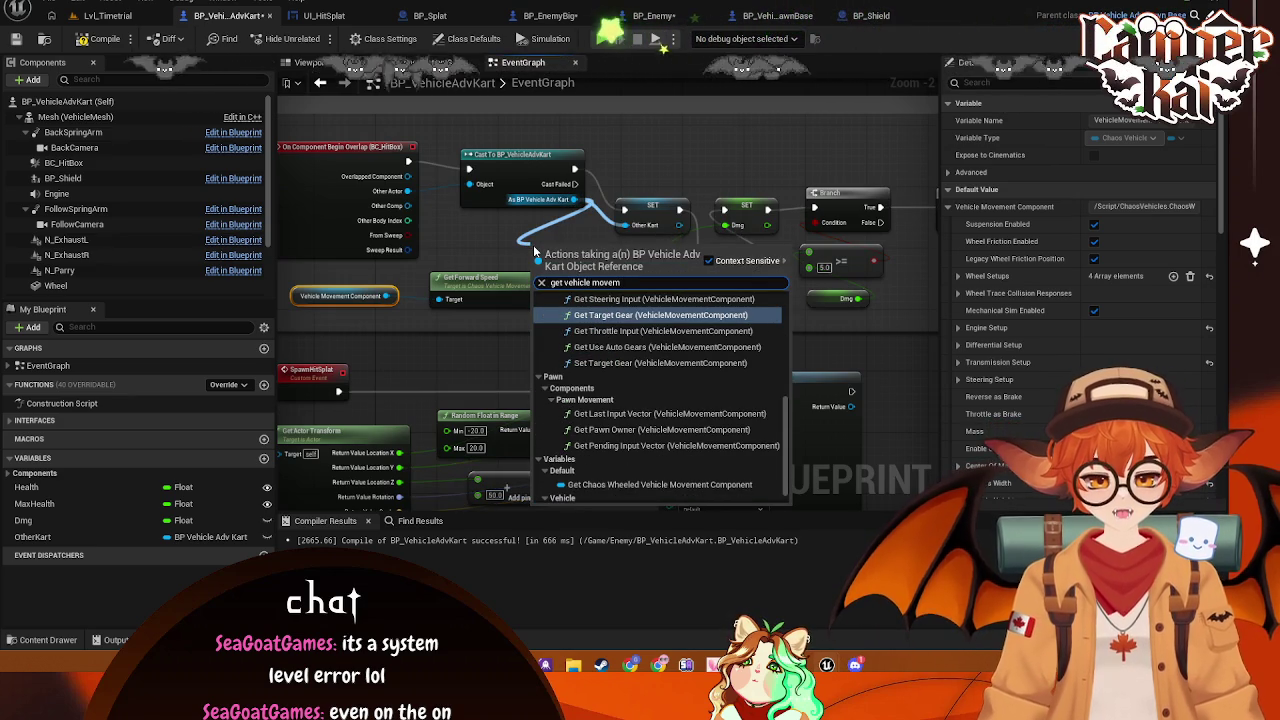
pyautogui.press('Escape')
pyautogui.moveTo(574, 199); pyautogui.dragTo(556, 251)
pyautogui.write('get forwar')
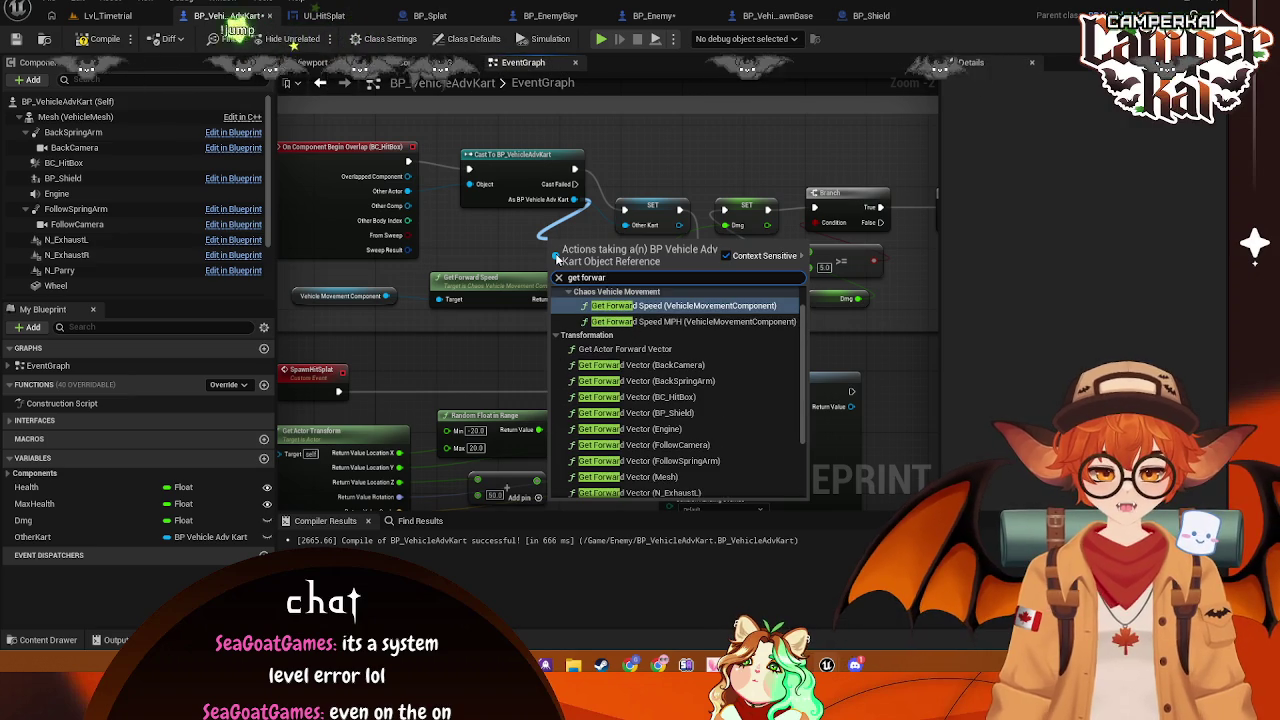
pyautogui.click(664, 306)
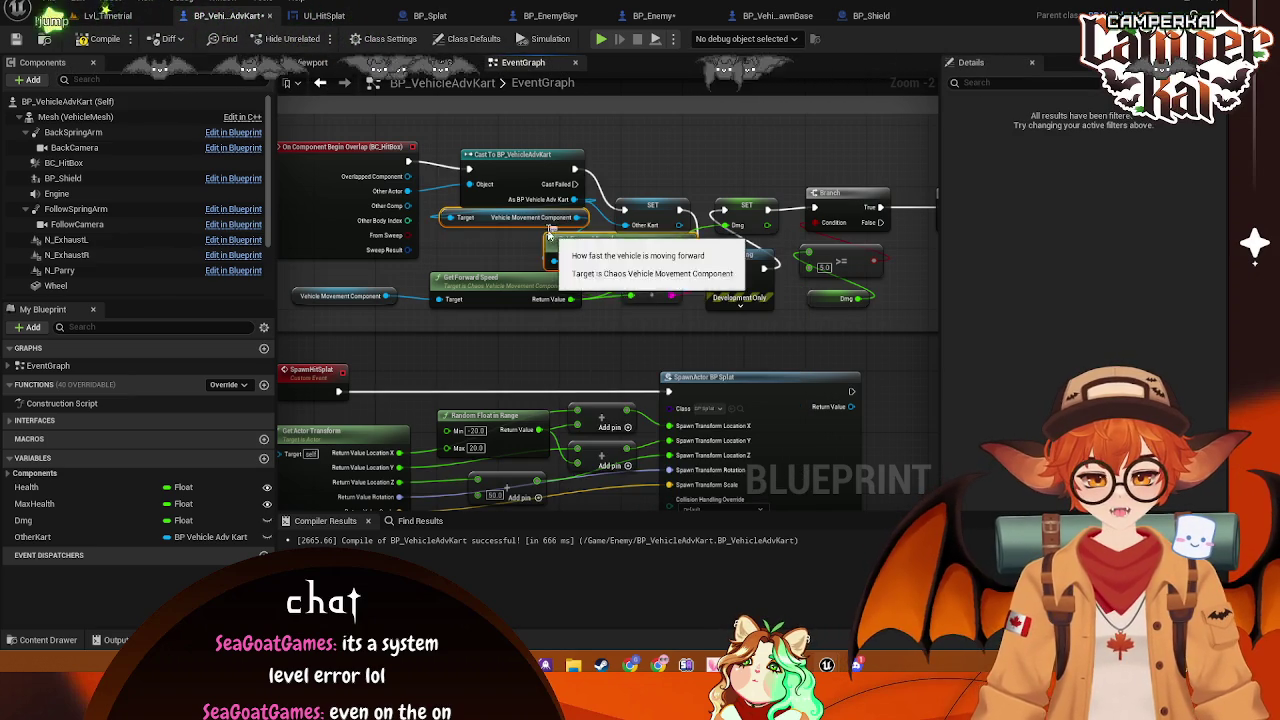
# Shift the upper row of overlap nodes right to make room
pyautogui.scroll(-1, 647, 227)
pyautogui.moveTo(647, 227); pyautogui.dragTo(541, 247)
pyautogui.moveTo(807, 152); pyautogui.dragTo(295, 255)
pyautogui.moveTo(492, 220); pyautogui.dragTo(725, 222)
pyautogui.moveTo(723, 267); pyautogui.dragTo(787, 214)
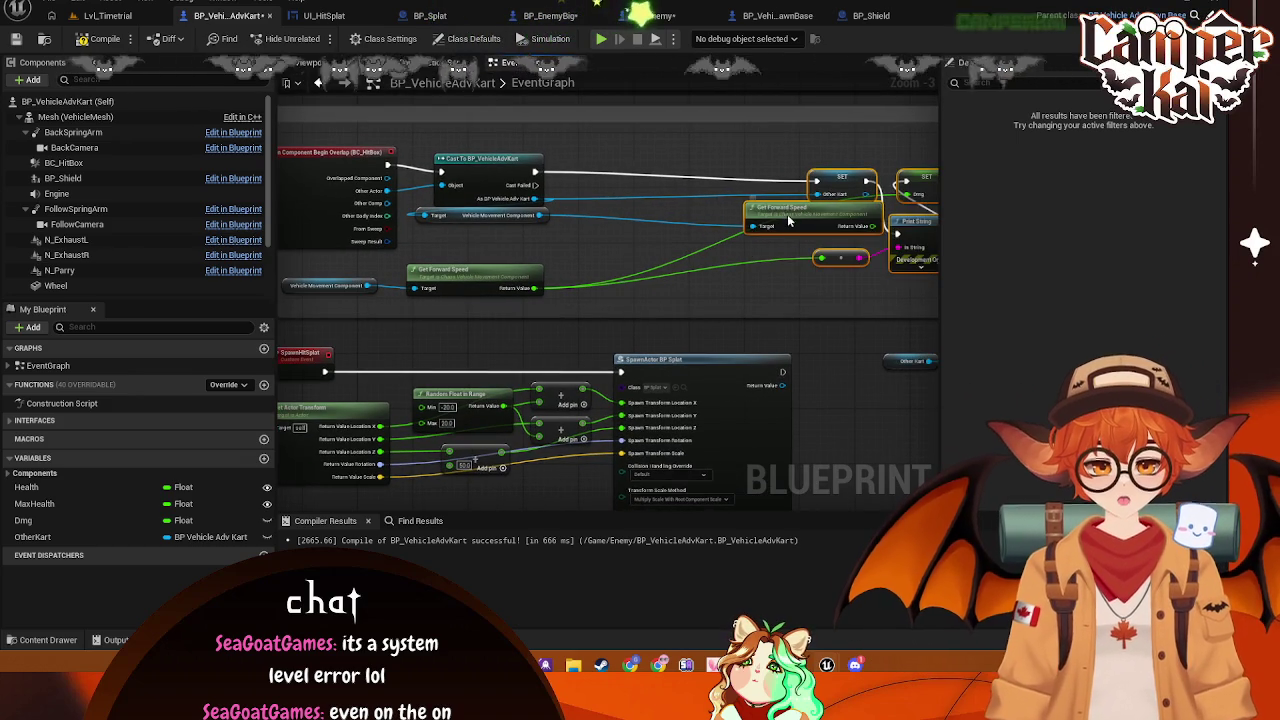
# Place the other kart's movement component getter and Get Forward Speed beside each other
pyautogui.click(456, 215)
pyautogui.moveTo(456, 215)
pyautogui.mouseDown()
pyautogui.moveTo(598, 199)
pyautogui.moveTo(465, 223)
pyautogui.moveTo(598, 252)
pyautogui.mouseUp()
pyautogui.rightClick(598, 252)
pyautogui.moveTo(773, 215)
pyautogui.mouseDown()
pyautogui.moveTo(640, 250)
pyautogui.moveTo(590, 215)
pyautogui.mouseUp()
pyautogui.moveTo(657, 238); pyautogui.dragTo(737, 240)
pyautogui.click(395, 275)
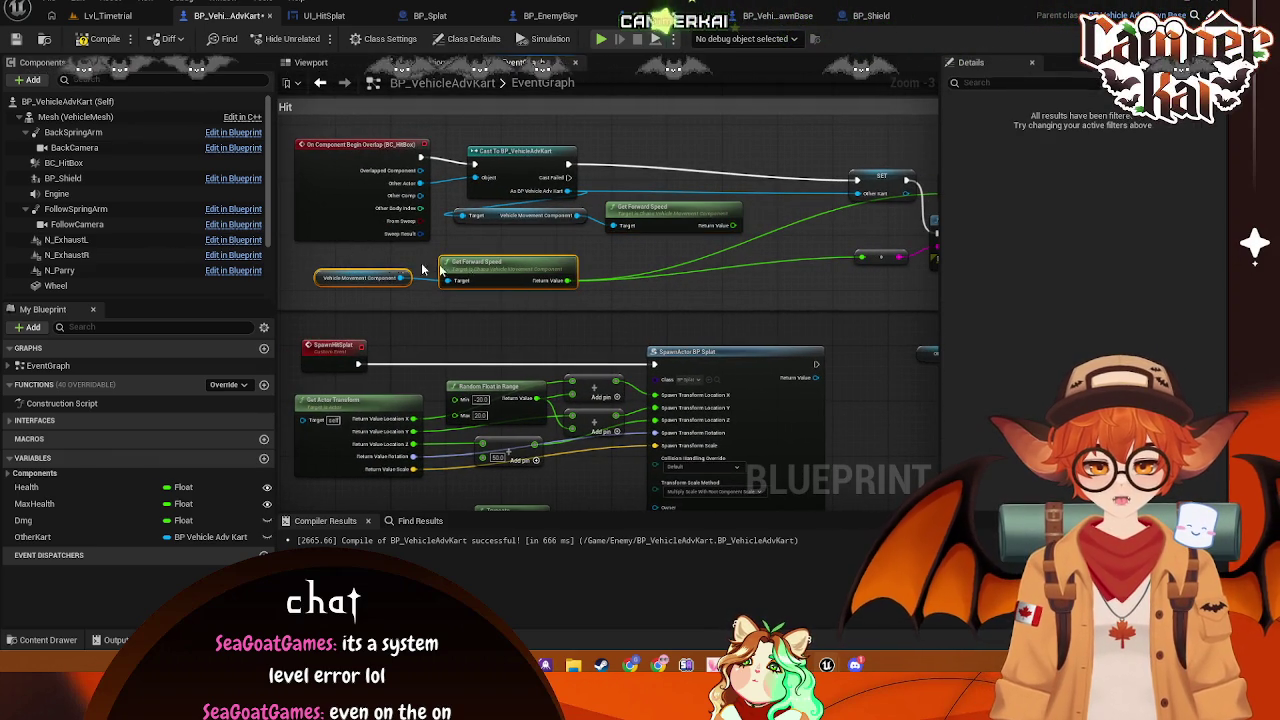
pyautogui.moveTo(492, 272)
pyautogui.mouseDown()
pyautogui.moveTo(478, 265)
pyautogui.moveTo(704, 264)
pyautogui.mouseUp()
pyautogui.scroll(-1, 500, 275)
pyautogui.scroll(1, 526, 285)
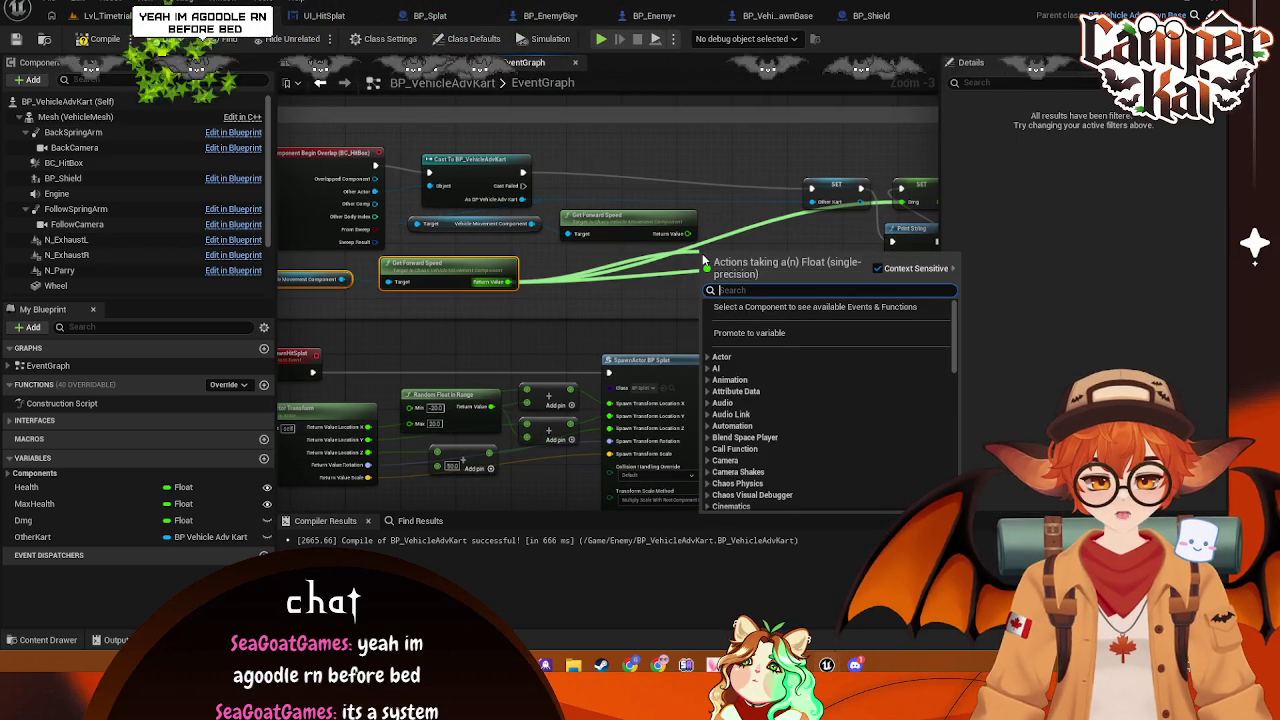
# Subtract the two forward speeds, replace the old conversion node, and feed the result to Print String
pyautogui.write('minus')
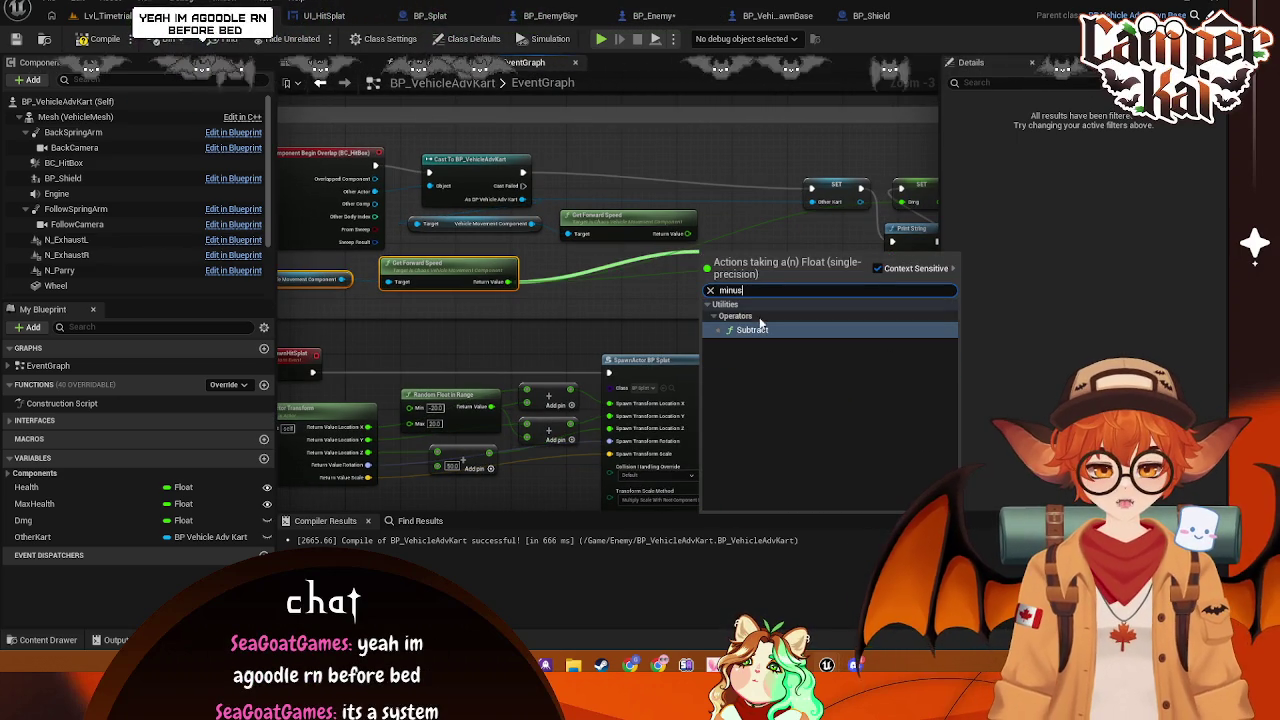
pyautogui.click(760, 329)
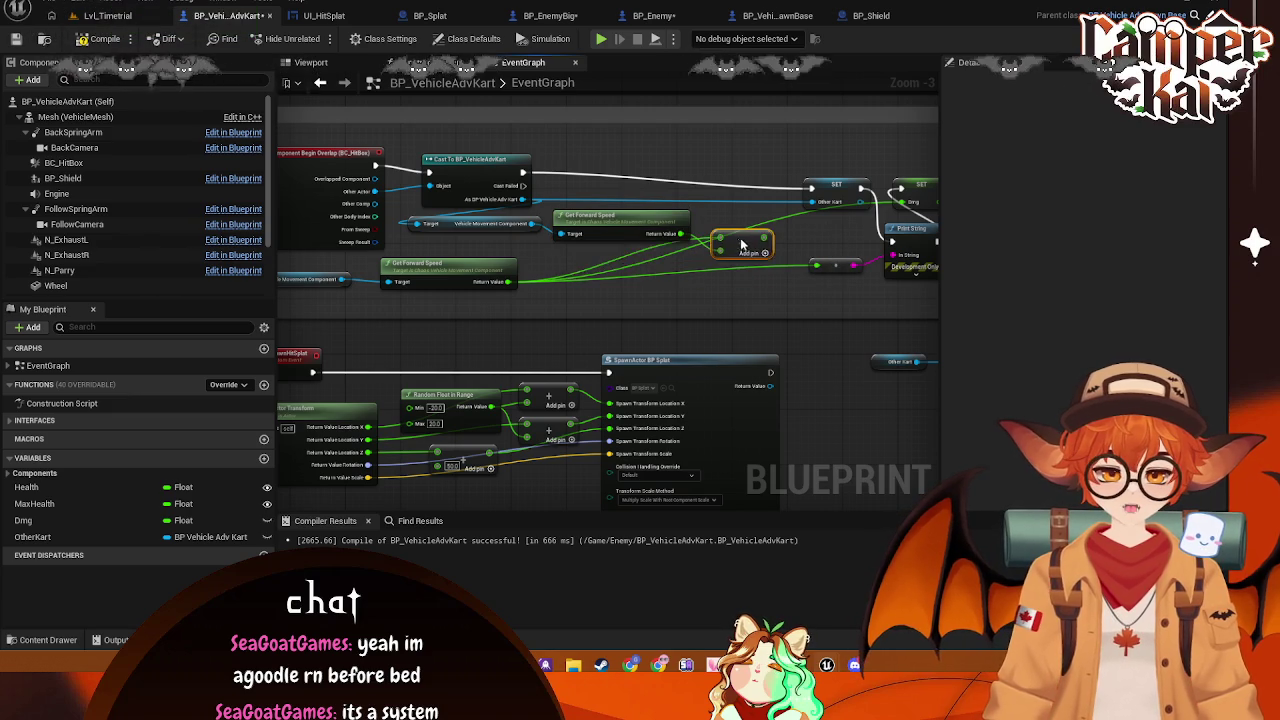
pyautogui.moveTo(745, 250)
pyautogui.mouseDown()
pyautogui.moveTo(577, 280)
pyautogui.moveTo(450, 222)
pyautogui.moveTo(440, 230)
pyautogui.moveTo(500, 280)
pyautogui.moveTo(506, 254)
pyautogui.moveTo(330, 265)
pyautogui.moveTo(620, 283)
pyautogui.moveTo(668, 300)
pyautogui.moveTo(660, 275)
pyautogui.moveTo(585, 250)
pyautogui.moveTo(628, 238)
pyautogui.moveTo(531, 233)
pyautogui.moveTo(552, 243)
pyautogui.mouseUp()
pyautogui.press('Delete')
pyautogui.moveTo(545, 316)
pyautogui.mouseDown()
pyautogui.moveTo(720, 306)
pyautogui.moveTo(658, 271)
pyautogui.moveTo(690, 250)
pyautogui.mouseUp()
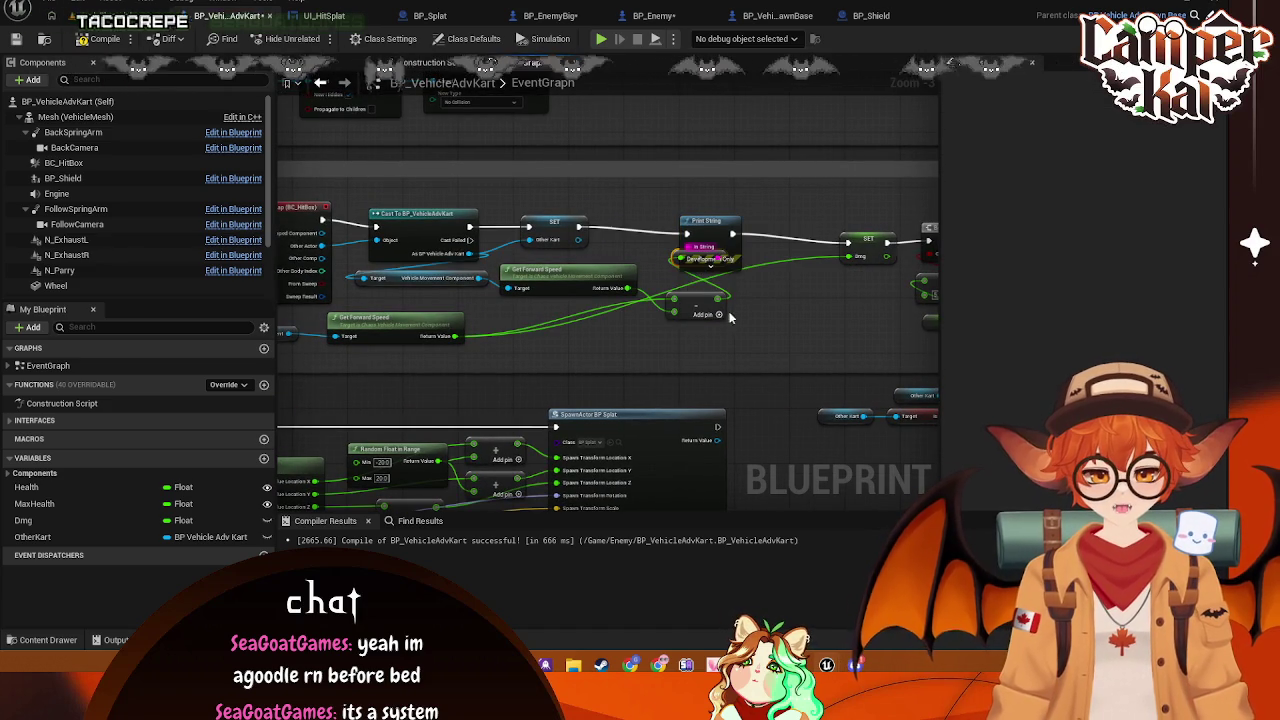
pyautogui.moveTo(716, 297); pyautogui.dragTo(716, 298)
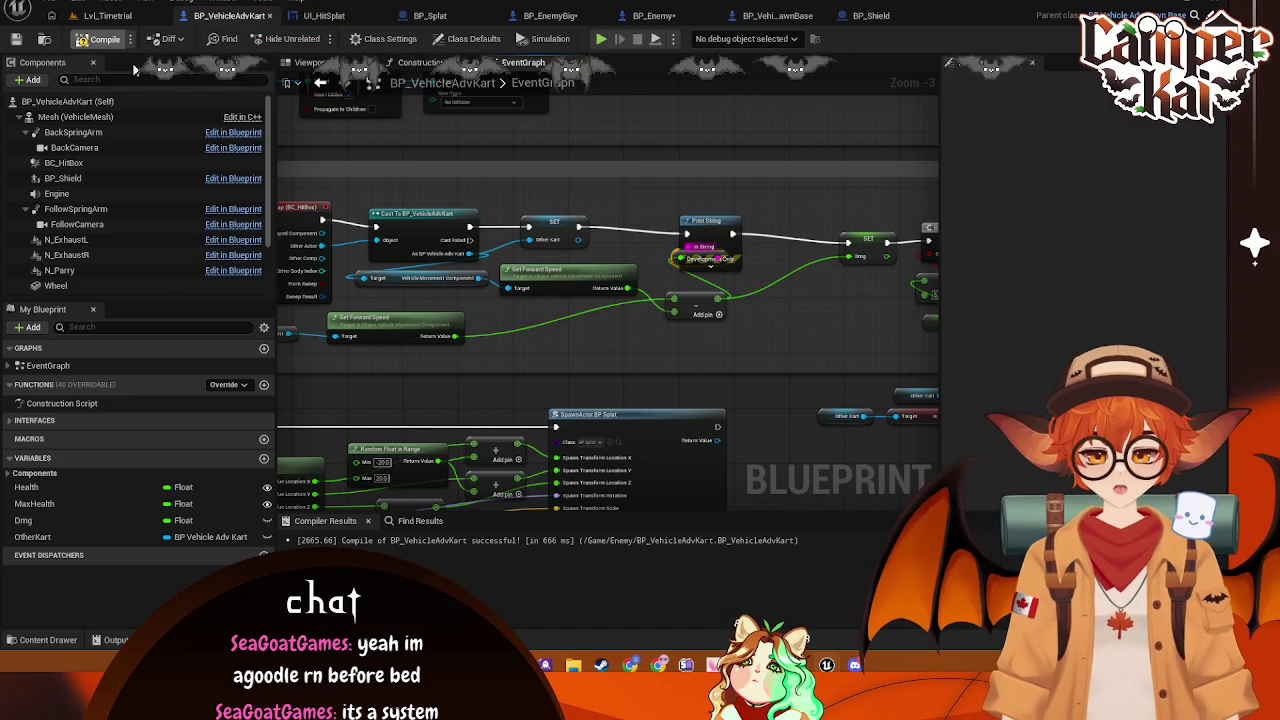
# Start a Play-In-Editor session on Lvl_Timetrial and drive the kart through the cones
pyautogui.click(117, 27)
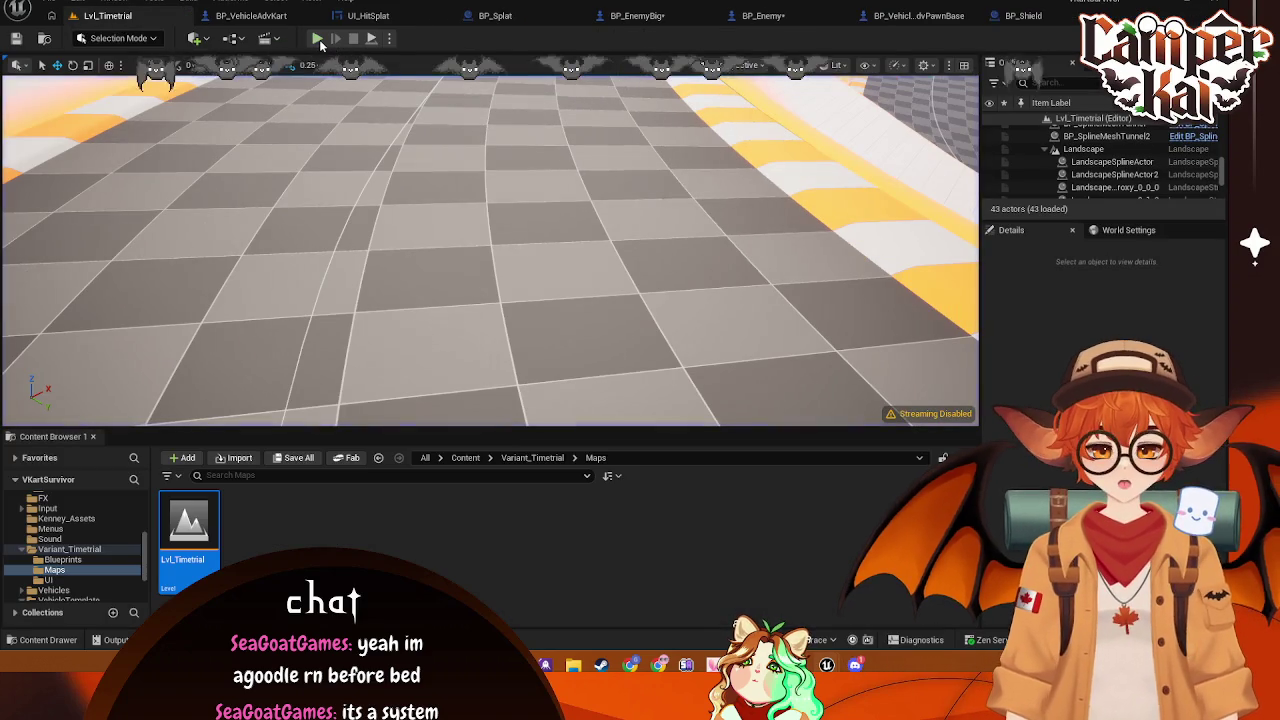
pyautogui.hotkey('alt', 'p')
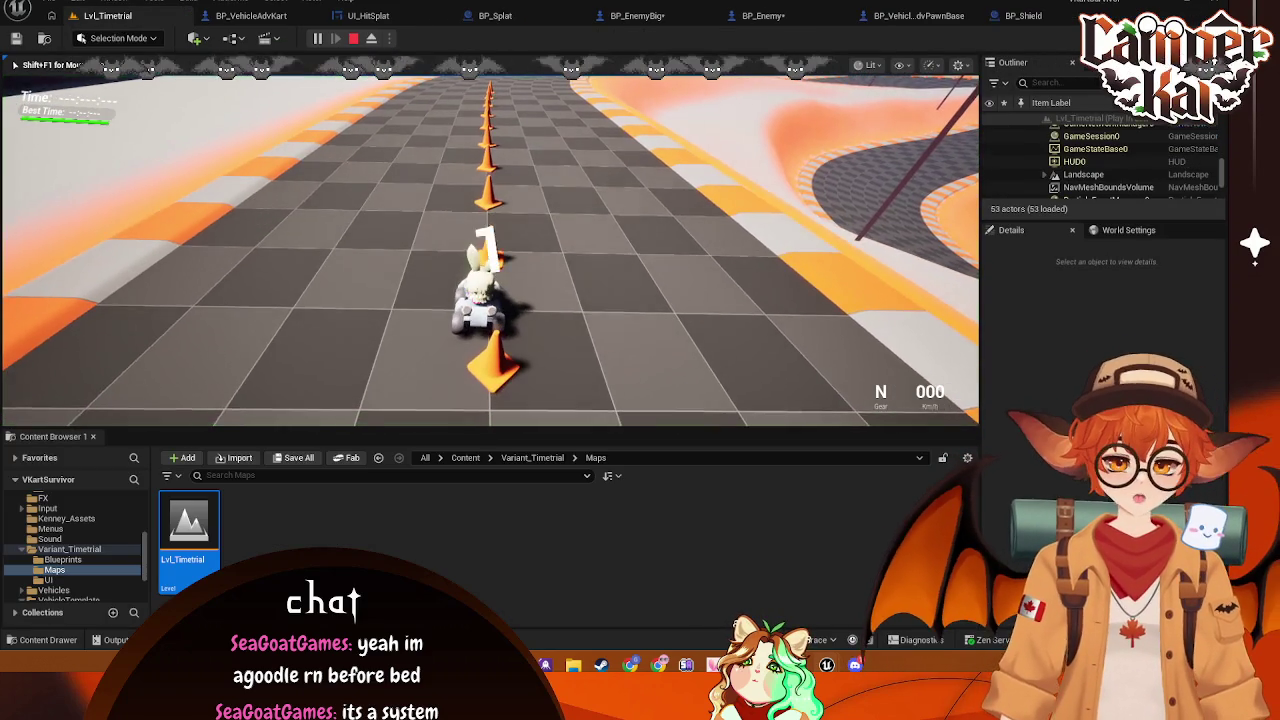
pyautogui.press('w')
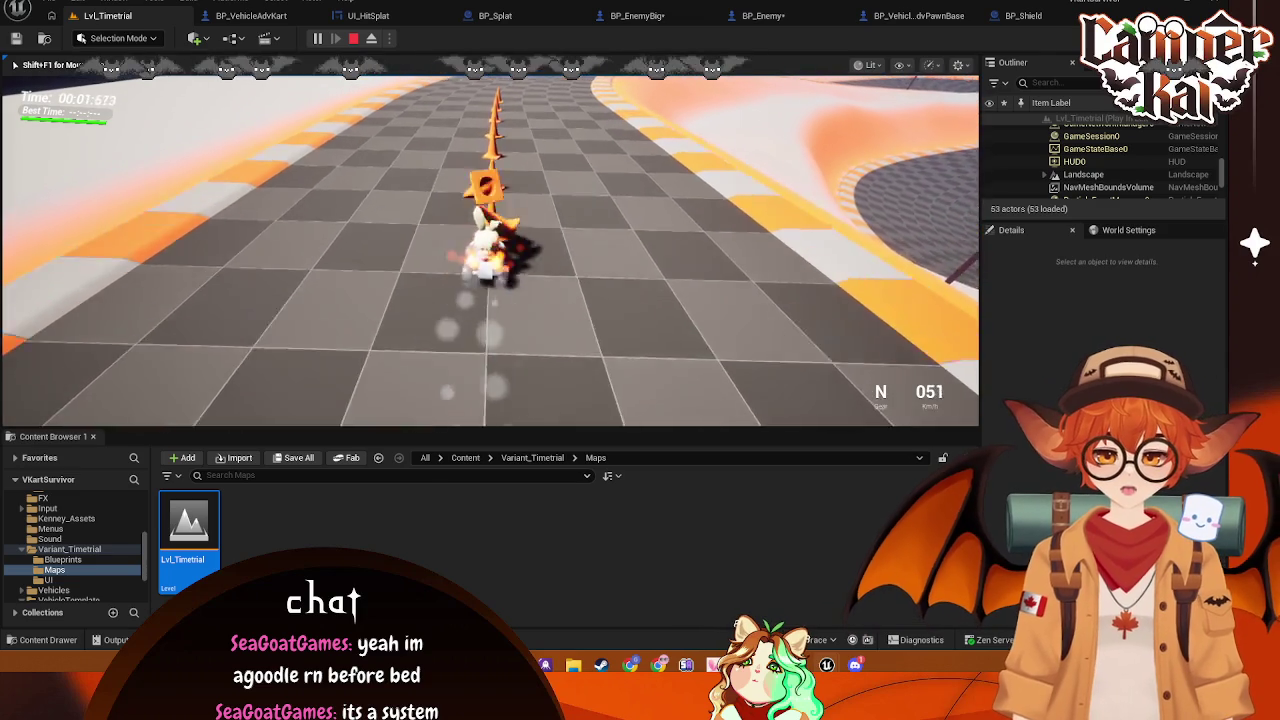
pyautogui.press('w')
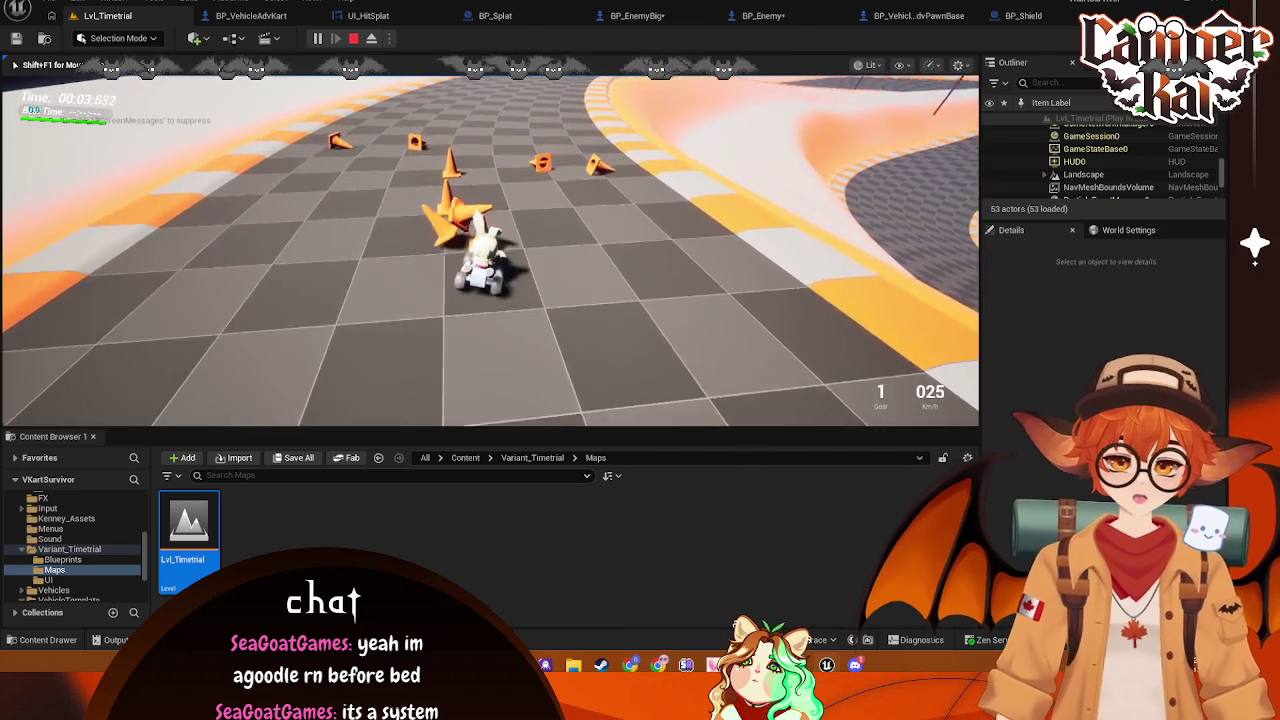
pyautogui.press('w')
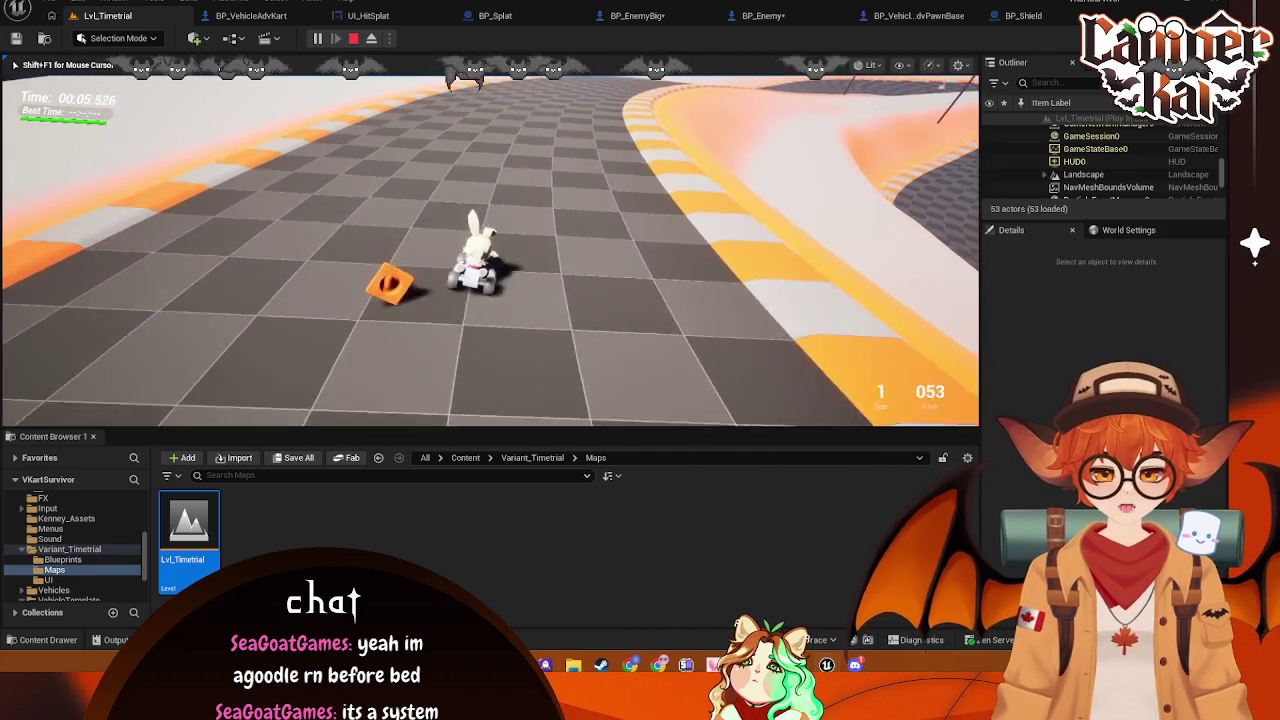
pyautogui.press('w')
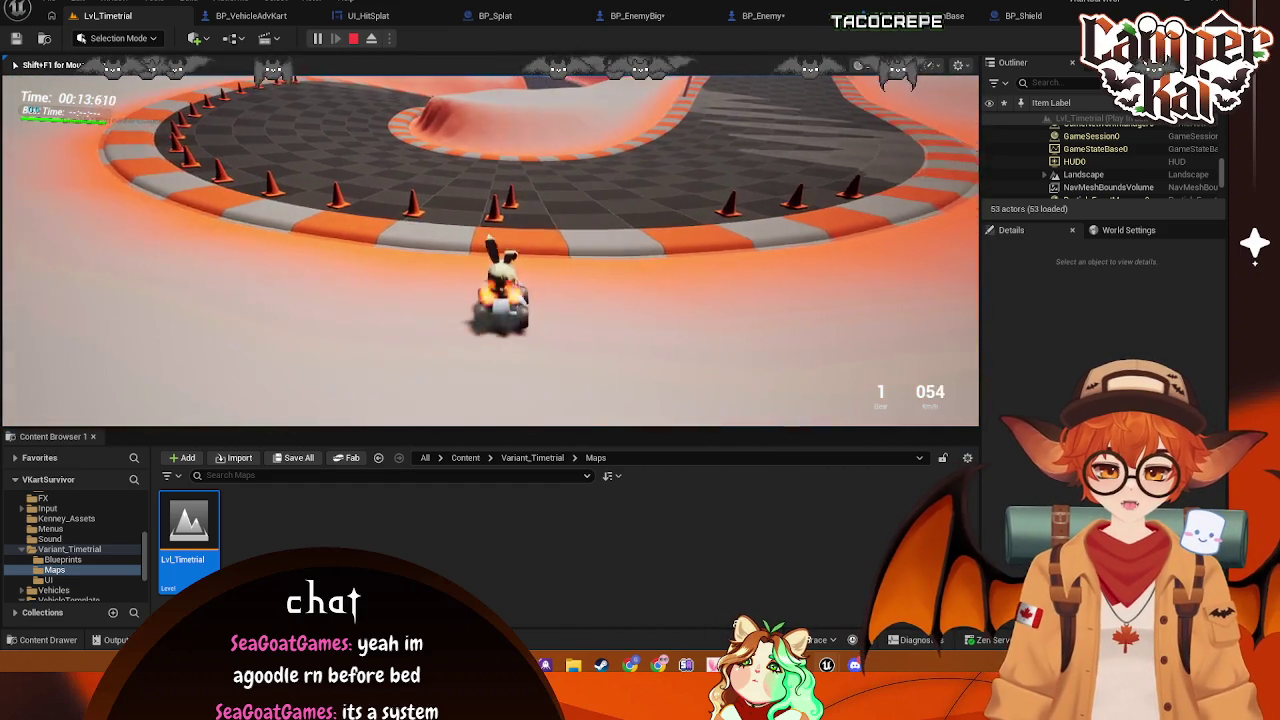
pyautogui.press('w')
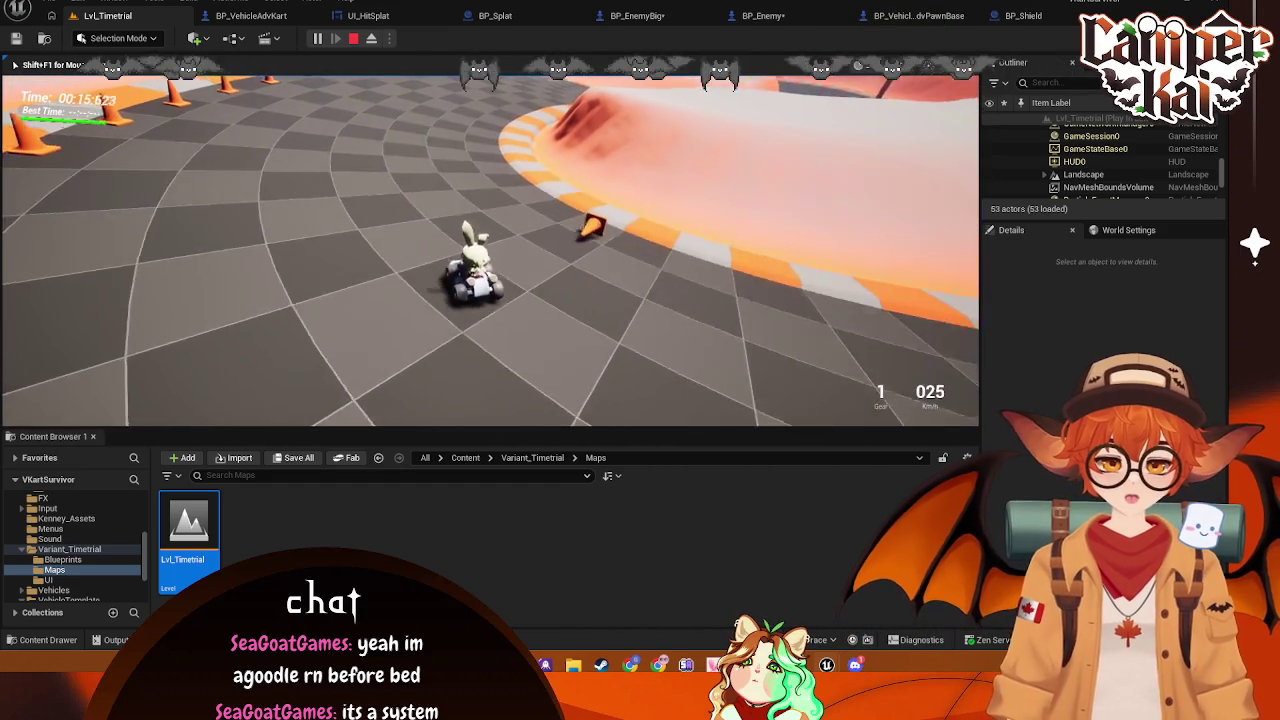
# Drive until the kart crashes into the wasted screen, then pause and end the playtest
pyautogui.press('w')
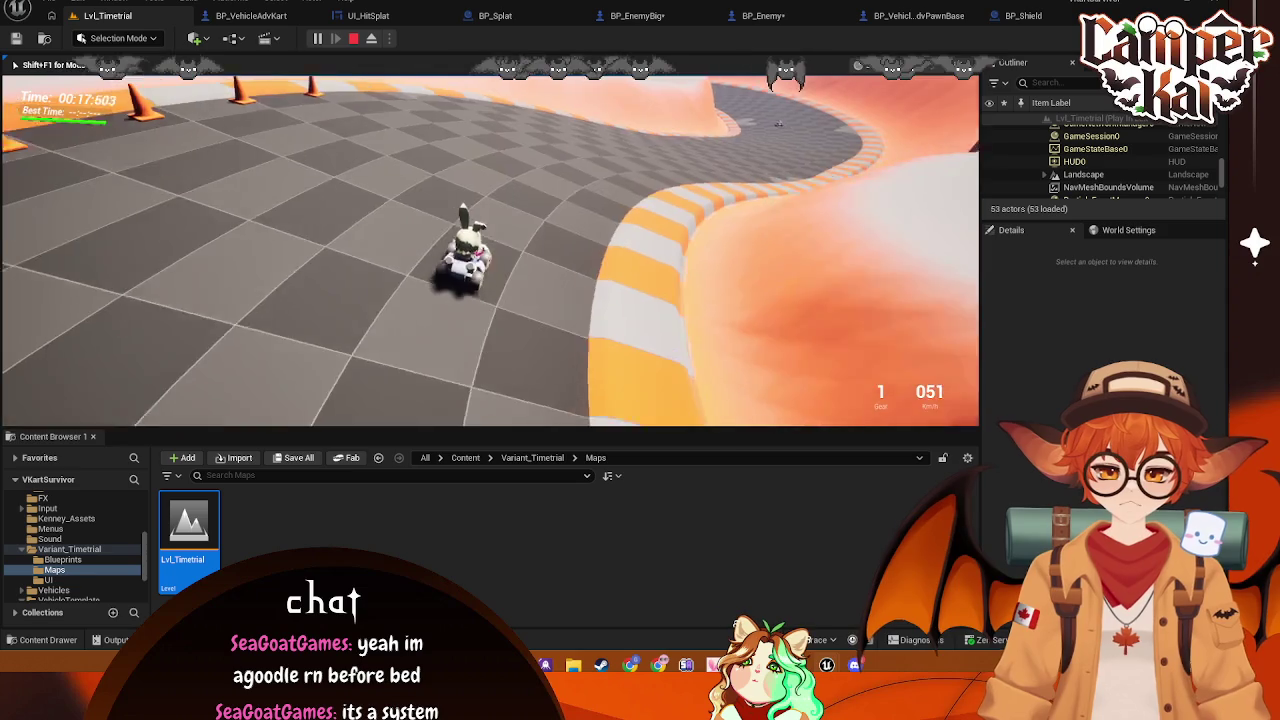
pyautogui.press('w')
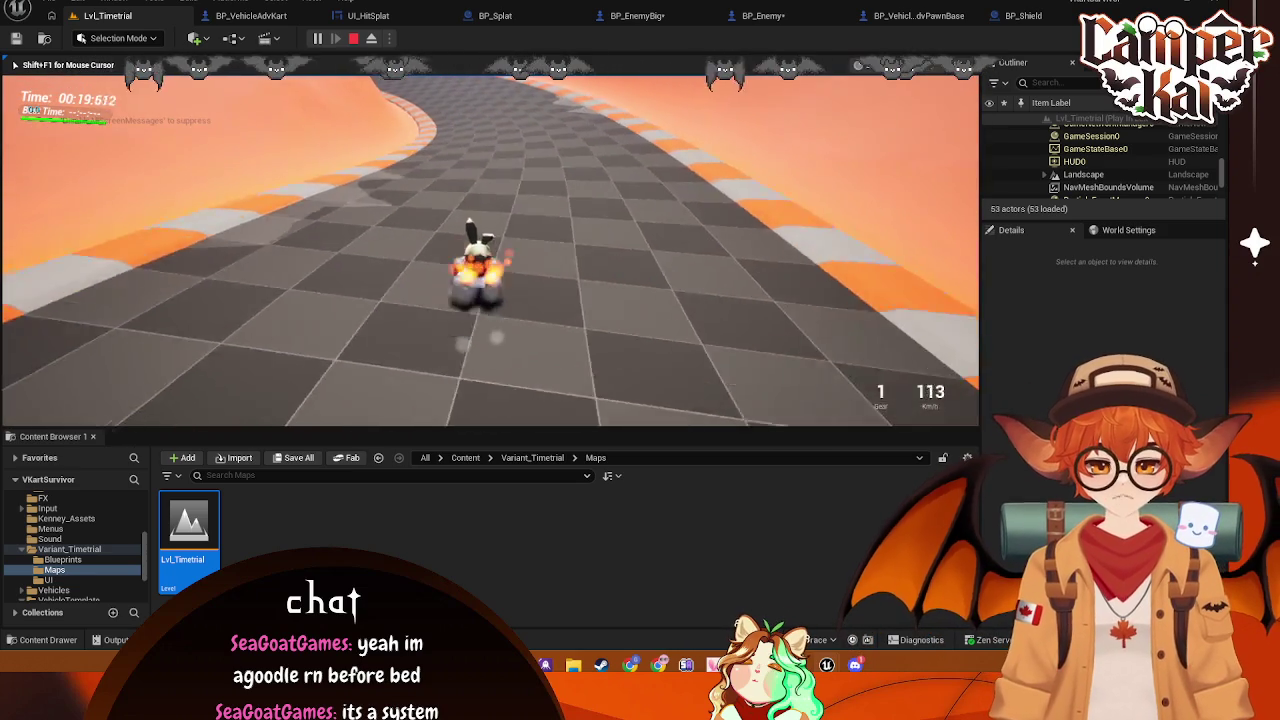
pyautogui.press('w')
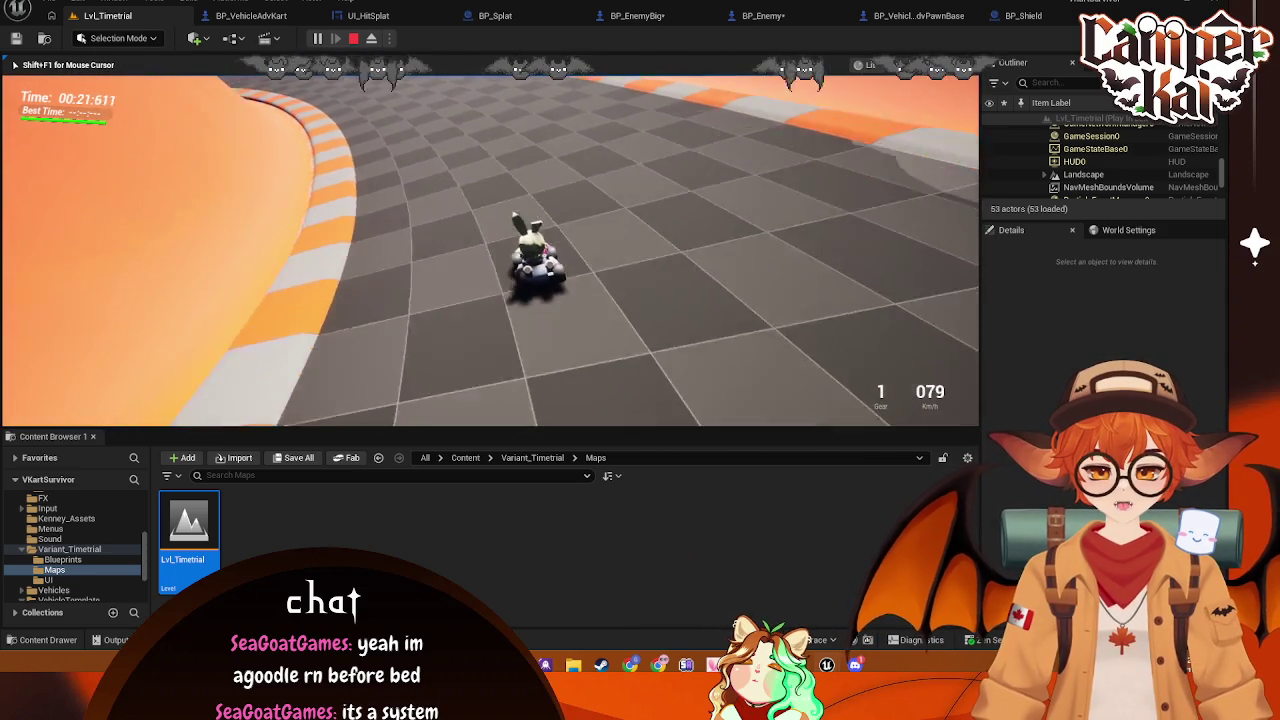
pyautogui.press('w')
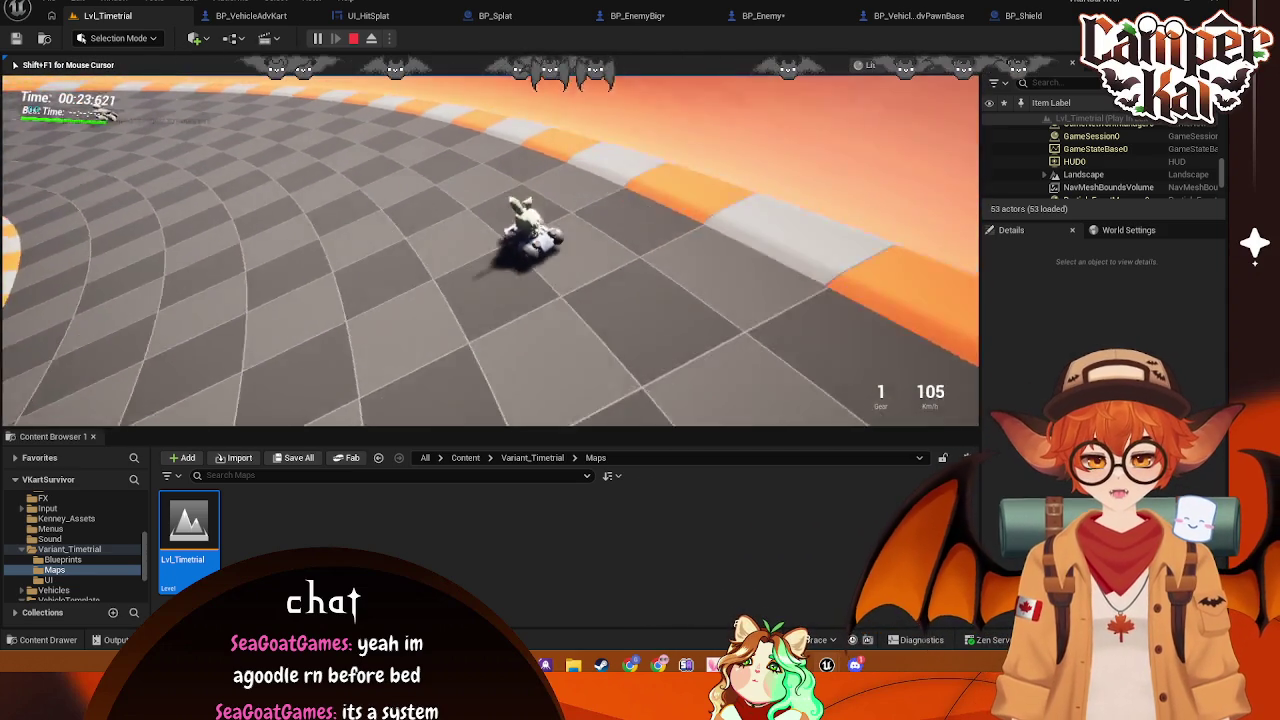
pyautogui.press('w')
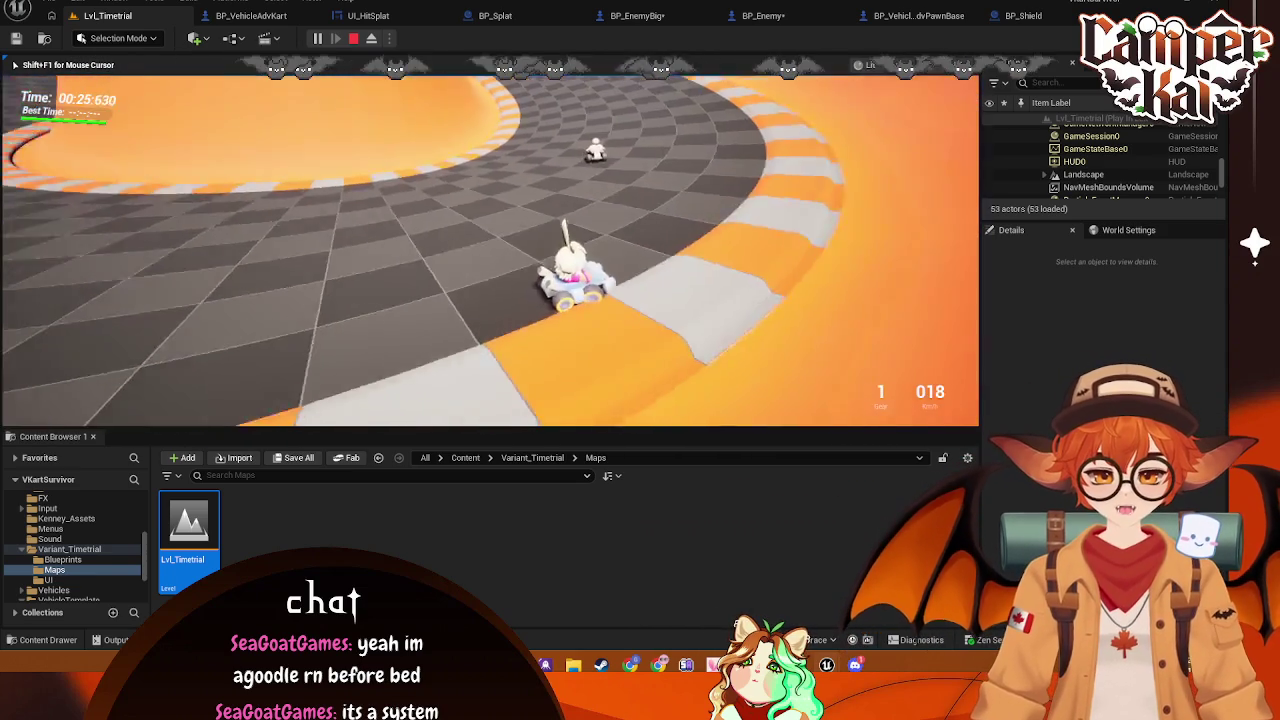
pyautogui.press('w')
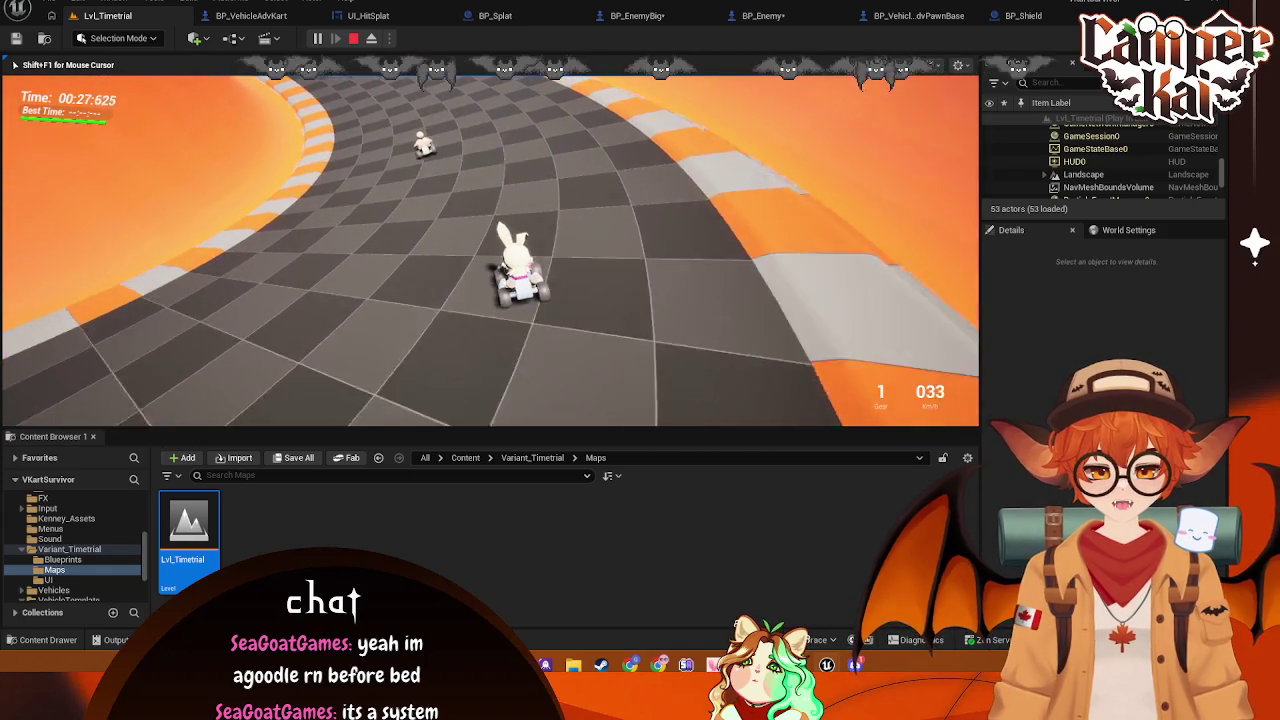
pyautogui.press('w')
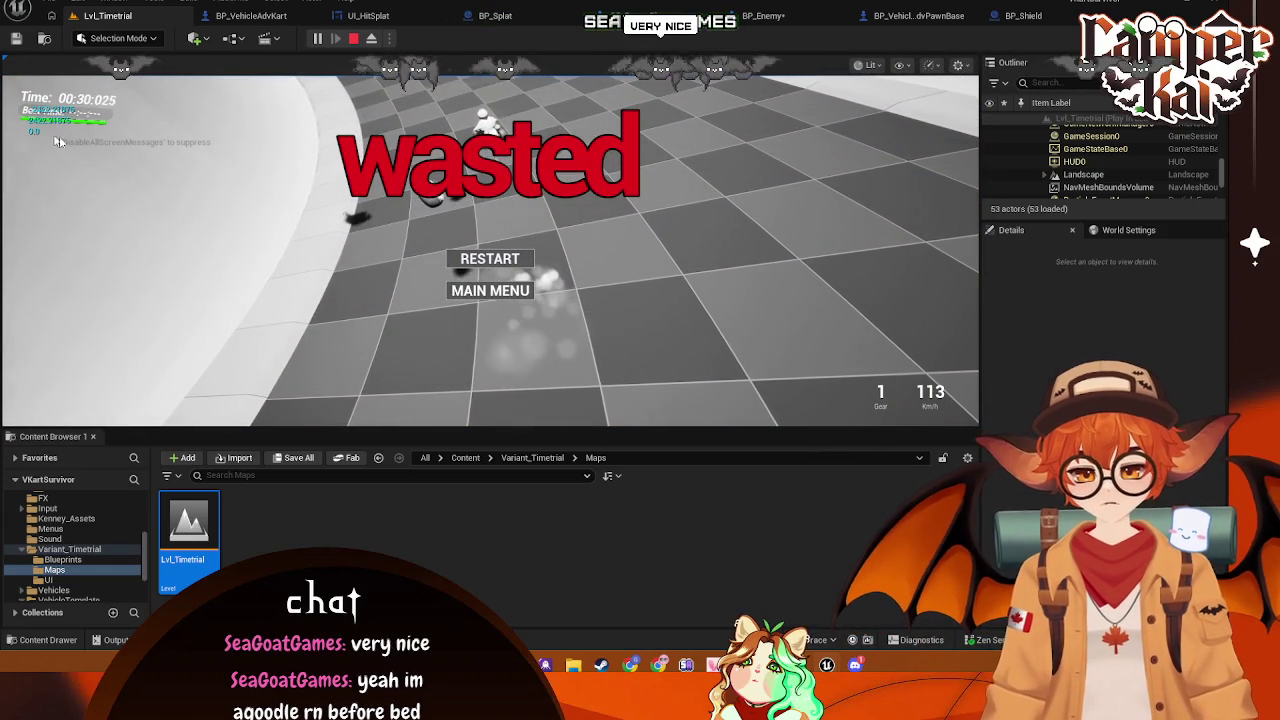
pyautogui.click(318, 40)
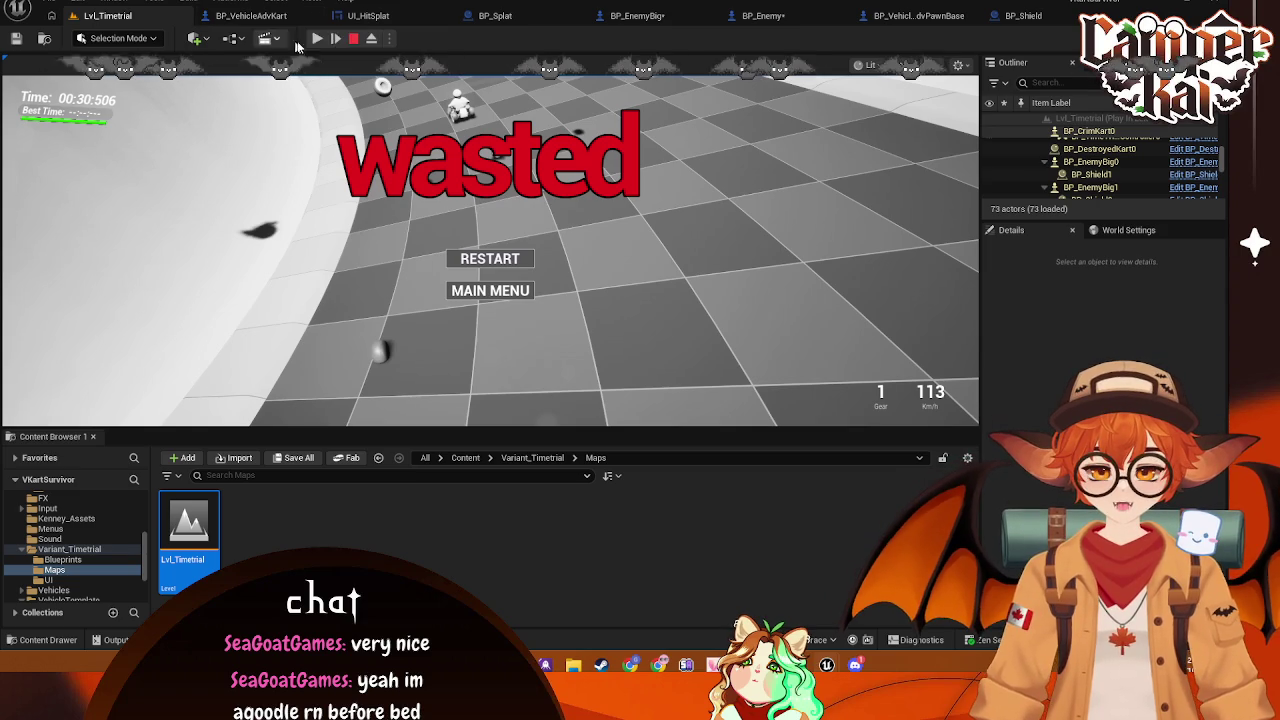
pyautogui.press('Escape')
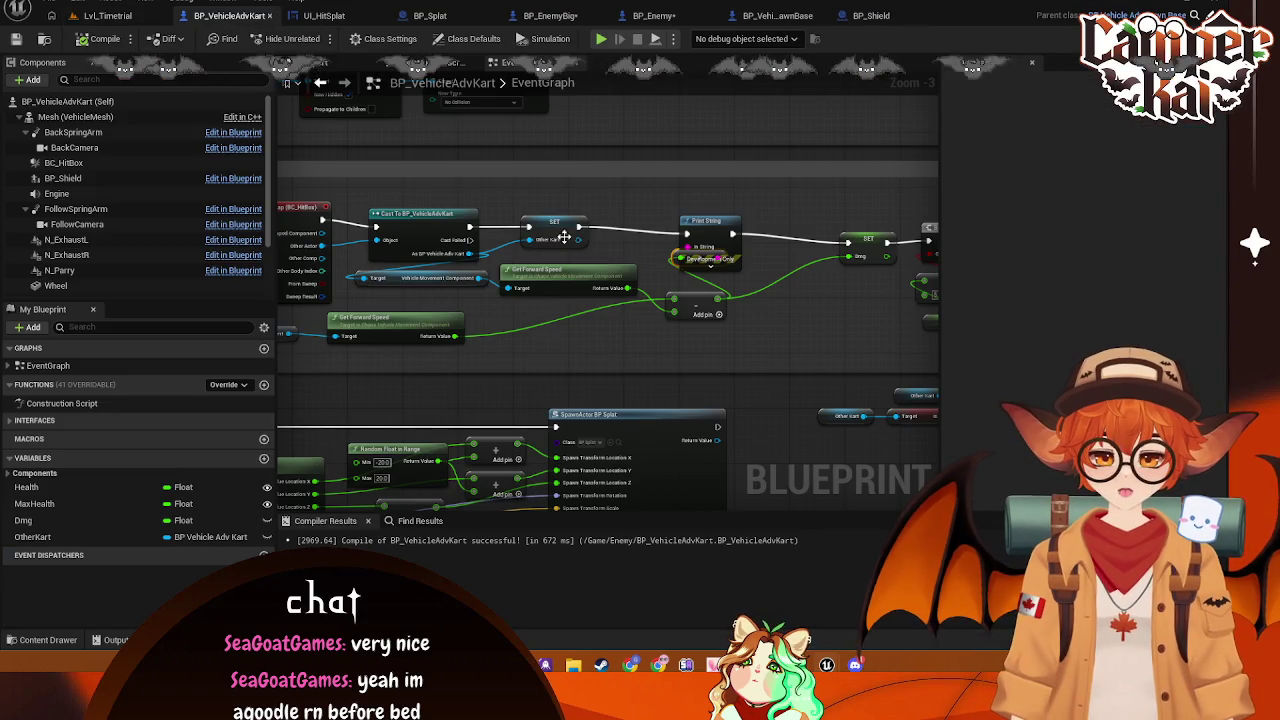
# Add a Get OtherKart node as the Take Damage target
pyautogui.moveTo(532, 320); pyautogui.dragTo(538, 315)
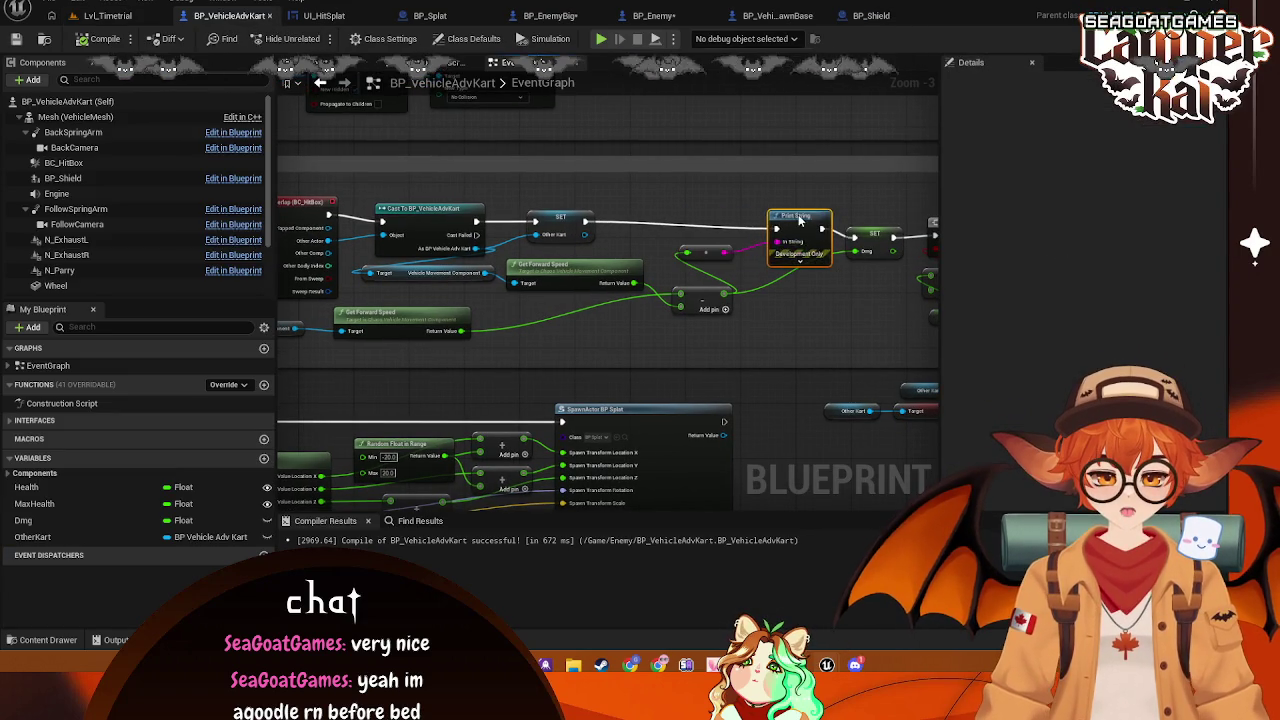
pyautogui.moveTo(715, 218); pyautogui.dragTo(451, 286)
pyautogui.moveTo(823, 287); pyautogui.dragTo(660, 285)
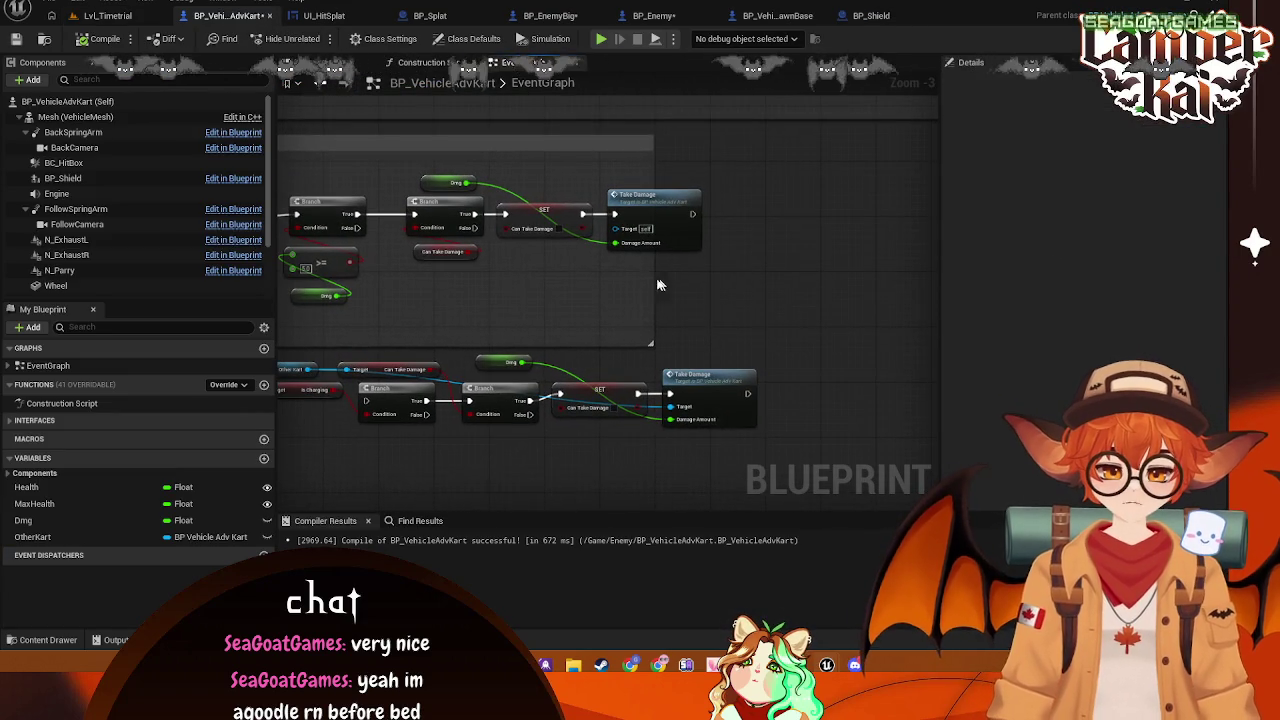
pyautogui.moveTo(749, 283); pyautogui.dragTo(704, 288)
pyautogui.moveTo(435, 348)
pyautogui.mouseDown()
pyautogui.moveTo(708, 356)
pyautogui.moveTo(615, 318)
pyautogui.mouseUp()
pyautogui.moveTo(577, 231)
pyautogui.mouseDown()
pyautogui.moveTo(489, 255)
pyautogui.moveTo(235, 244)
pyautogui.mouseUp()
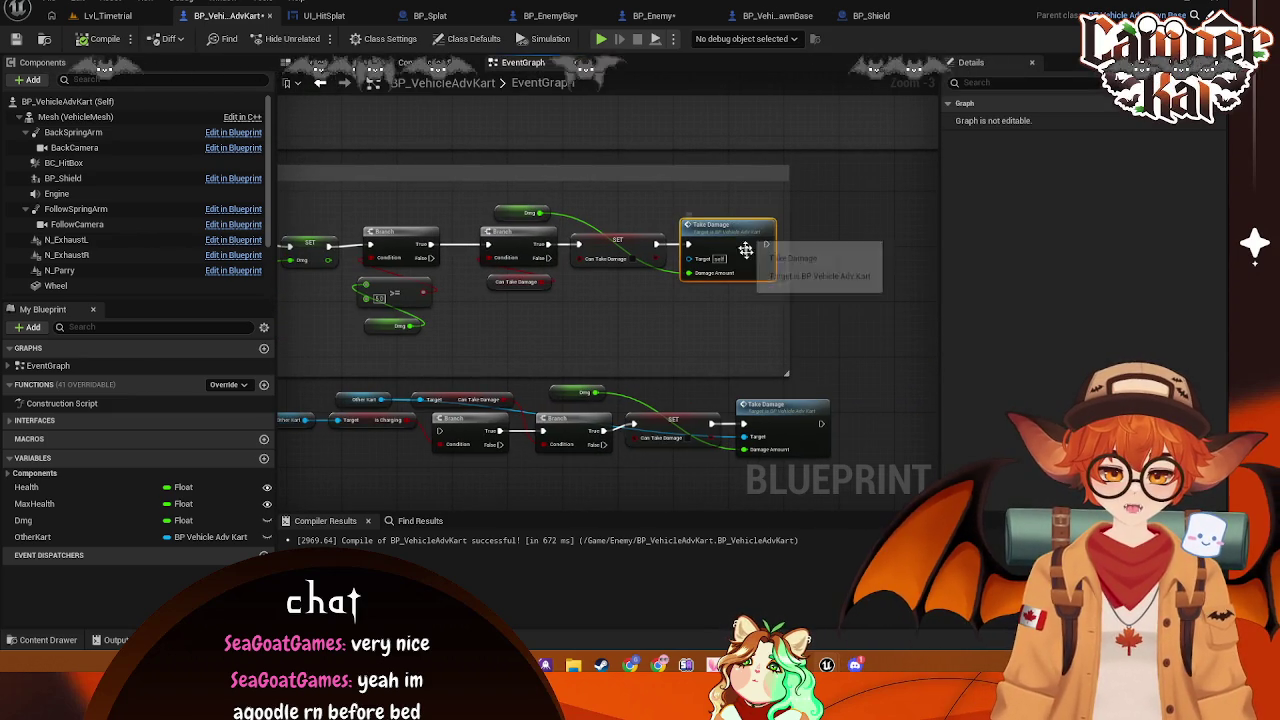
pyautogui.moveTo(656, 308)
pyautogui.mouseDown()
pyautogui.moveTo(694, 357)
pyautogui.moveTo(549, 311)
pyautogui.mouseUp()
pyautogui.moveTo(32, 537)
pyautogui.mouseDown()
pyautogui.moveTo(707, 282)
pyautogui.moveTo(735, 318)
pyautogui.moveTo(780, 262)
pyautogui.mouseUp()
pyautogui.click(731, 315)
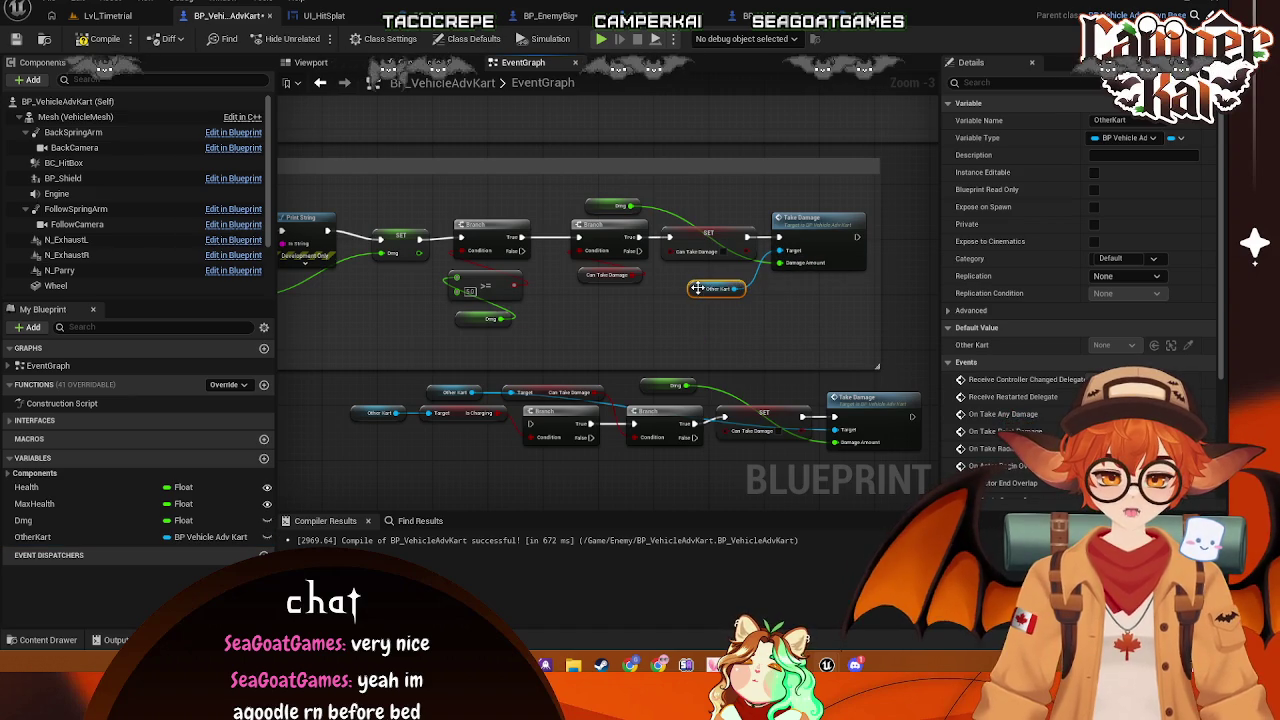
pyautogui.click(663, 307)
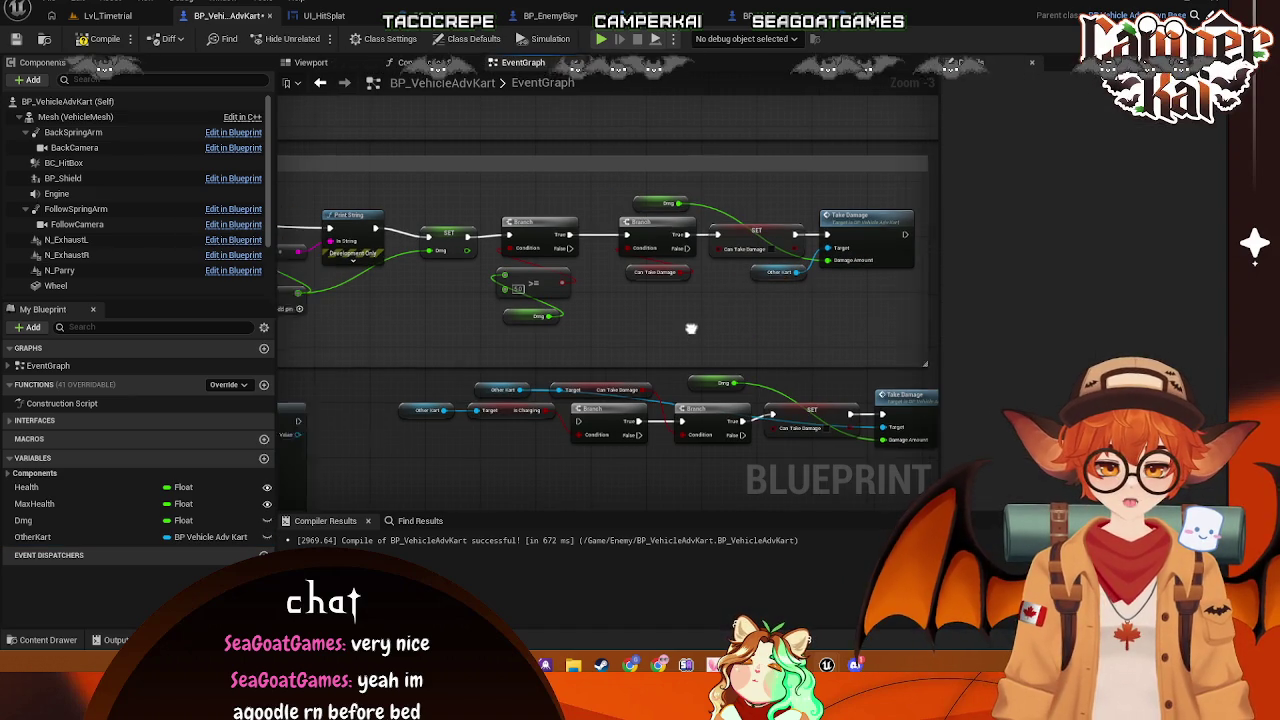
# Delete the Print String debug node, run the SET straight into Dmg, and tidy the nodes
pyautogui.scroll(-1, 686, 327)
pyautogui.scroll(1, 669, 333)
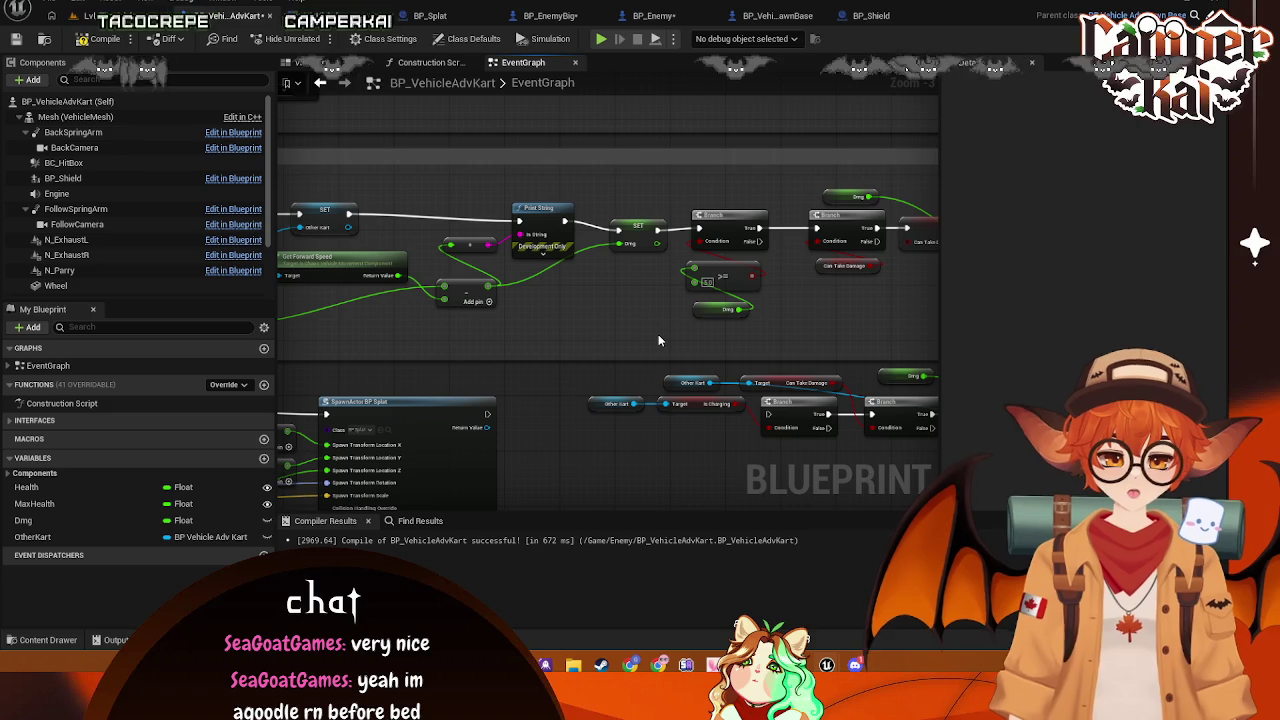
pyautogui.click(538, 210)
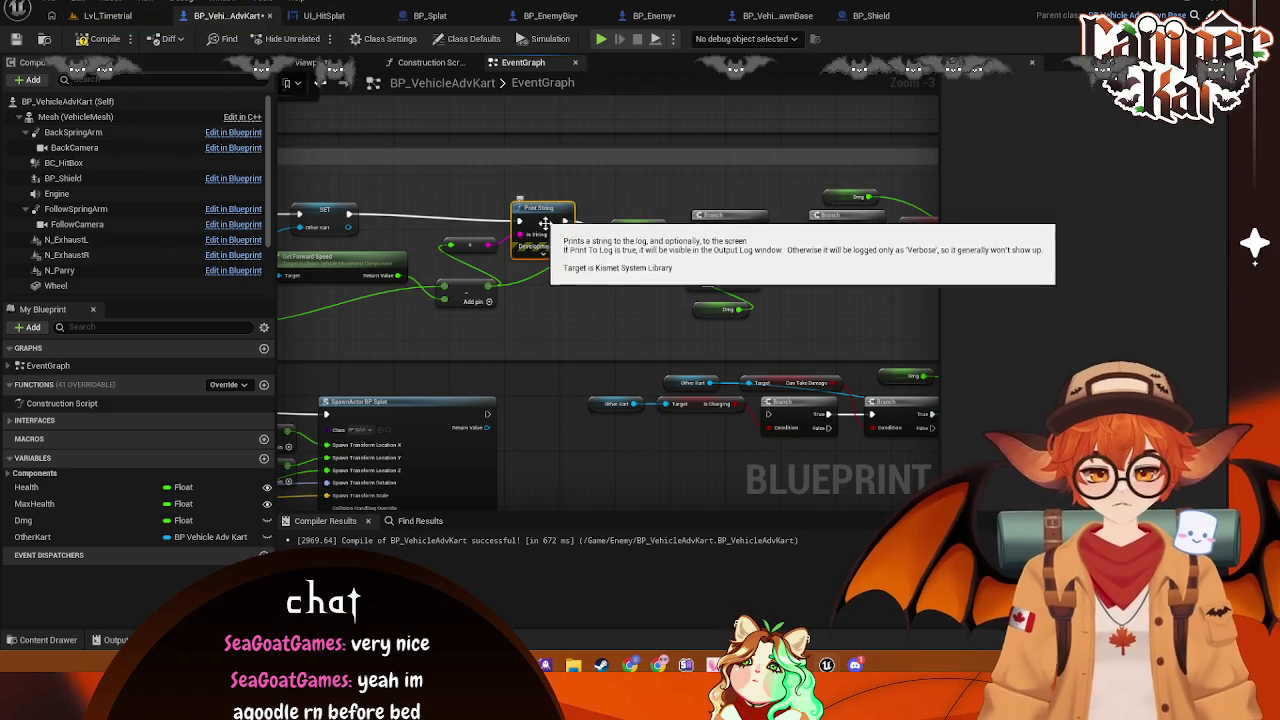
pyautogui.press('Delete')
pyautogui.moveTo(347, 213)
pyautogui.mouseDown()
pyautogui.moveTo(628, 222)
pyautogui.moveTo(617, 231)
pyautogui.mouseUp()
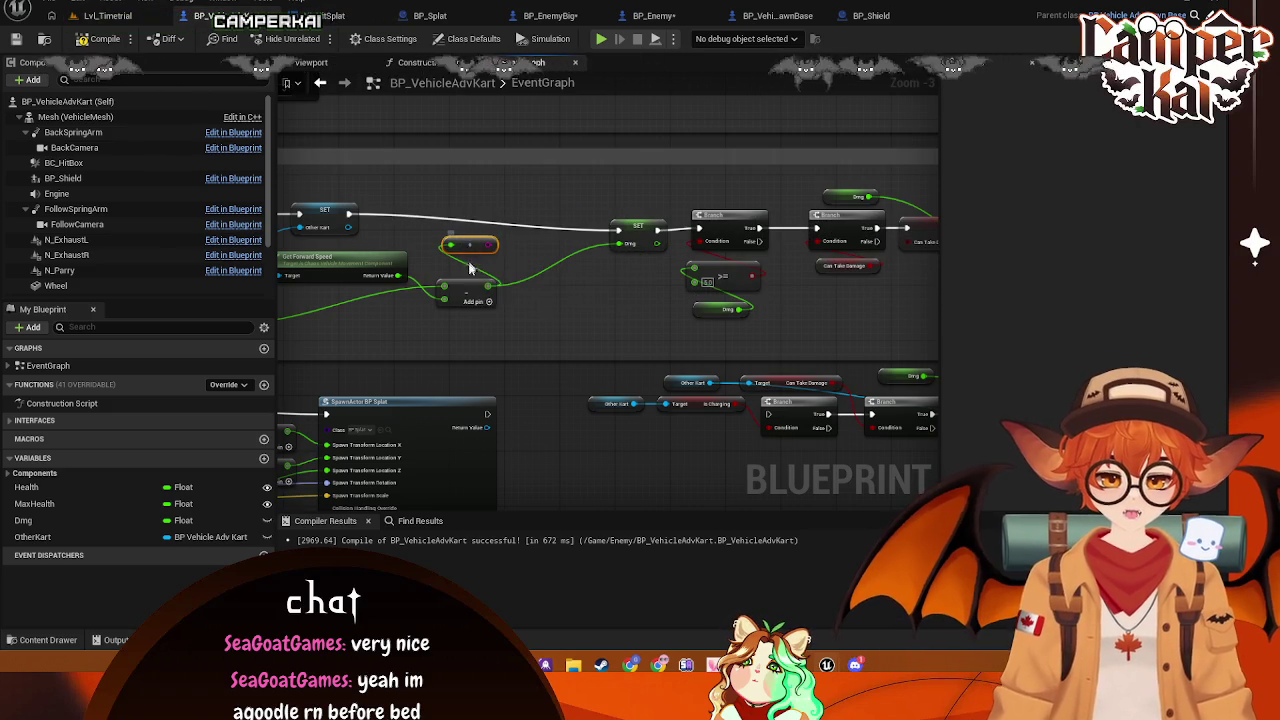
pyautogui.press('Delete')
pyautogui.moveTo(527, 285)
pyautogui.mouseDown()
pyautogui.moveTo(470, 312)
pyautogui.moveTo(511, 298)
pyautogui.mouseUp()
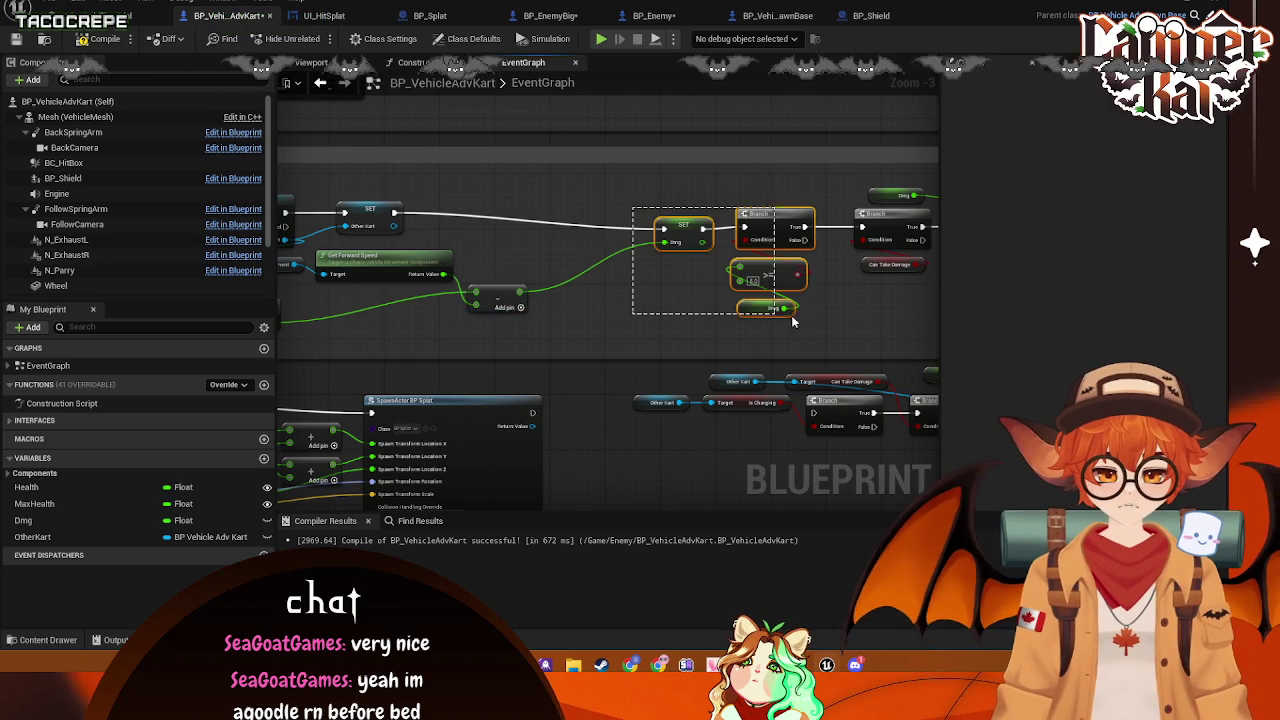
pyautogui.moveTo(773, 232)
pyautogui.mouseDown()
pyautogui.moveTo(600, 222)
pyautogui.moveTo(699, 217)
pyautogui.mouseUp()
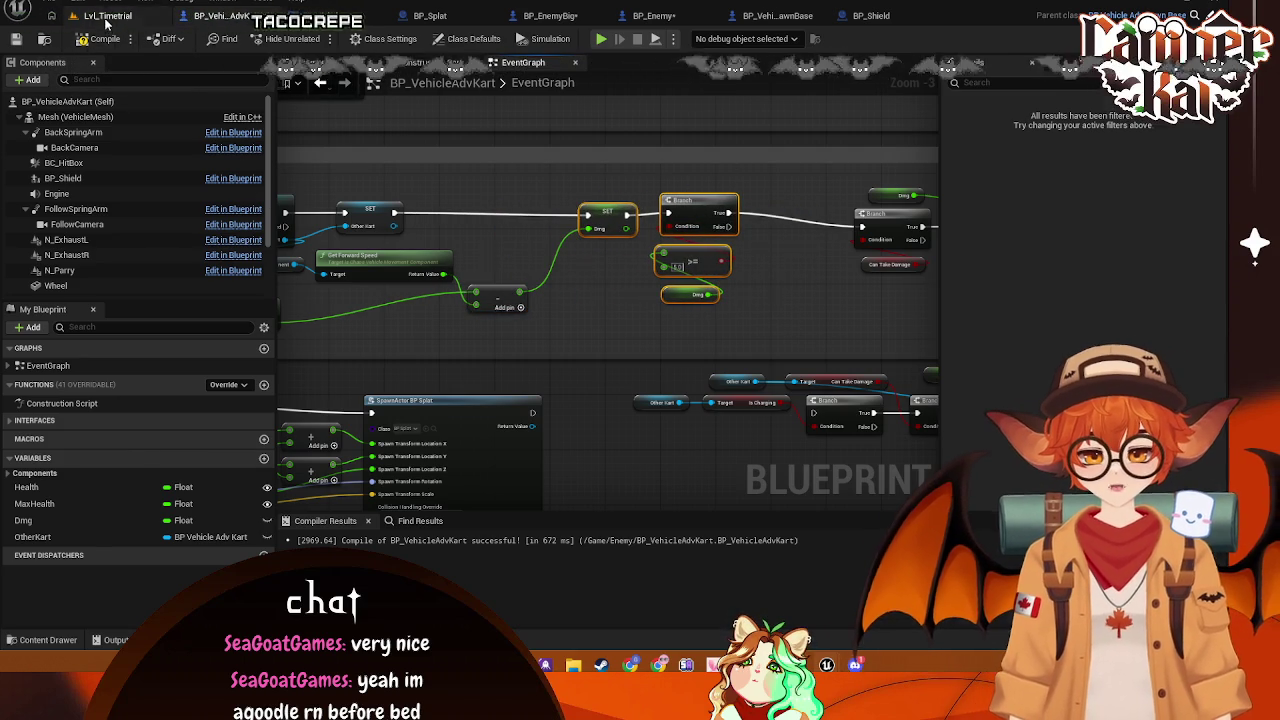
# Add a Divide node after the speed subtraction
pyautogui.click(105, 17)
pyautogui.click(289, 16)
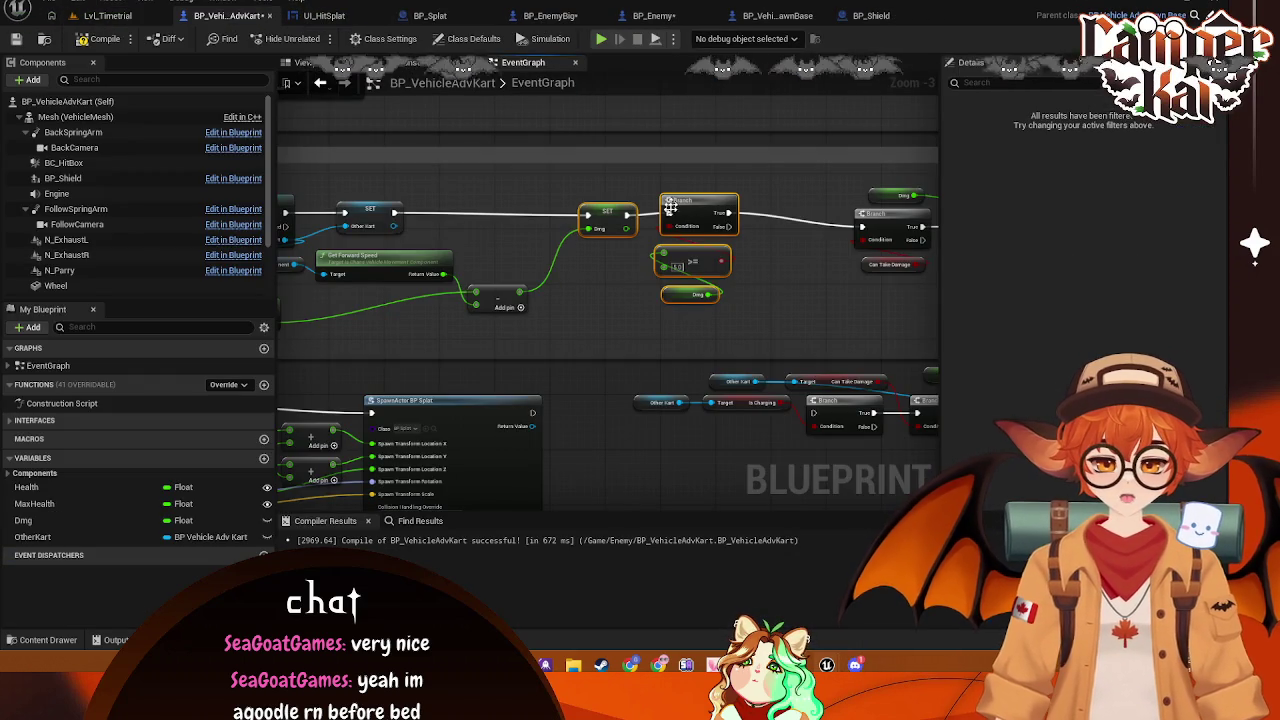
pyautogui.moveTo(714, 218)
pyautogui.mouseDown()
pyautogui.moveTo(670, 217)
pyautogui.moveTo(712, 216)
pyautogui.mouseUp()
pyautogui.moveTo(521, 291); pyautogui.dragTo(572, 294)
pyautogui.write('divi')
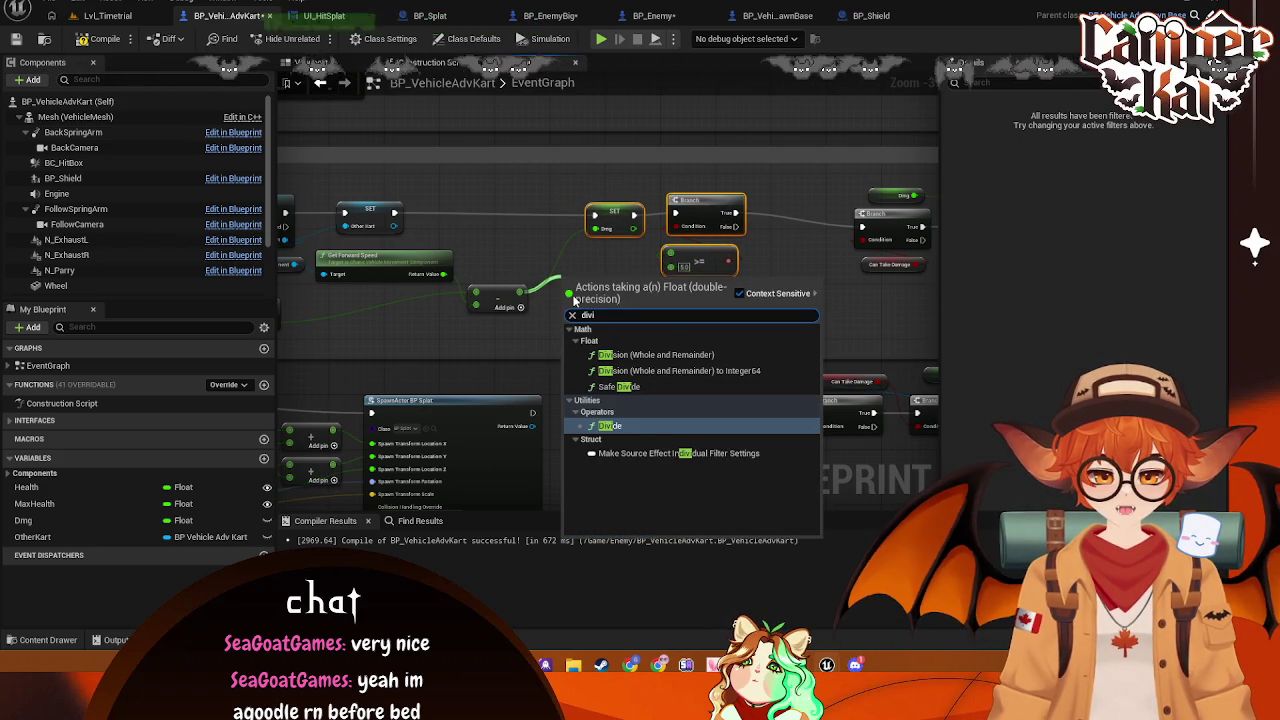
pyautogui.click(636, 428)
pyautogui.moveTo(614, 285)
pyautogui.mouseDown()
pyautogui.moveTo(550, 256)
pyautogui.moveTo(590, 283)
pyautogui.moveTo(579, 287)
pyautogui.mouseUp()
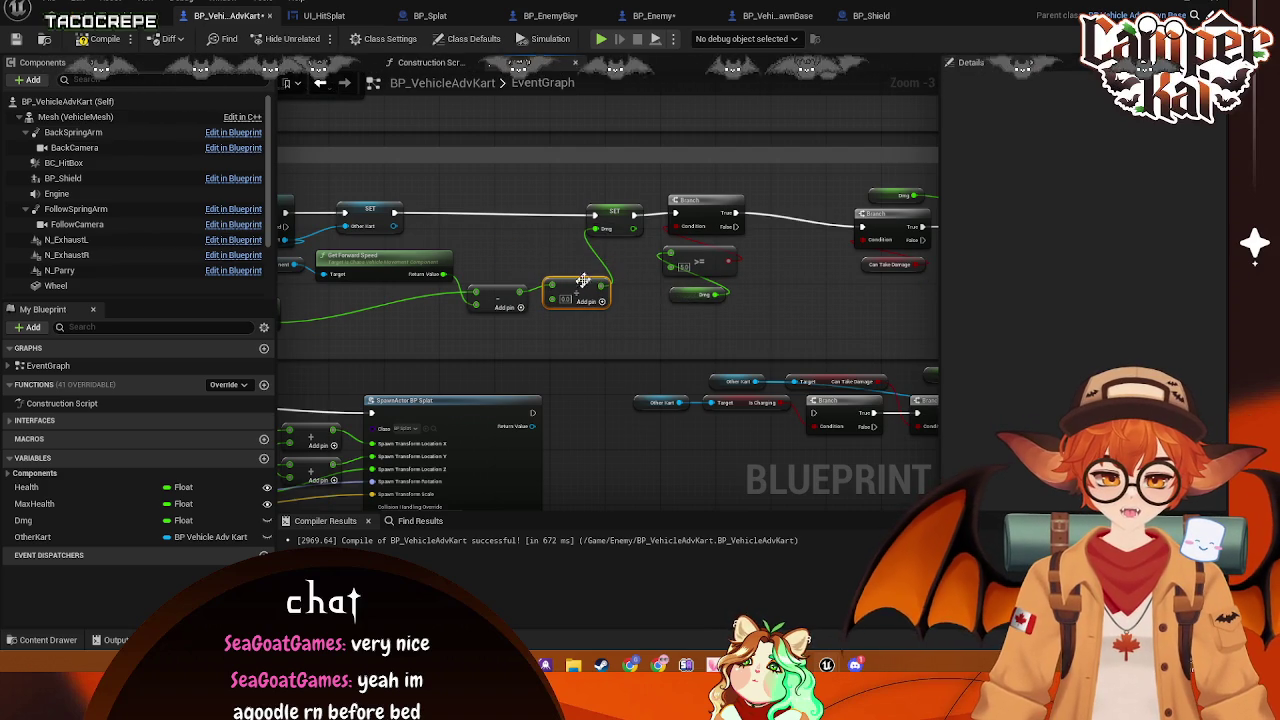
# Insert a Print String showing the computed value between the Other Kart and Dmg setters
pyautogui.click(614, 209)
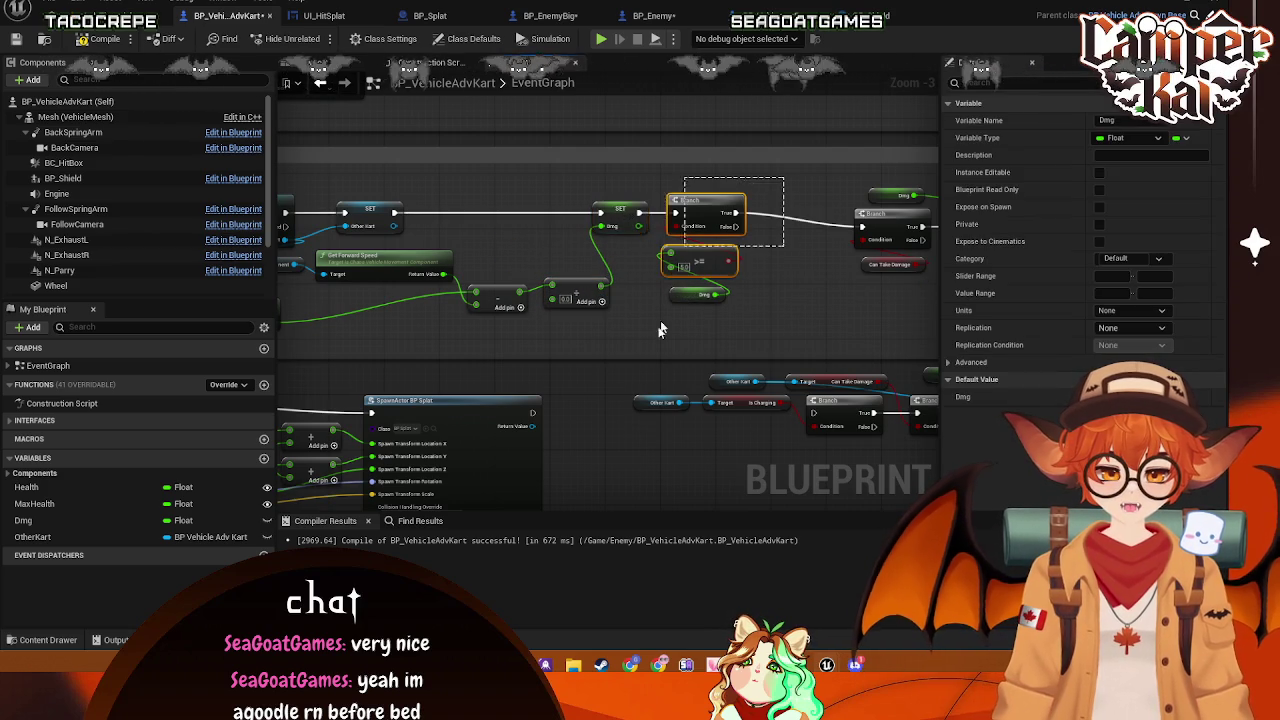
pyautogui.moveTo(629, 319); pyautogui.dragTo(630, 318)
pyautogui.moveTo(636, 213); pyautogui.dragTo(704, 213)
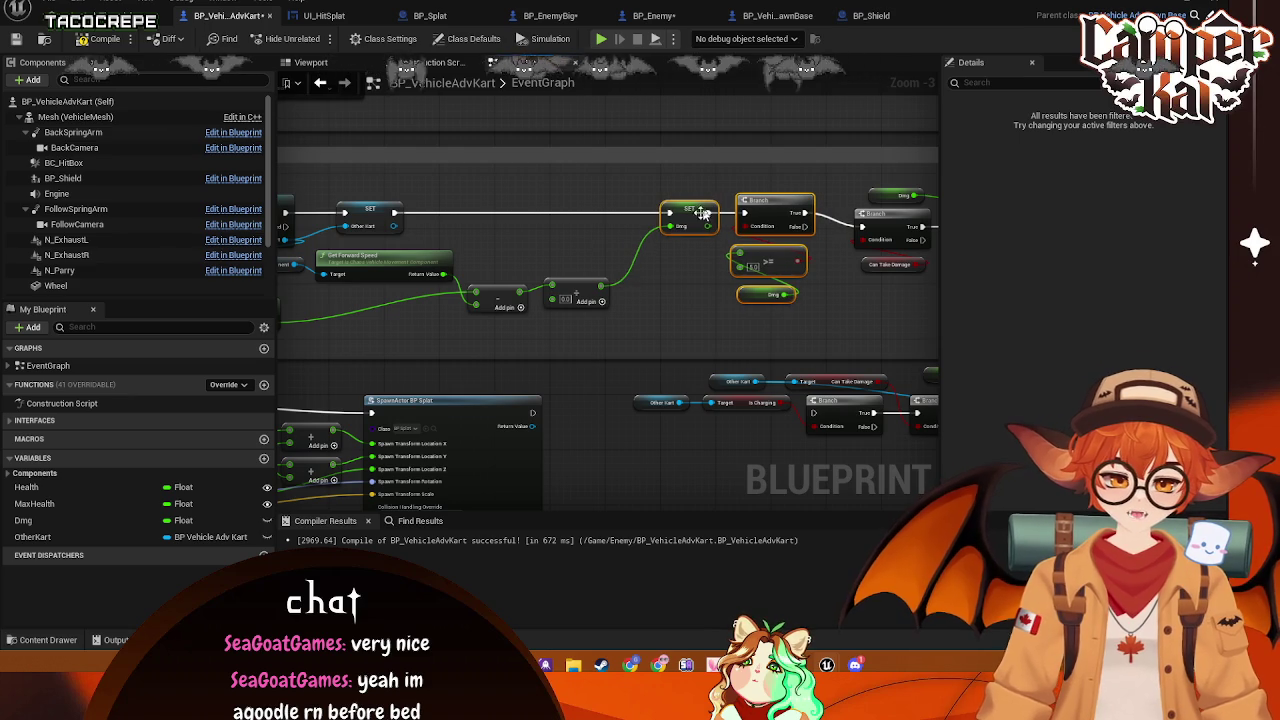
pyautogui.moveTo(601, 288)
pyautogui.mouseDown()
pyautogui.moveTo(530, 218)
pyautogui.moveTo(550, 212)
pyautogui.mouseUp()
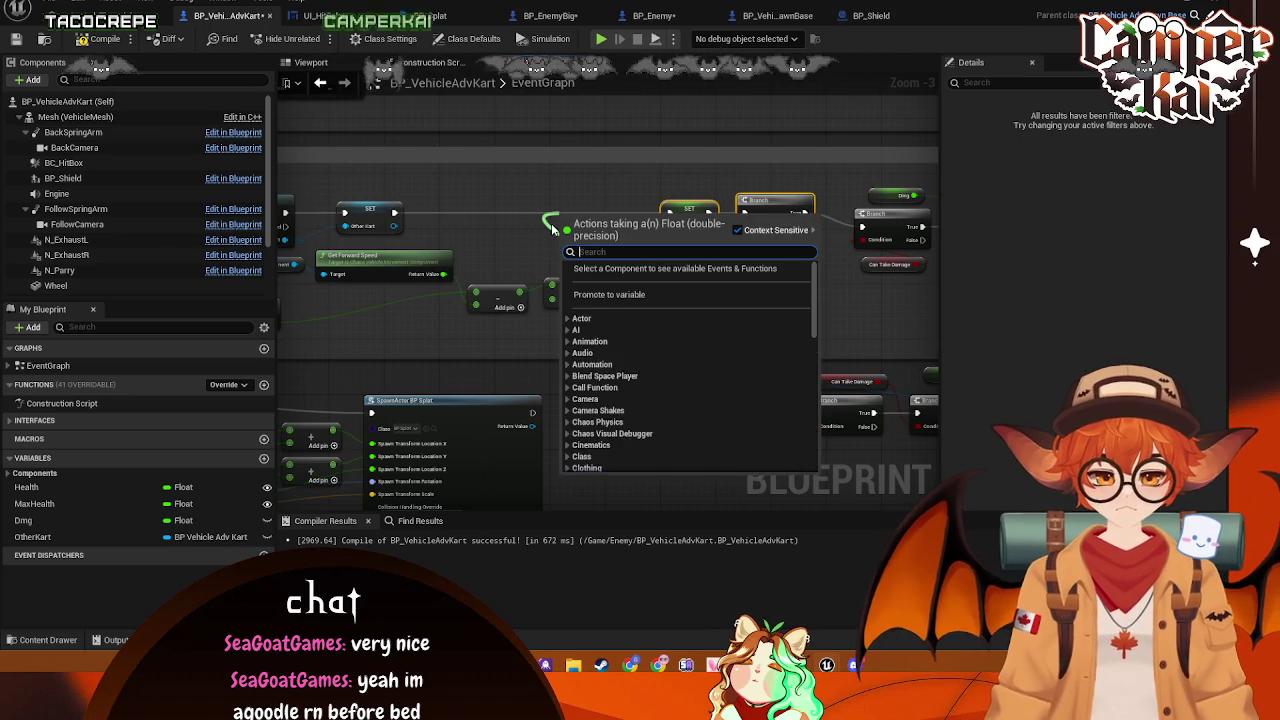
pyautogui.click(422, 238)
pyautogui.moveTo(493, 215); pyautogui.dragTo(503, 216)
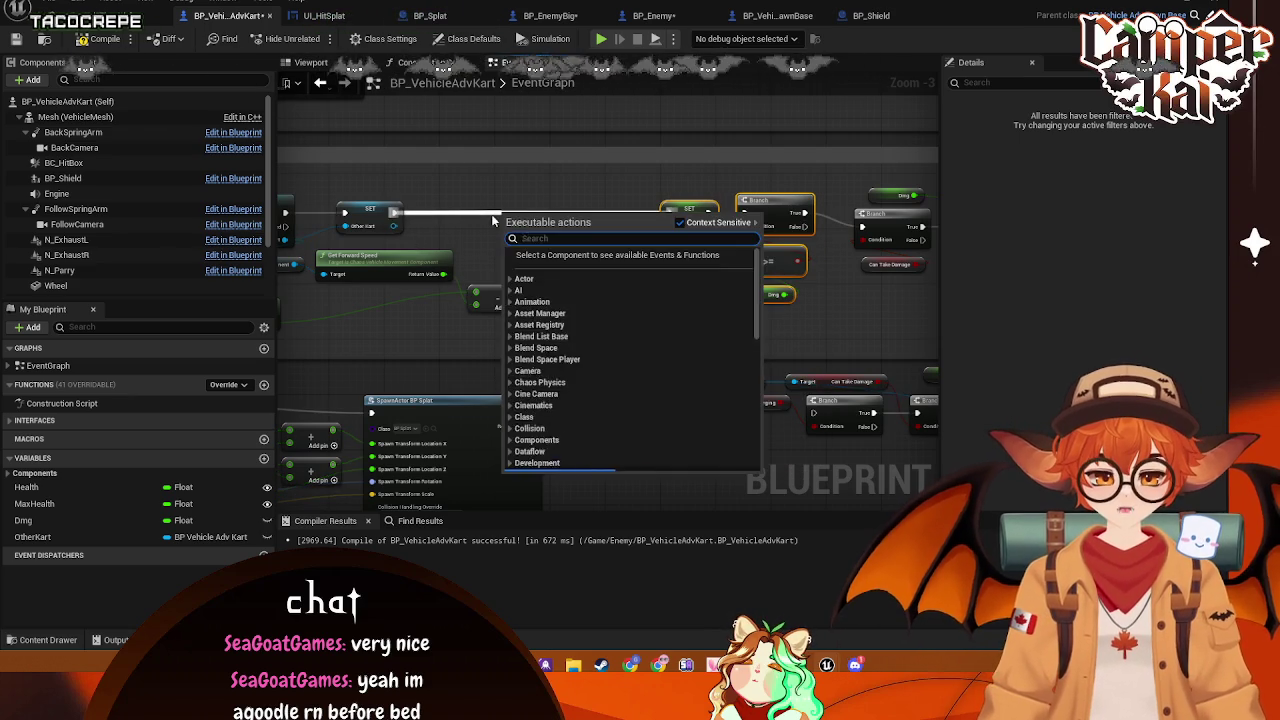
pyautogui.write('print')
pyautogui.click(575, 268)
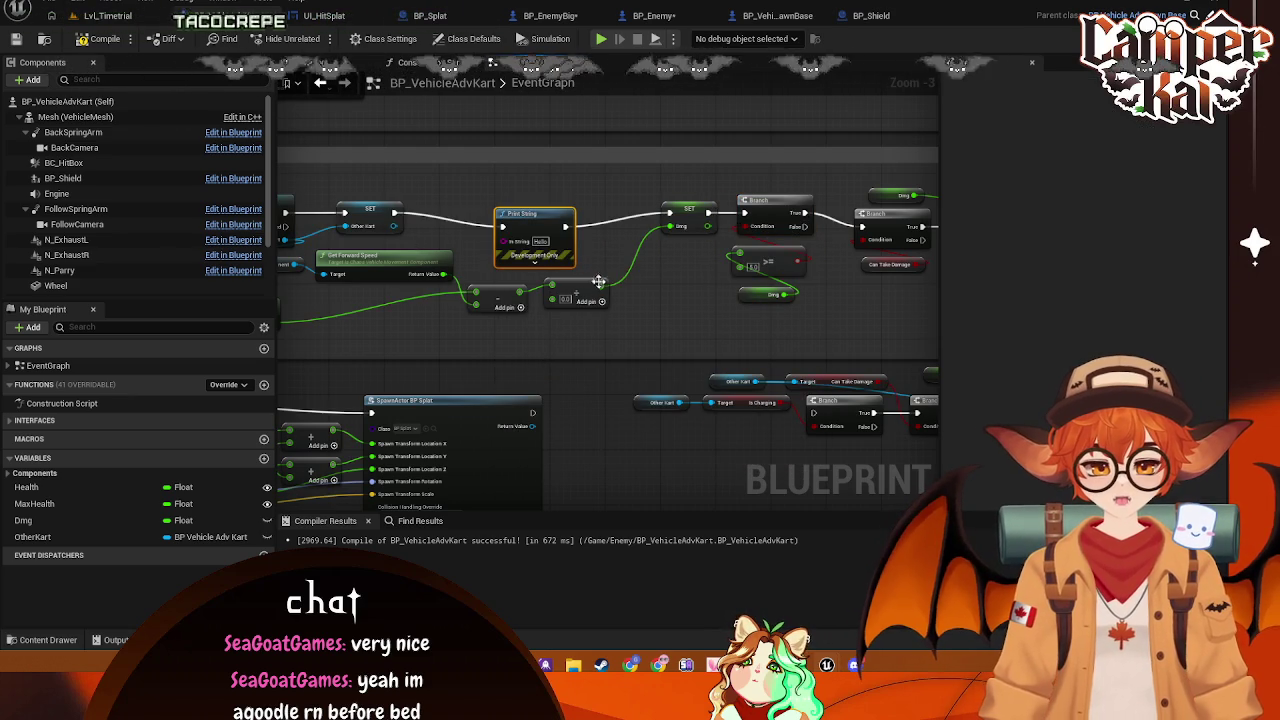
pyautogui.moveTo(607, 289)
pyautogui.mouseDown()
pyautogui.moveTo(490, 245)
pyautogui.moveTo(622, 207)
pyautogui.mouseUp()
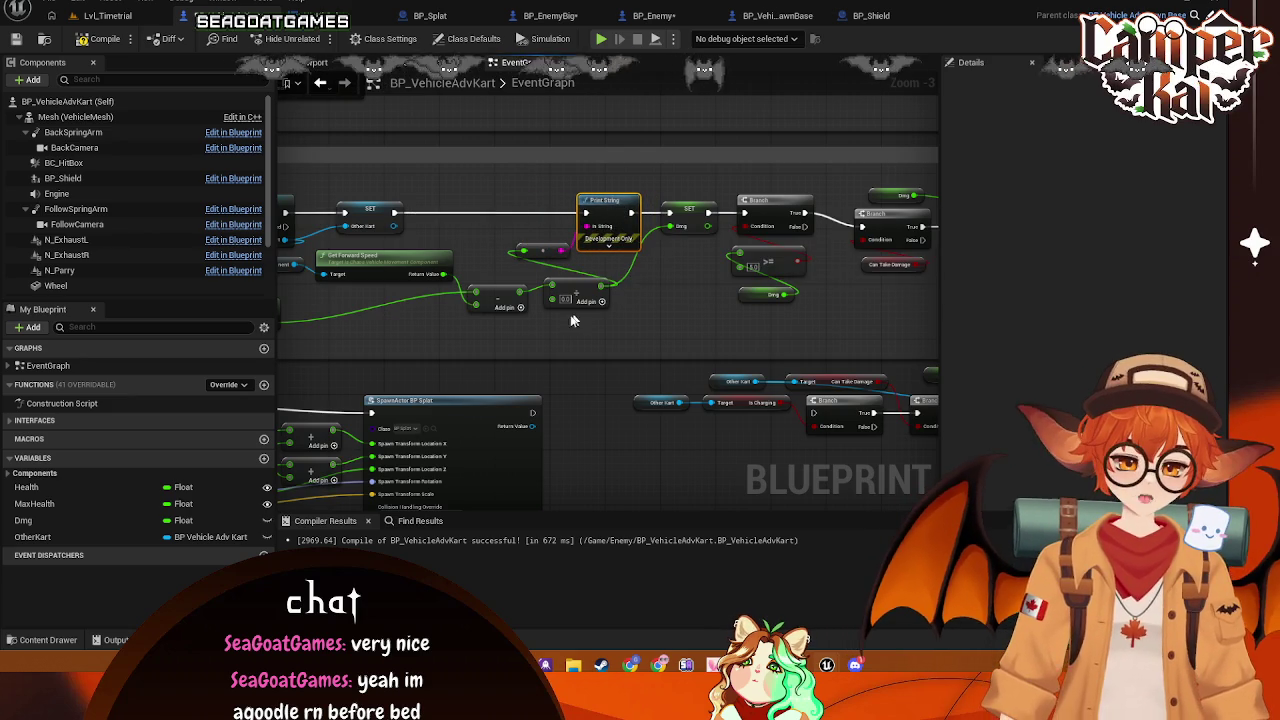
# Set the arithmetic node's constant to 25
pyautogui.click(568, 300)
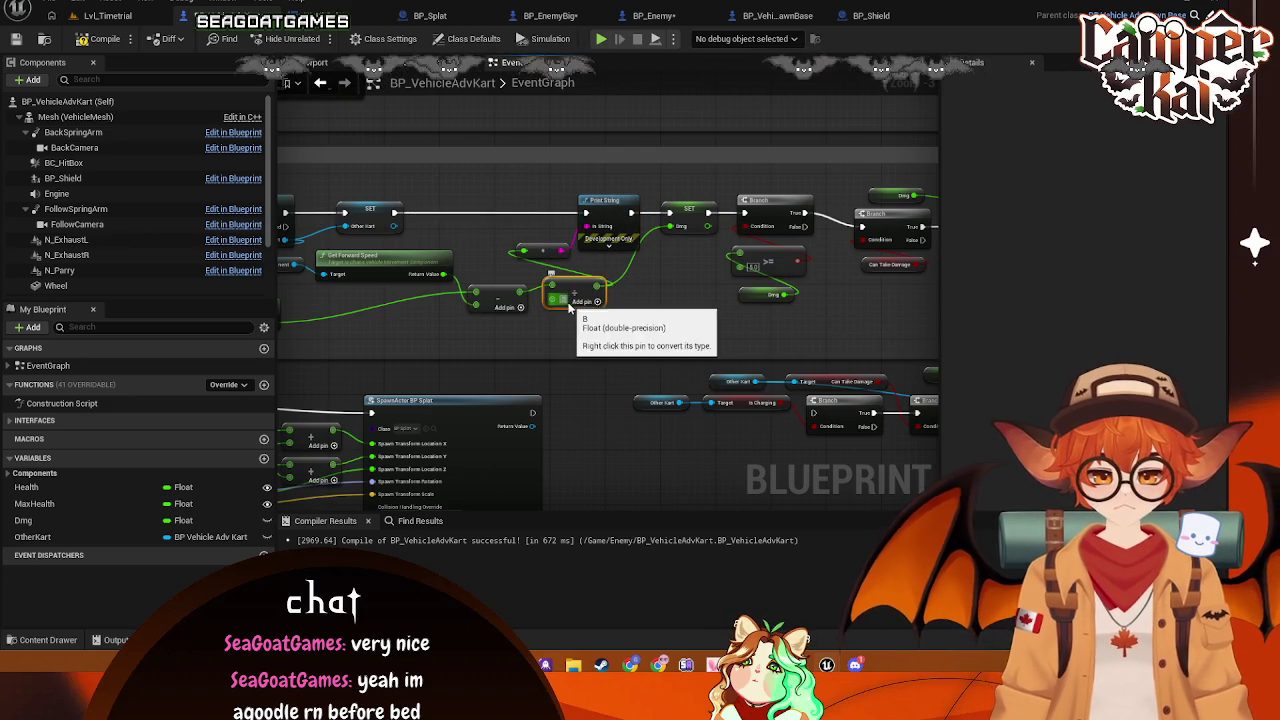
pyautogui.write('25')
pyautogui.click(578, 276)
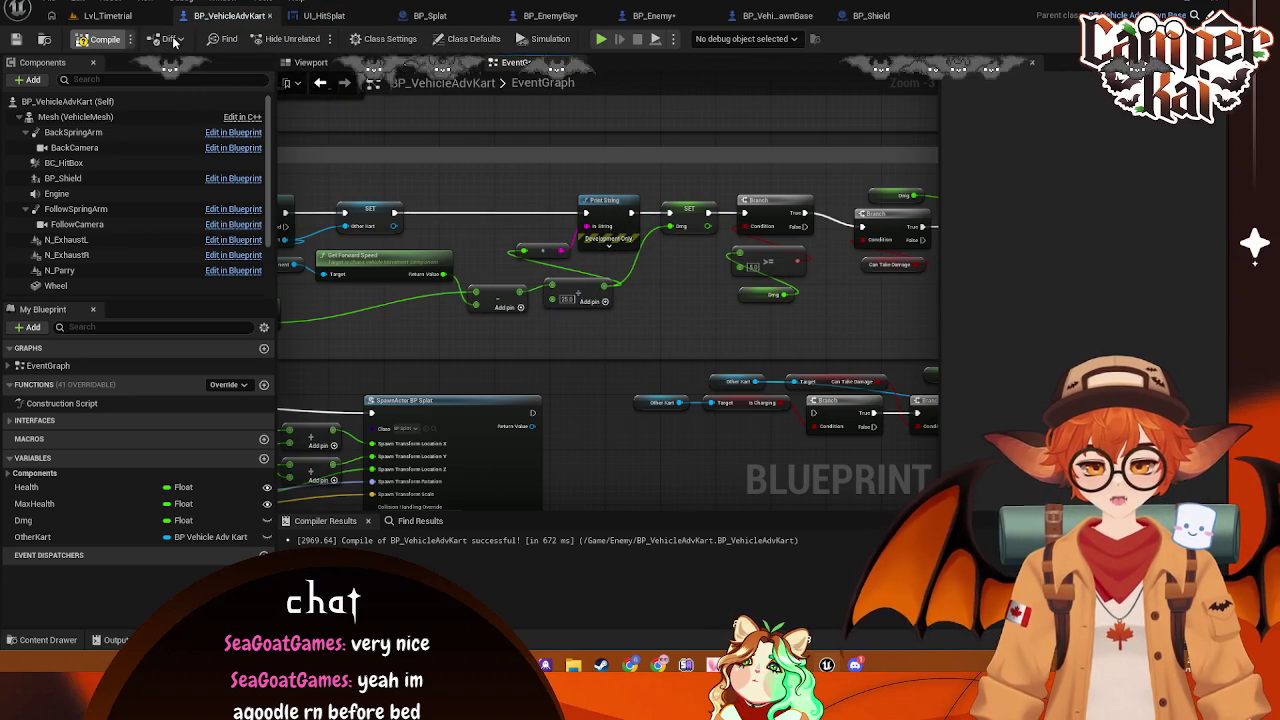
pyautogui.click(107, 15)
# Briefly drive Lvl_Timetrial, save BP_VehicleAdvKart with Ctrl+S, and launch a new playtest
pyautogui.click(317, 38)
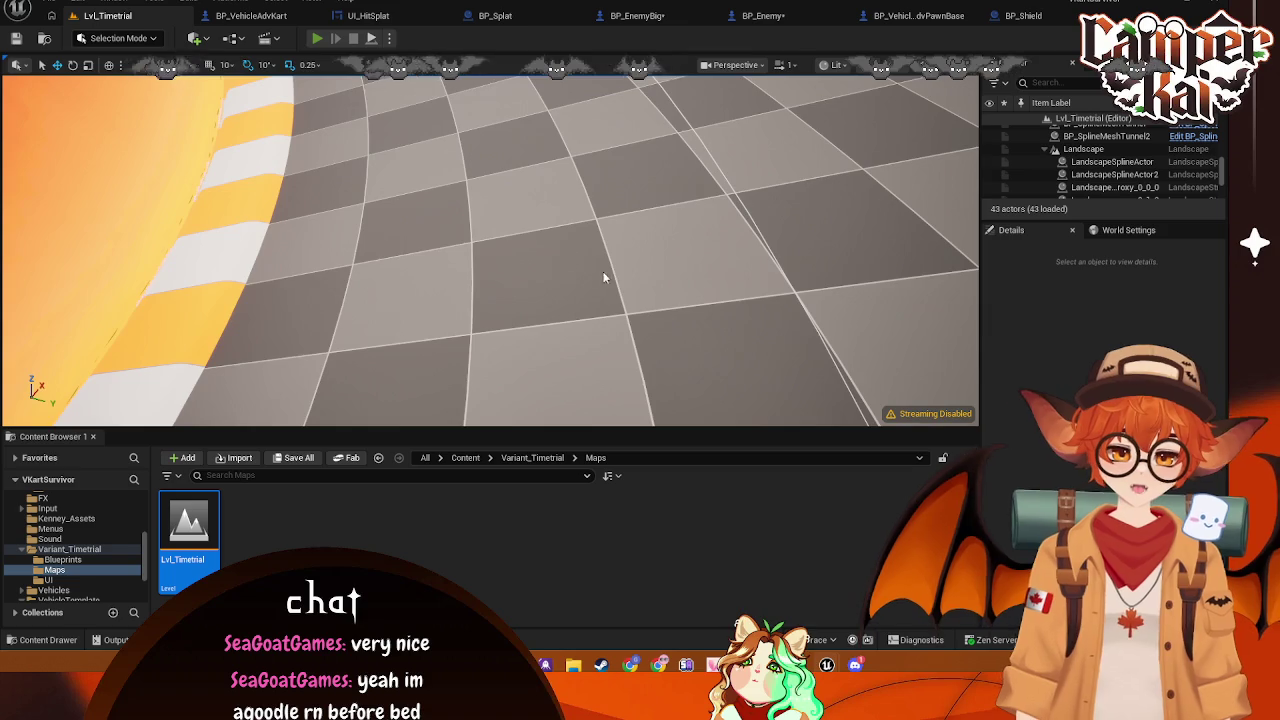
pyautogui.press('w')
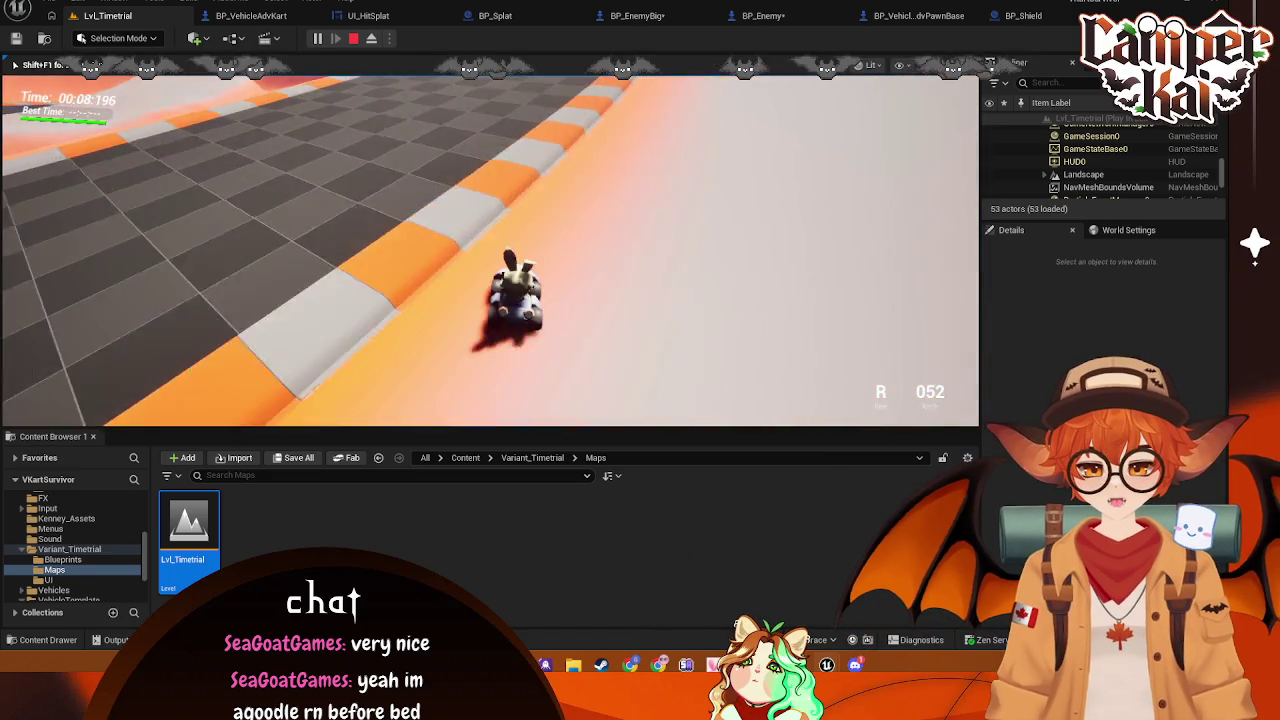
pyautogui.press('Escape')
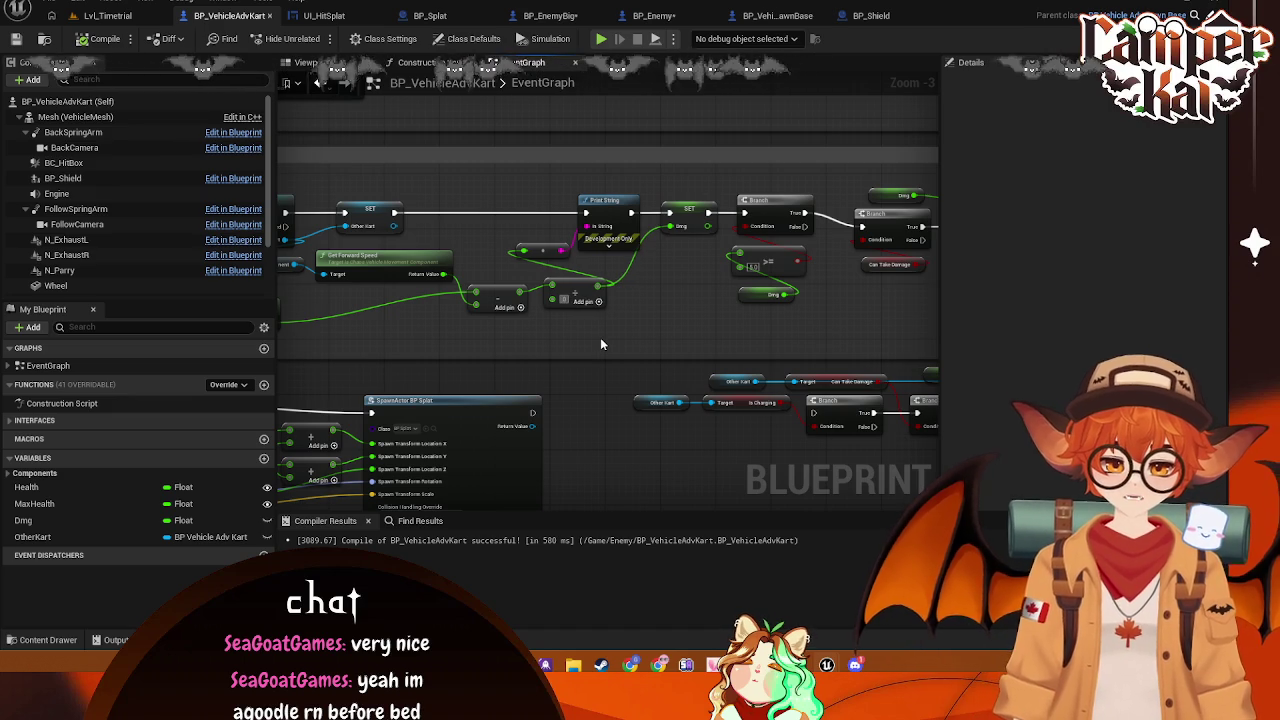
pyautogui.hotkey('ctrl', 's')
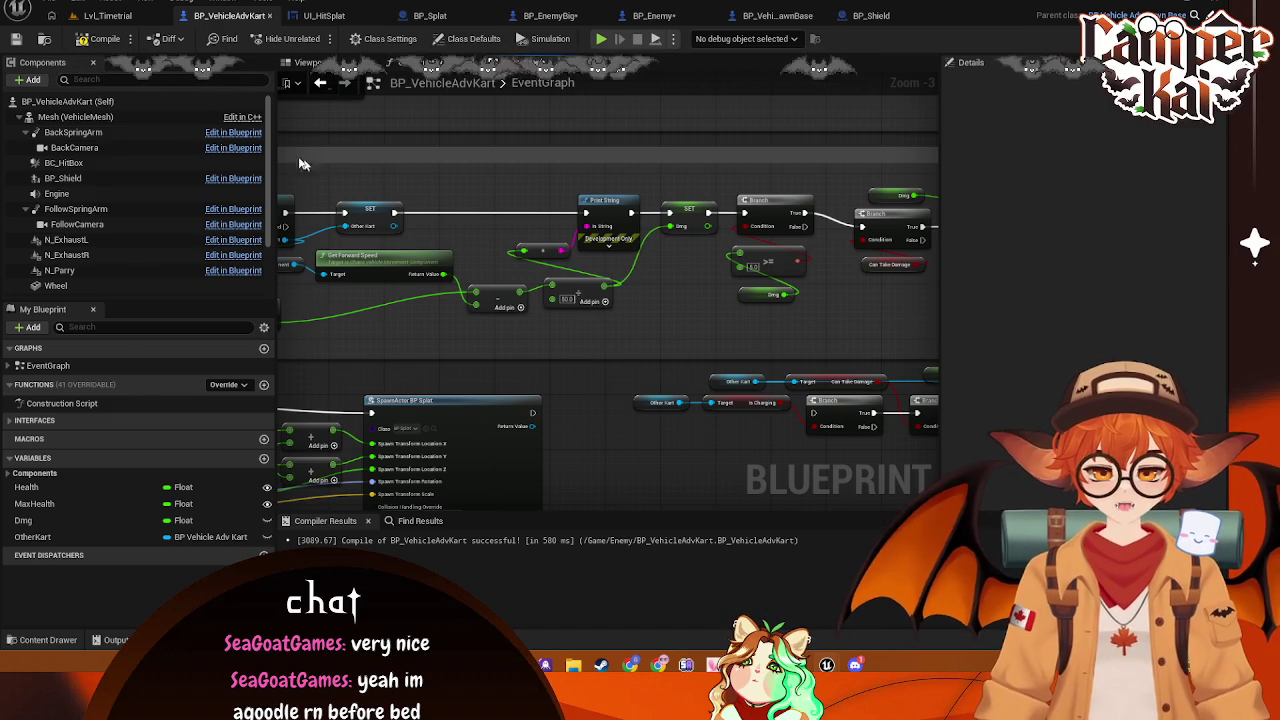
pyautogui.hotkey('alt', 'p')
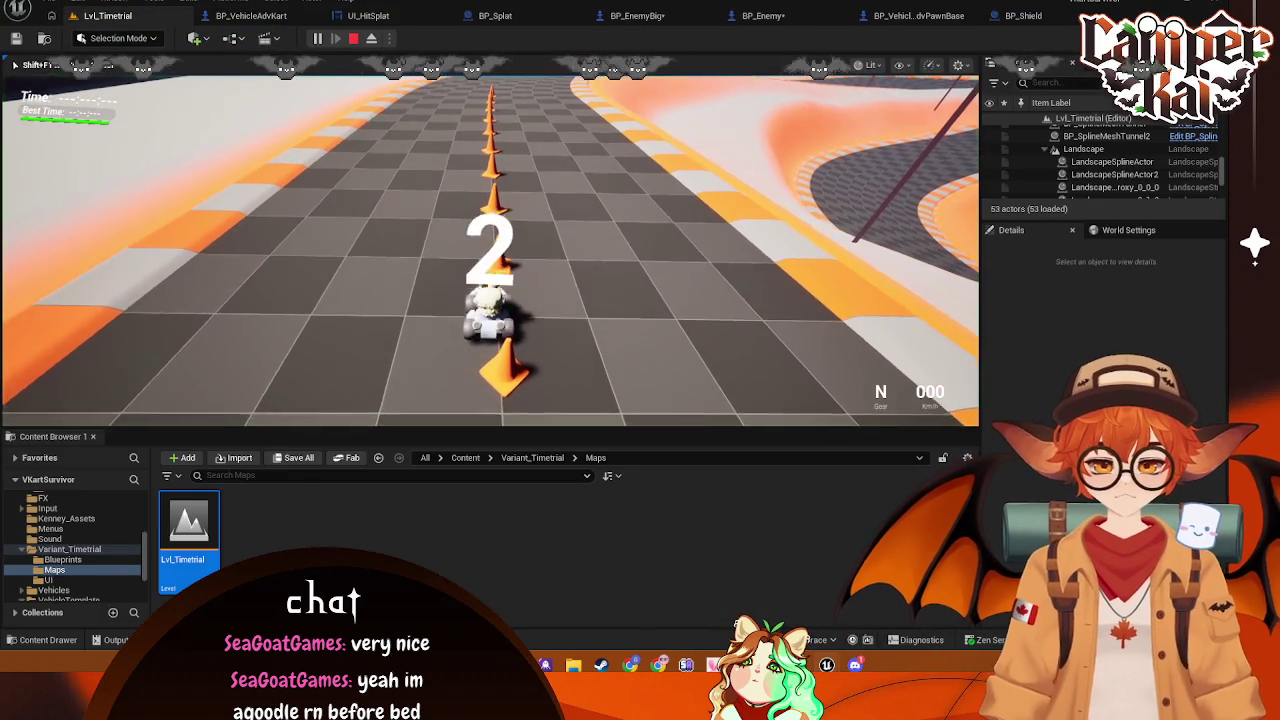
# Steer the kart with WASD into the track walls to see the printed damage, then stop playing
pyautogui.press('w')
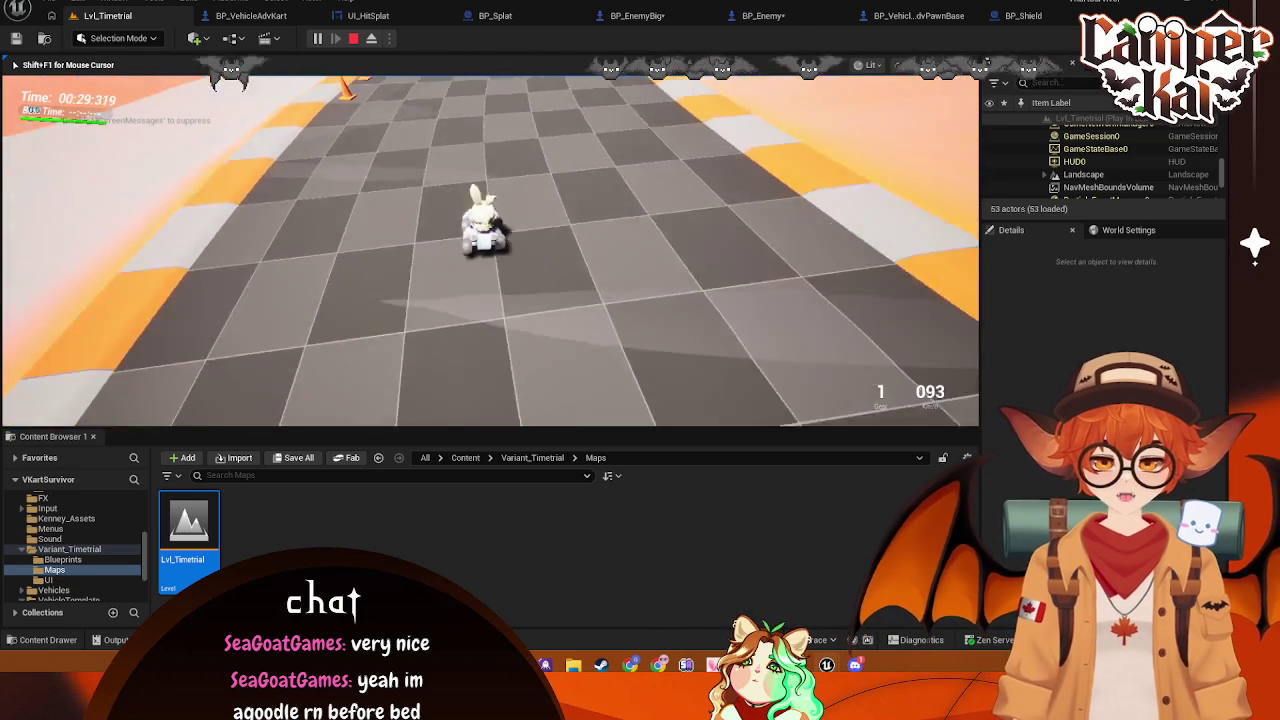
pyautogui.press('s')
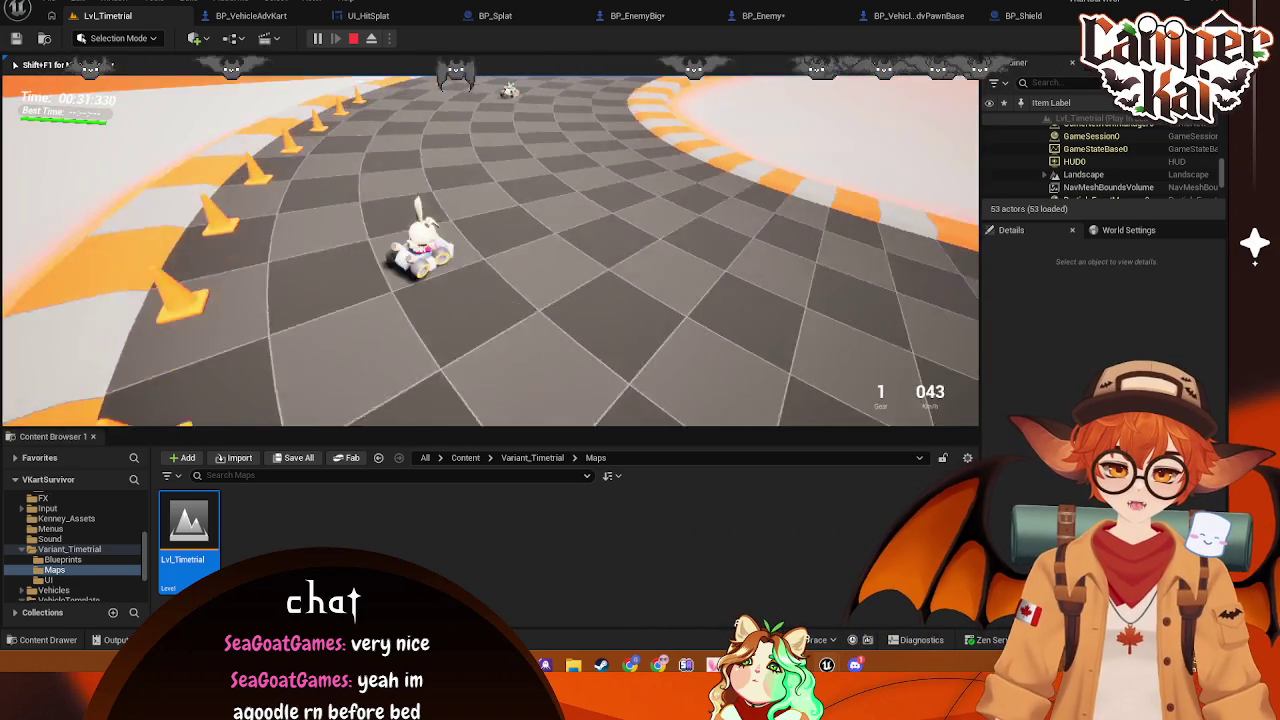
pyautogui.press('w')
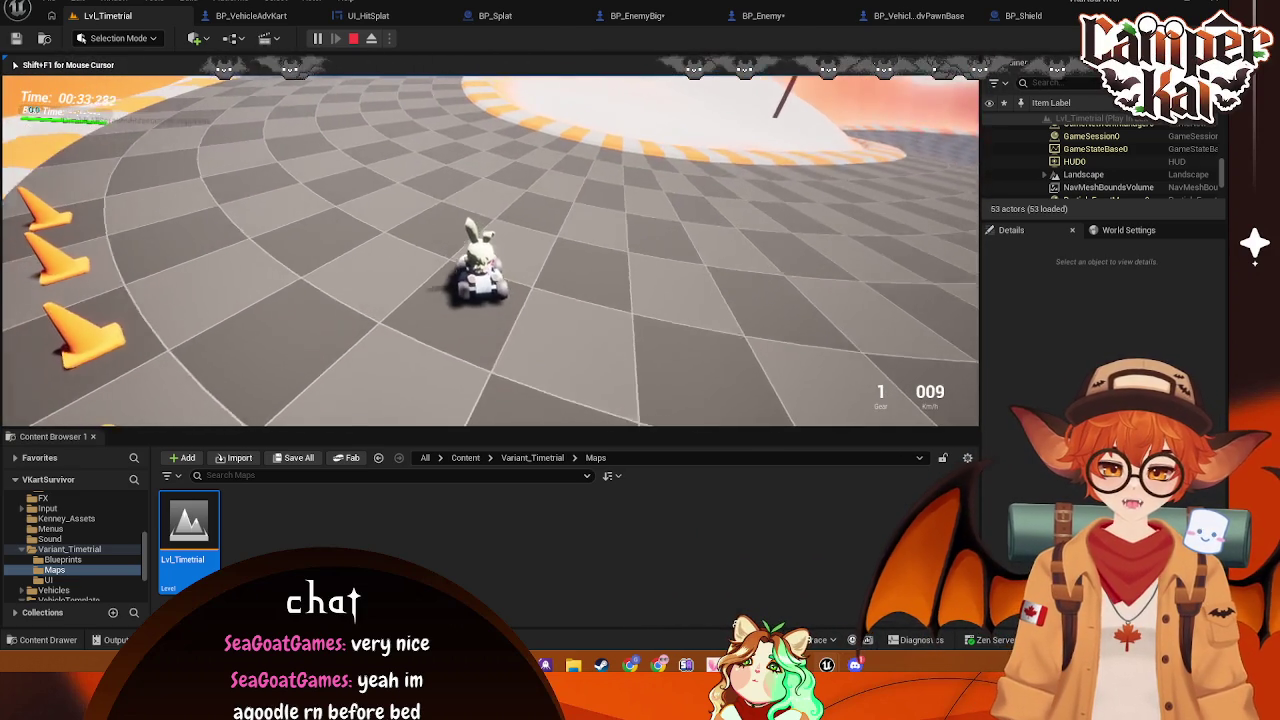
pyautogui.press('d')
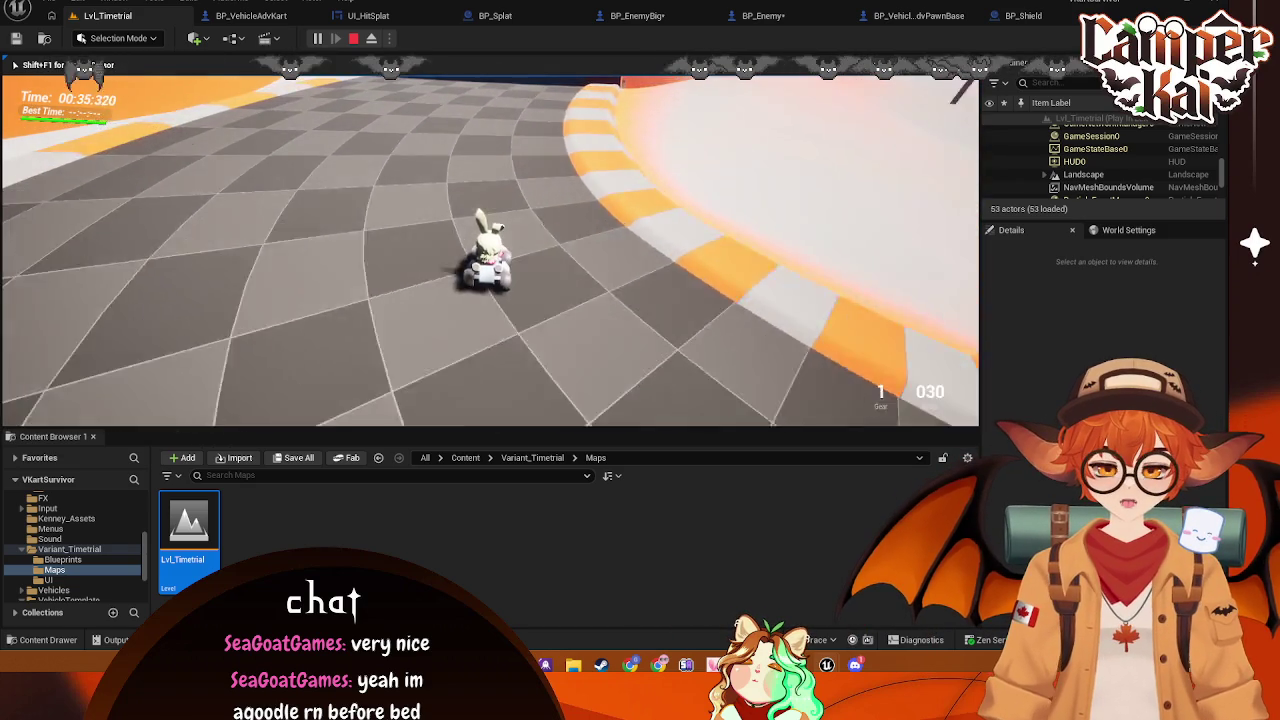
pyautogui.press('a')
pyautogui.press('d')
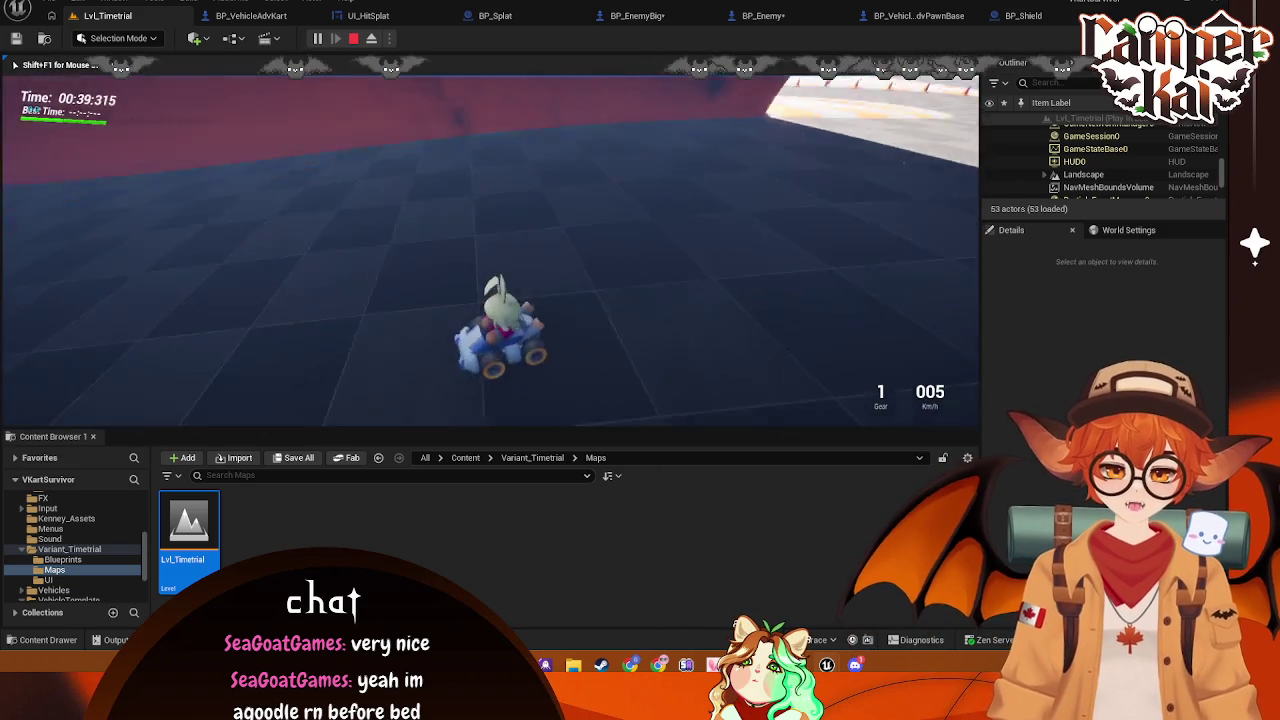
pyautogui.press('w')
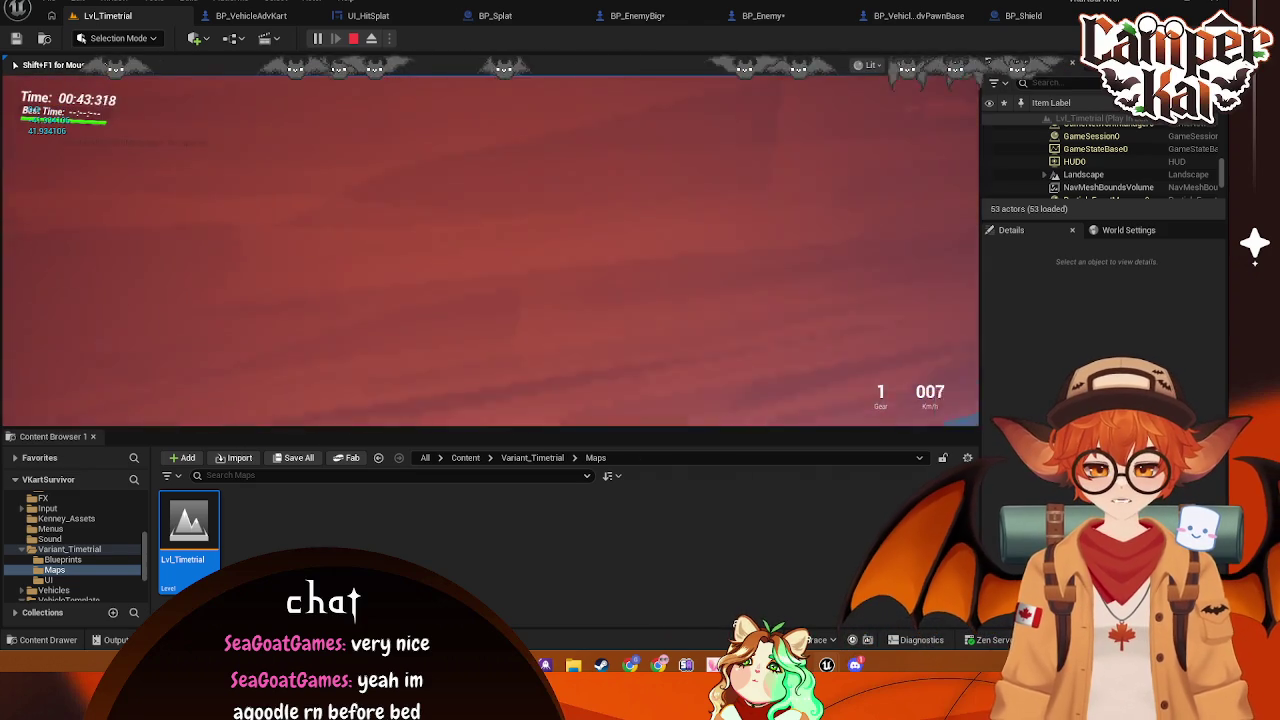
pyautogui.press('Escape')
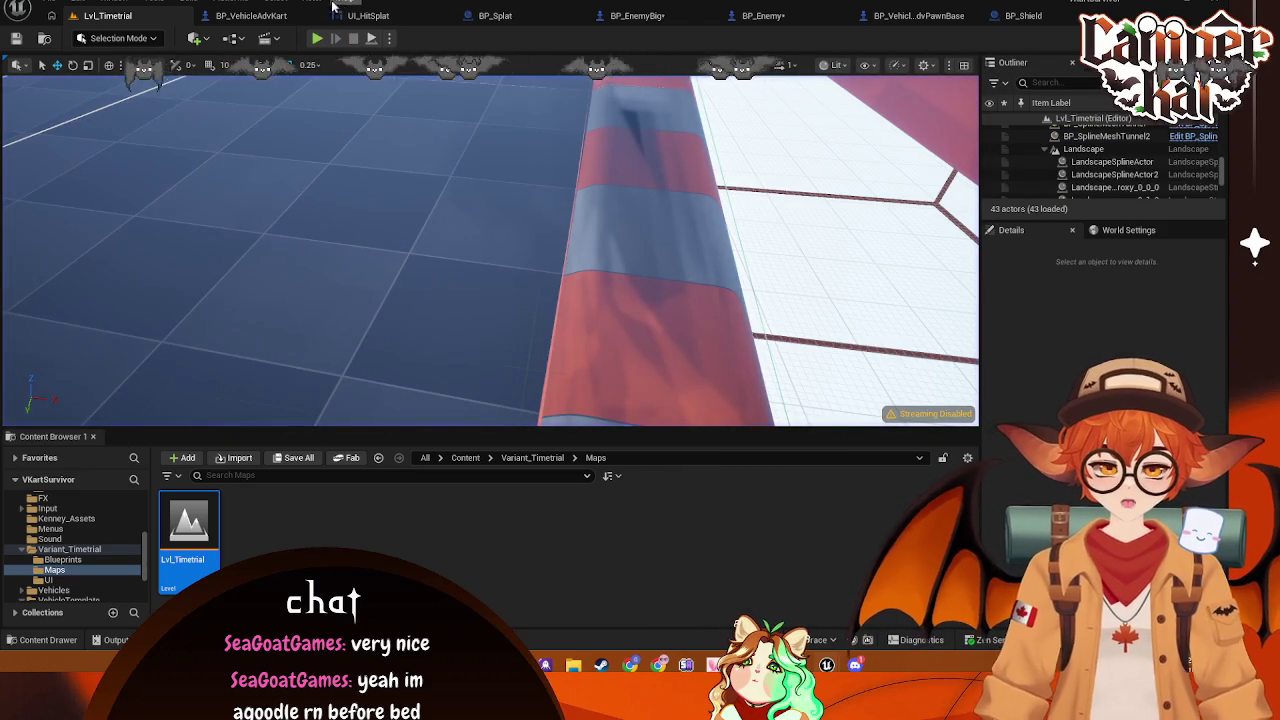
# Change the damage calculation's float constant from 50.0 to 100.0 in BP_VehicleAdvKart
pyautogui.click(290, 16)
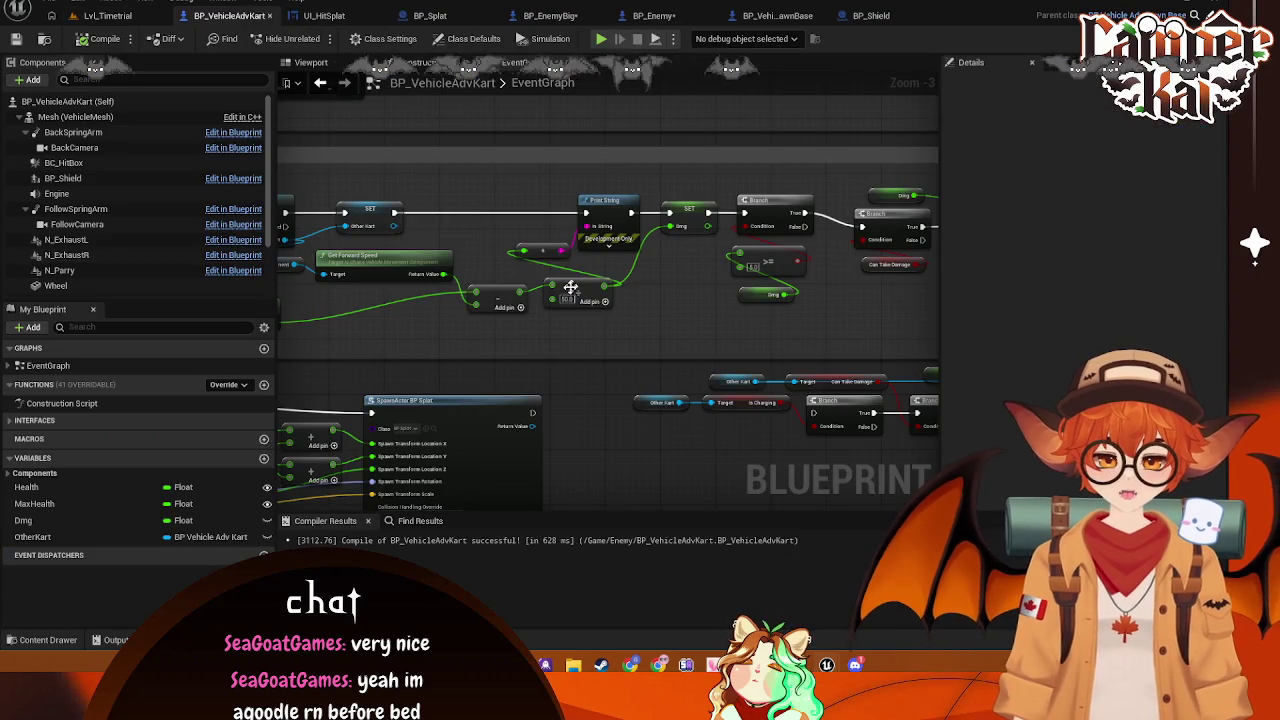
pyautogui.click(567, 298)
pyautogui.write('100')
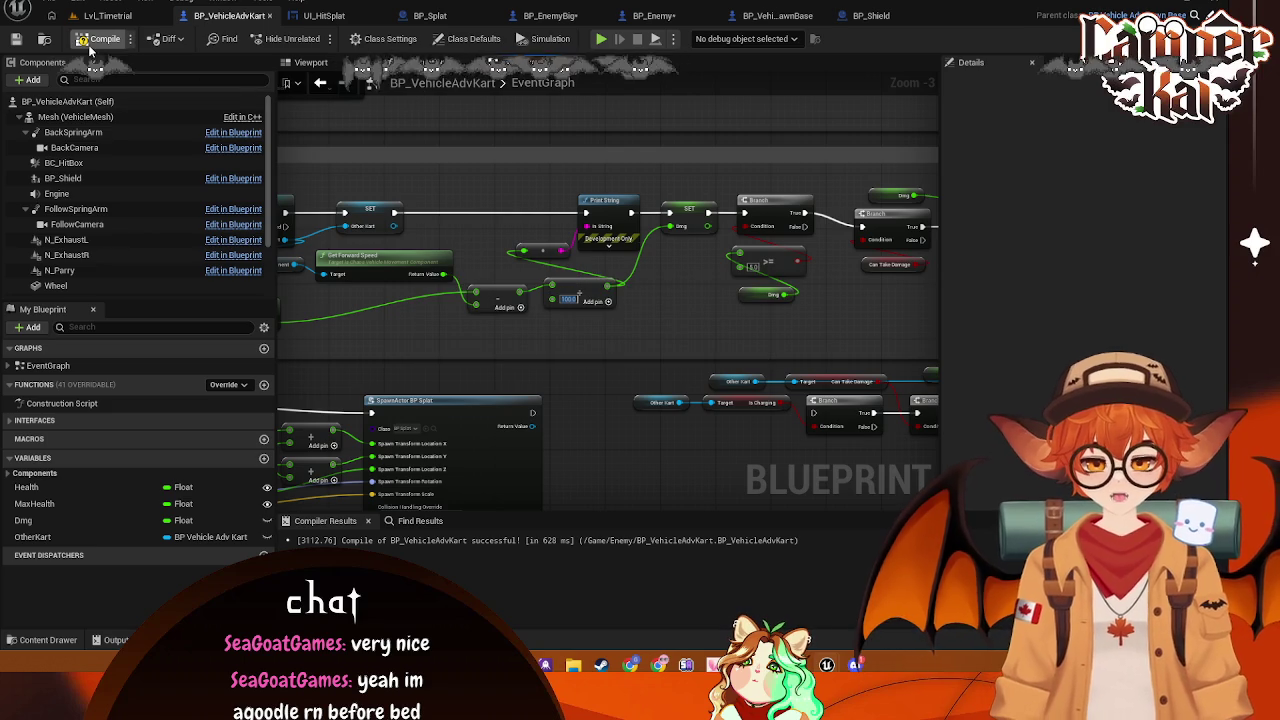
# Start a new Lvl_Timetrial playtest and drive the kart along the curving track
pyautogui.click(108, 18)
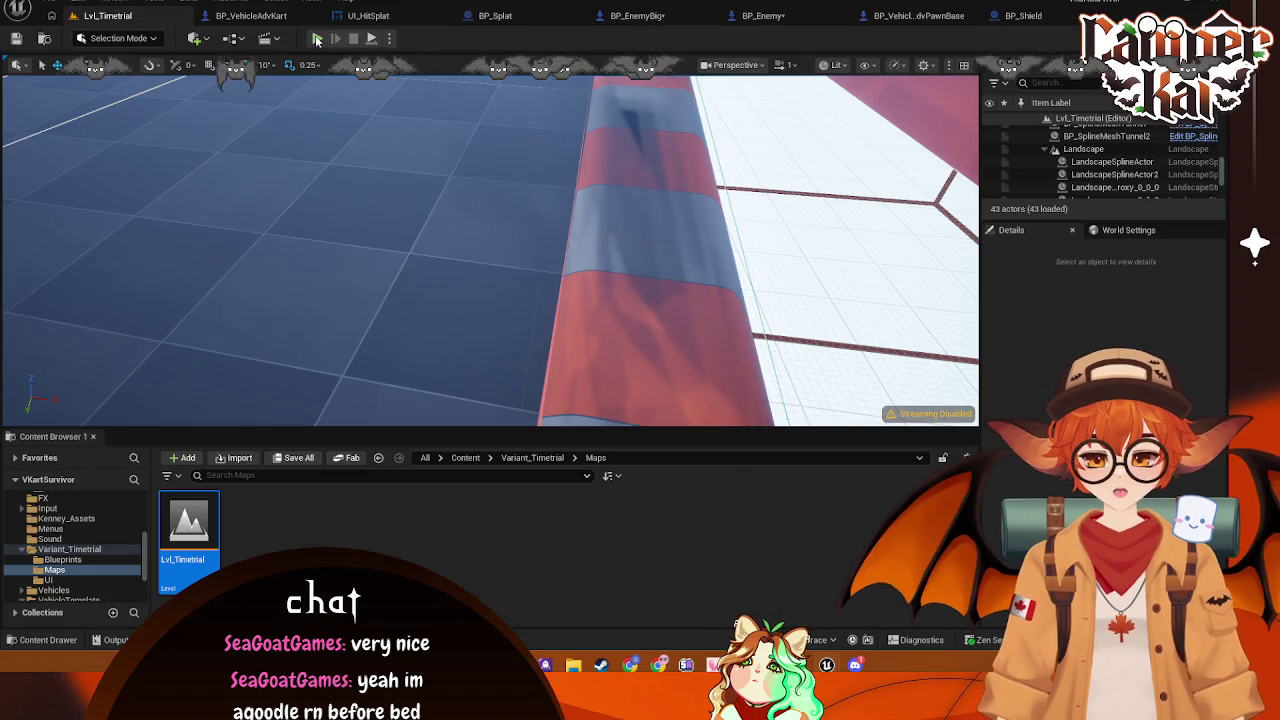
pyautogui.click(316, 38)
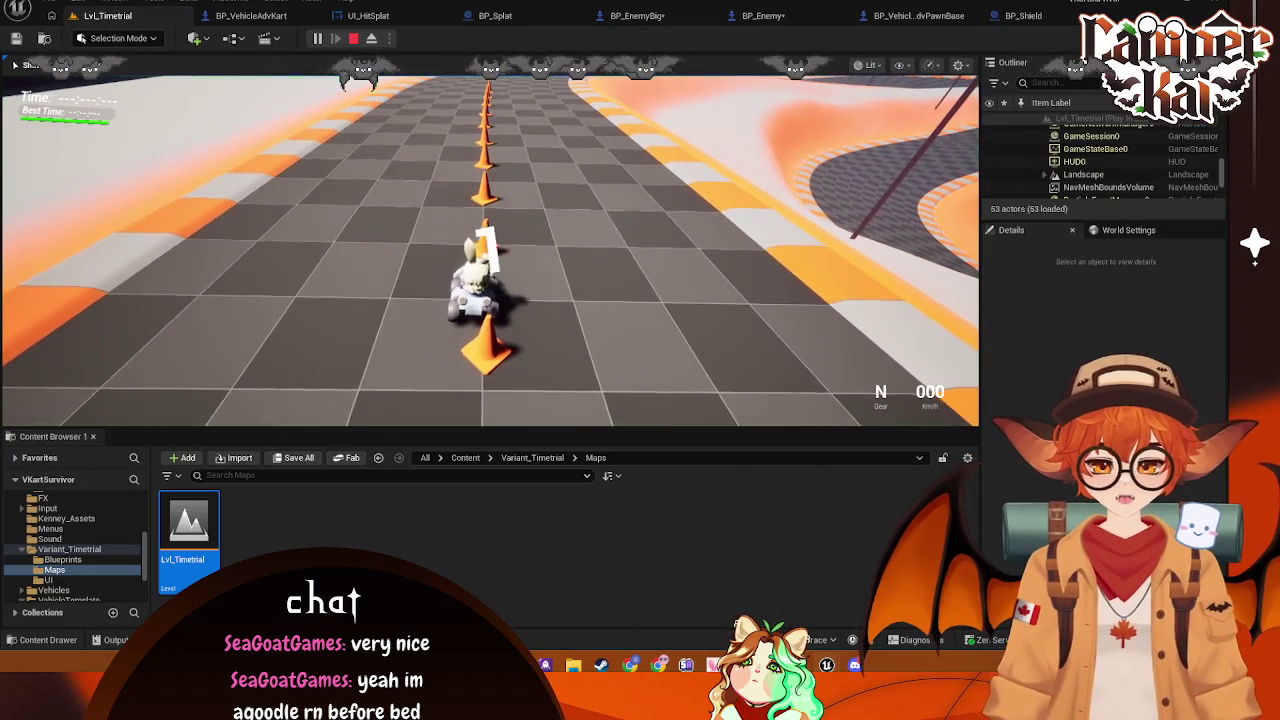
pyautogui.press('w')
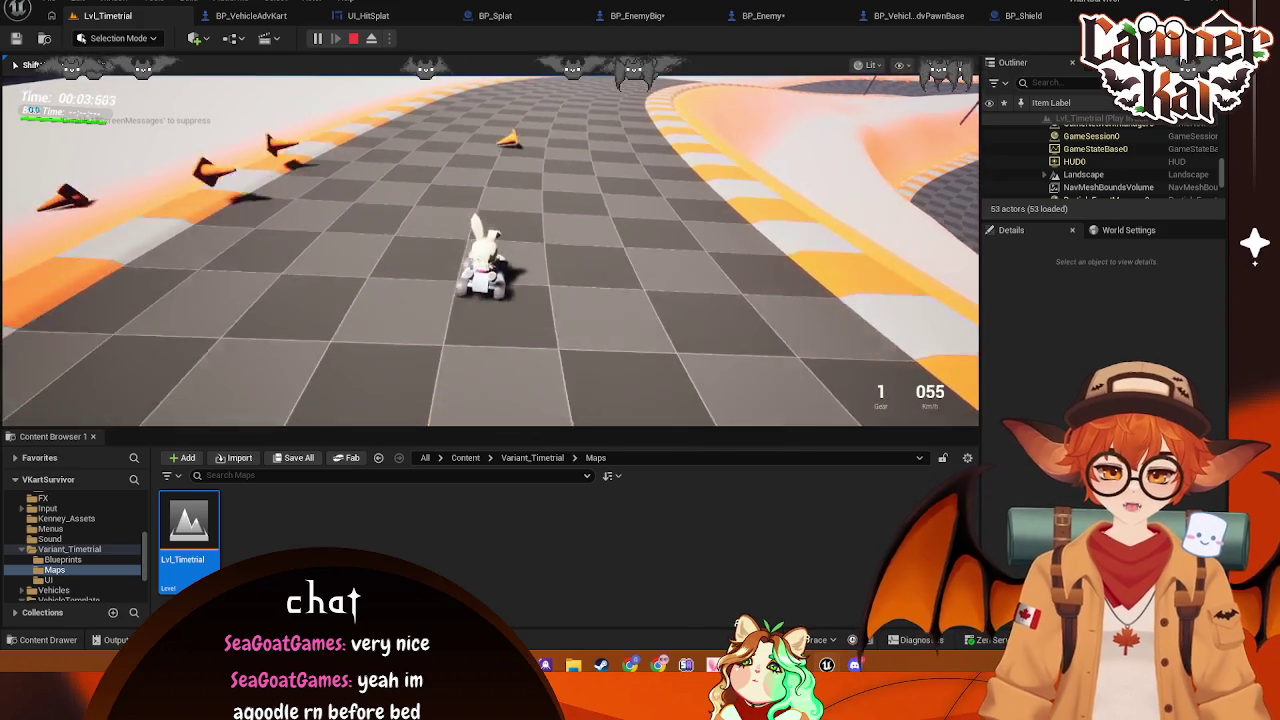
pyautogui.press('d')
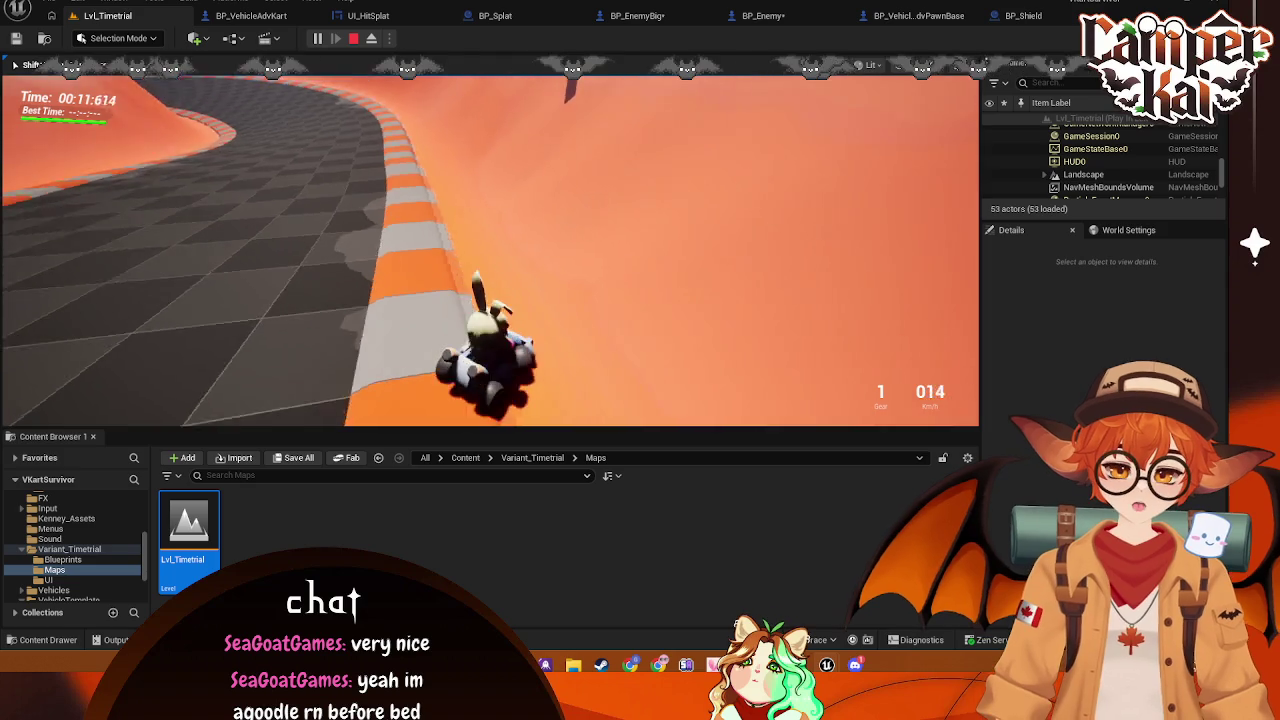
pyautogui.press('s')
pyautogui.press('w')
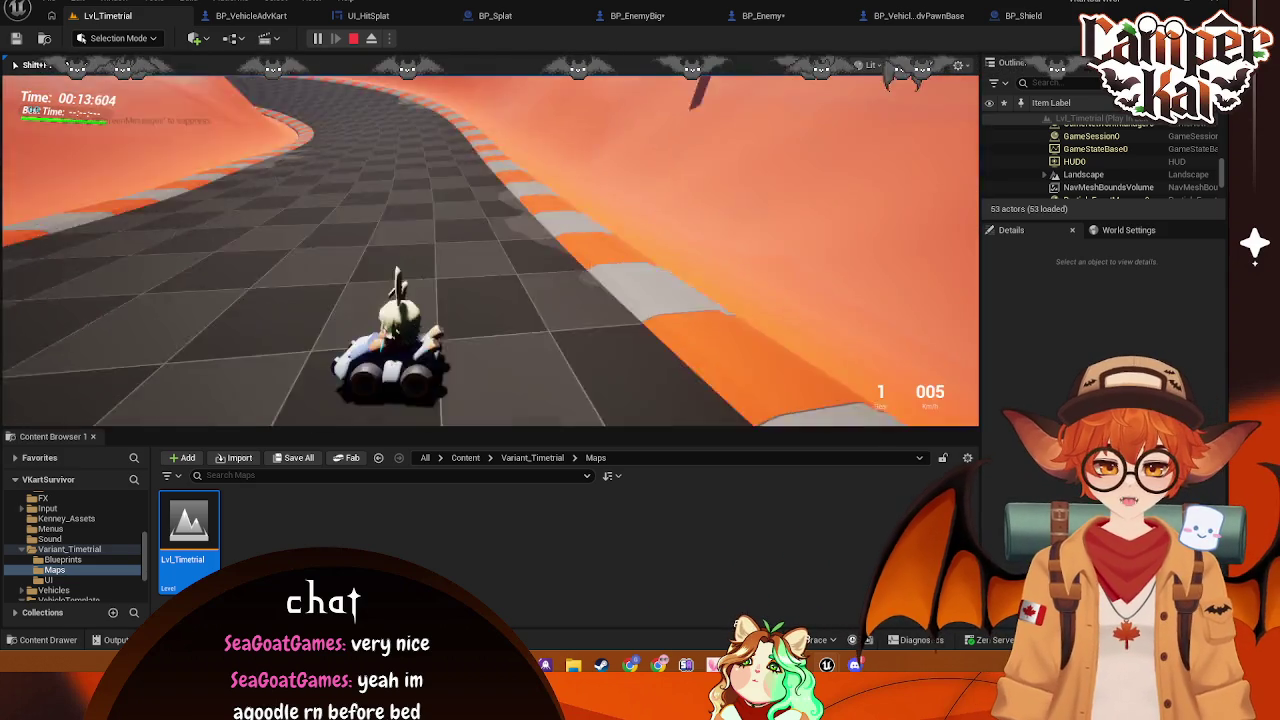